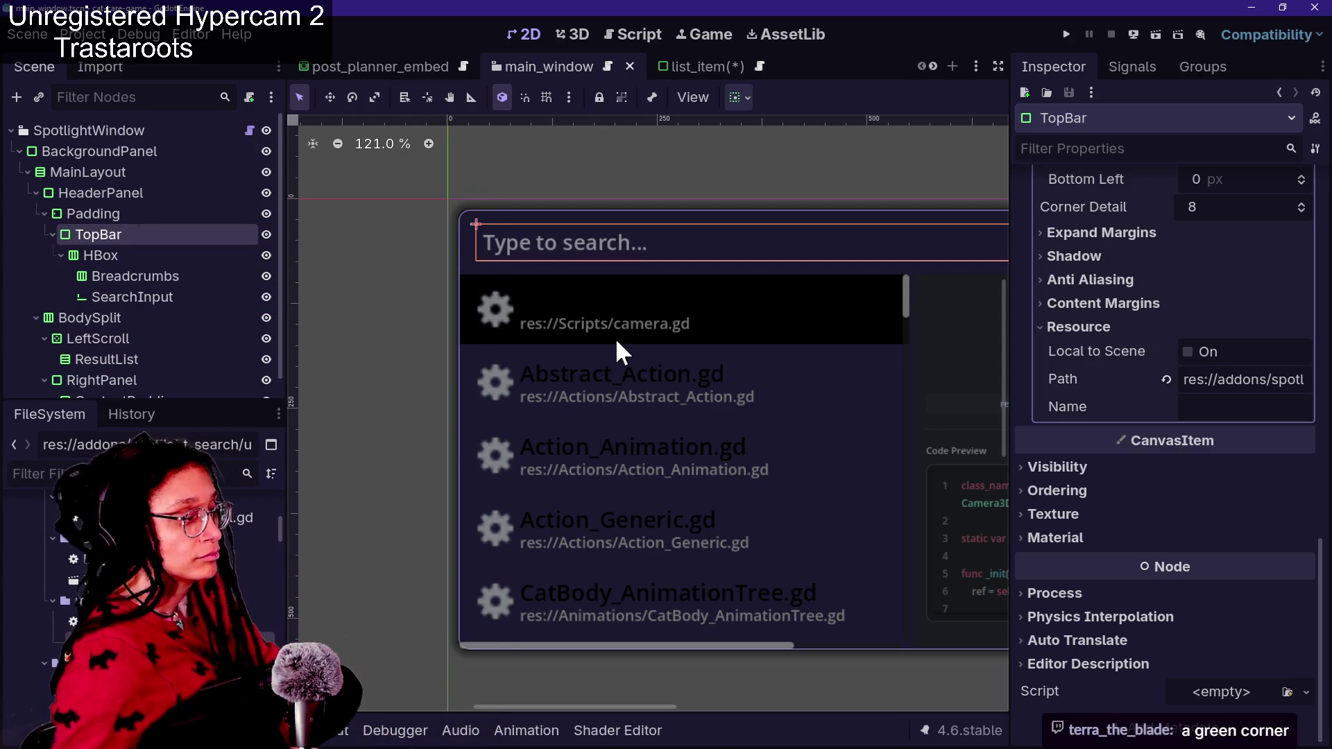
Select LeftScroll under BodySplit and scroll the Inspector to its Theme Overrides
left_click(177, 280)
left_click(162, 322)
scroll(159, 333, "down", 1)
left_click(151, 323)
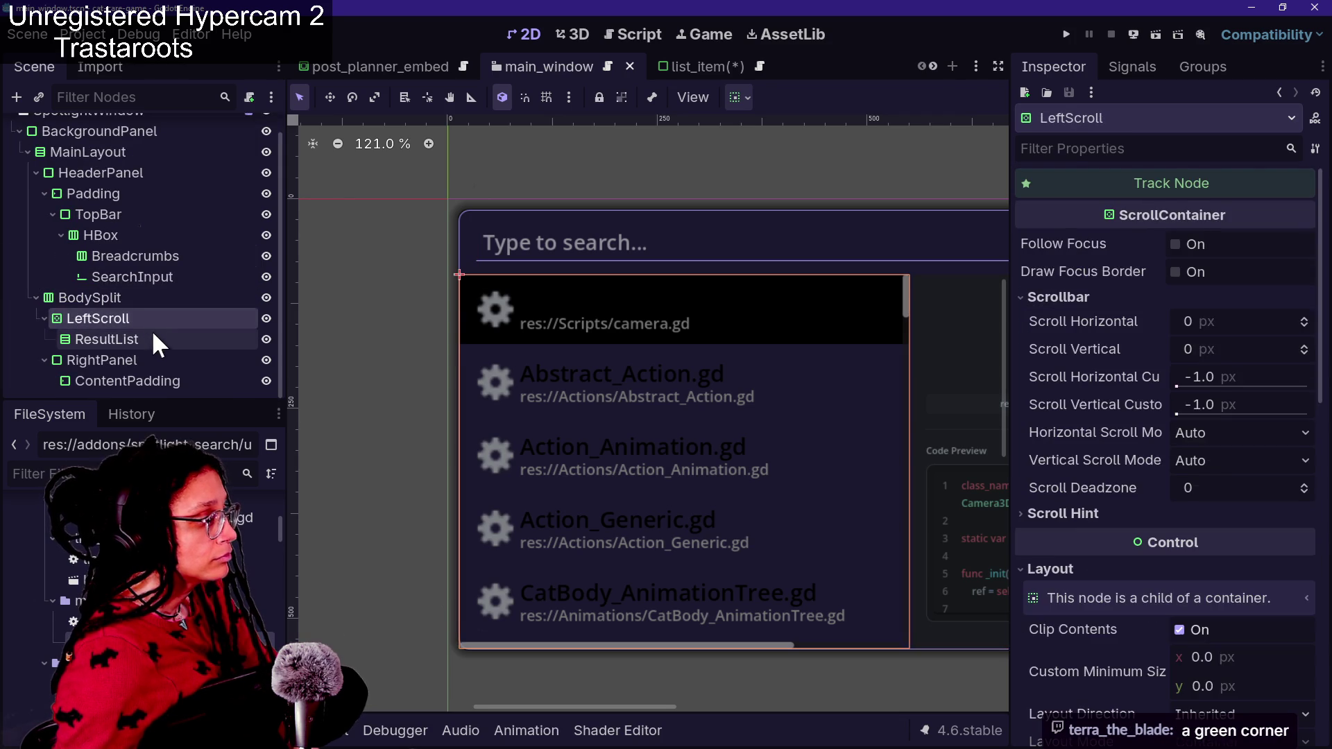
scroll(1134, 466, "down", 10)
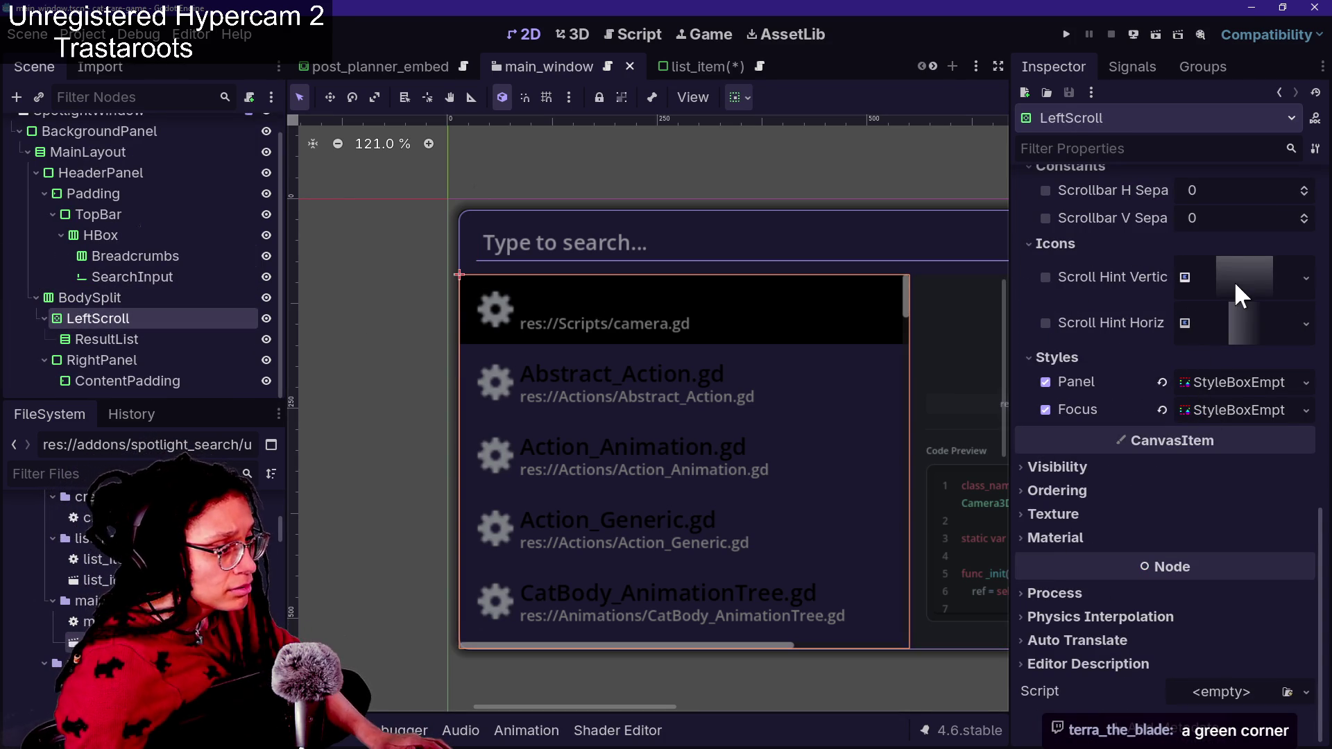
scroll(1112, 324, "up", 3)
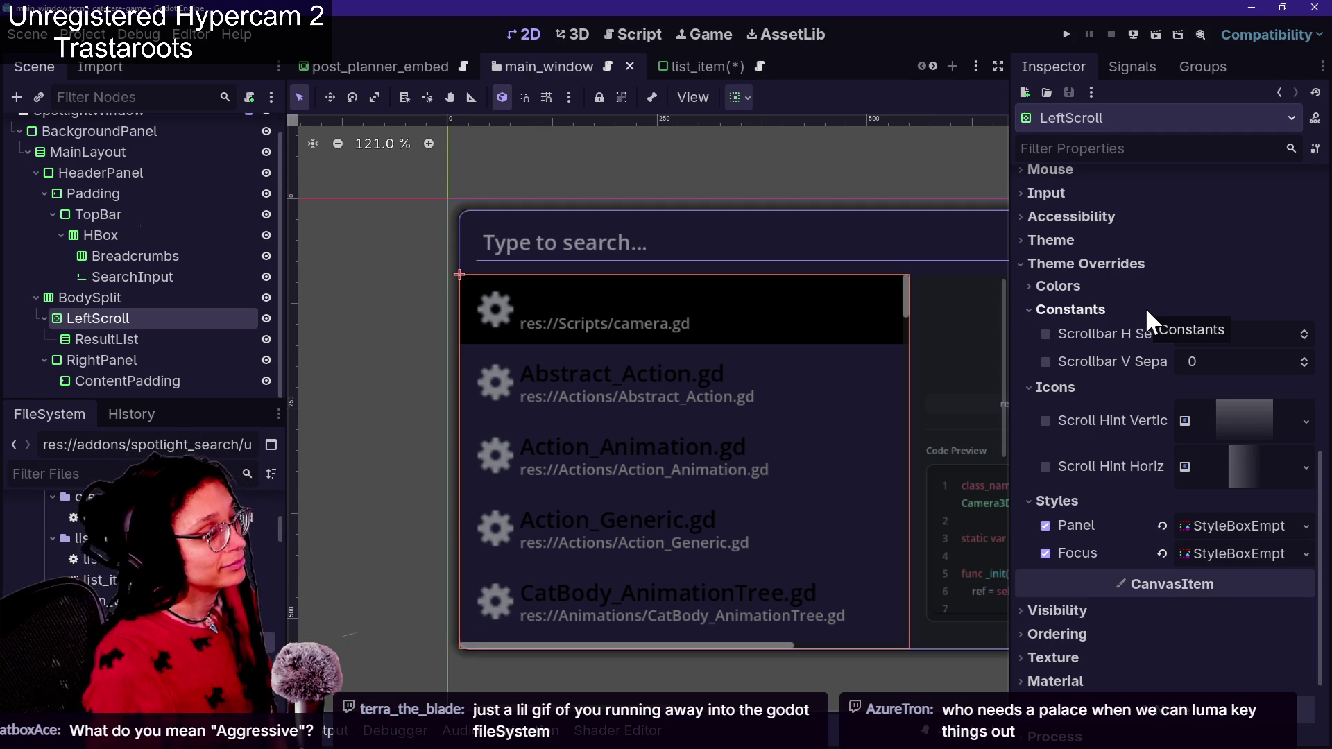
Drag the 'Filters for CAM DSLR' window over the Godot editor
mouse_move(1075, 471)
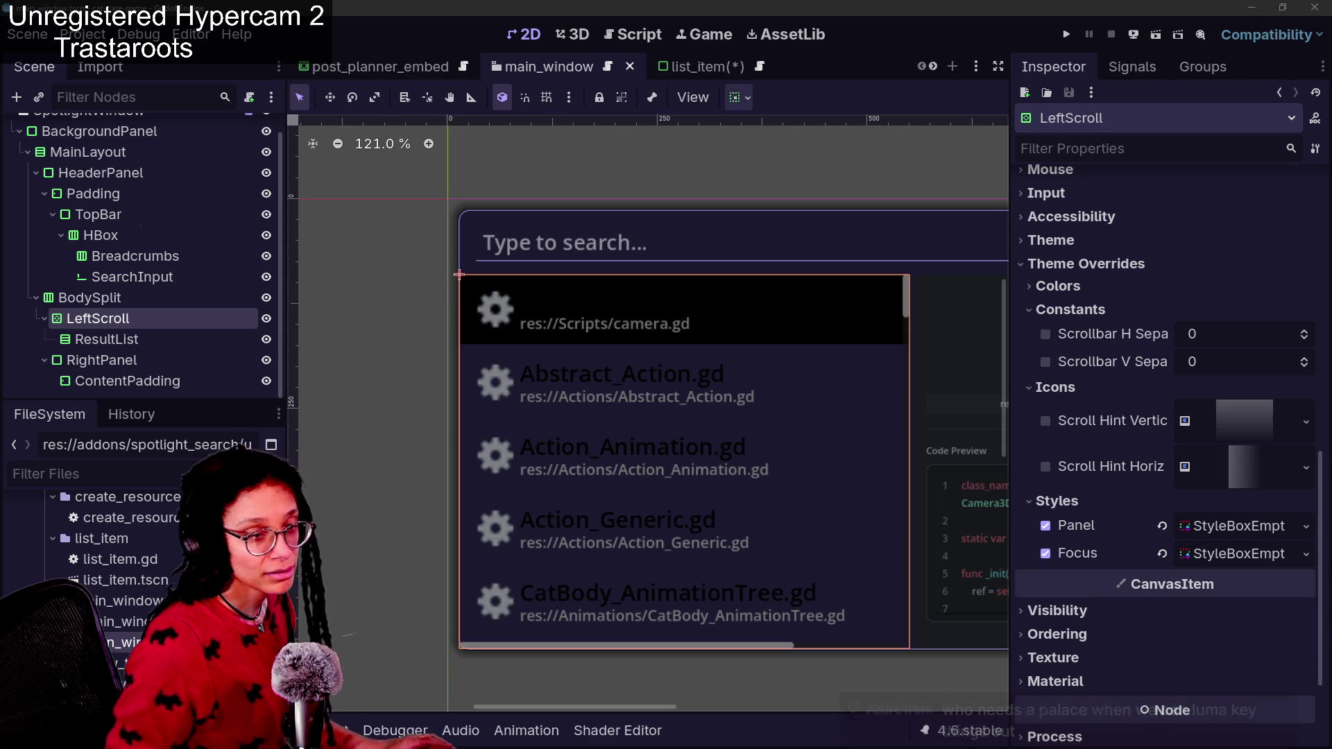
left_click_drag(883, 262, 648, 123)
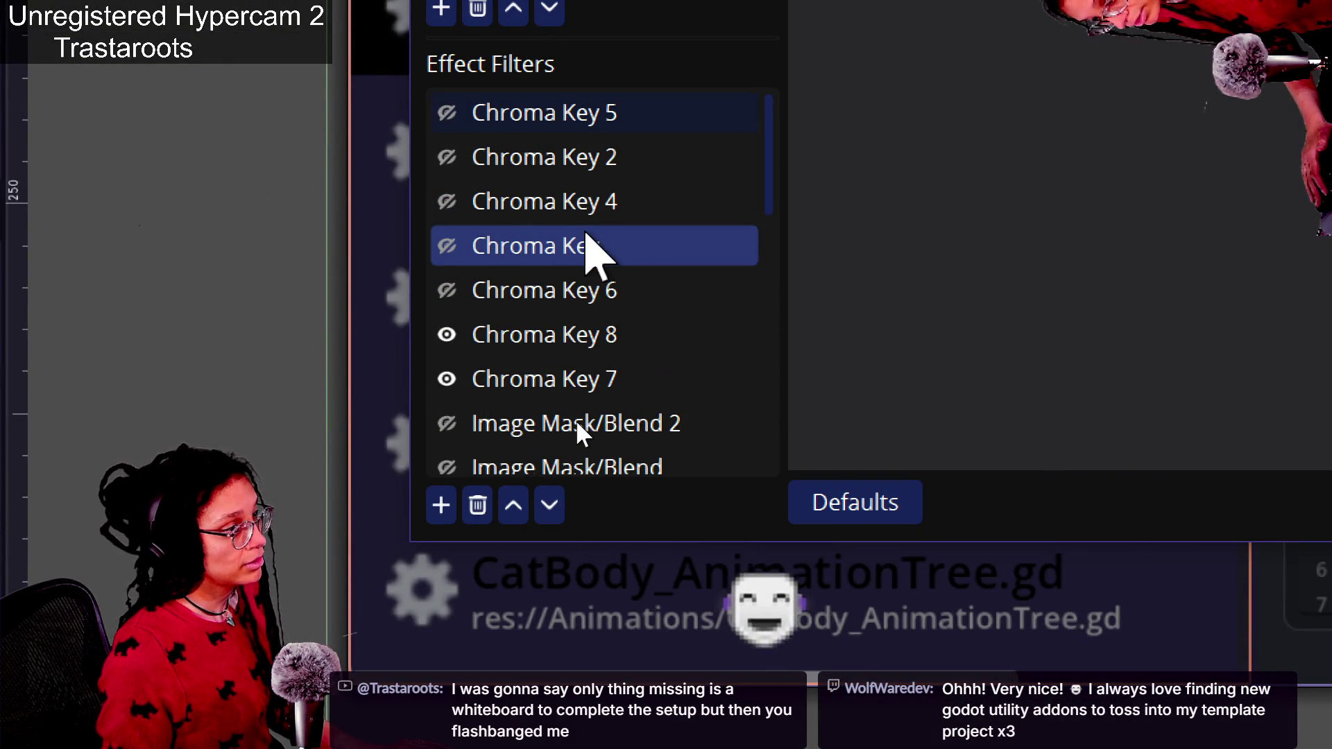
Turn off Chroma Key 8 and Chroma Key 7 to compare the keying
left_click(595, 334)
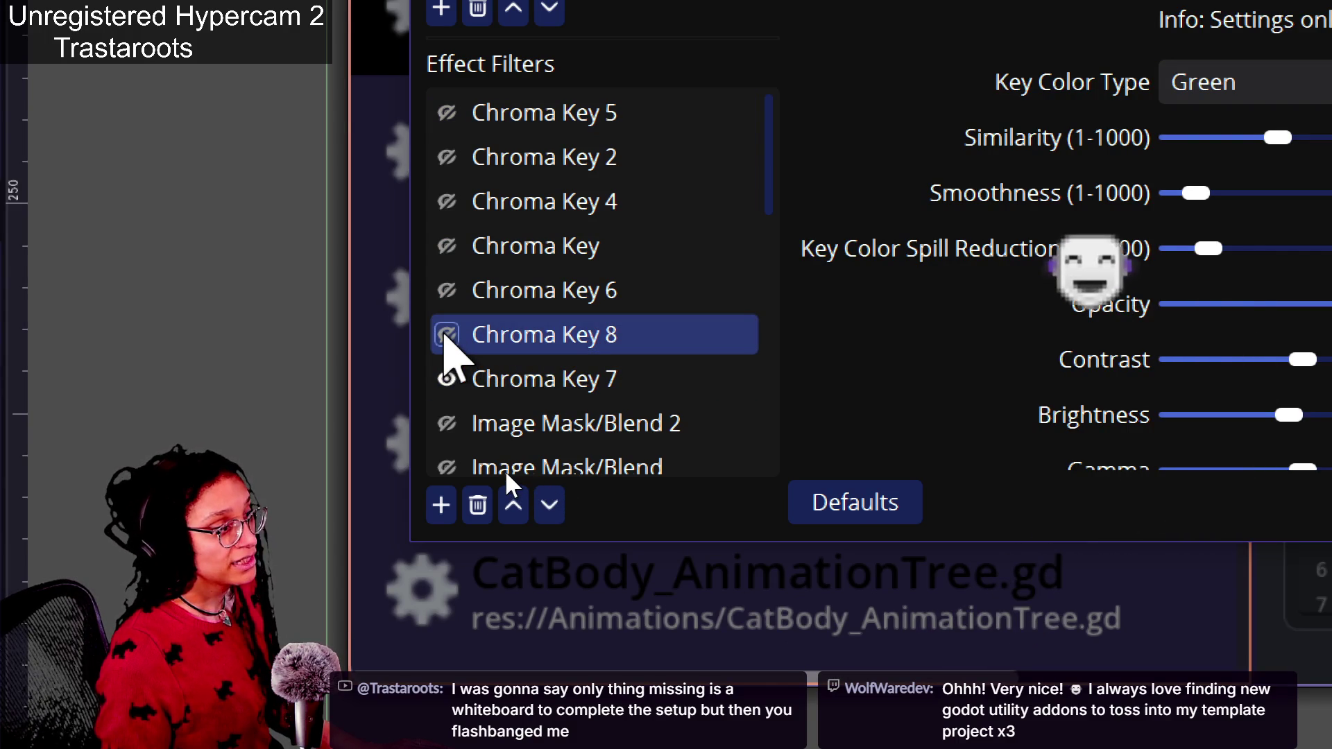
left_click(447, 378)
left_click(450, 334)
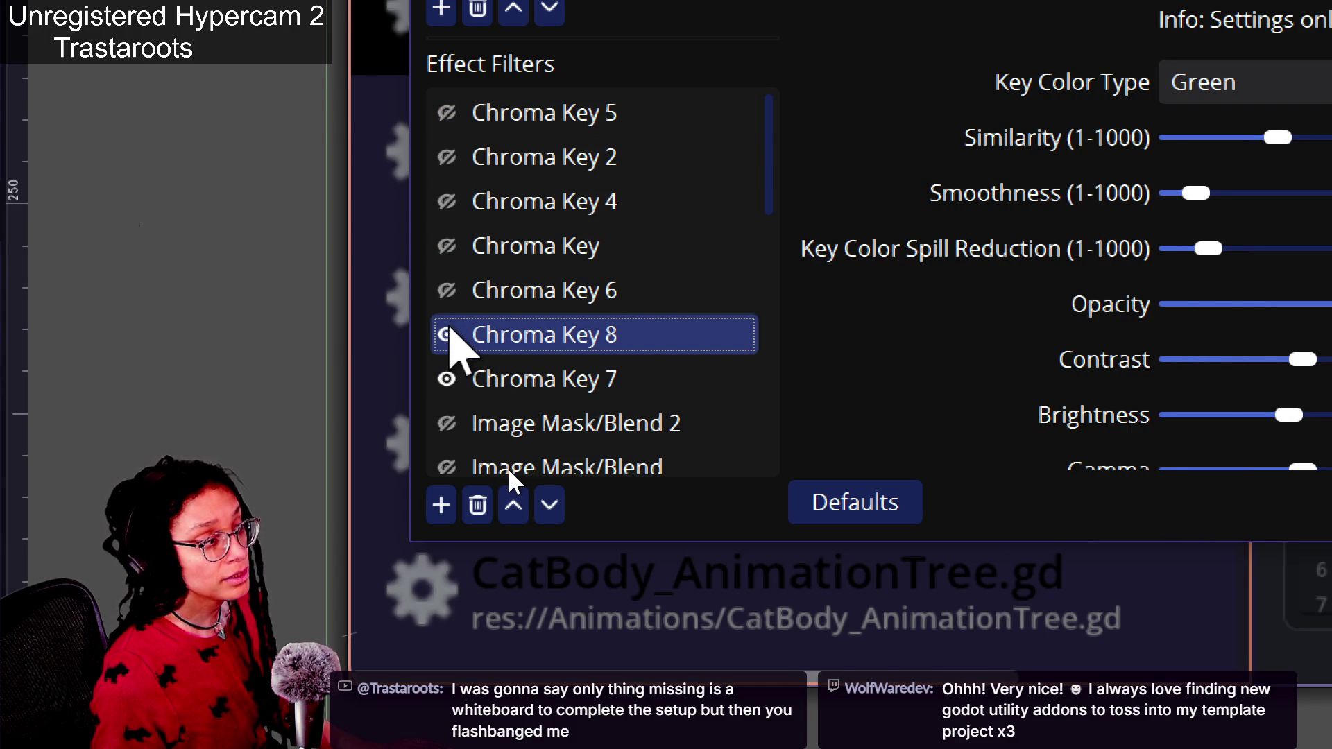
left_click(447, 335)
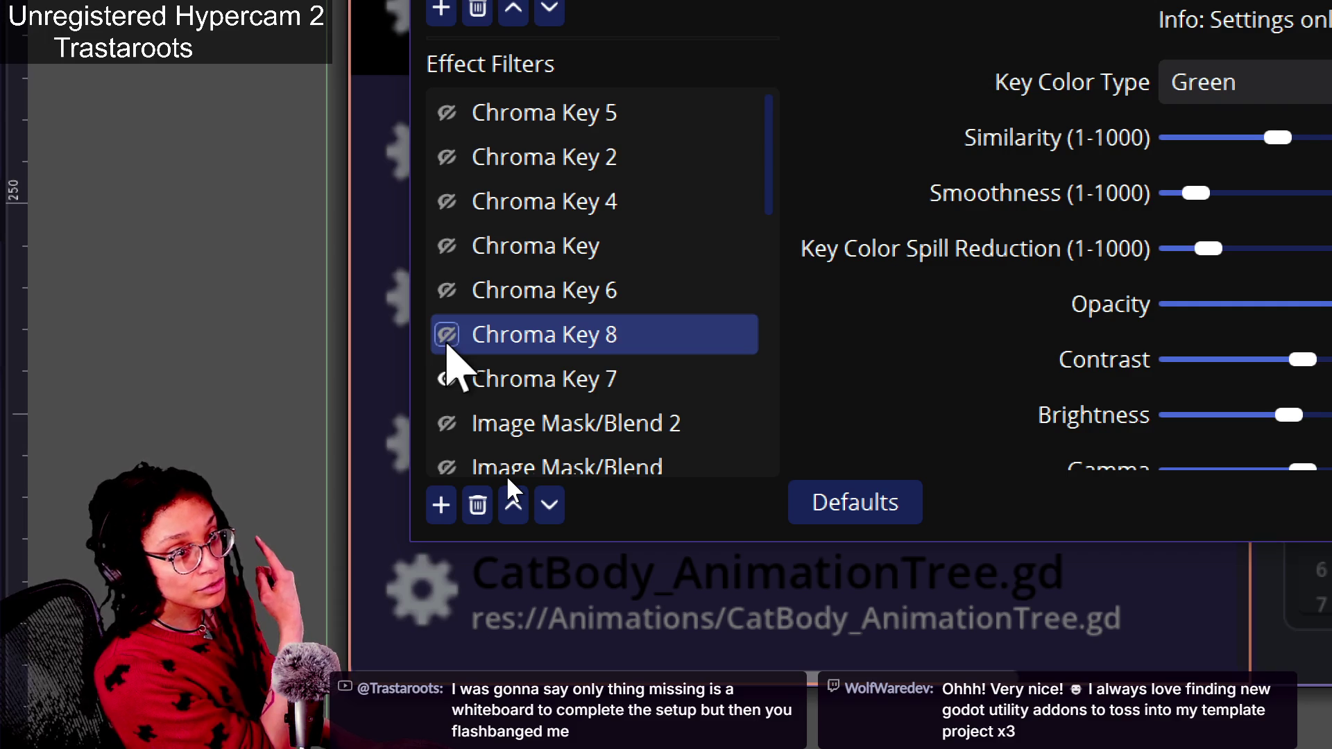
left_click(454, 380)
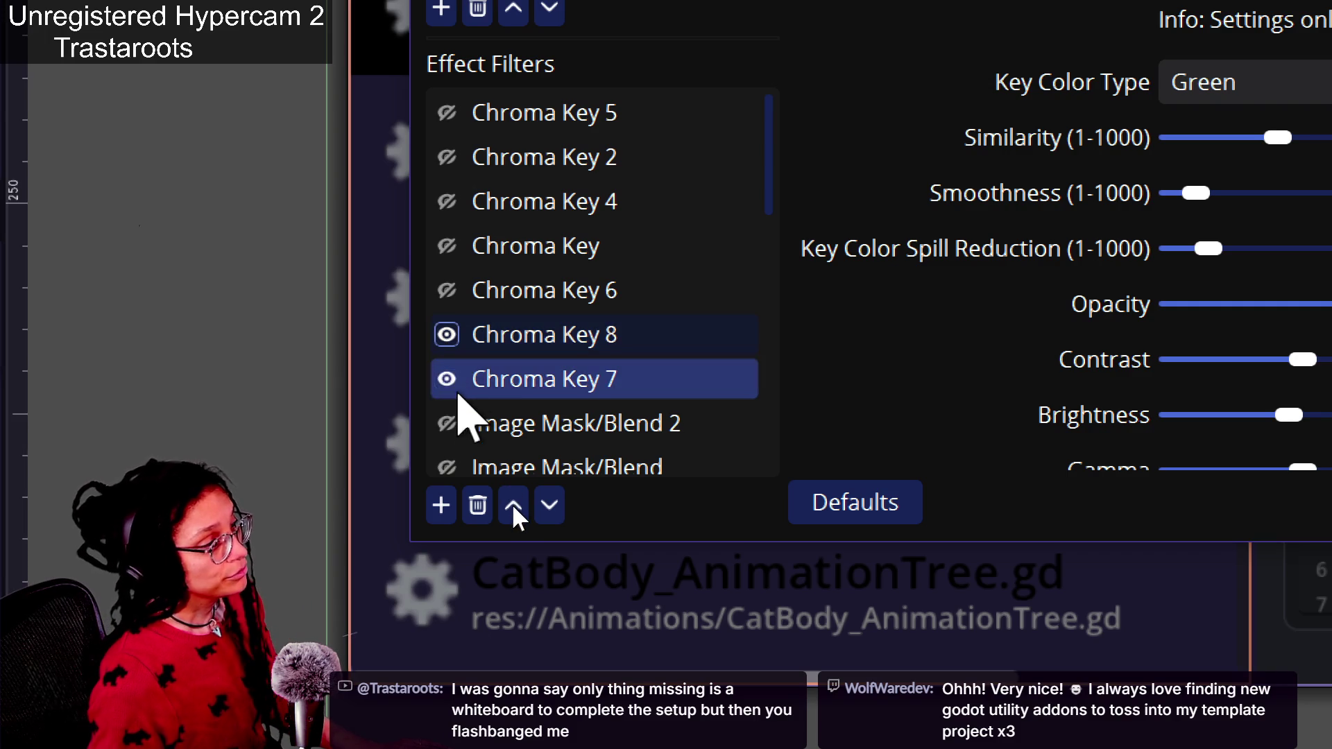
left_click(446, 378)
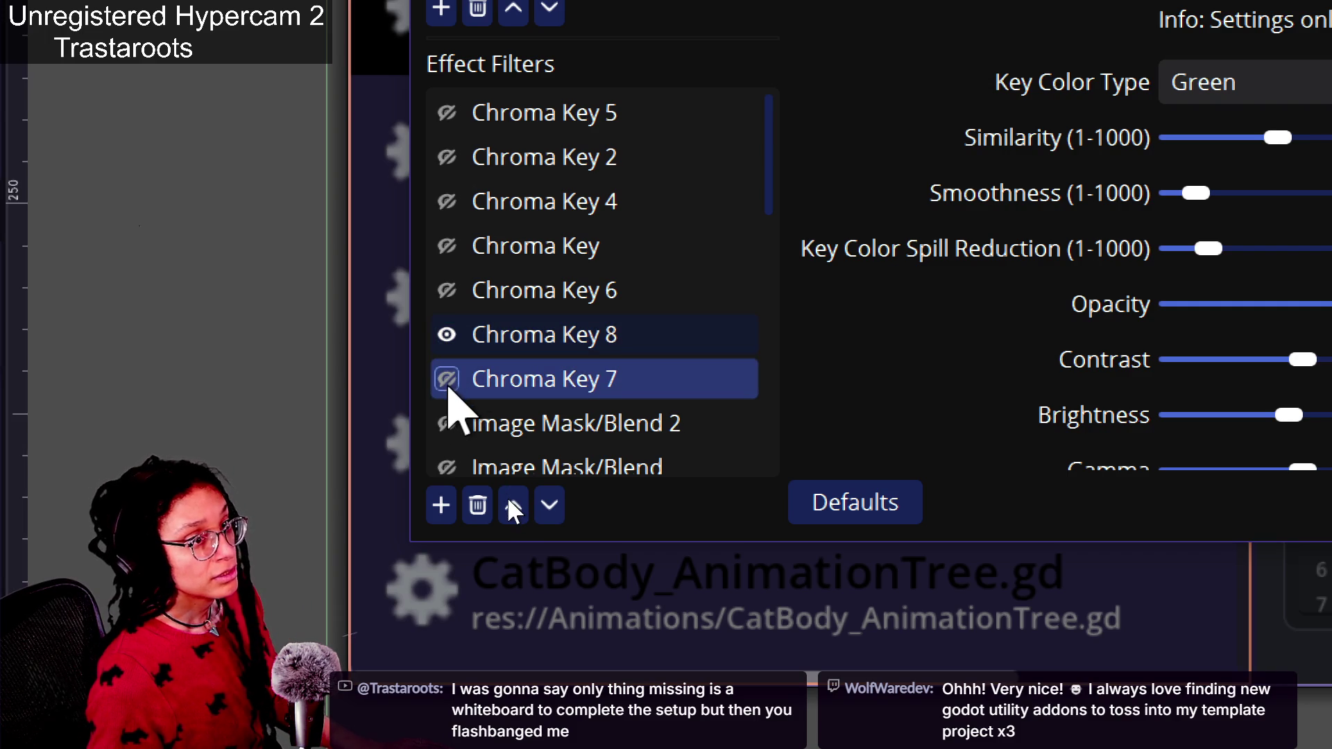
scroll(447, 392, "down", 3)
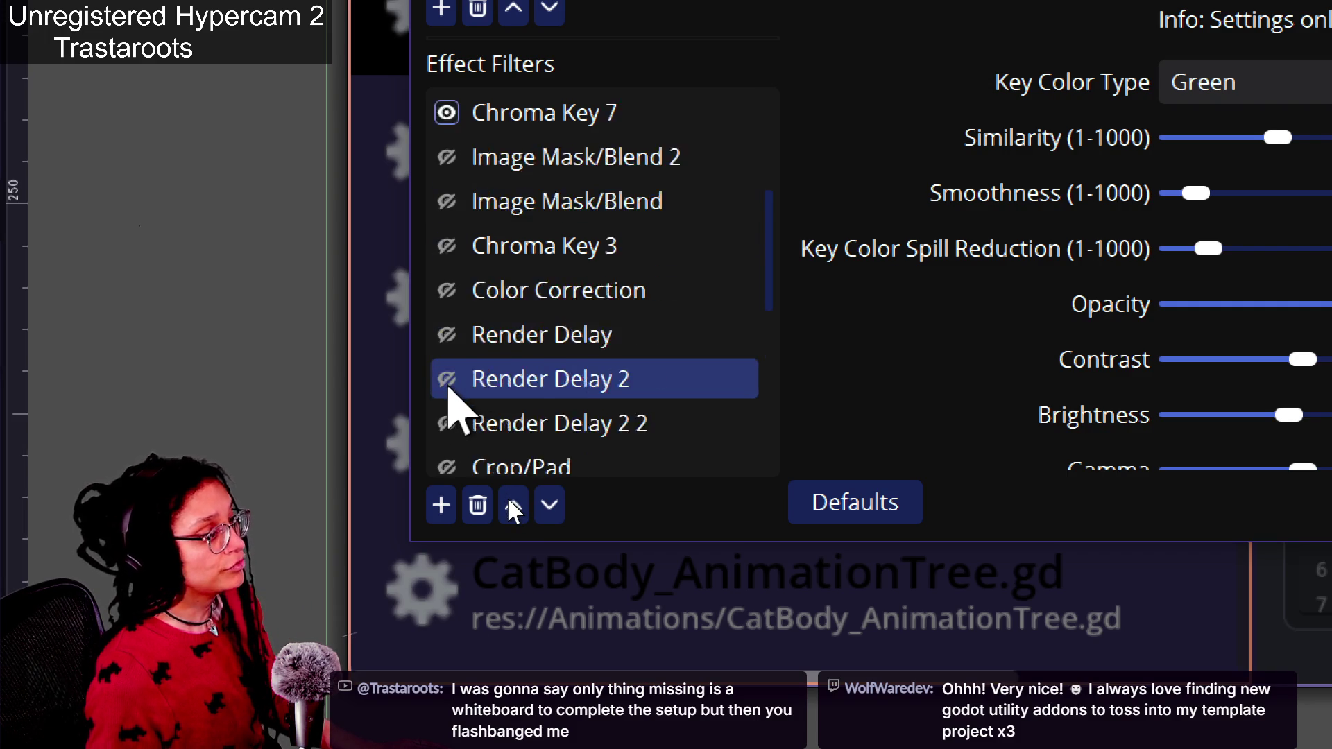
left_click_drag(768, 356, 762, 283)
Turn Chroma Key 8 and Chroma Key 7 back on and review Image Mask/Blend 2
left_click(446, 201)
left_click(448, 157)
left_click(448, 156)
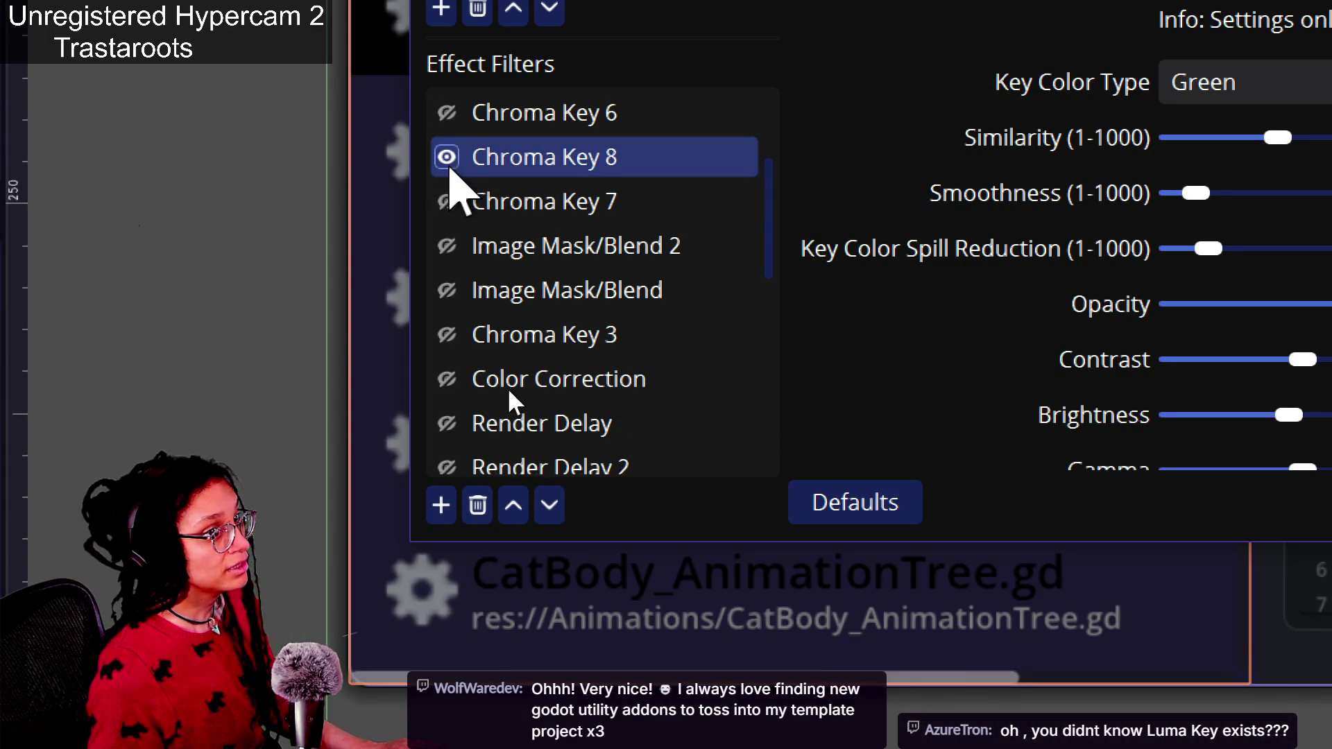
left_click(446, 201)
left_click(446, 201)
left_click(631, 250)
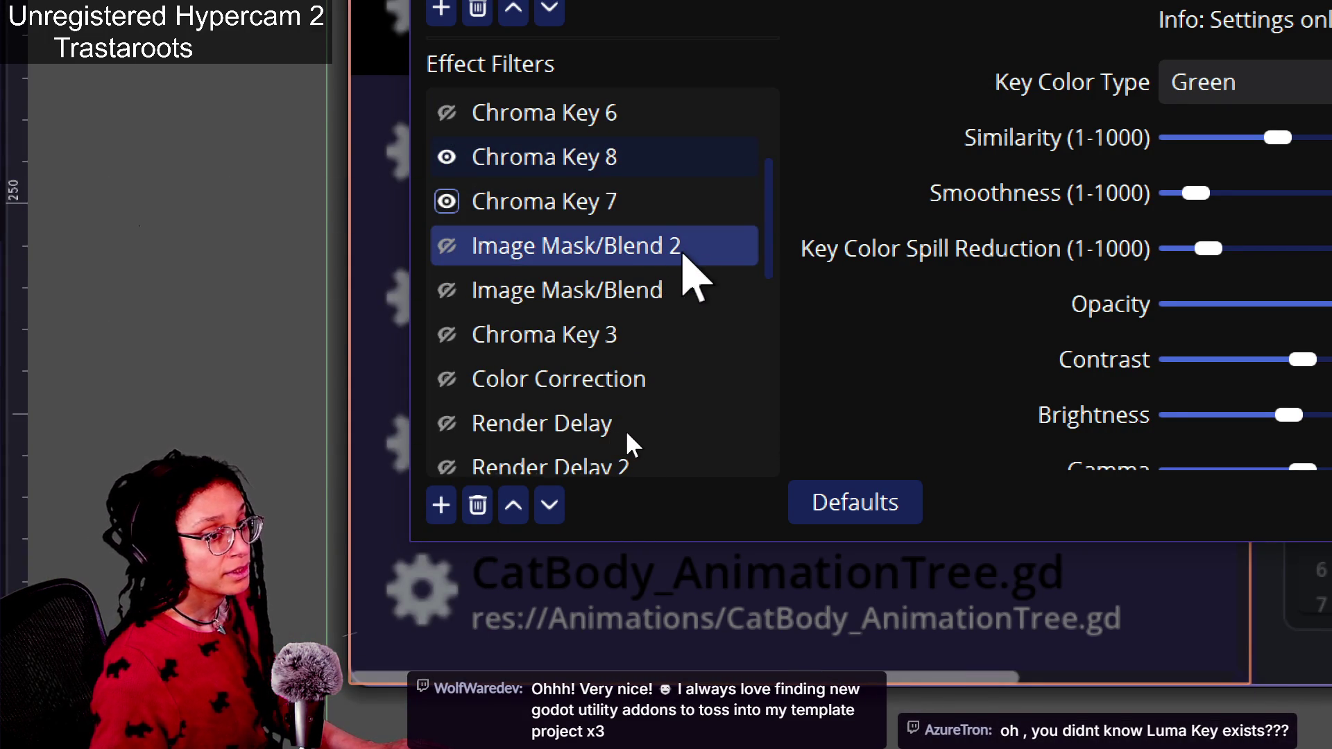
left_click_drag(760, 238, 770, 452)
Switch kirby_fisheye on and back off, then close the filters window
left_click(454, 337)
left_click(447, 380)
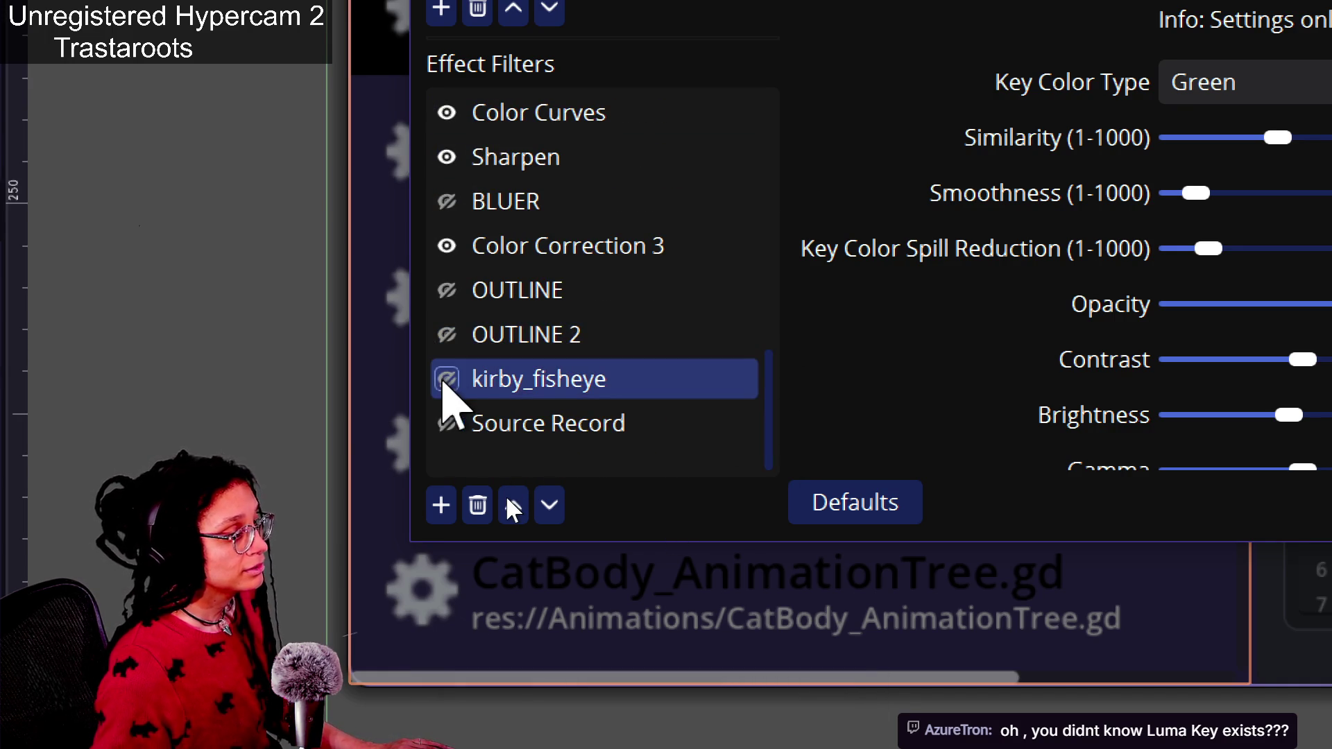
left_click(446, 380)
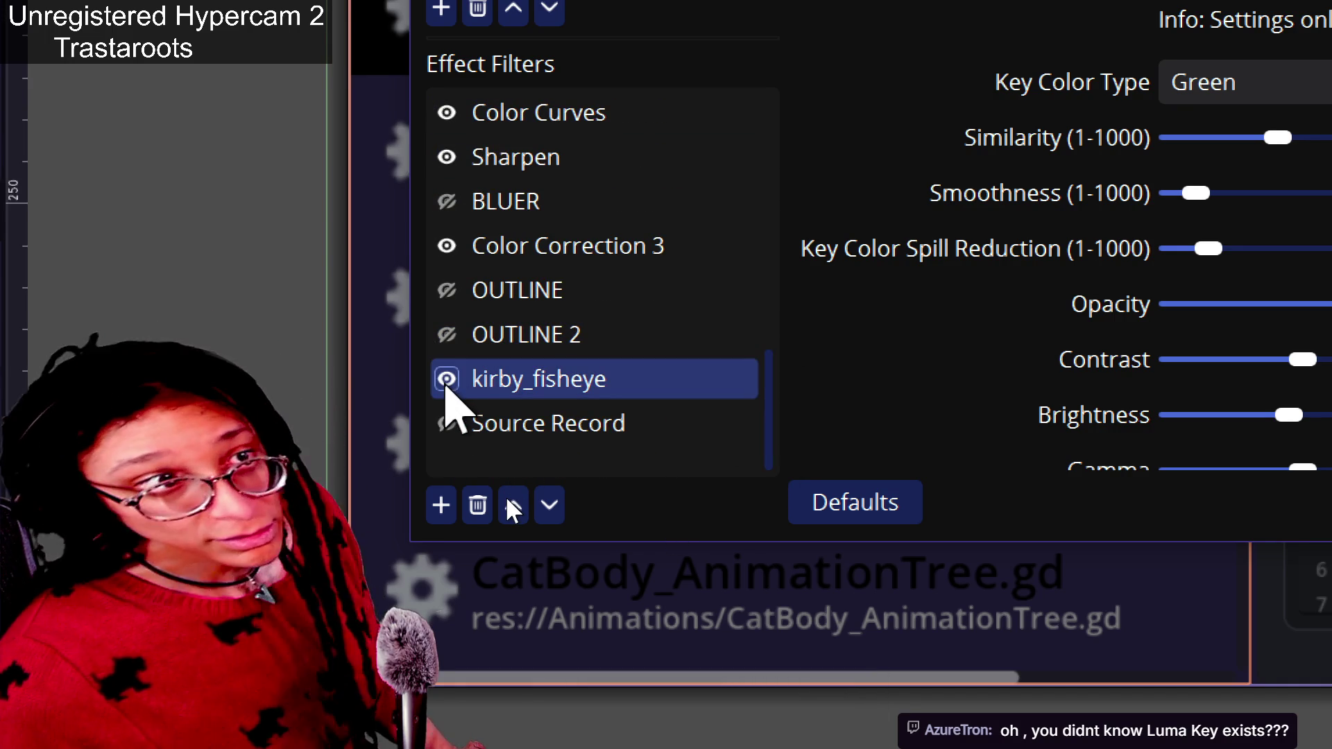
left_click(447, 380)
left_click(714, 424)
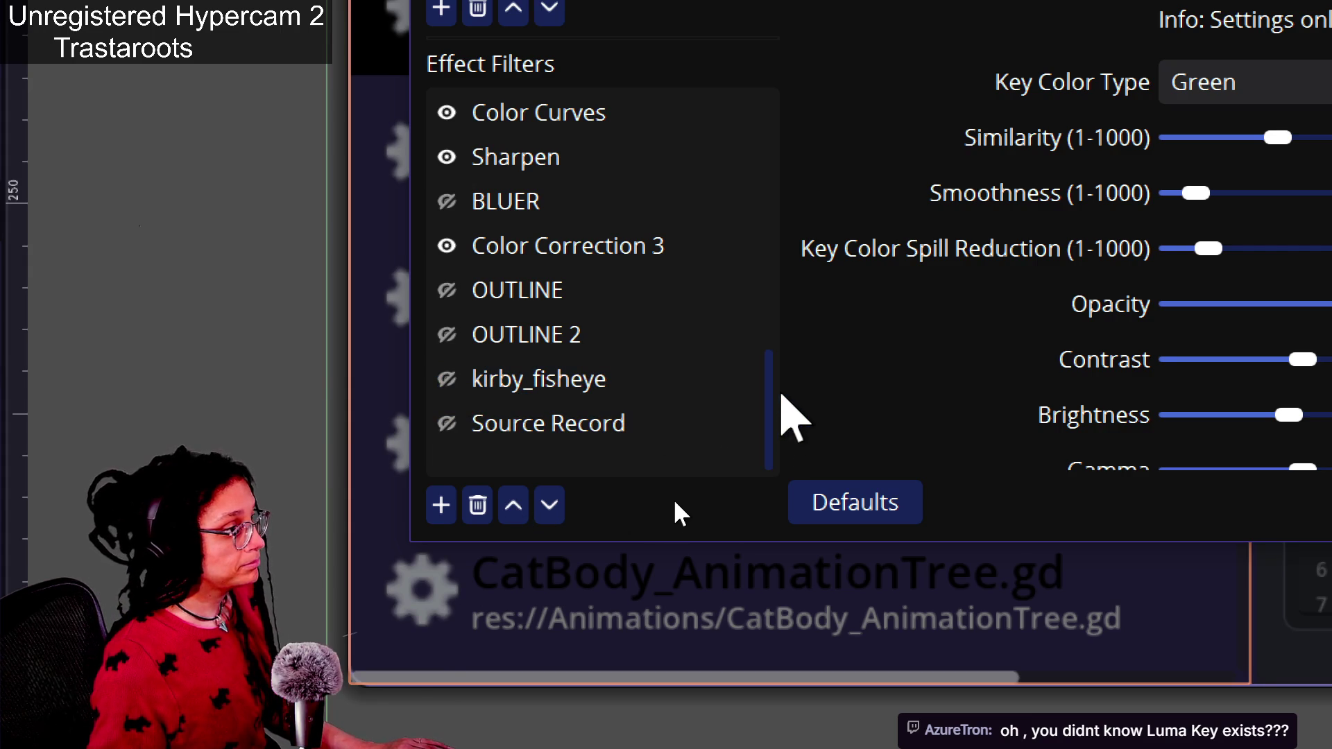
mouse_move(777, 360)
left_mouse_down()
mouse_move(765, 346)
mouse_move(770, 129)
mouse_move(767, 249)
left_mouse_up()
scroll(763, 277, "down", 1)
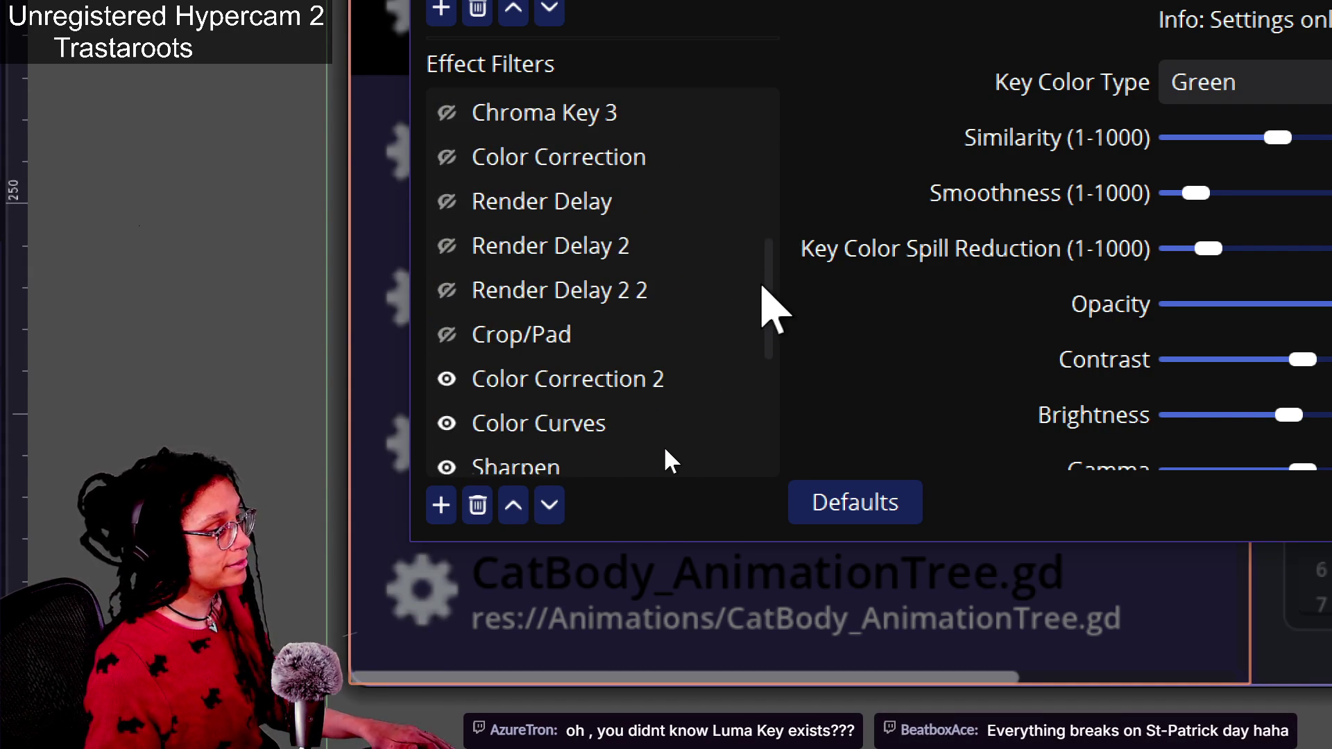
left_click_drag(761, 306, 766, 337)
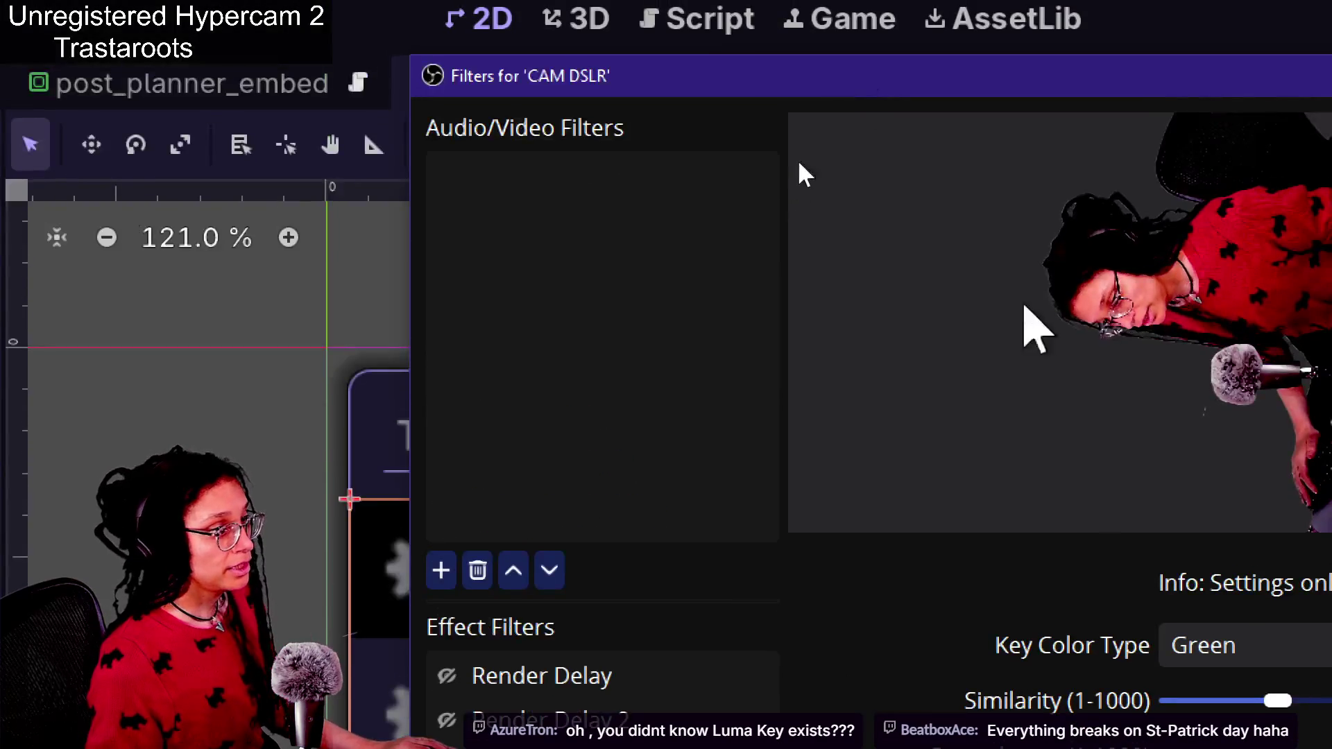
mouse_move(1108, 114)
left_mouse_down()
mouse_move(862, 149)
mouse_move(530, 111)
left_mouse_up()
left_click(981, 101)
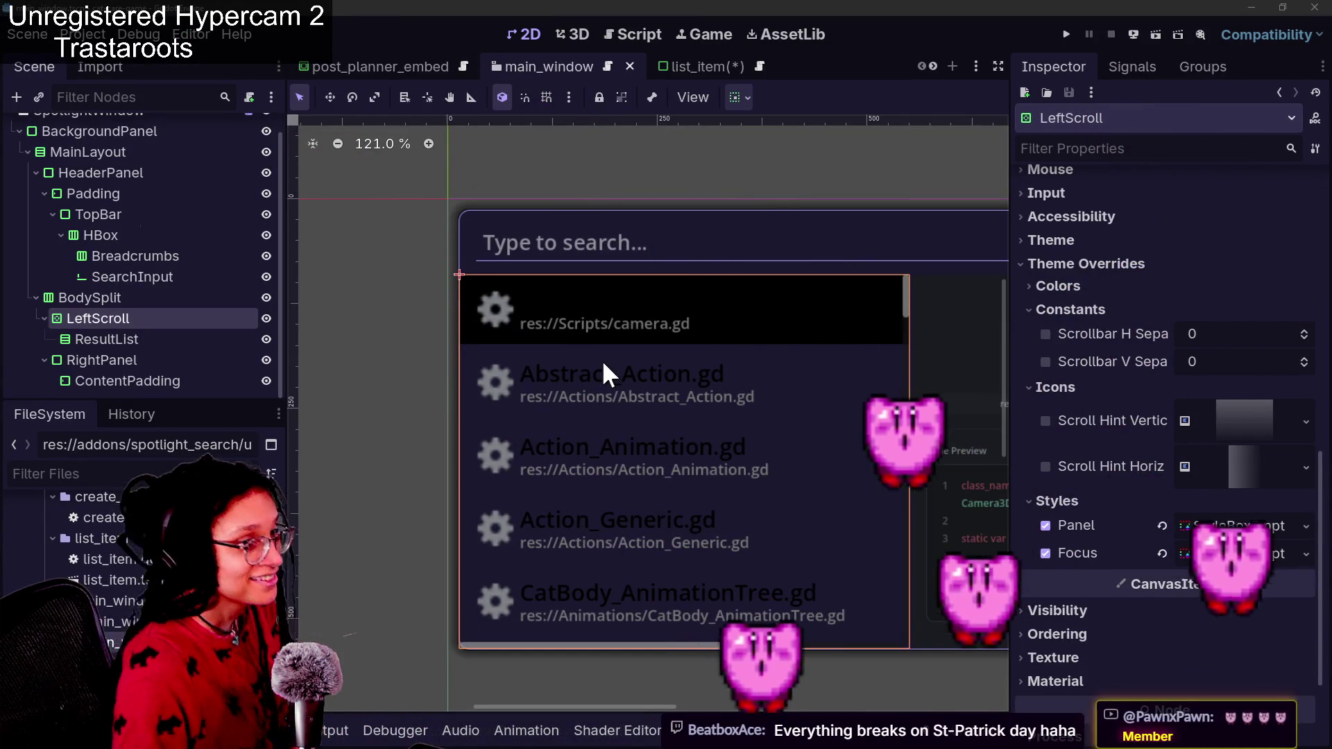
Select the ResultList node, trigger Flash Bang in Stream Deck, and close Stream Deck
key("Down")
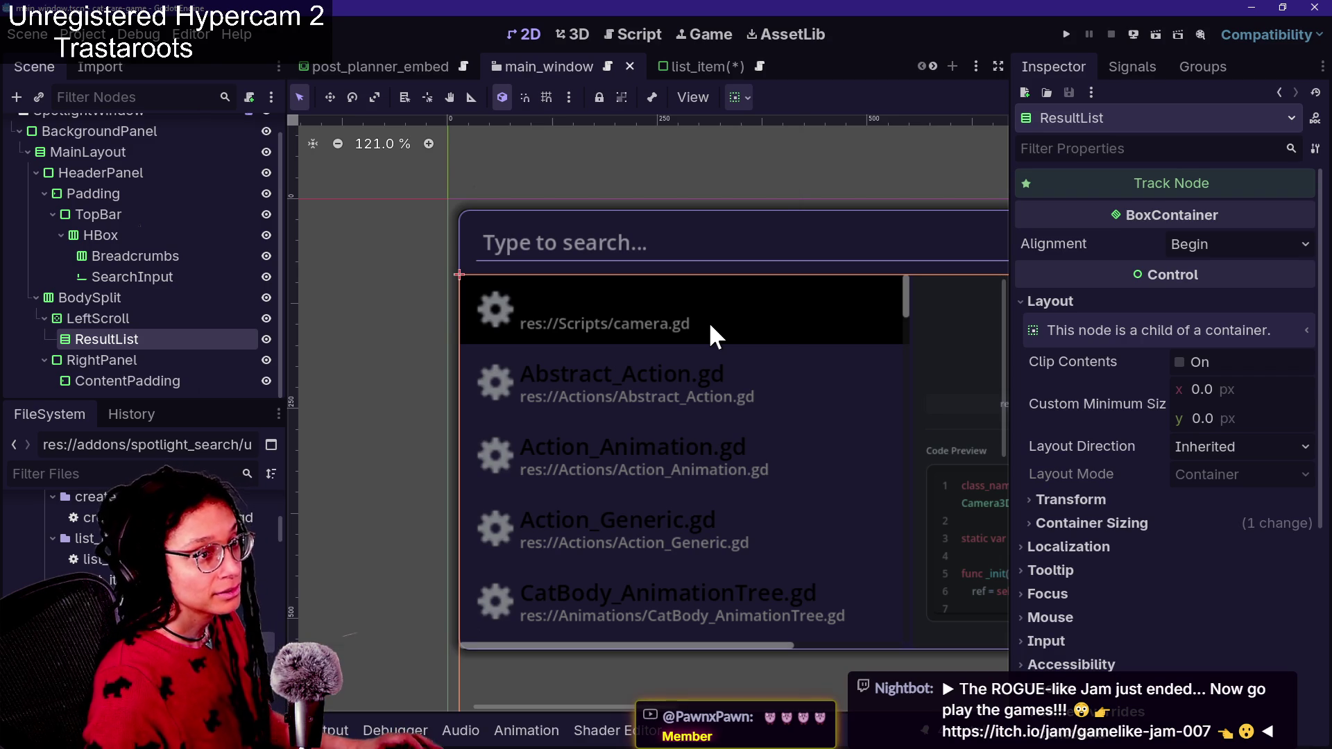
left_click(520, 295)
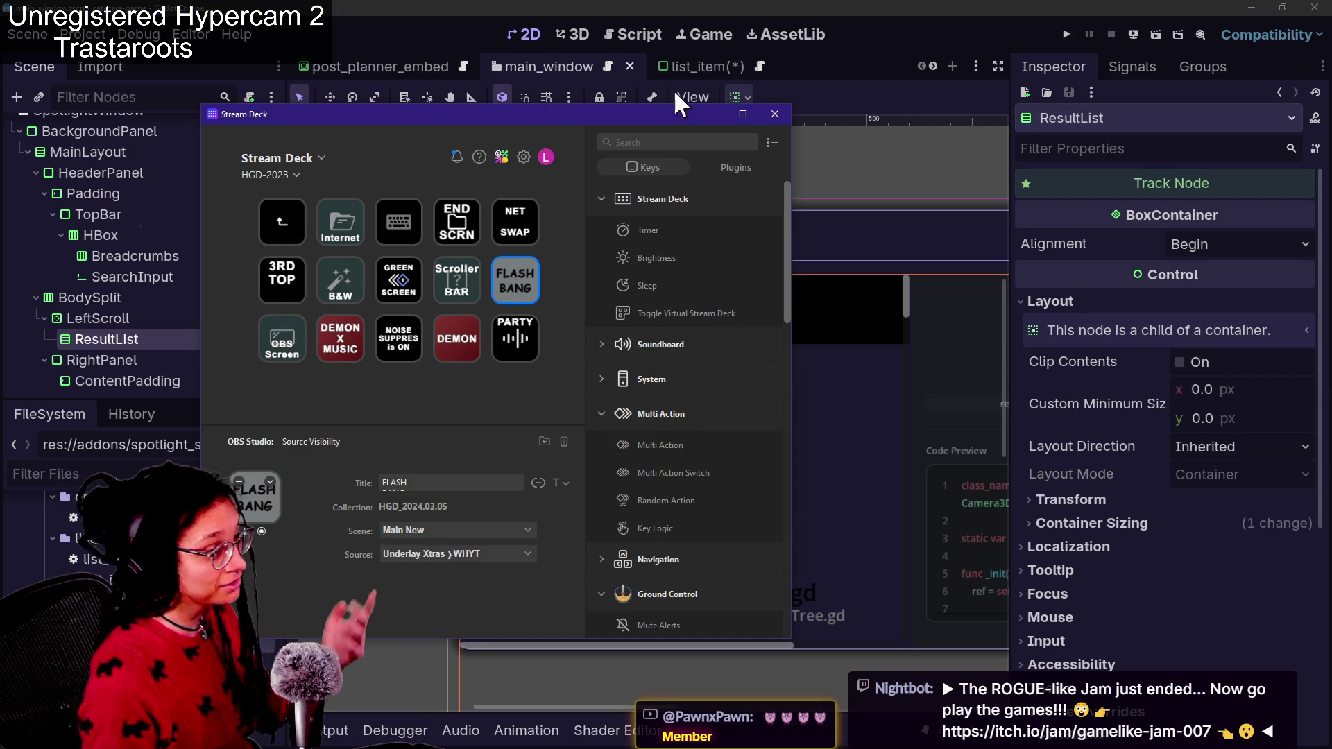
left_click(883, 15)
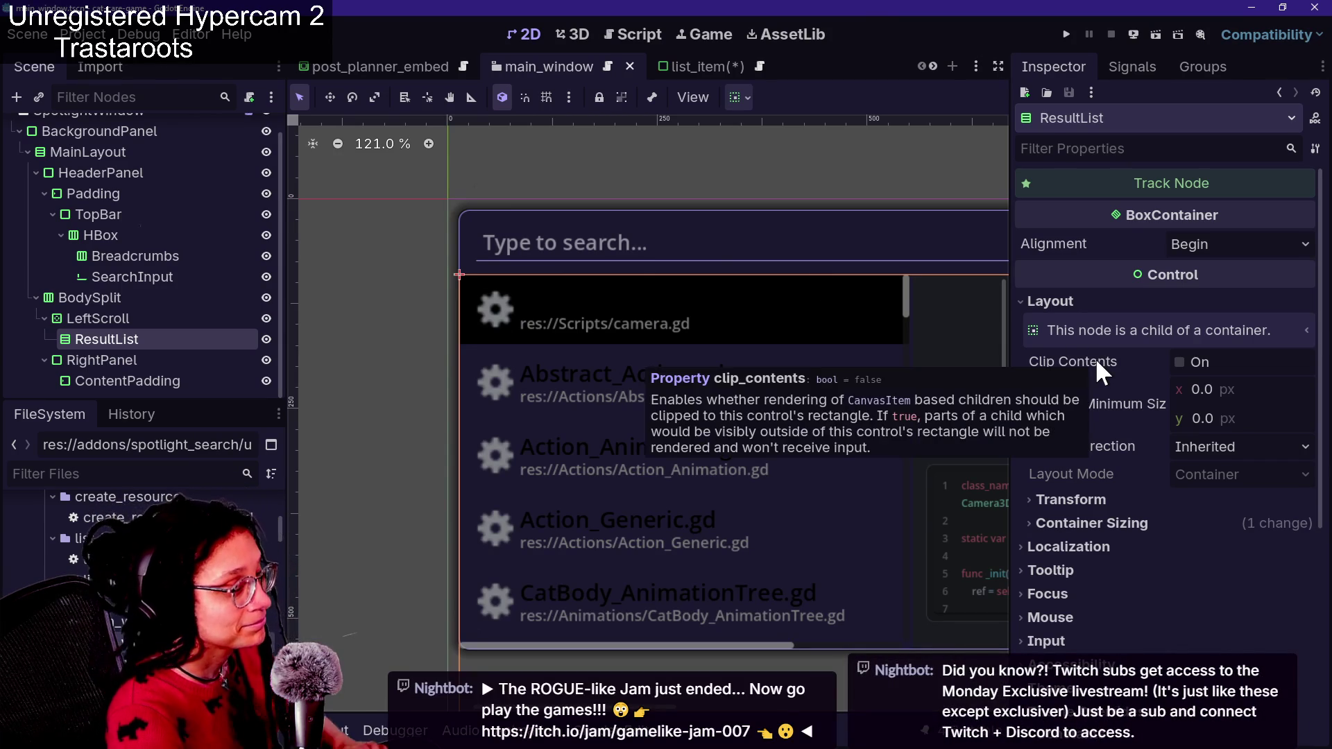
Set ResultList's Separation constant override to -23 and expand Container Sizing
scroll(1093, 534, "down", 5)
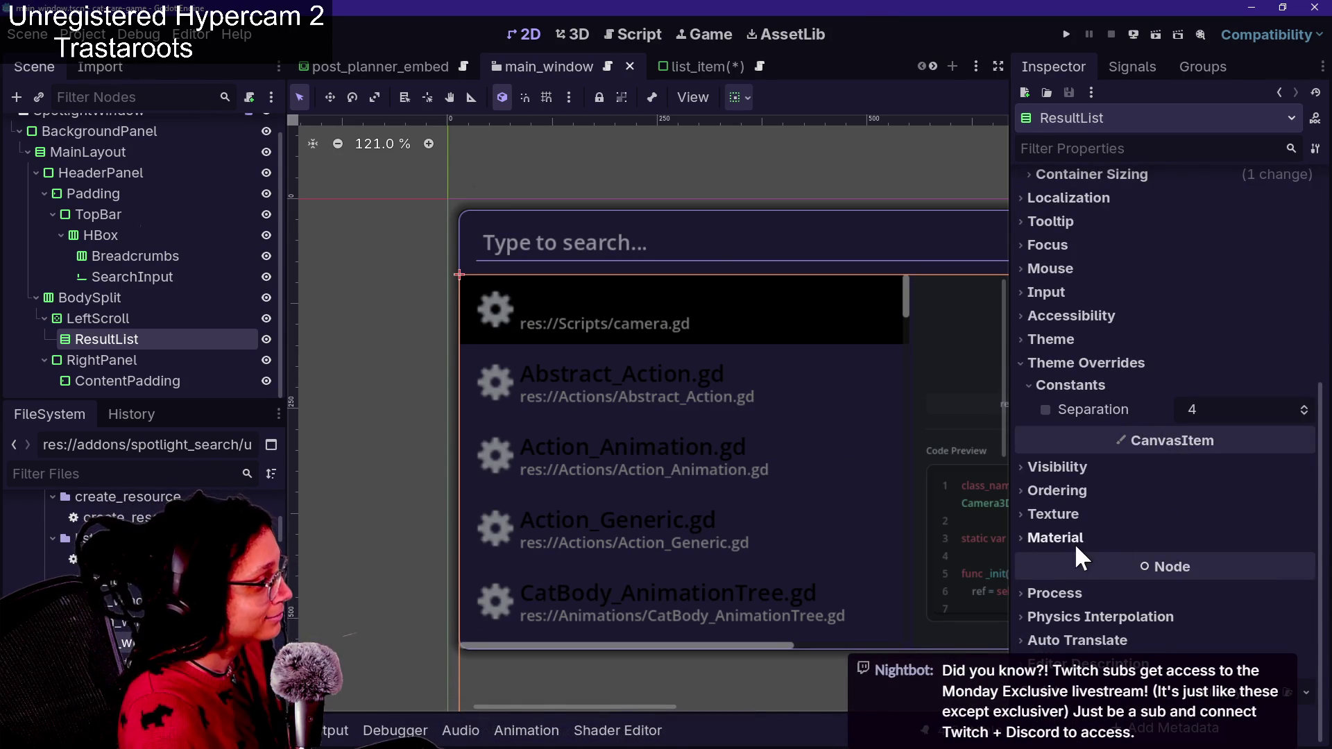
left_click_drag(1200, 415, 1177, 414)
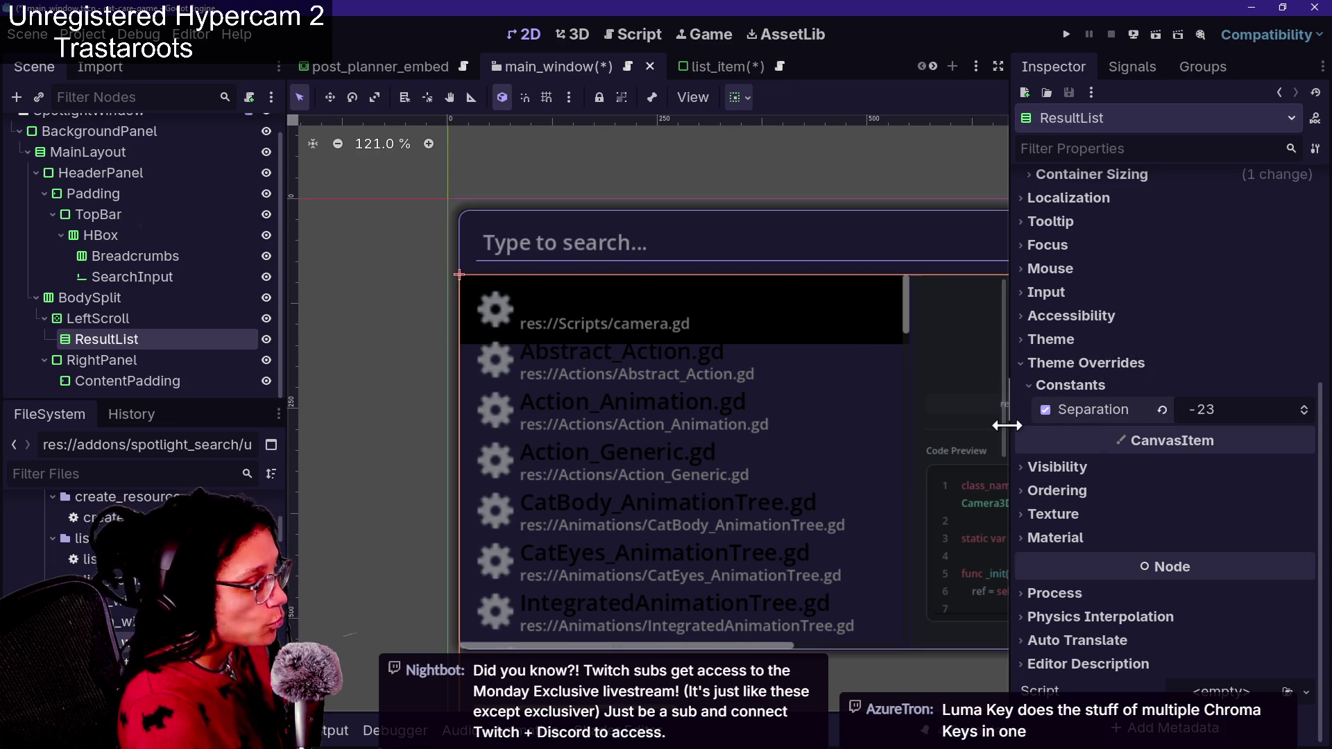
scroll(1110, 284, "up", 3)
left_click(1098, 317)
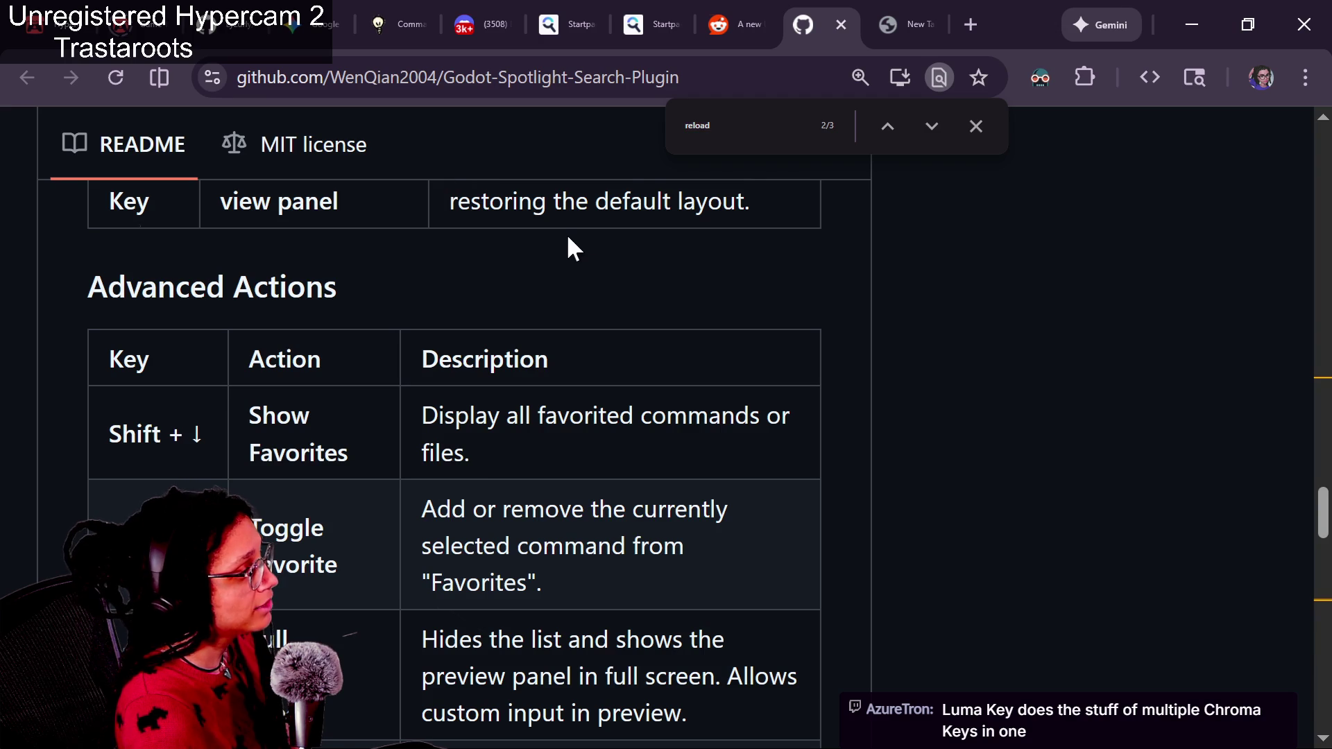
left_click_drag(628, 223, 670, 226)
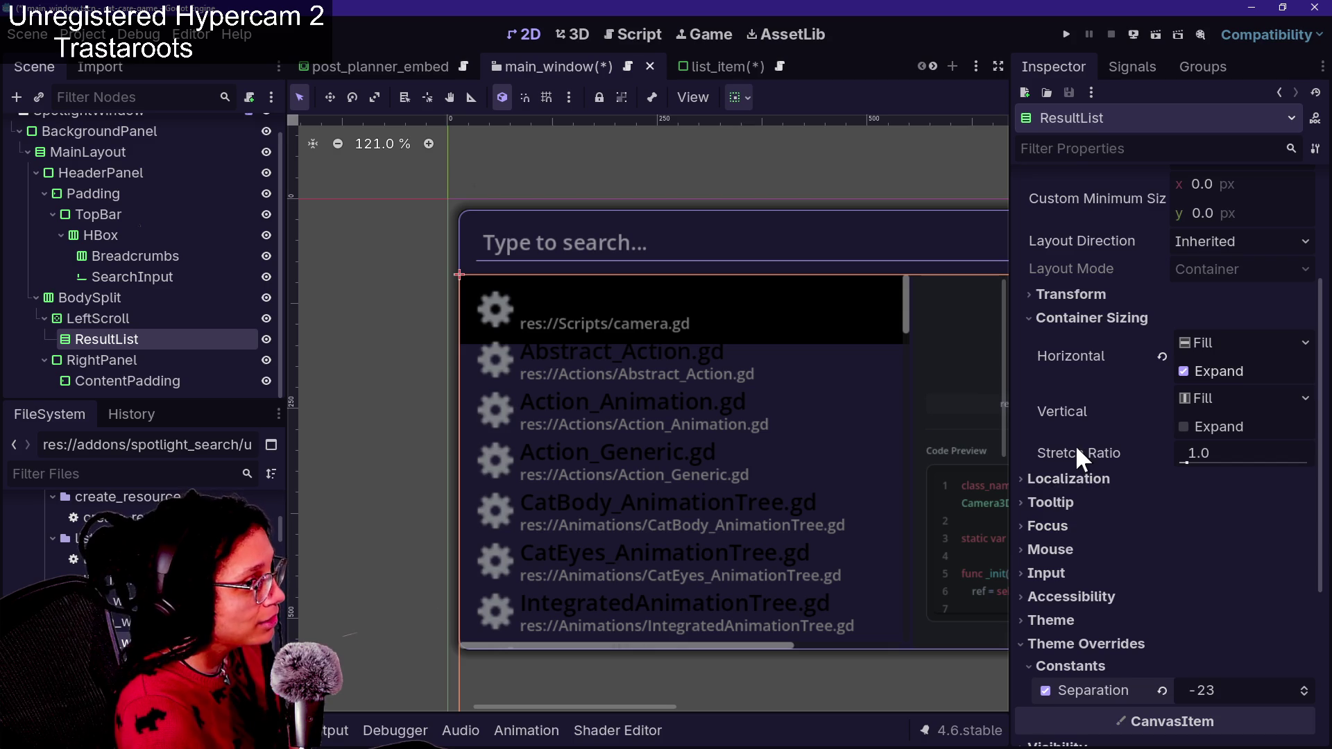
mouse_move(1076, 448)
scroll(1127, 455, "down", 2)
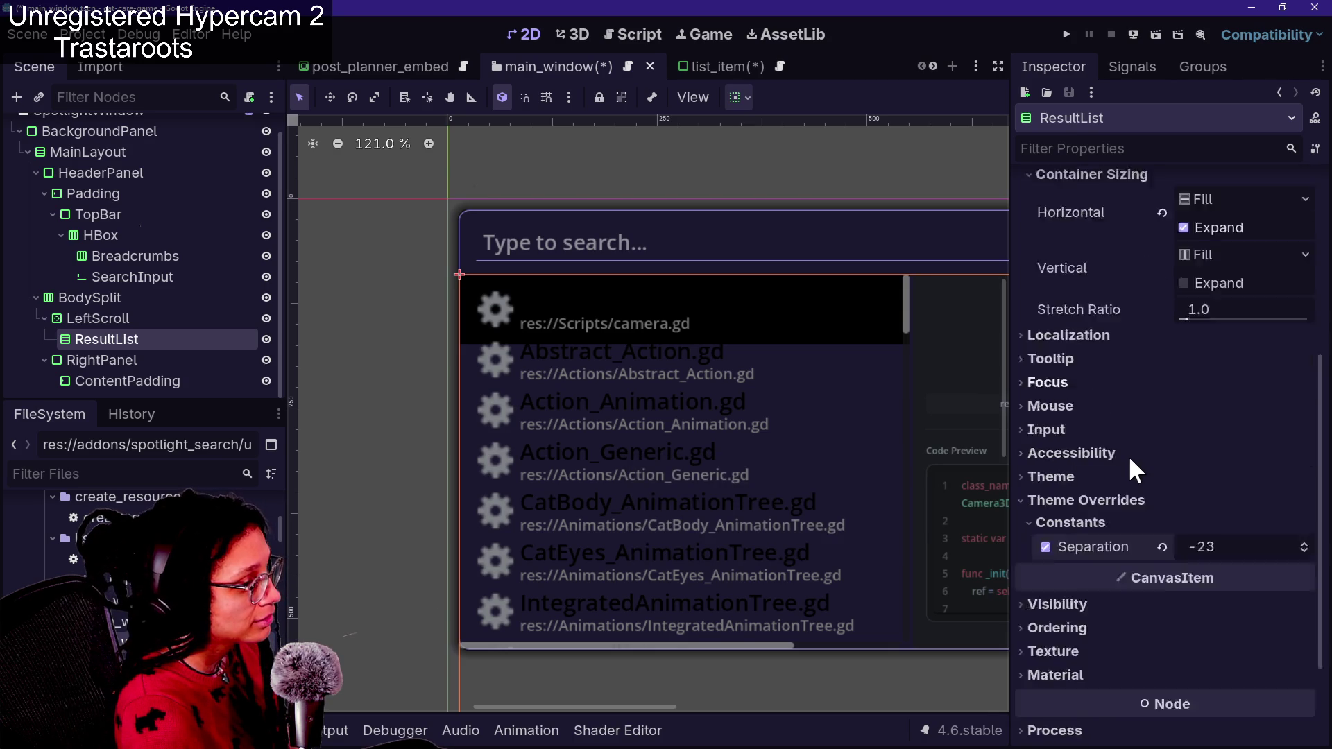
scroll(1127, 455, "up", 5)
scroll(1129, 463, "down", 5)
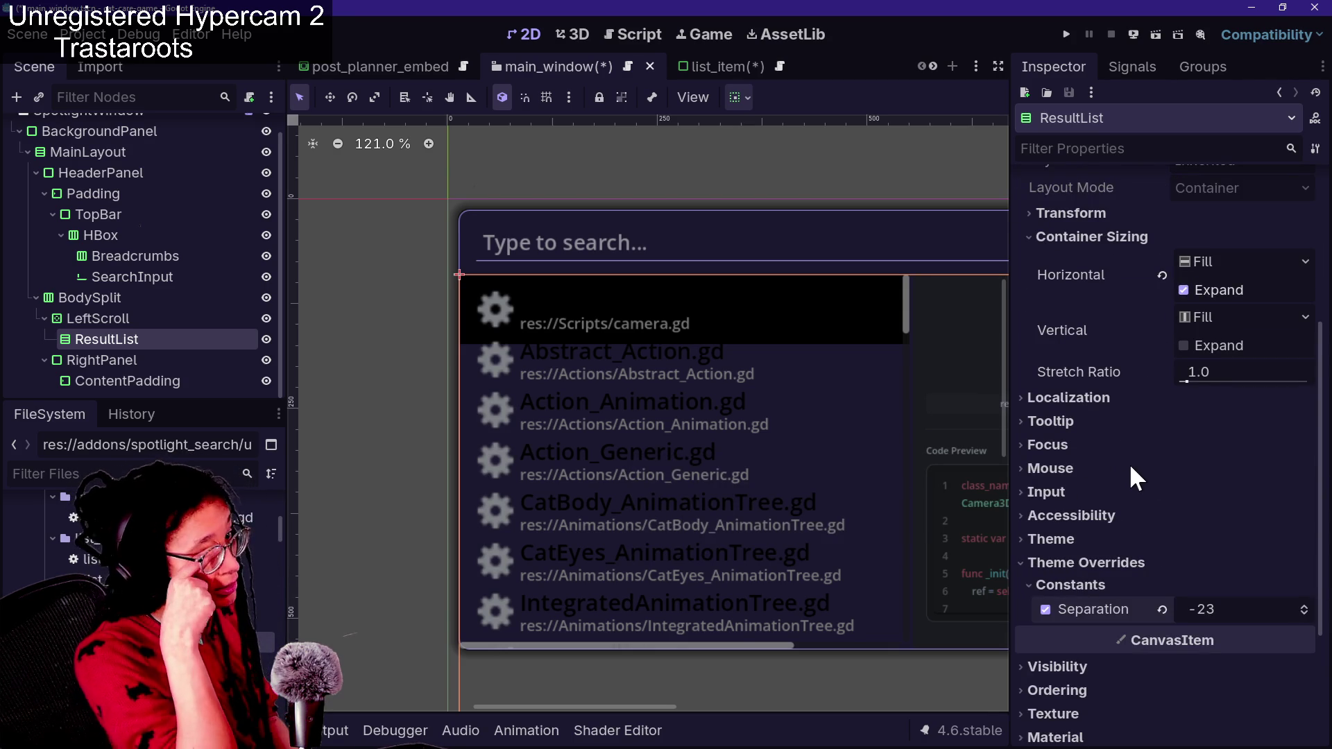
scroll(1140, 452, "down", 1)
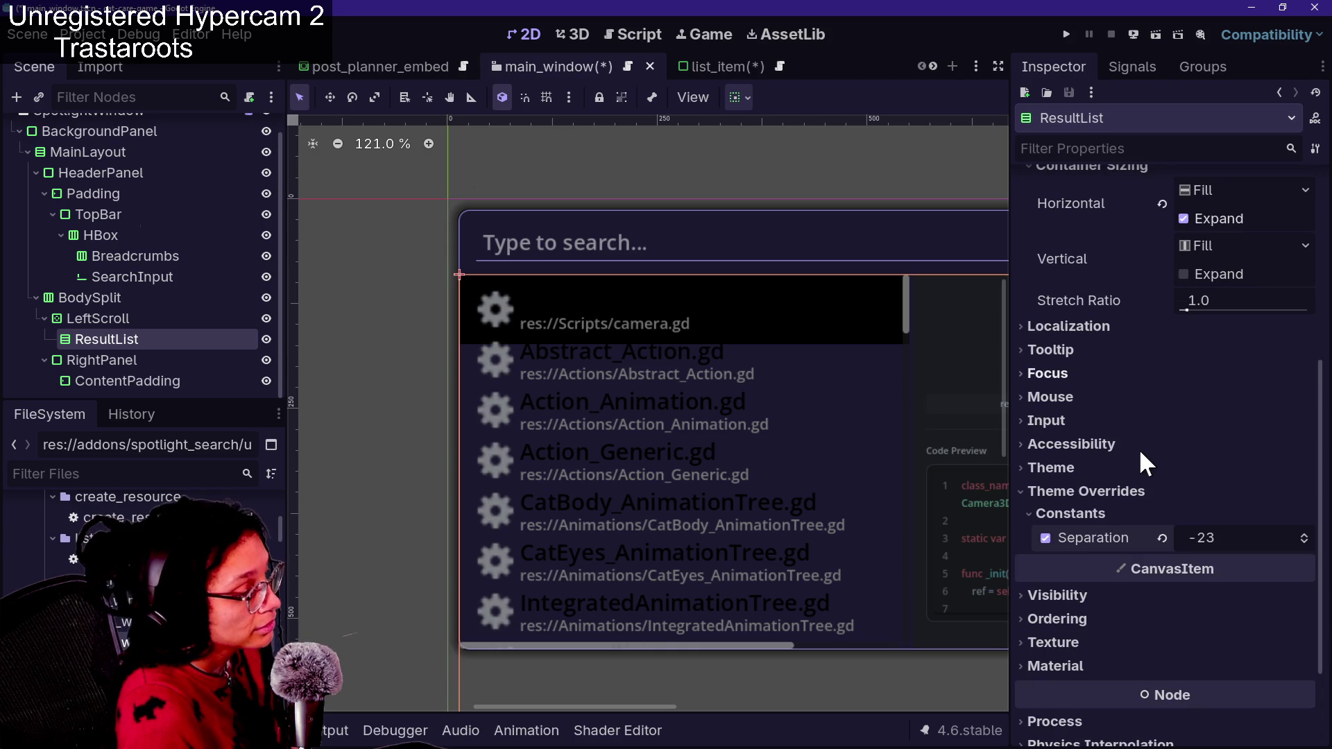
scroll(1138, 448, "down", 2)
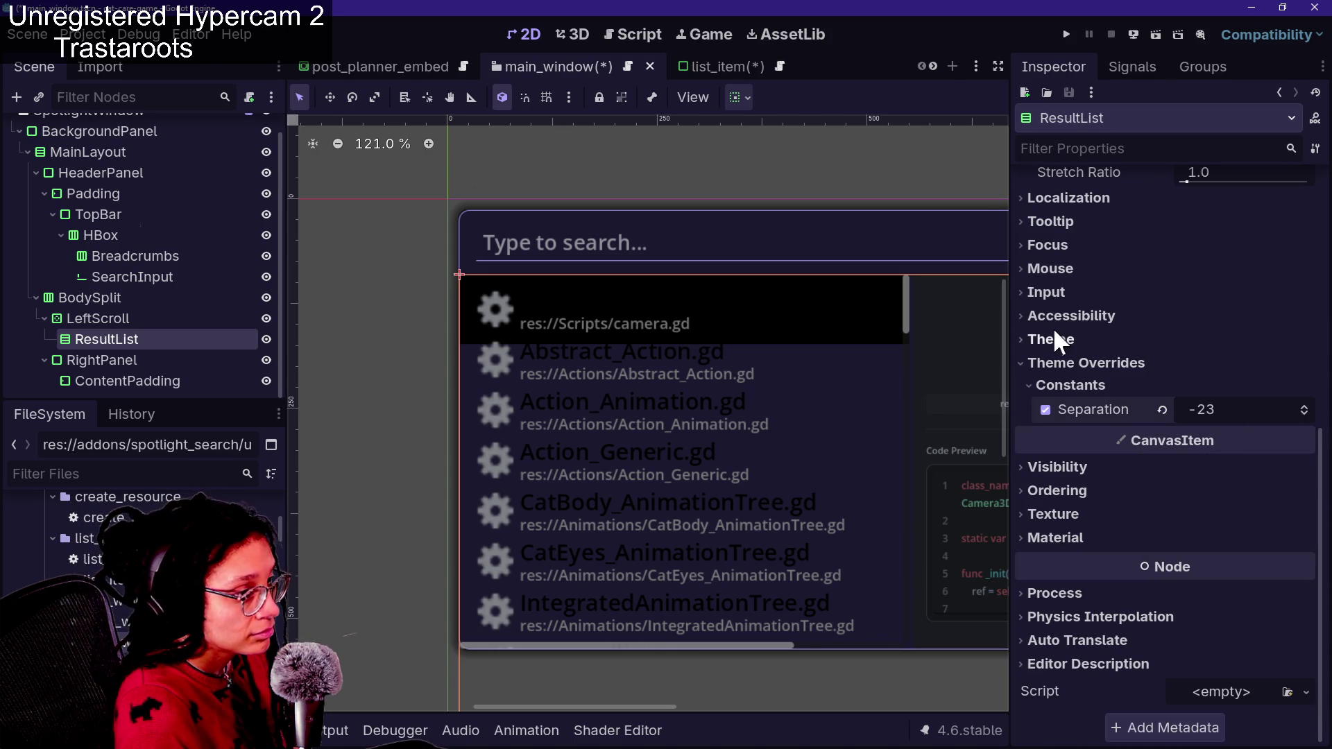
scroll(1058, 330, "up", 3)
scroll(1057, 323, "up", 1)
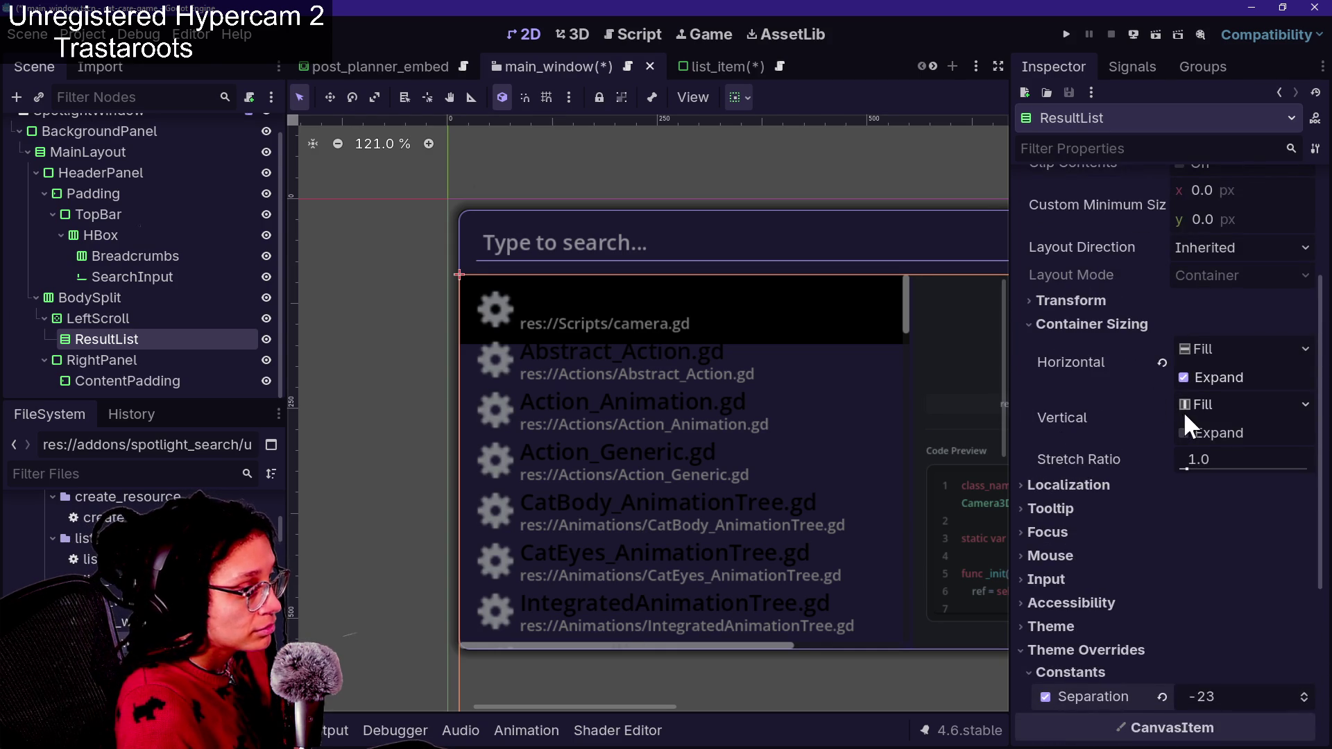
left_click(1181, 431)
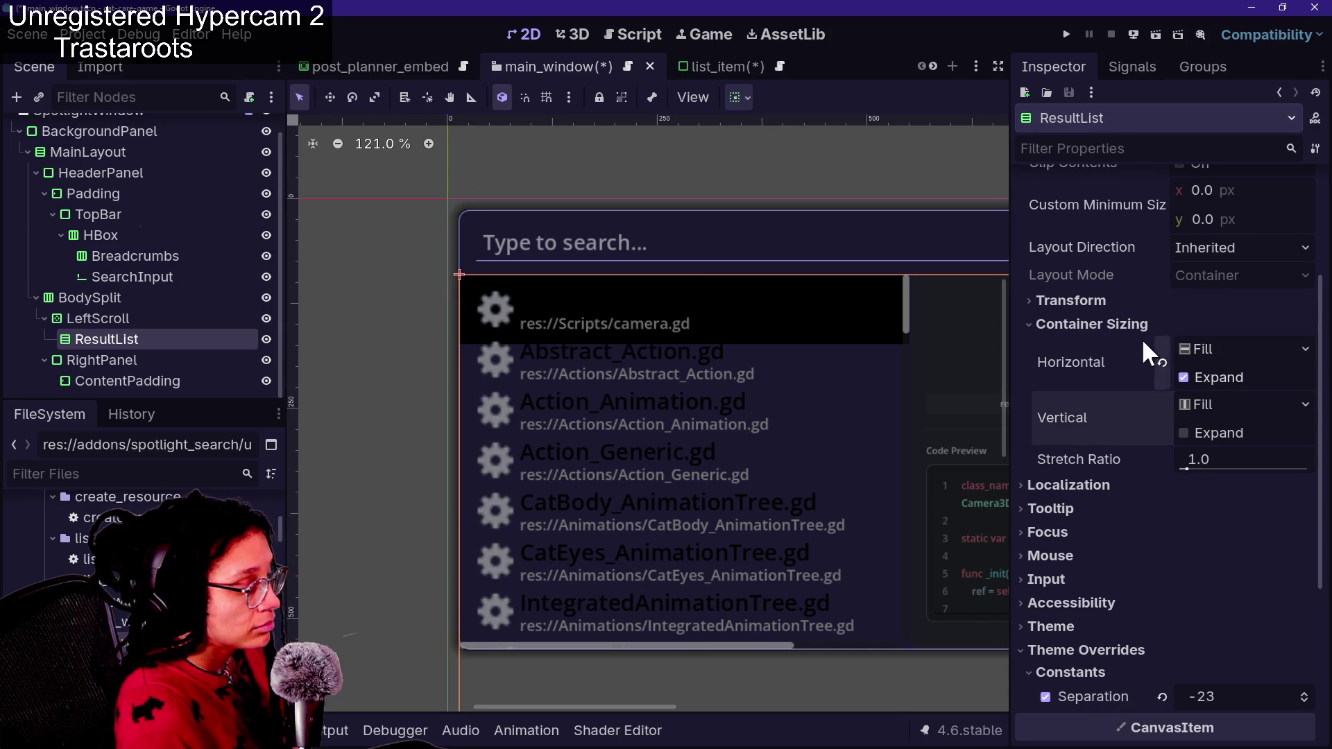
left_click(1229, 351)
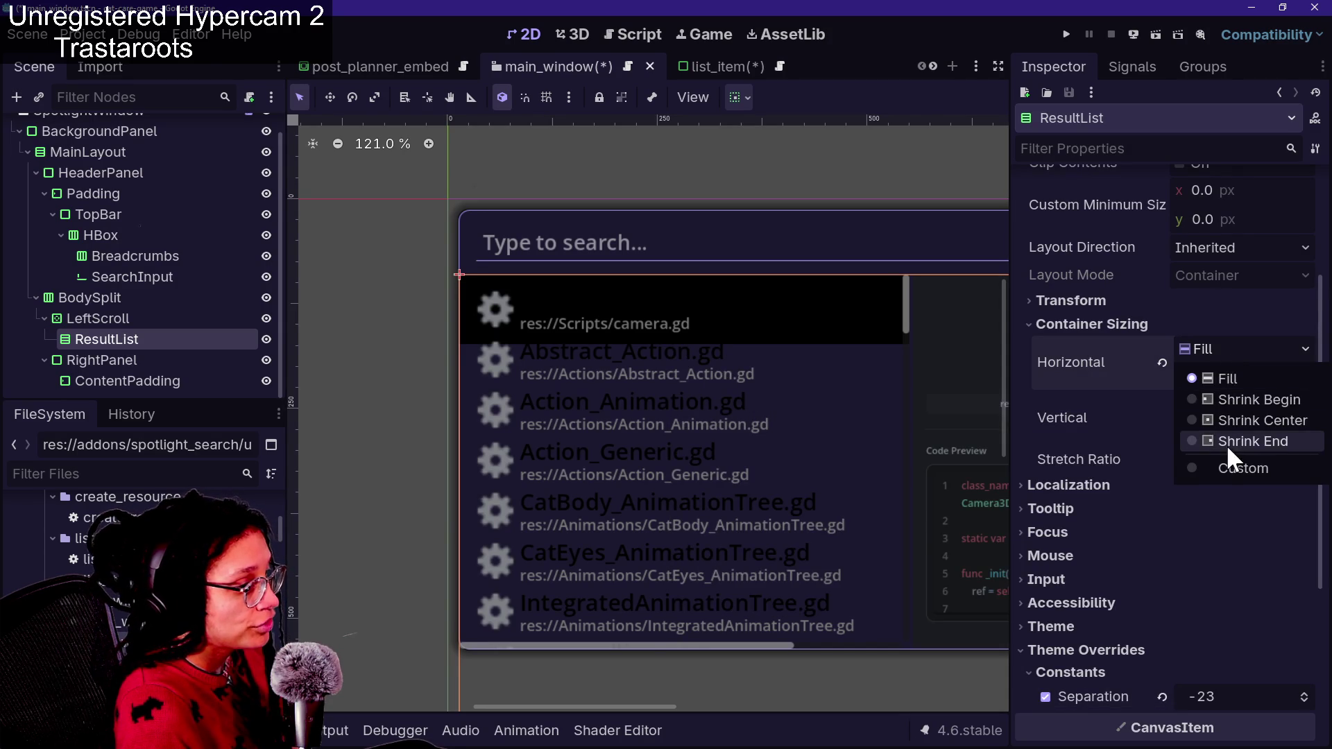
left_click(1232, 422)
key("ctrl+z")
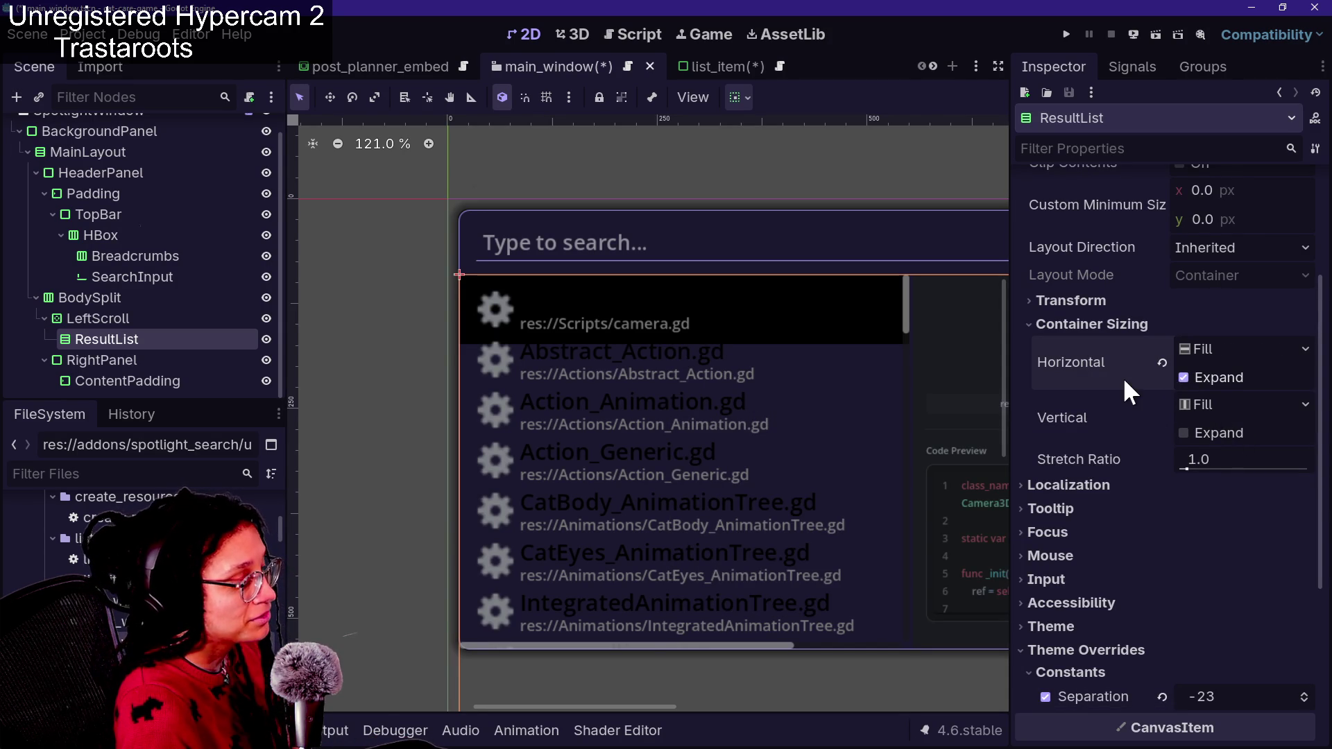
scroll(1122, 378, "up", 5)
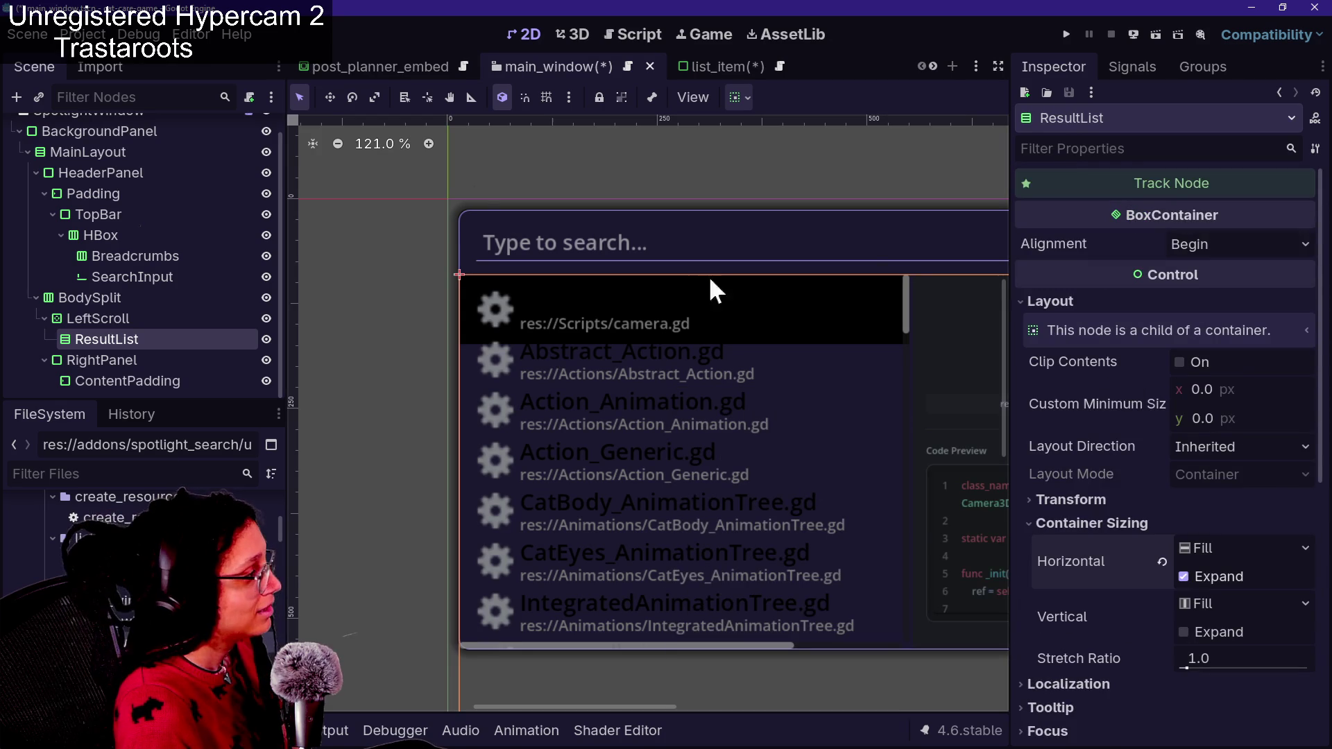
left_click(1232, 239)
left_click(1224, 293)
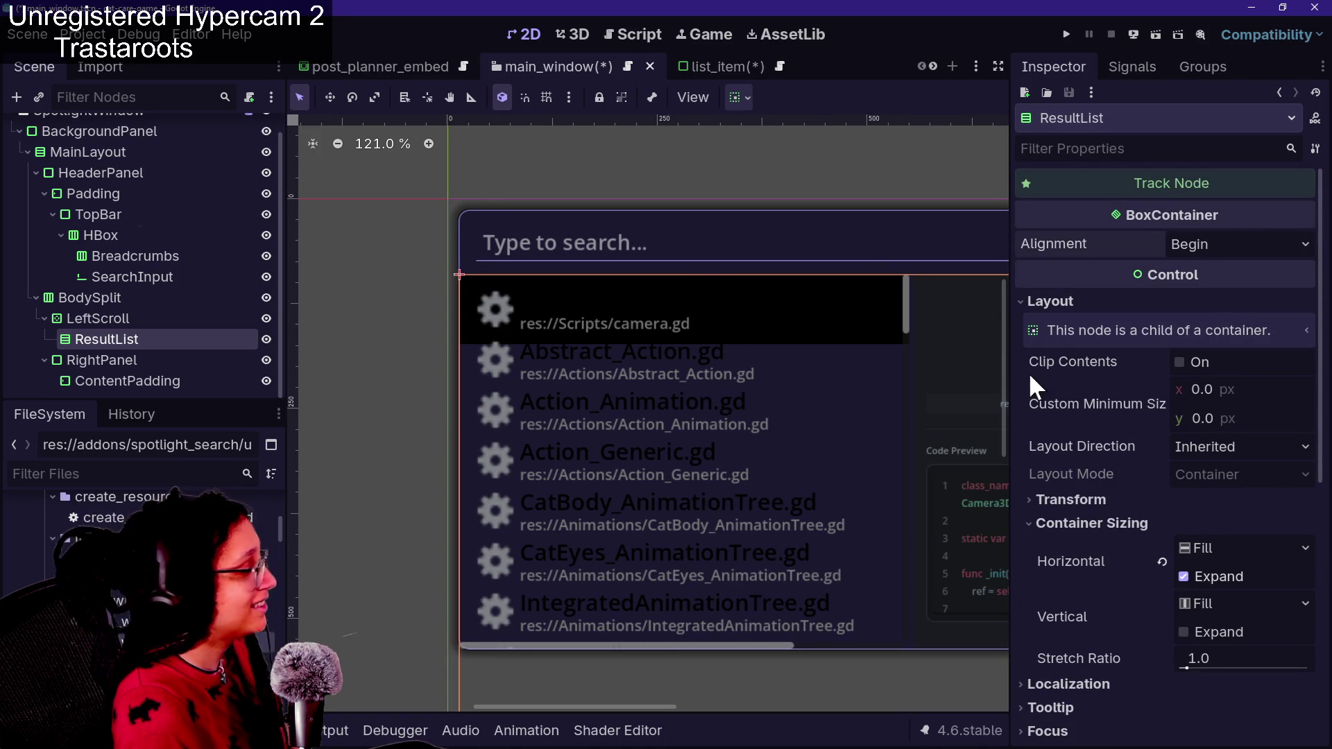
left_click(114, 320)
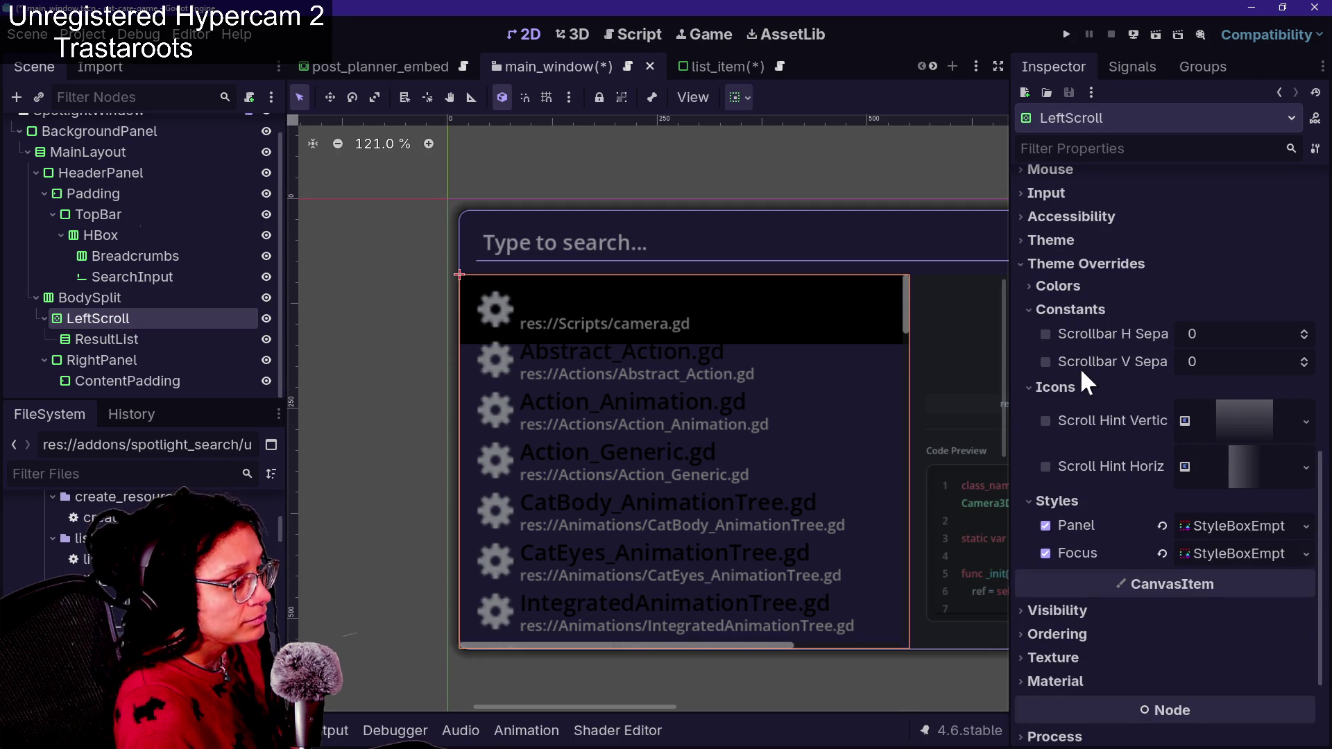
Enable LeftScroll's vertical scroll hint colour override and inspect its empty Panel style
left_click(1058, 286)
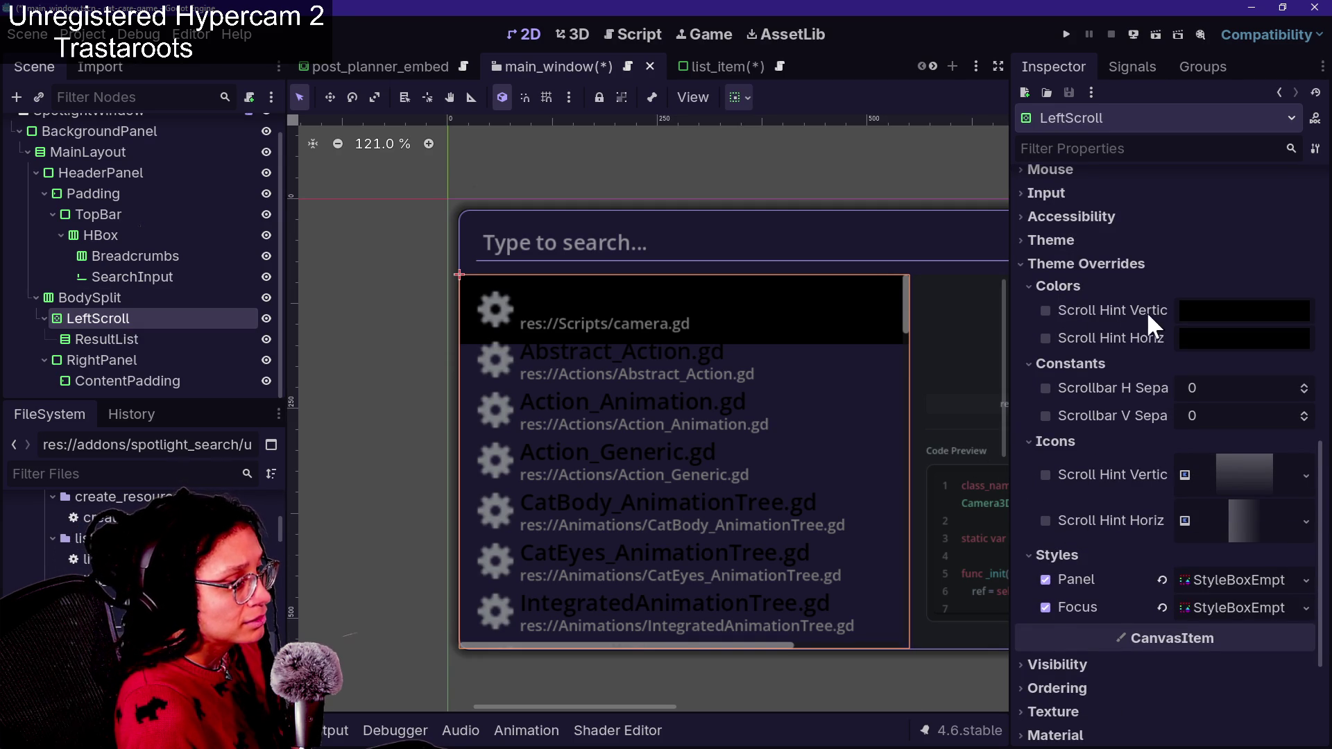
left_click(1049, 316)
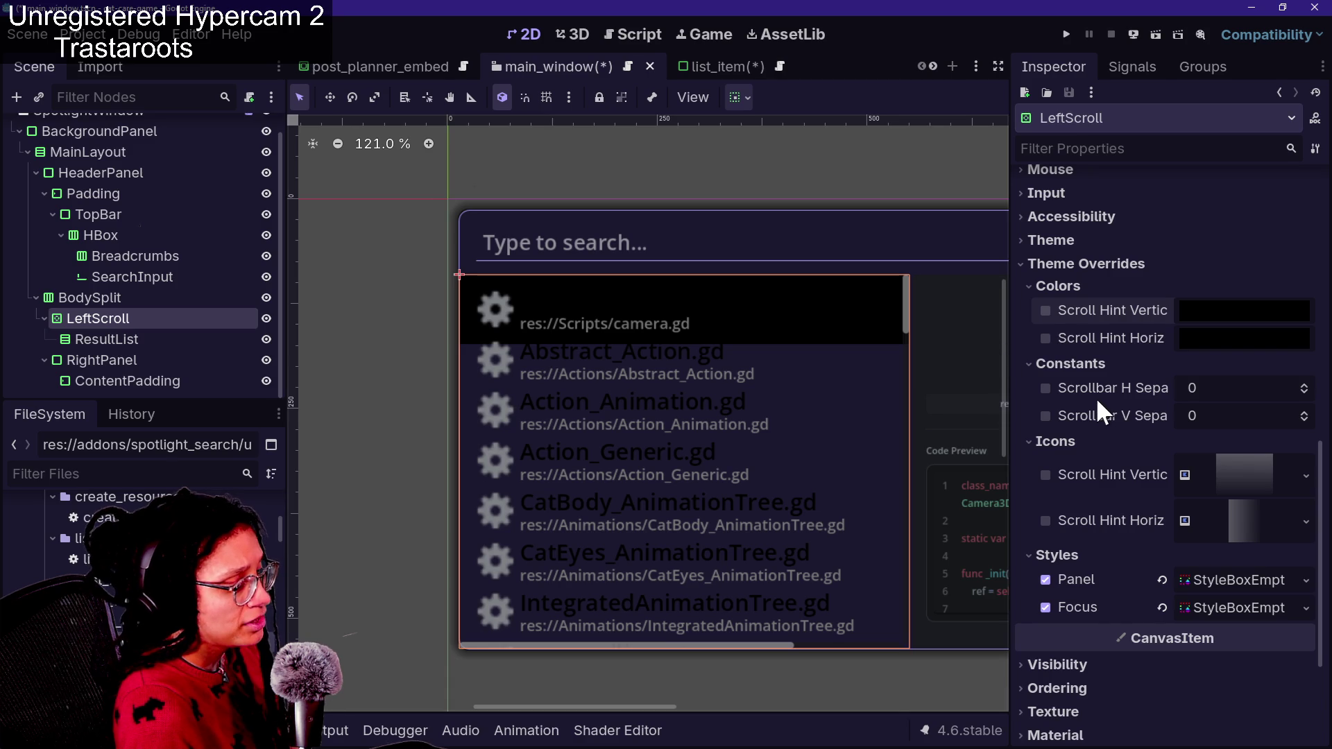
scroll(1096, 396, "down", 3)
left_click(1205, 438)
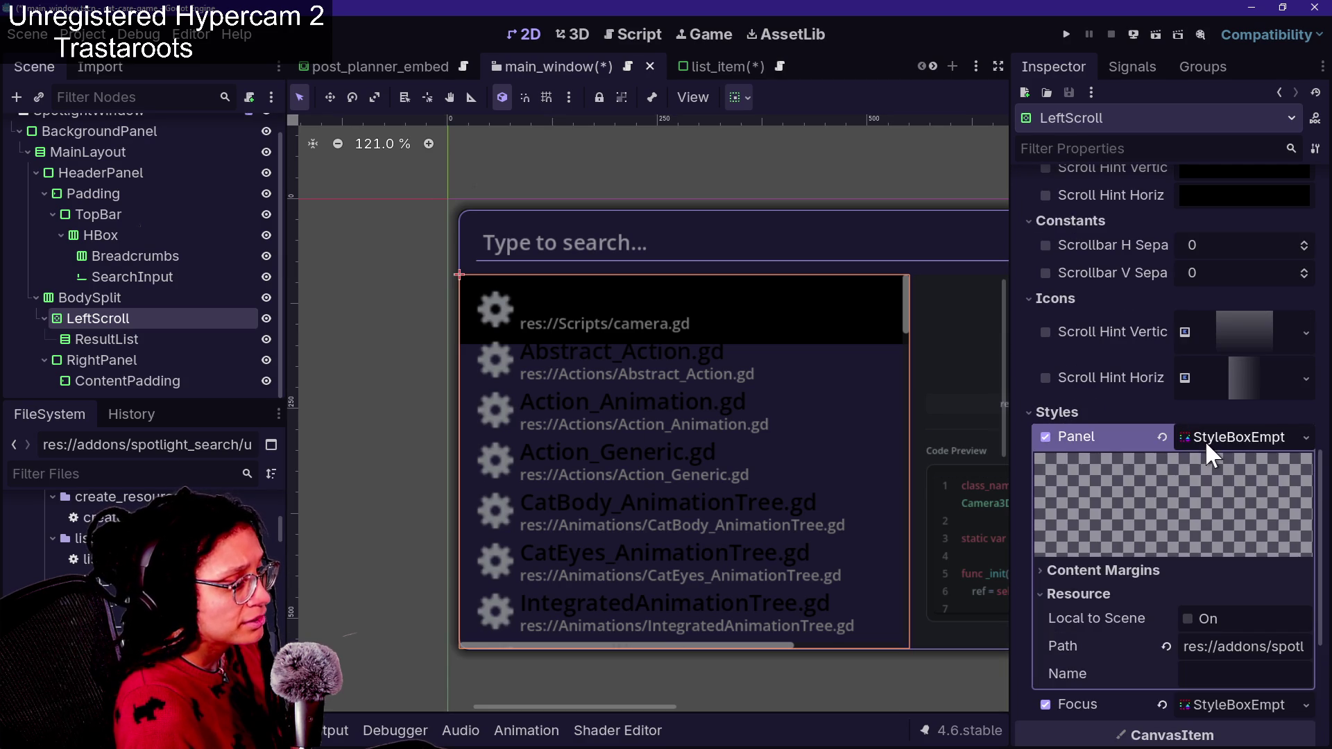
scroll(1247, 518, "down", 2)
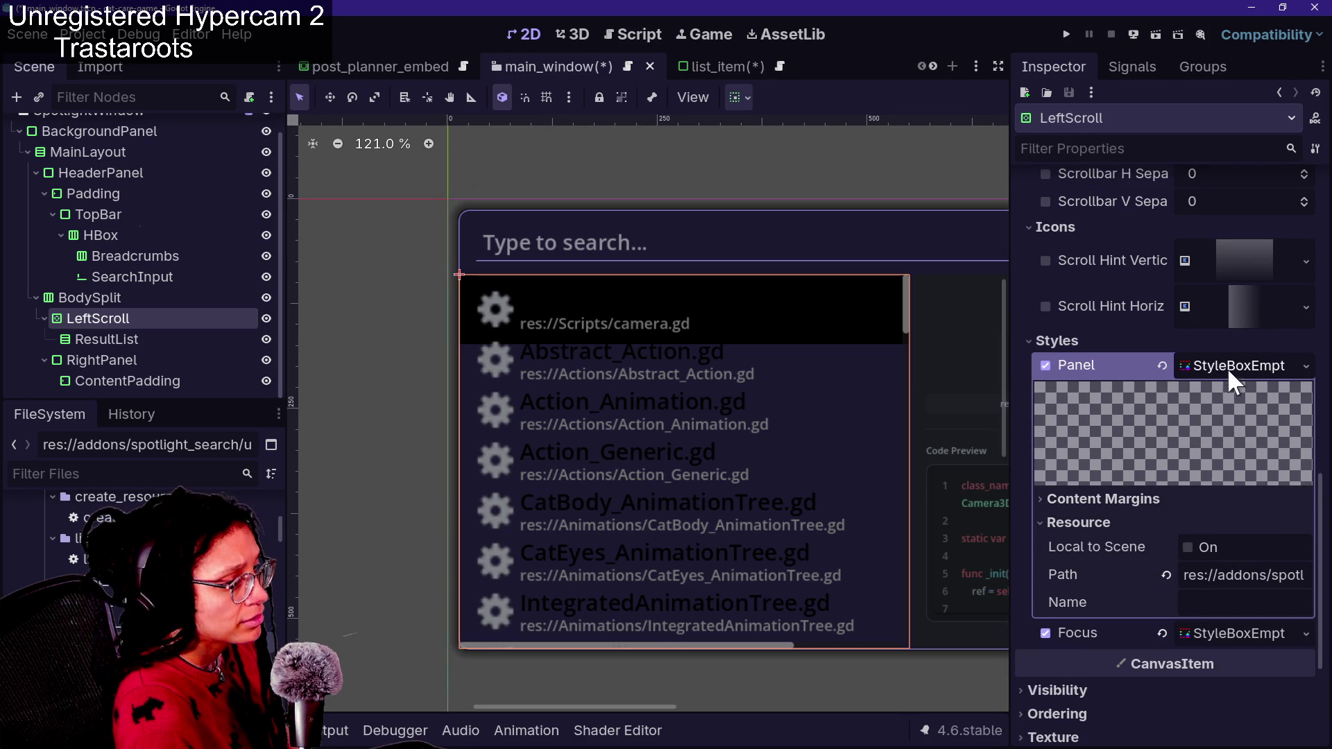
Remove LeftScroll's Panel style, try a new StyleBoxFlat, undo it, and run with F6
left_click(1163, 367)
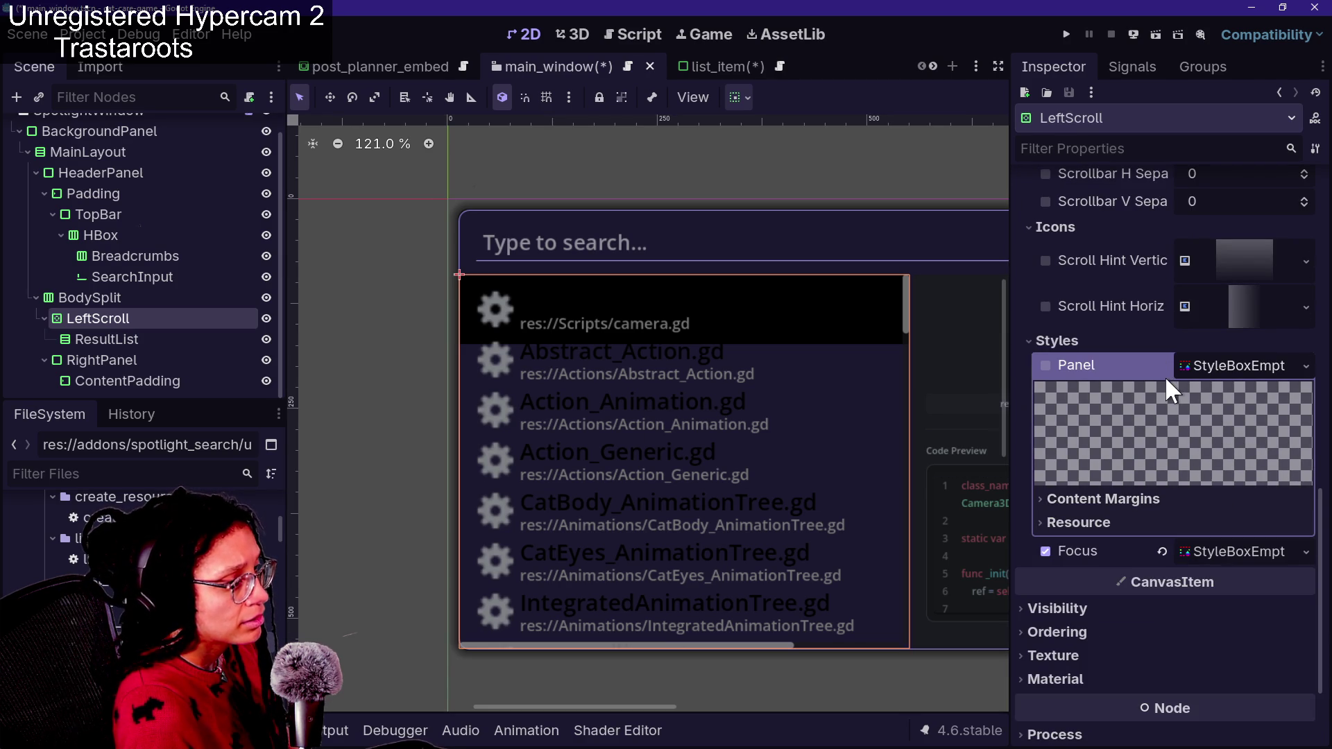
left_click(1291, 366)
left_click(1269, 455)
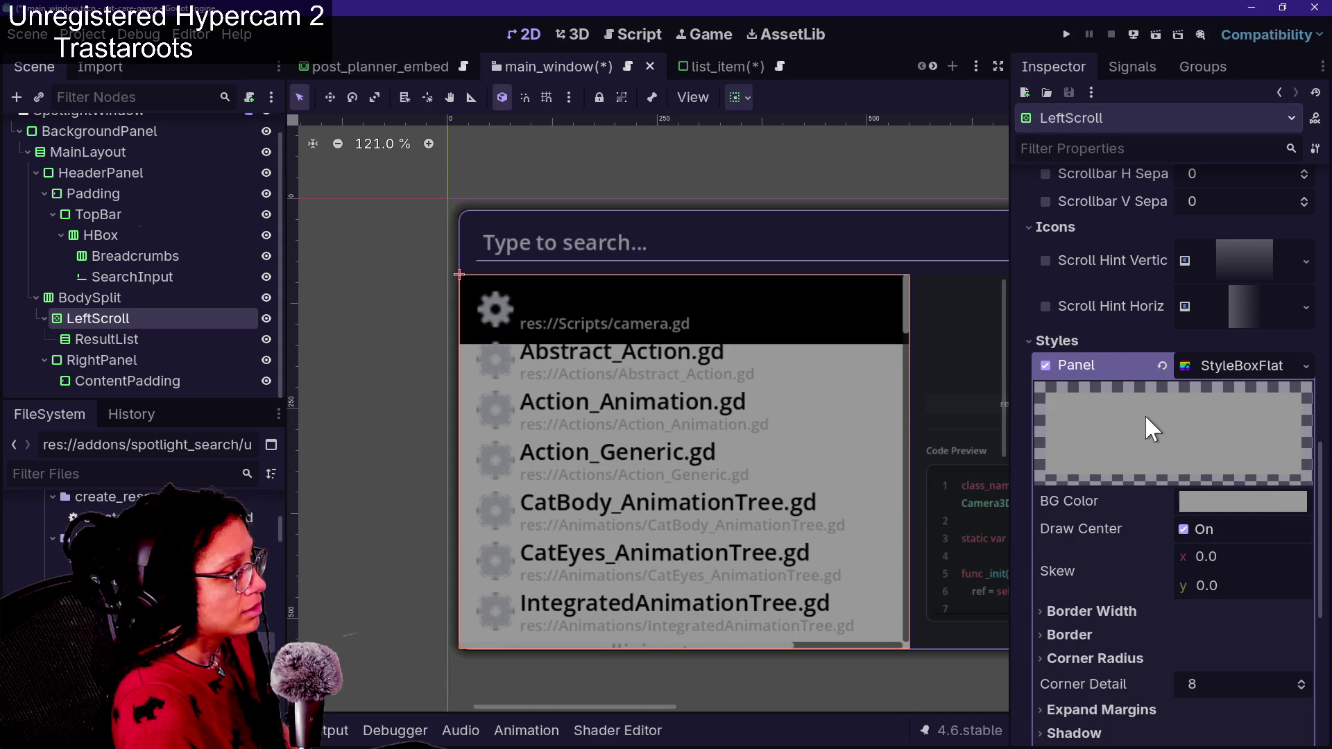
key("ctrl+z")
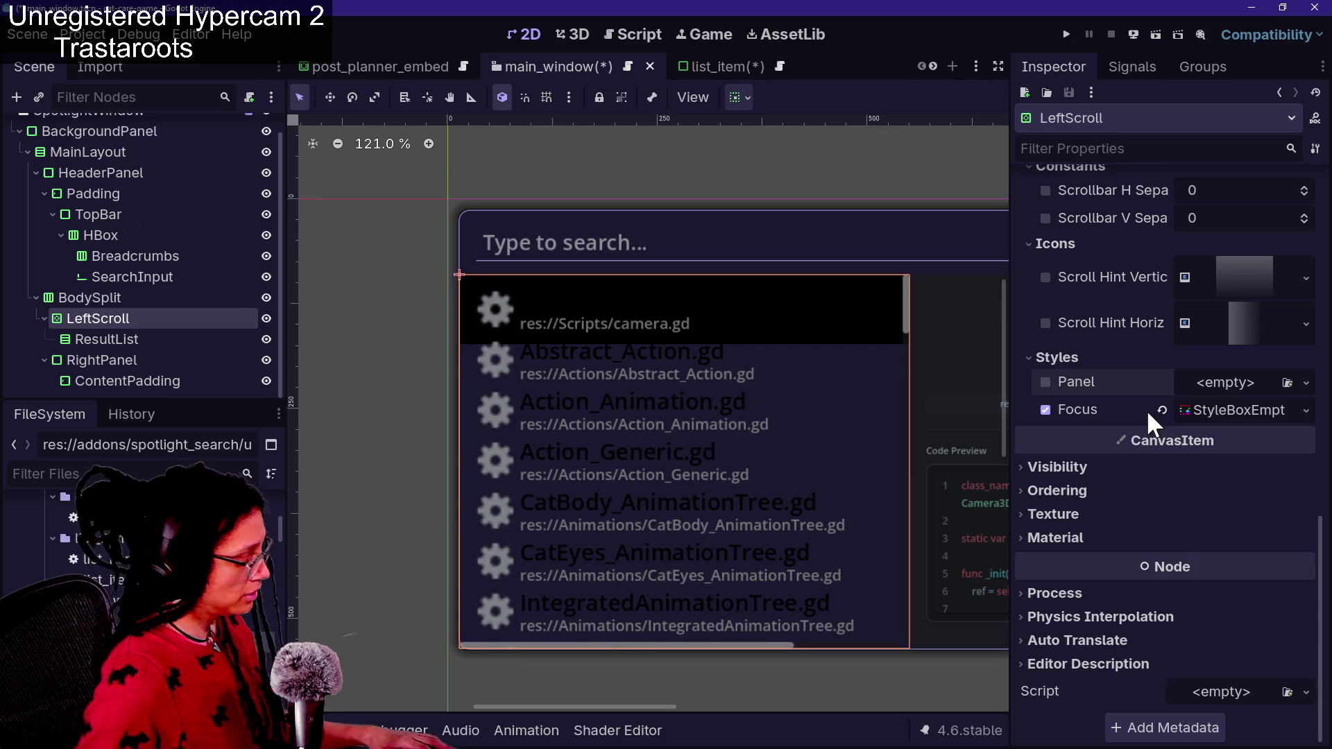
key("F6")
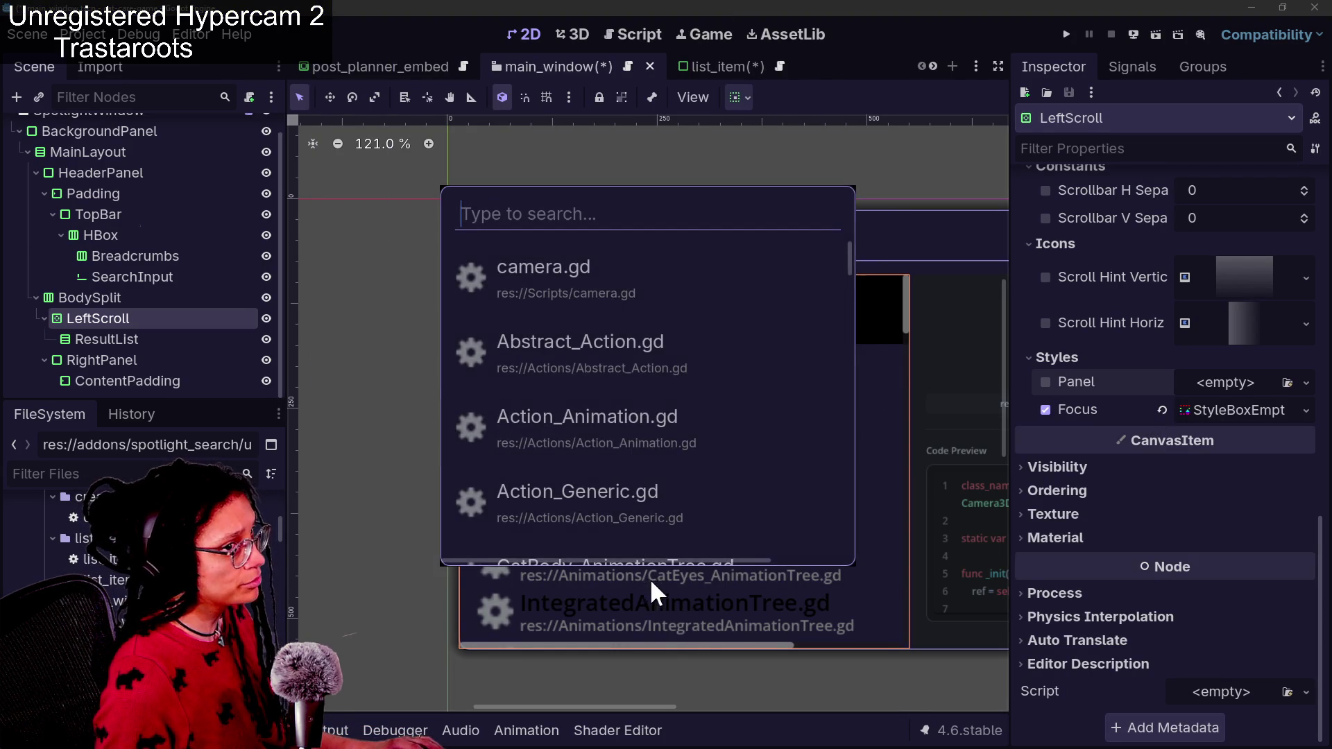
scroll(591, 303, "down", 5)
scroll(589, 301, "up", 10)
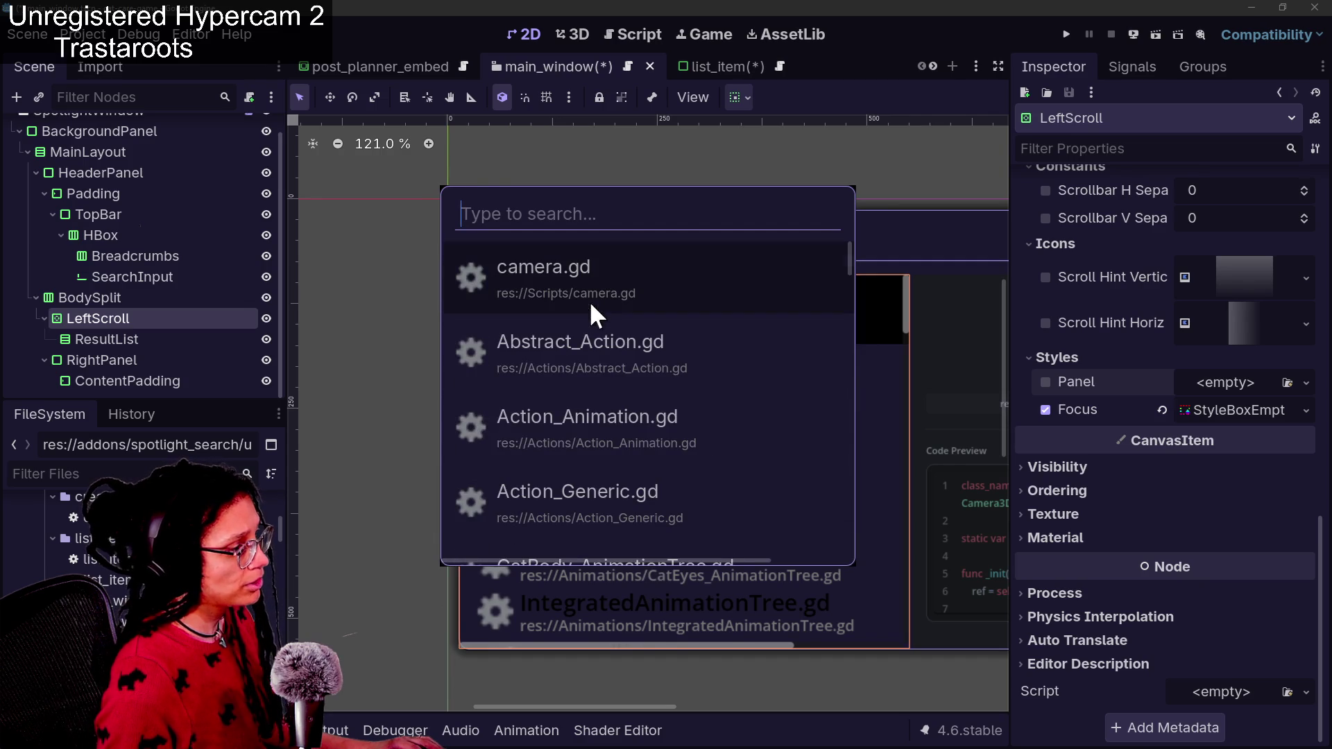
scroll(659, 324, "down", 3)
scroll(660, 326, "down", 1)
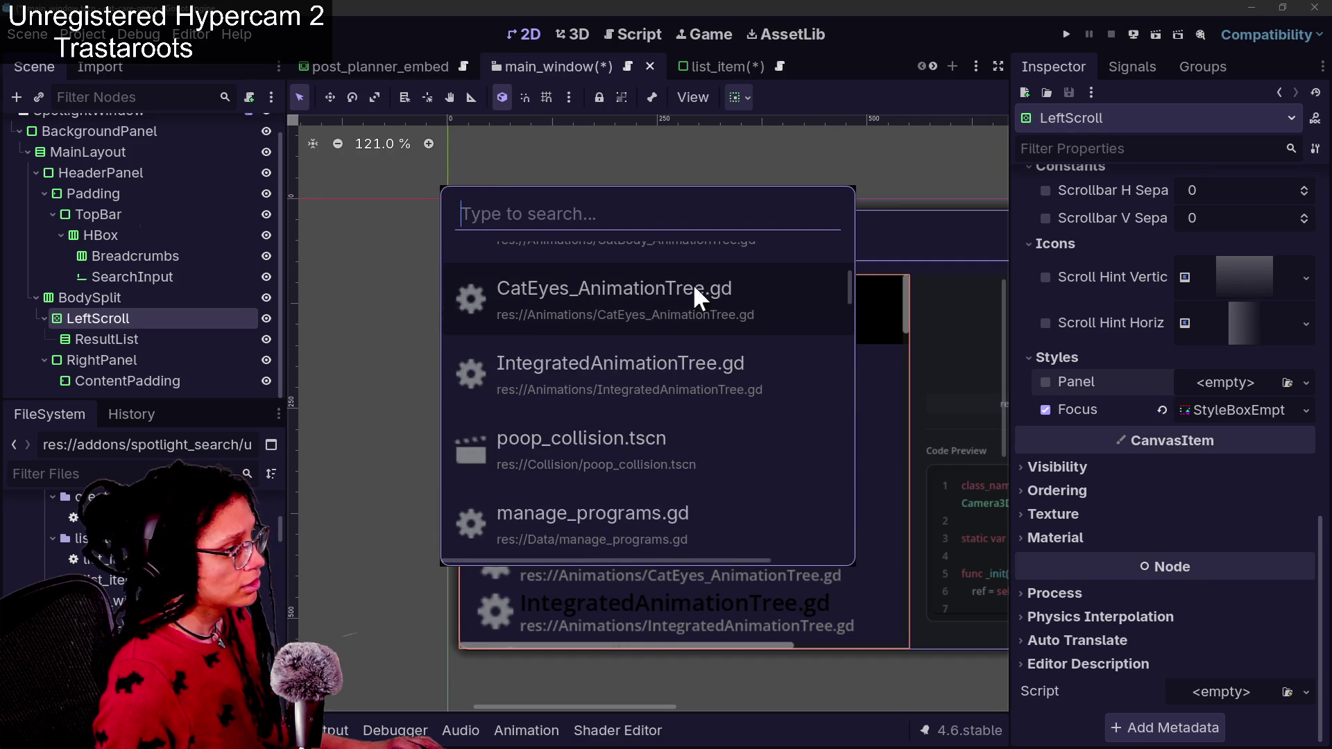
type("sfgsk")
key("BackSpace")
key("BackSpace")
key("BackSpace")
key("BackSpace")
type("ca")
key("BackSpace")
key("BackSpace")
key("BackSpace")
type("came")
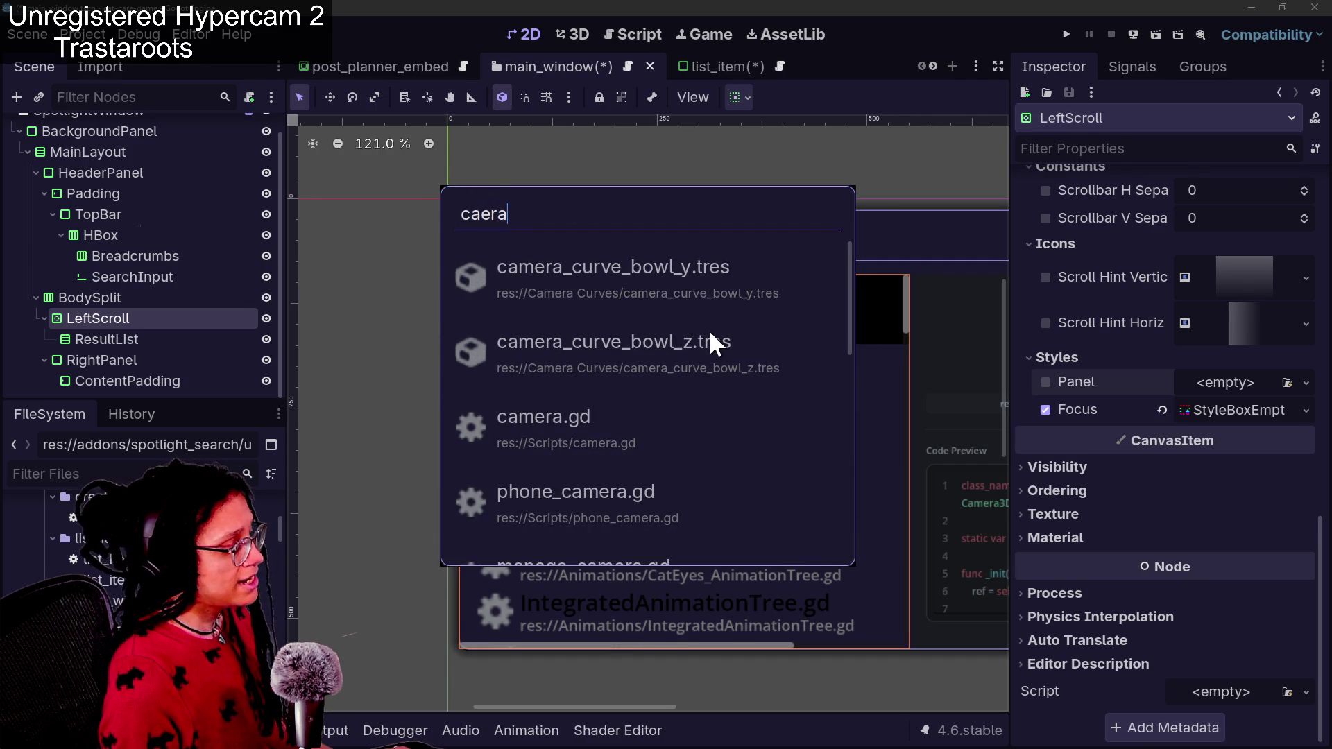
type("ra")
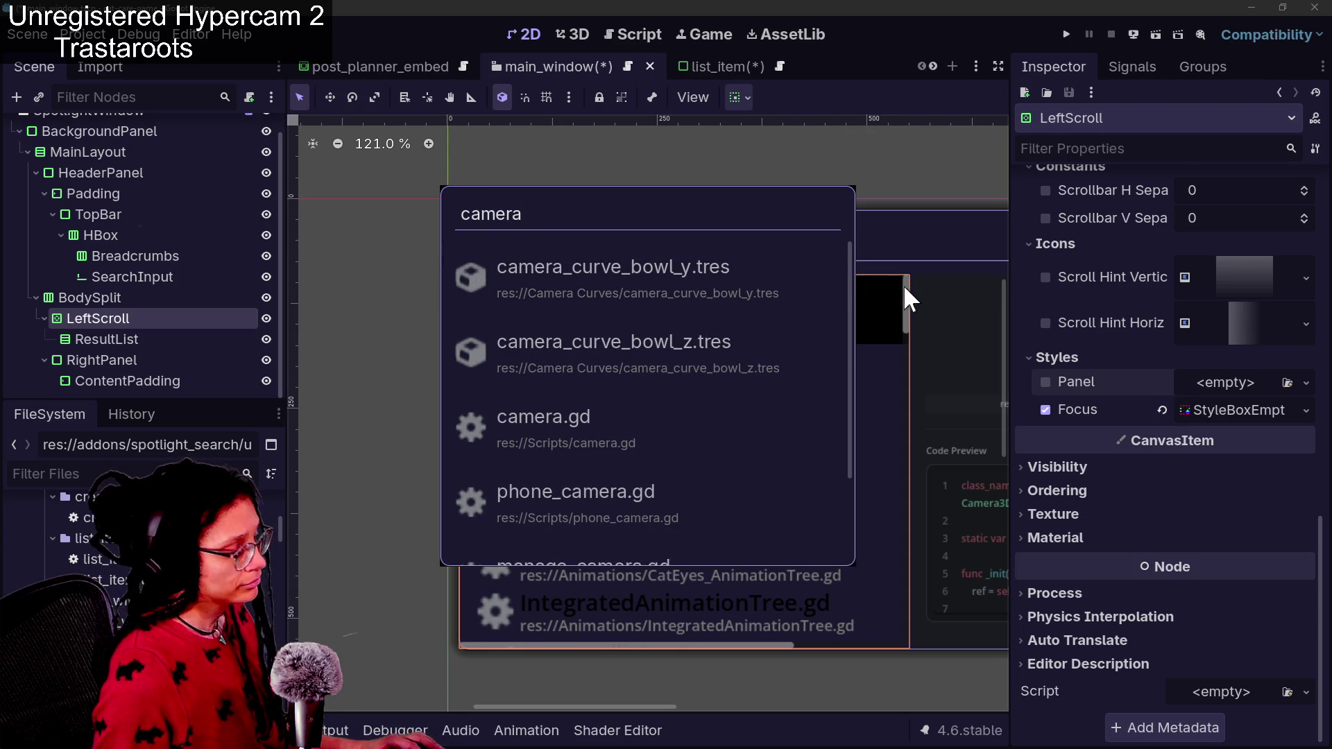
key("Return")
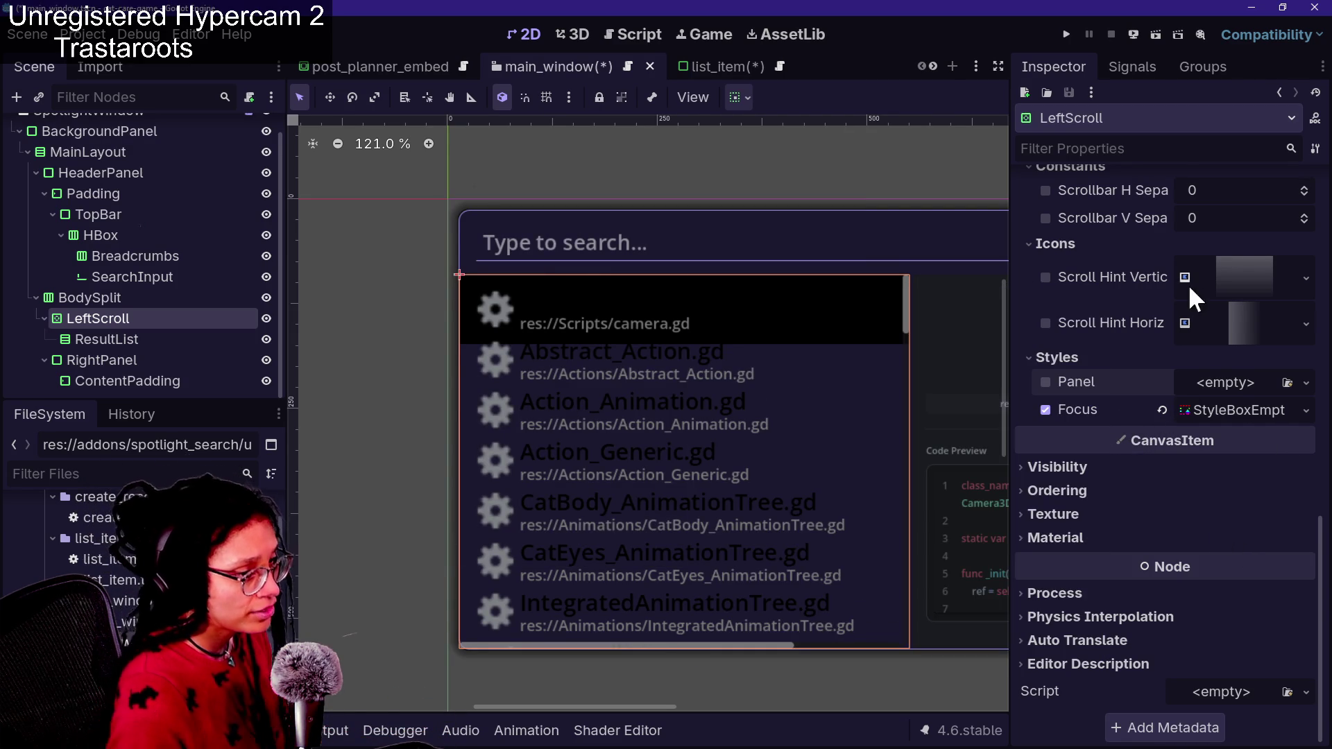
Restore LeftScroll's StyleBoxEmpty Panel override and collapse its details
left_click(1153, 370)
key("ctrl+v")
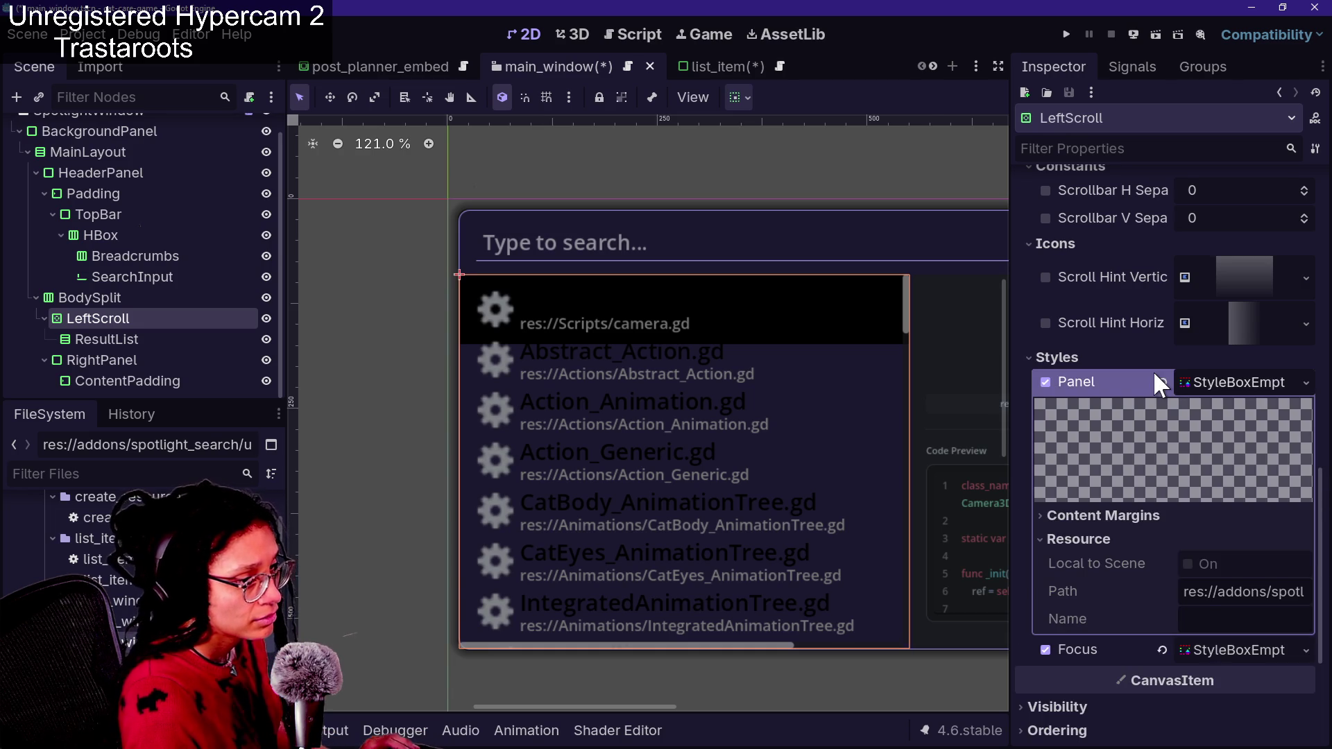
left_click(1186, 377)
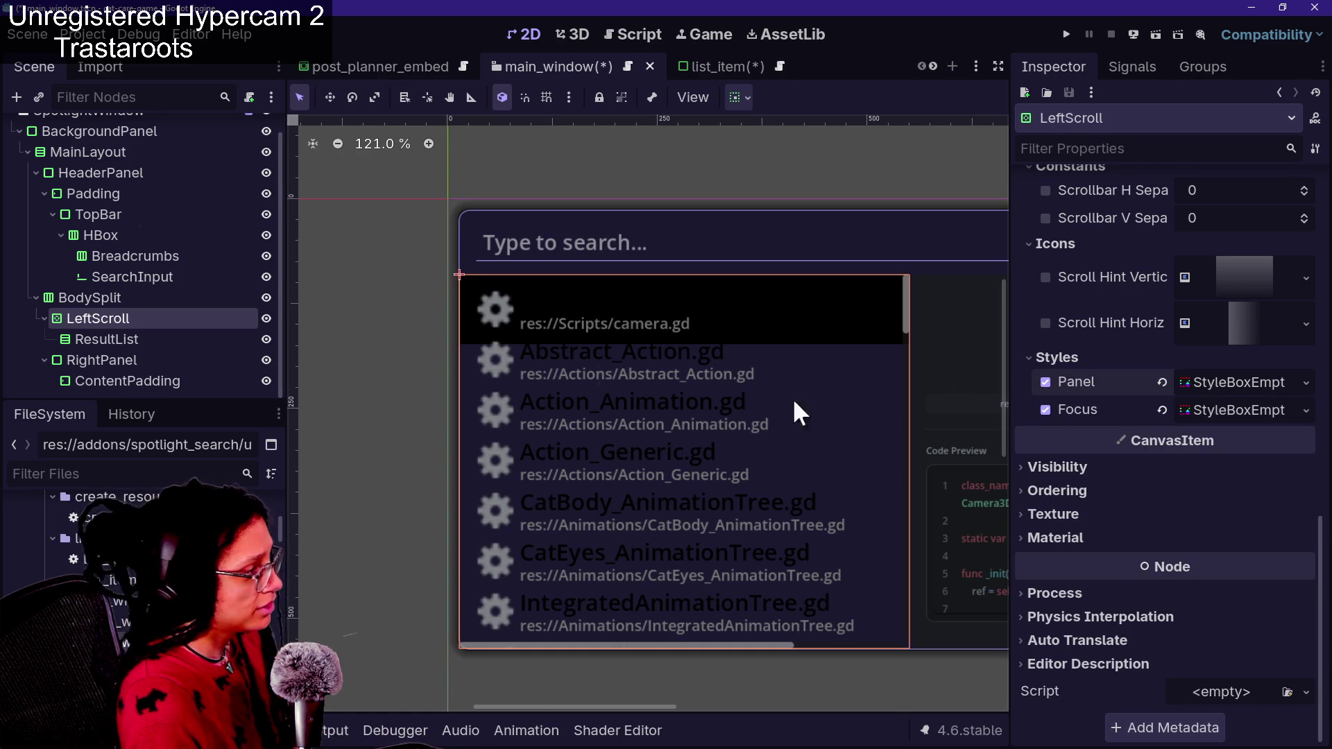
Give RightPanel a new StyleBoxFlat Panel override, then revert it to no override
left_click(181, 359)
mouse_move(719, 591)
left_mouse_down()
mouse_move(389, 603)
mouse_move(430, 603)
left_mouse_up()
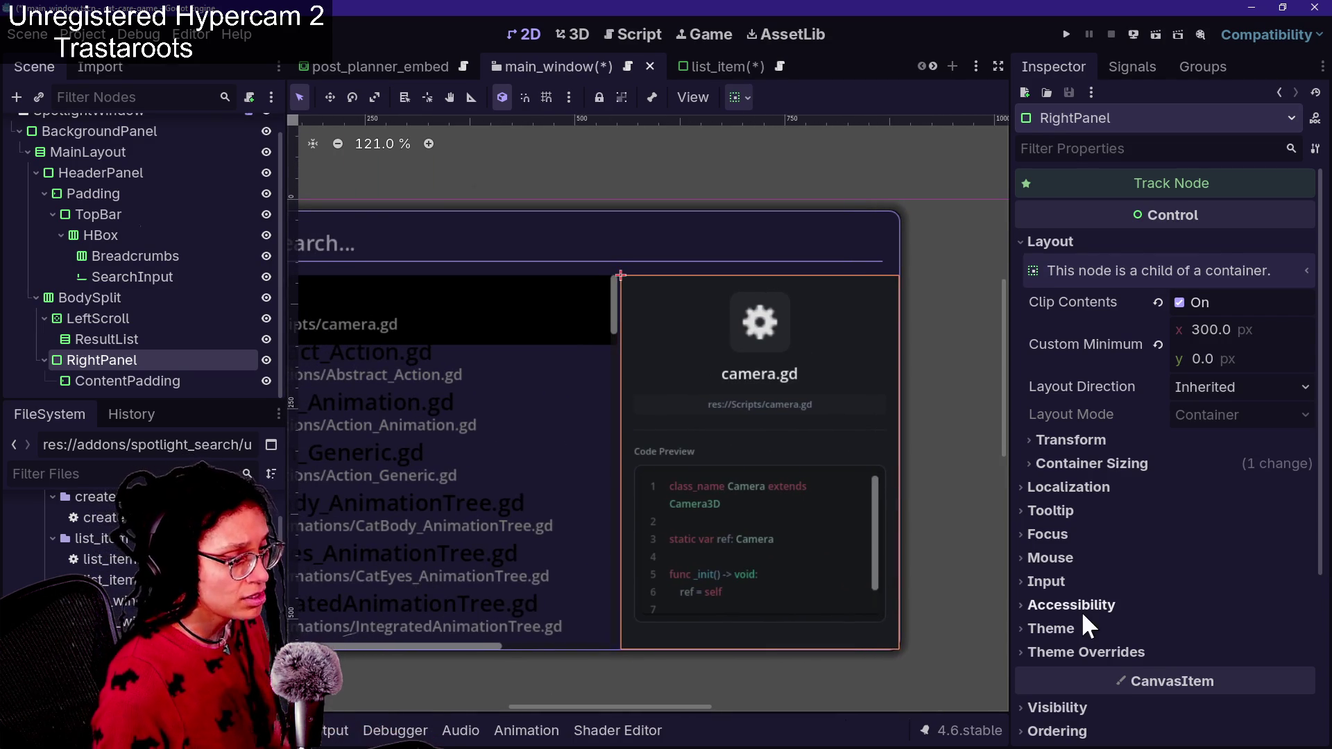
left_click(1152, 652)
scroll(1204, 640, "down", 4)
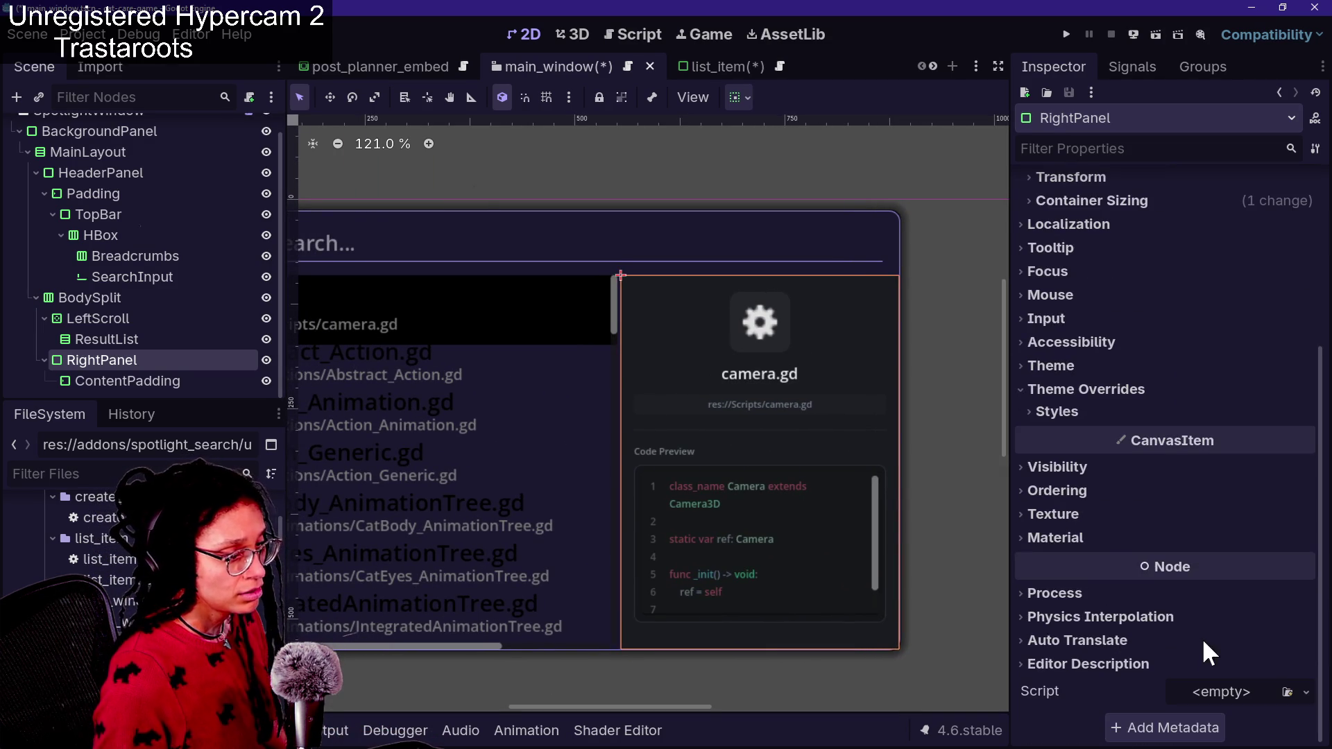
left_click(1209, 412)
left_click(1222, 436)
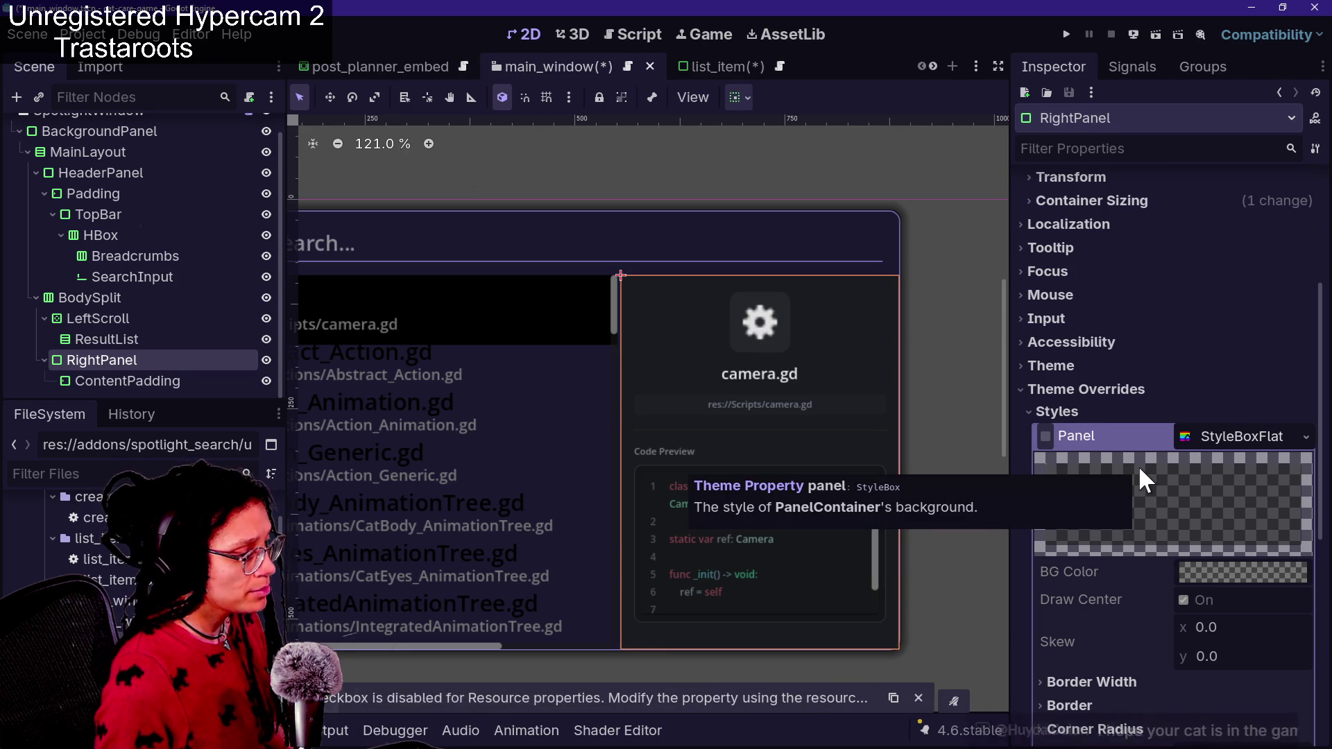
left_click(1252, 436)
left_click(1252, 436)
left_click(1306, 436)
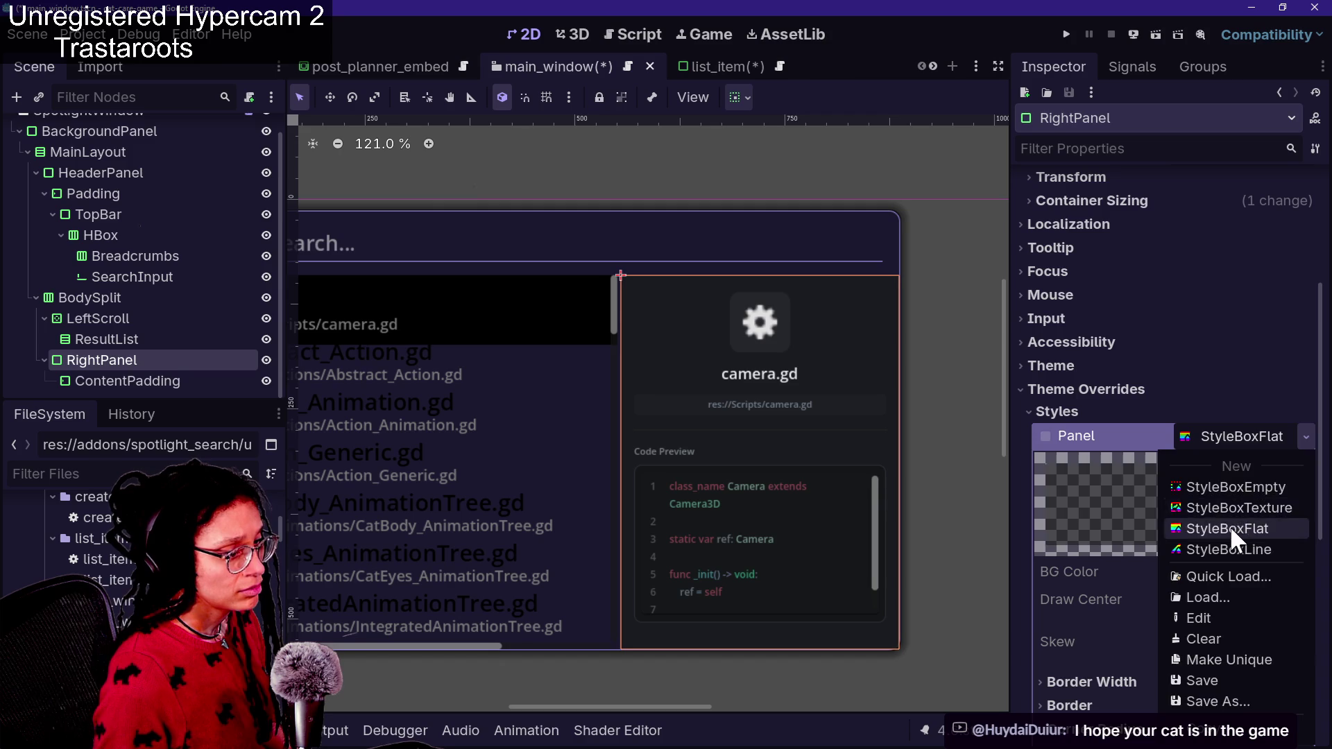
left_click(1229, 525)
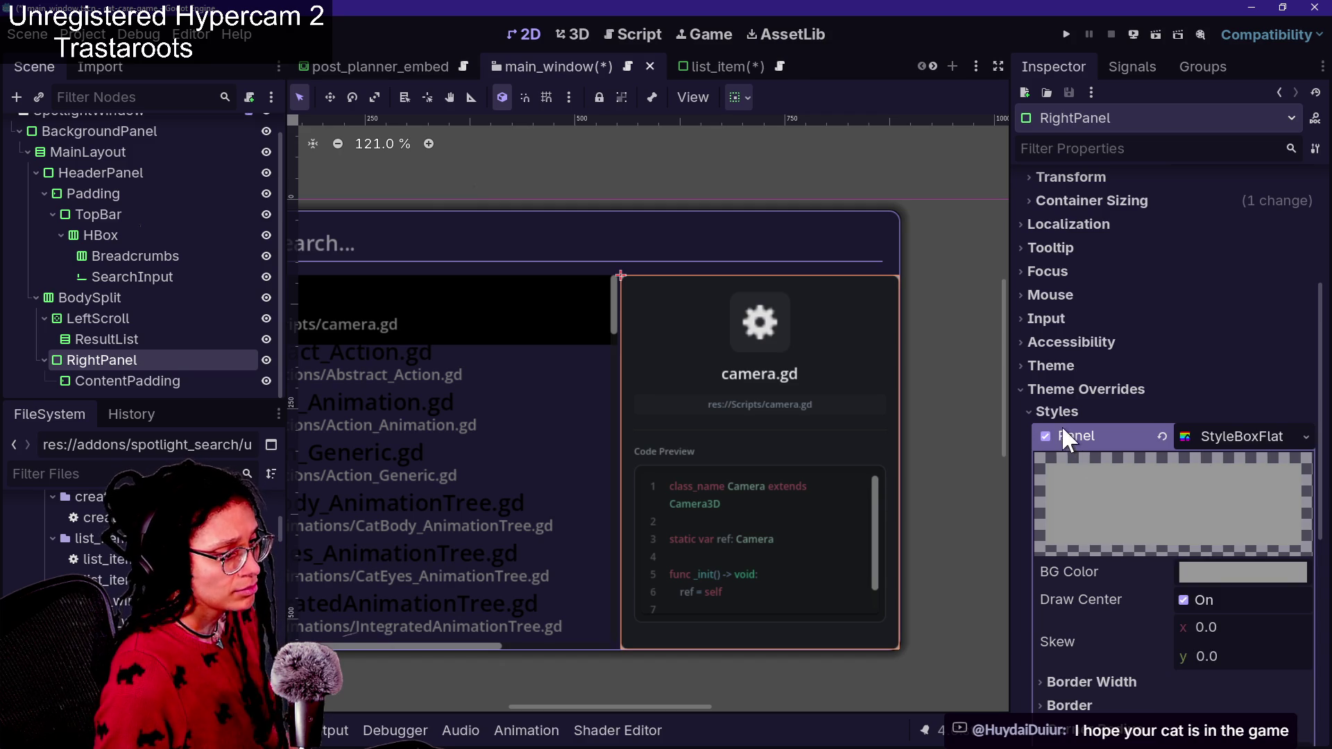
left_click(1156, 438)
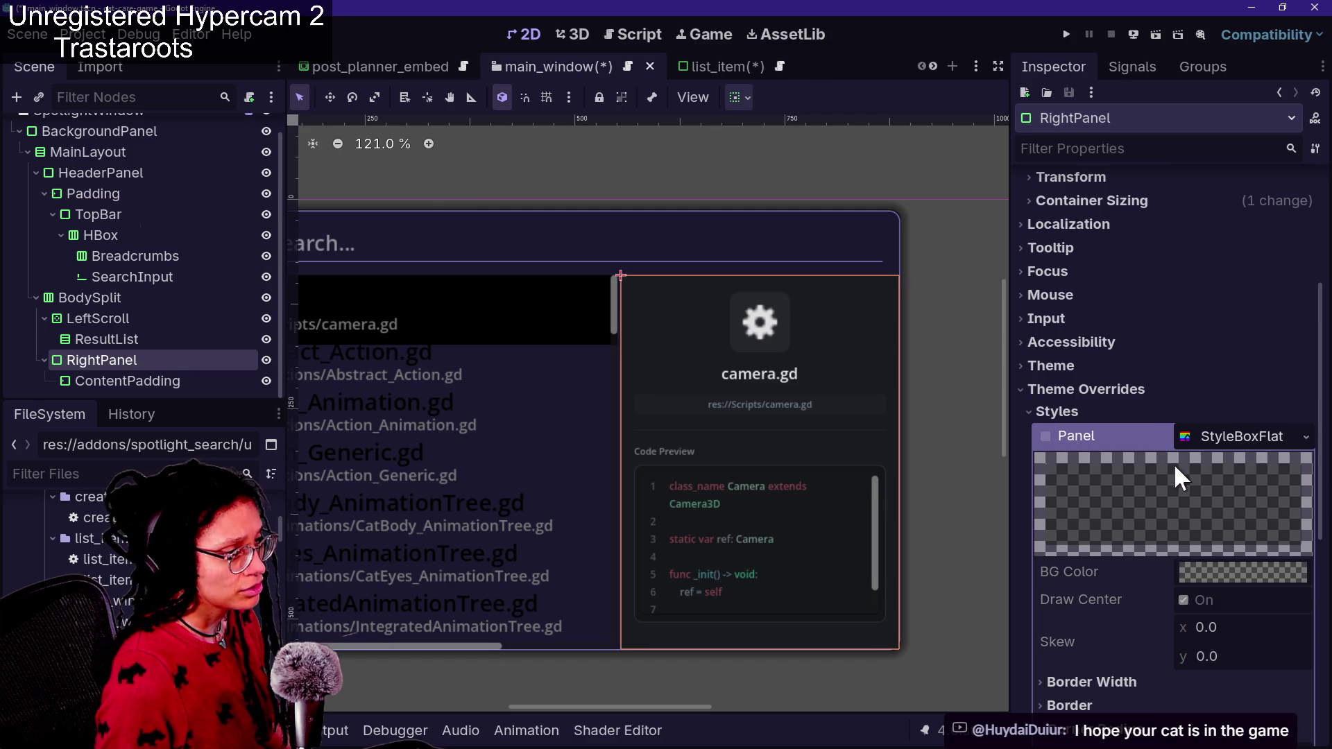
left_click(881, 220)
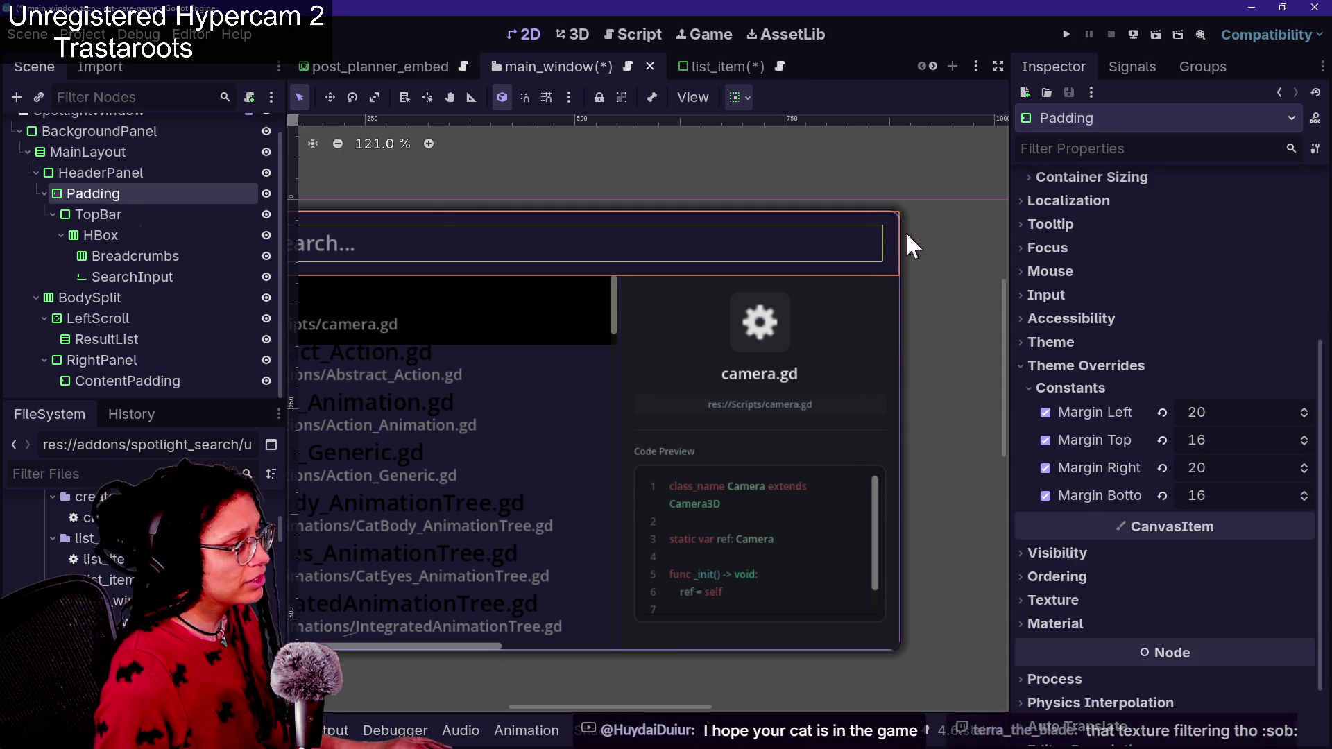
Test the spotlight popup with Ctrl+Space by typing 'q', then close it with Escape
scroll(912, 203, "up", 5)
scroll(913, 203, "up", 3)
scroll(913, 202, "down", 1)
key("ctrl+space")
type("q")
key("Escape")
scroll(1164, 428, "down", 3)
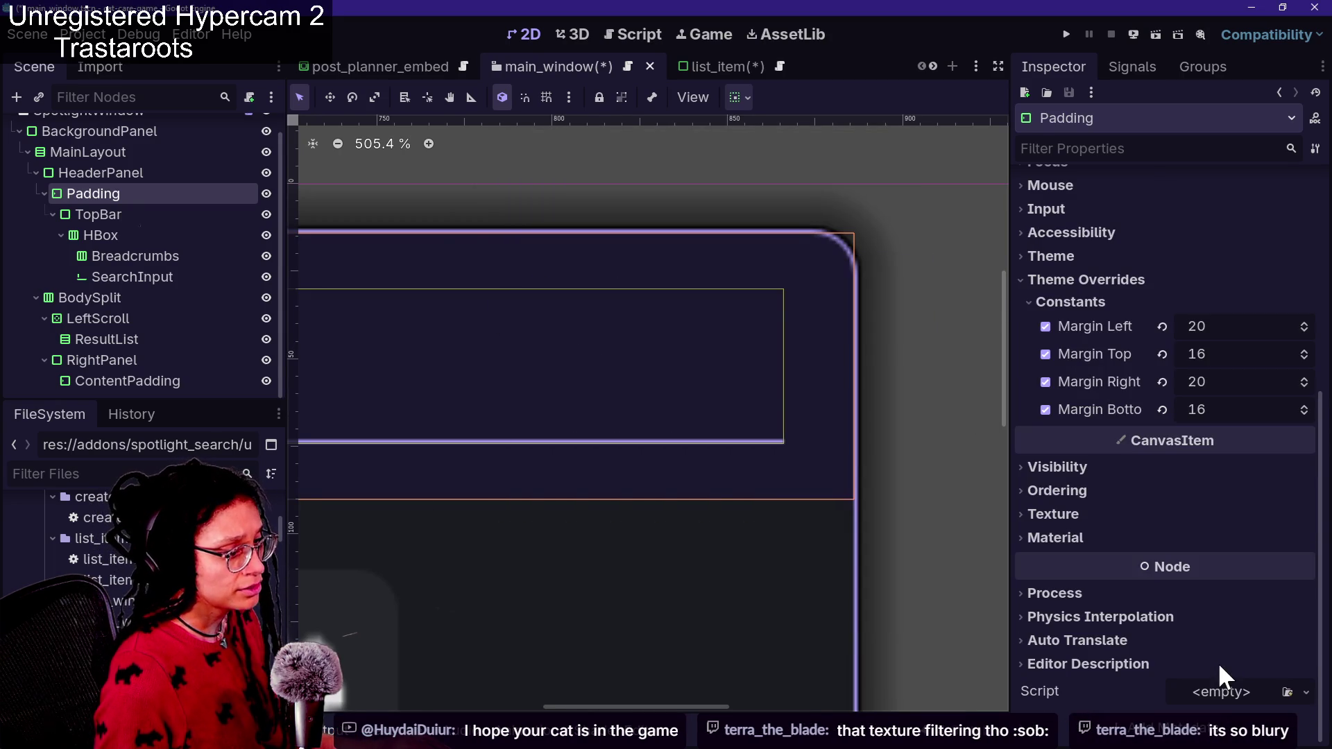
scroll(1129, 368, "up", 7)
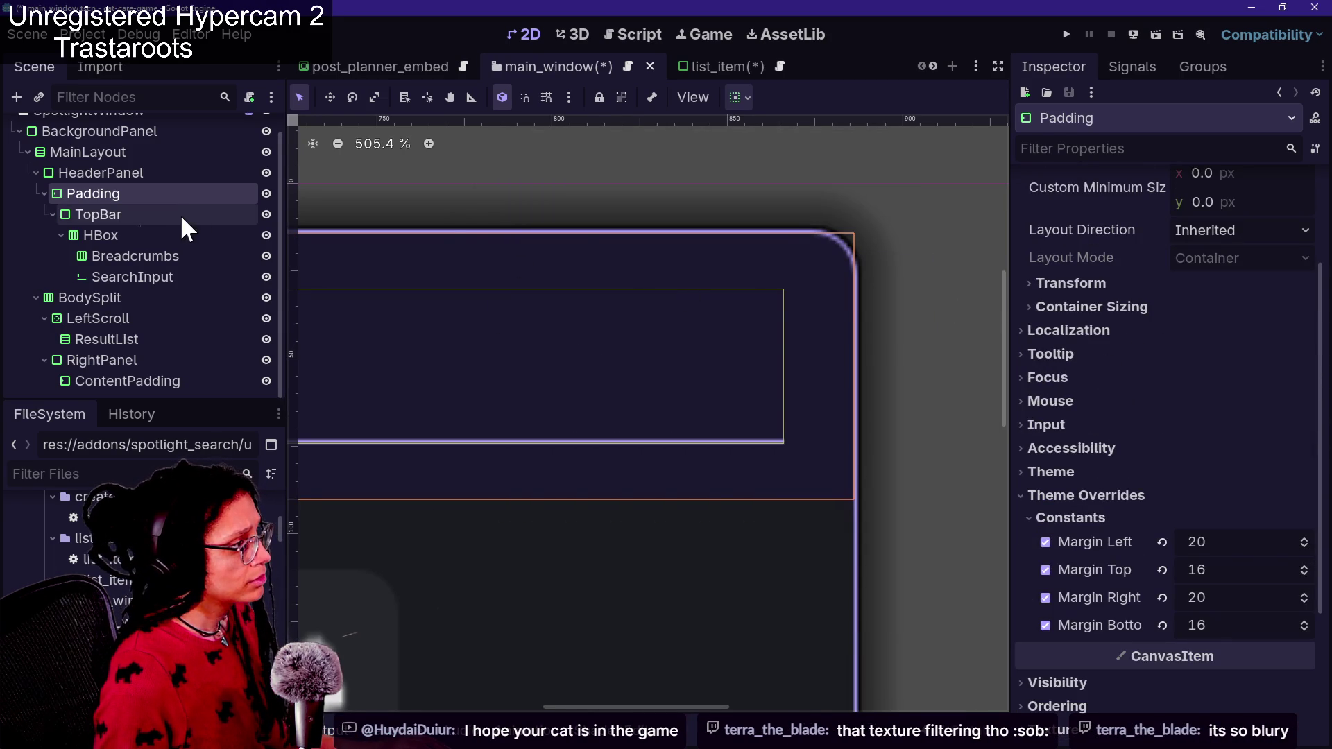
Review HeaderPanel's Panel StyleBox resource in the Inspector, then collapse it
left_click(153, 176)
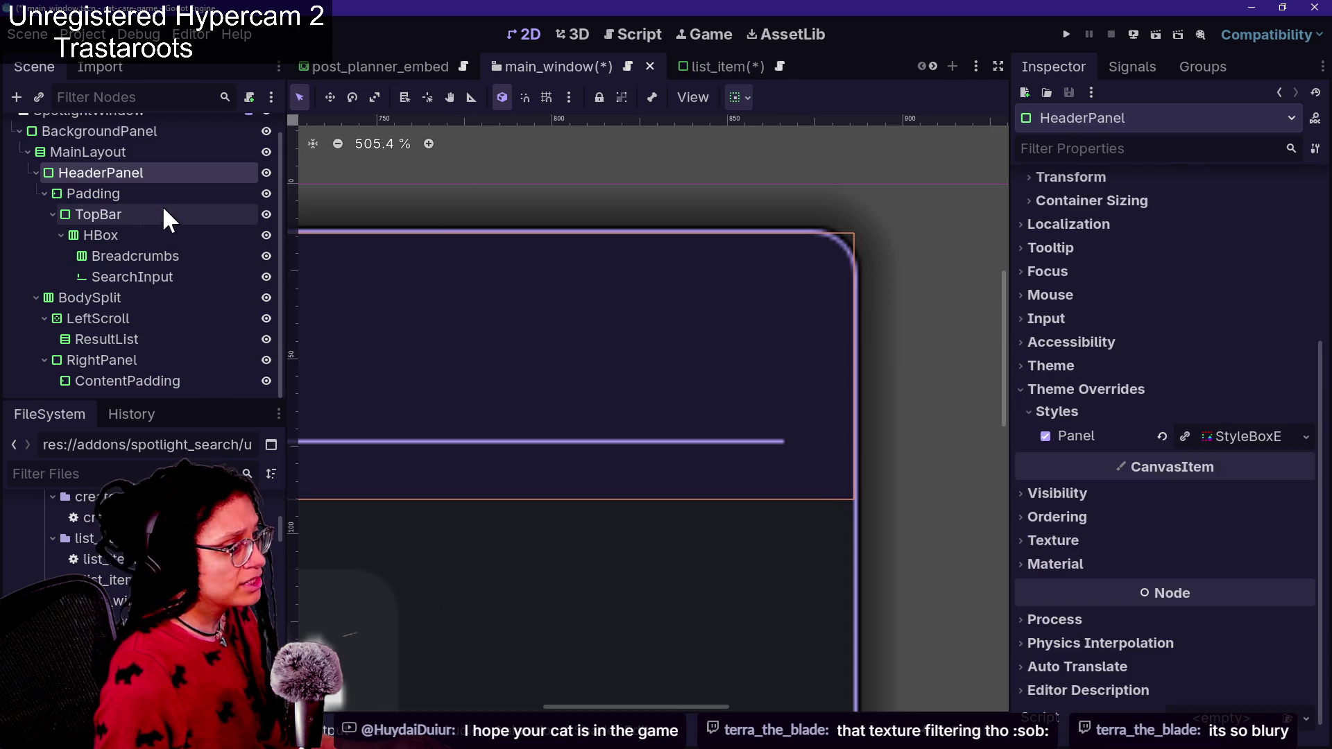
left_click(1223, 437)
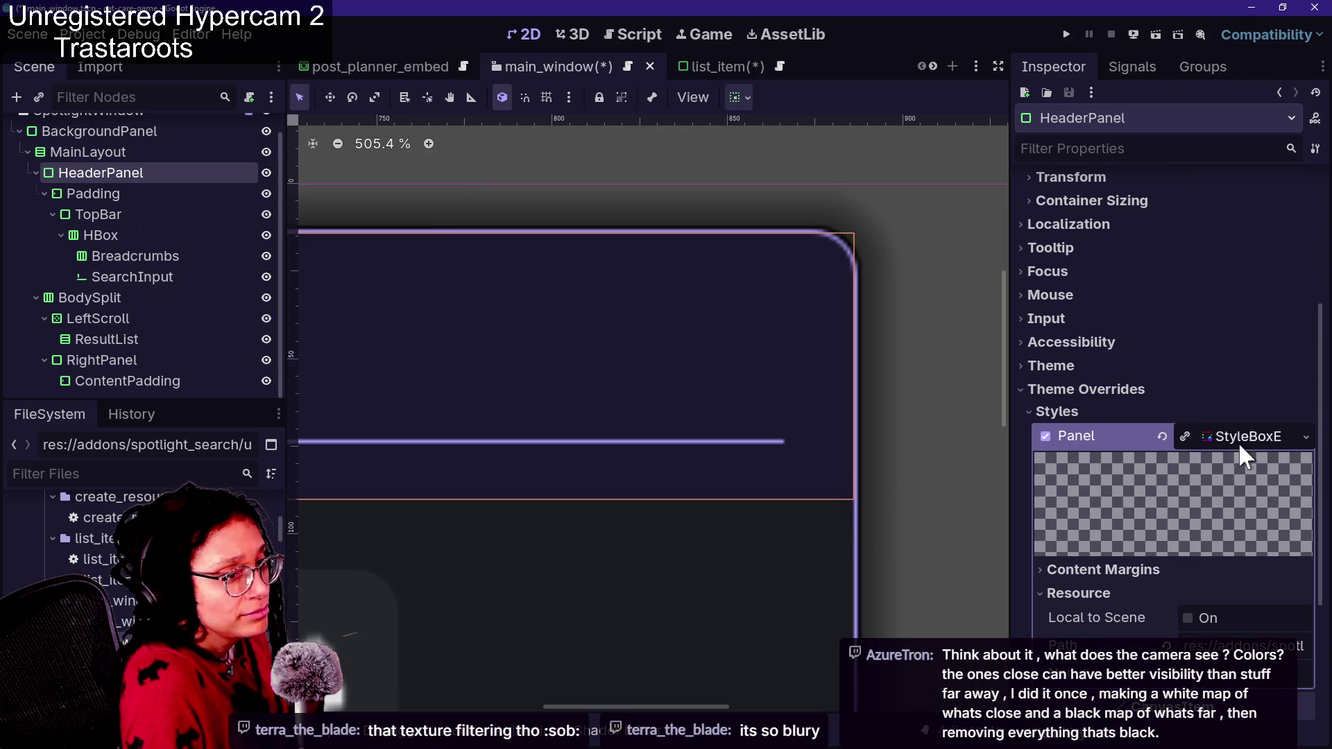
scroll(641, 356, "down", 10)
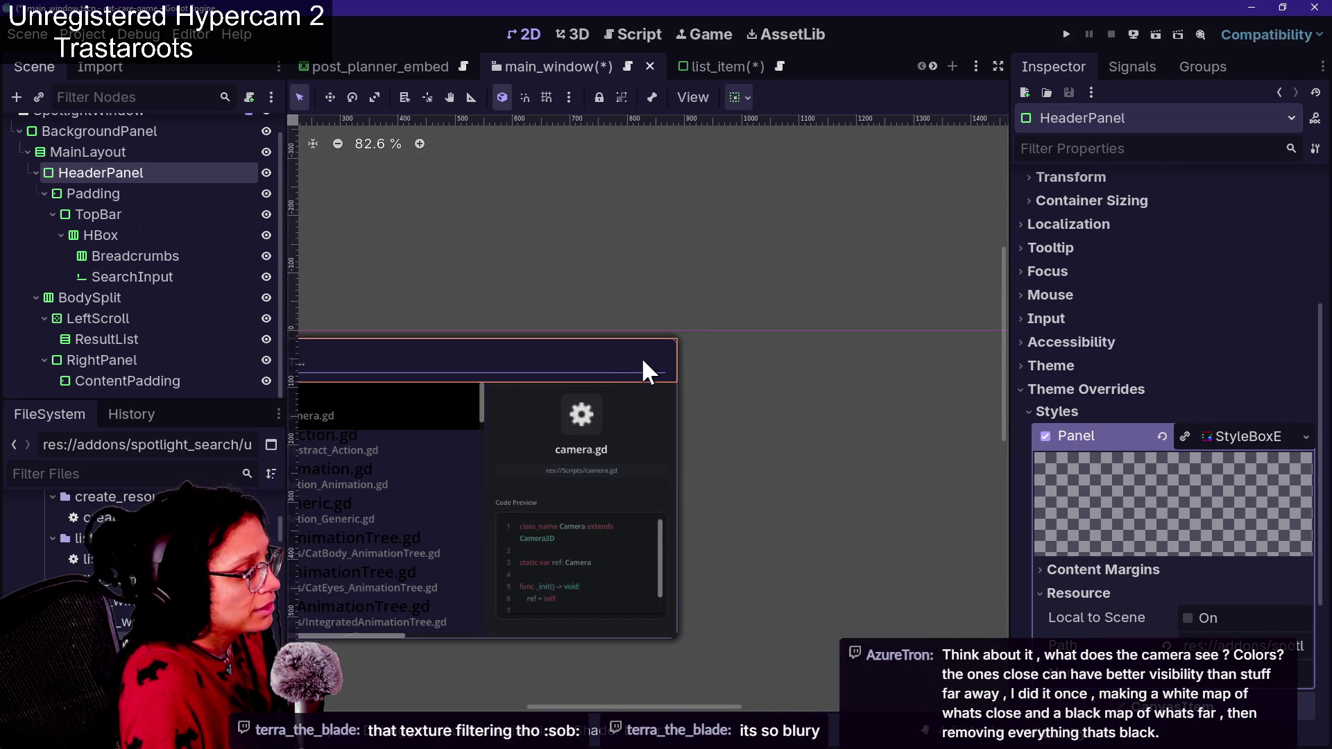
scroll(306, 430, "up", 3)
scroll(305, 430, "down", 3)
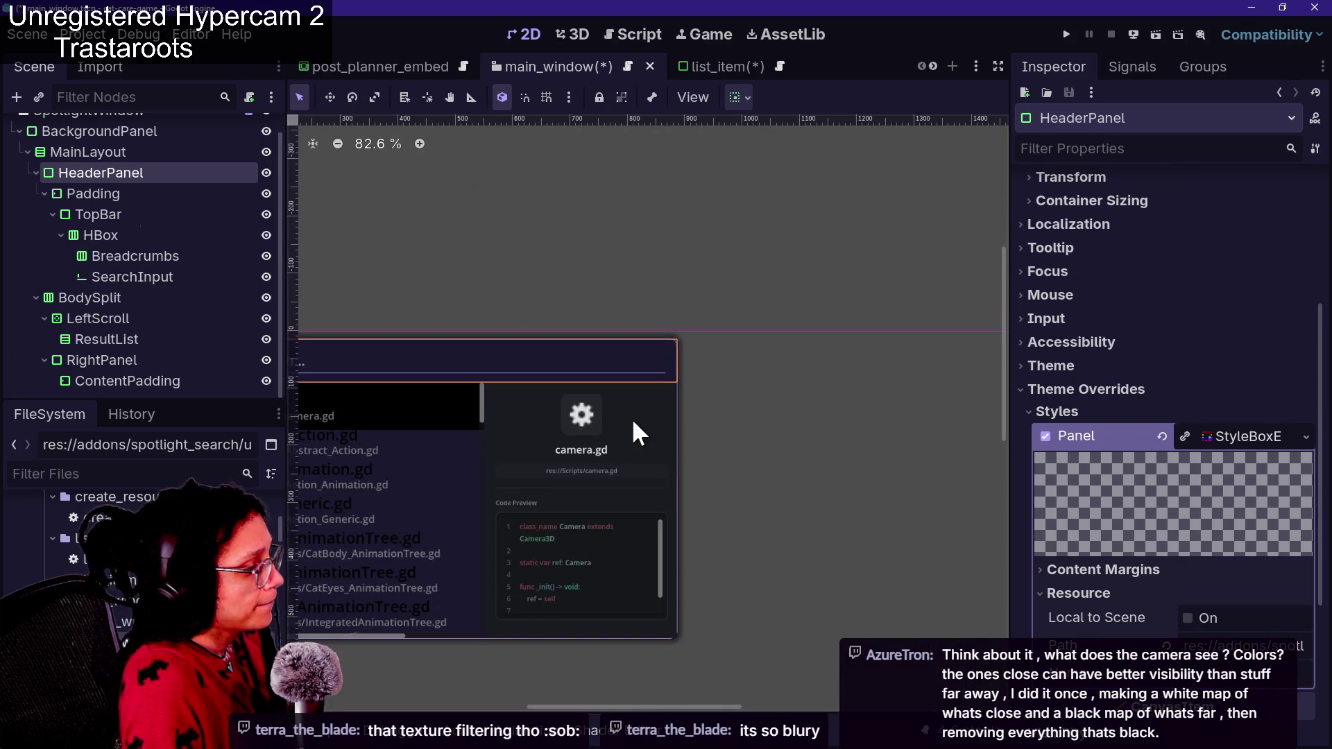
scroll(633, 424, "up", 4)
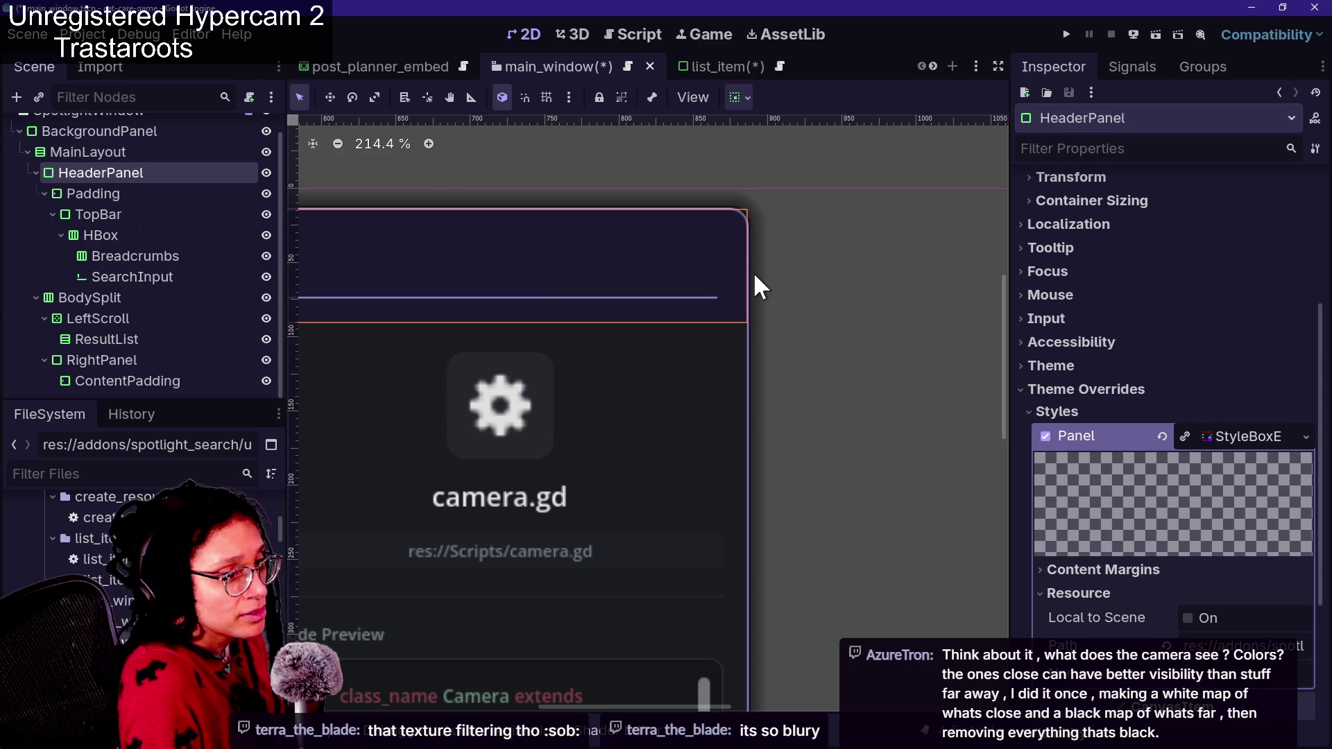
scroll(758, 252, "up", 1)
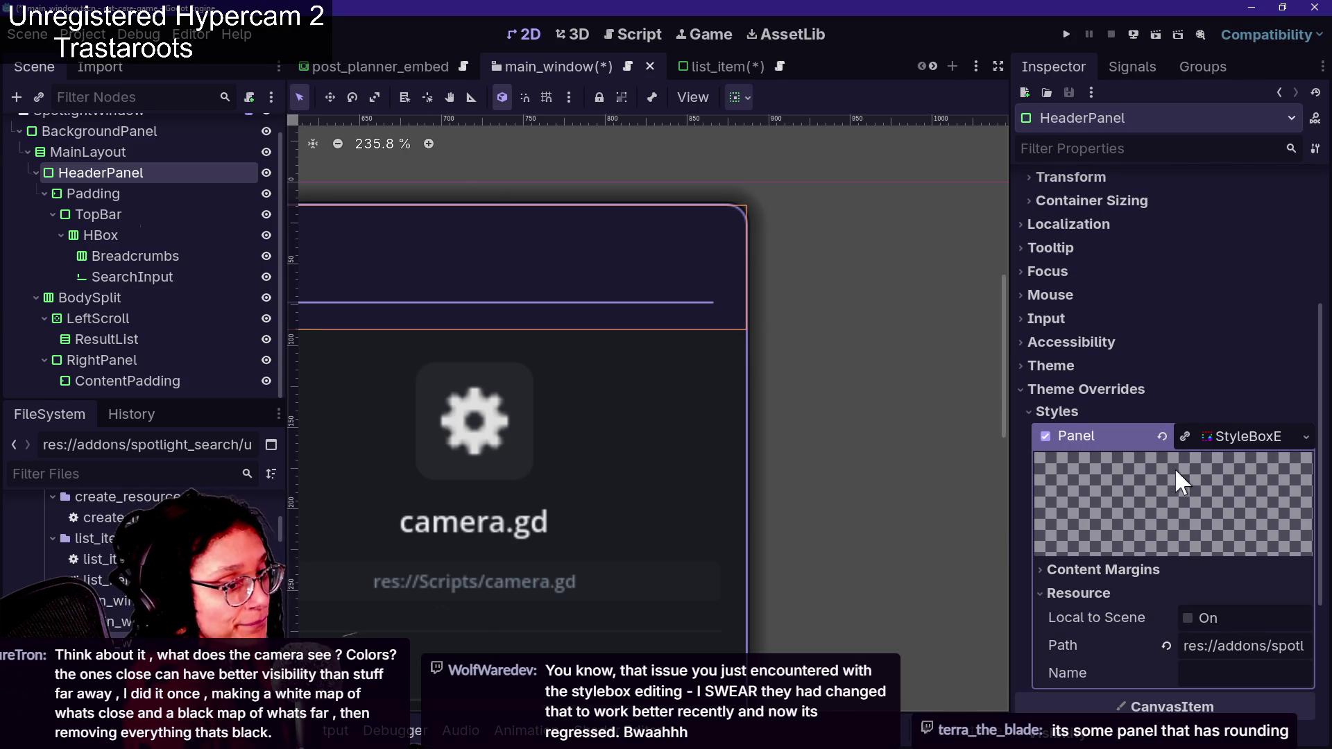
scroll(1141, 479, "down", 2)
left_click(1225, 364)
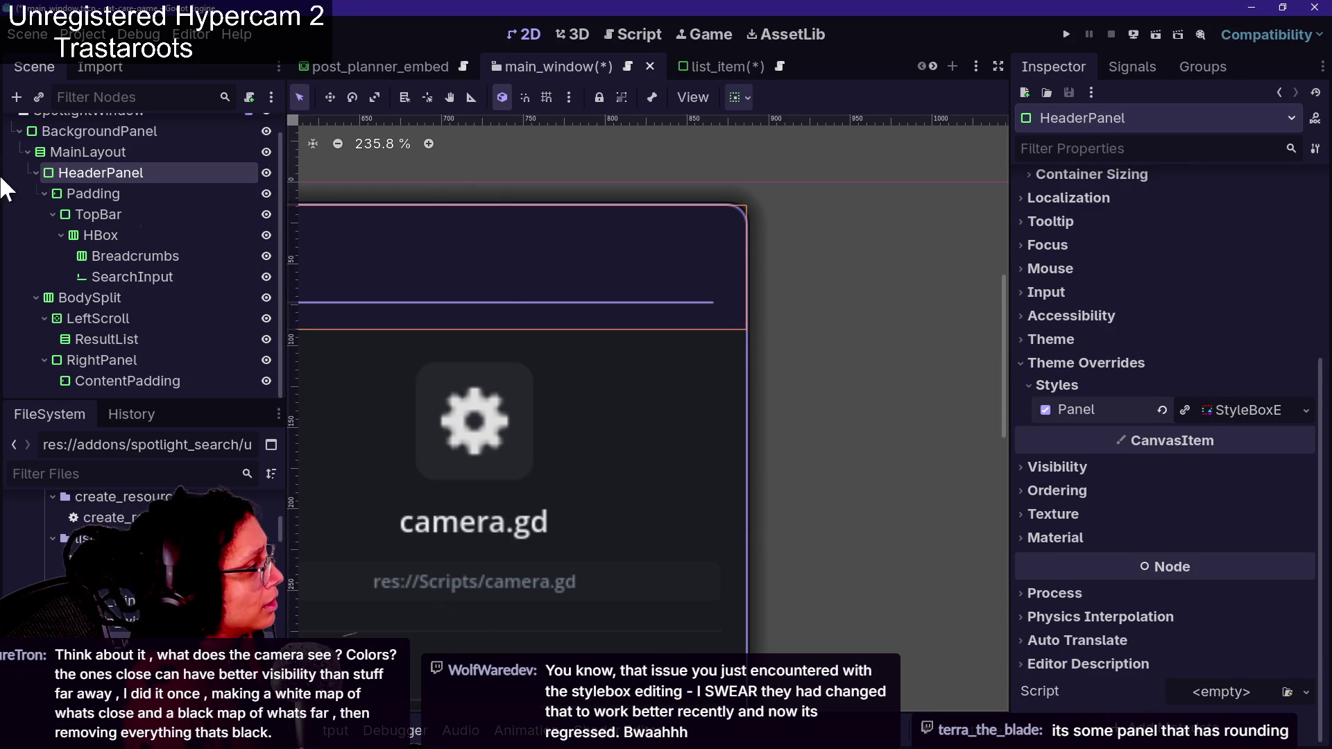
left_click(61, 154)
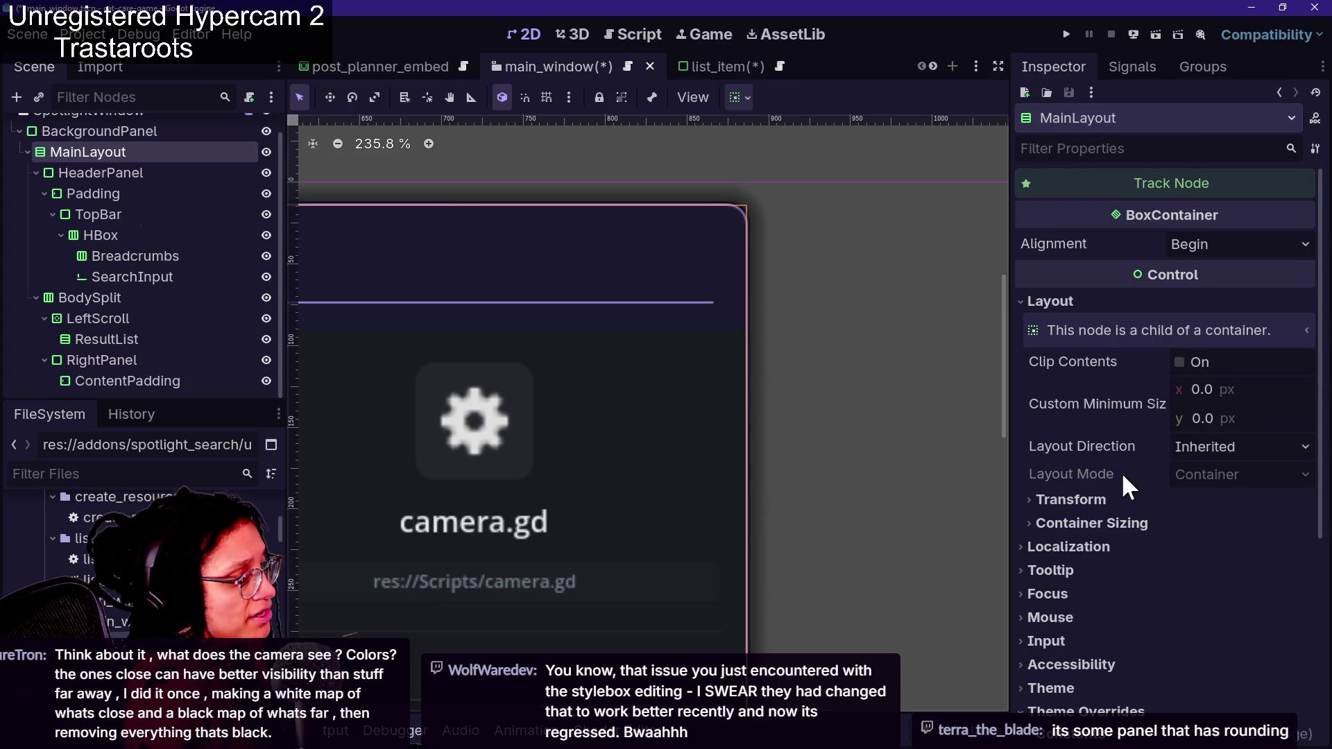
Select BackgroundPanel and expand its Panel StyleBoxFlat override
scroll(1121, 471, "down", 5)
left_click(1125, 522)
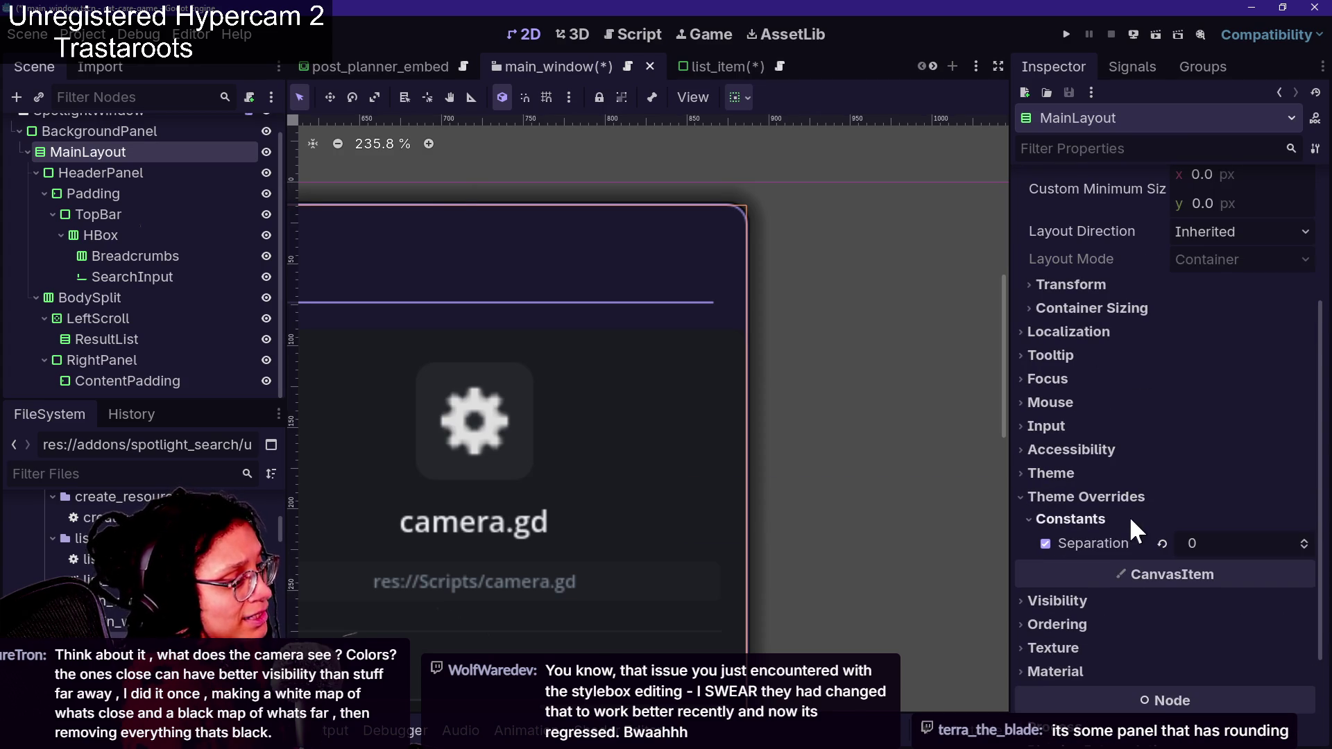
scroll(140, 171, "up", 1)
left_click(142, 152)
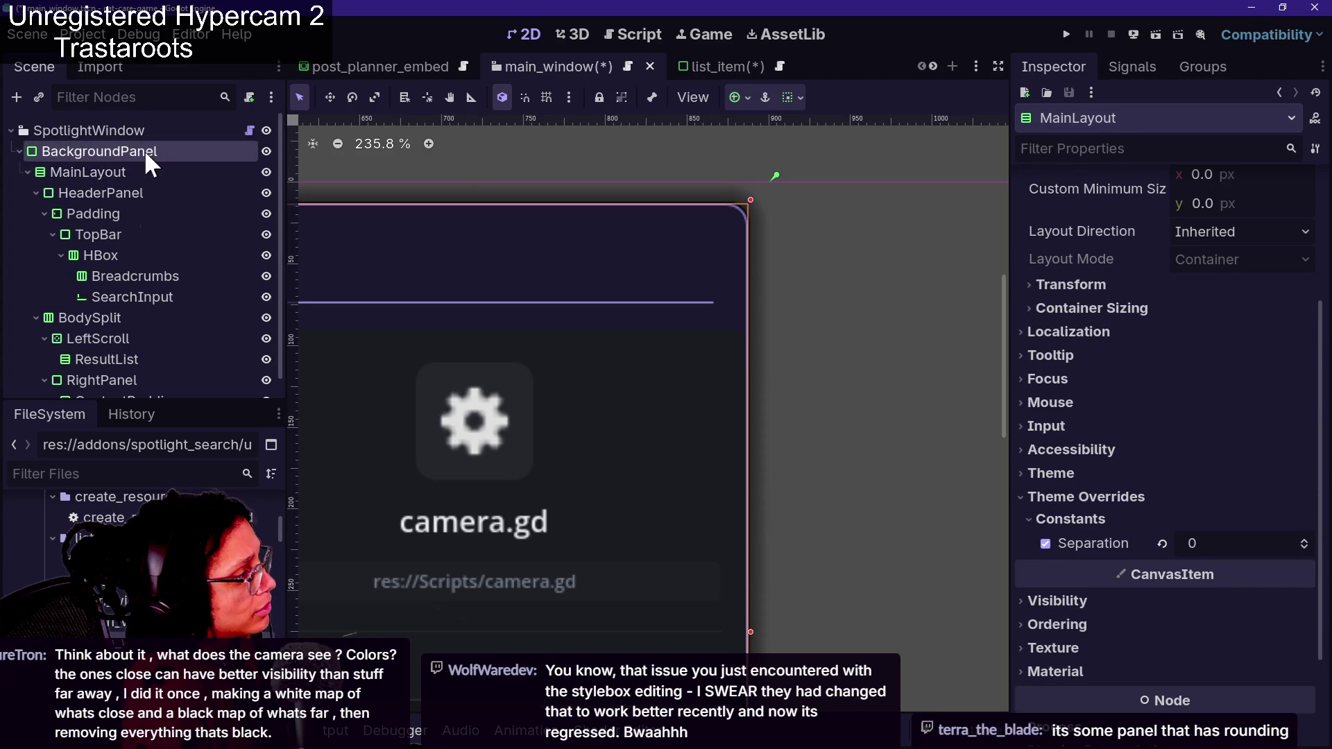
left_click(1222, 412)
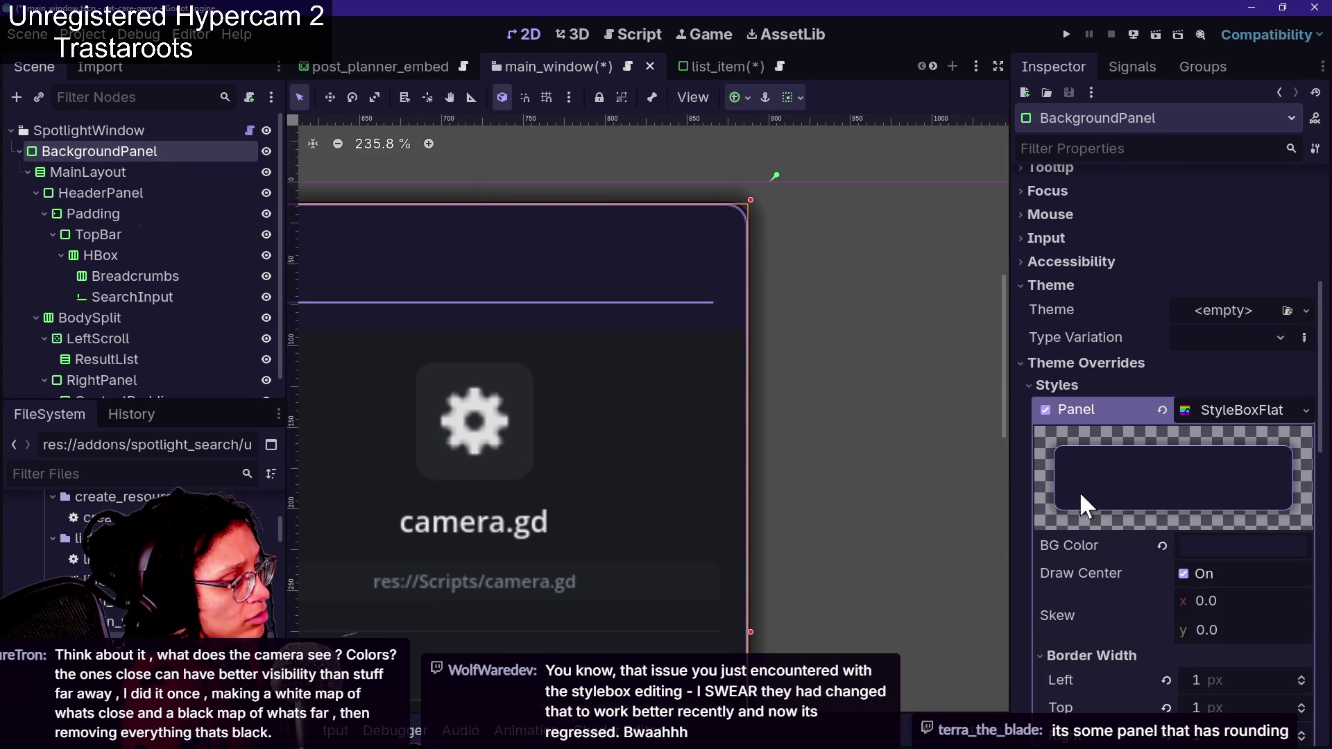
scroll(1079, 490, "down", 3)
scroll(1129, 496, "down", 5)
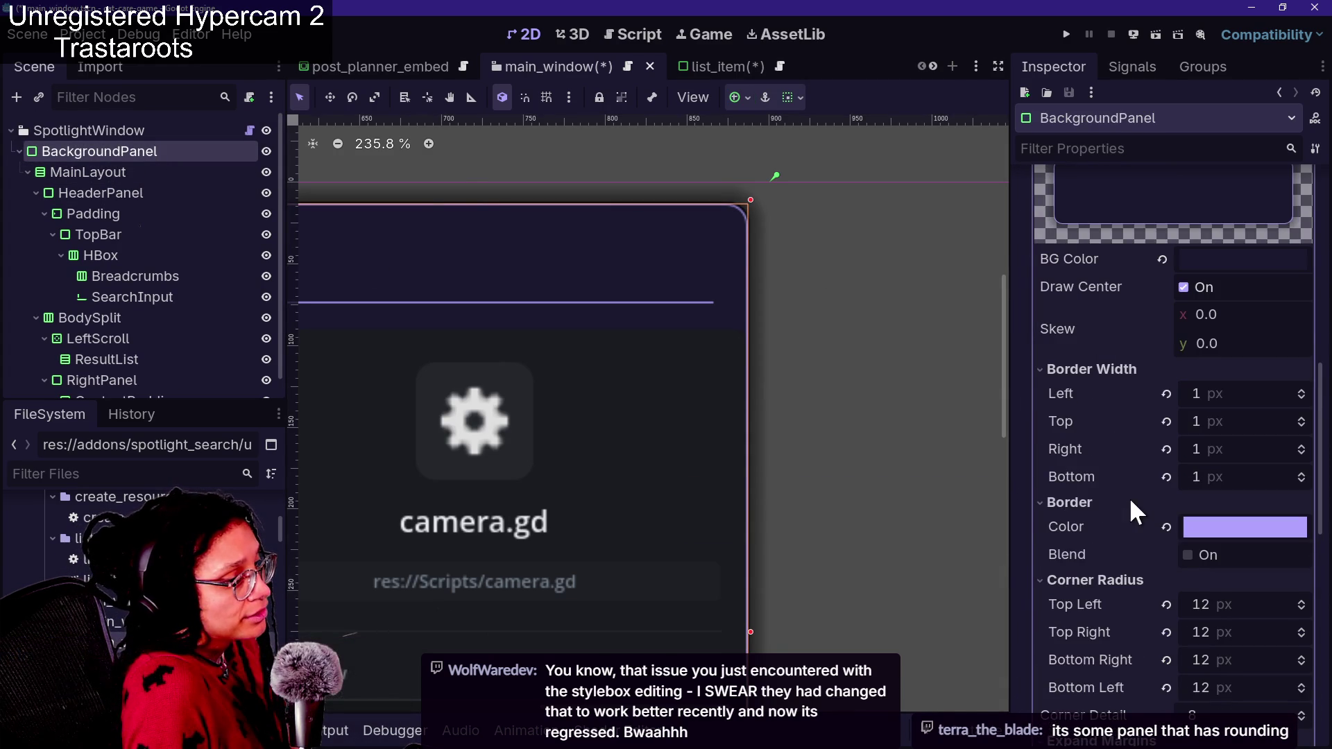
scroll(1138, 531, "down", 2)
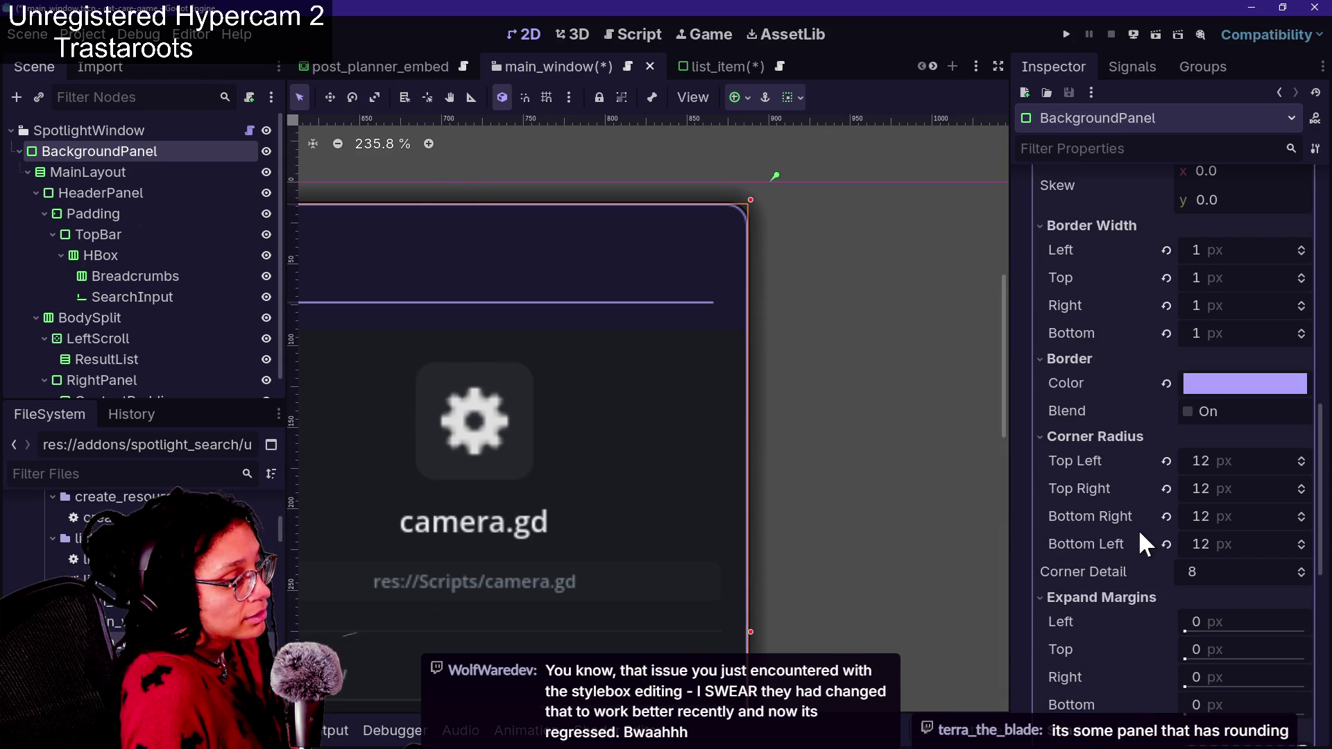
Reset Top Right, Bottom Right and Bottom Left corner radii to 0 px and save the scene
left_click(1165, 489)
left_click(1166, 516)
left_click(1166, 543)
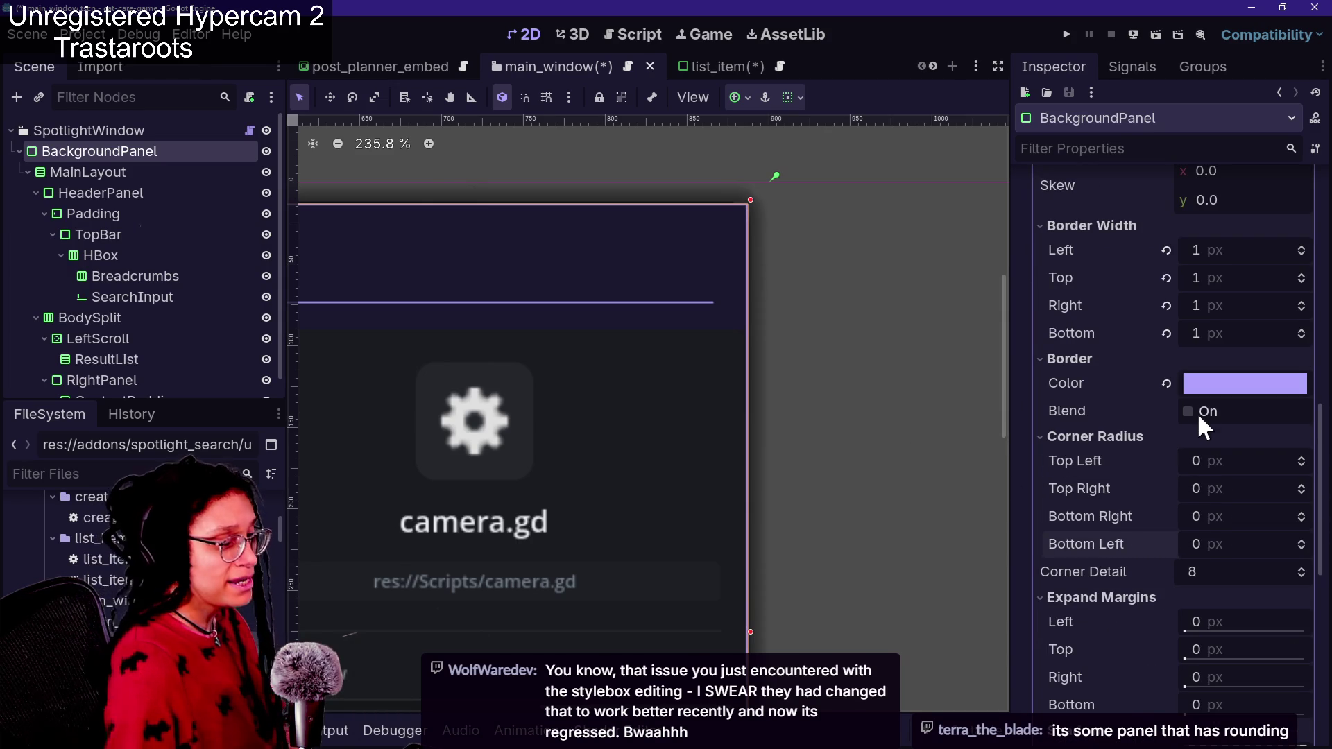
scroll(1097, 597, "down", 10)
scroll(457, 487, "left", 5)
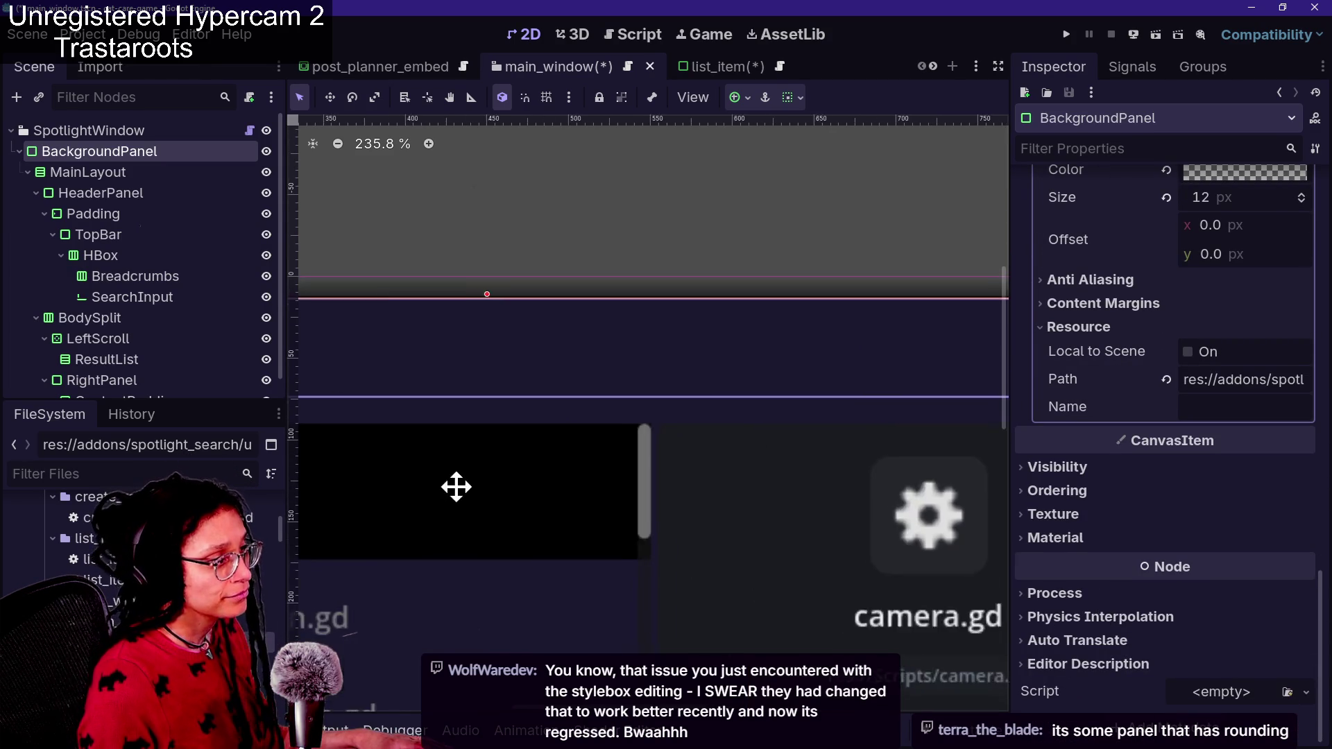
scroll(456, 487, "left", 10)
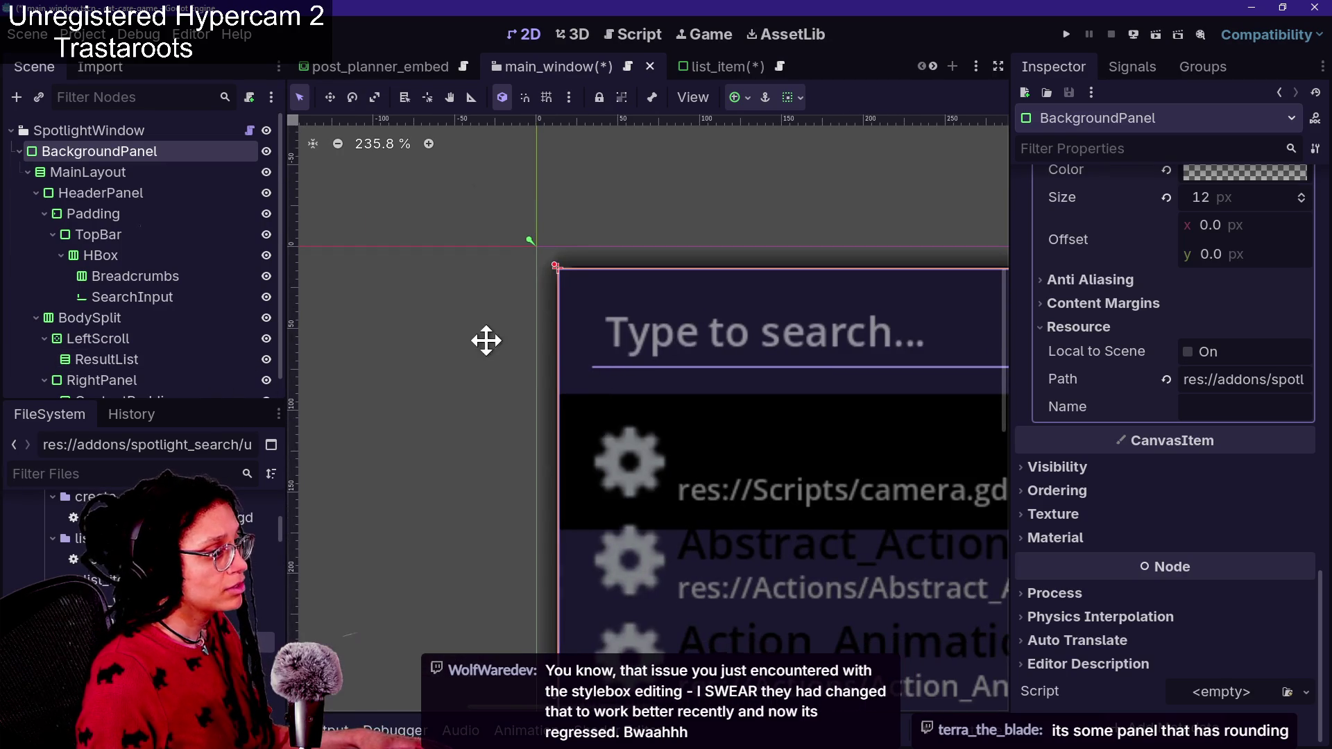
scroll(478, 340, "right", 1)
key("ctrl+s")
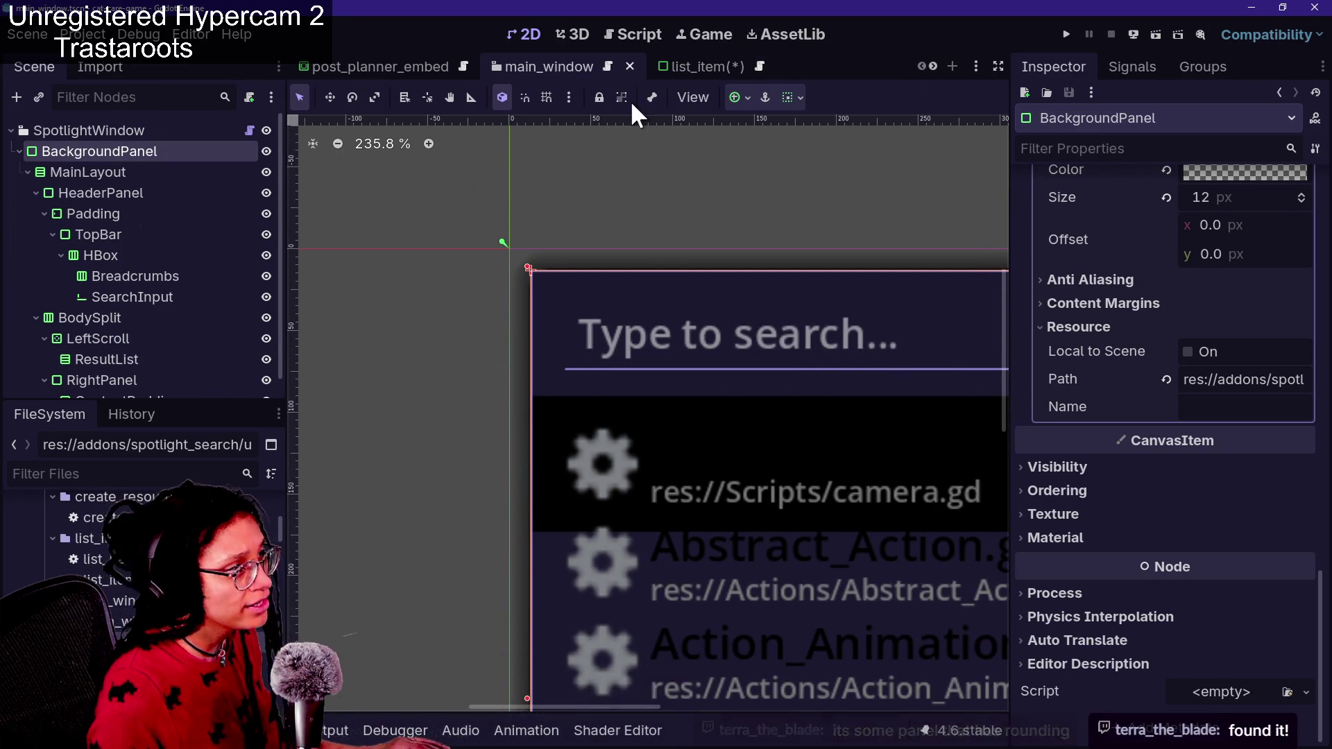
Reload the current project, saving list_item.tscn and action_button.tscn when prompted
left_click(83, 34)
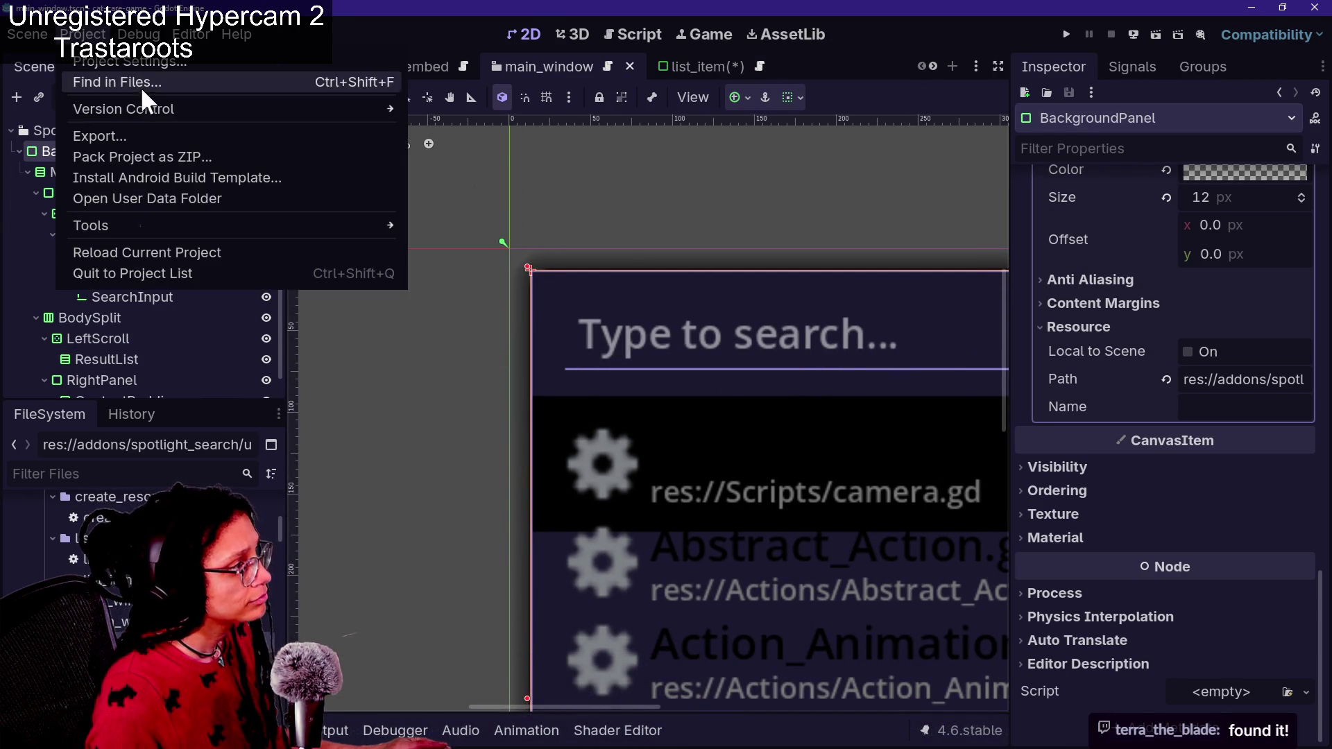
left_click(204, 252)
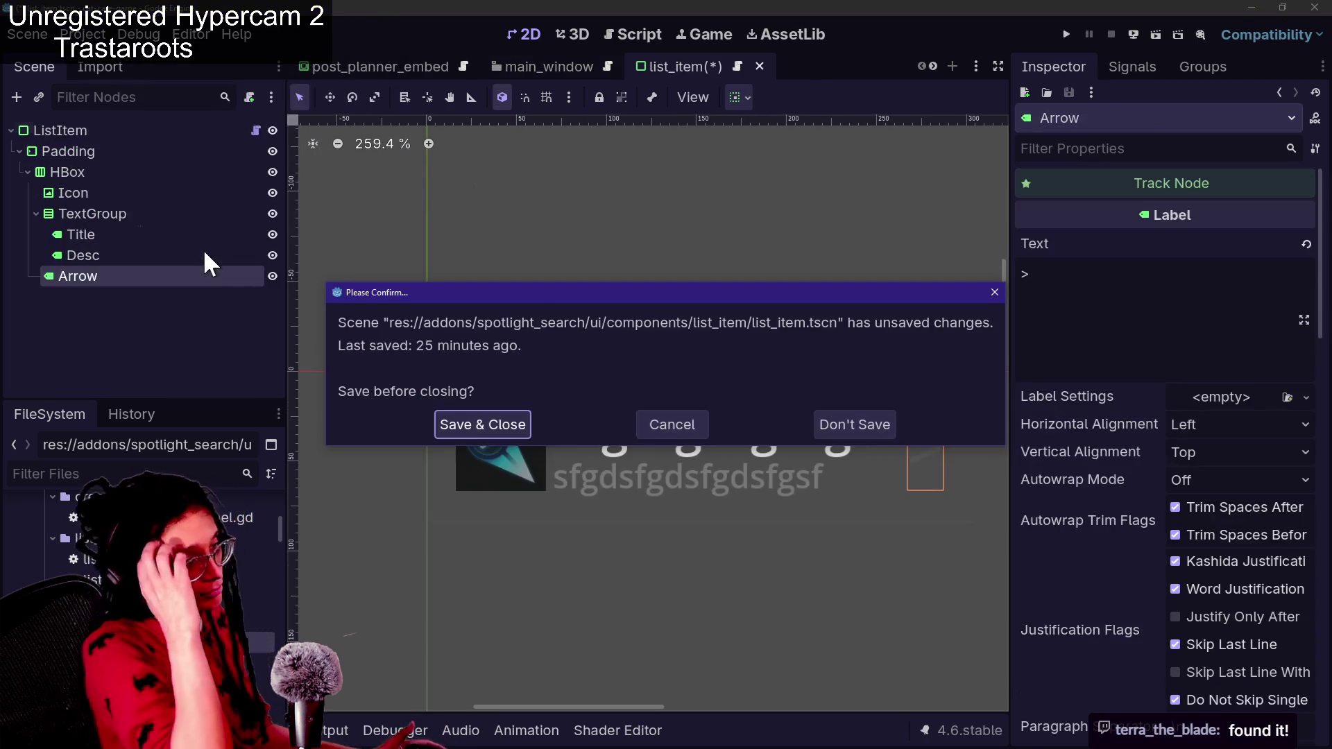
left_click(453, 422)
left_click(486, 424)
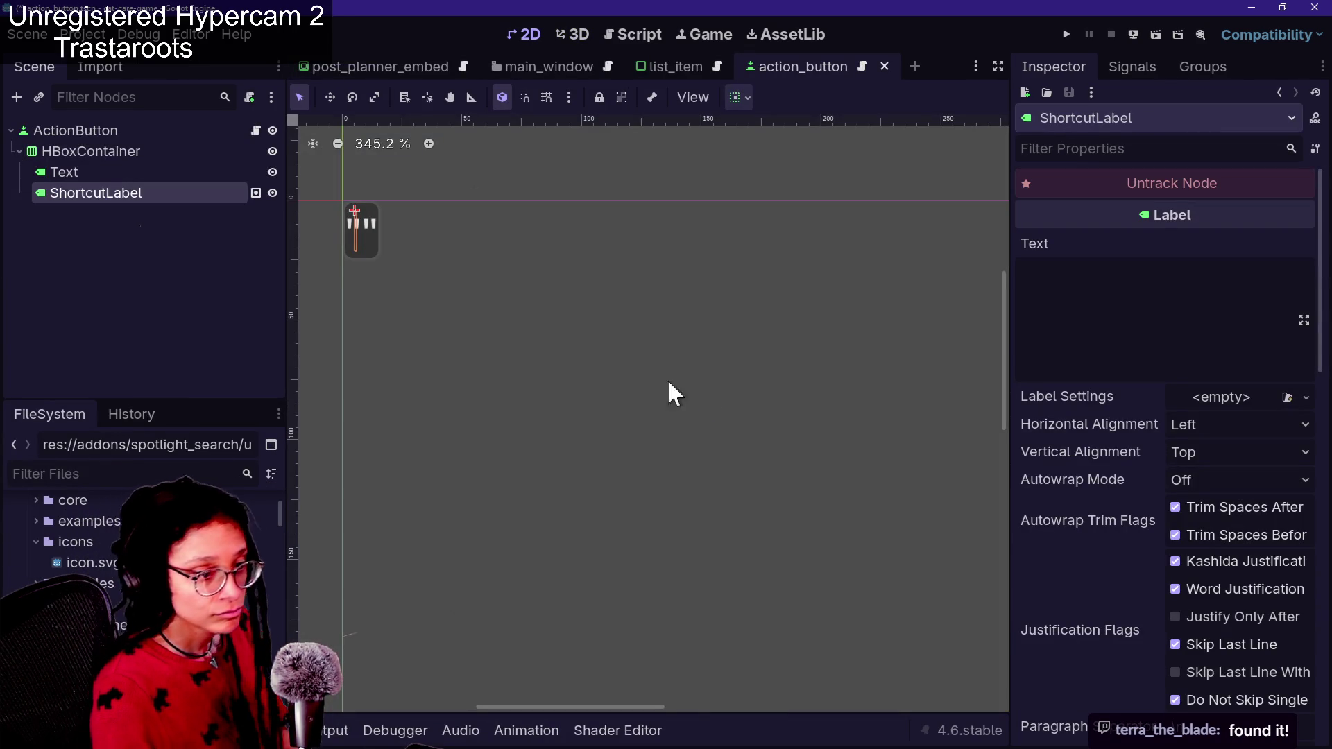
Open the Spotlight popup three times with Ctrl+Space to check its centring, then close it and return to the main_window scene
key("ctrl+space")
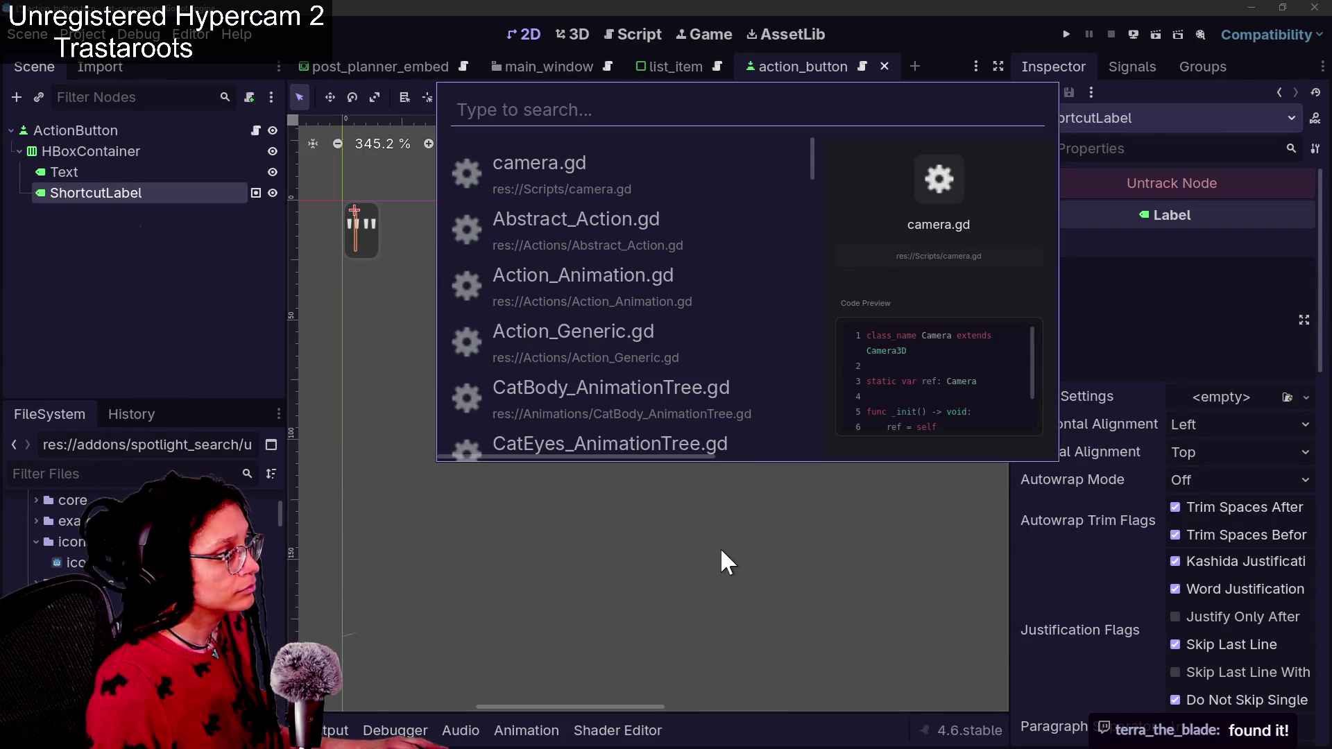
key("ctrl+space")
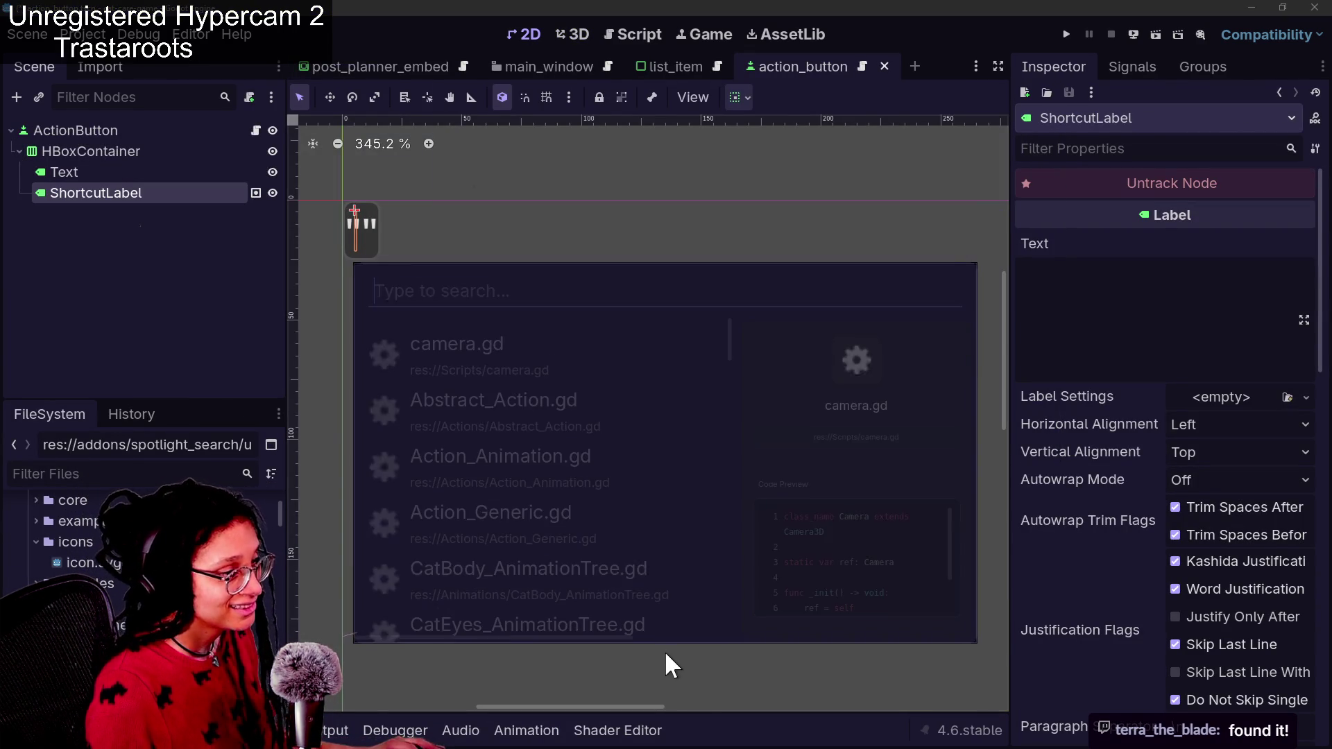
key("ctrl+space")
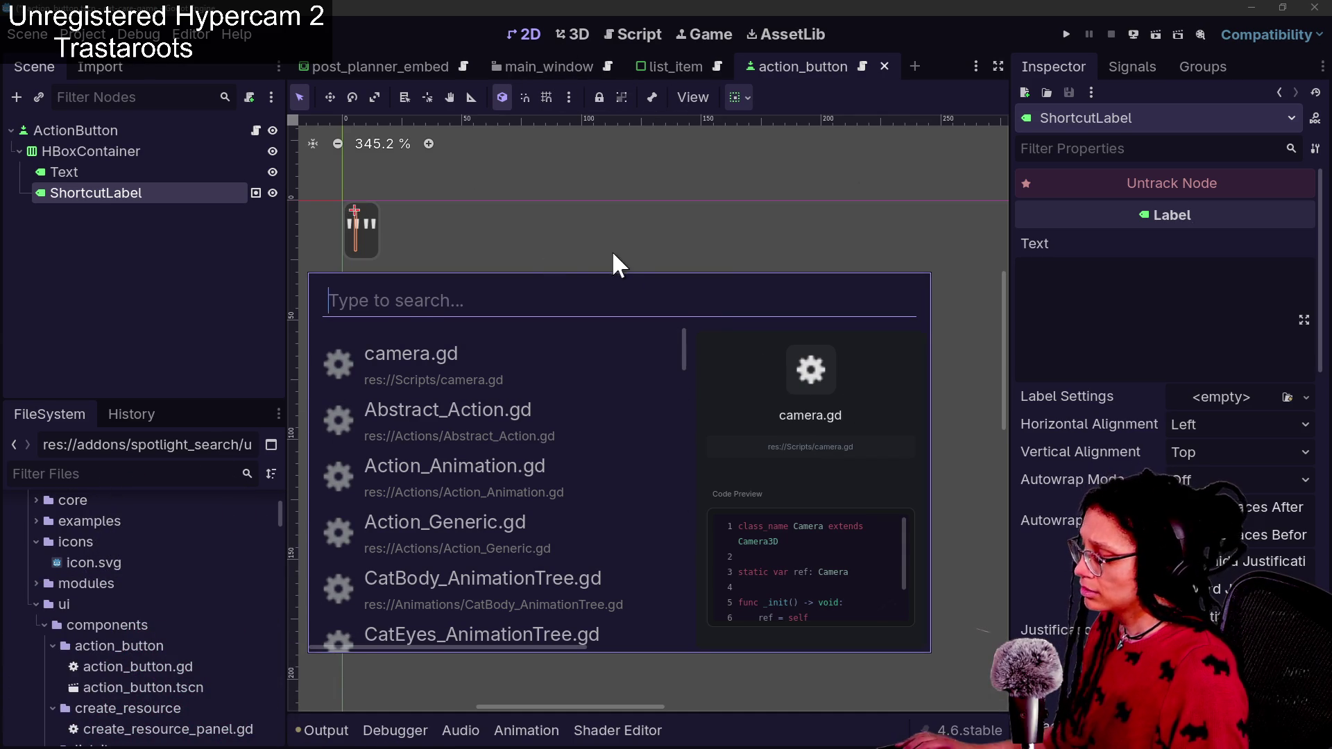
left_click(628, 267)
left_click(583, 80)
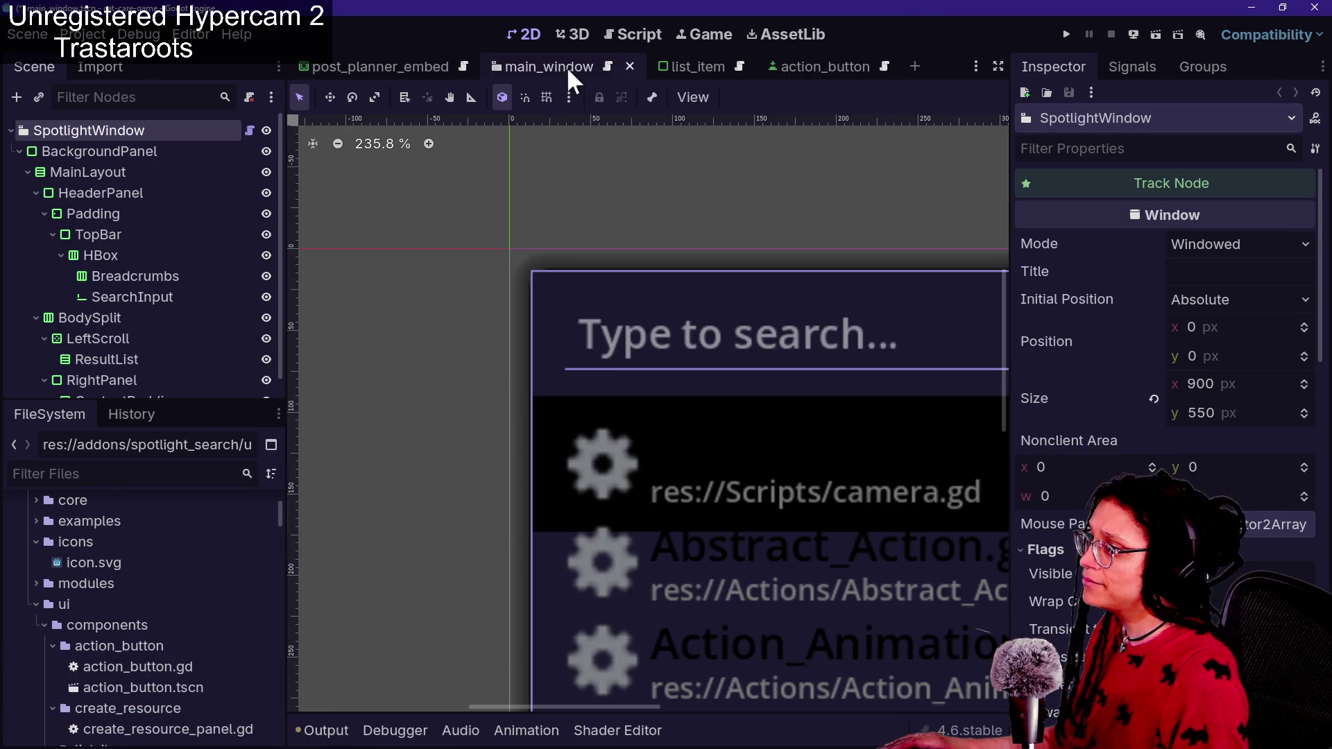
scroll(856, 432, "right", 5)
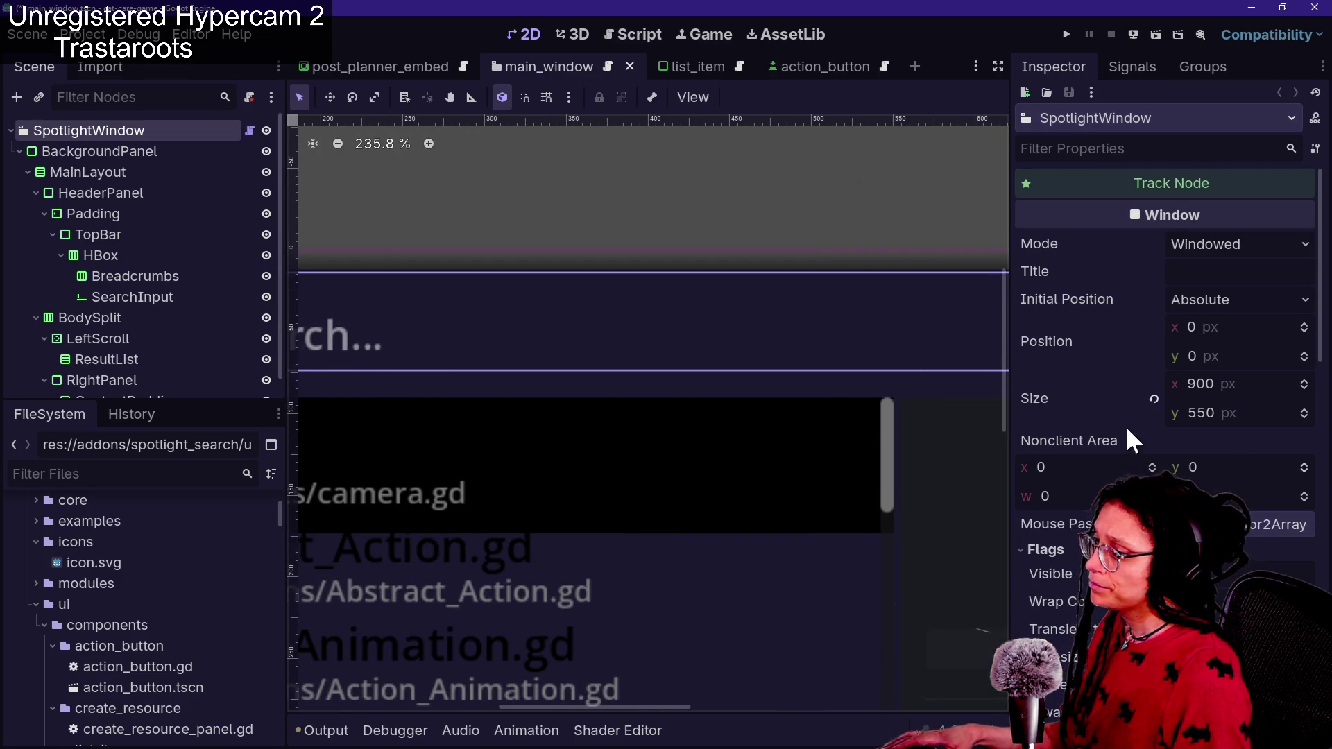
left_click_drag(906, 425, 521, 274)
left_click(671, 351)
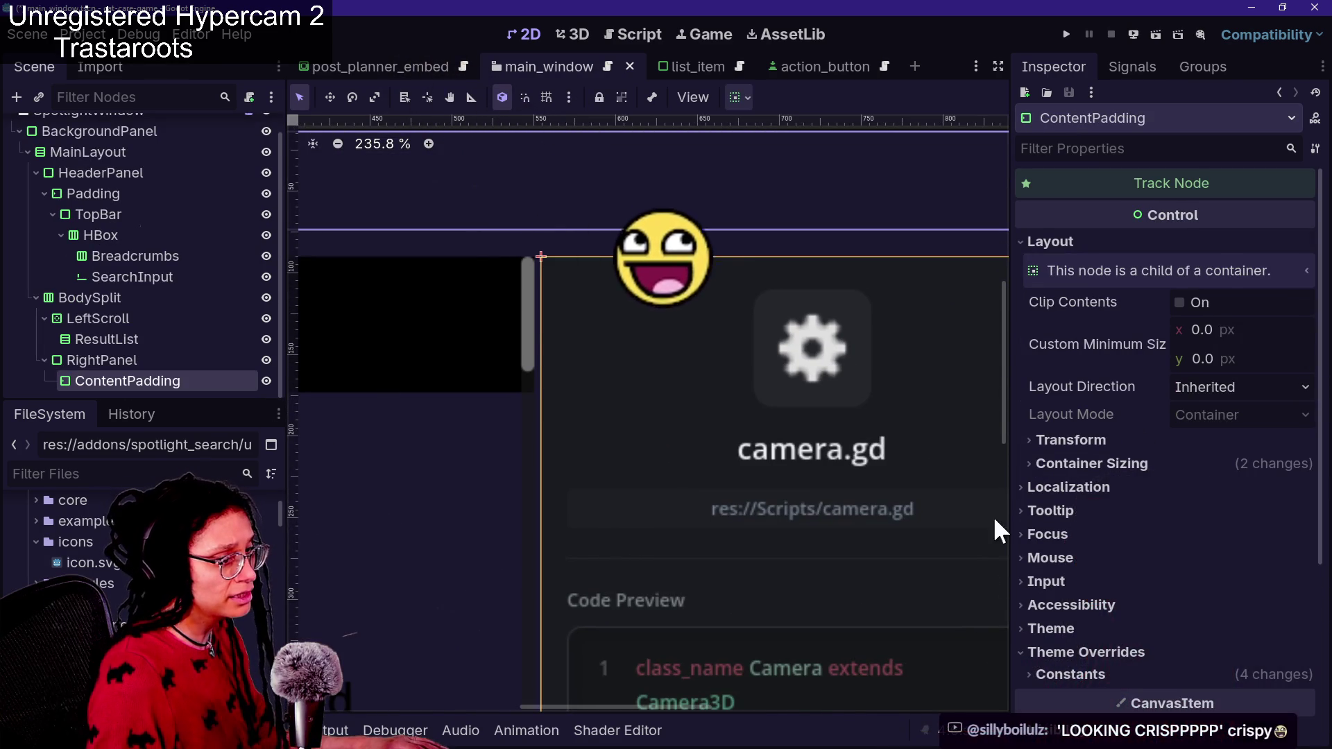
left_click(1089, 673)
scroll(1090, 671, "down", 3)
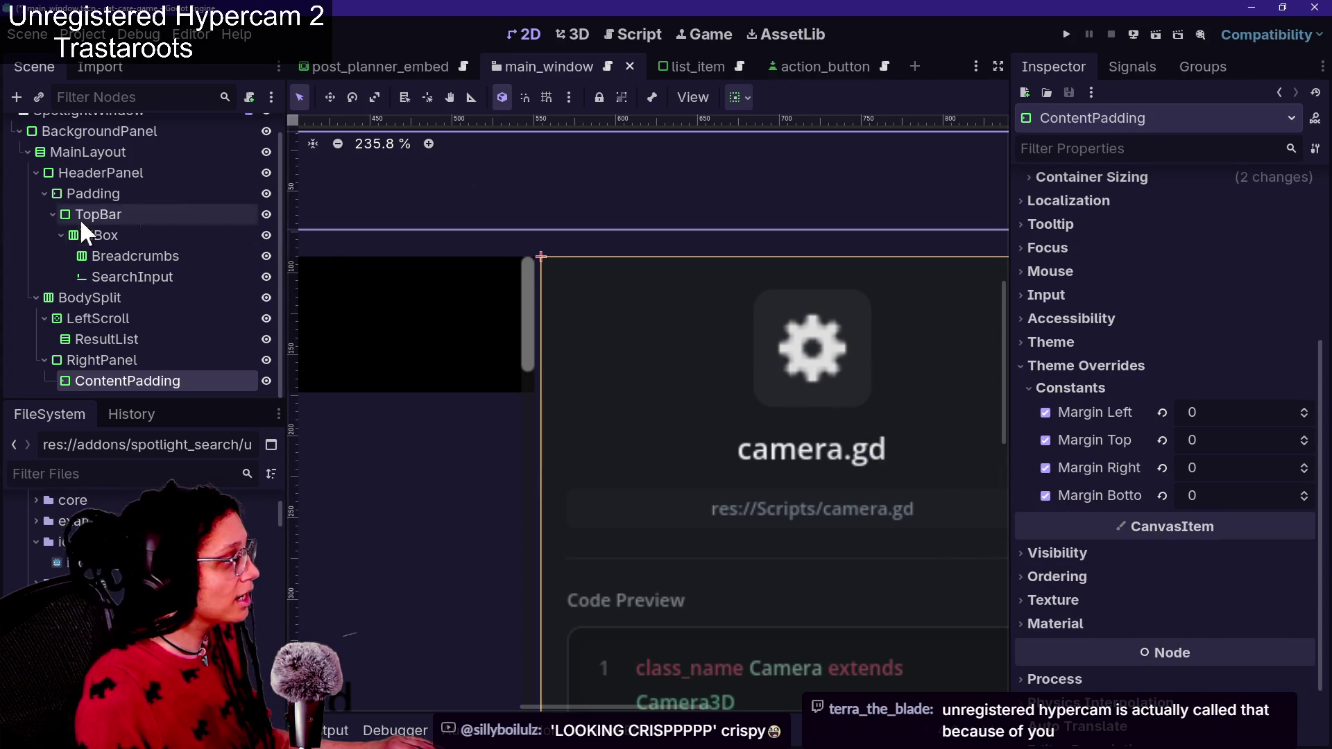
left_click(137, 363)
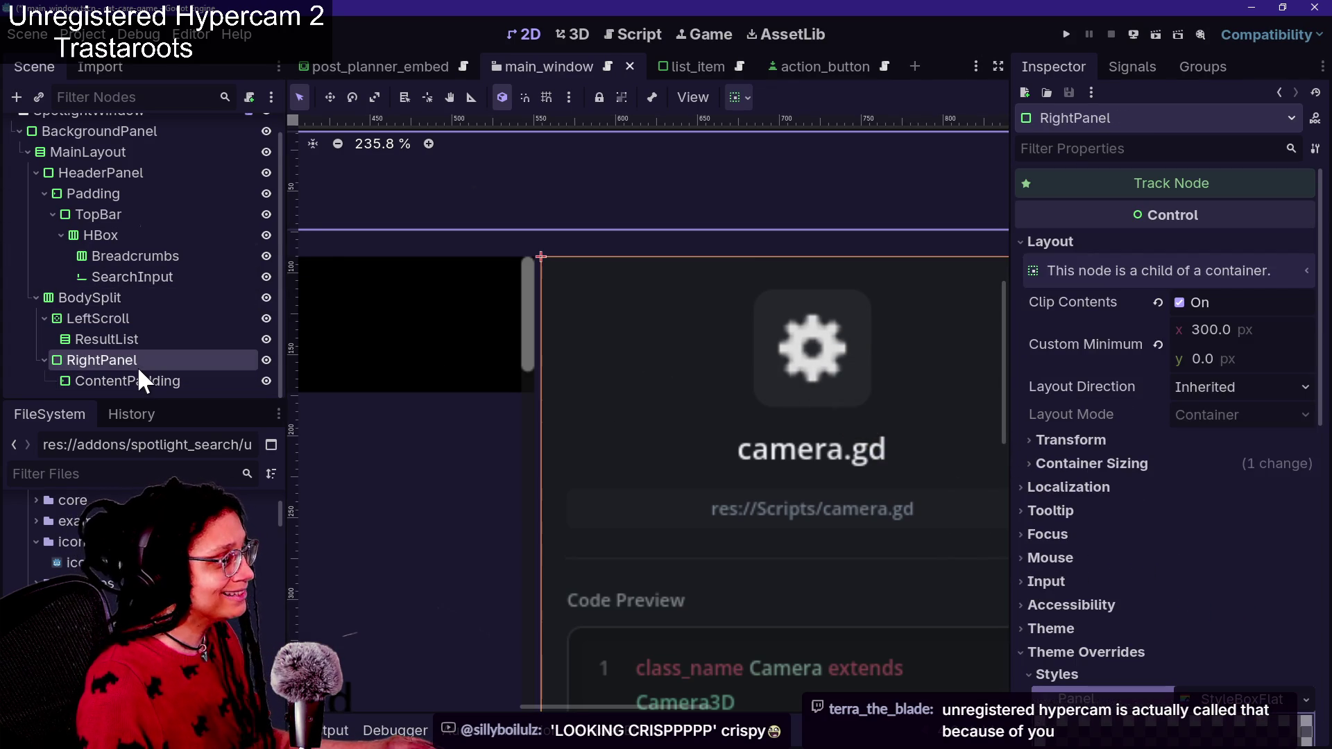
scroll(1087, 502, "down", 10)
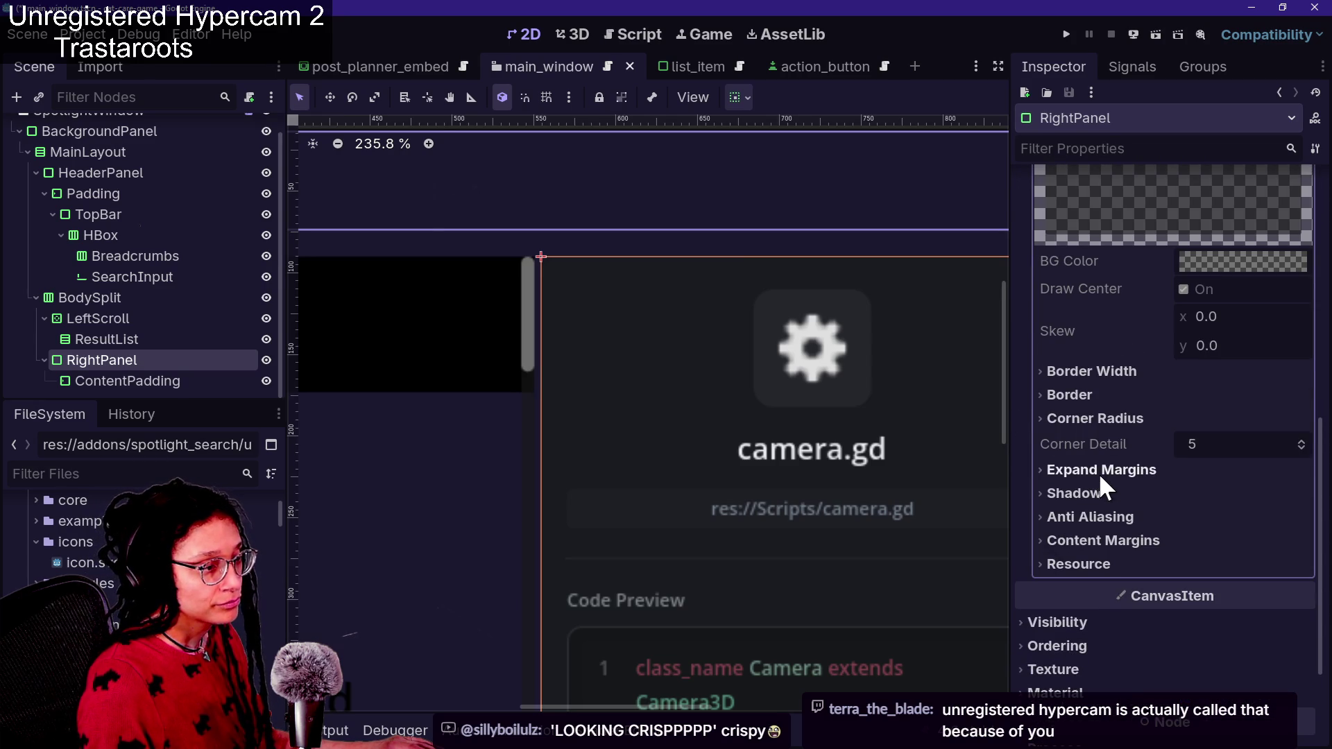
scroll(1098, 484, "up", 8)
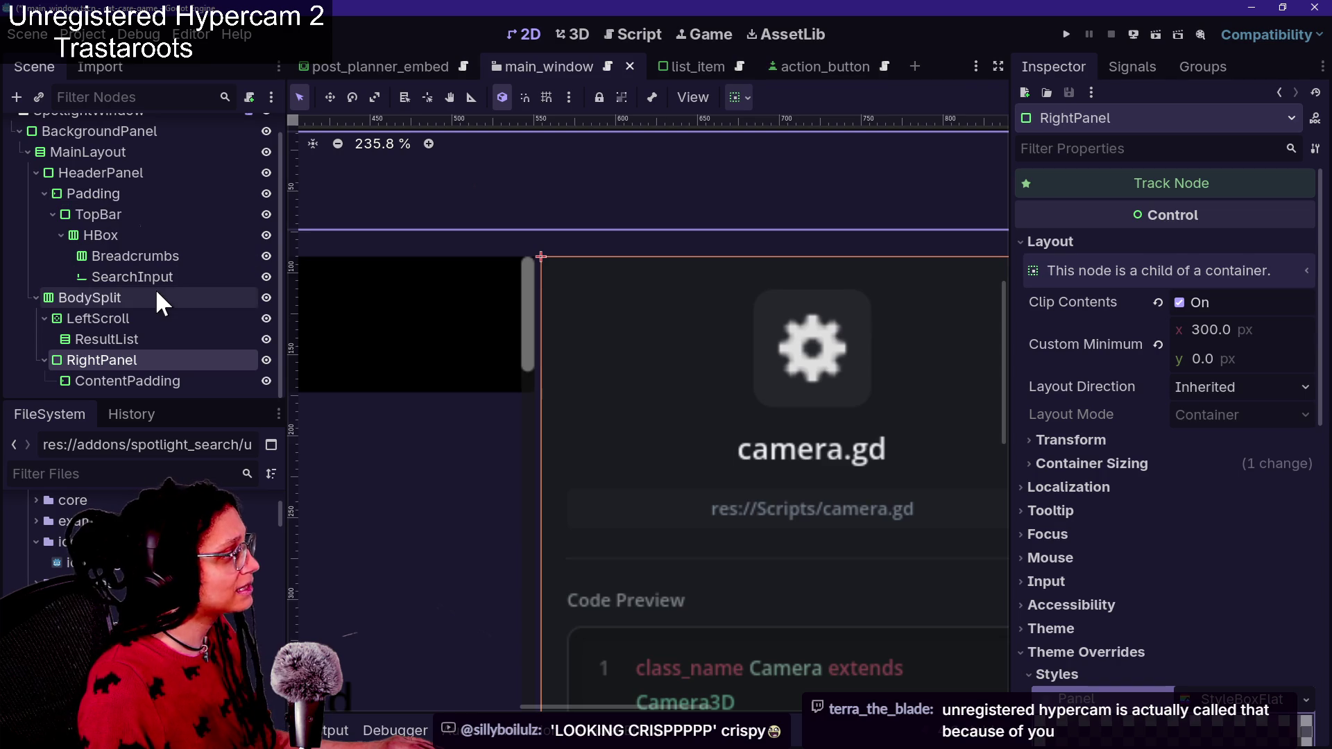
left_click(132, 383)
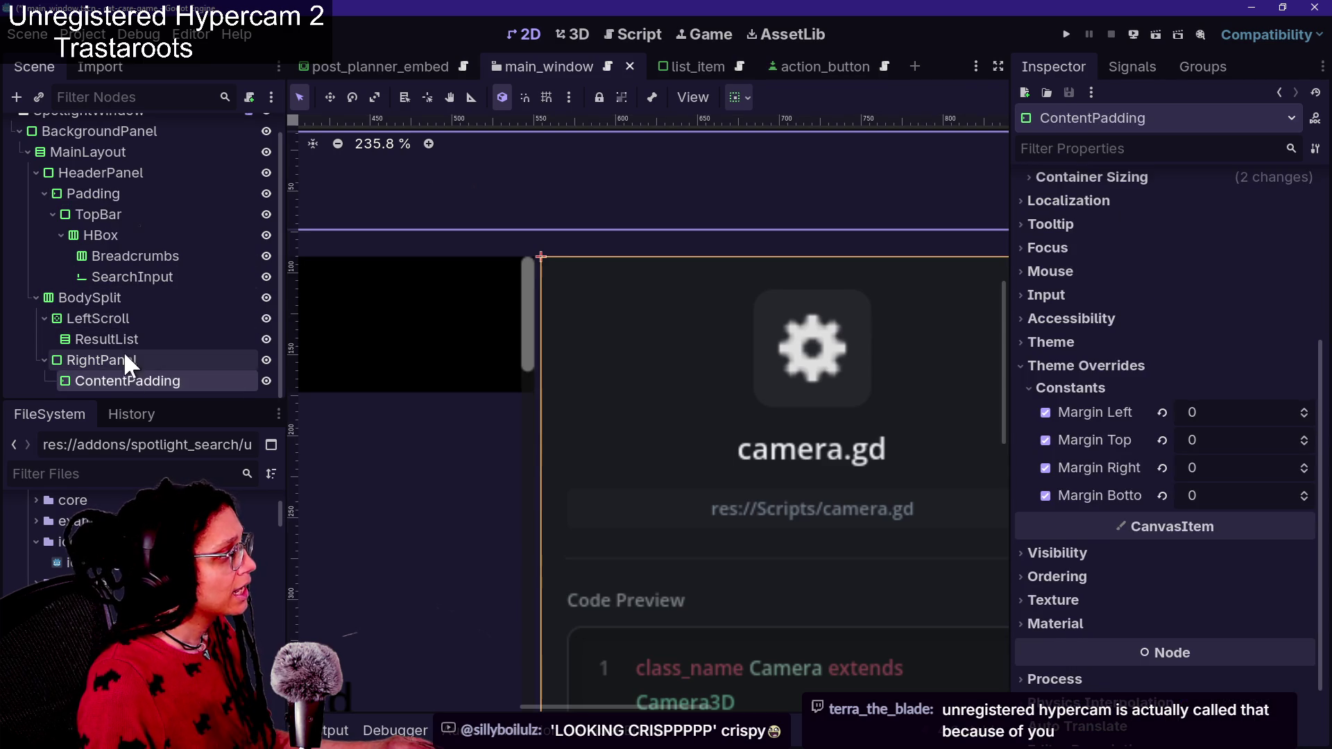
left_click(123, 357)
key("Down")
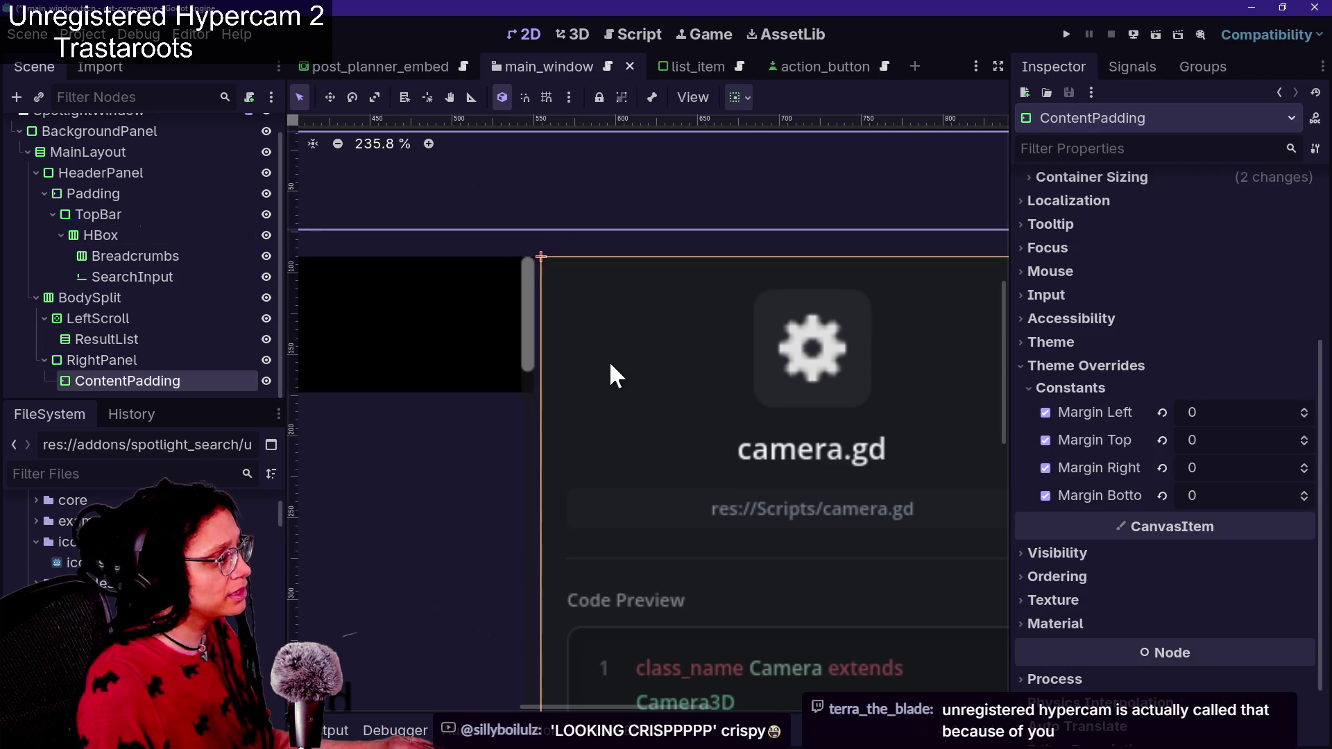
left_click_drag(715, 381, 929, 450)
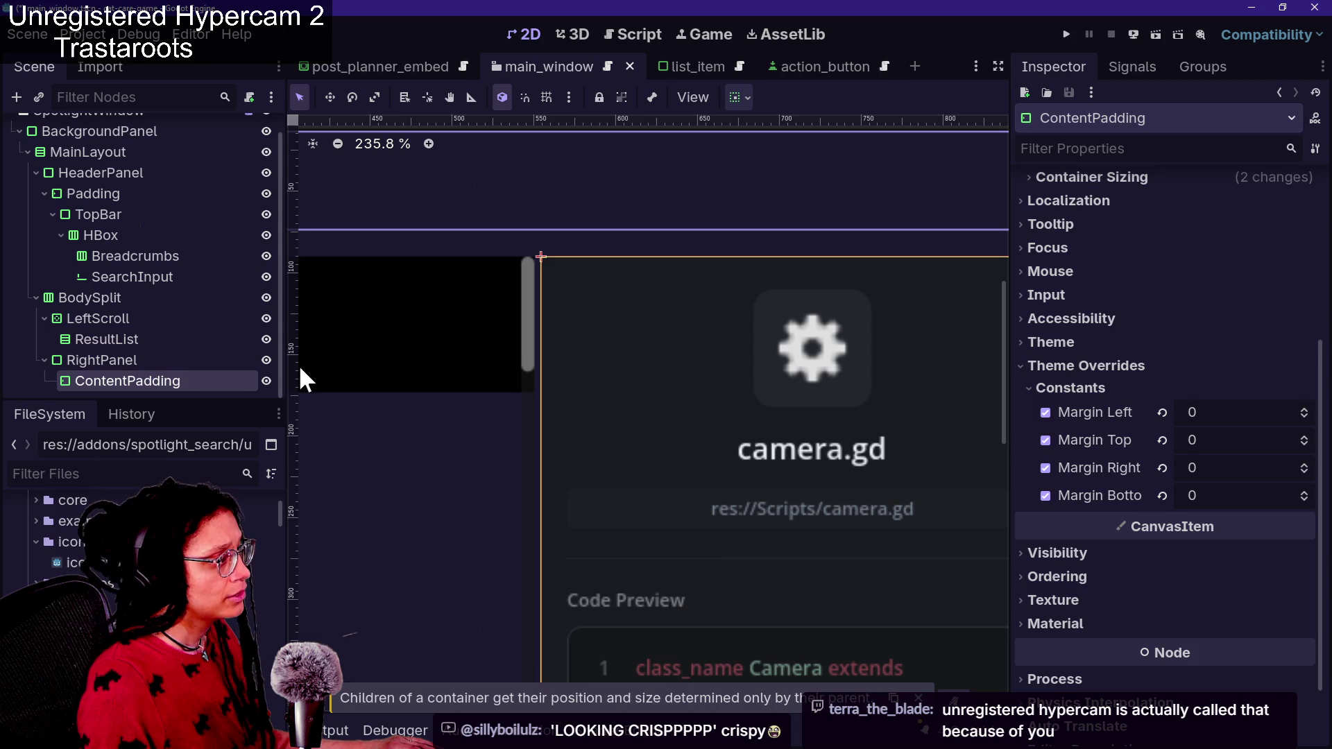
left_click(97, 359)
left_click(778, 402)
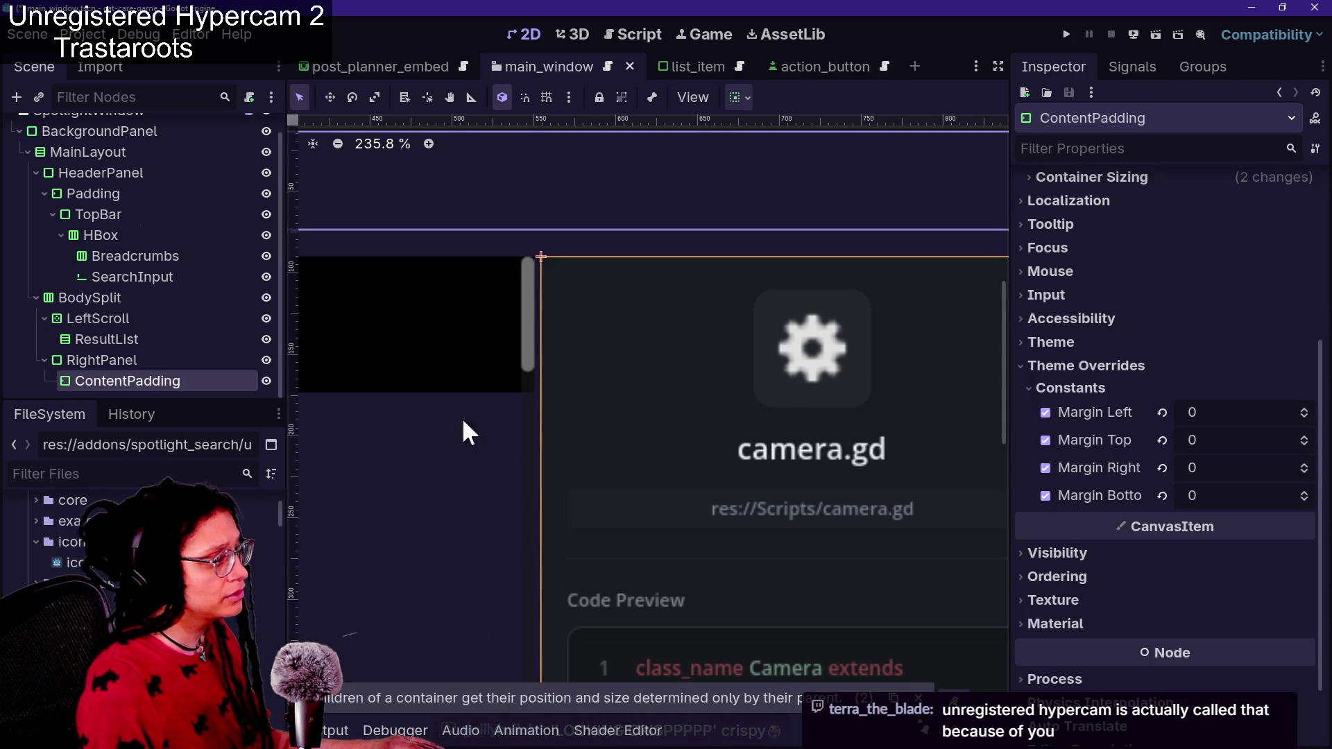
left_click(125, 361)
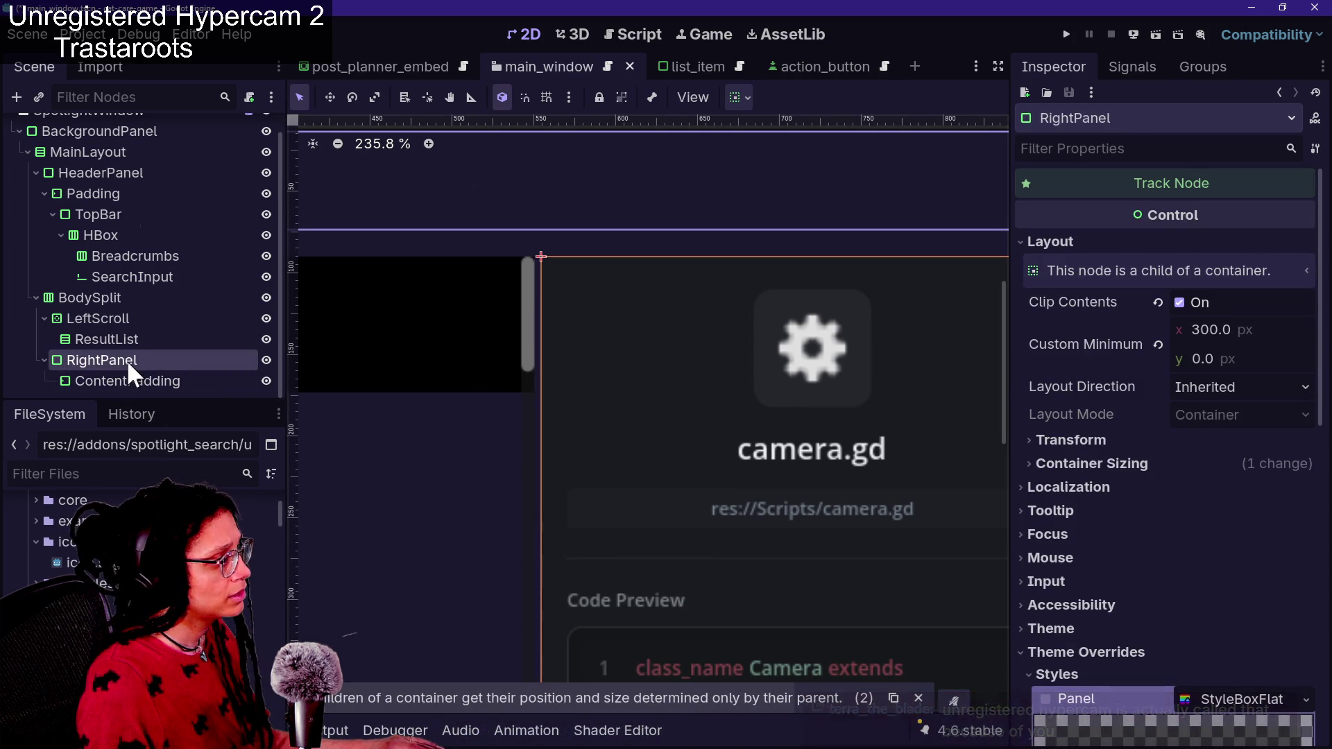
key("ctrl+0")
left_click(672, 644)
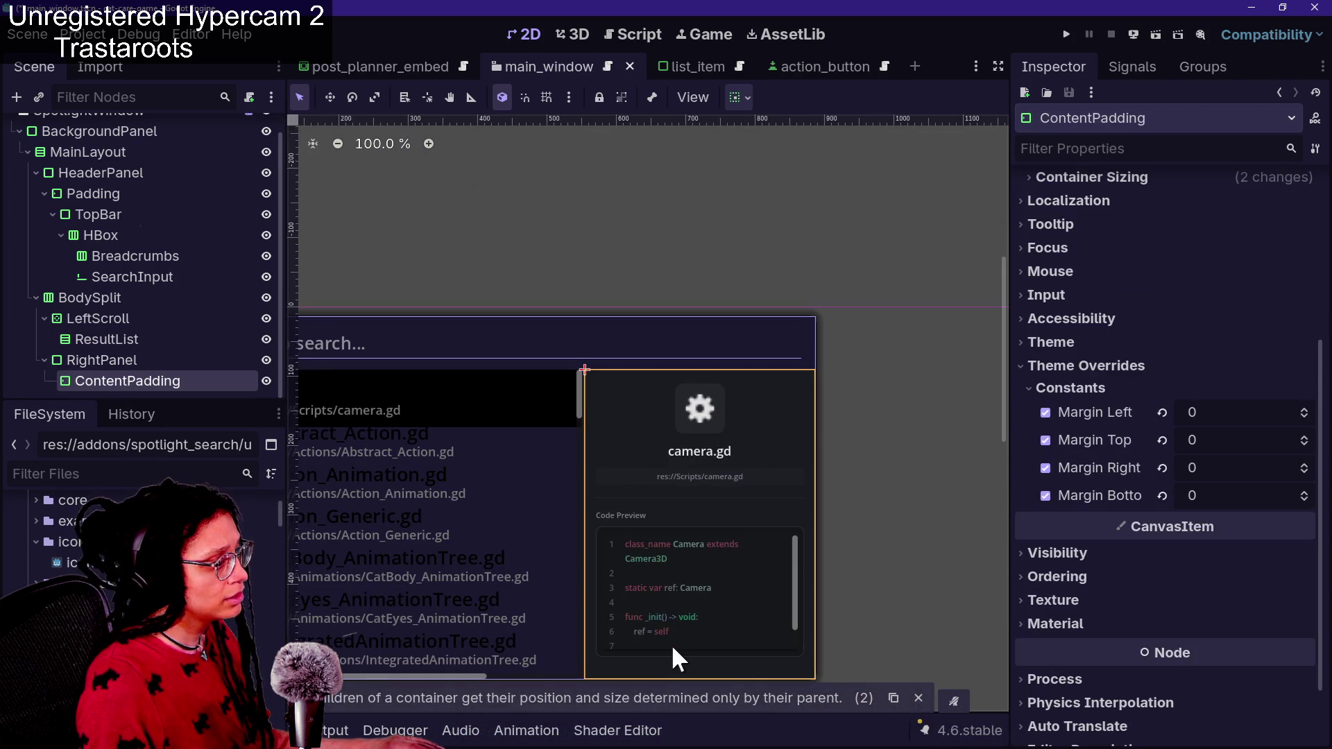
left_click_drag(684, 499, 677, 531)
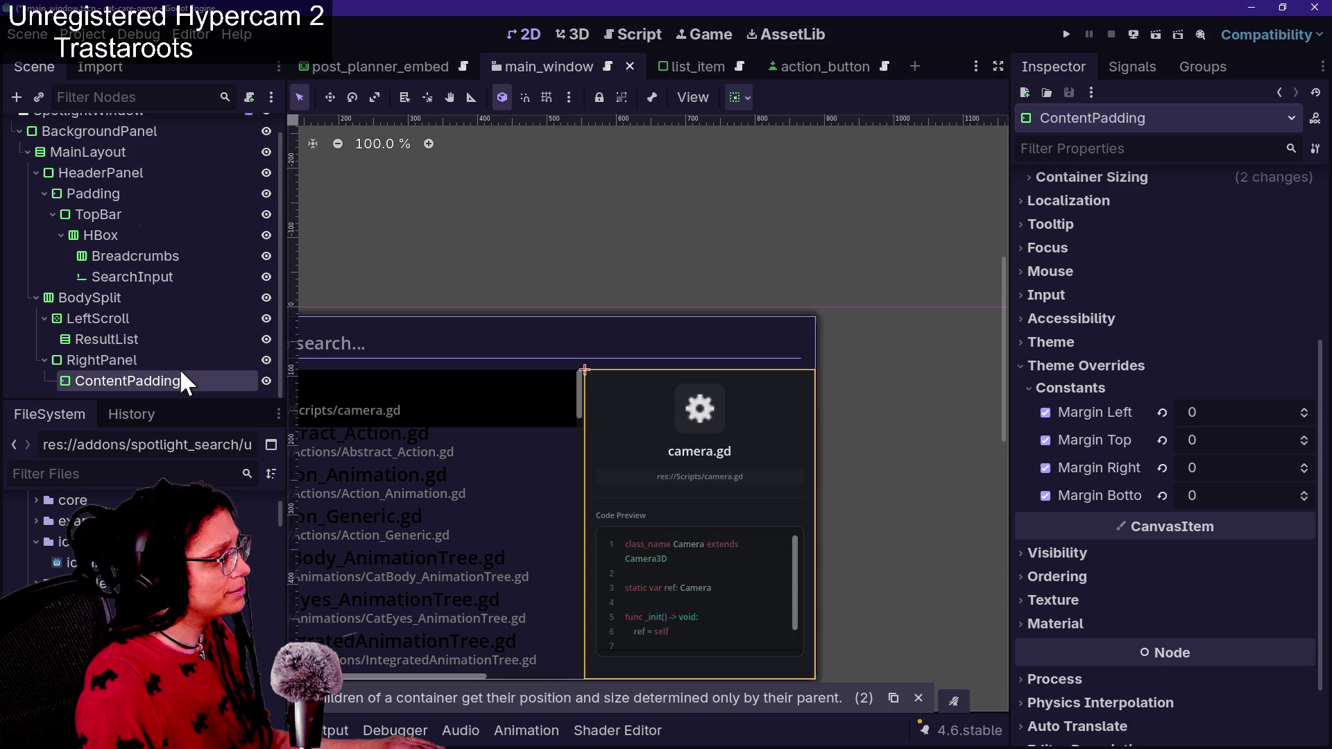
scroll(179, 368, "up", 1)
scroll(157, 206, "down", 1)
scroll(156, 206, "up", 1)
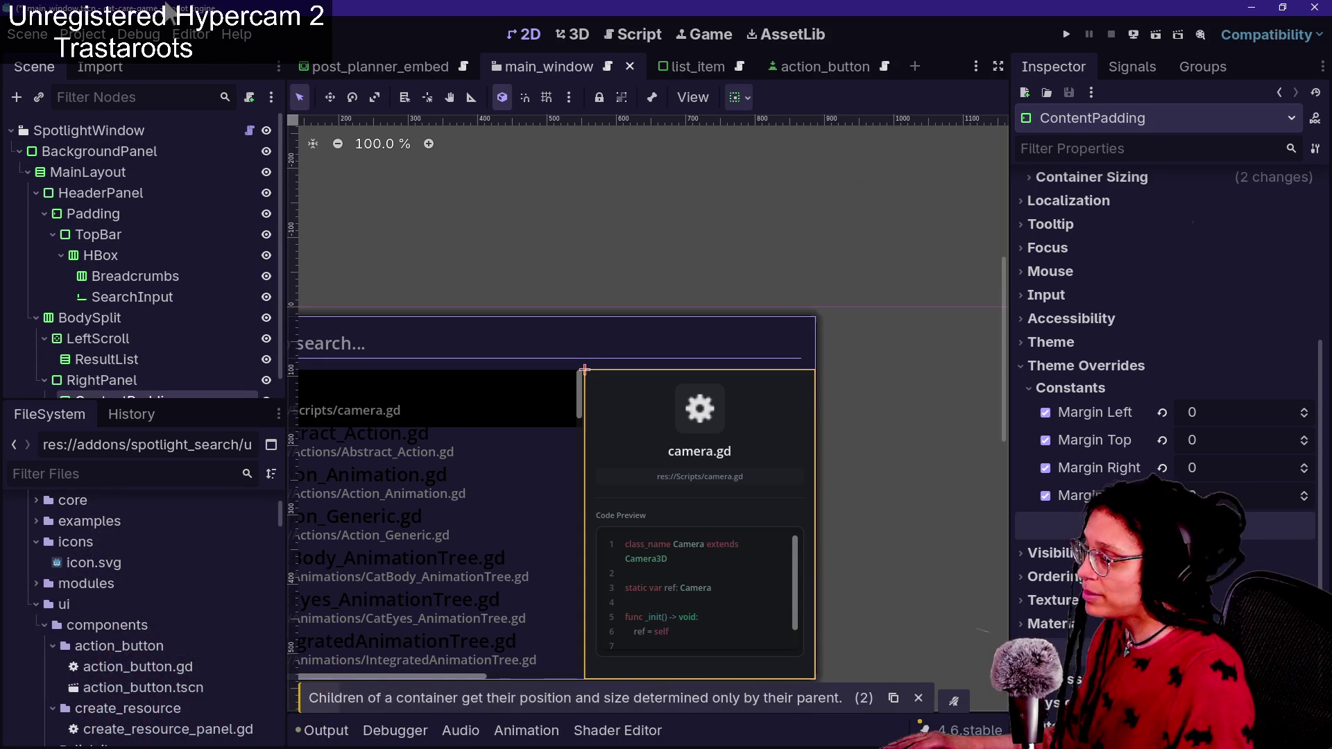
scroll(166, 649, "down", 2)
scroll(164, 645, "down", 1)
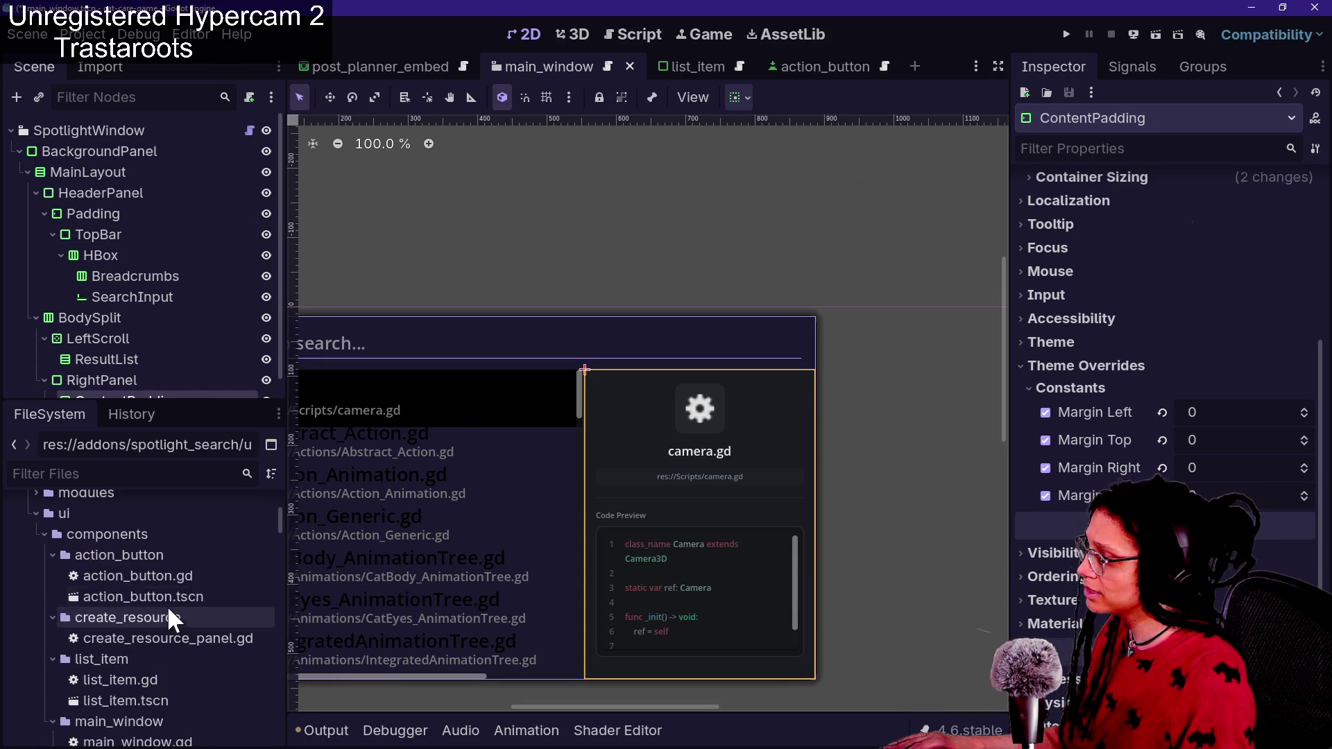
left_click(201, 639)
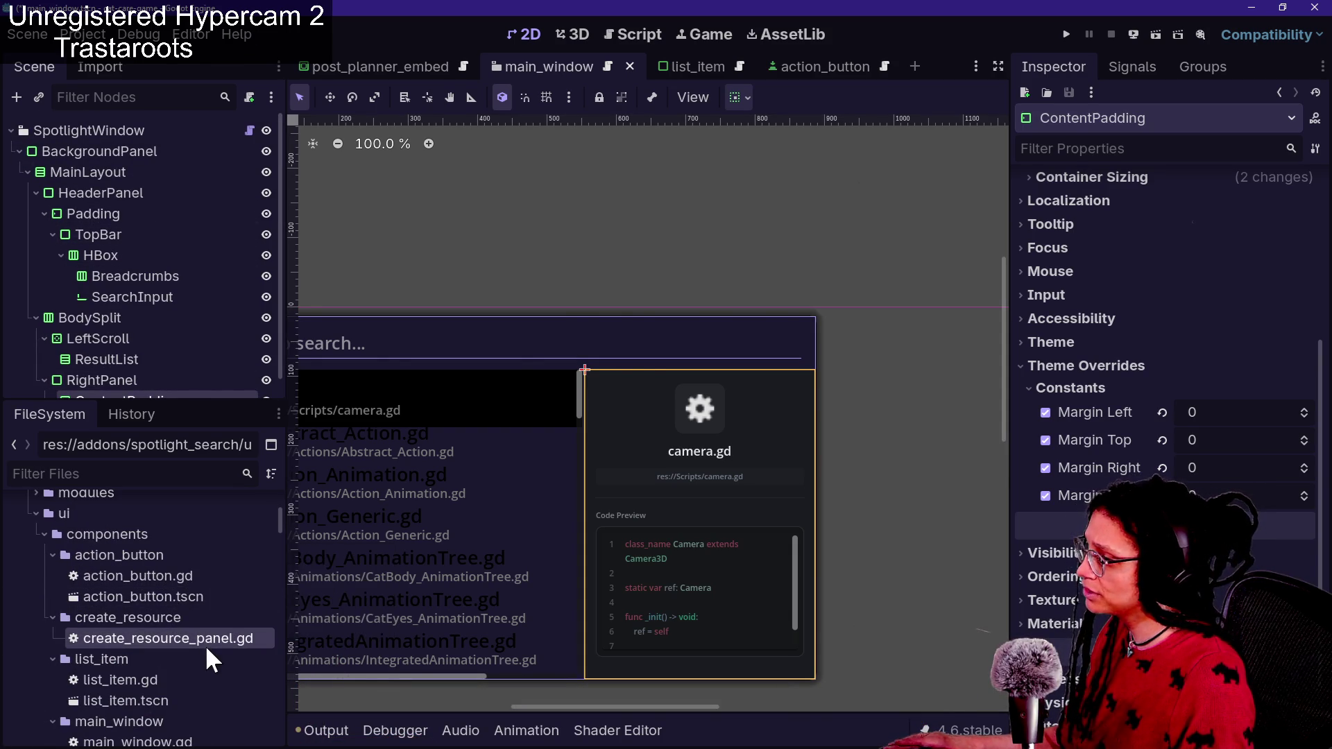
Open preview_templates/preview_file.tscn from the FileSystem dock and frame its layout in the 2D view
scroll(164, 683, "down", 2)
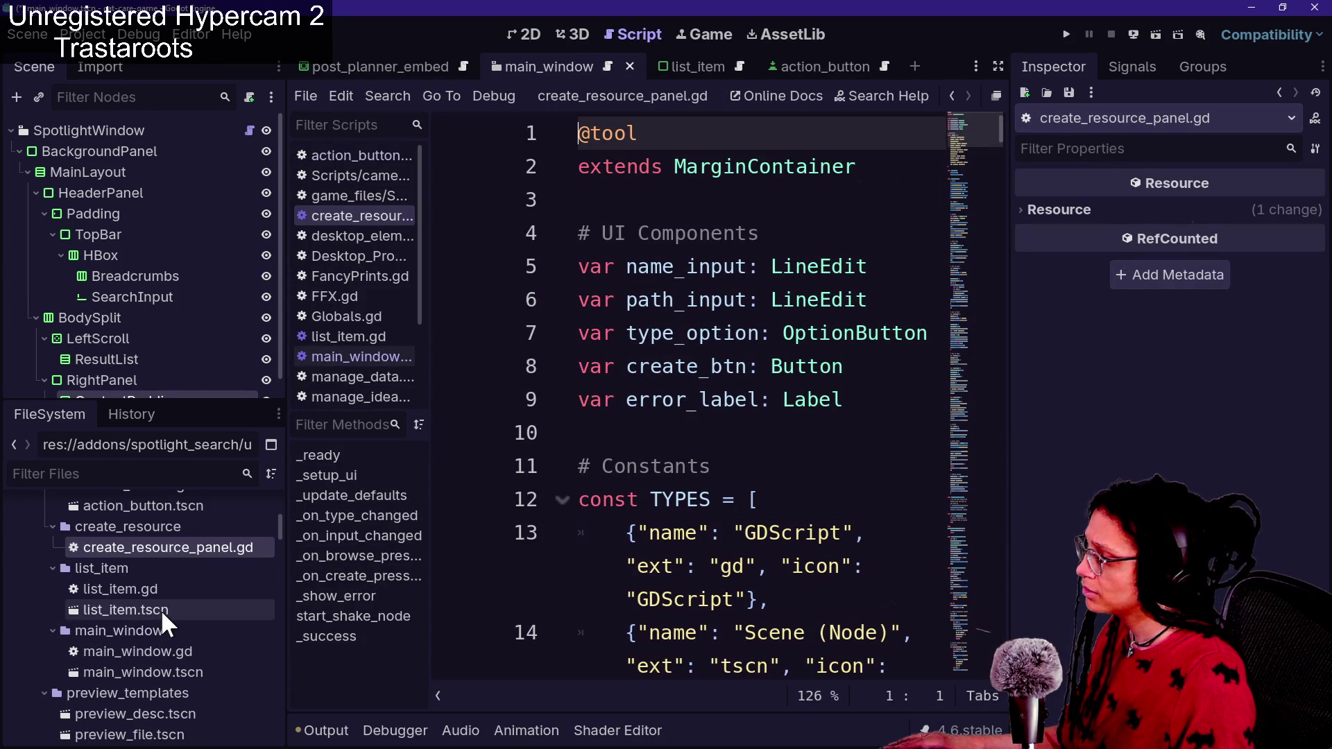
left_click(197, 671)
scroll(200, 678, "down", 3)
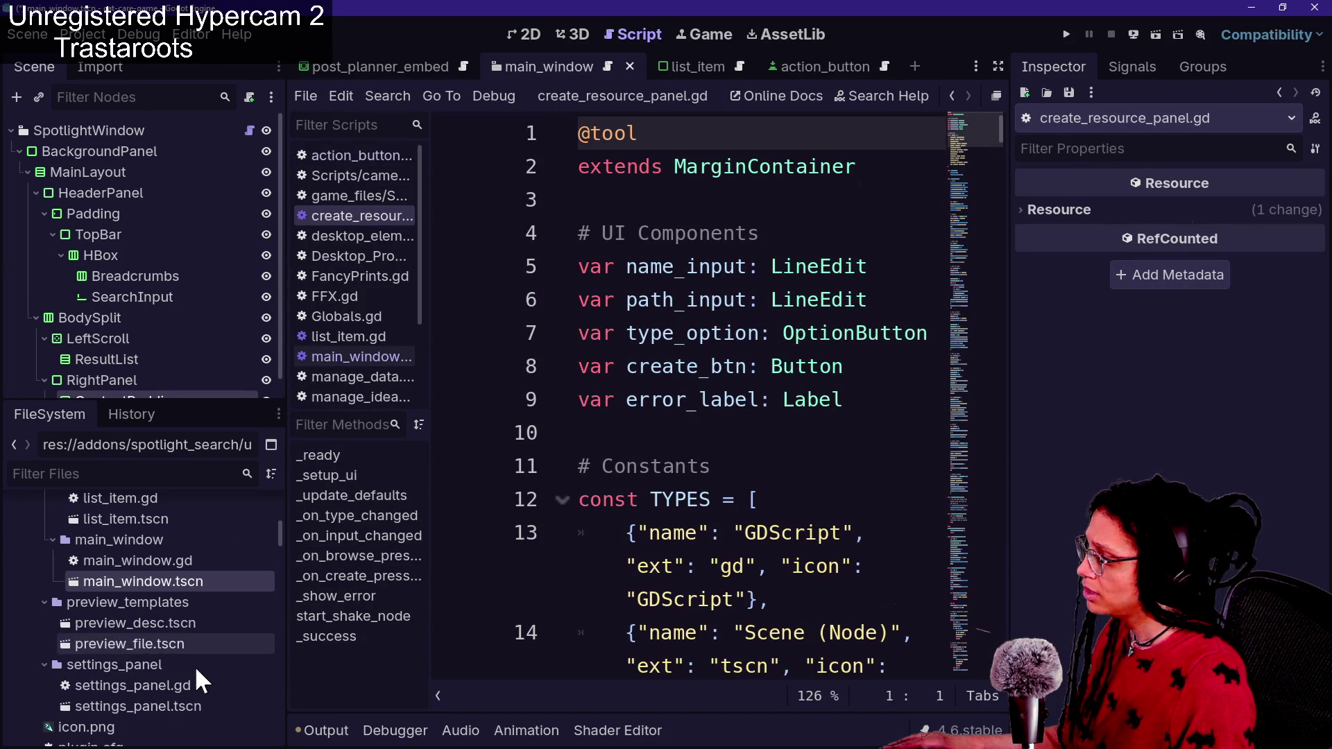
double_click(183, 652)
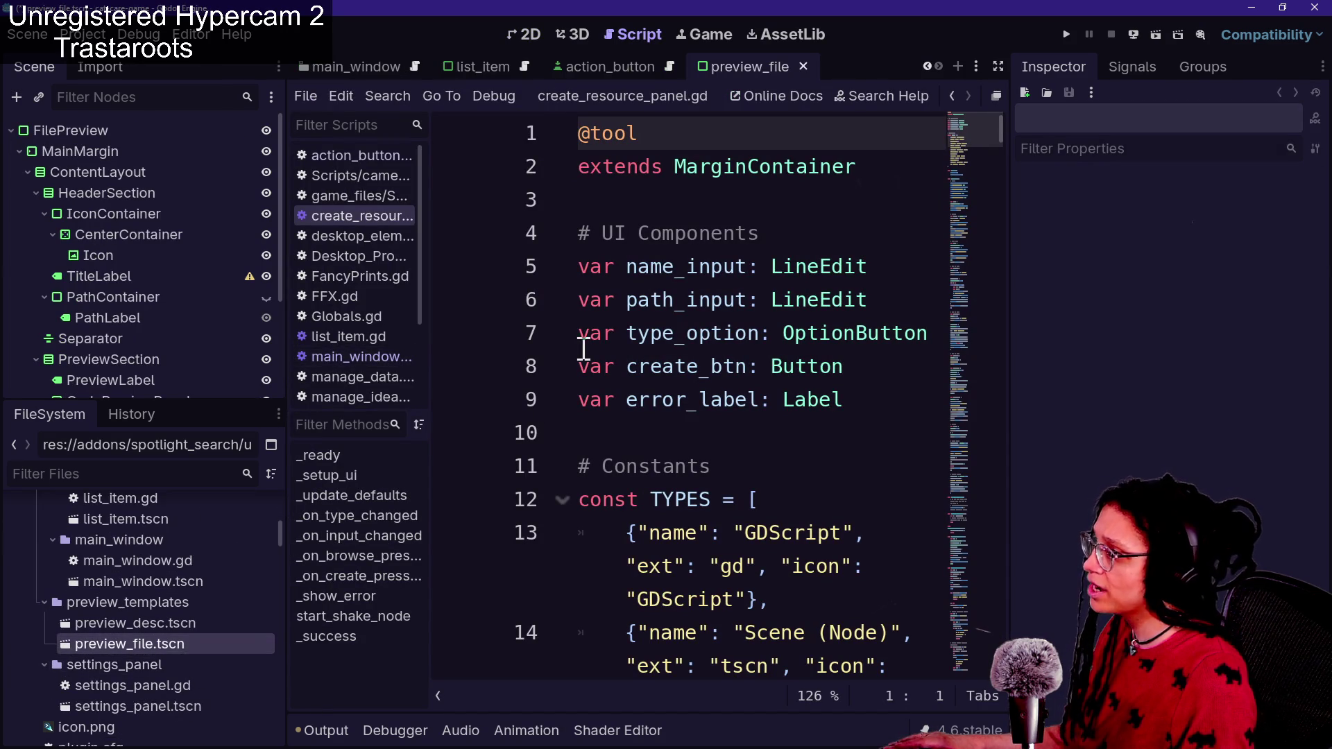
left_click(582, 39)
left_click(538, 36)
scroll(659, 268, "down", 5)
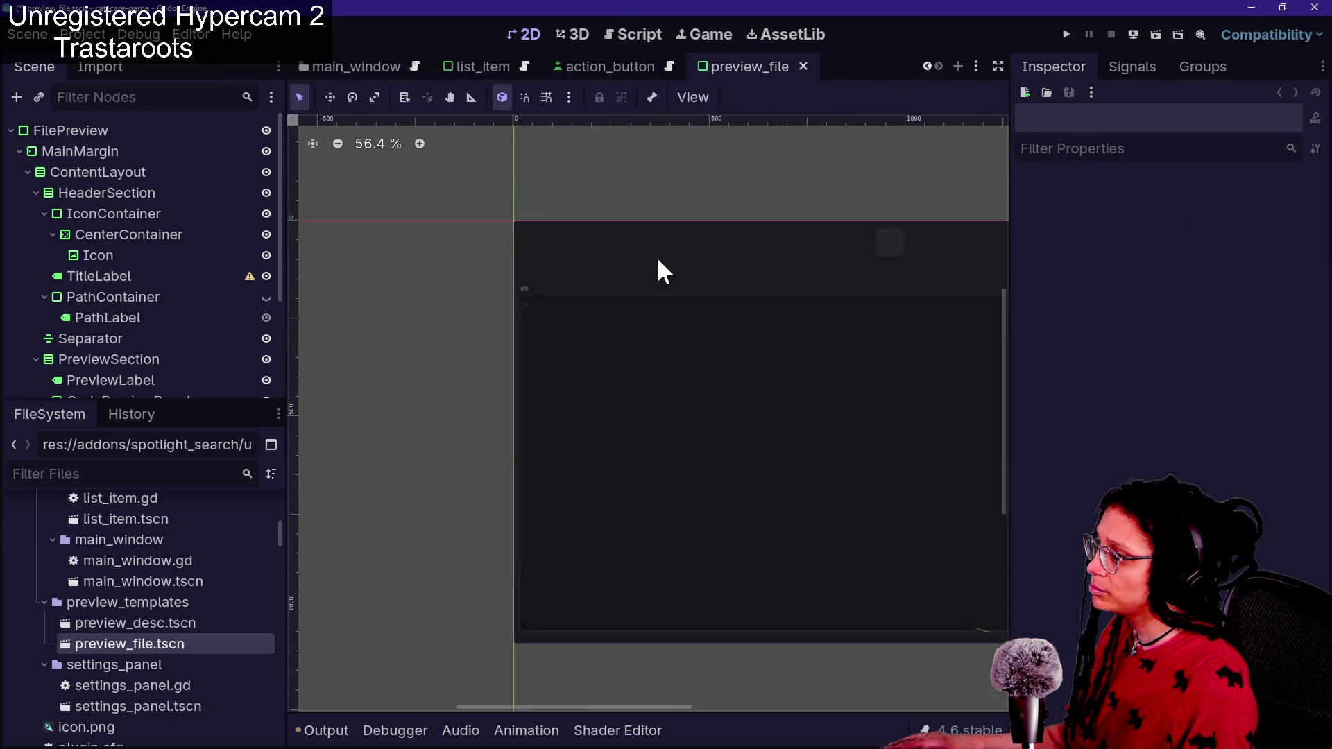
scroll(669, 378, "up", 3)
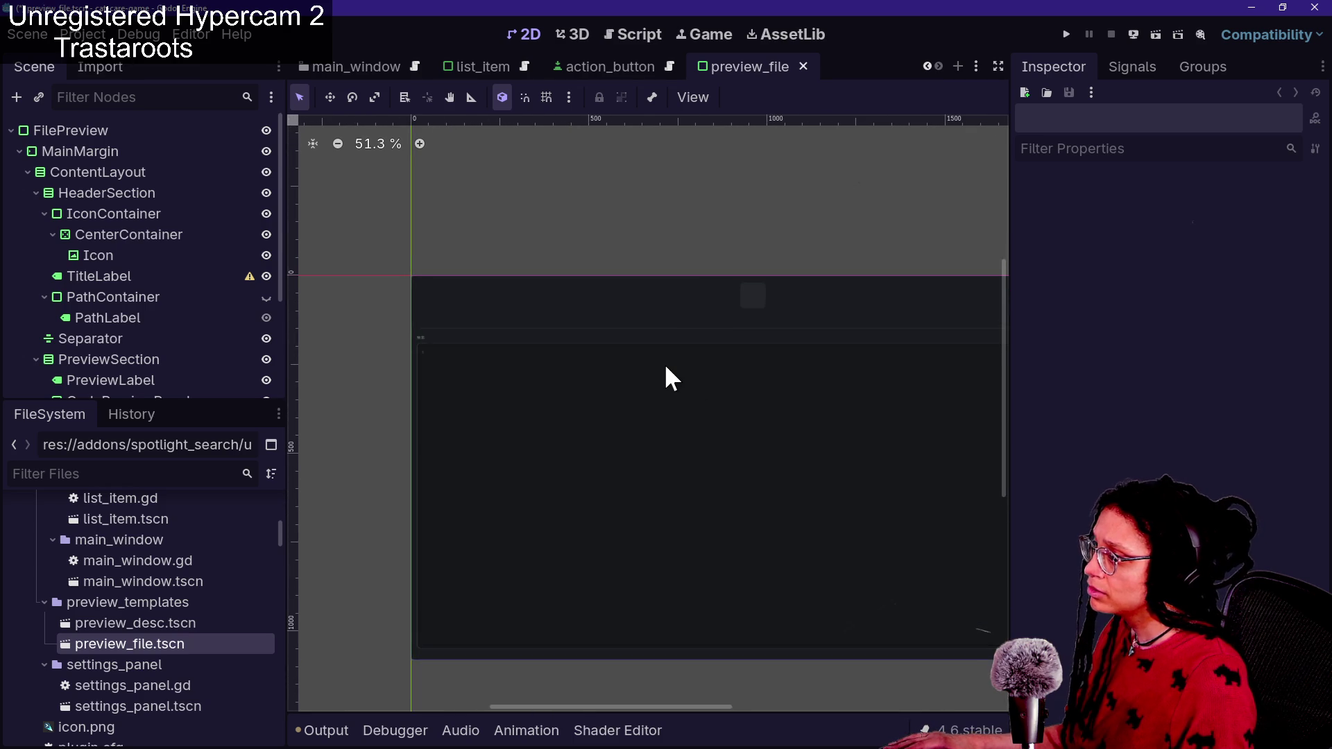
mouse_move(627, 357)
left_mouse_down()
mouse_move(387, 306)
mouse_move(601, 351)
left_mouse_up()
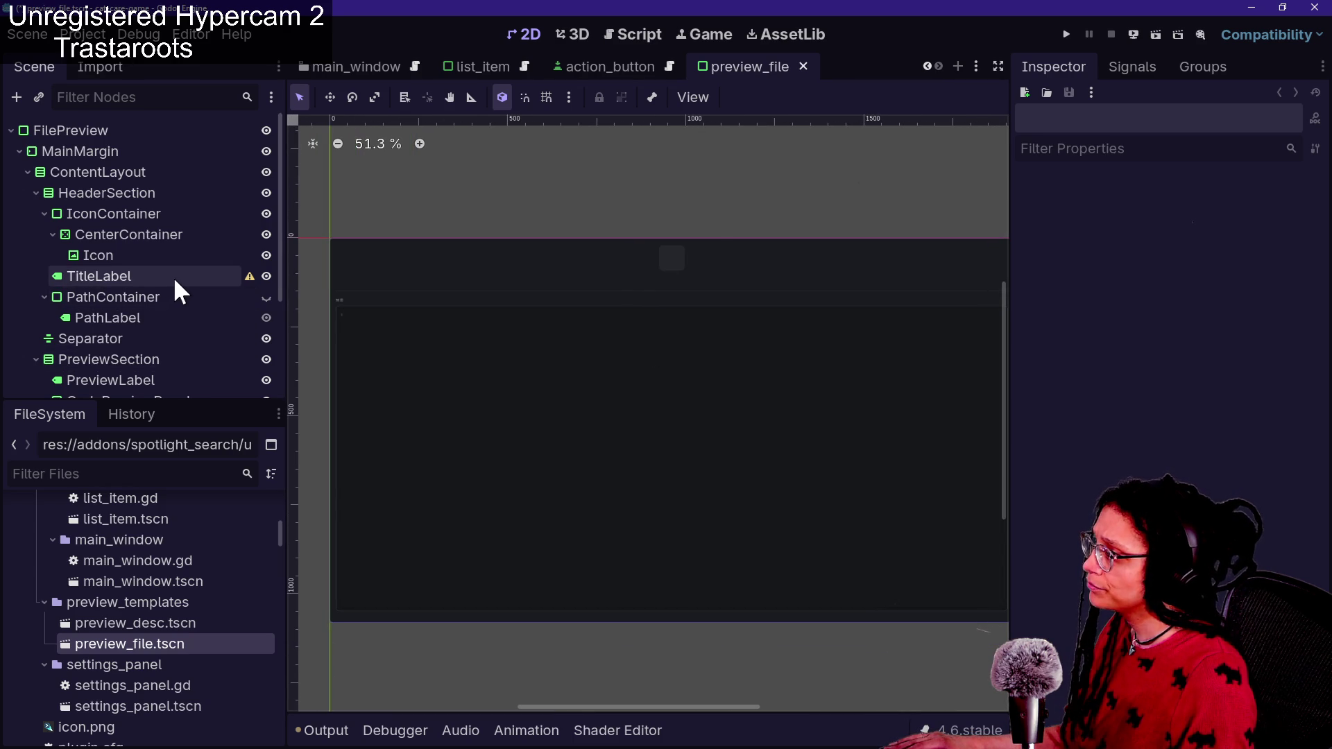
mouse_move(249, 279)
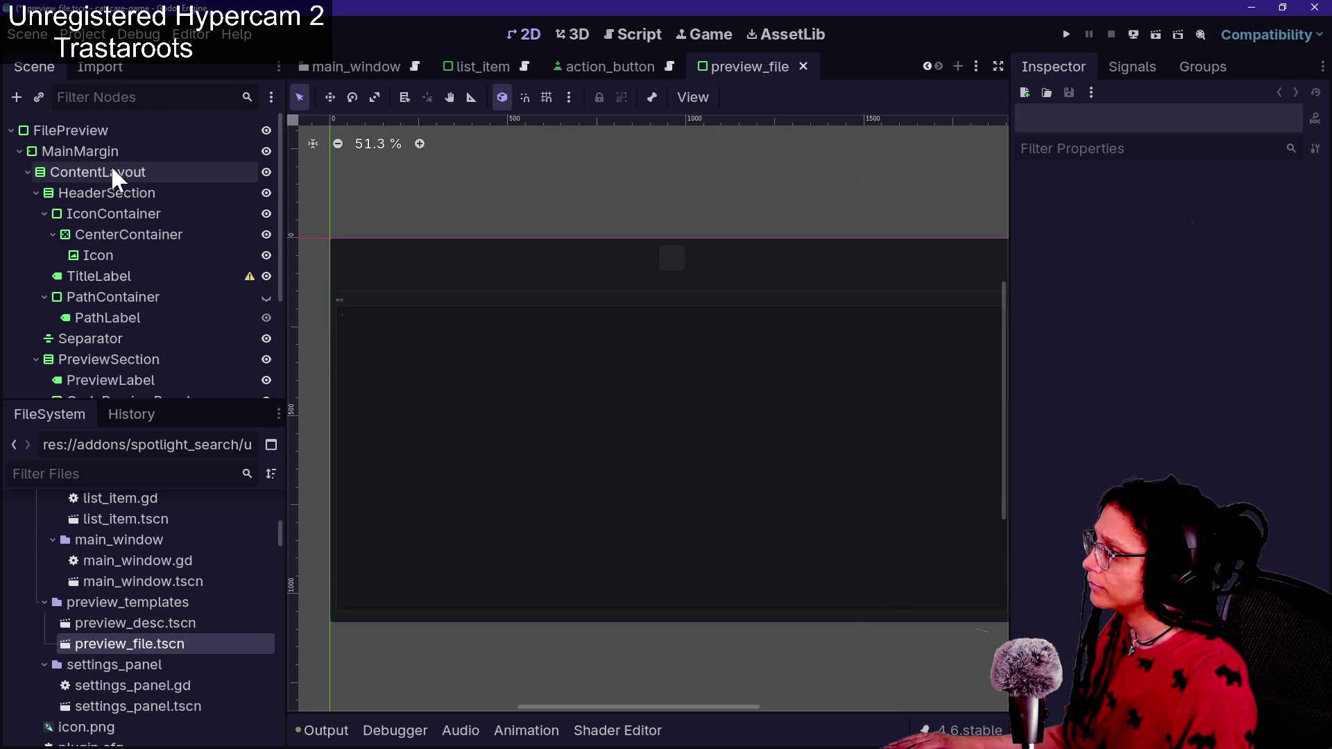
Set the FilePreview panel's StyleBoxFlat background to the dark purple swatch
left_click(104, 131)
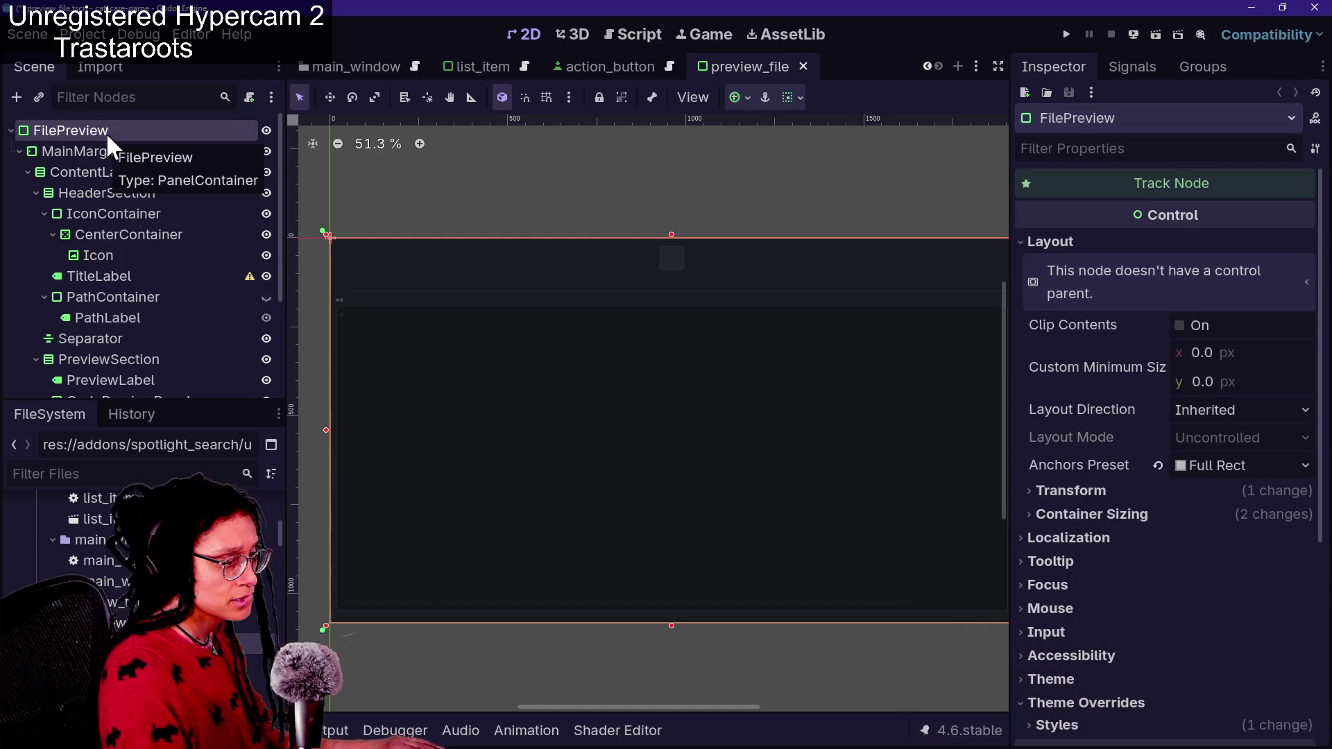
scroll(1058, 534, "down", 5)
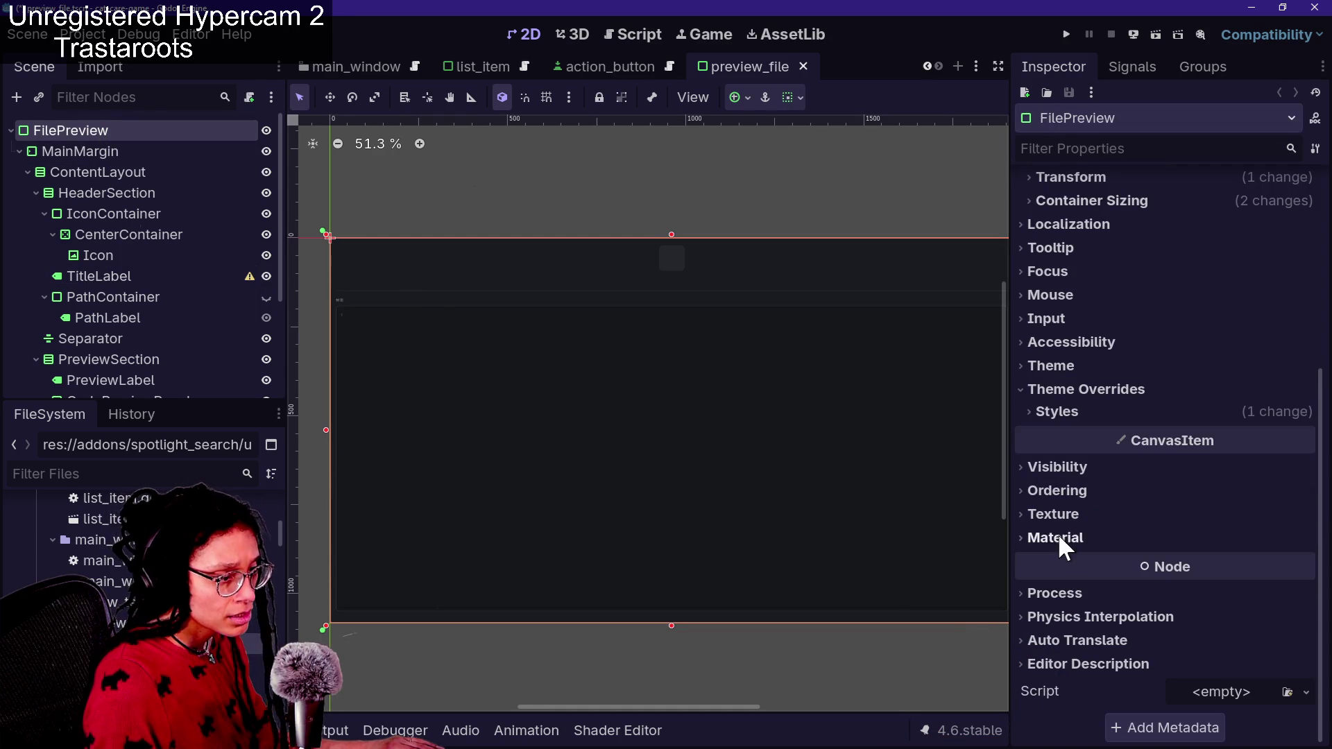
left_click(1057, 412)
left_click(1193, 437)
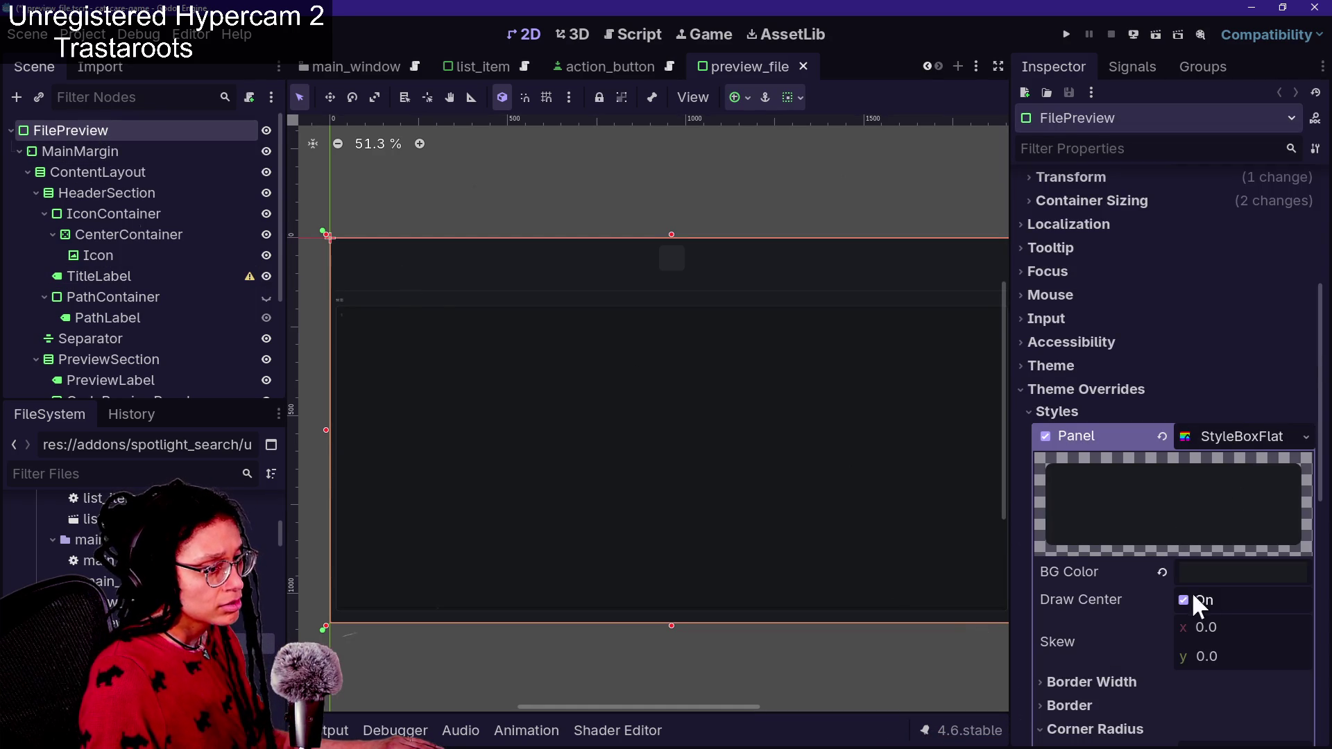
left_click(1219, 570)
left_click(1170, 504)
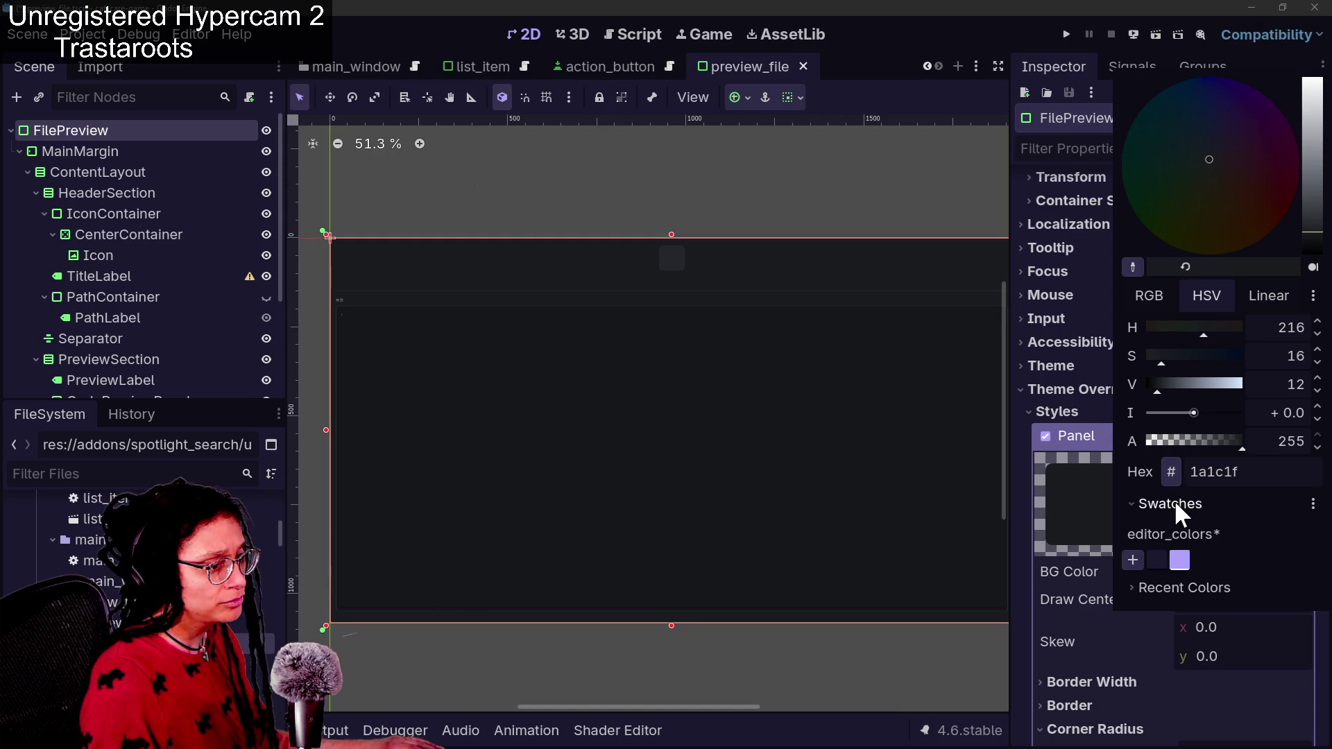
left_click(1165, 544)
left_click(1079, 688)
Make the panel border colour purple, keep the left border width at 0, and save the scene
scroll(1080, 691, "down", 3)
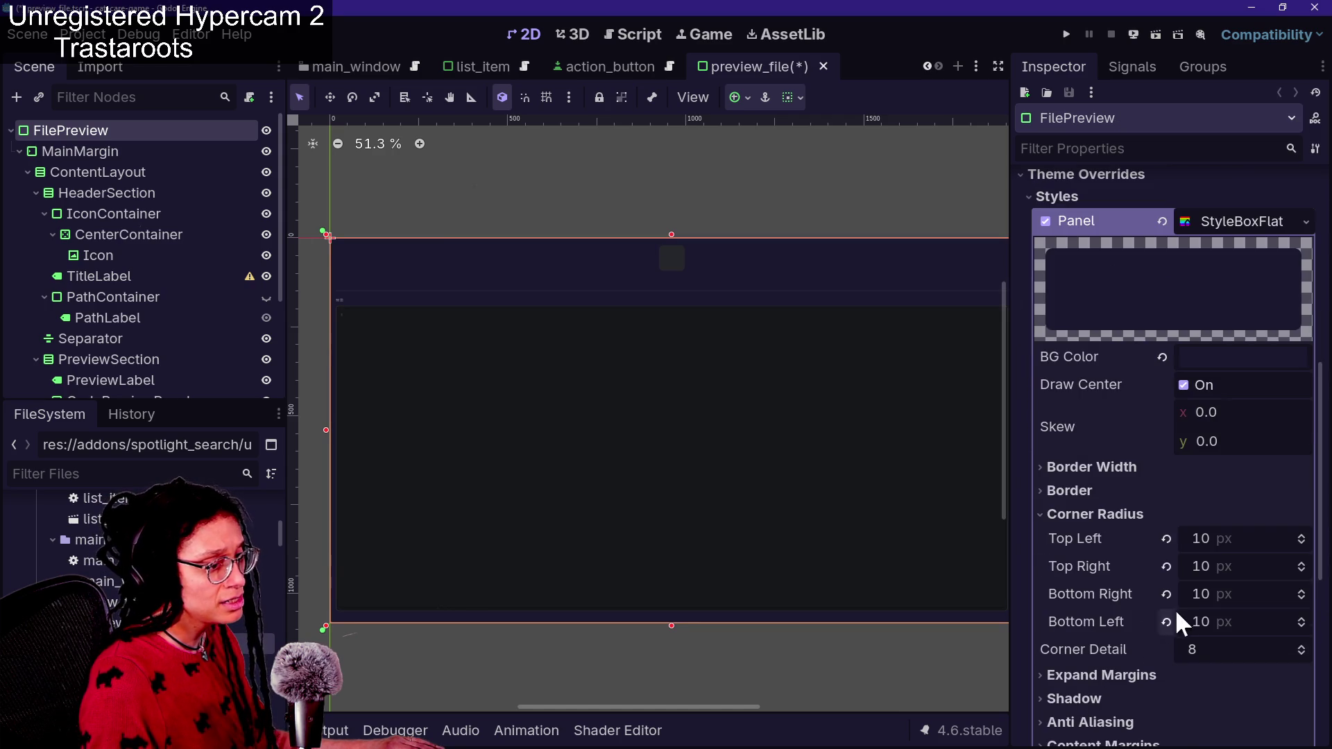
scroll(1176, 606, "down", 3)
scroll(1179, 510, "up", 2)
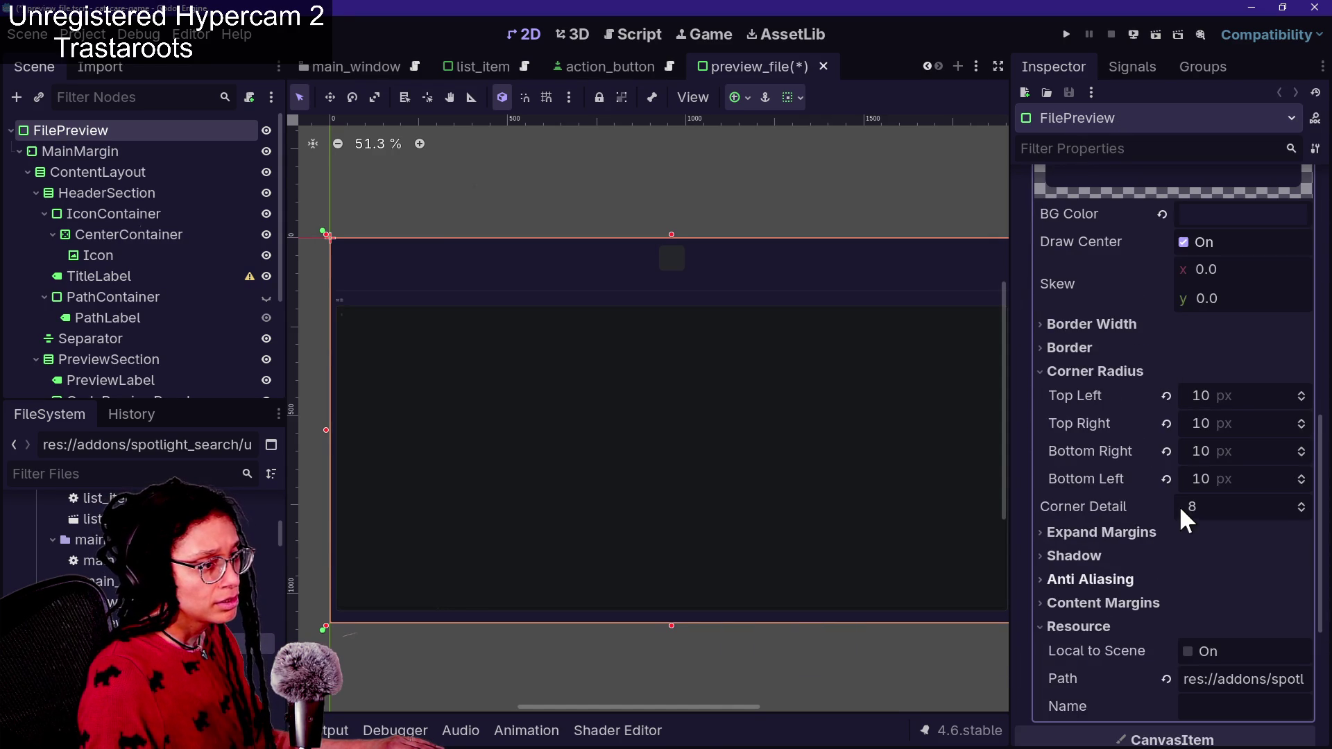
left_click(1106, 347)
left_click(1141, 324)
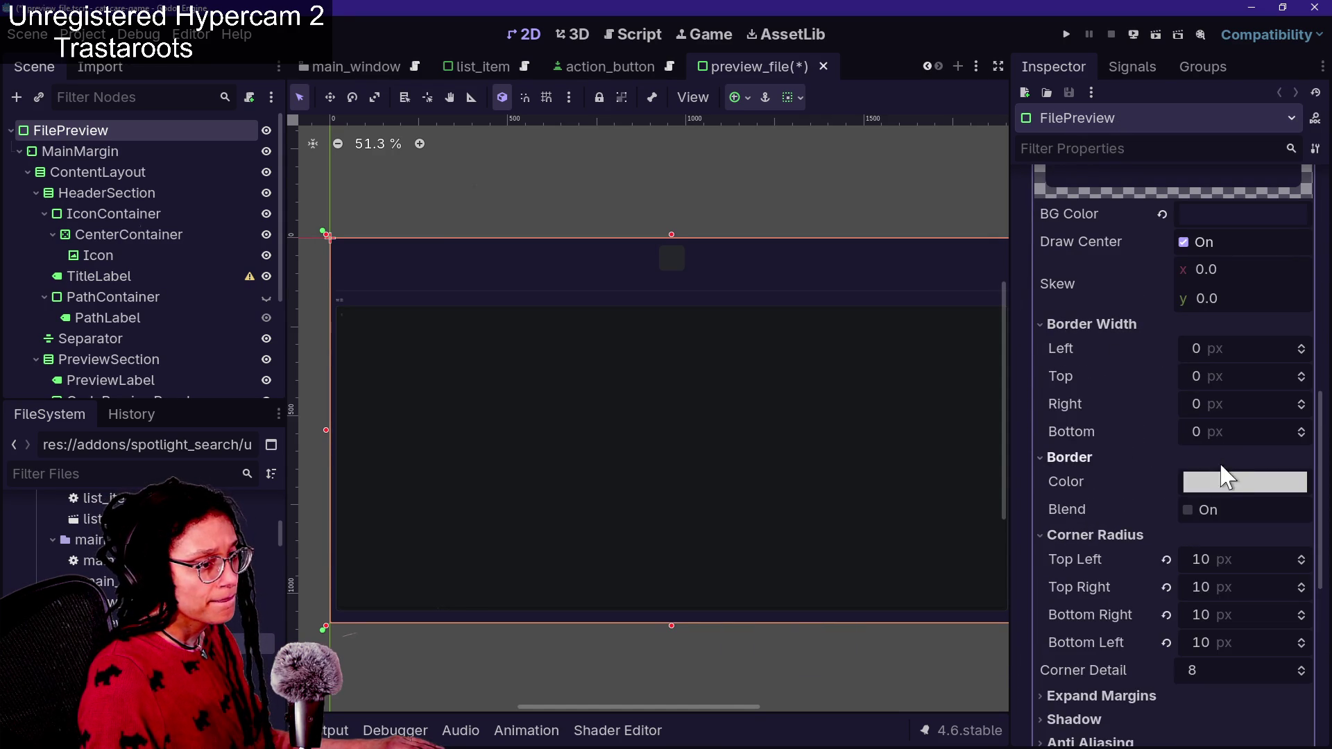
left_click(1223, 483)
left_click(1144, 440)
left_click(1183, 493)
left_click(1109, 598)
mouse_move(1202, 348)
left_mouse_down()
mouse_move(1248, 349)
mouse_move(1203, 348)
left_mouse_up()
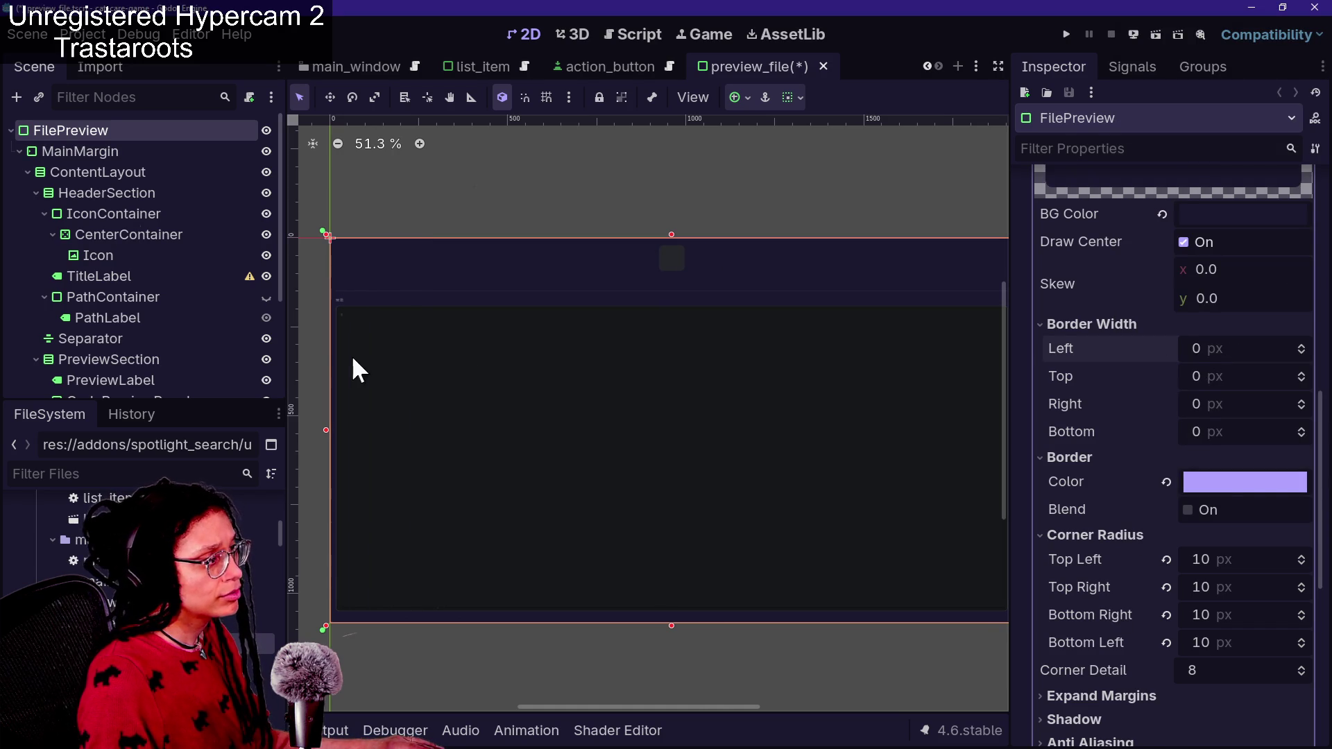
key("ctrl+s")
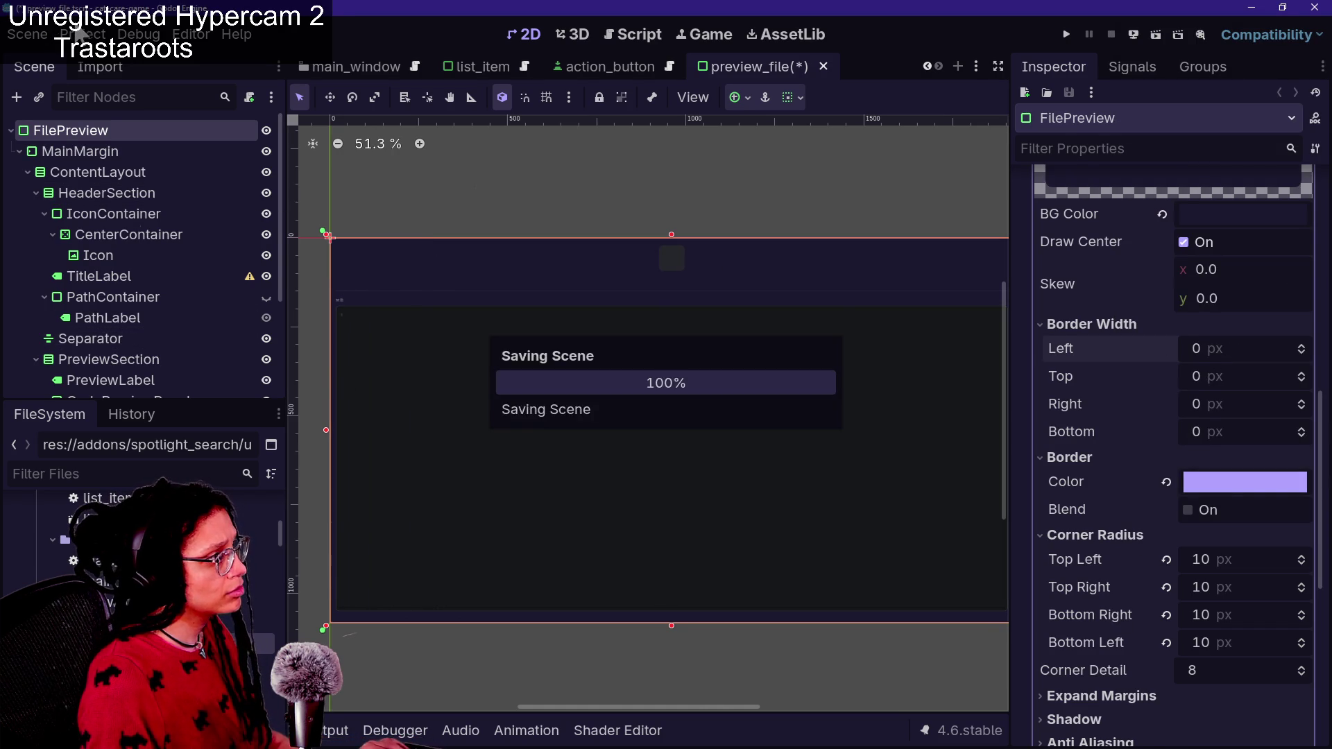
Reload the current project from the Project menu and open the Spotlight popup to check the restyled preview
left_click(82, 34)
left_click(211, 251)
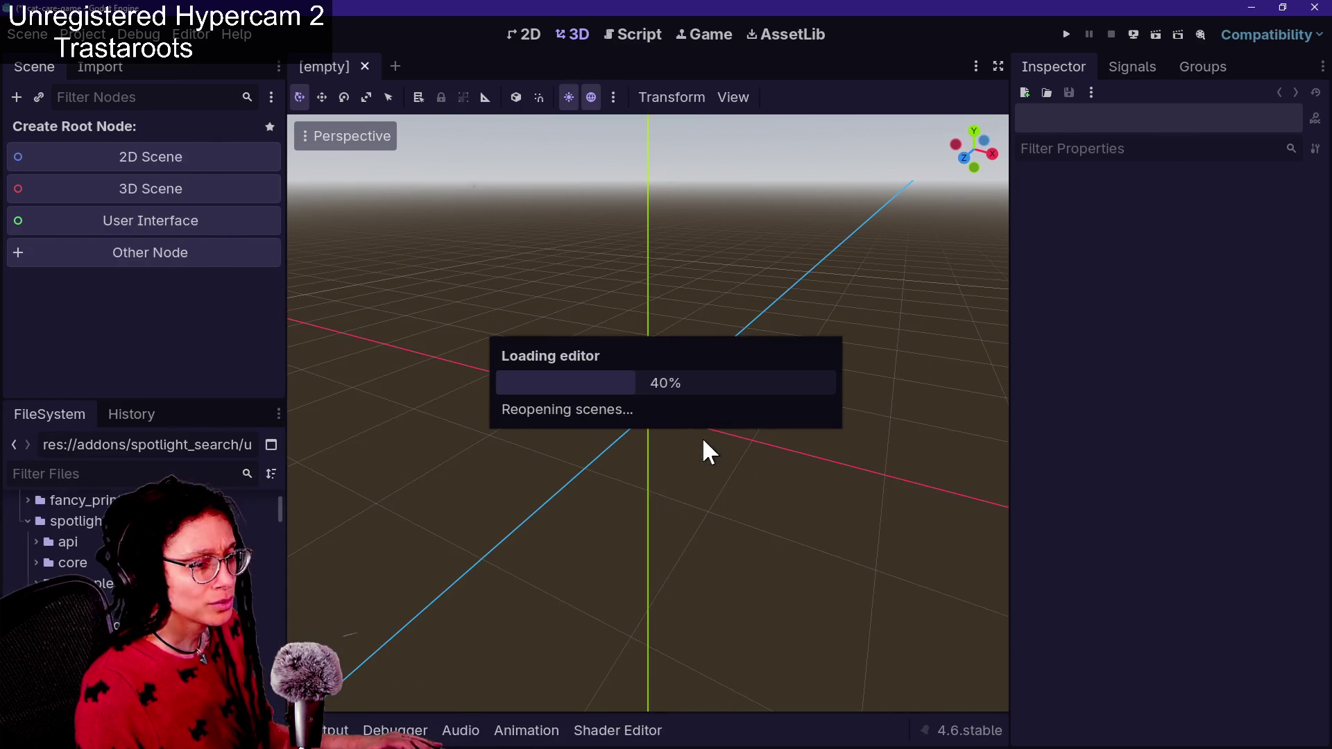
key("ctrl+space")
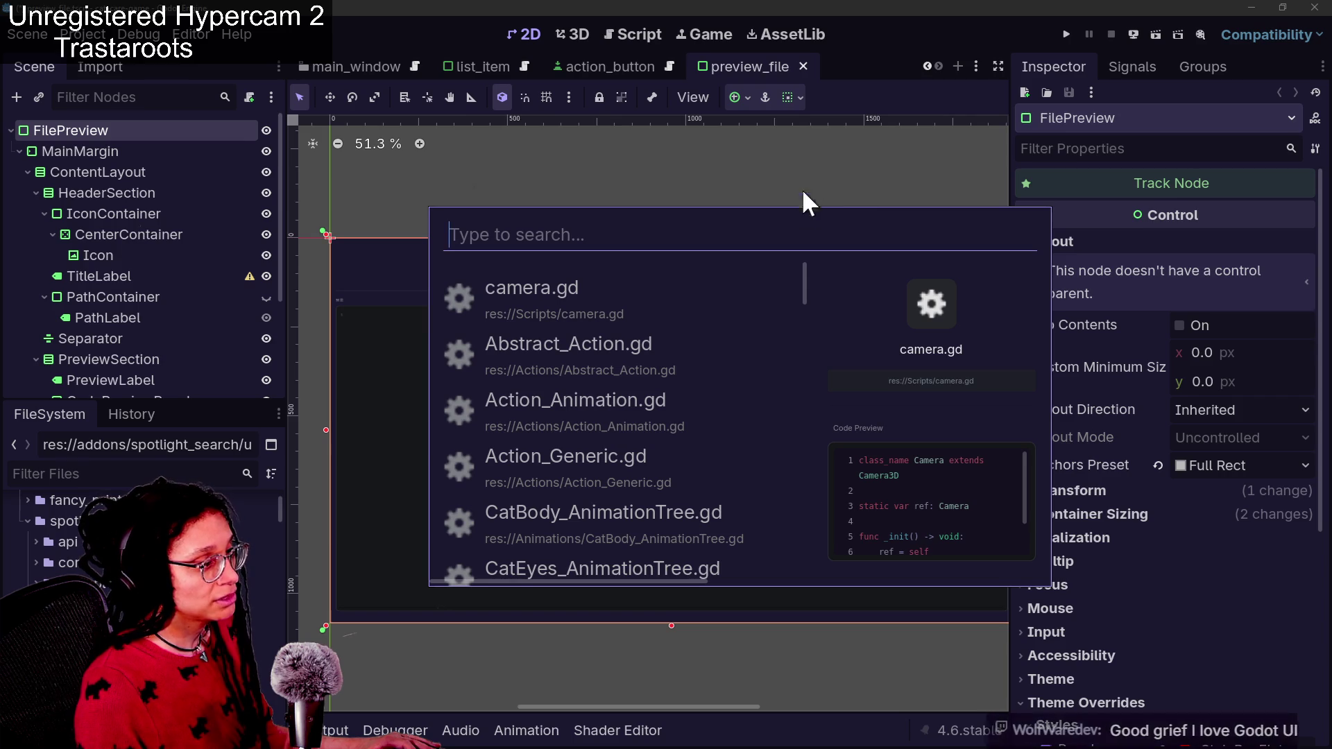
Scroll through the popup's results, close it with Escape, and select the MainMargin container
scroll(744, 404, "down", 5)
scroll(743, 403, "down", 10)
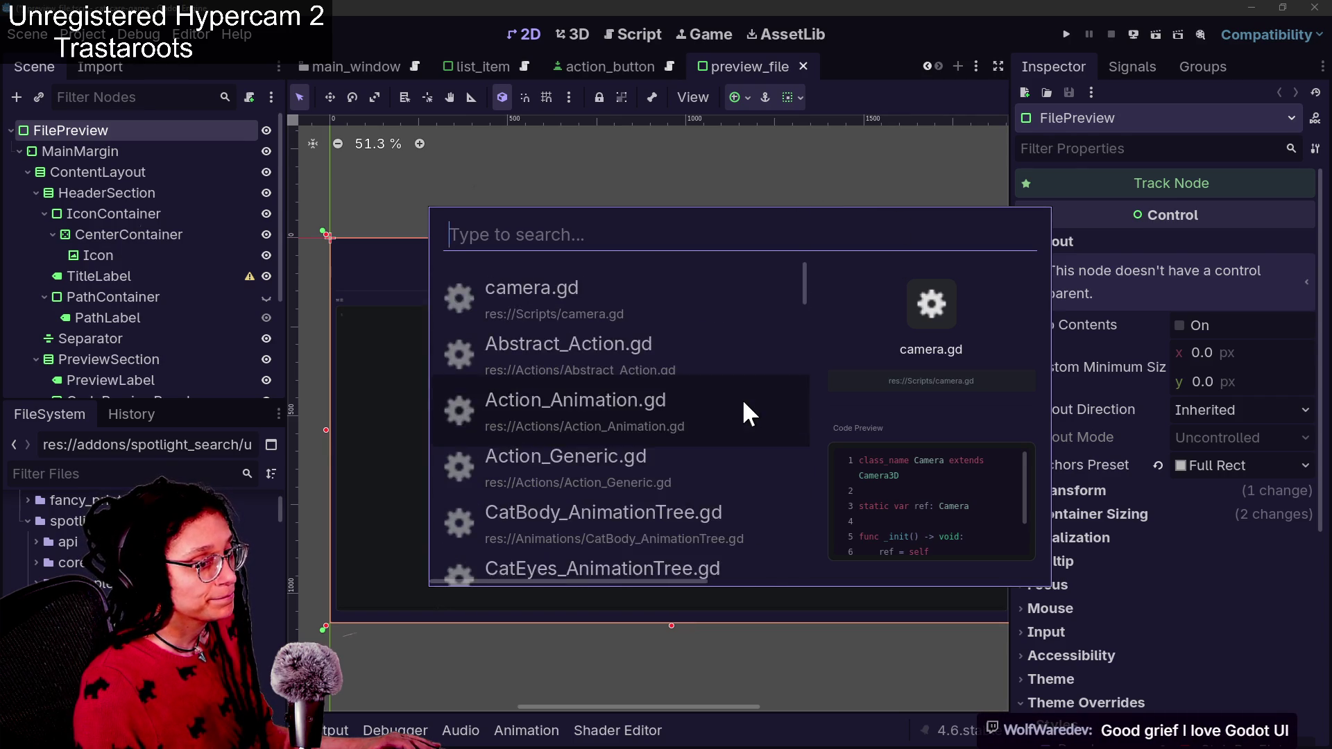
scroll(744, 404, "down", 10)
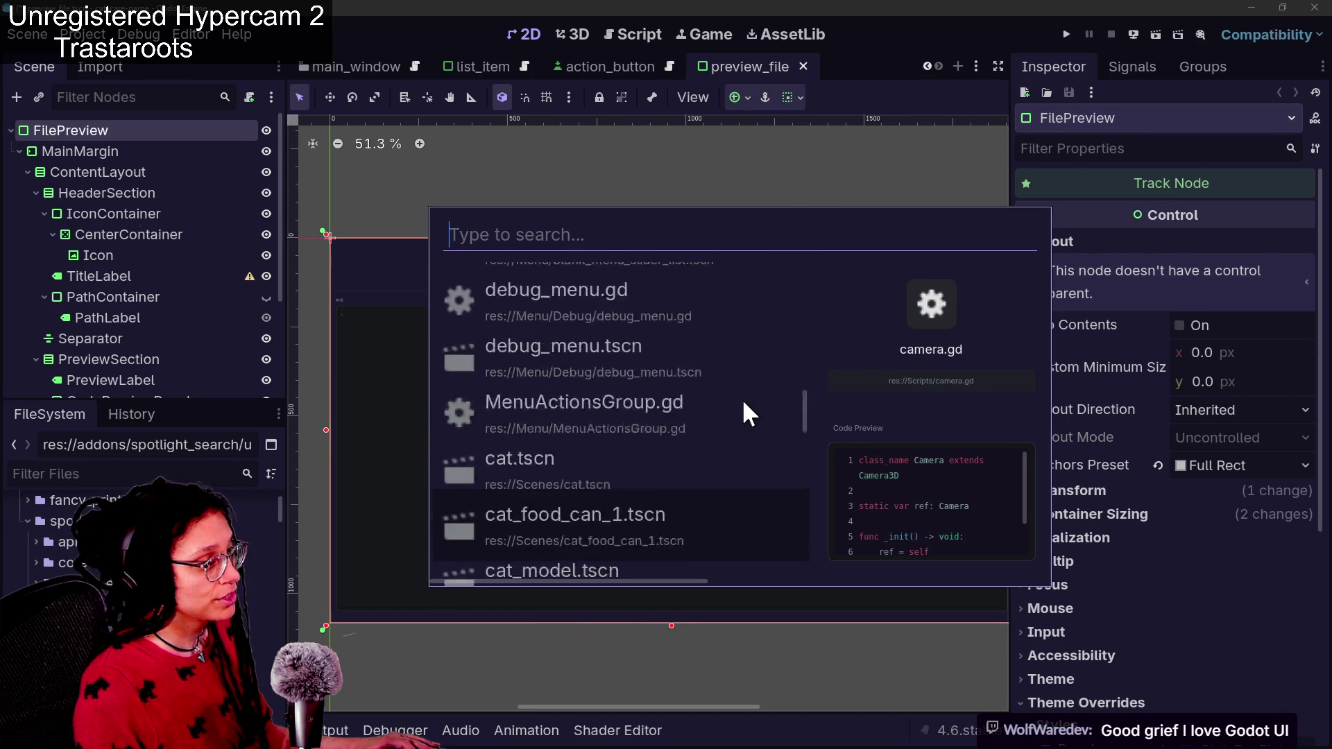
scroll(744, 404, "down", 10)
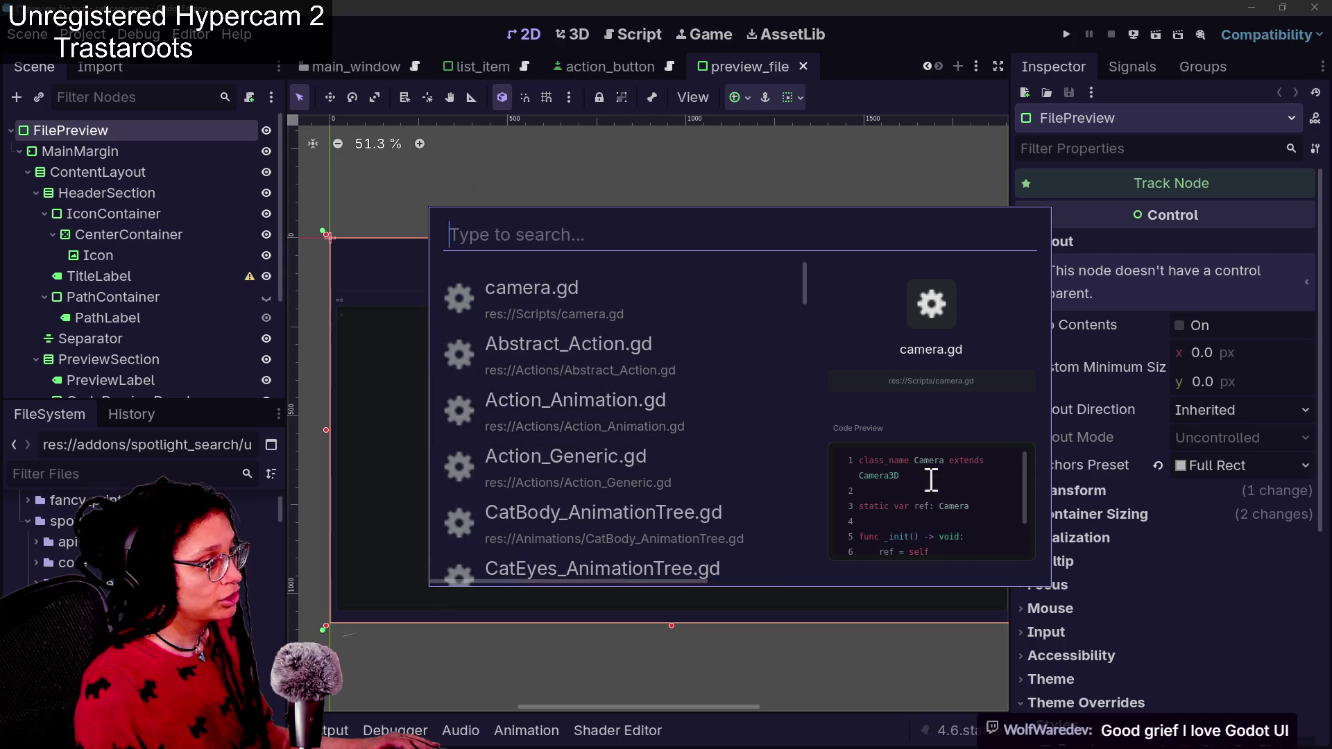
scroll(678, 382, "down", 5)
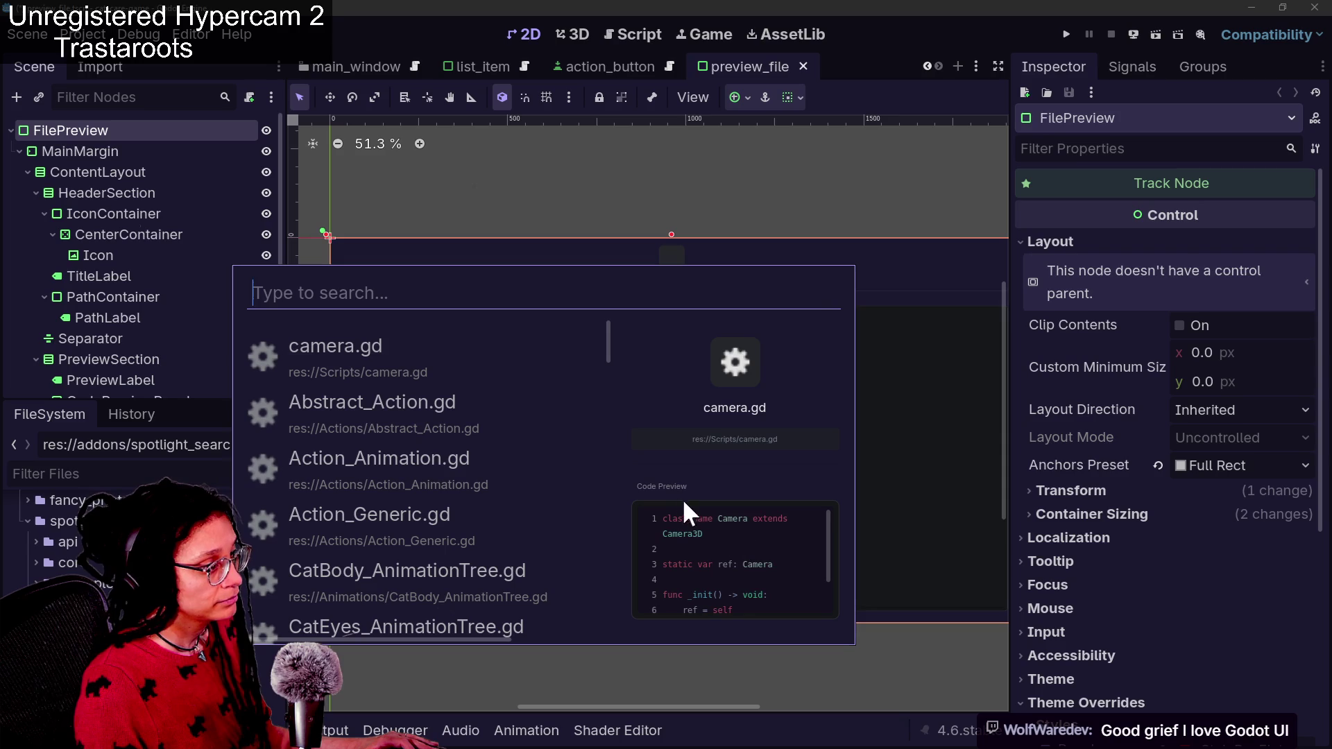
key("Escape")
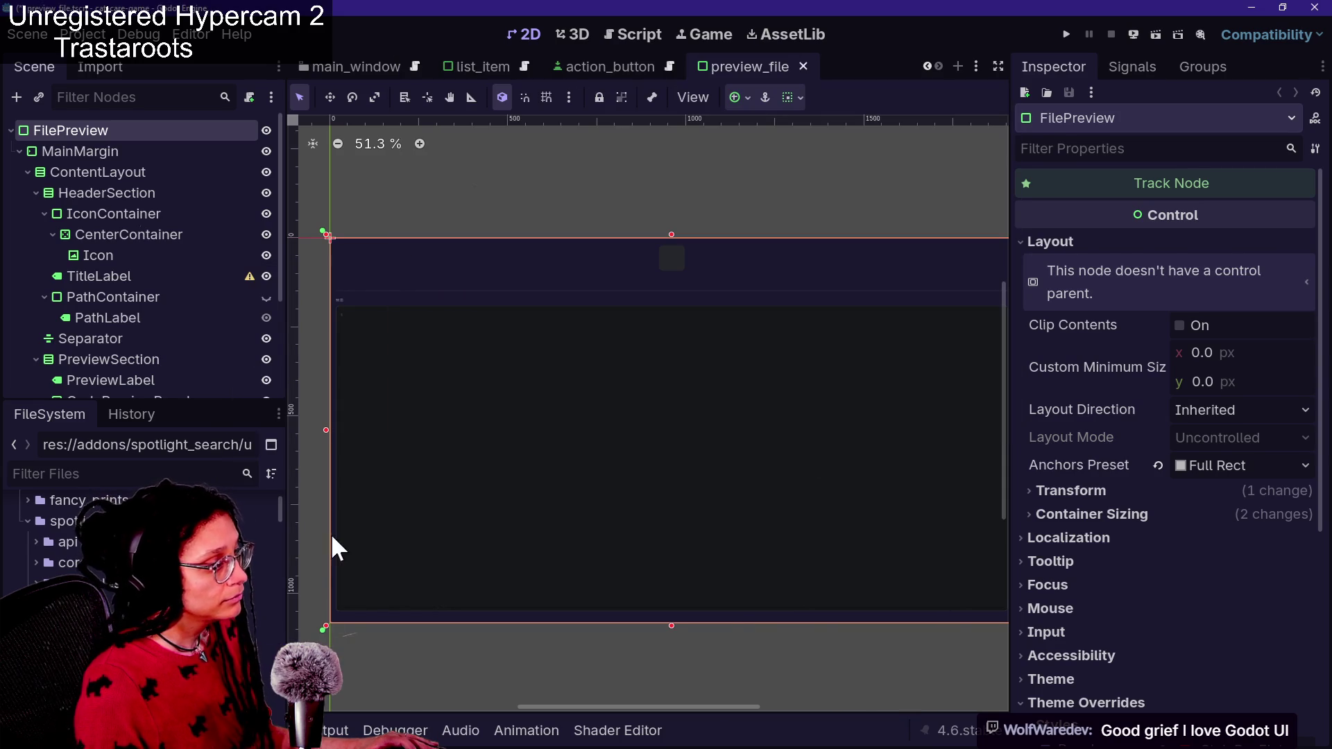
left_click(125, 138)
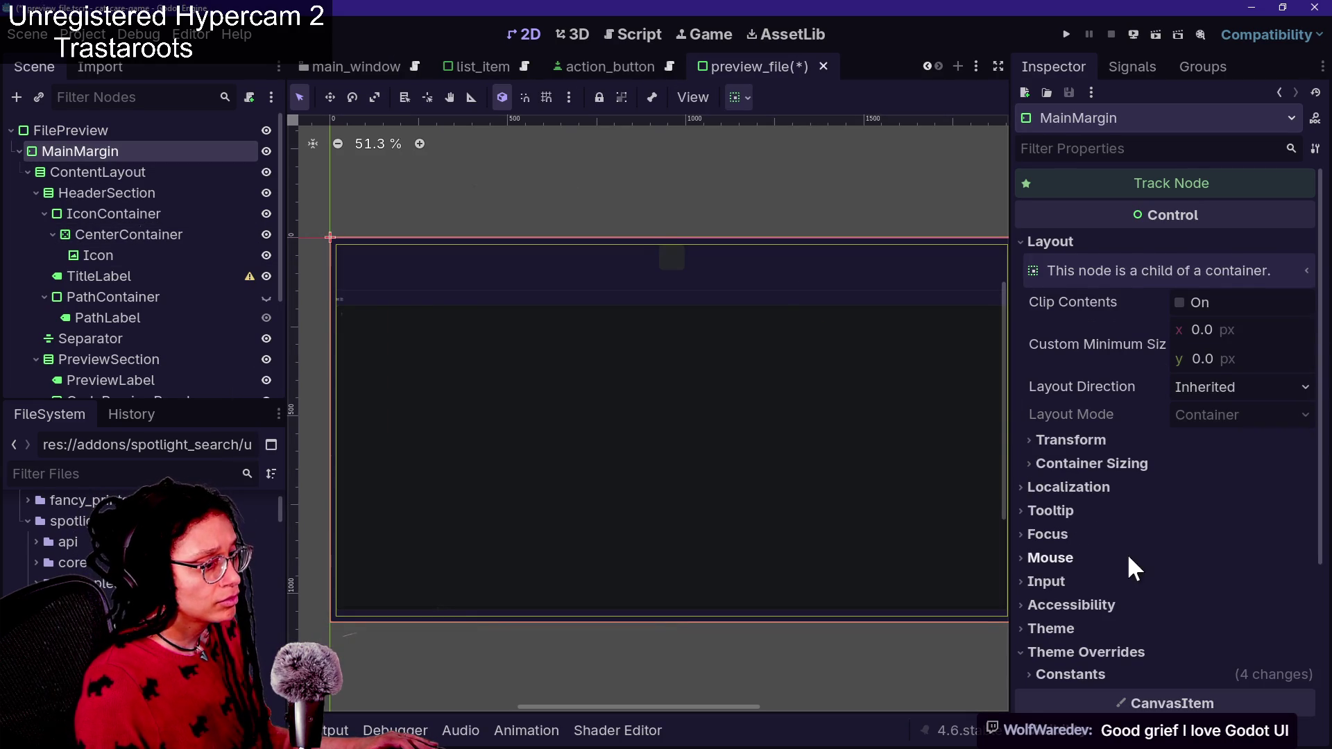
left_click(1104, 675)
scroll(1105, 675, "down", 3)
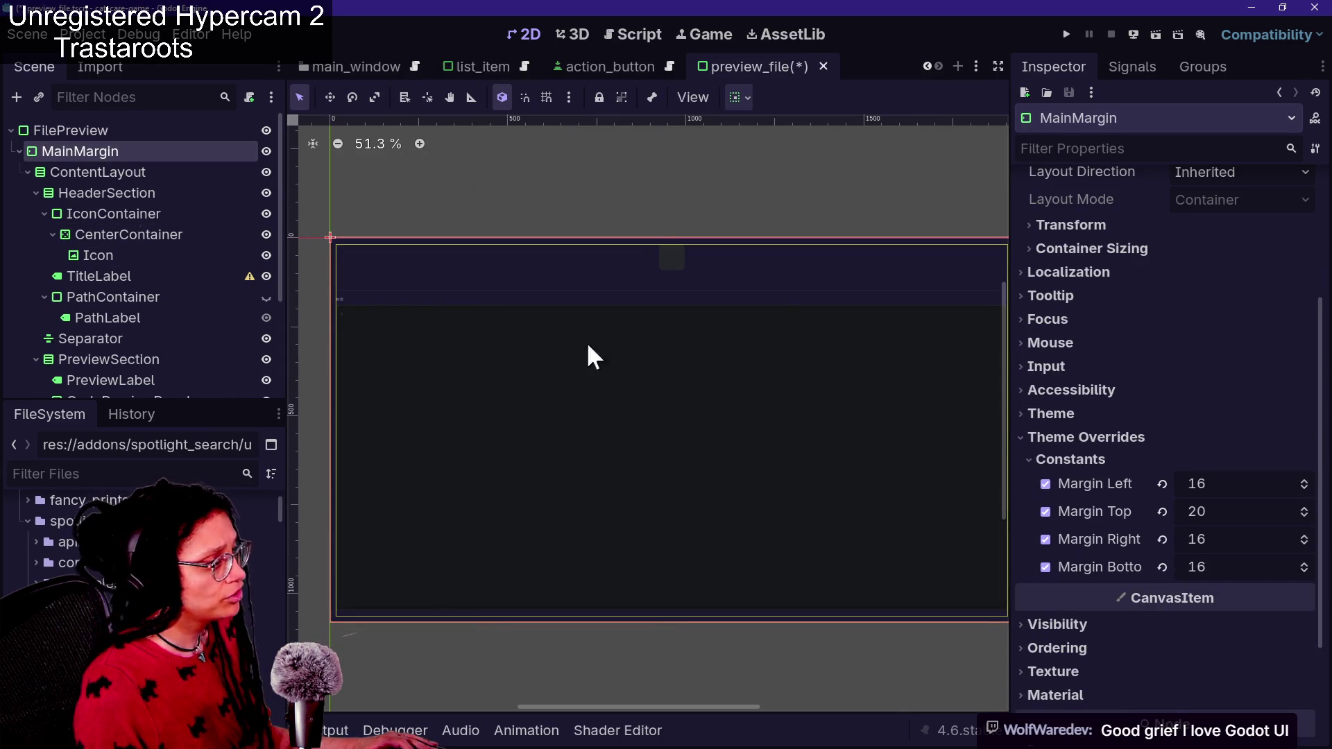
left_click(172, 172)
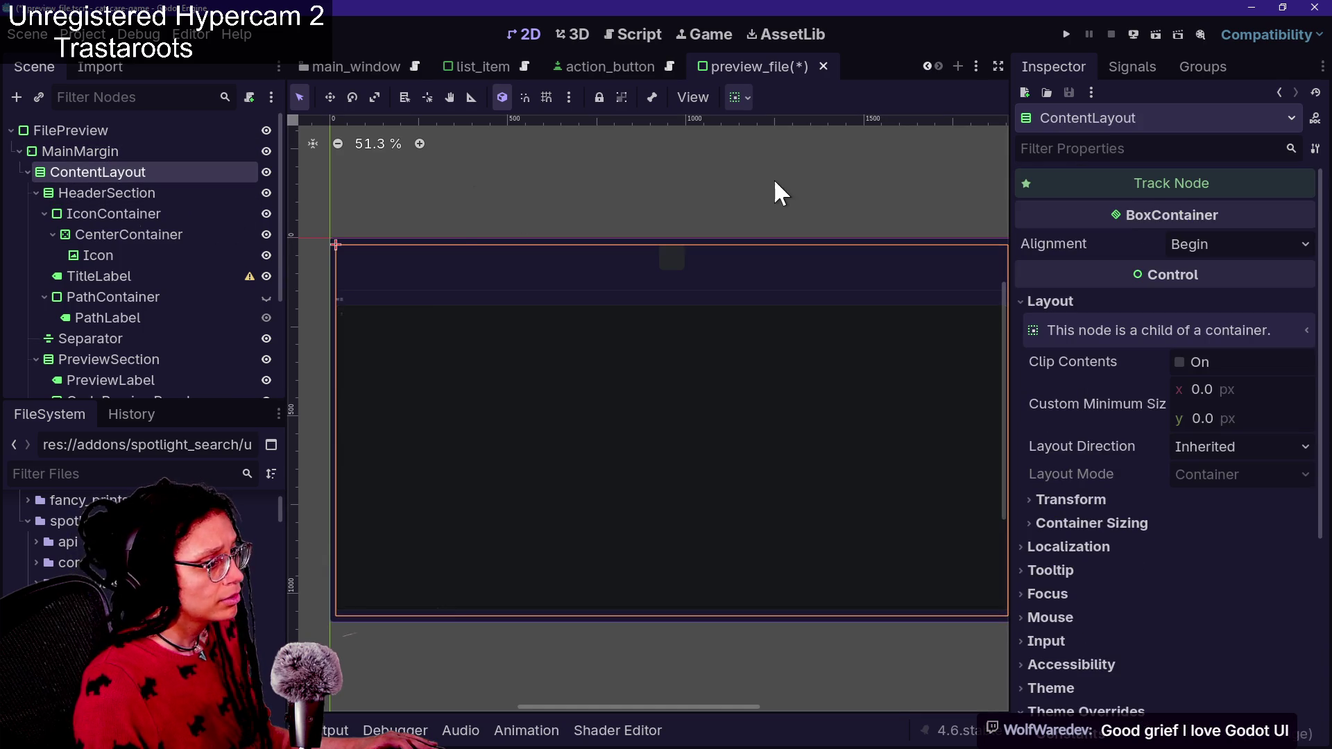
scroll(1164, 440, "down", 5)
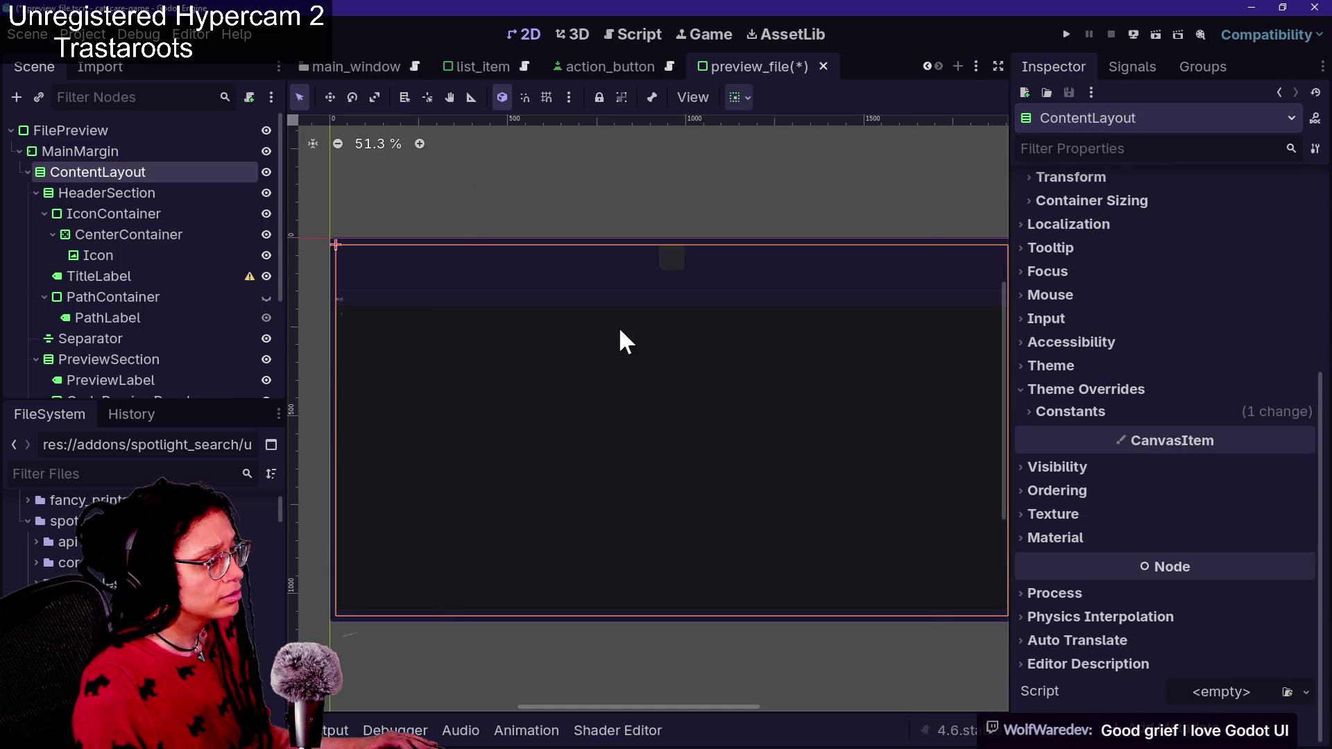
key("ctrl+space")
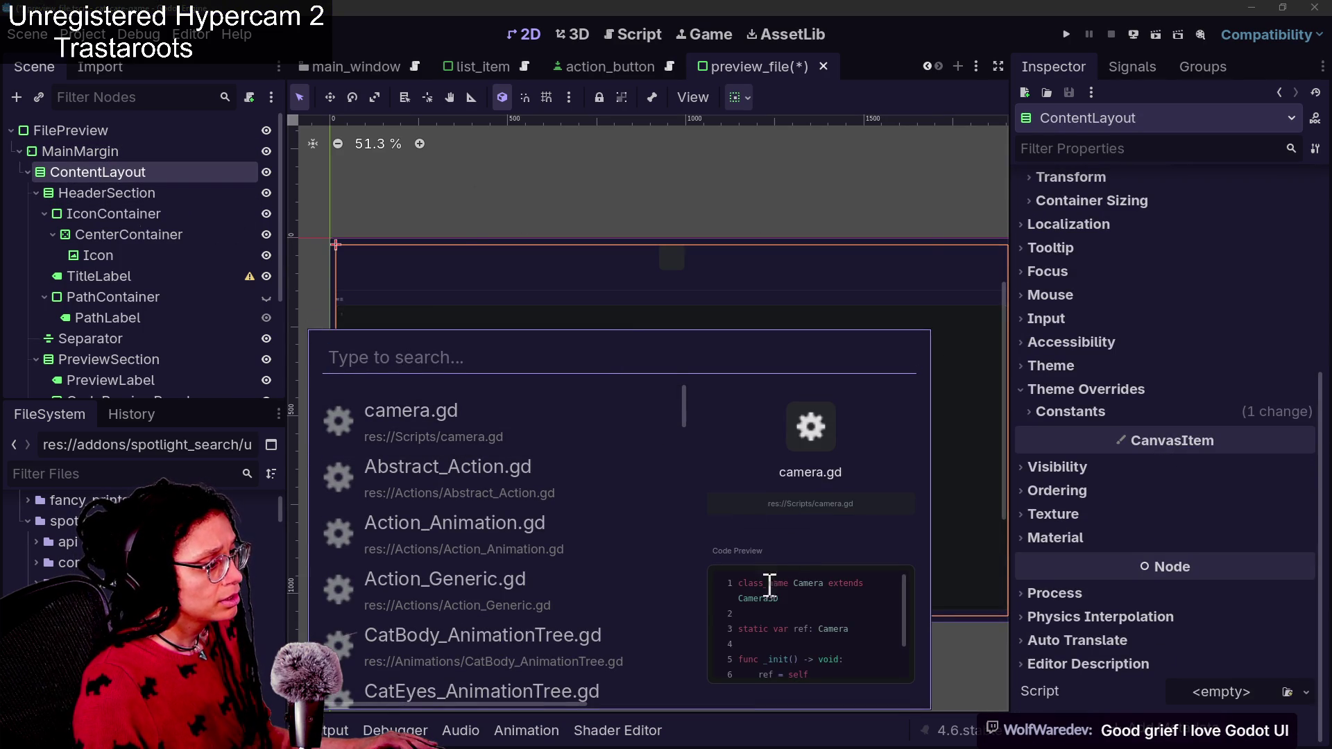
double_click(756, 597)
mouse_move(756, 593)
left_mouse_down()
mouse_move(779, 643)
mouse_move(791, 618)
mouse_move(811, 691)
left_mouse_up()
left_click_drag(791, 636, 773, 619)
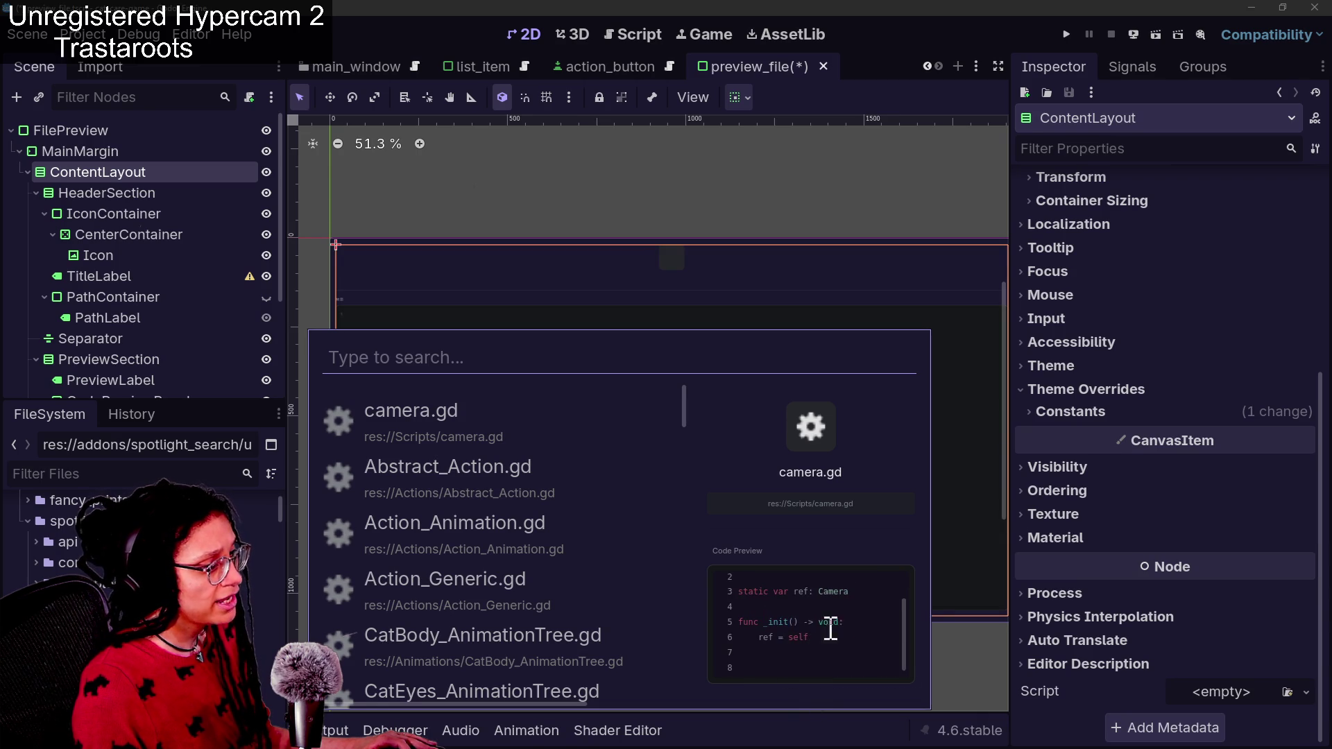
left_click(776, 639)
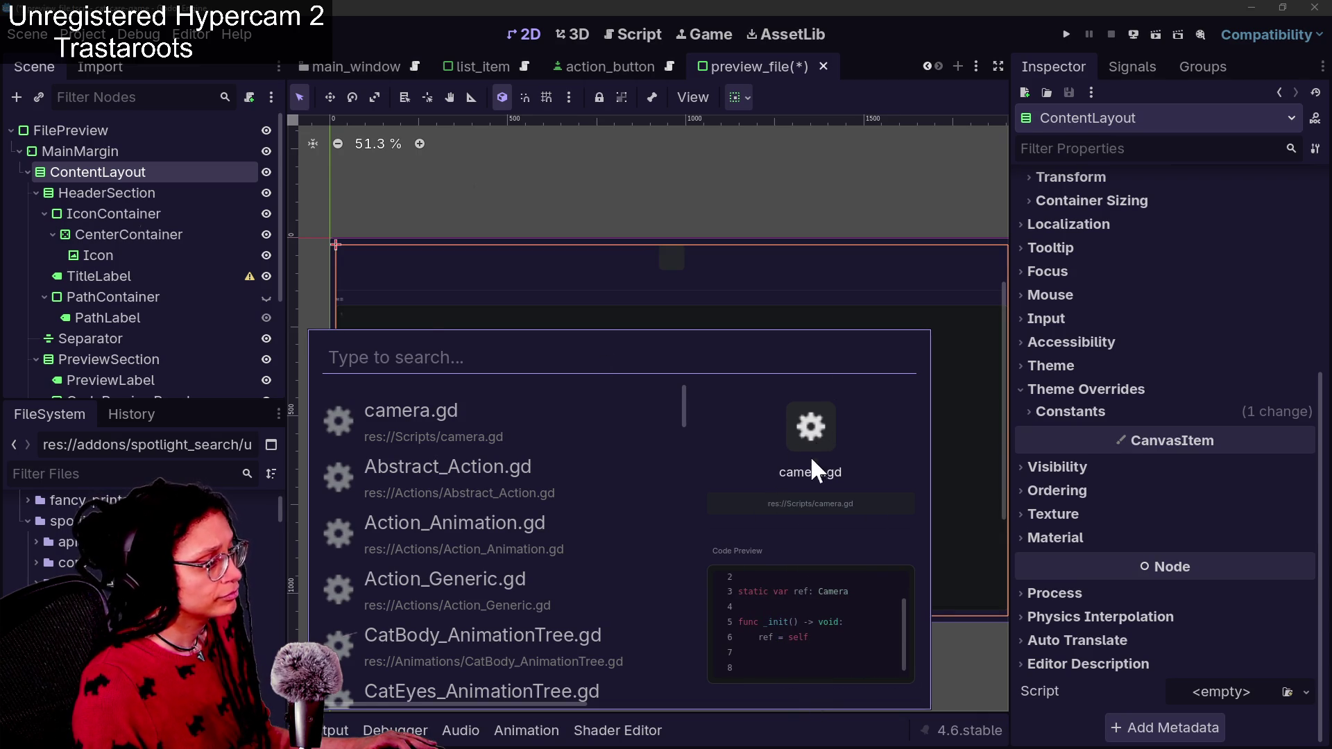
key("Escape")
left_click(147, 207)
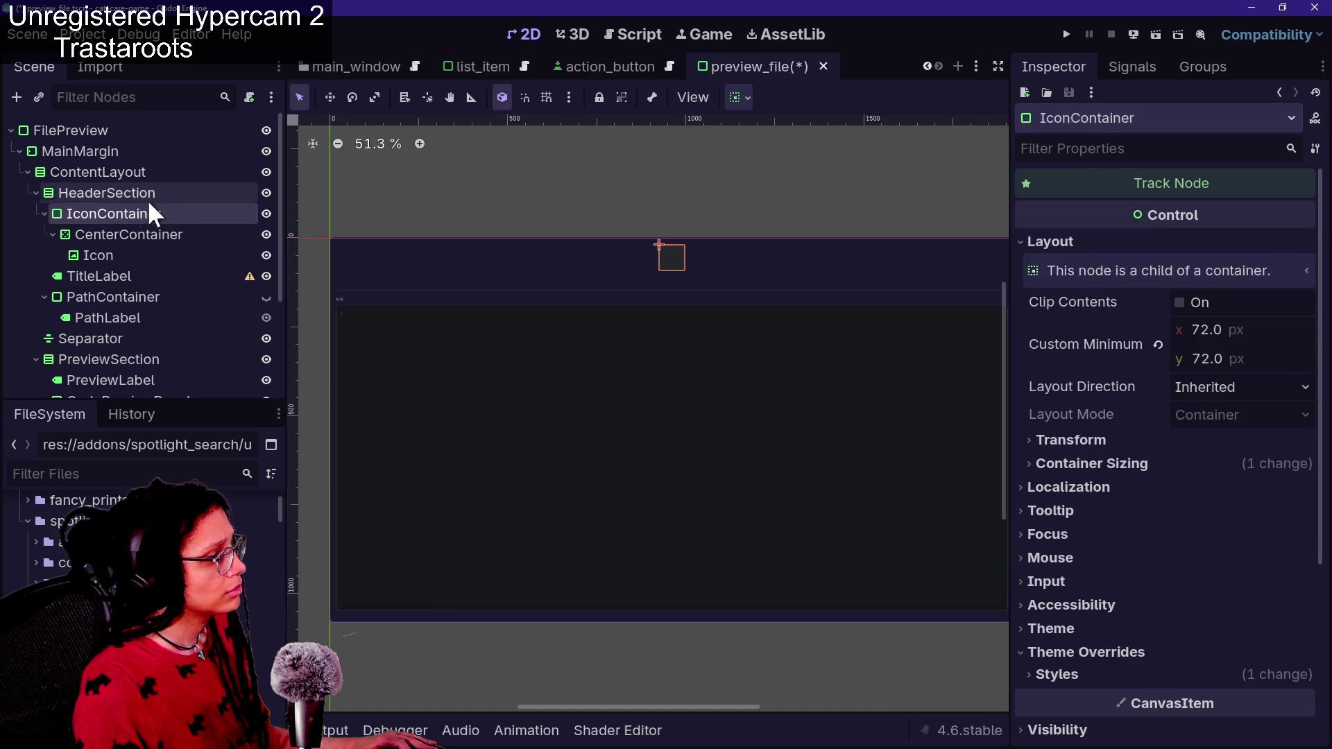
Reopen and close the Spotlight popup twice to compare the current styling
key("ctrl+space")
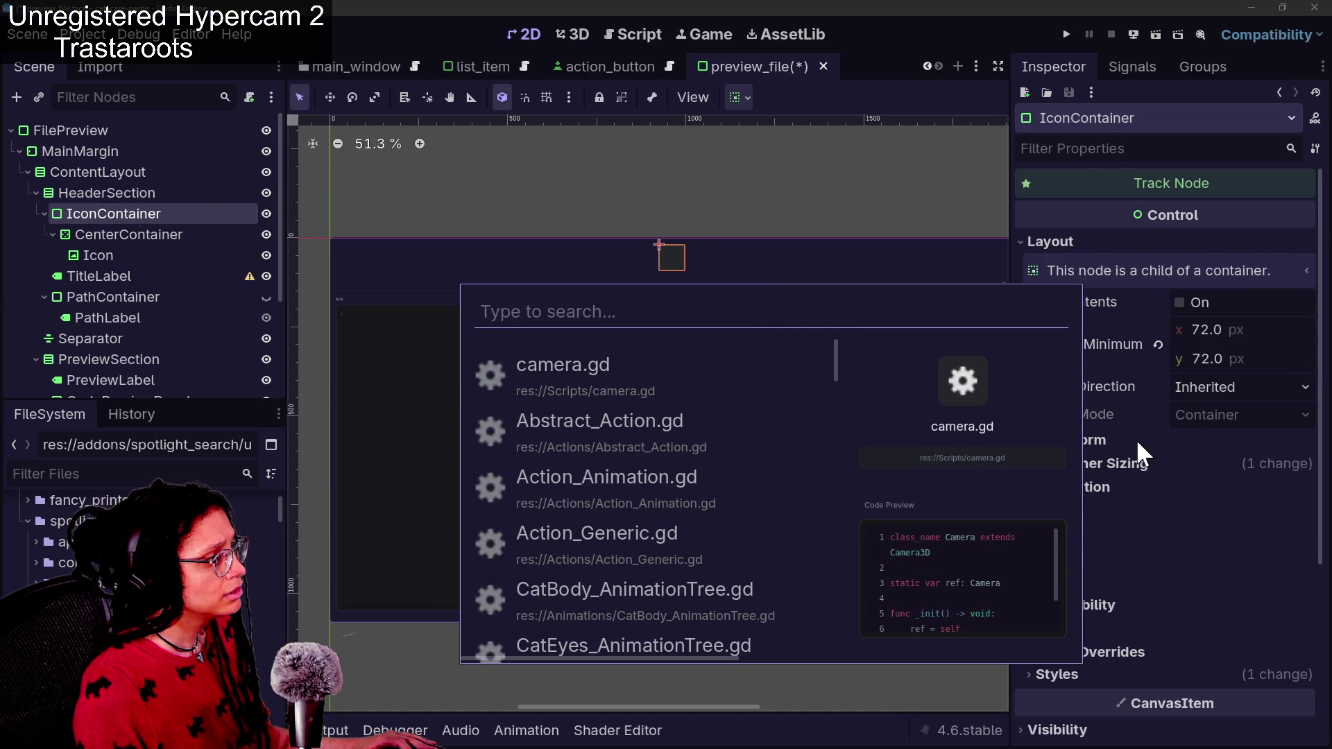
key("Escape")
scroll(1063, 491, "down", 5)
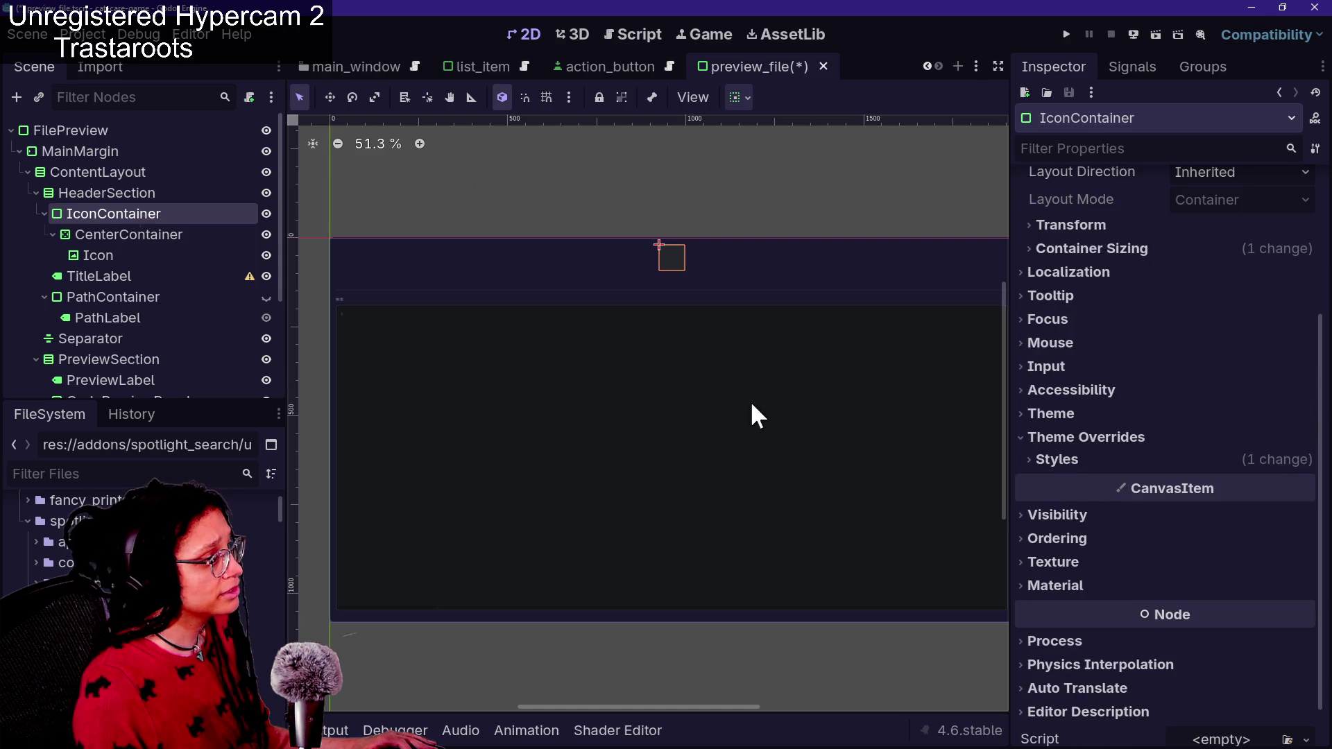
key("ctrl+space")
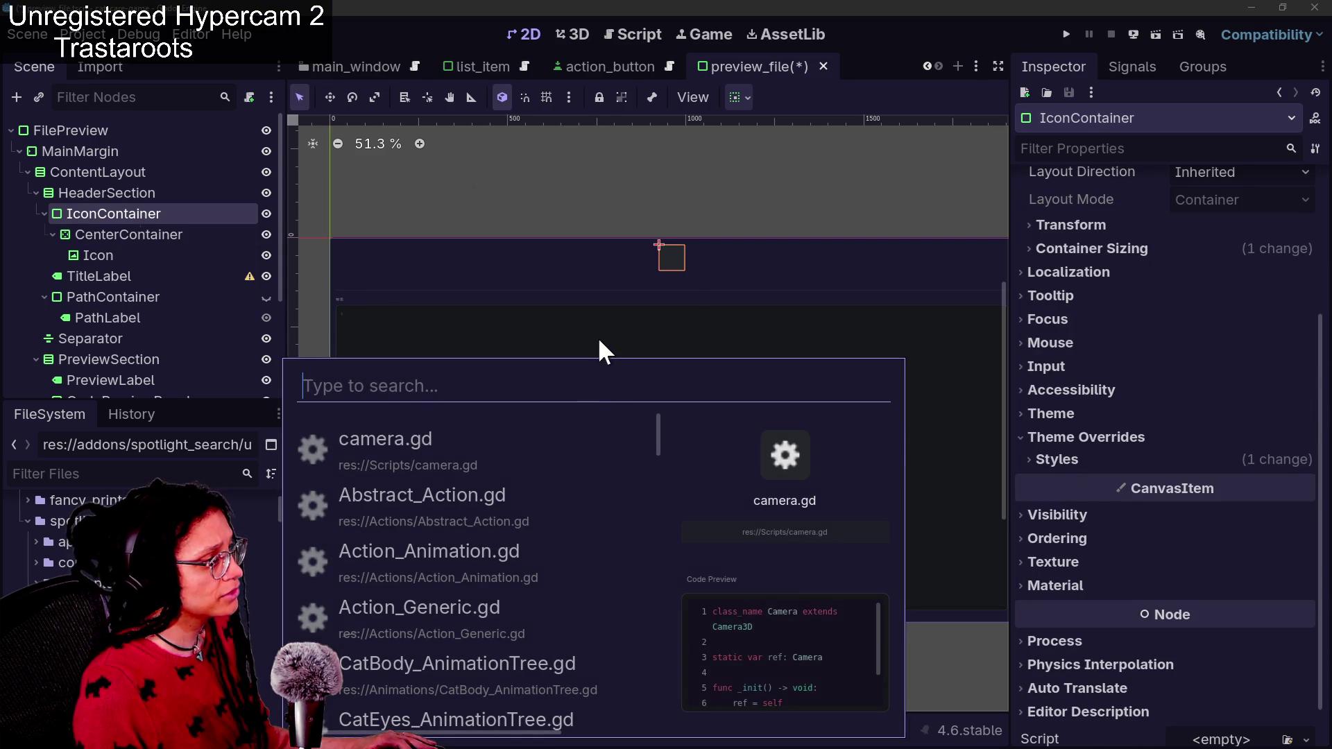
scroll(1045, 481, "down", 2)
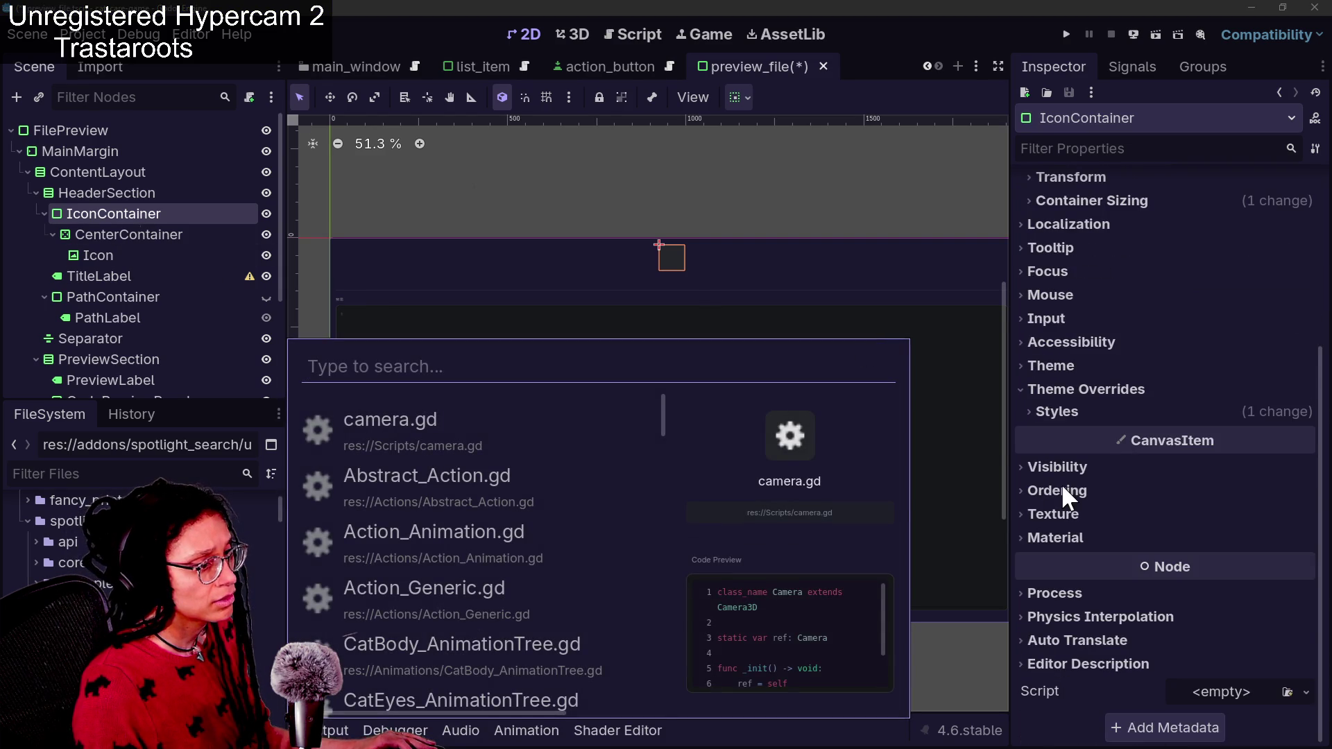
key("Escape")
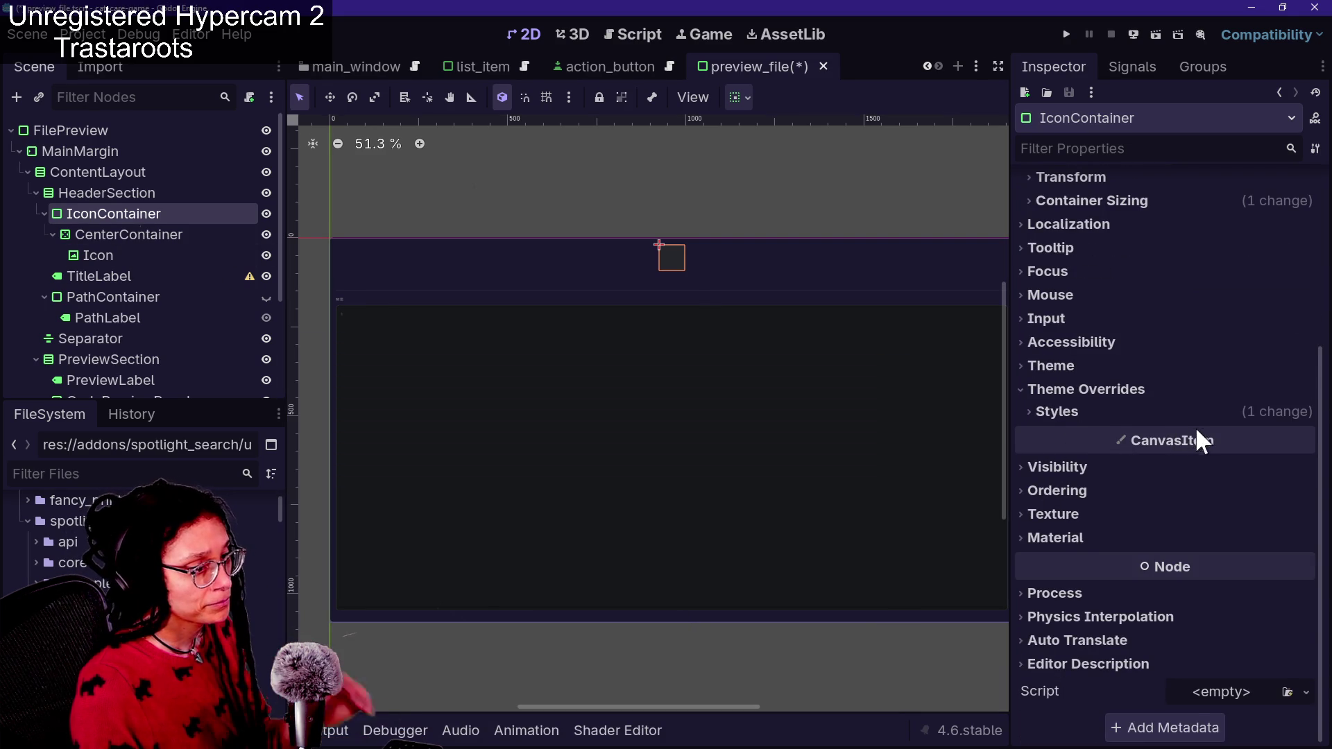
Set IconContainer's panel background to the dark 1c1930 swatch from editor_colors
left_click(1194, 419)
left_click(1221, 440)
left_click(1226, 573)
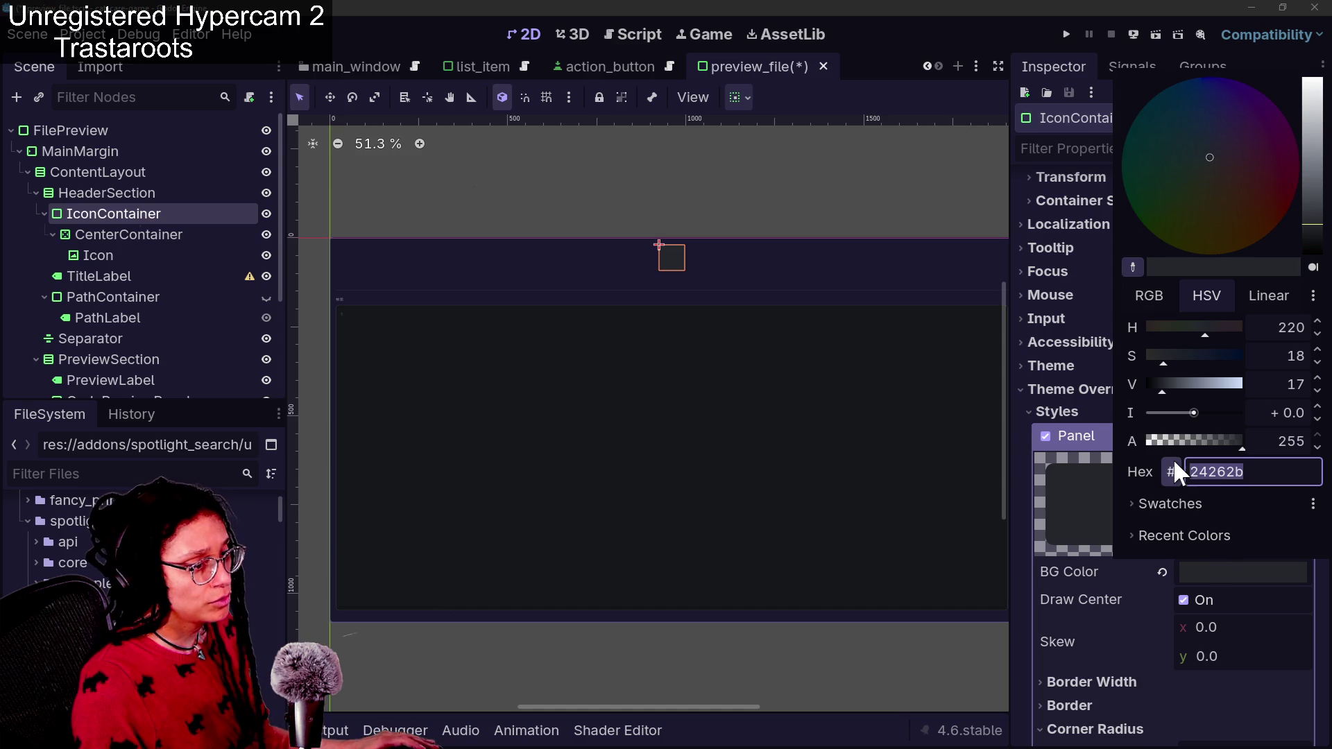
left_click(1184, 513)
left_click(1156, 559)
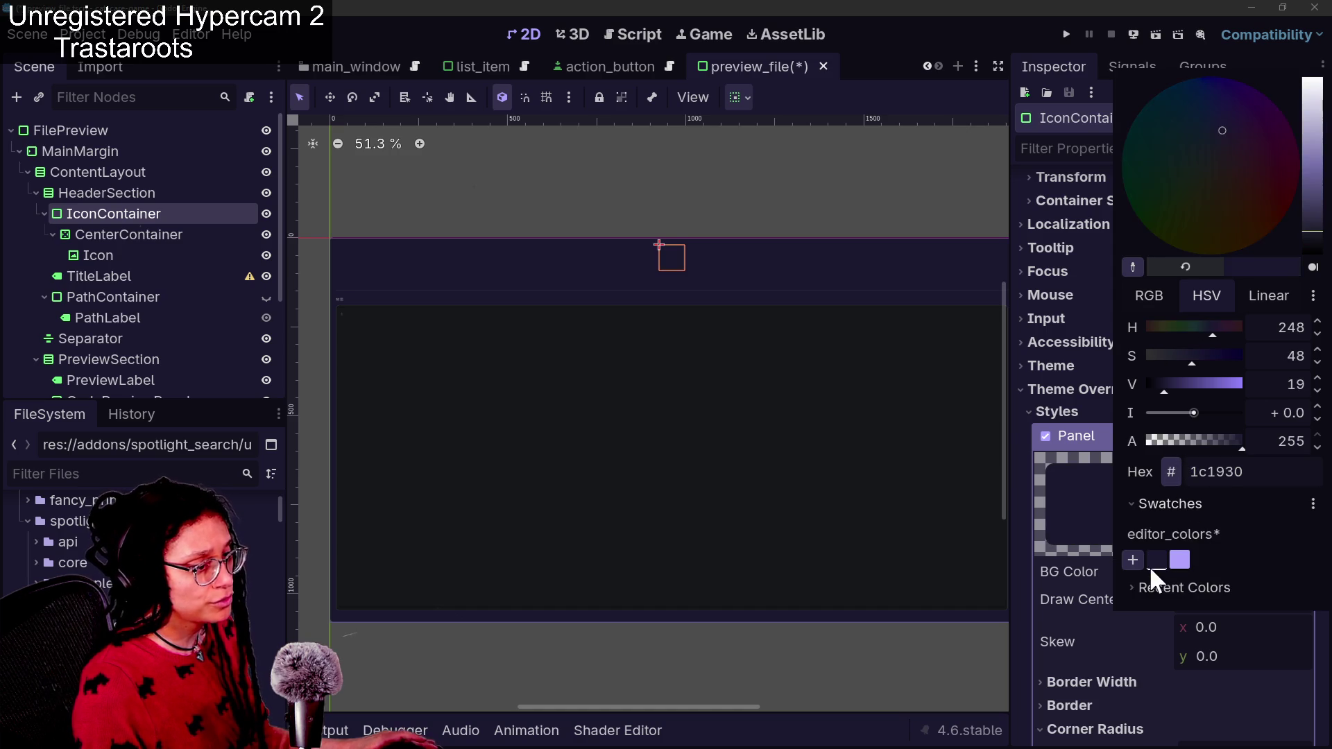
left_click(1120, 647)
scroll(1121, 648, "down", 5)
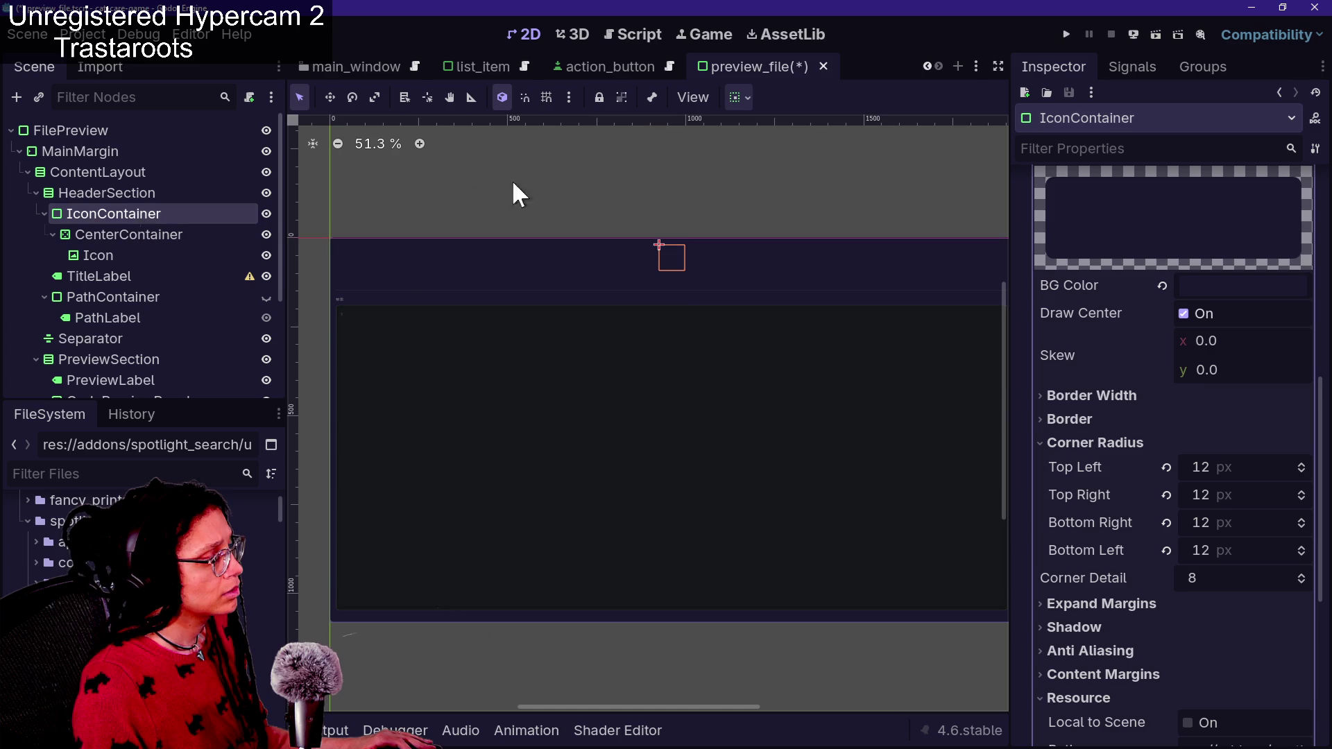
left_click(1229, 286)
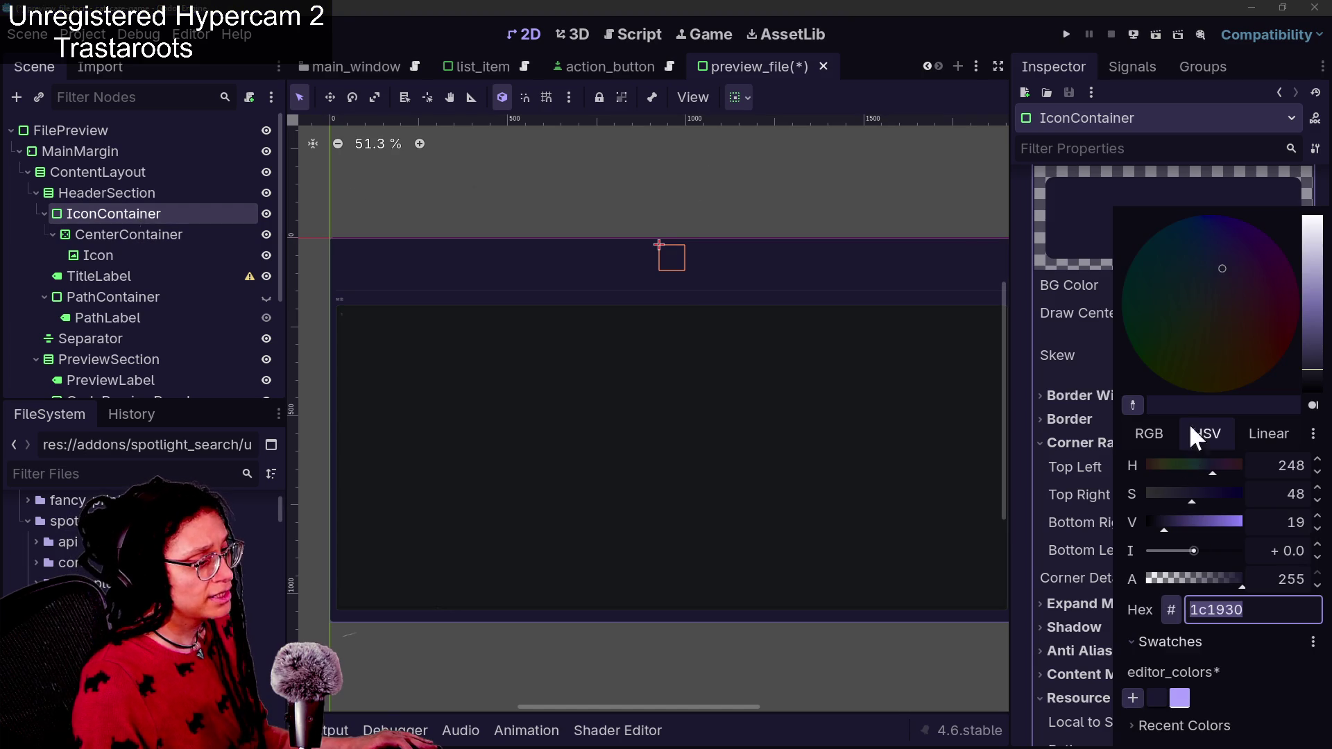
left_click(1064, 377)
Inspect the CenterContainer and Icon nodes, then select TitleLabel and bring up the Spotlight popup
left_click(142, 235)
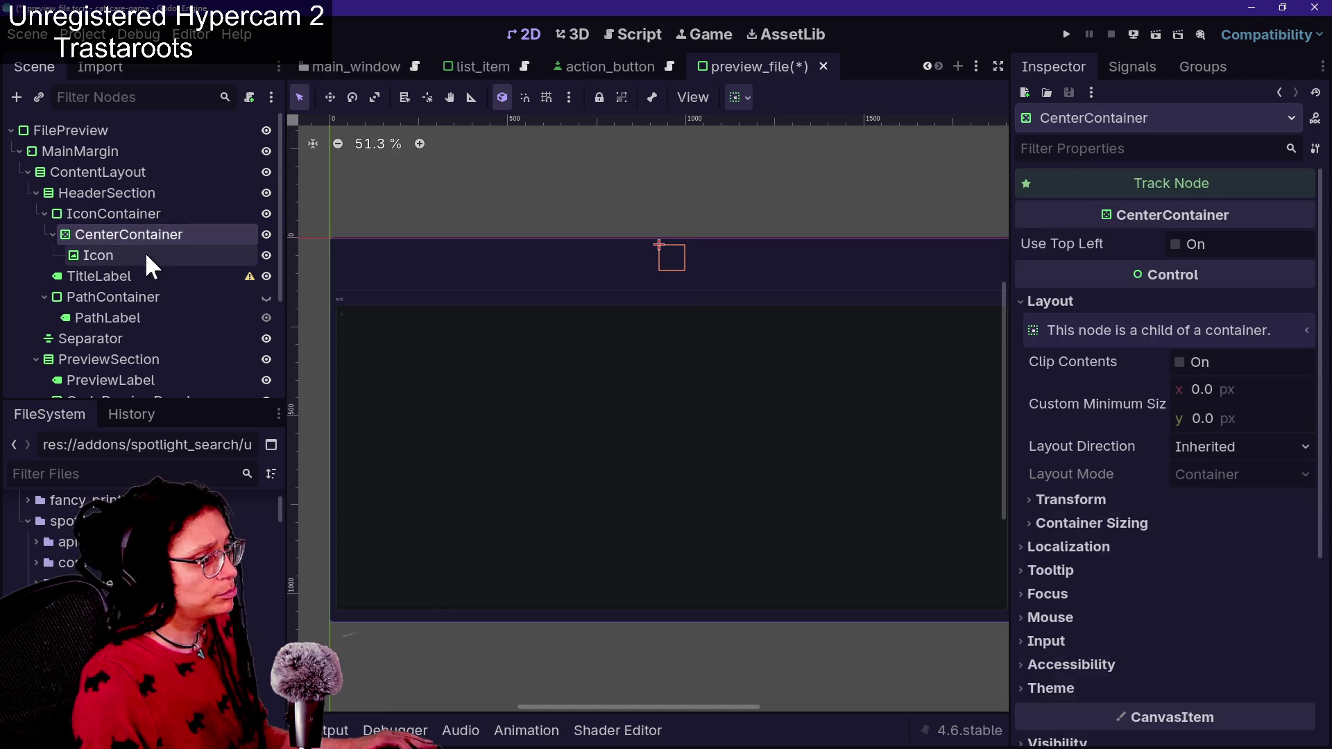
left_click(145, 253)
scroll(1125, 451, "down", 5)
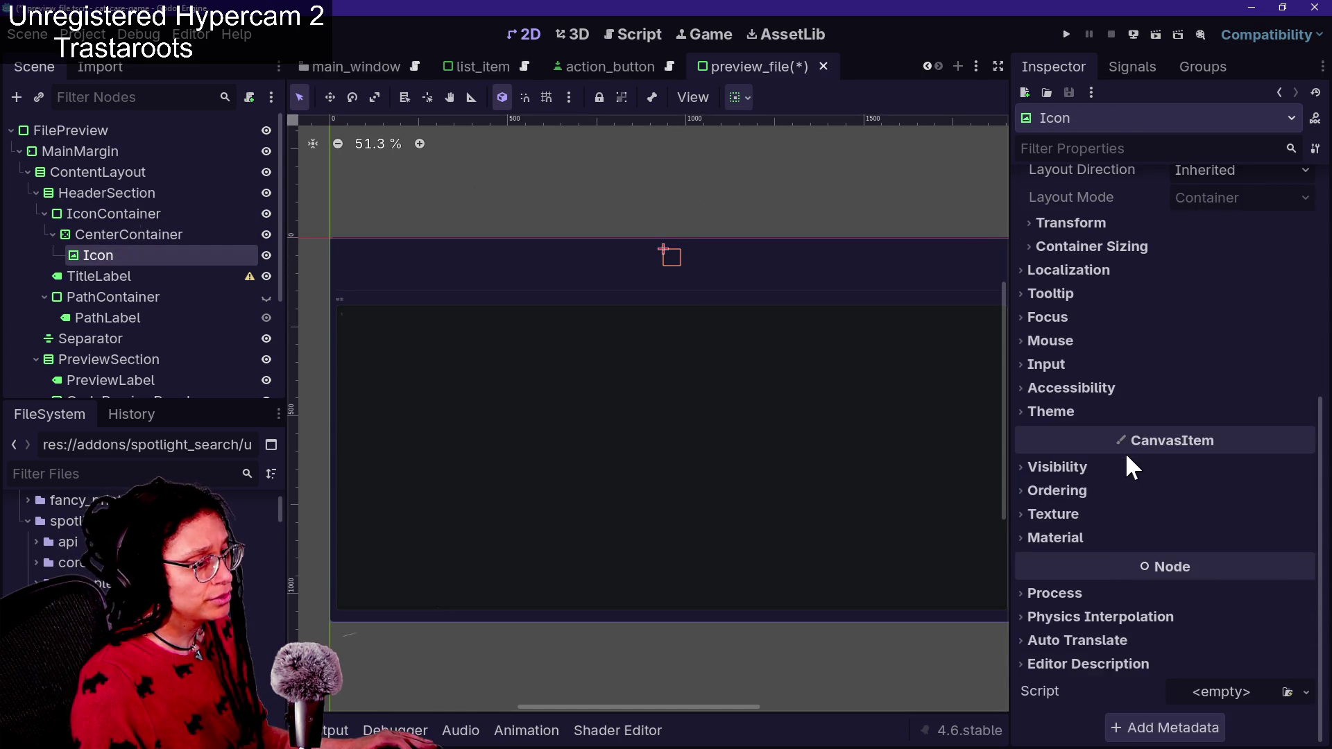
left_click(1093, 414)
left_click(1092, 415)
left_click(140, 275)
key("ctrl+k")
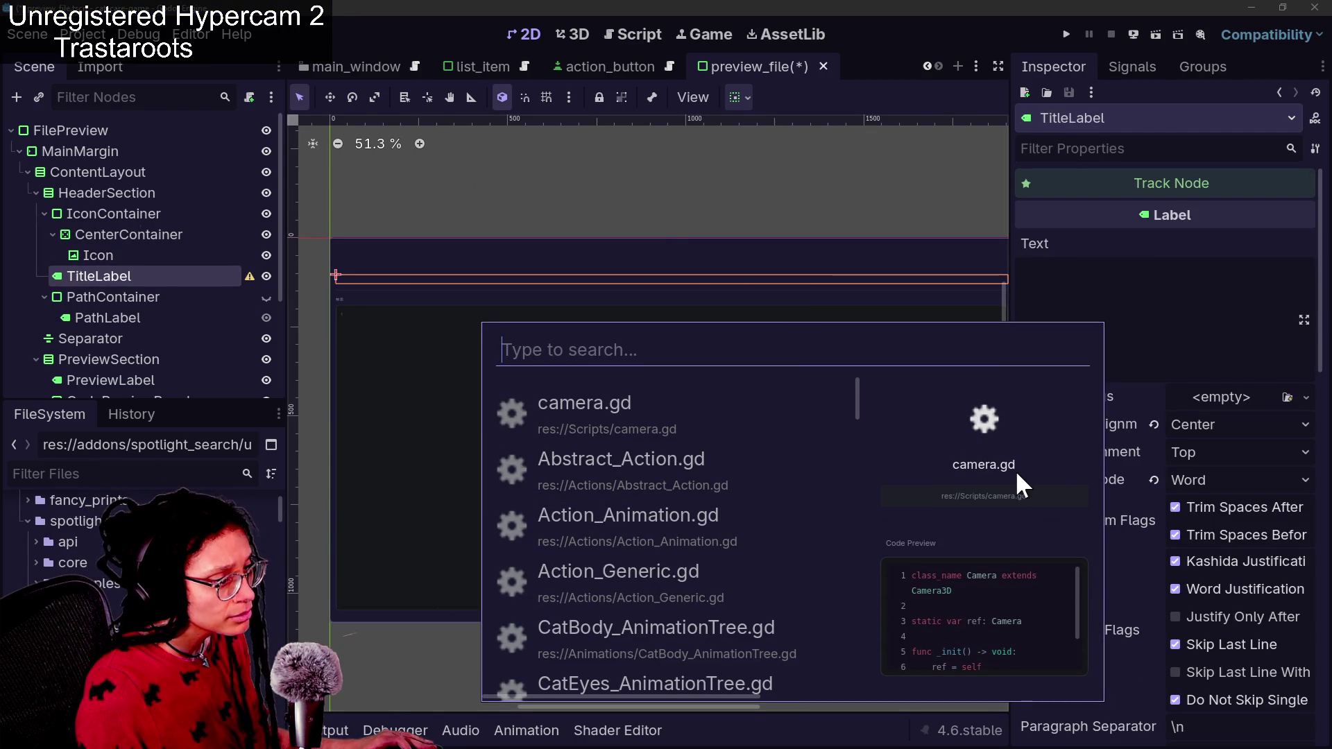
Add 'rweterterert' to TitleLabel's Text and check the result in the Spotlight popup
left_click(1204, 333)
type("rweterterert")
key("ctrl+k")
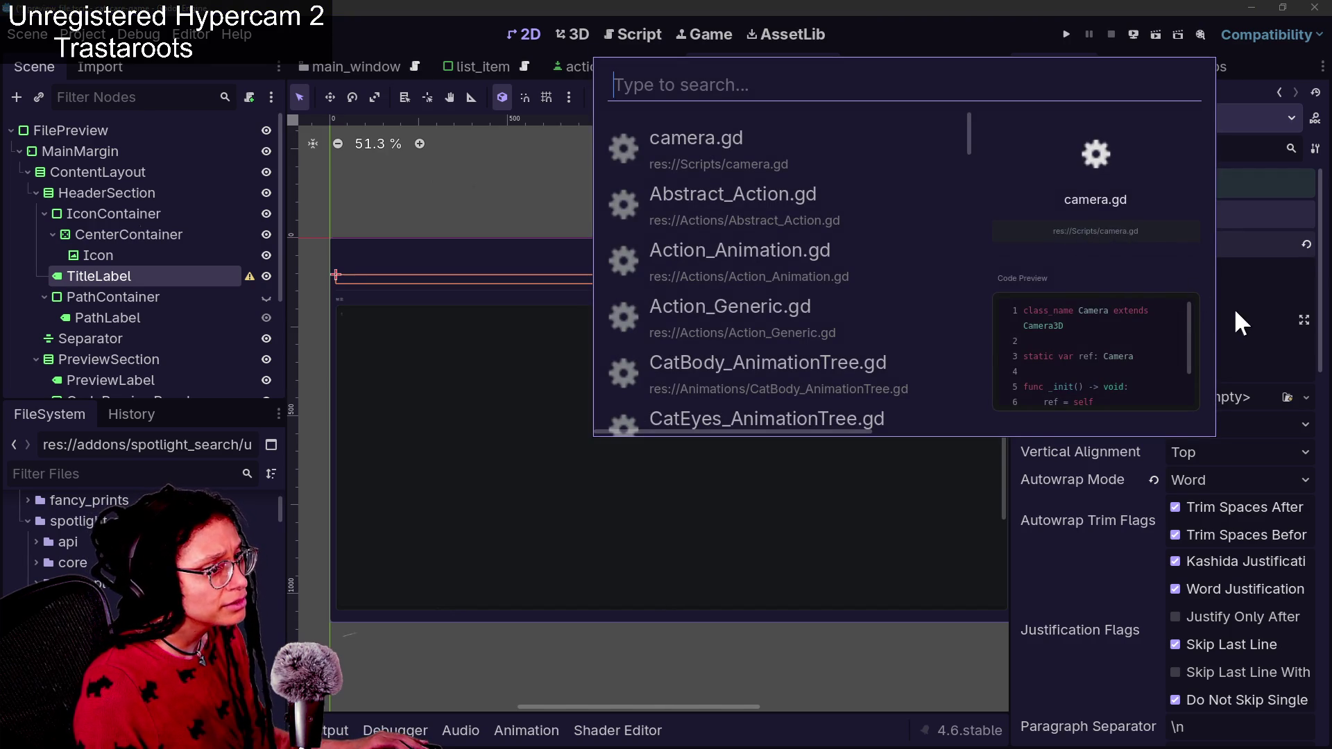
left_click(1258, 323)
scroll(677, 296, "up", 5)
scroll(679, 300, "up", 1)
scroll(679, 300, "down", 5)
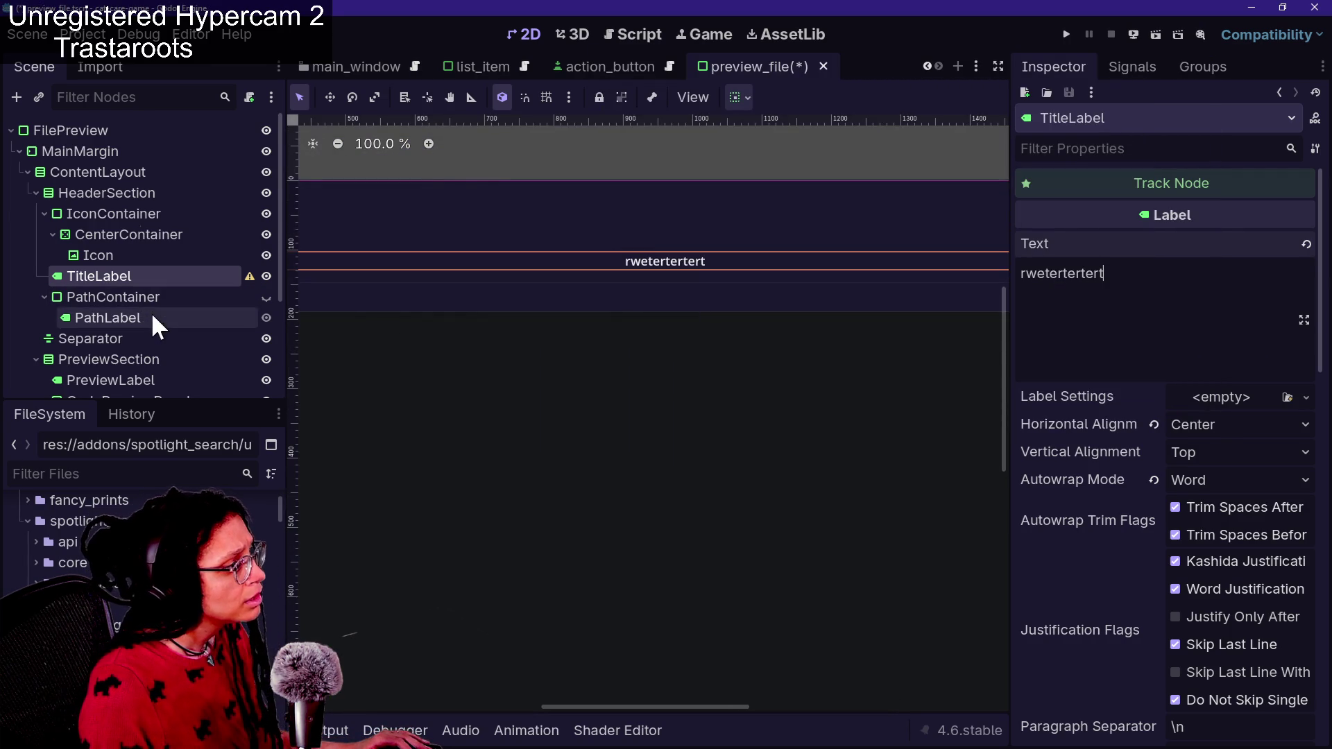
scroll(141, 281, "down", 3)
scroll(151, 310, "up", 3)
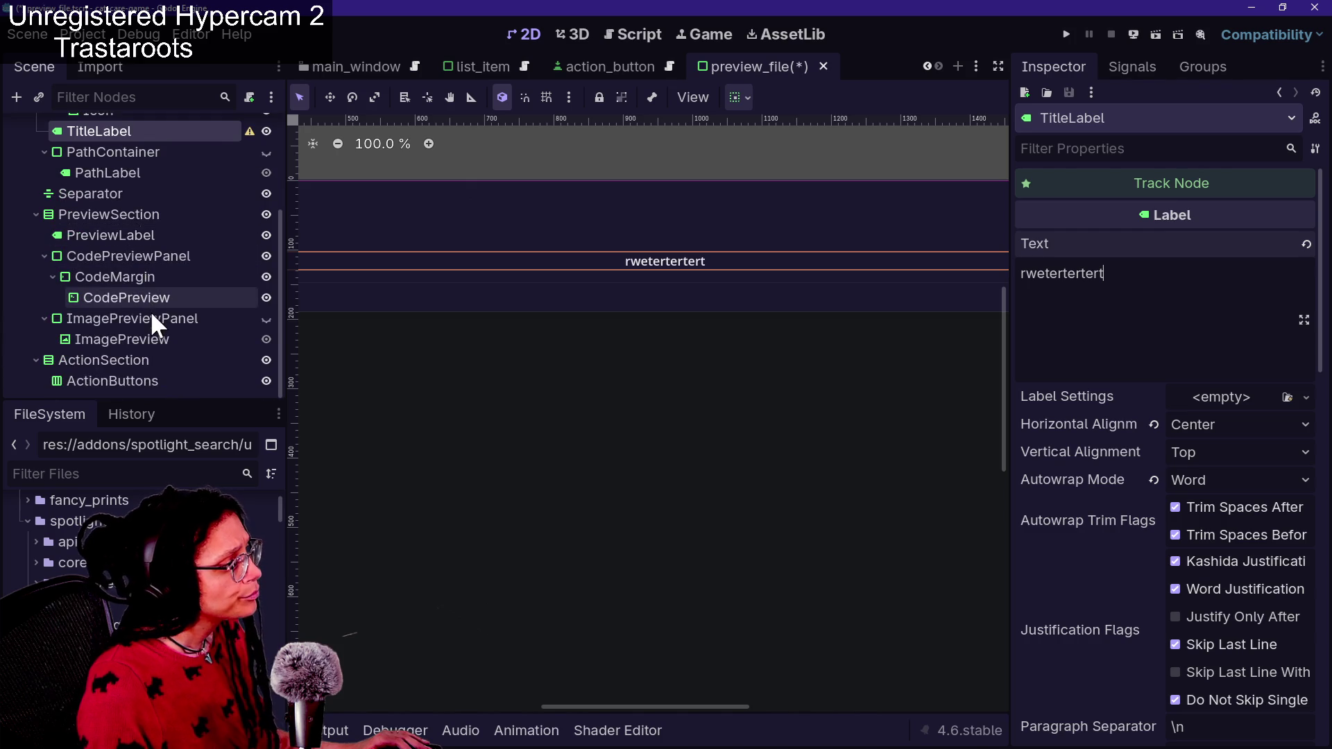
Give PreviewLabel the placeholder text 'ergergregrgergre' and compare it against the Spotlight popup
left_click(175, 371)
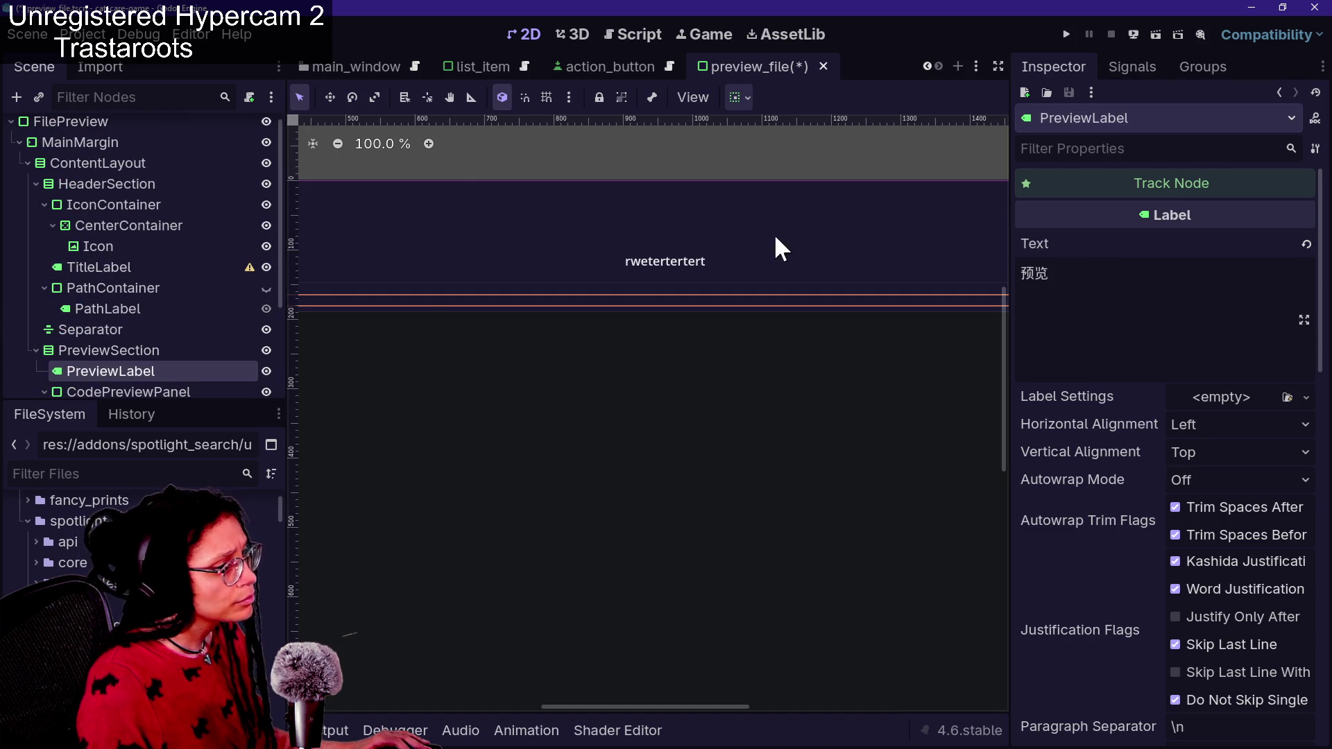
type("rg")
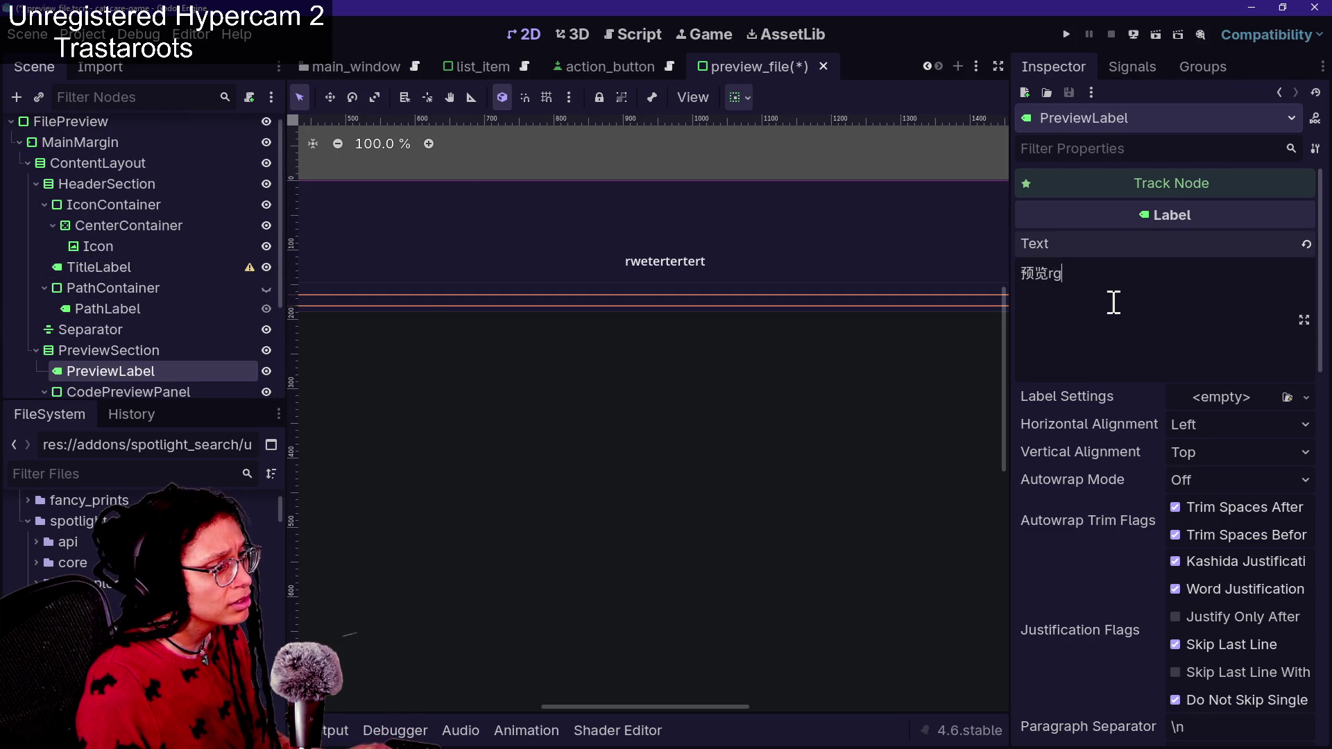
scroll(894, 331, "down", 6)
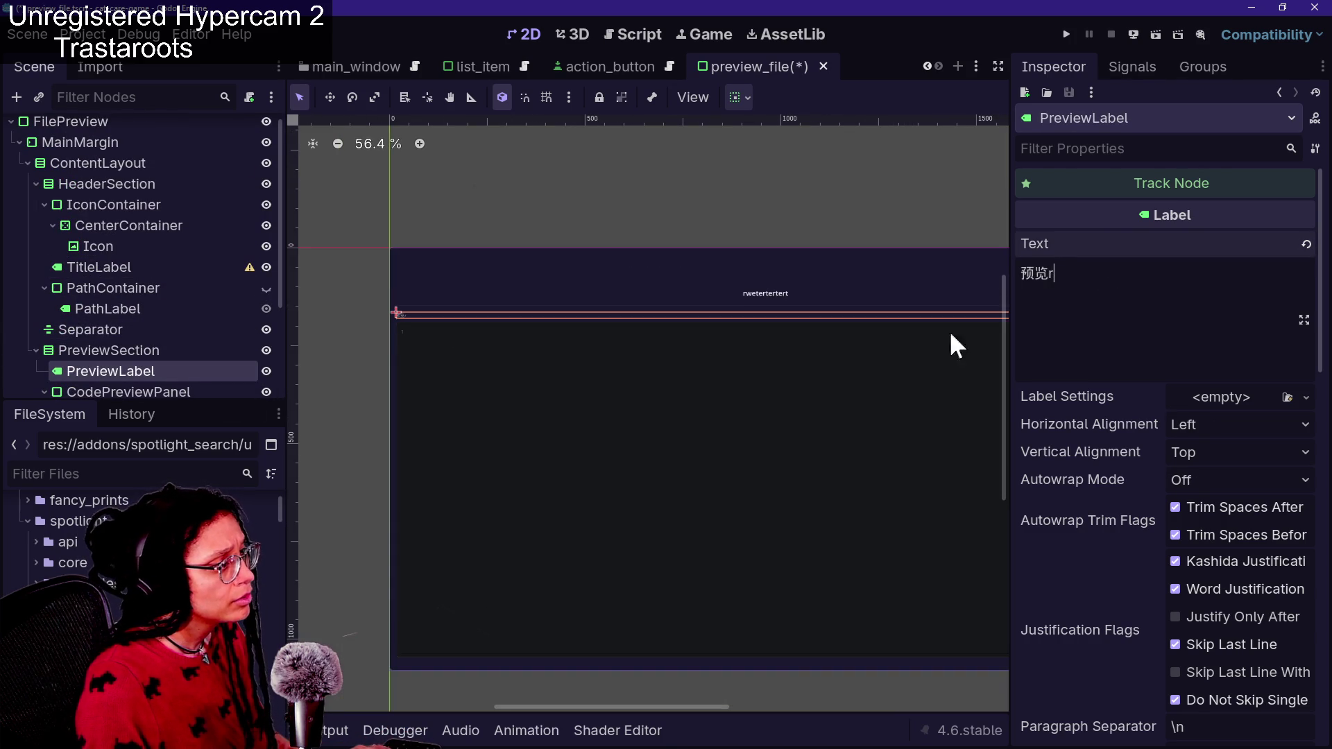
type("ergergregrgergre")
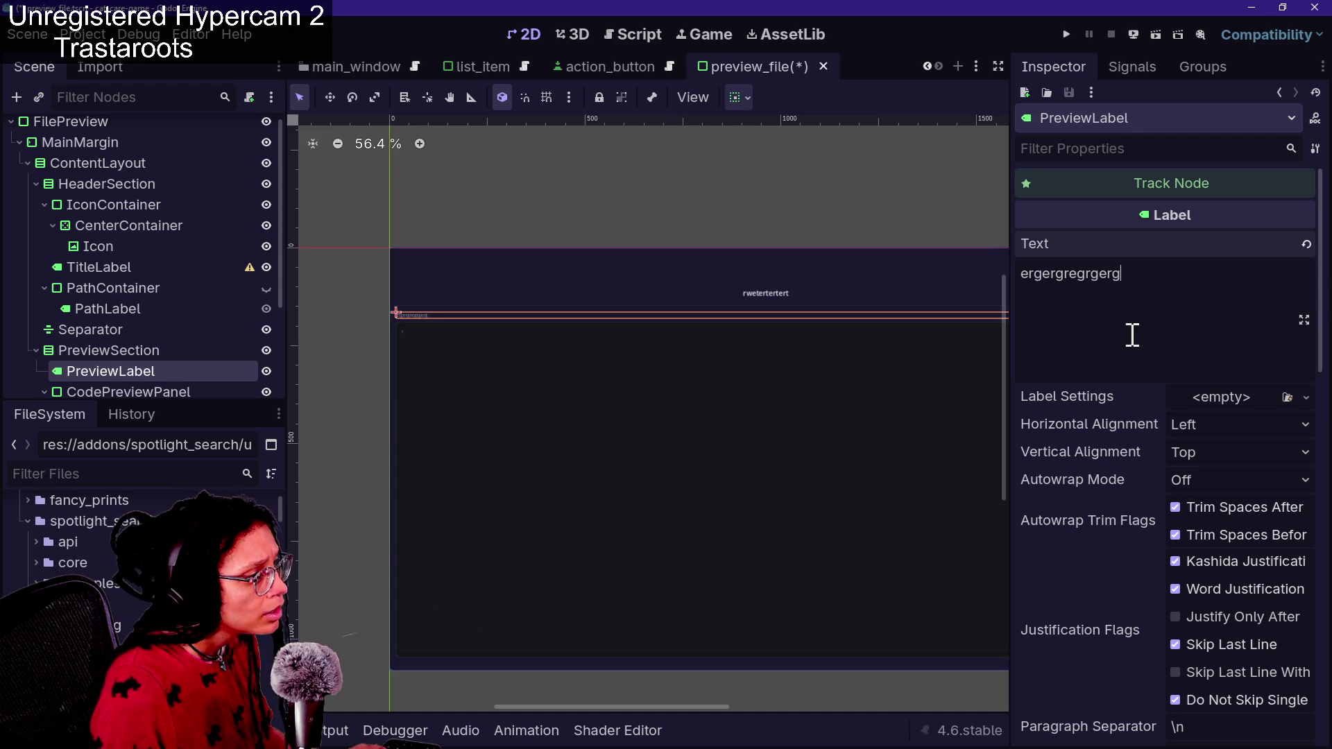
key("ctrl+space")
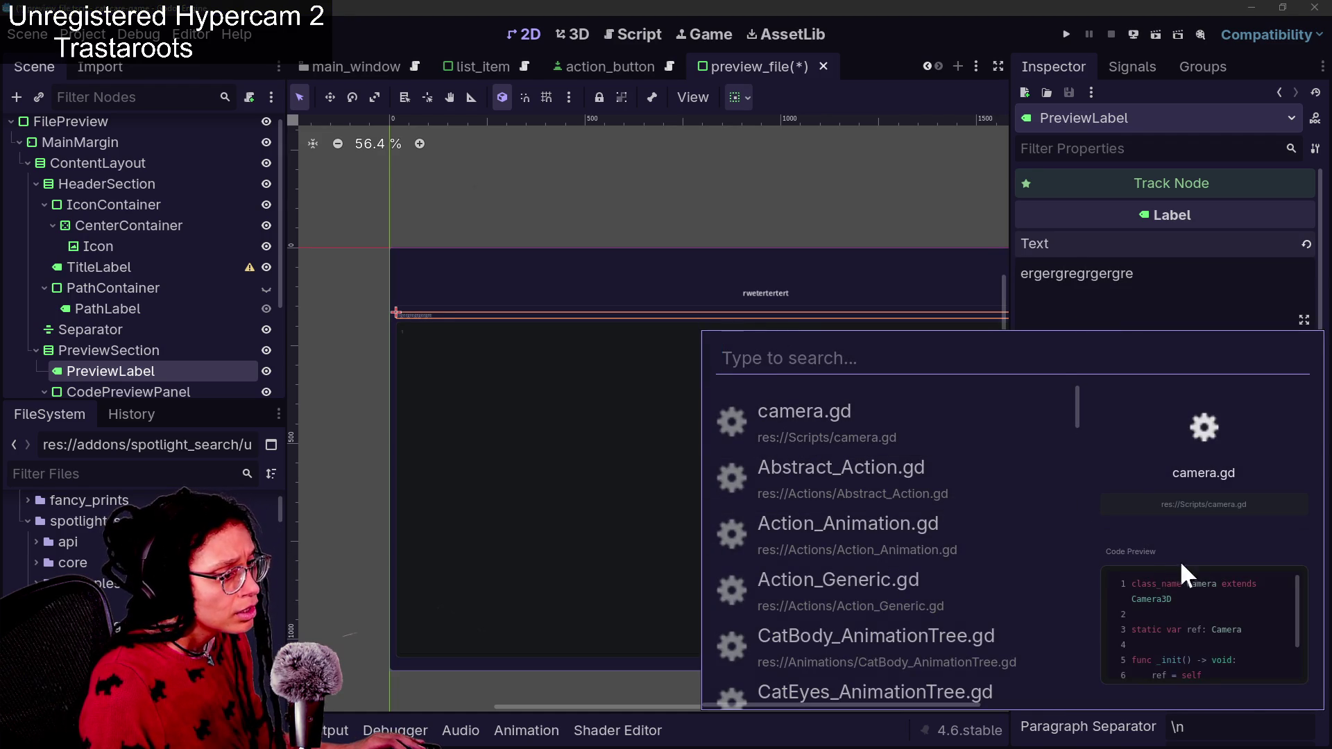
scroll(411, 316, "up", 8)
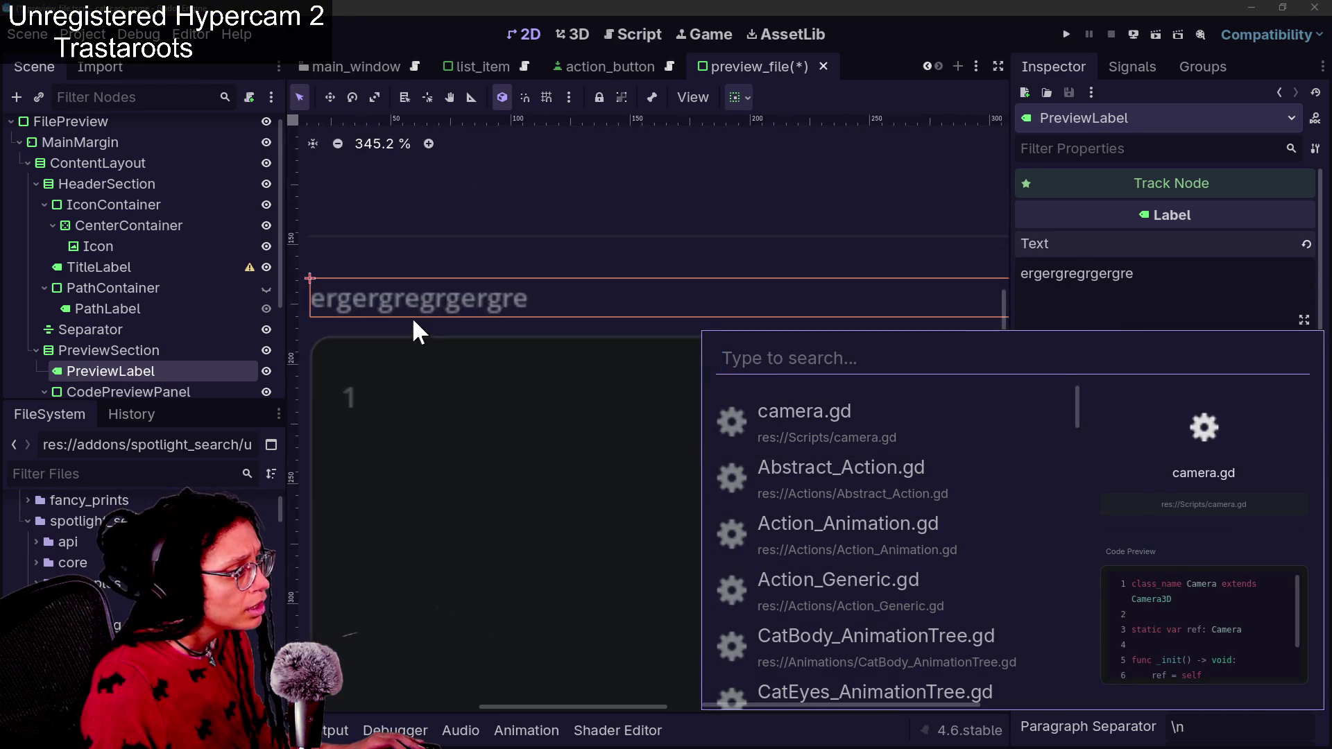
scroll(410, 317, "down", 1)
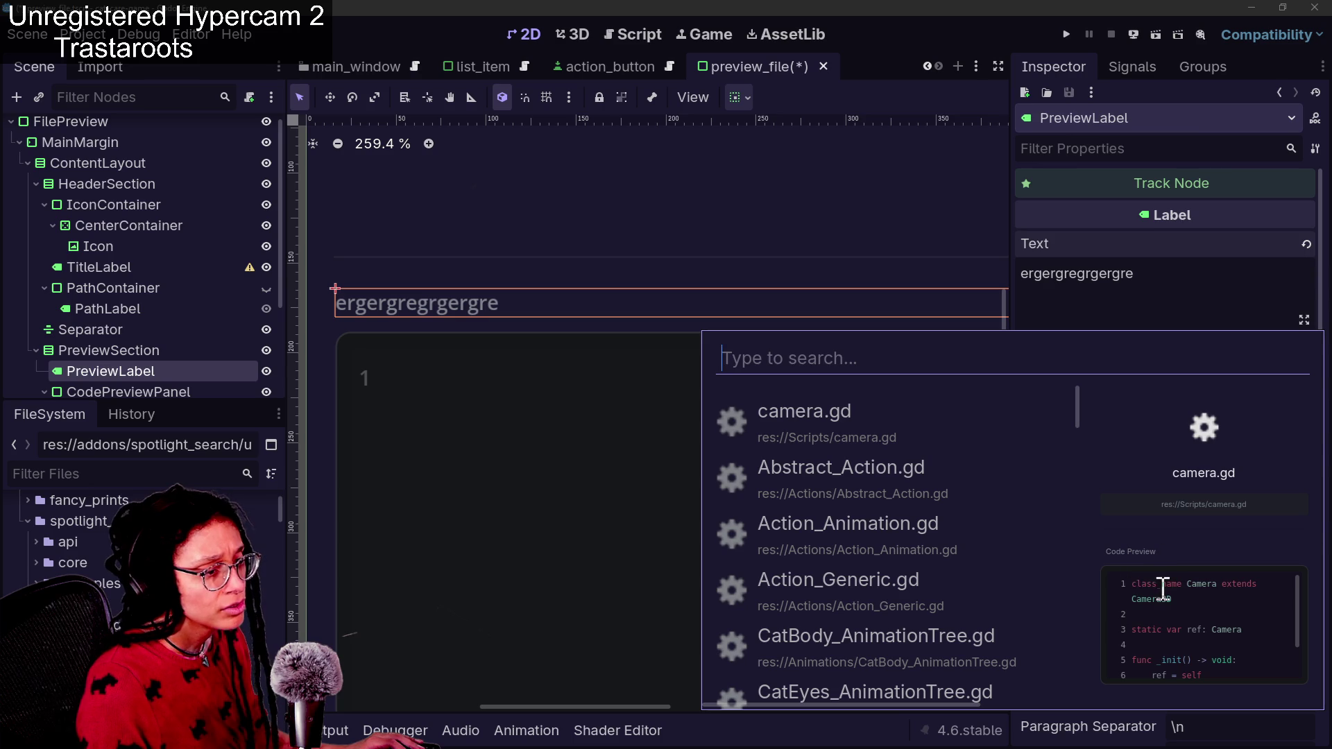
key("Escape")
Scroll the scene tree and select the PathLabel node
scroll(1089, 534, "down", 5)
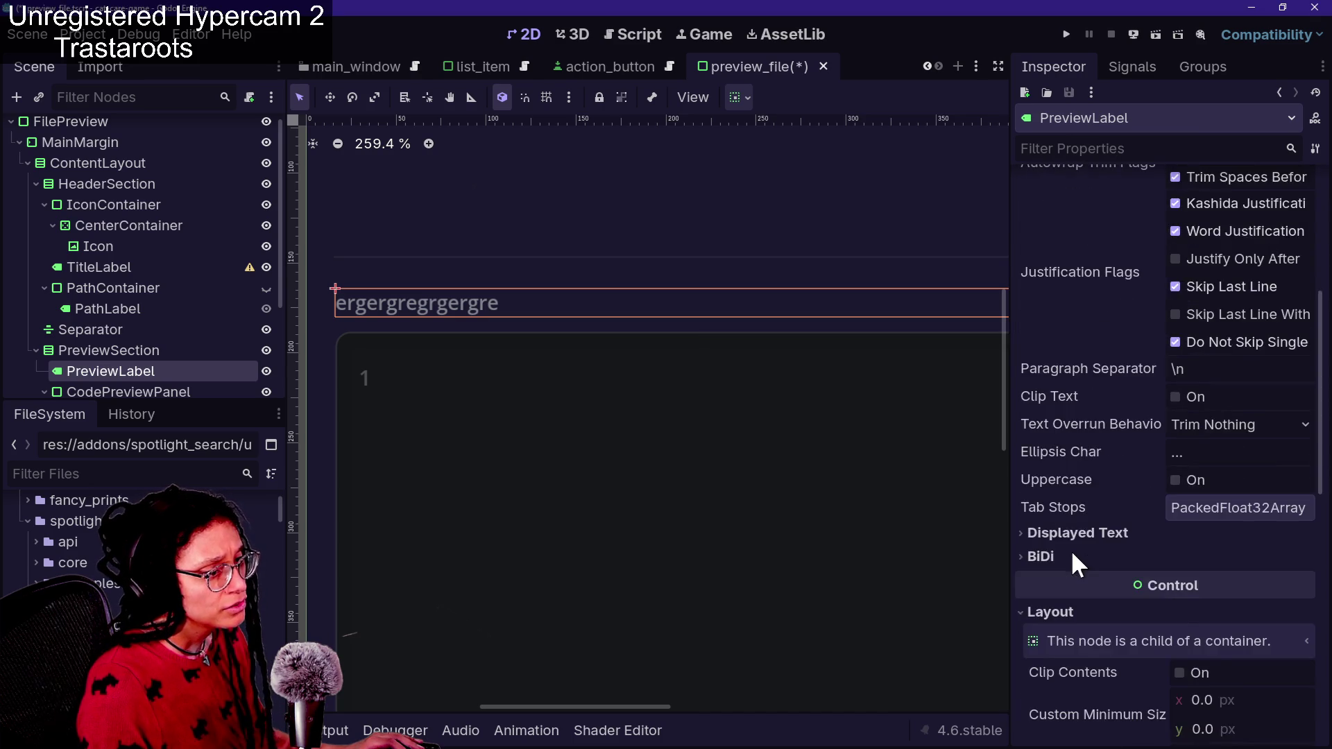
scroll(1071, 550, "down", 5)
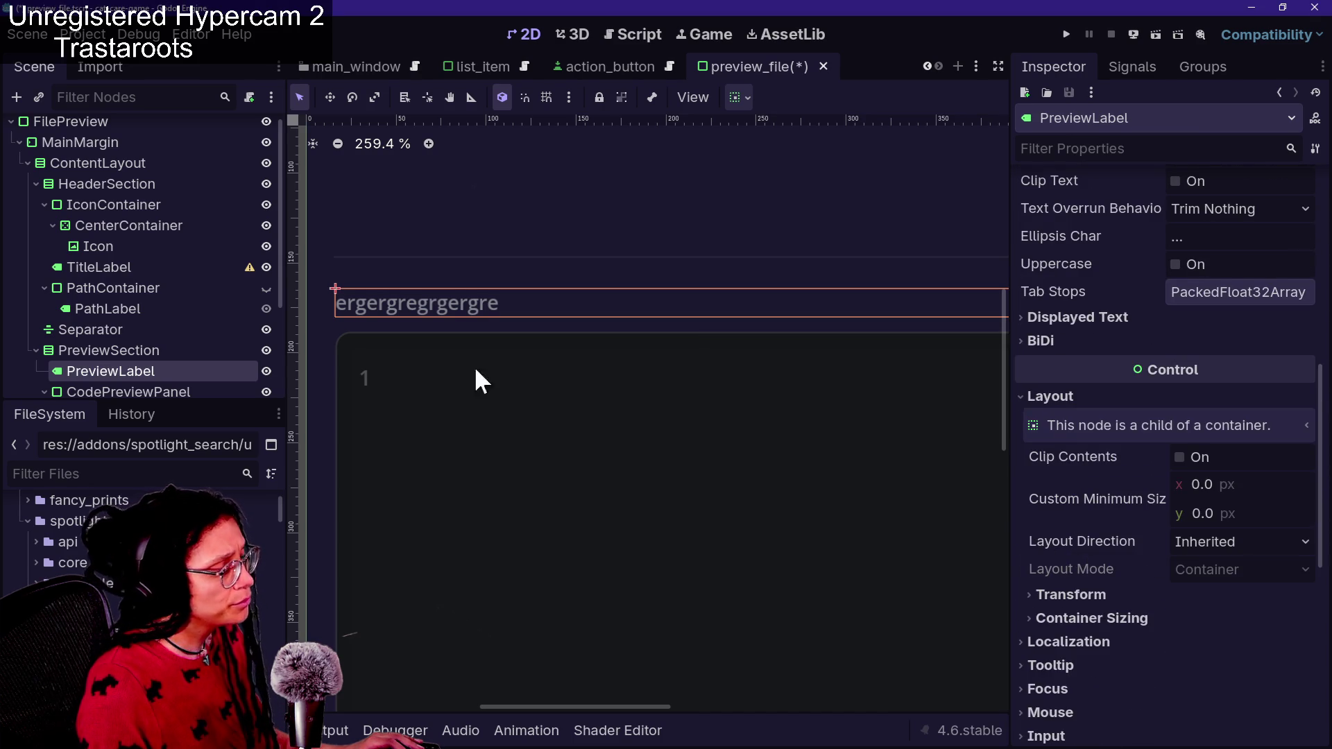
scroll(148, 377, "down", 2)
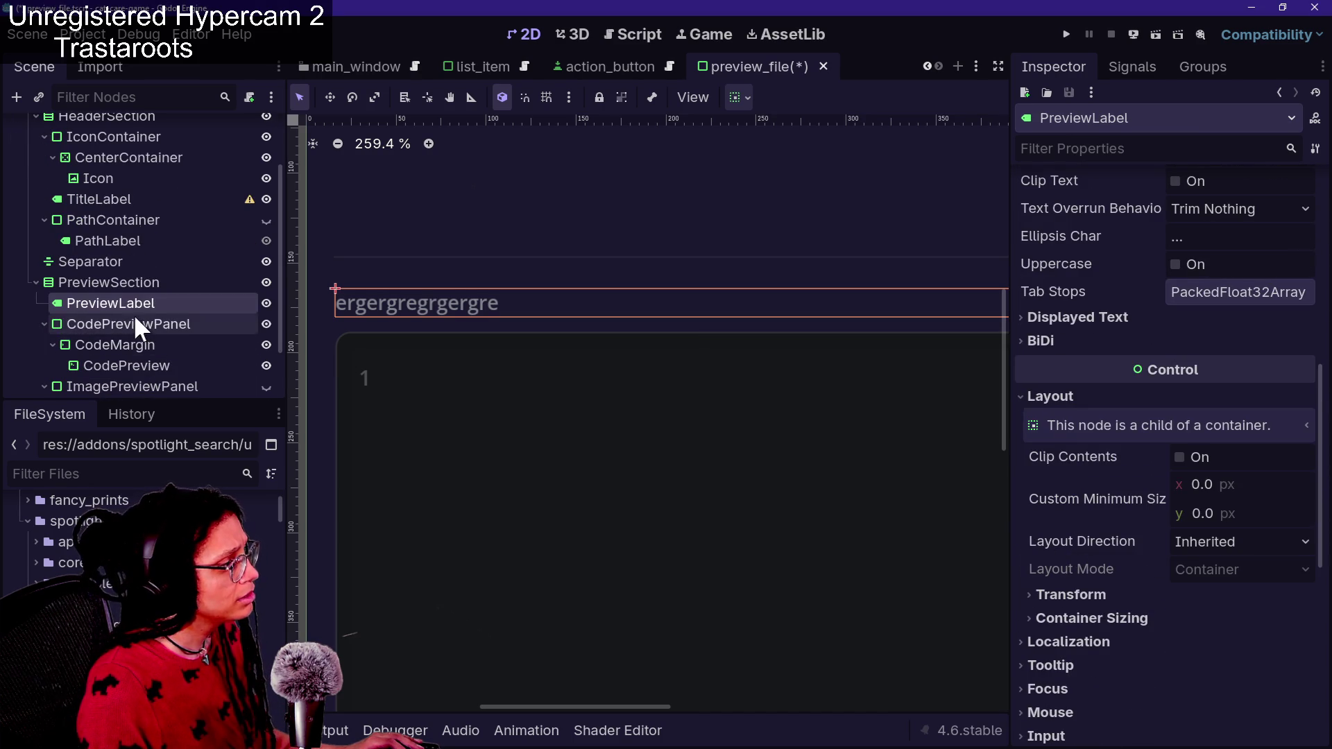
left_click(144, 241)
Pan the canvas across the preview layout, checking the PreviewLabel and CodePreviewPanel nodes
left_click(1128, 267)
scroll(901, 361, "down", 4)
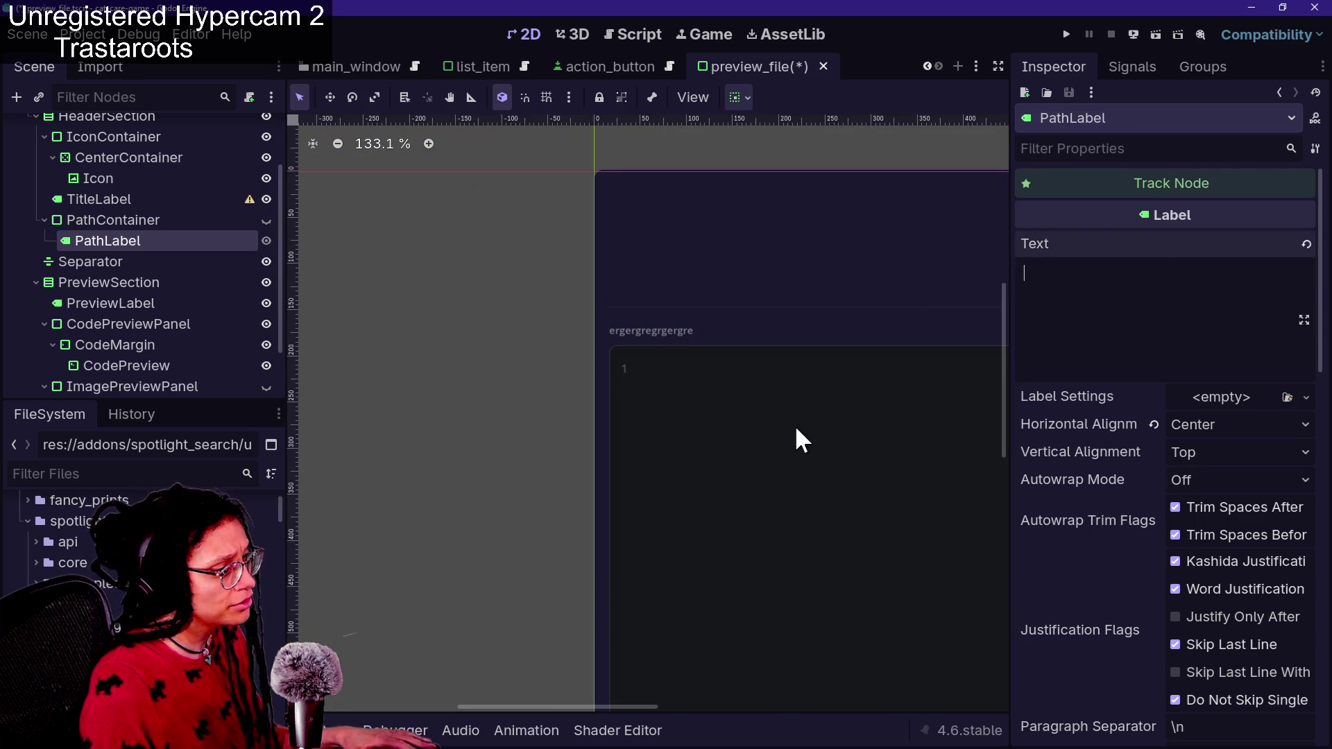
left_click_drag(797, 437, 493, 512)
scroll(291, 544, "right", 5)
scroll(1287, 469, "up", 3)
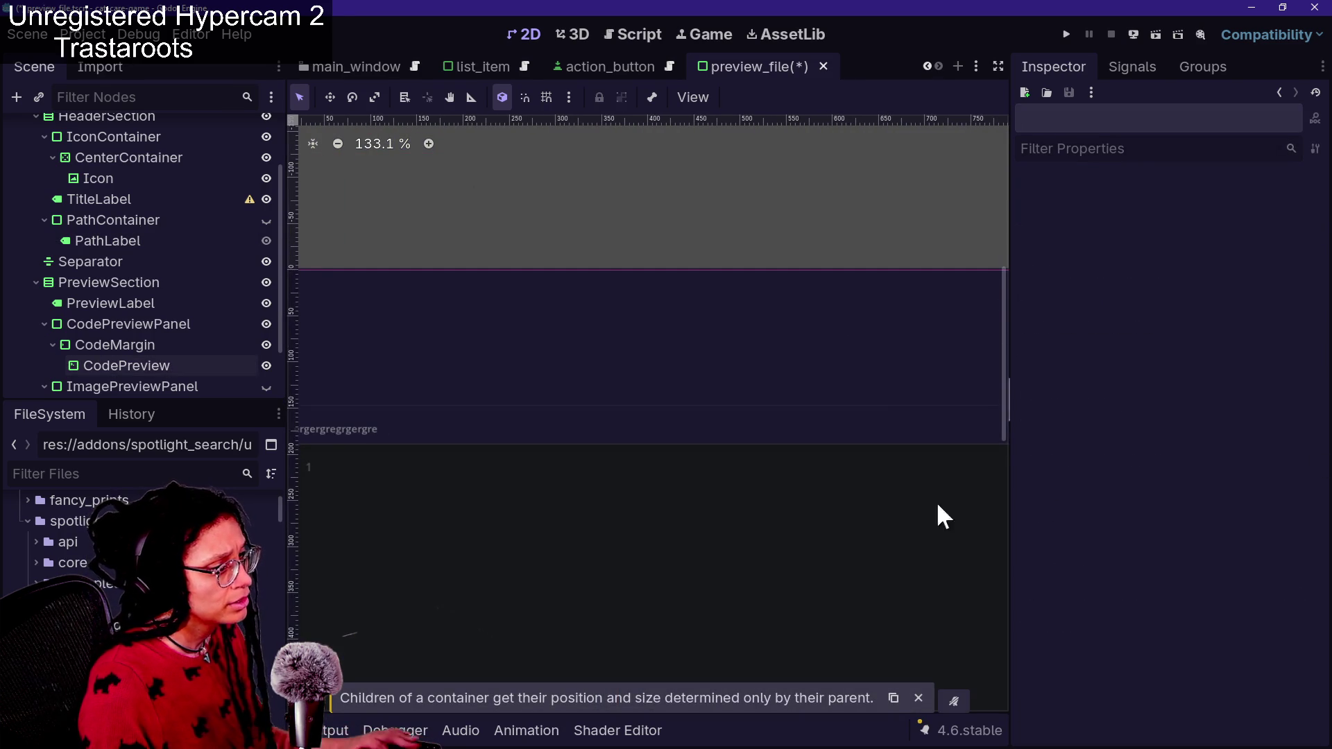
left_click(128, 301)
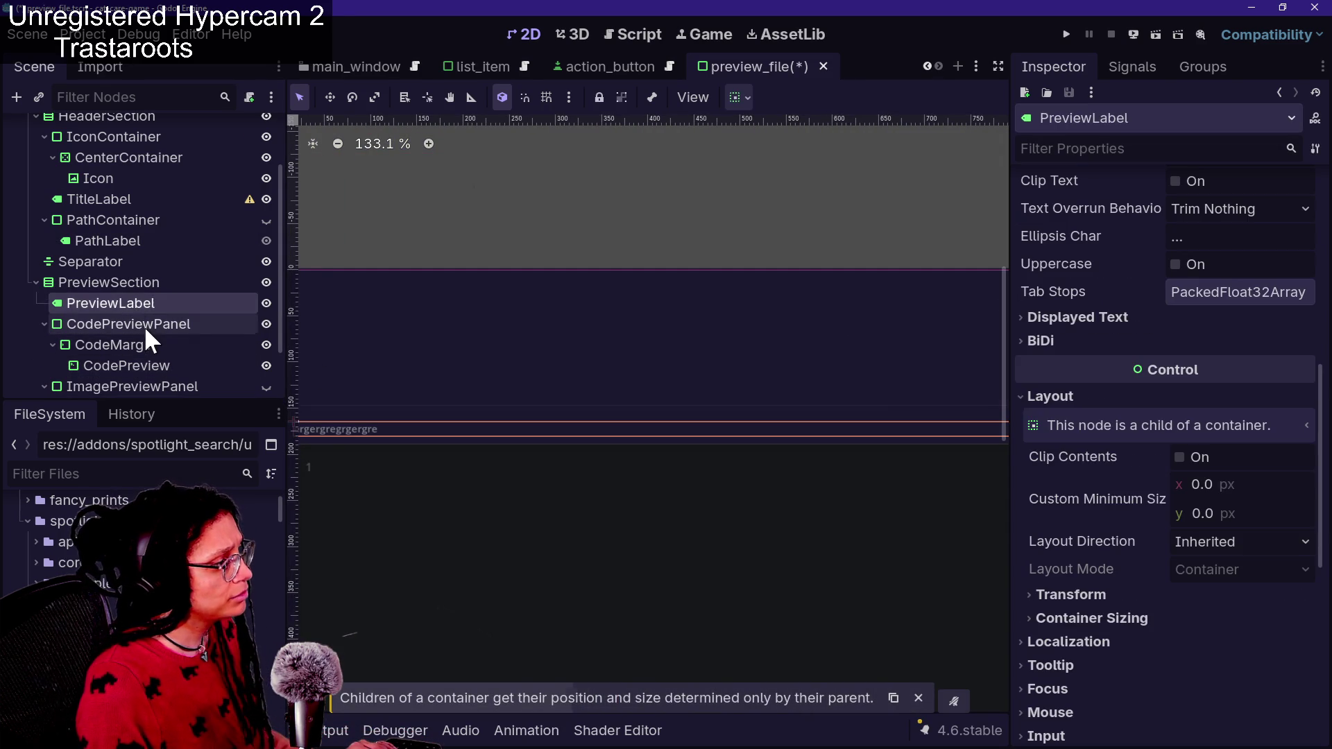
scroll(144, 326, "down", 3)
left_click(151, 255)
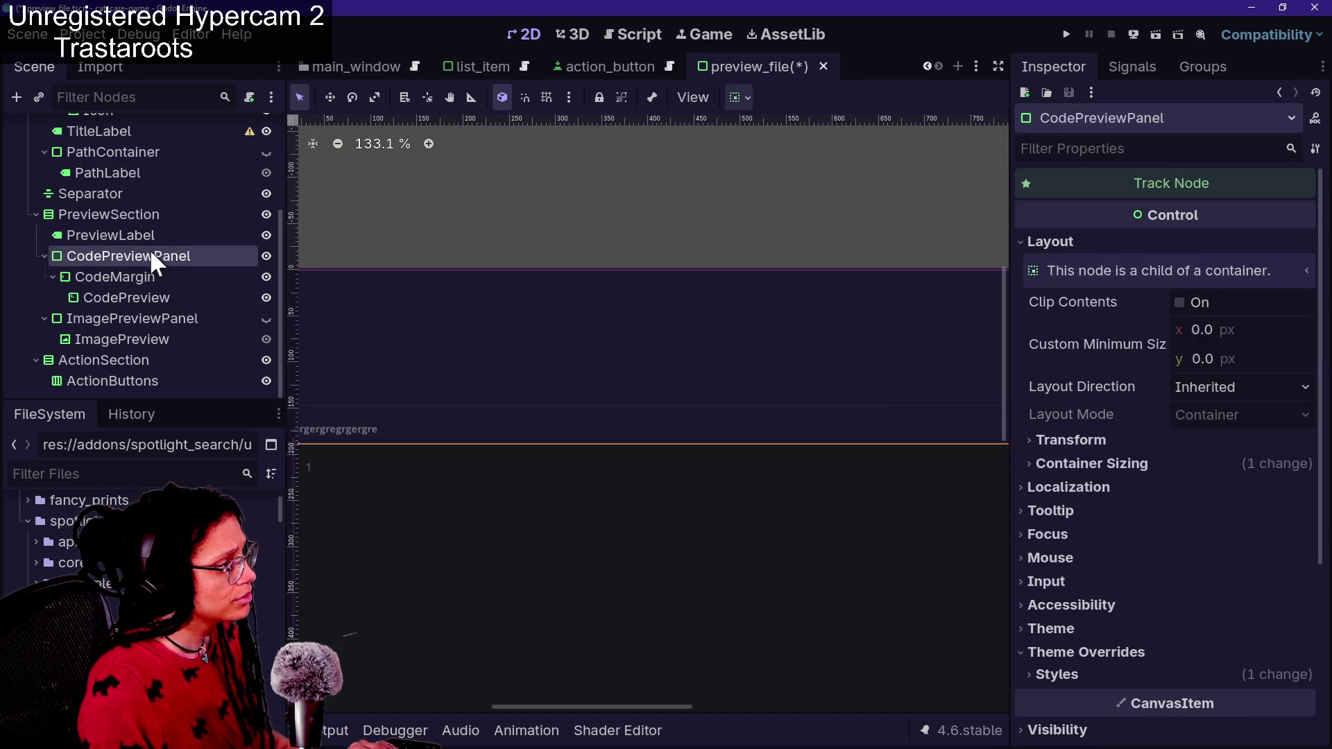
Fill PathLabel's Text with the placeholder 'sfsfsefsefsefsef'
left_click(120, 173)
left_click(1129, 343)
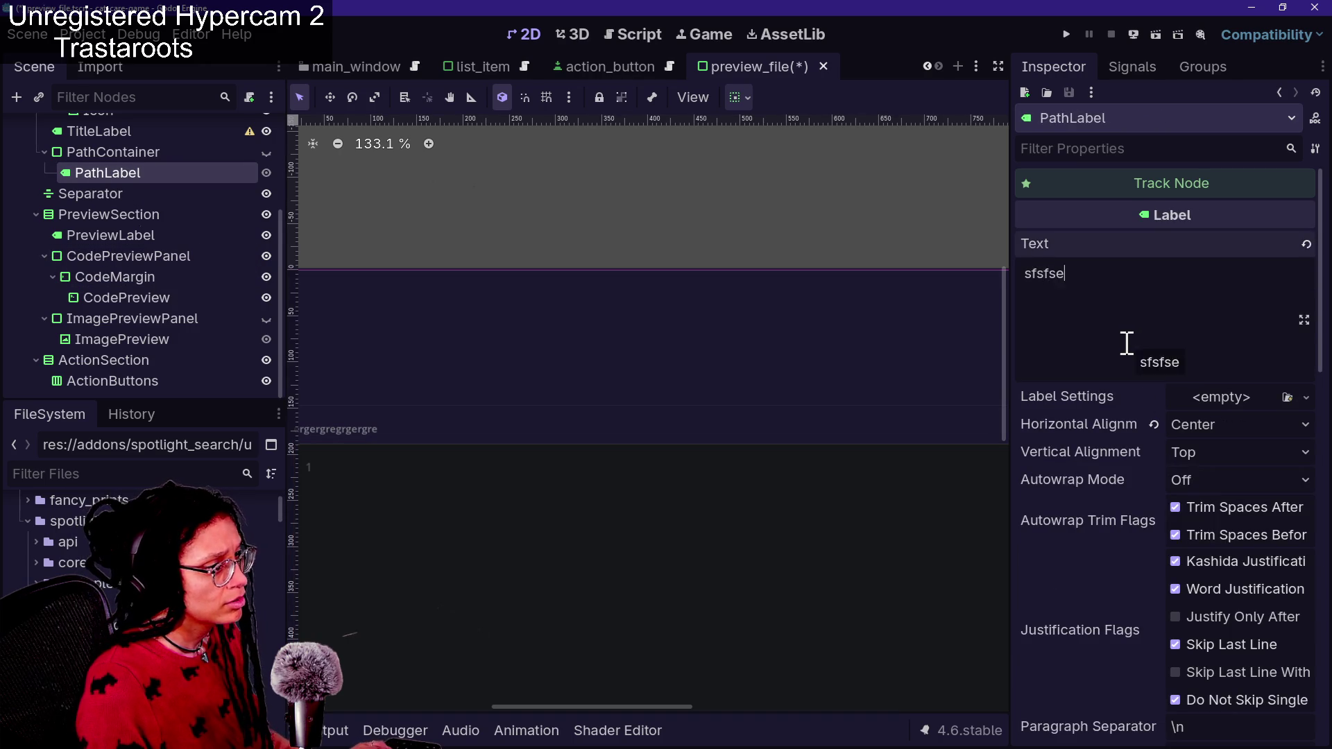
type("f")
scroll(647, 355, "down", 5)
scroll(847, 372, "down", 3)
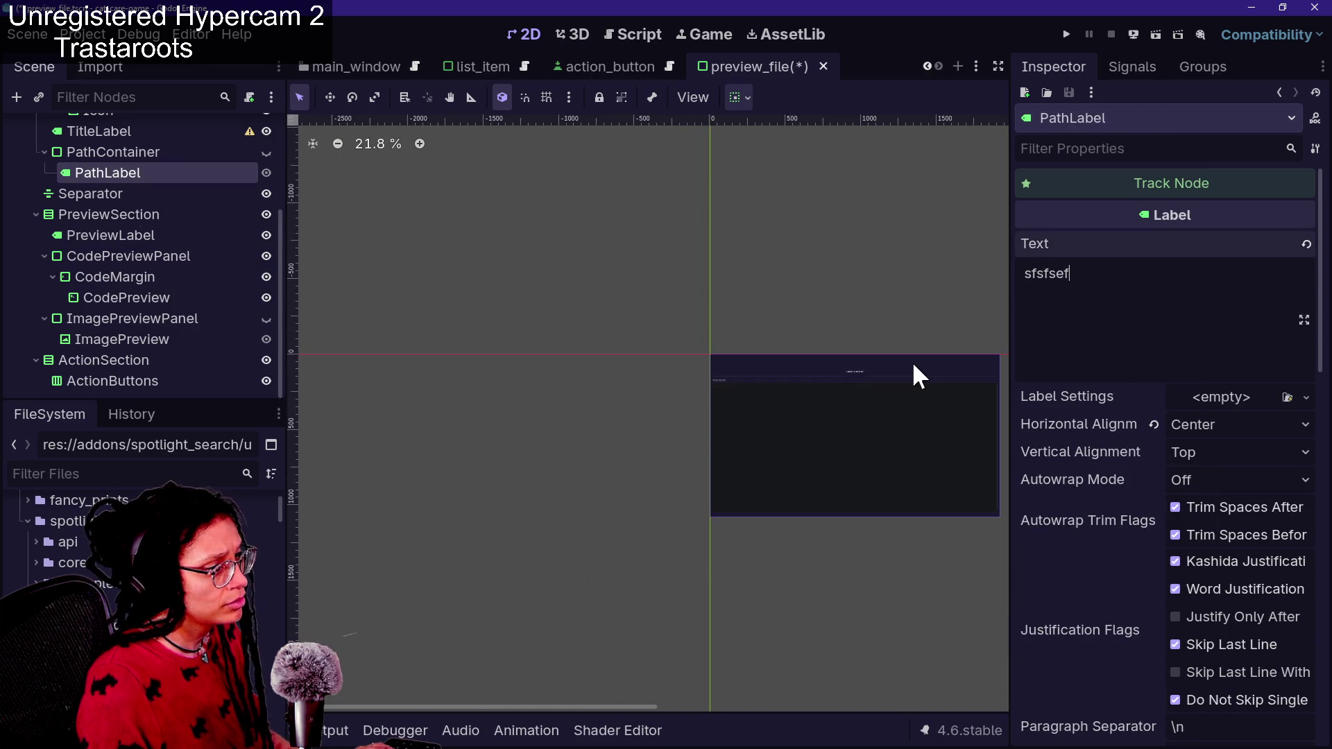
scroll(909, 375, "up", 7)
type("sefsefse")
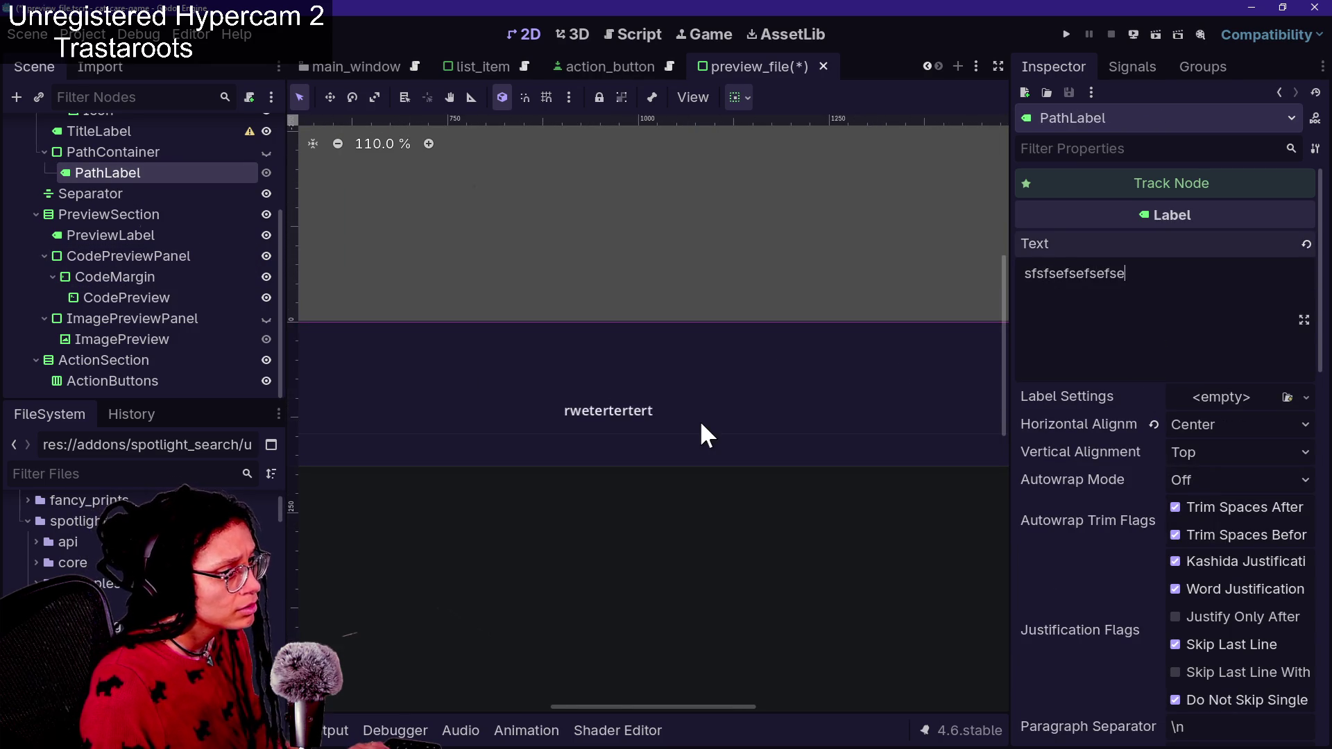
type("f")
scroll(702, 434, "down", 5)
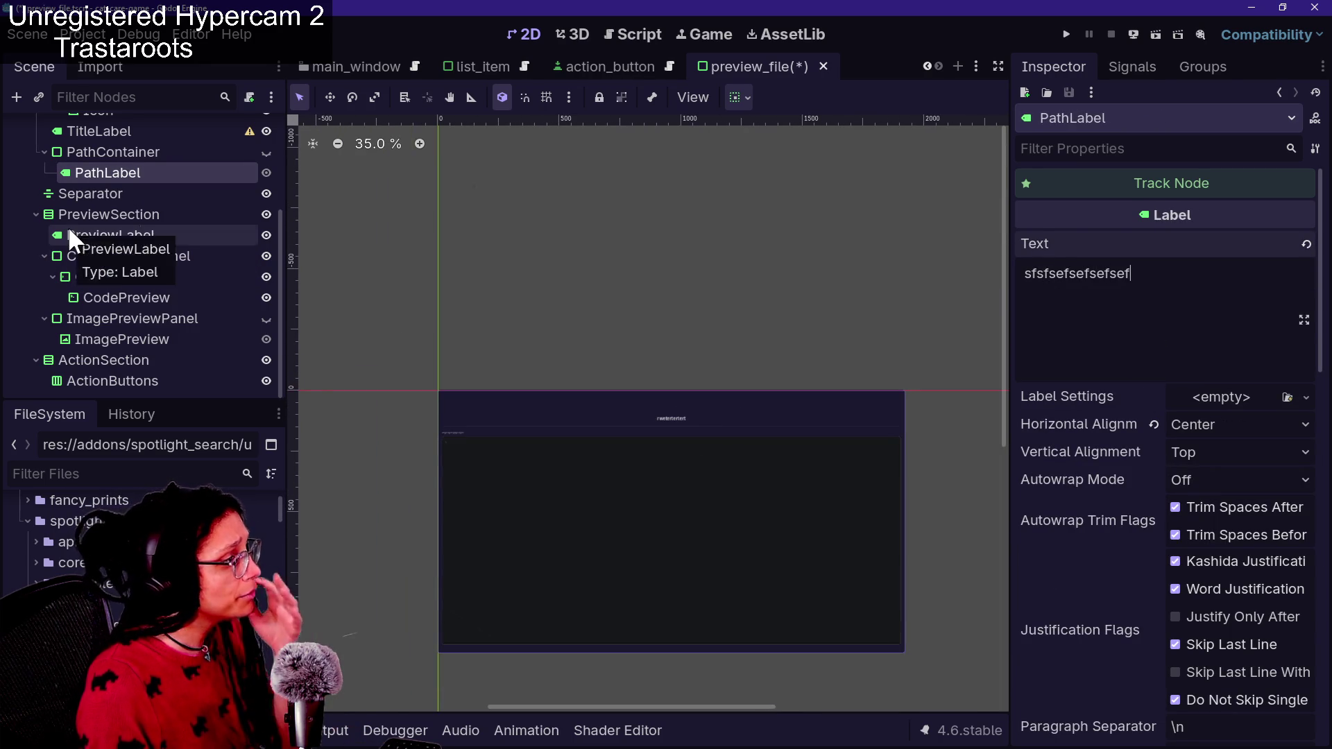
Make PathContainer visible with its eye icon and select it
left_click(267, 152)
scroll(641, 438, "up", 6)
scroll(641, 439, "up", 3)
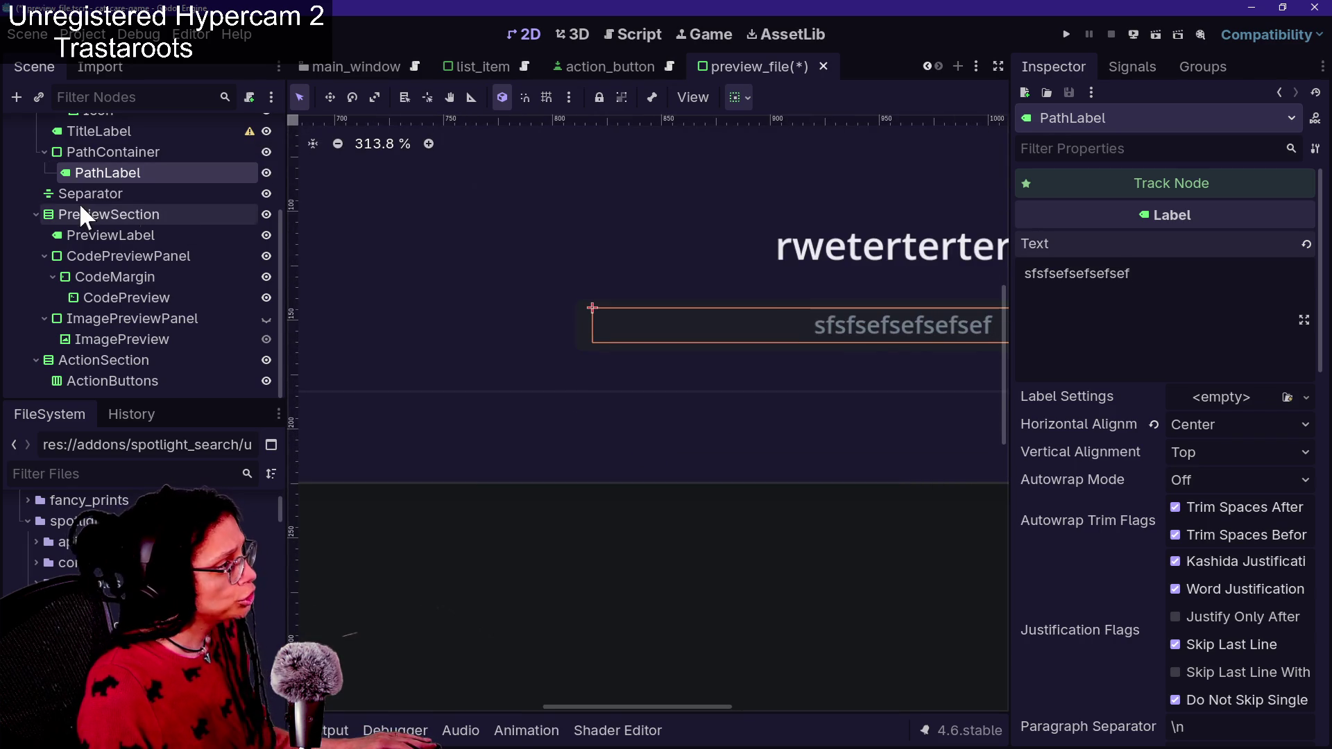
left_click(92, 152)
scroll(1104, 534, "down", 2)
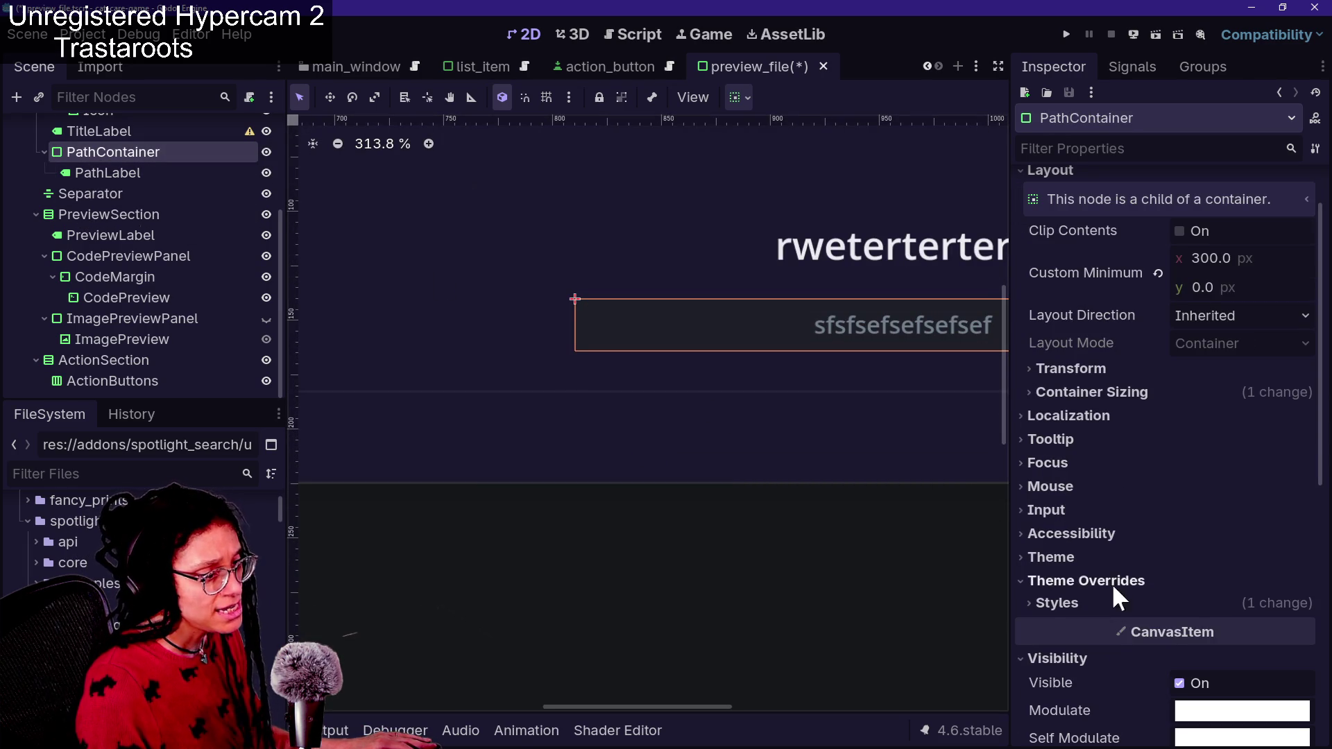
Give PathContainer's StyleBoxFlat panel a dark swatch background with lowered saturation
left_click(1118, 599)
left_click(1218, 627)
scroll(1219, 590, "down", 2)
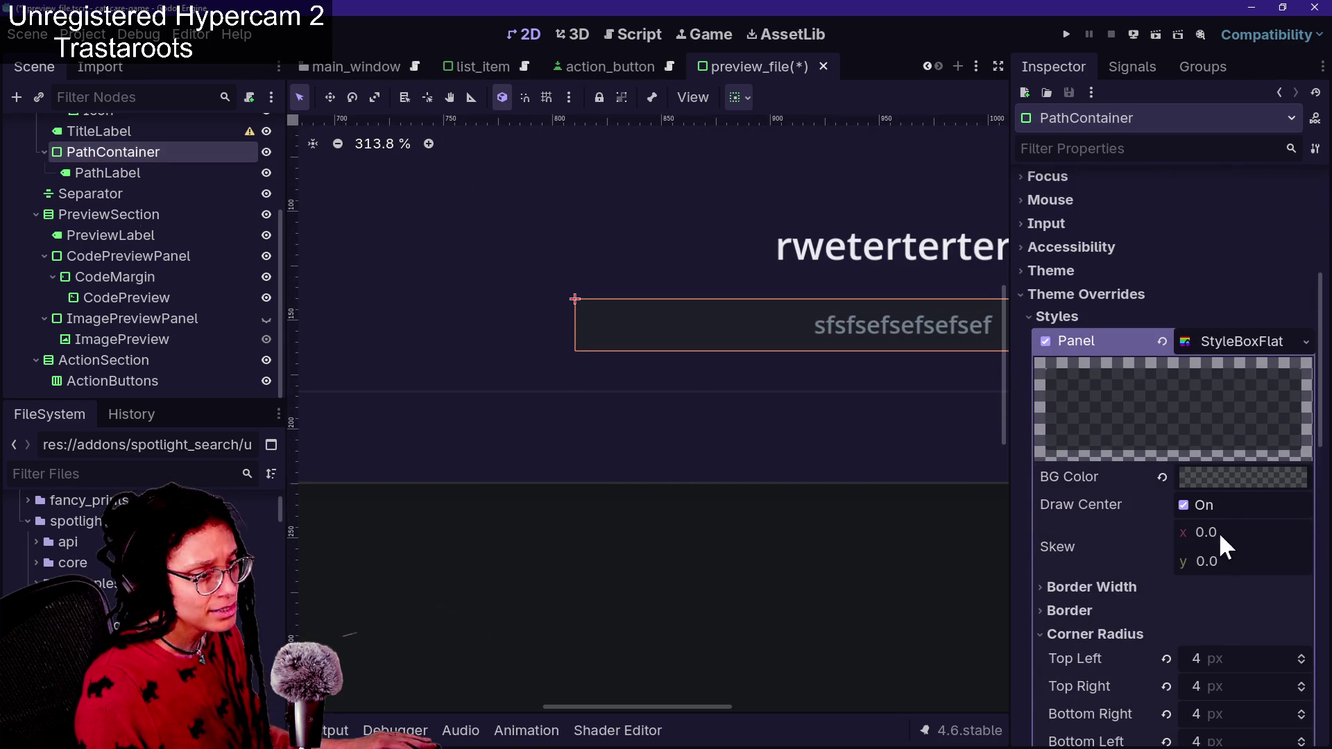
left_click(1224, 479)
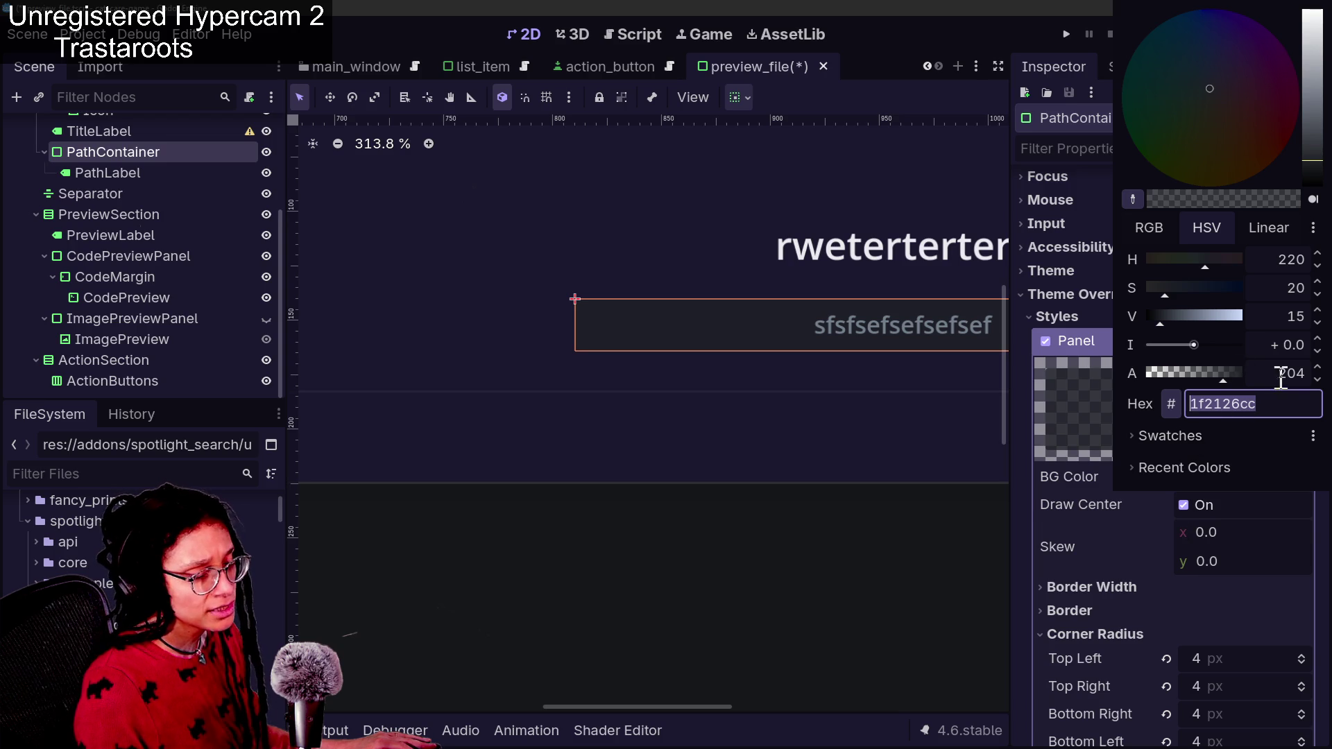
left_click(1172, 436)
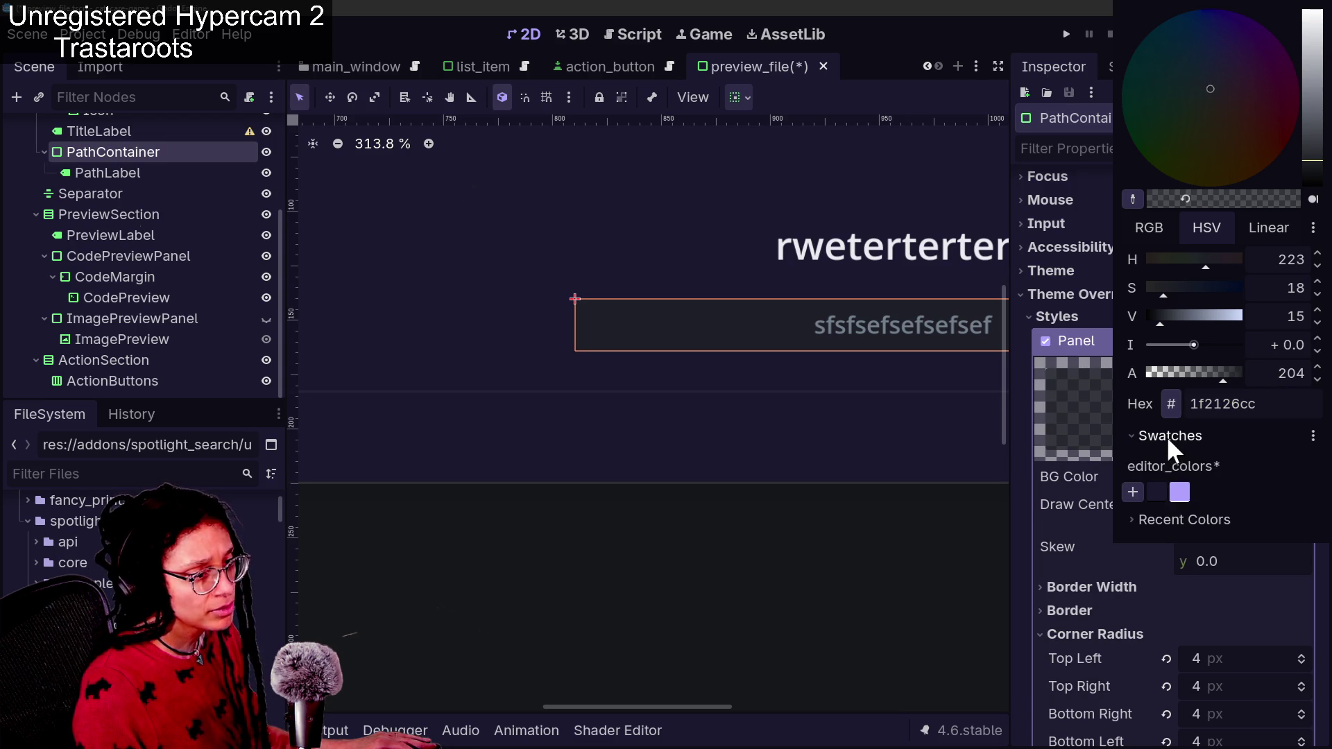
left_click(1179, 493)
left_click(1158, 493)
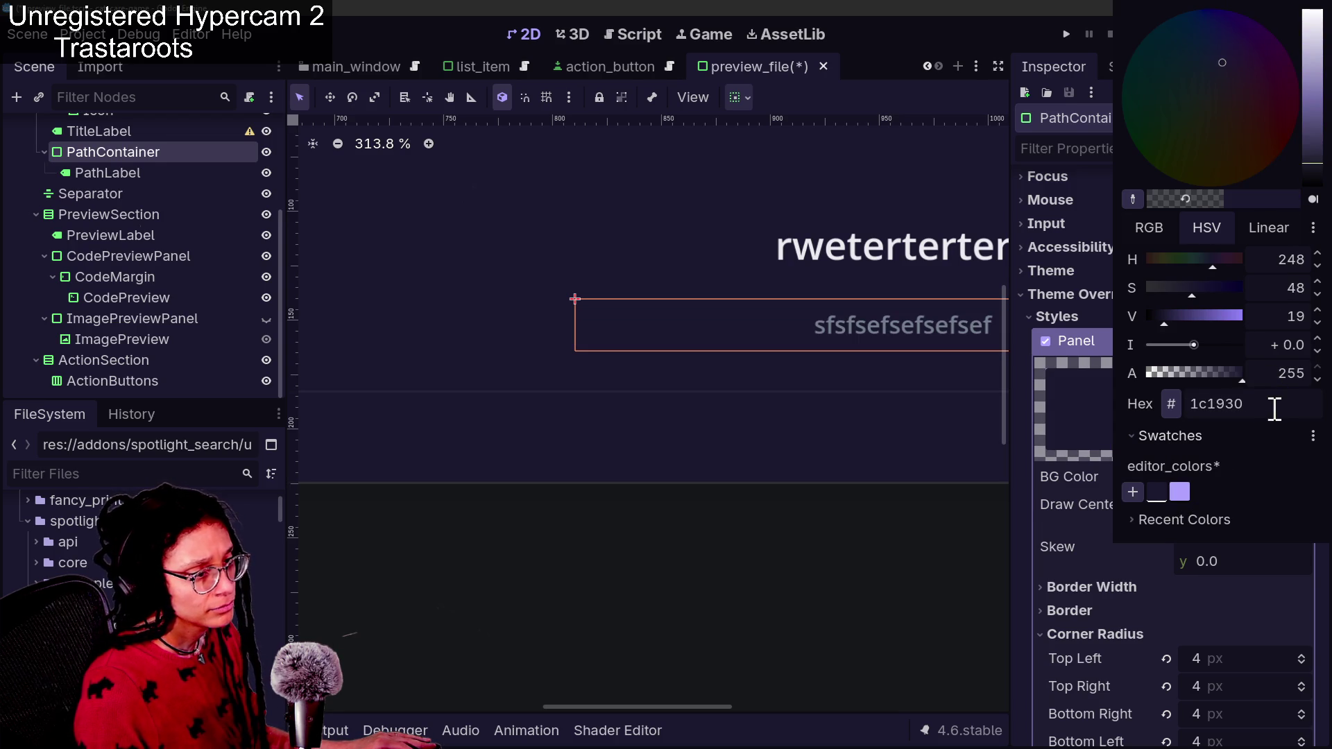
mouse_move(1185, 294)
left_mouse_down()
mouse_move(1166, 292)
mouse_move(1177, 317)
left_mouse_up()
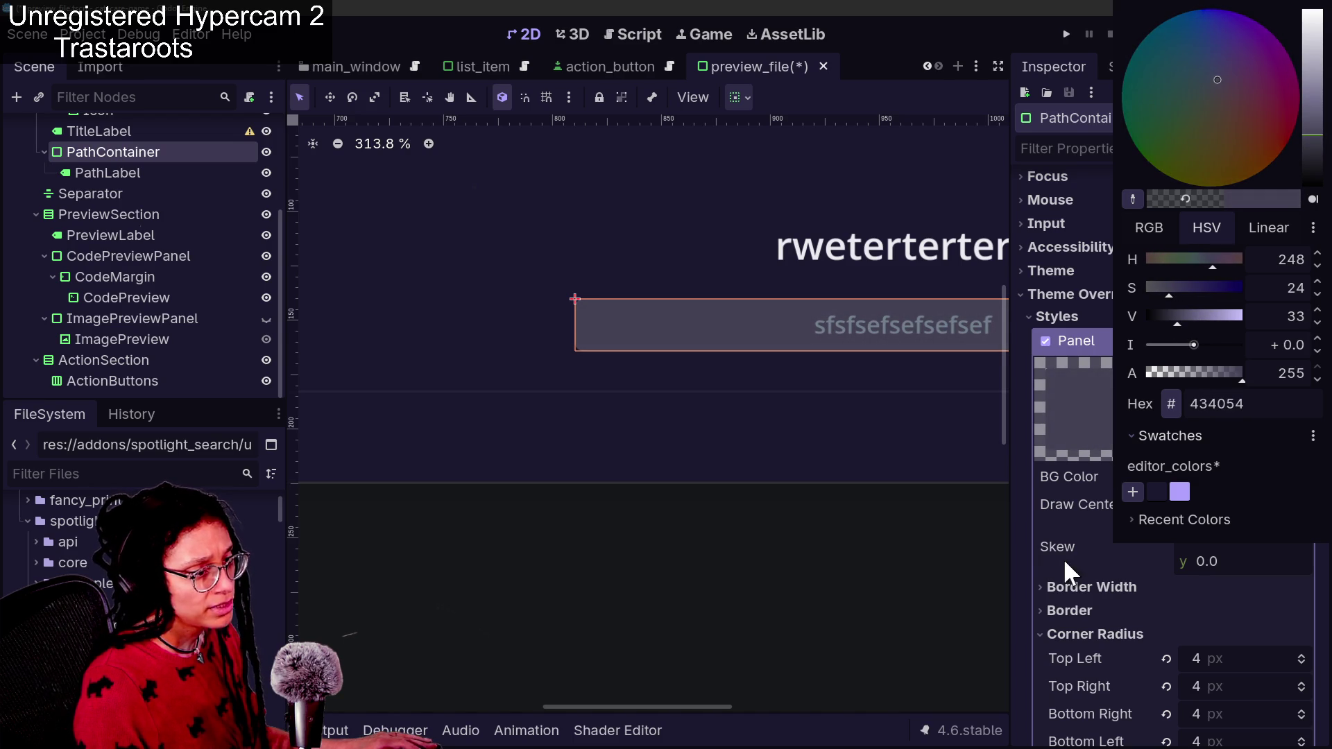
left_click(1064, 559)
Fine-tune the background saturation to settle on the dark purple 373254
left_click(1207, 480)
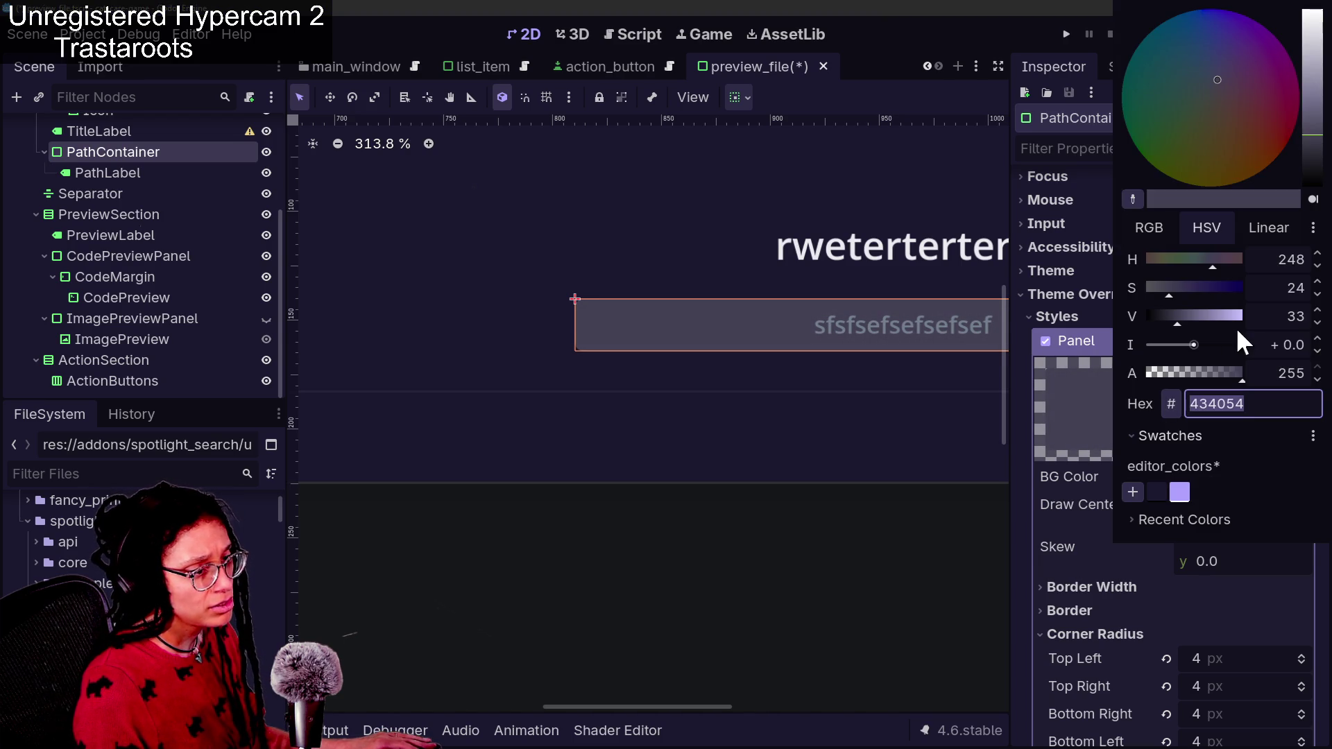
left_click_drag(1192, 290, 1185, 290)
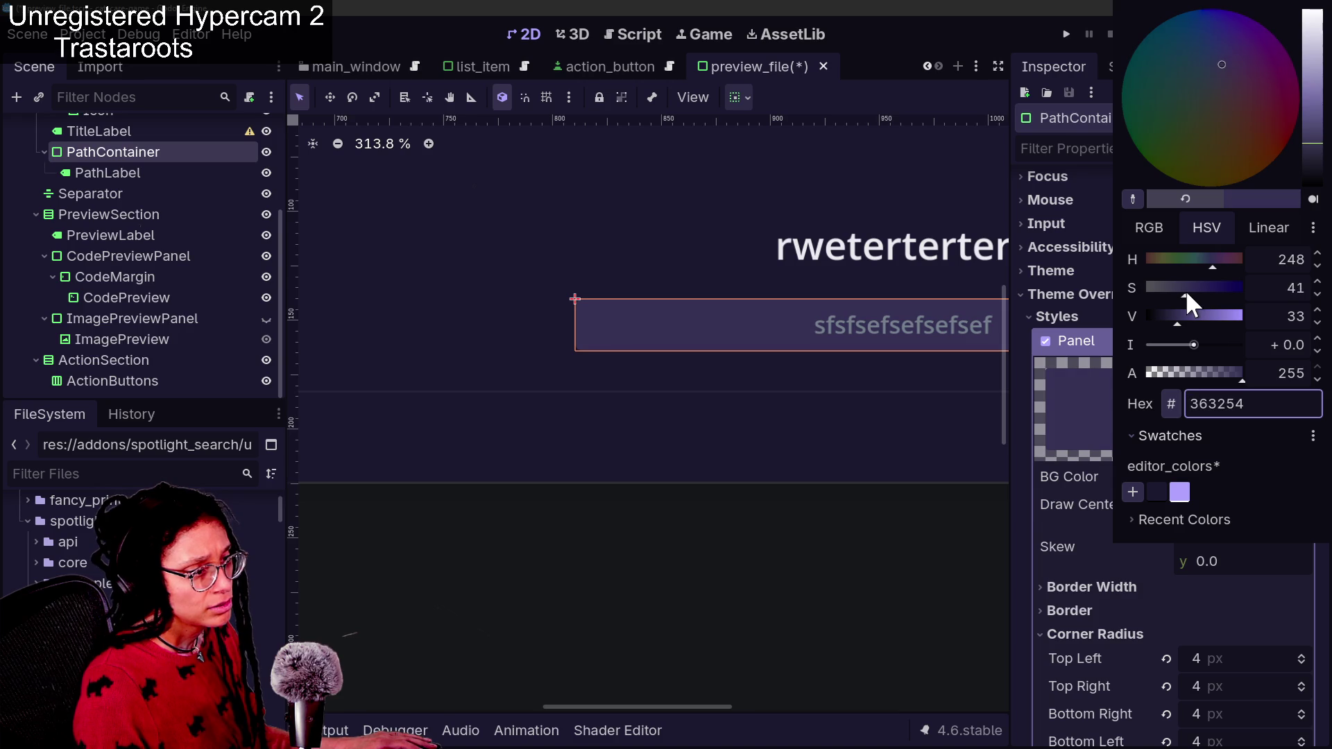
left_click(1068, 543)
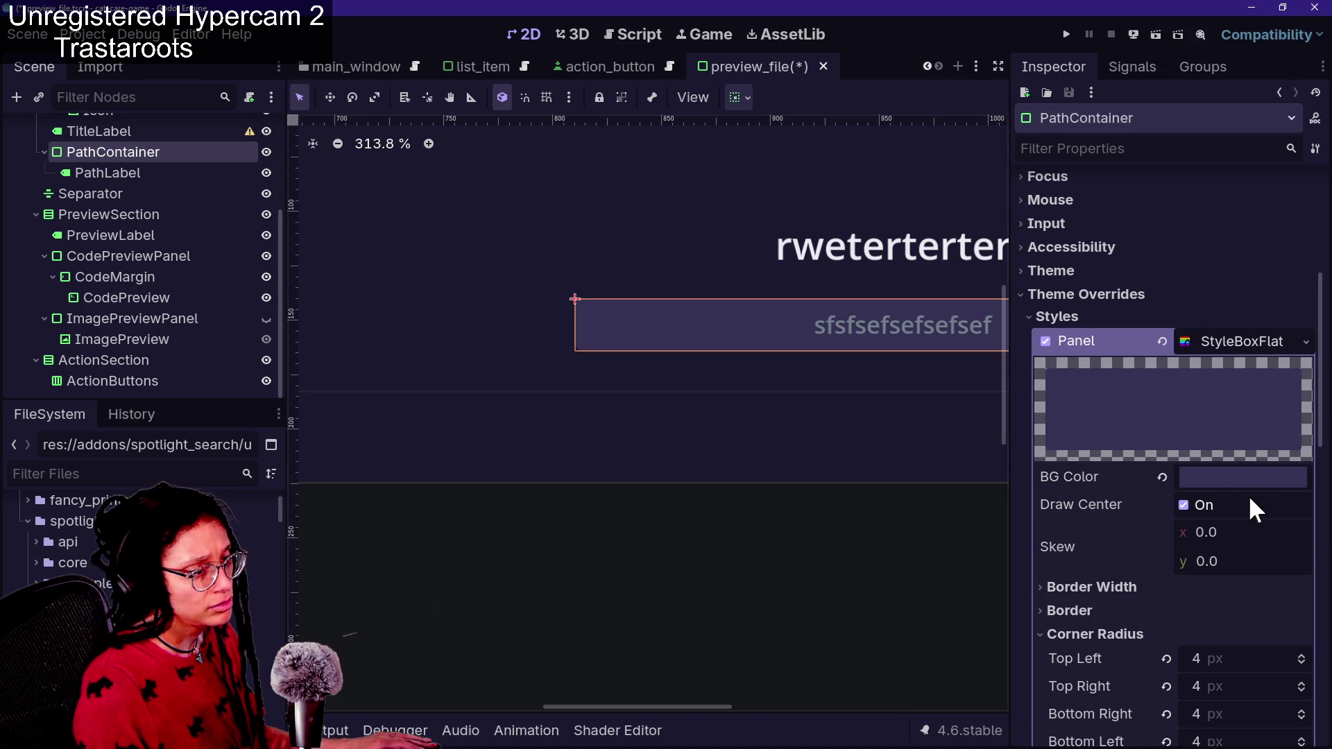
left_click(1229, 478)
left_click_drag(1185, 288, 1186, 289)
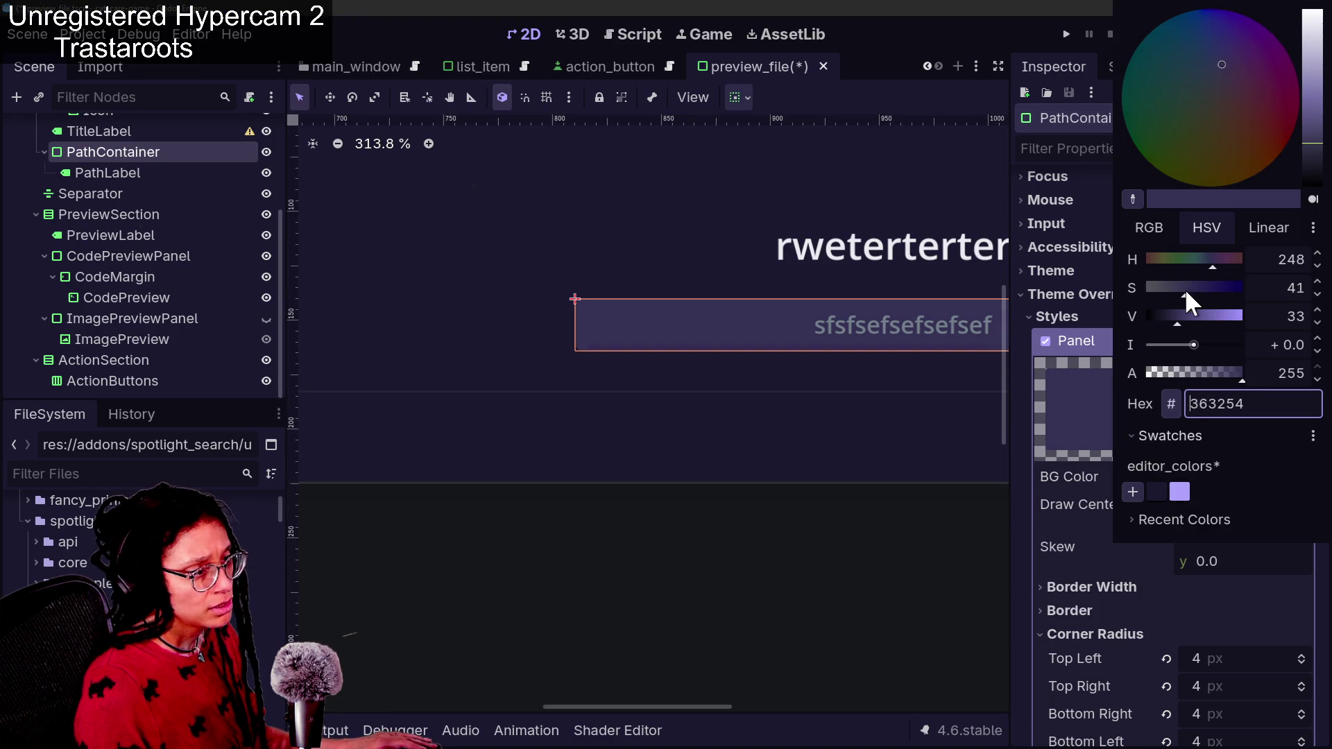
left_click(1072, 556)
scroll(1168, 565, "down", 5)
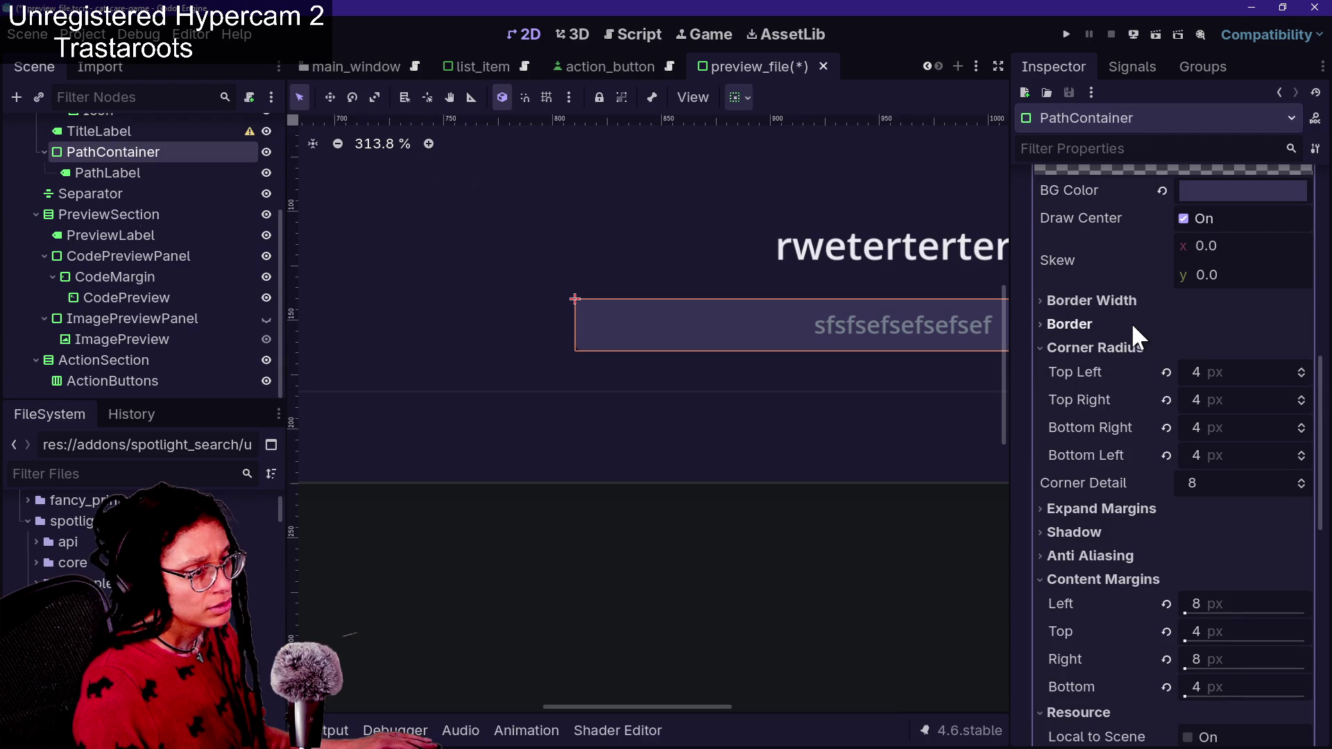
left_click(151, 171)
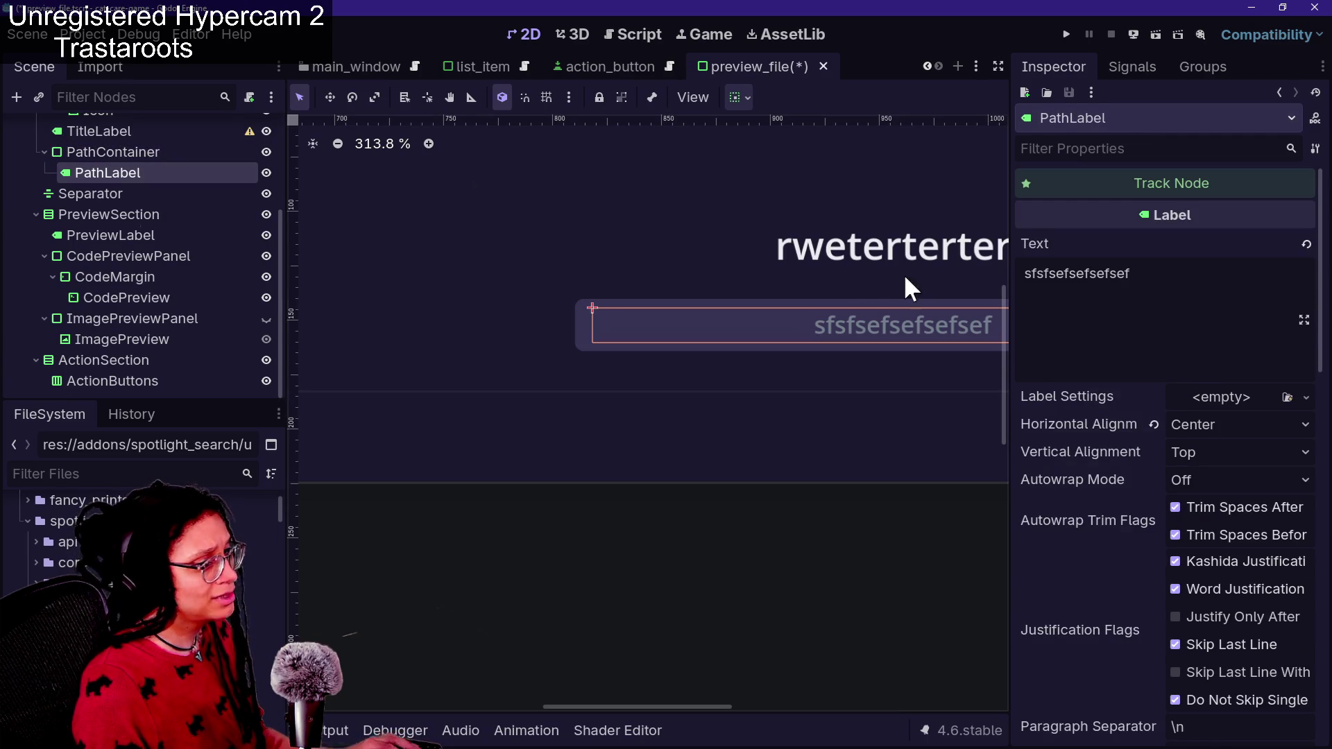
scroll(1085, 453, "down", 12)
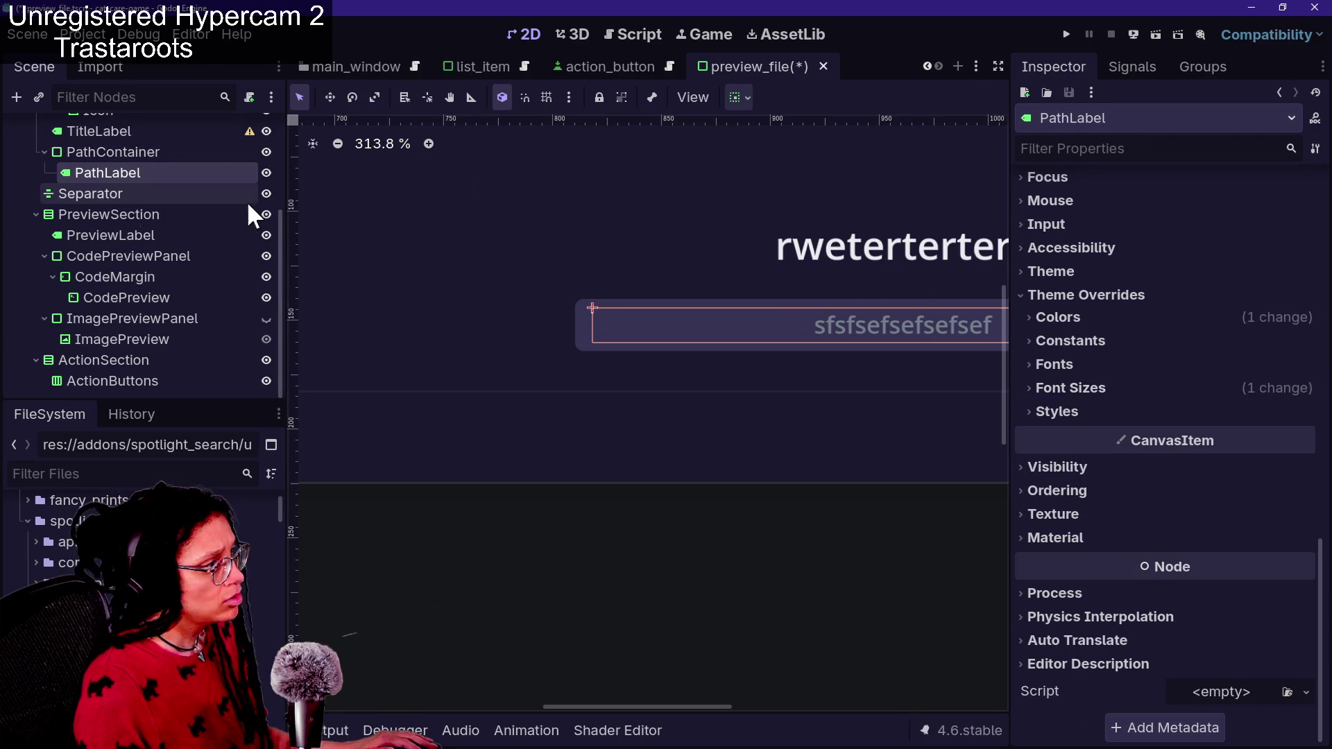
left_click(158, 152)
scroll(1147, 315, "up", 1)
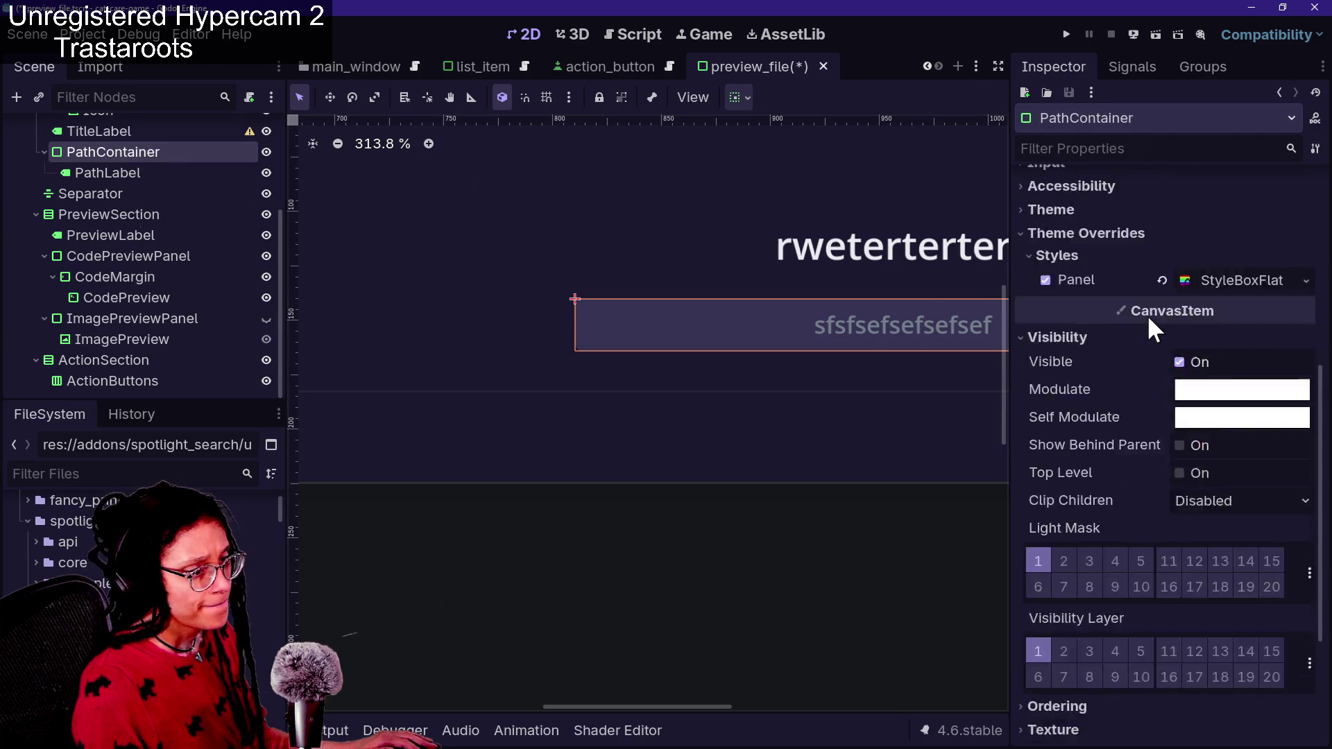
scroll(1147, 314, "down", 4)
scroll(1146, 467, "up", 3)
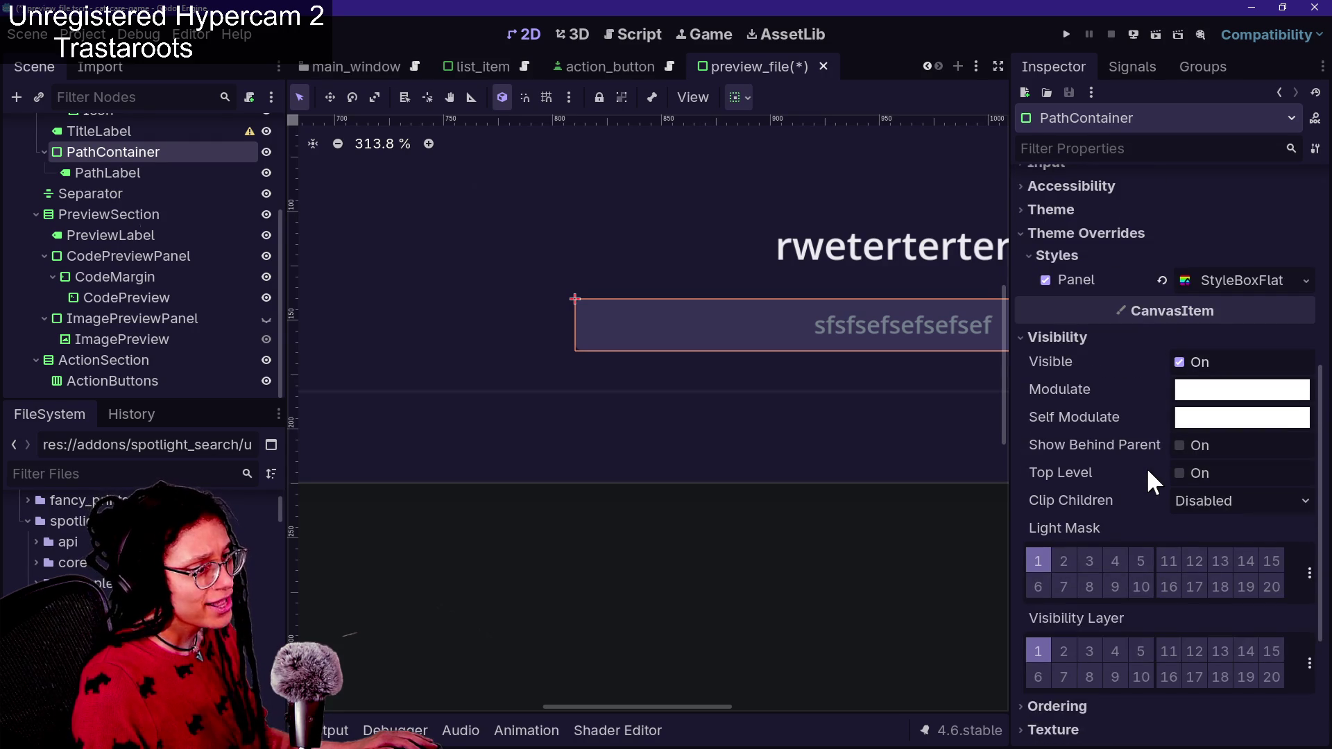
Add the 373254 background to the editor_colors swatches, save them, then open PathLabel's style overrides
left_click(1220, 285)
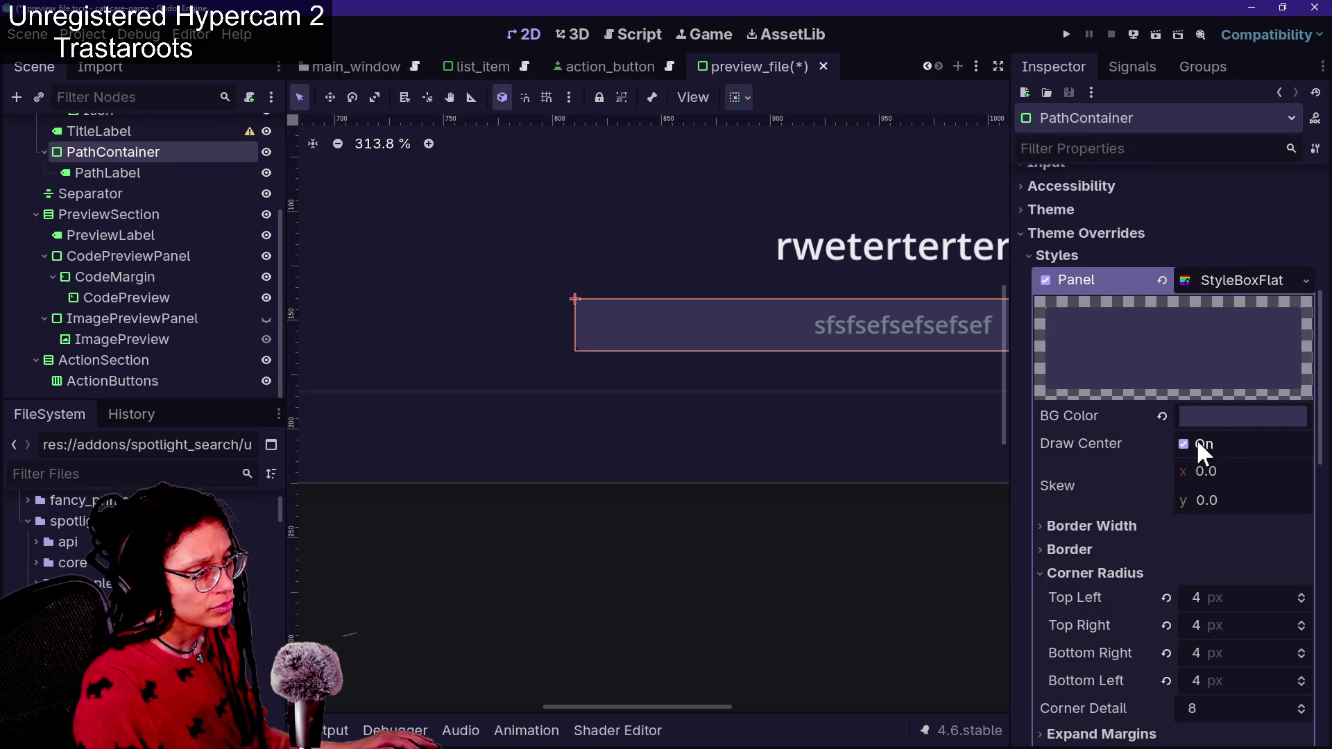
left_click(1215, 416)
left_click(1171, 435)
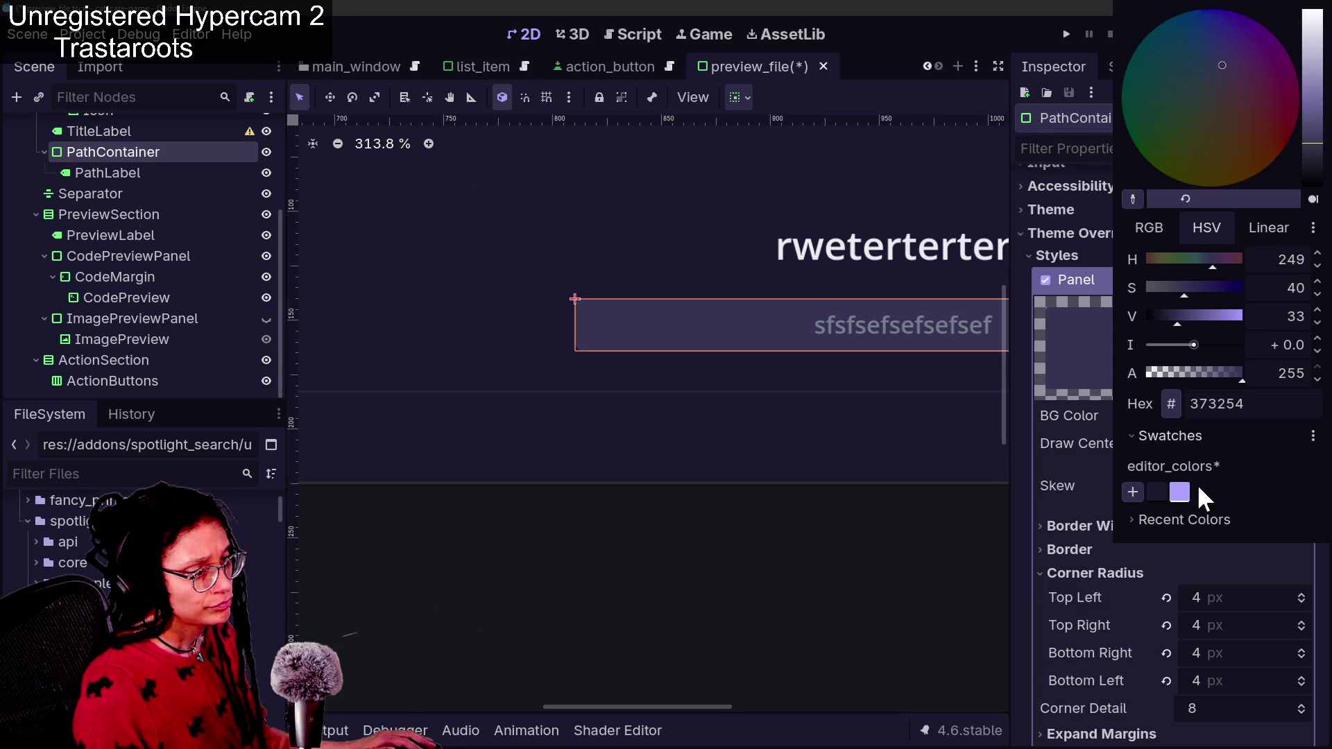
left_click(1042, 526)
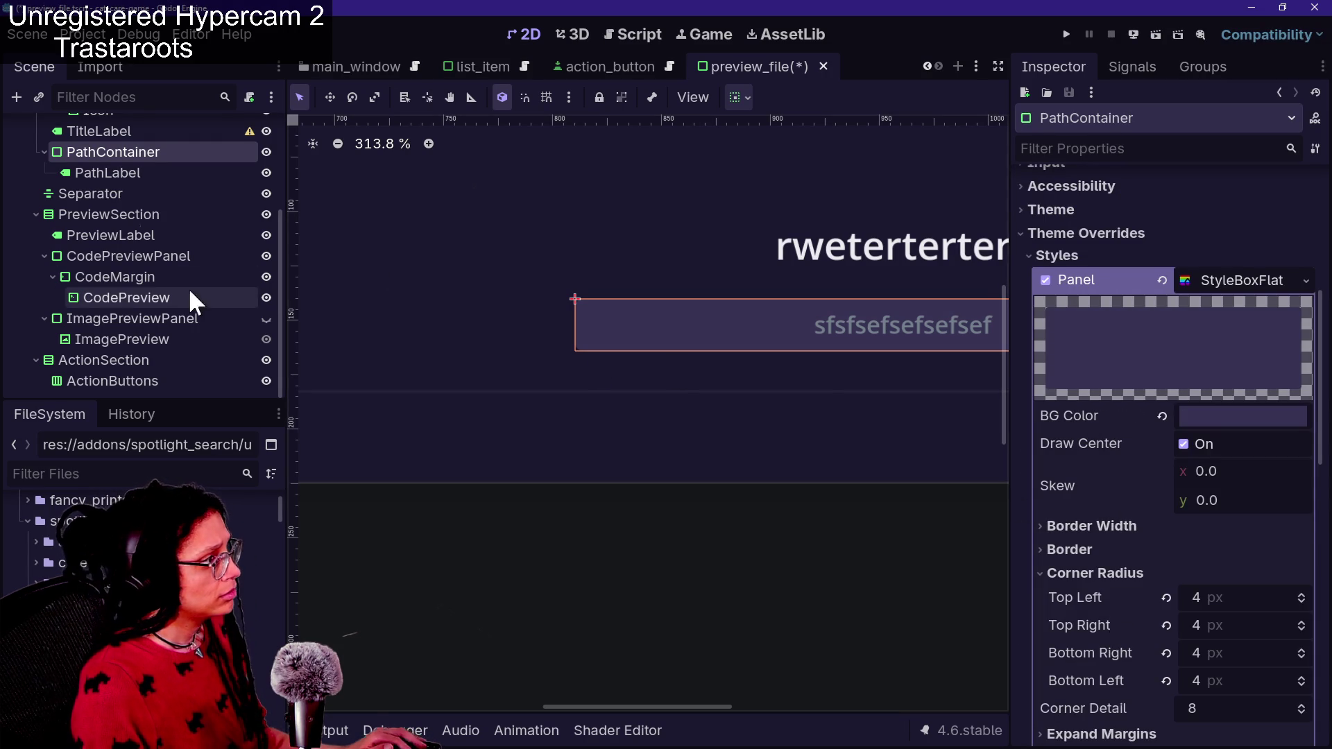
left_click(1207, 415)
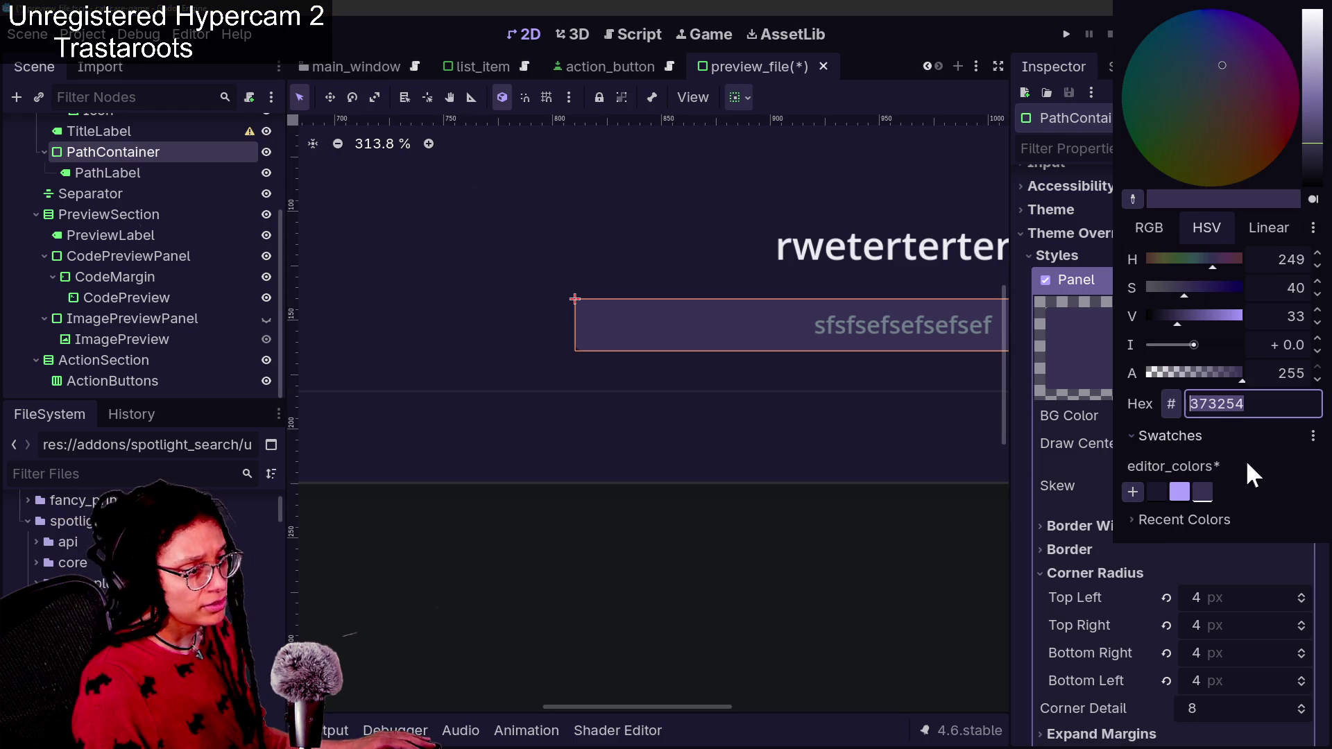
left_click(1313, 436)
left_click(1276, 467)
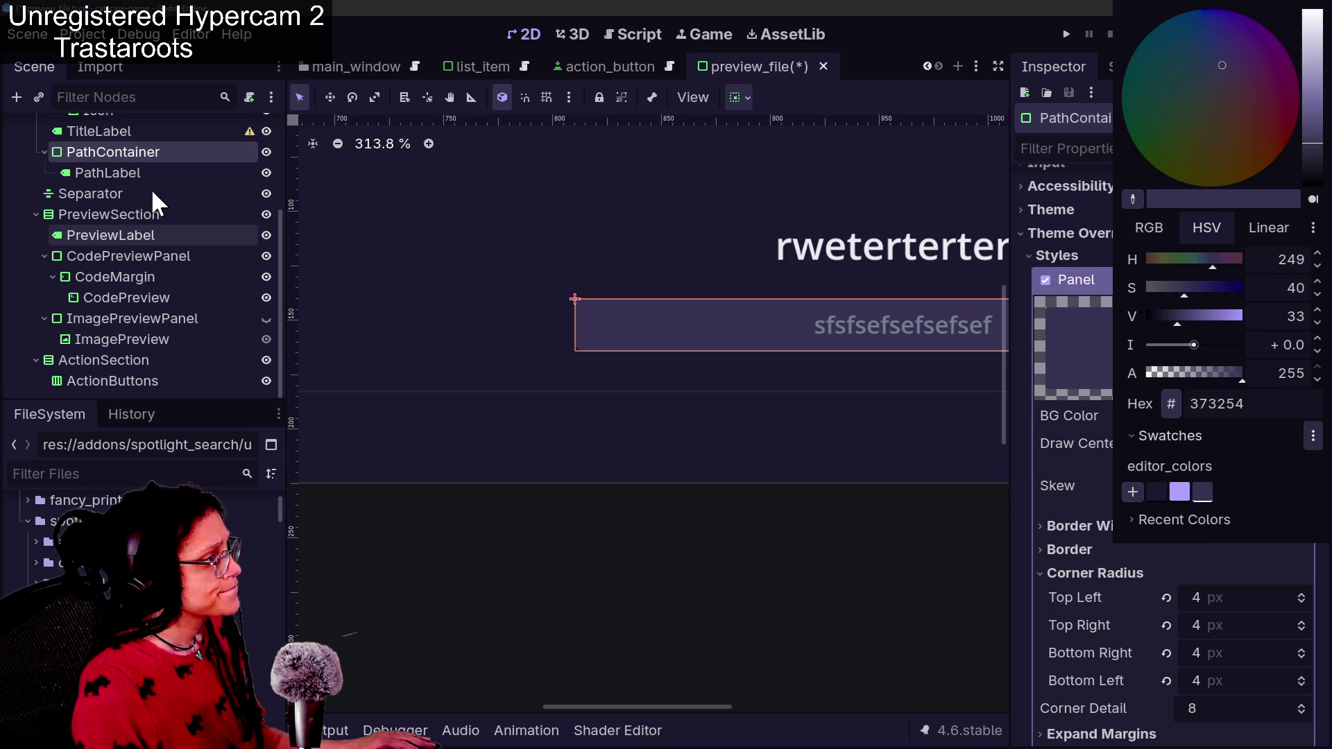
left_click(151, 201)
left_click(129, 173)
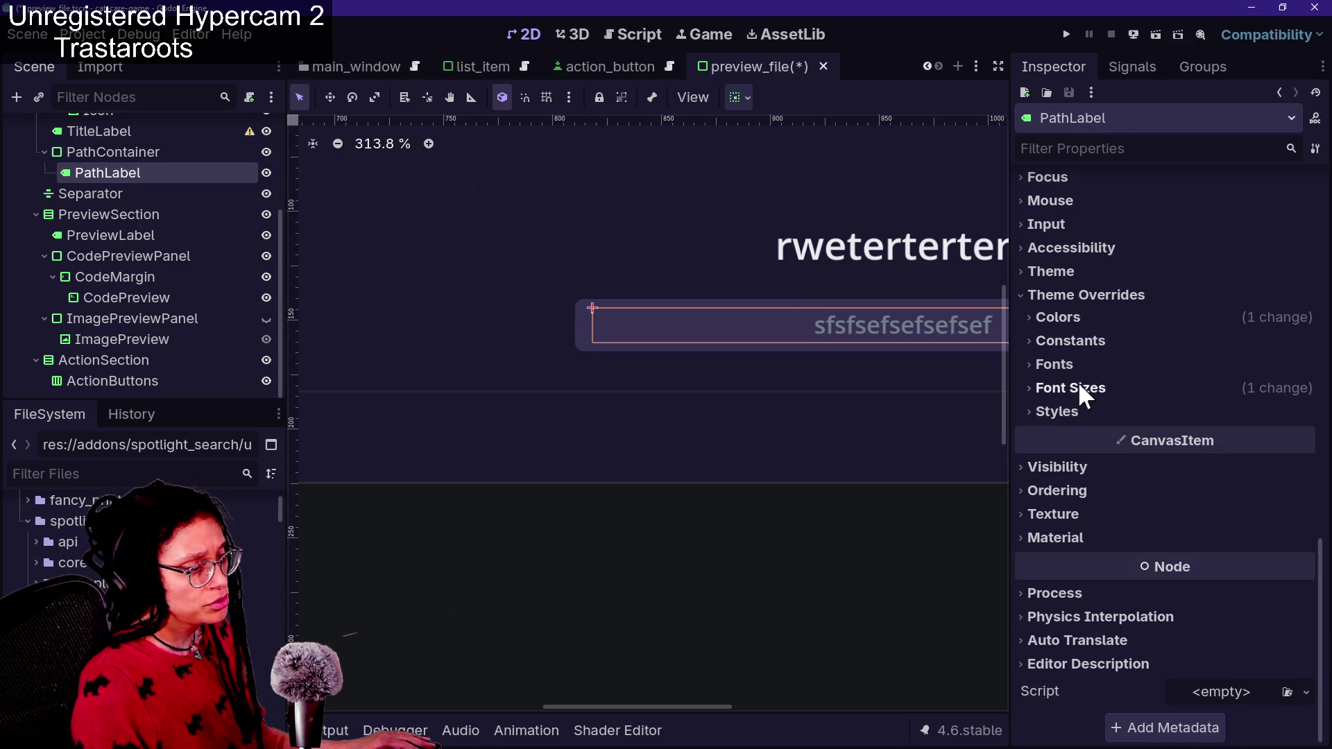
left_click(1081, 411)
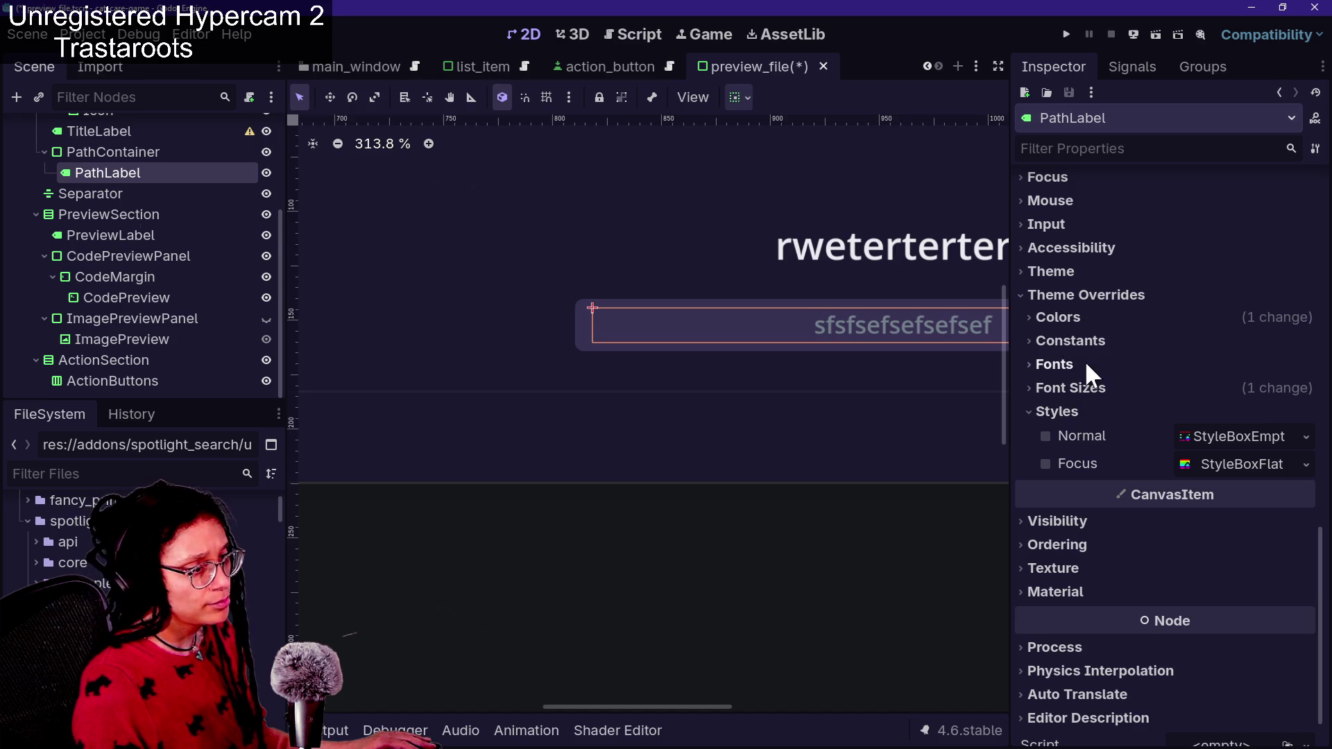
Set PathLabel's Font Color override to the saved light lavender swatch, lightened slightly
left_click(1059, 317)
left_click(1242, 341)
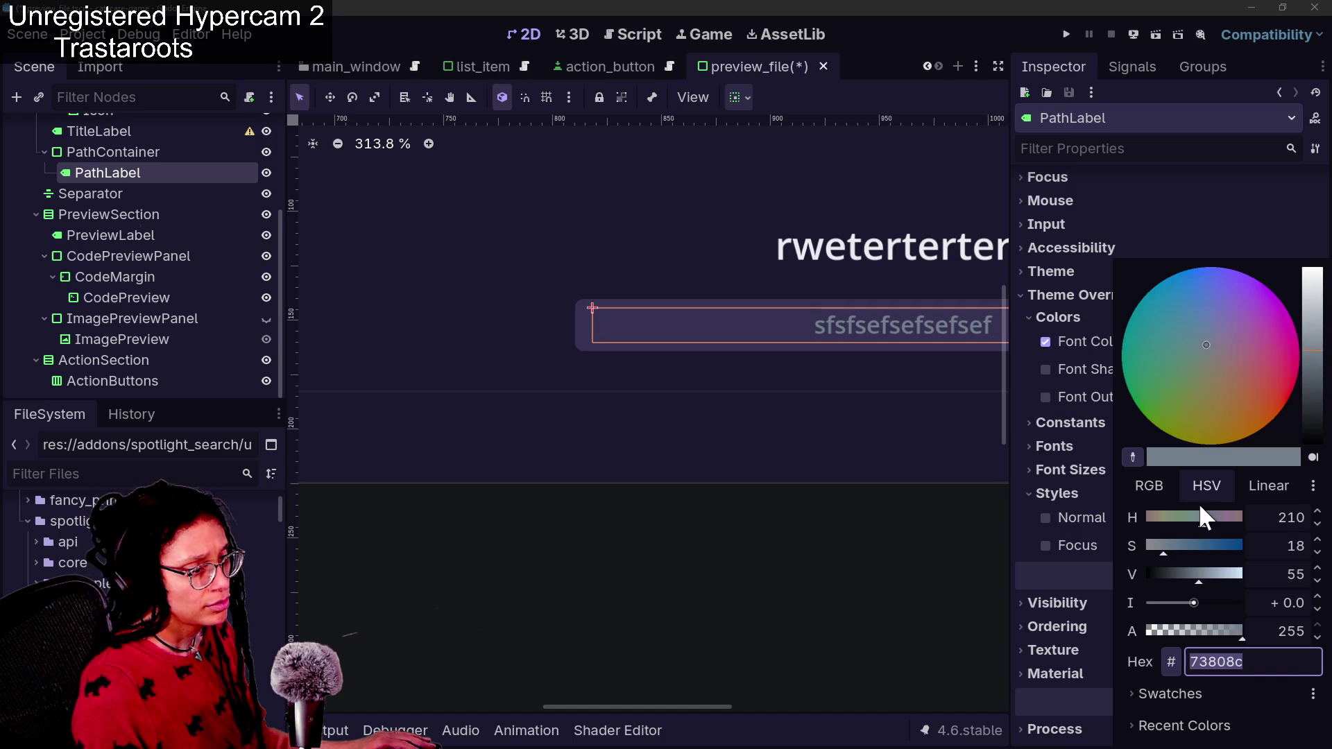
left_click(1133, 694)
left_click(1179, 745)
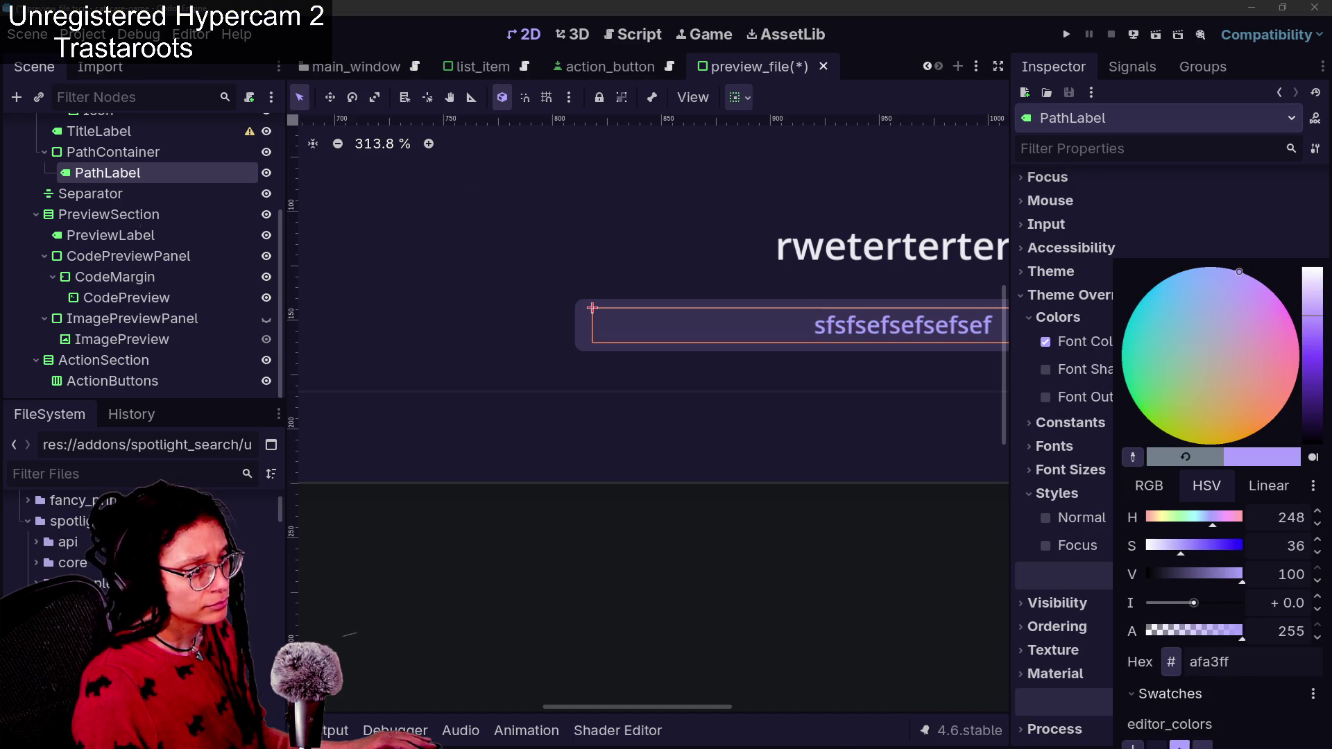
mouse_move(1181, 546)
left_mouse_down()
mouse_move(1132, 556)
mouse_move(1275, 554)
mouse_move(1163, 574)
mouse_move(1240, 585)
left_mouse_up()
left_click(1096, 356)
Raise PathLabel's font size override from 11 to 38 px
left_click_drag(1196, 385, 1232, 385)
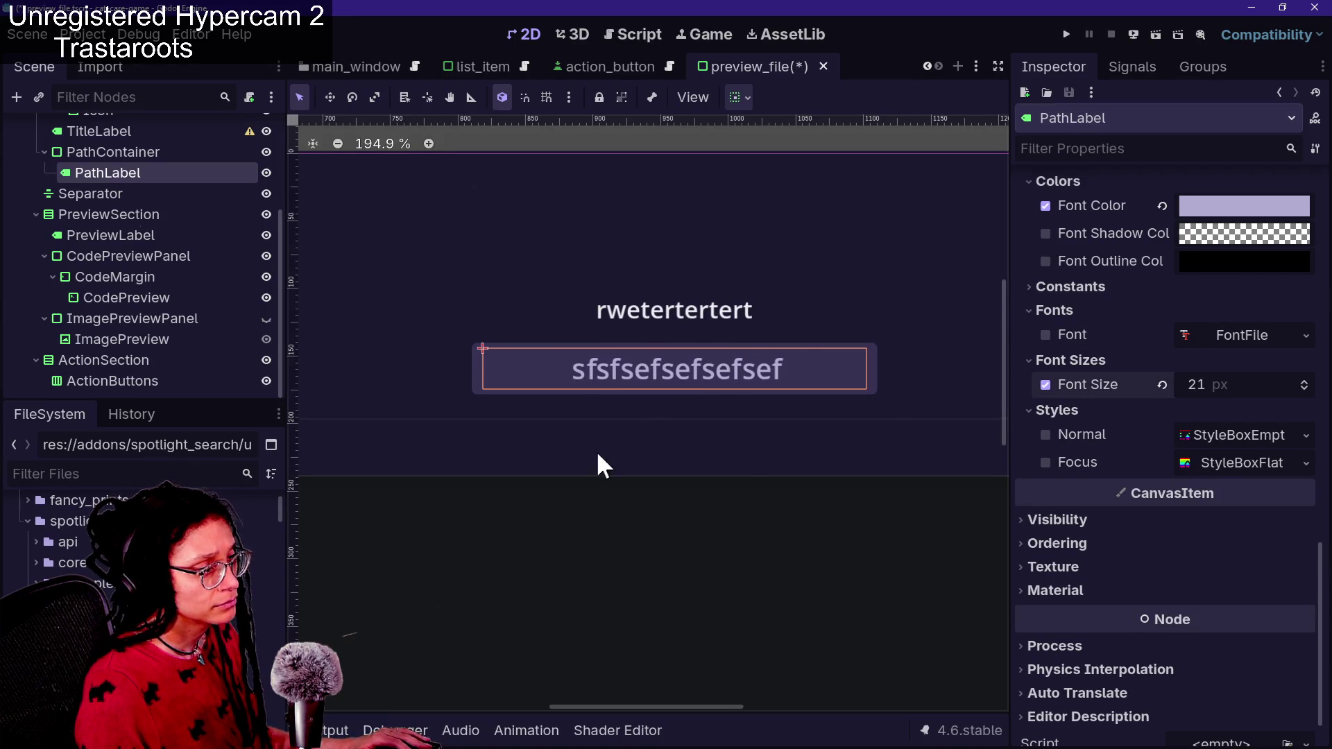
scroll(587, 387, "down", 5)
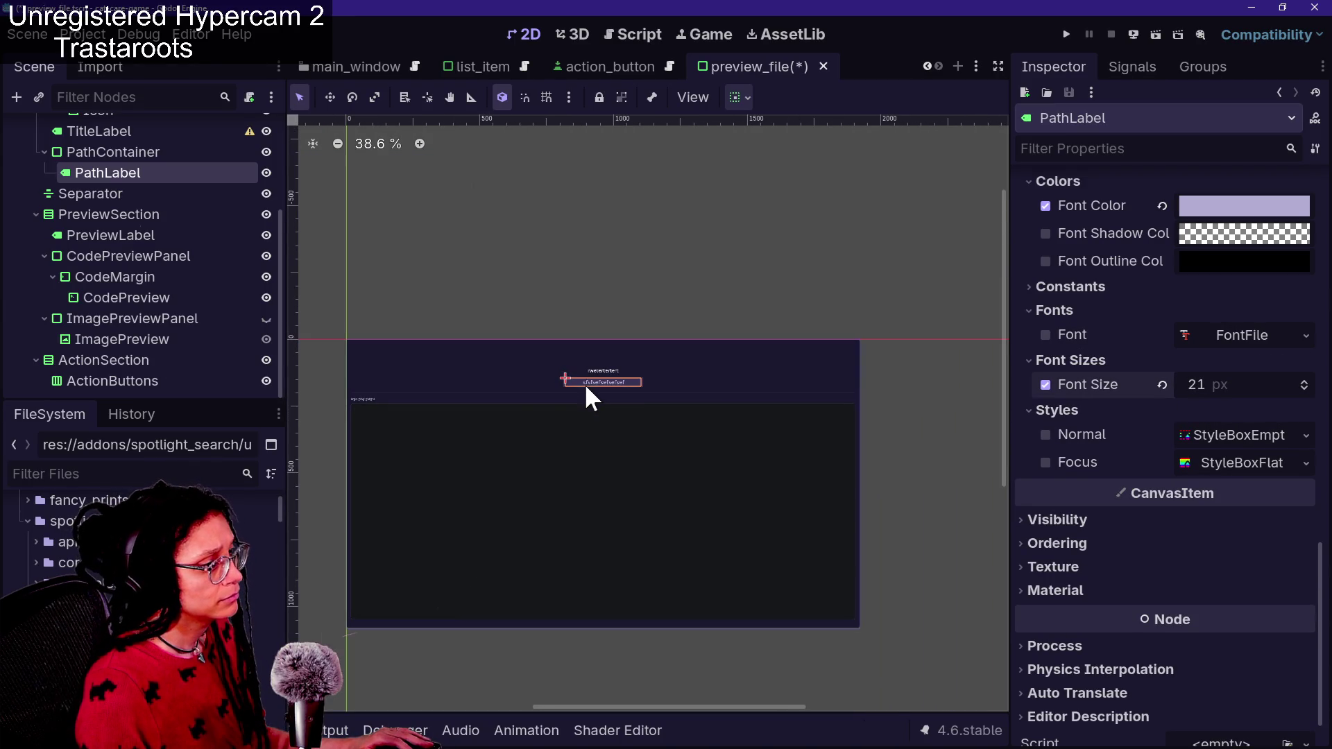
scroll(510, 414, "up", 2)
mouse_move(1203, 384)
left_mouse_down()
mouse_move(1248, 385)
mouse_move(1224, 385)
left_mouse_up()
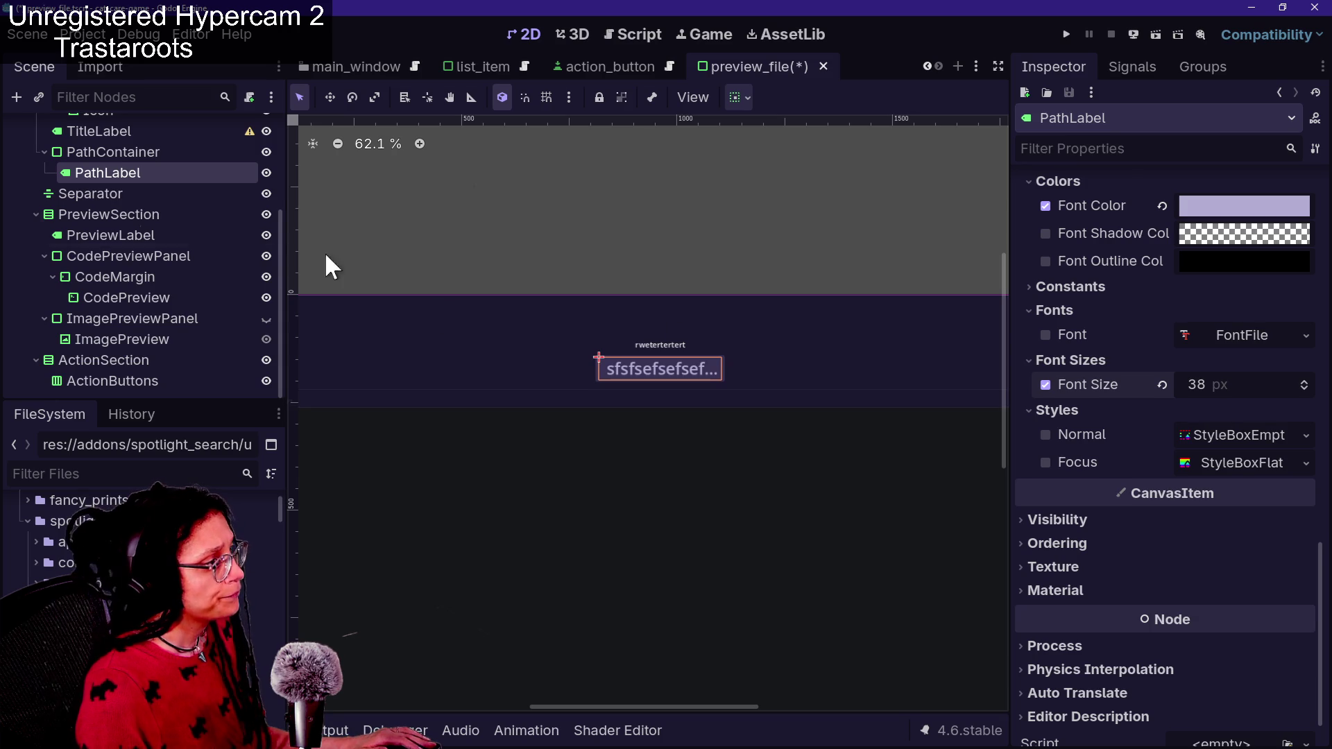
left_click(132, 152)
scroll(1044, 345, "up", 5)
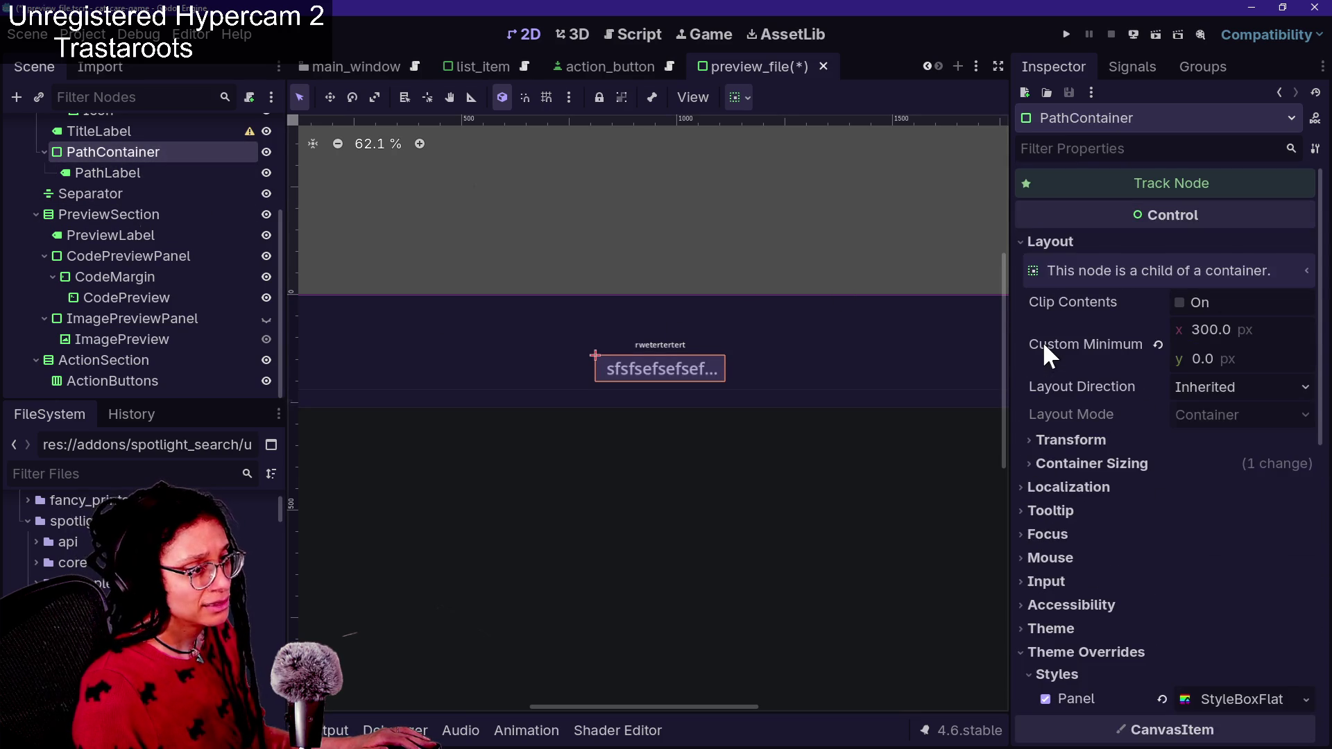
scroll(1097, 410, "down", 1)
left_click(1098, 415)
left_click(1098, 394)
left_click(1203, 418)
left_click(1135, 432)
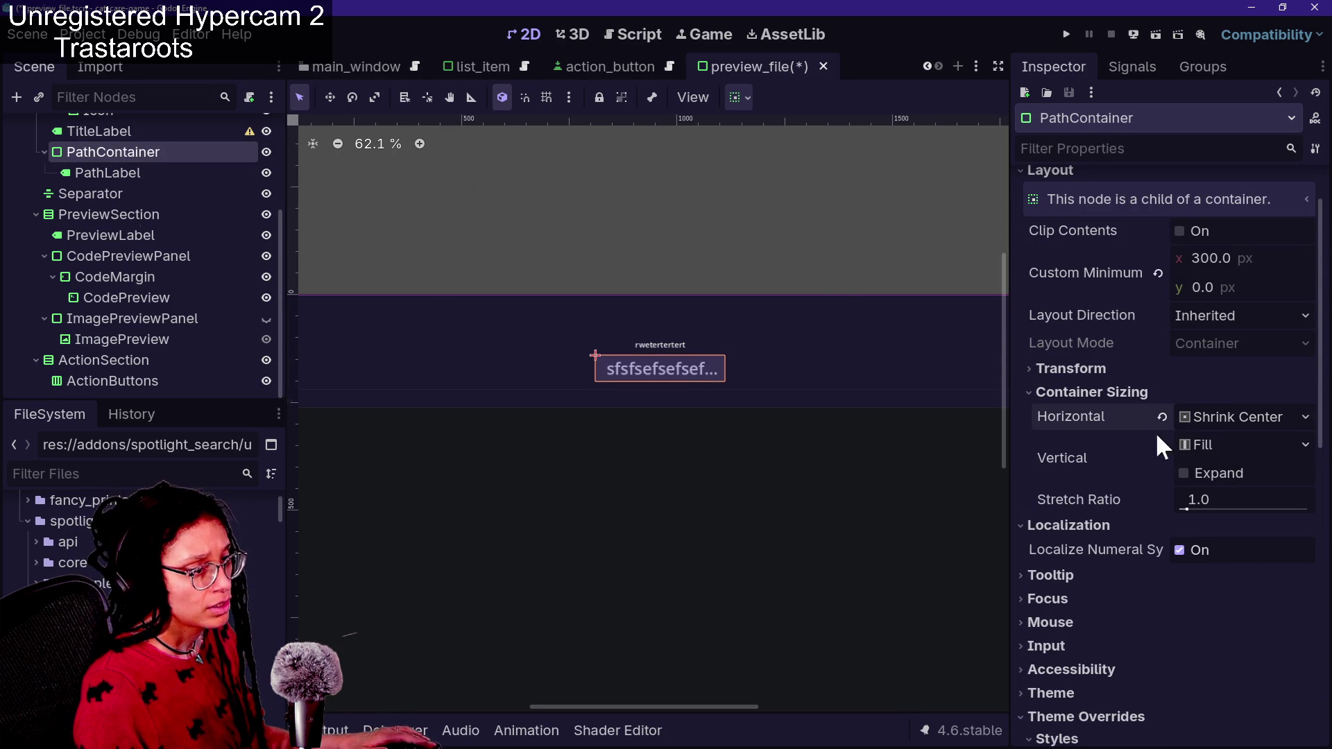
left_click(1205, 416)
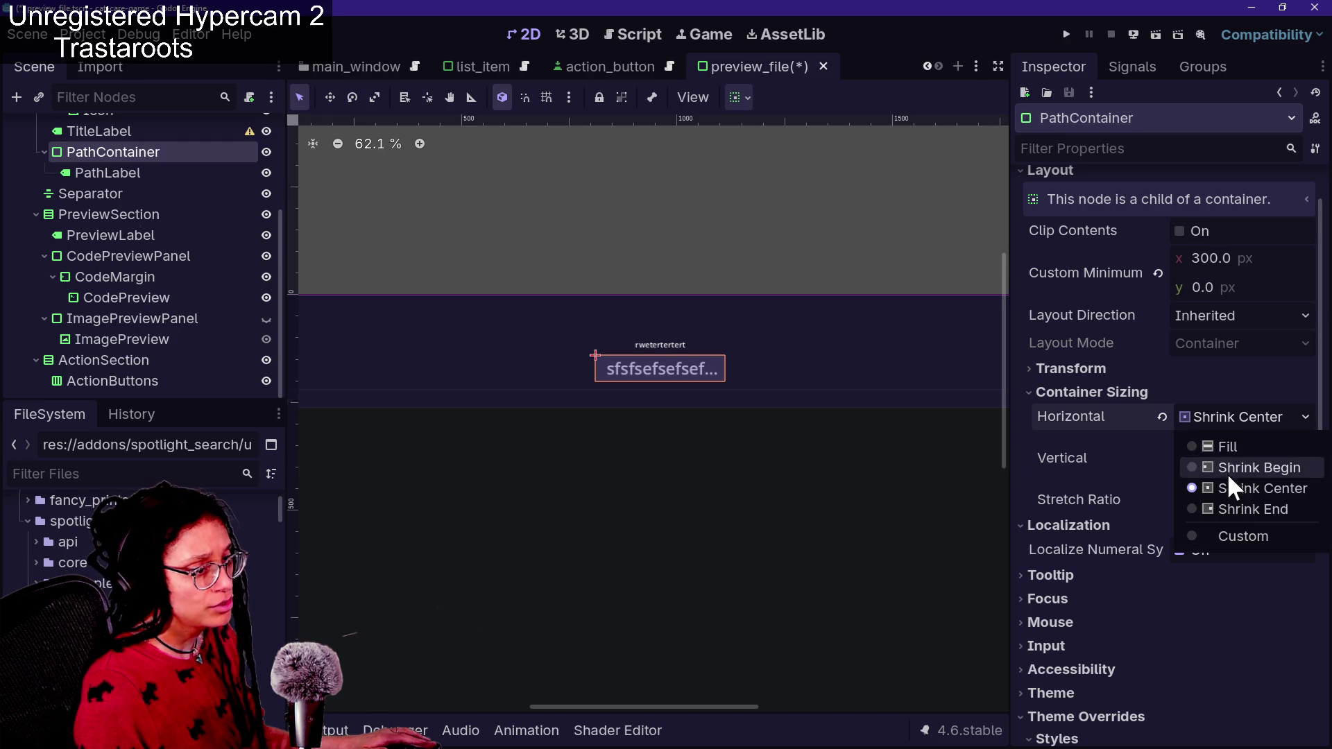
left_click(1212, 447)
scroll(896, 472, "down", 2)
scroll(896, 472, "up", 1)
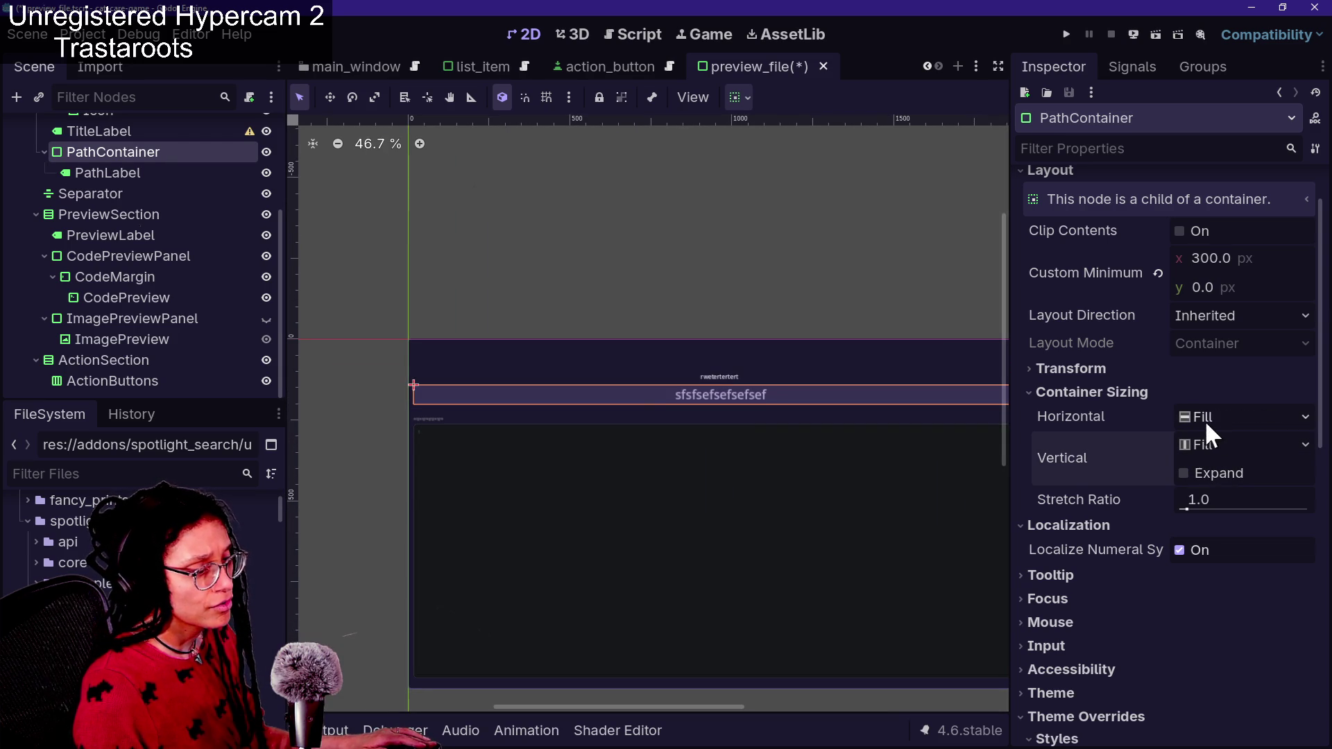
scroll(1074, 439, "up", 2)
left_click(1158, 343)
key("ctrl+z")
scroll(1115, 527, "down", 5)
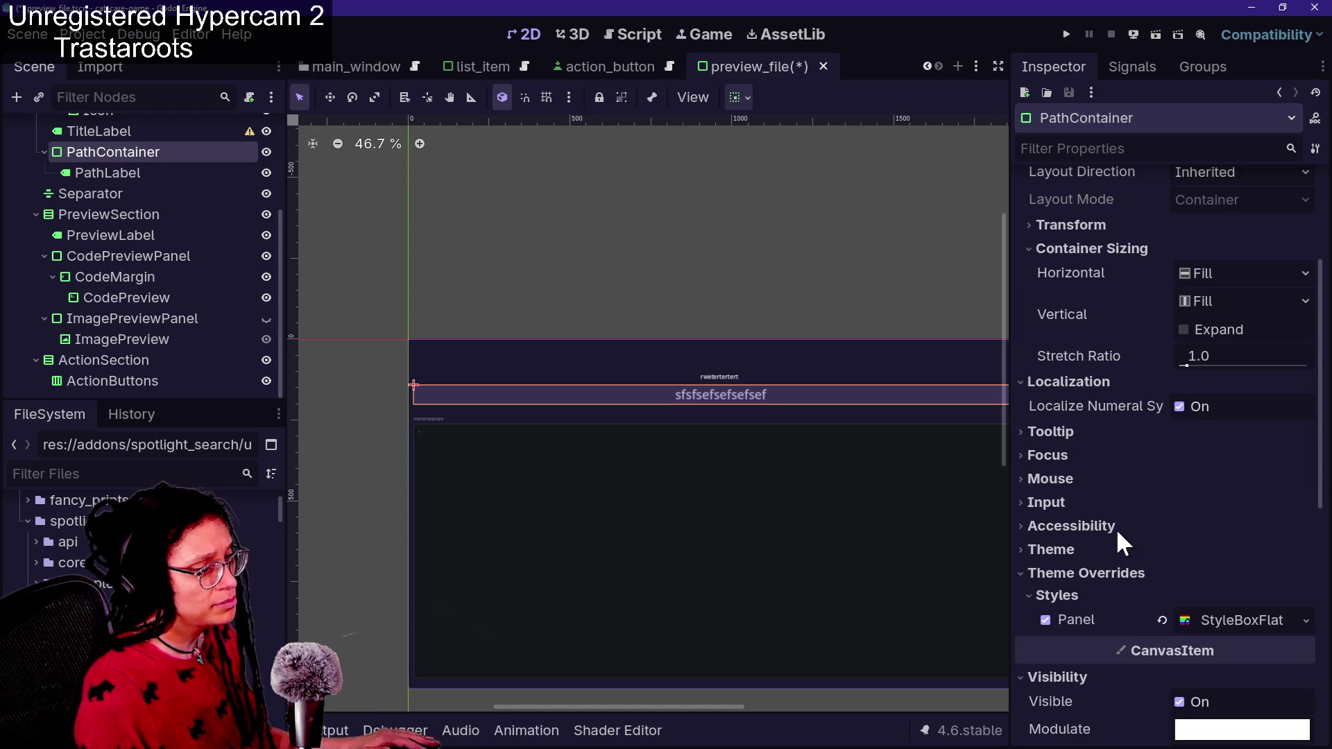
key("ctrl+space")
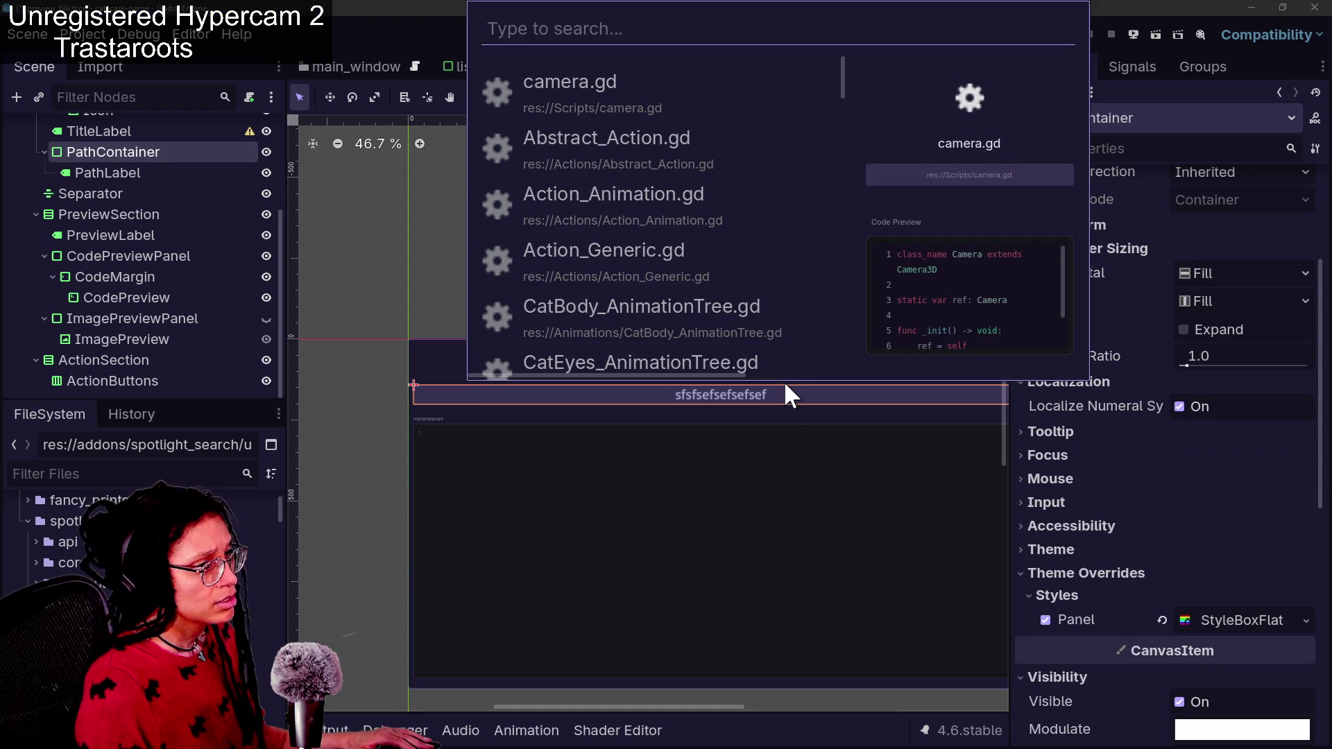
key("Escape")
key("ctrl+space")
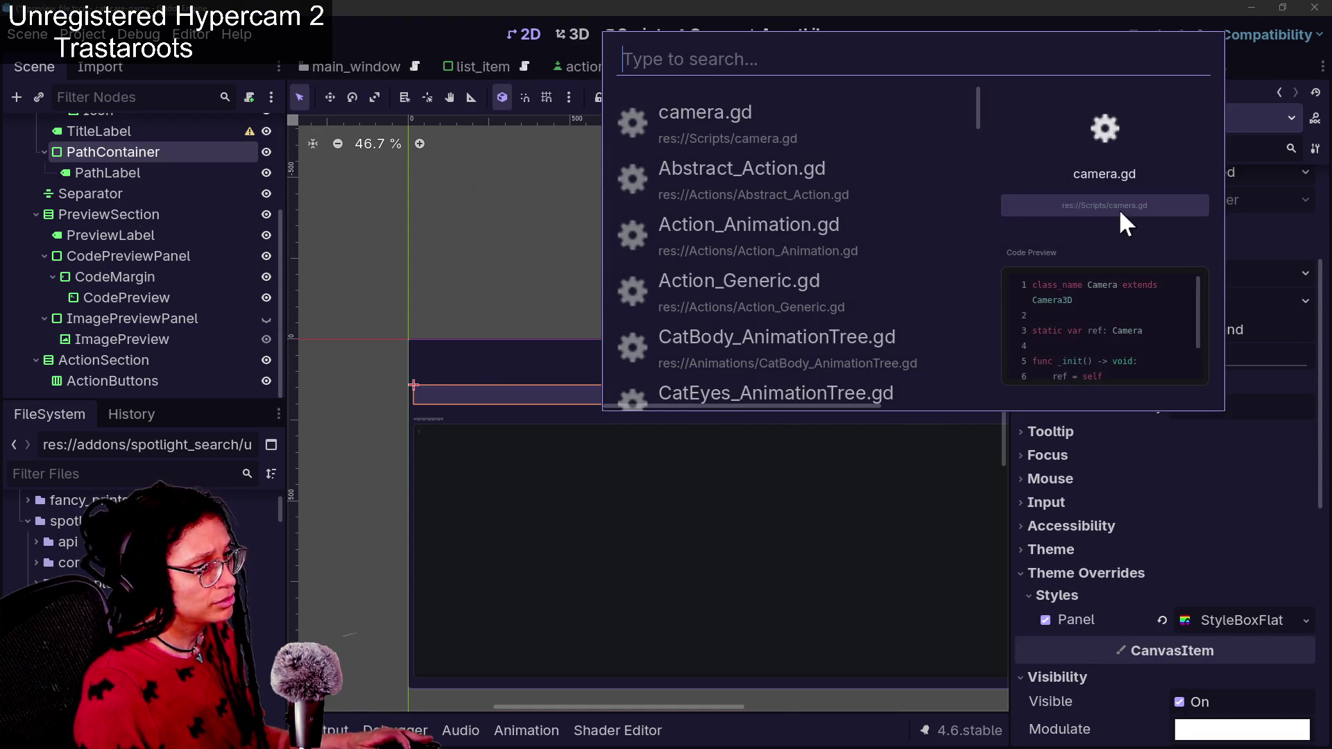
key("Escape")
key("ctrl+space")
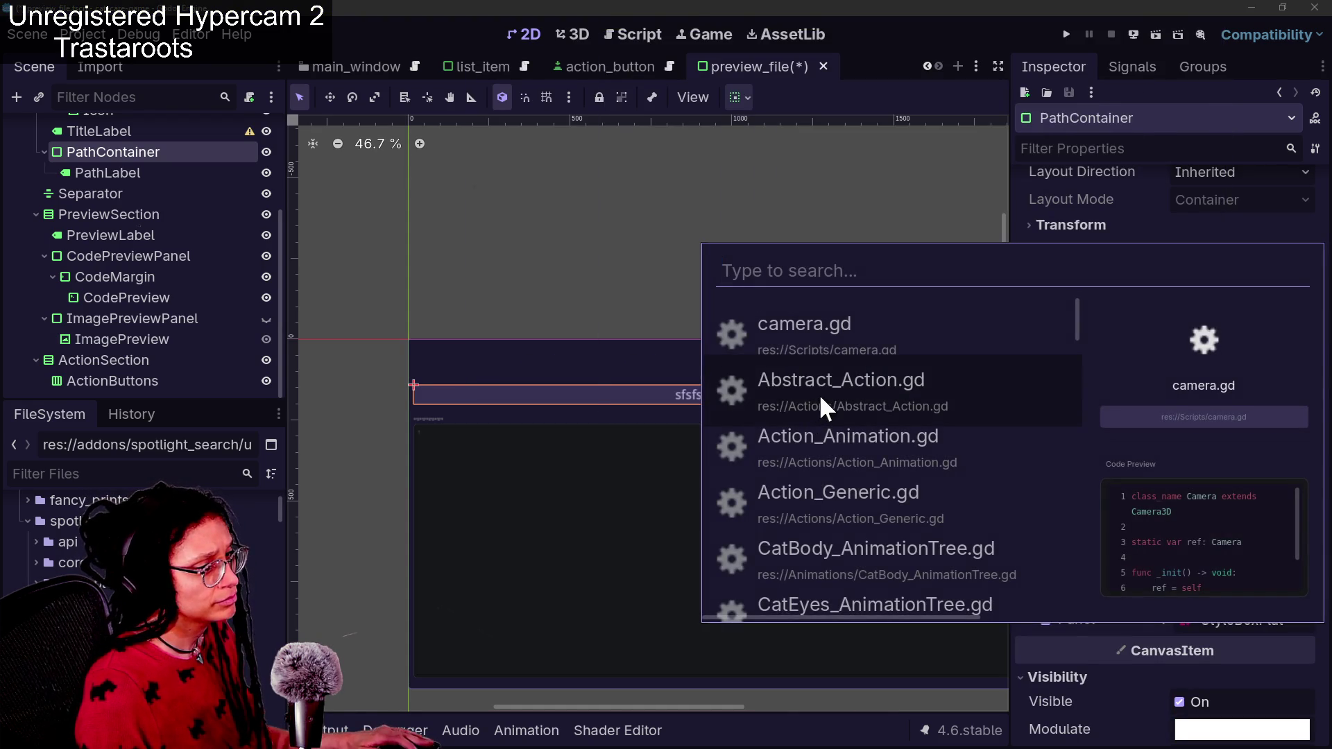
key("Escape")
key("ctrl+space")
key("Escape")
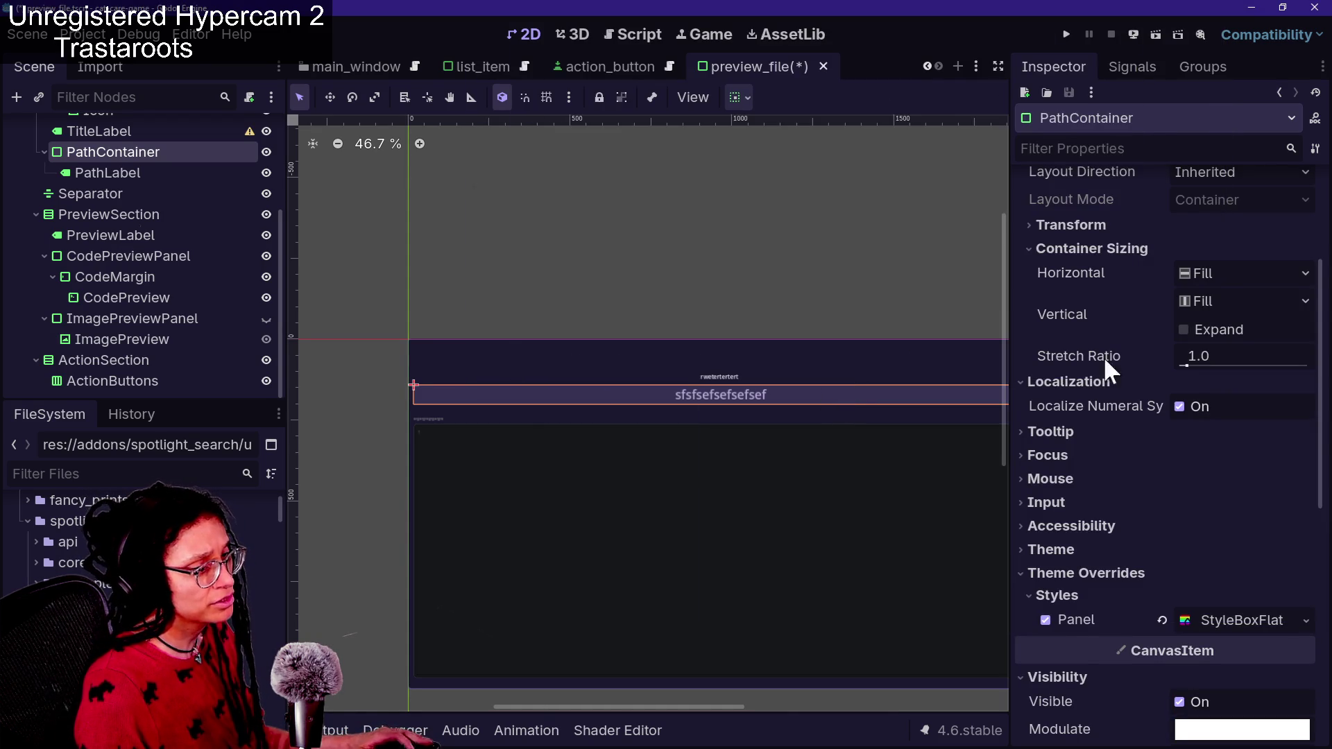
key("ctrl+z")
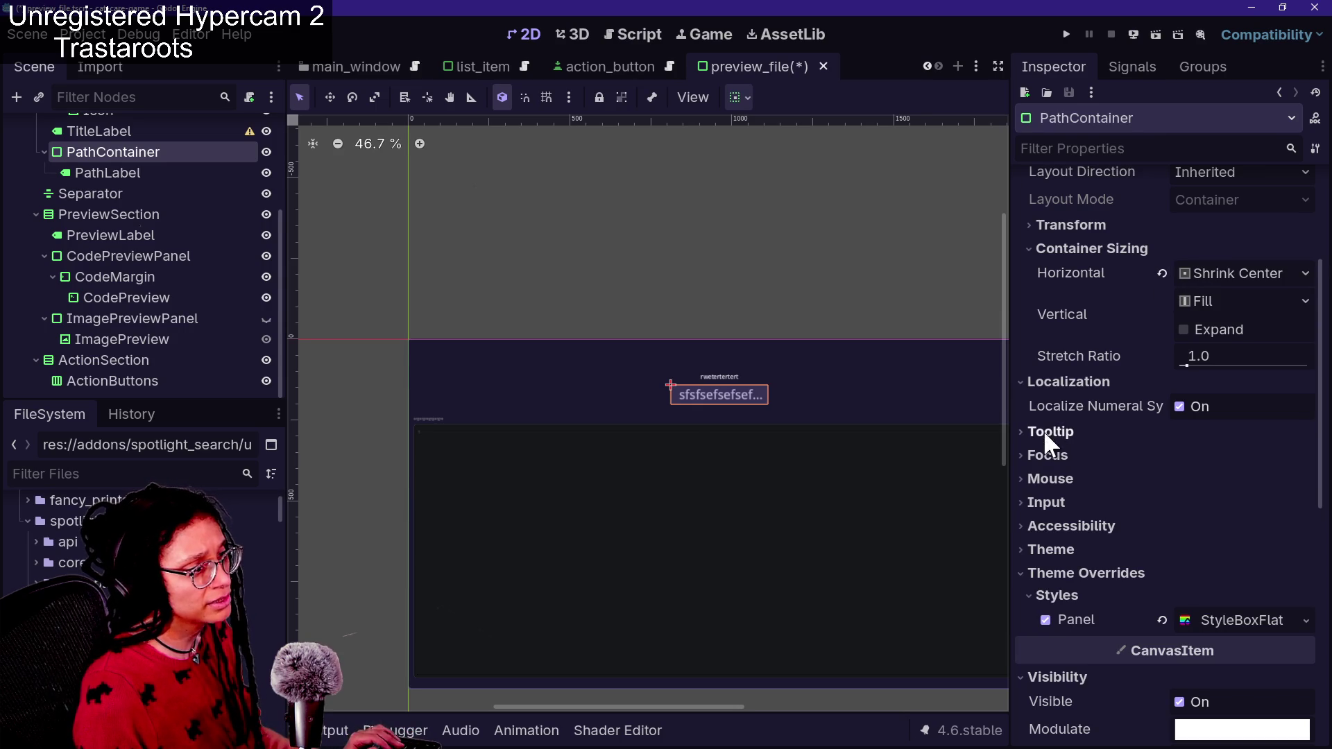
scroll(683, 416, "up", 4)
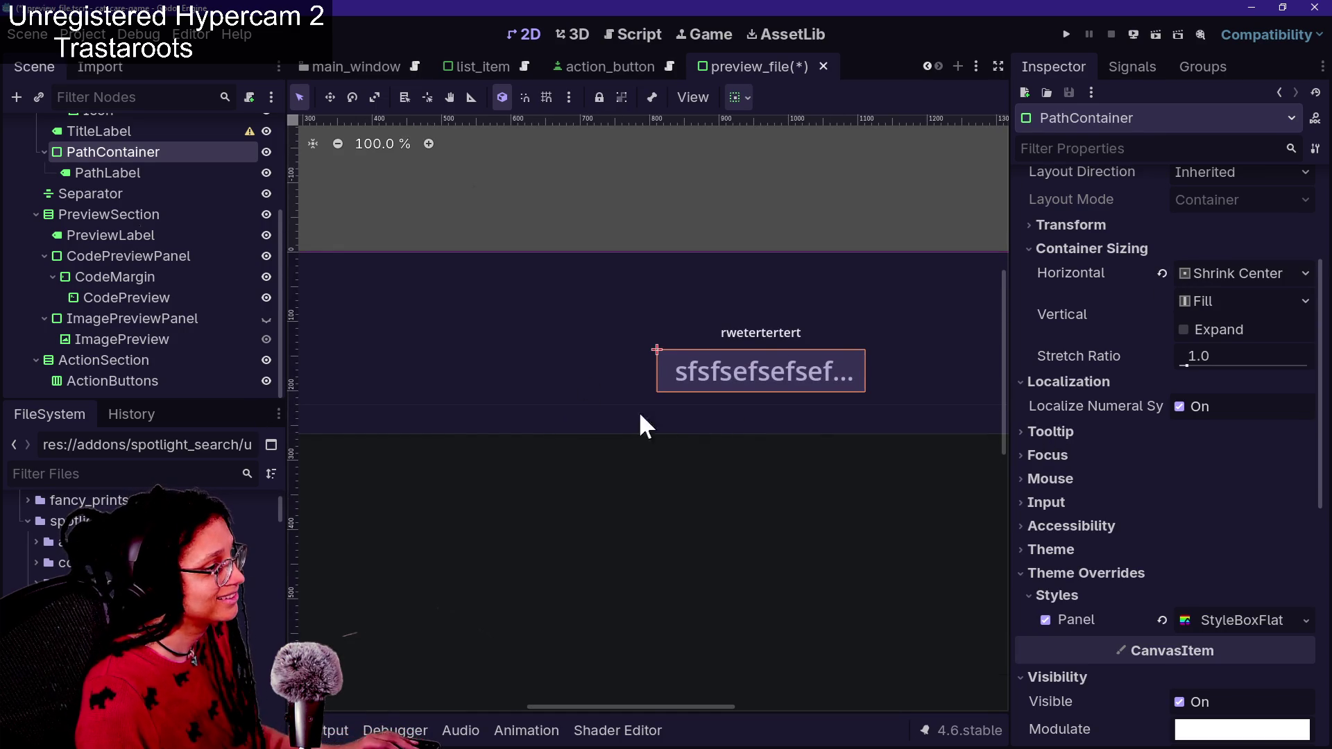
Save preview_file and view the 38 px path label in Spotlight Search
left_click(136, 172)
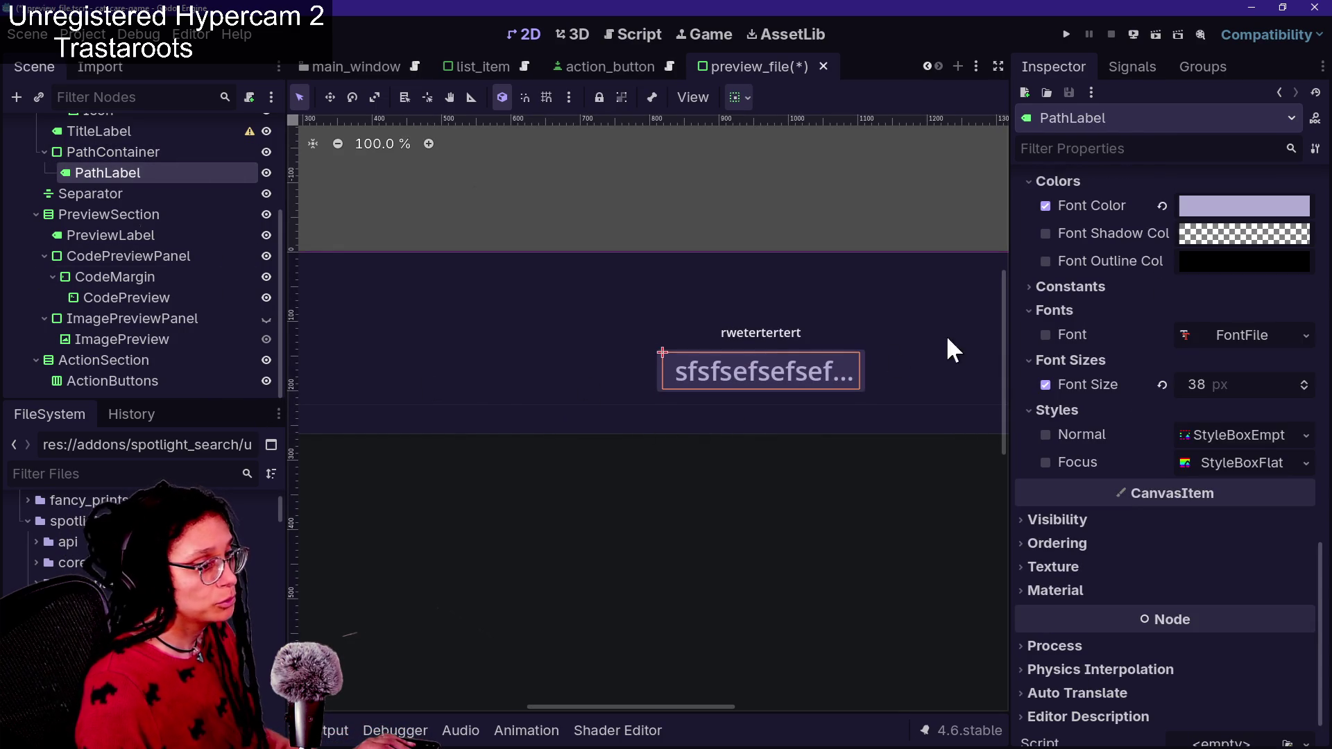
key("ctrl+s")
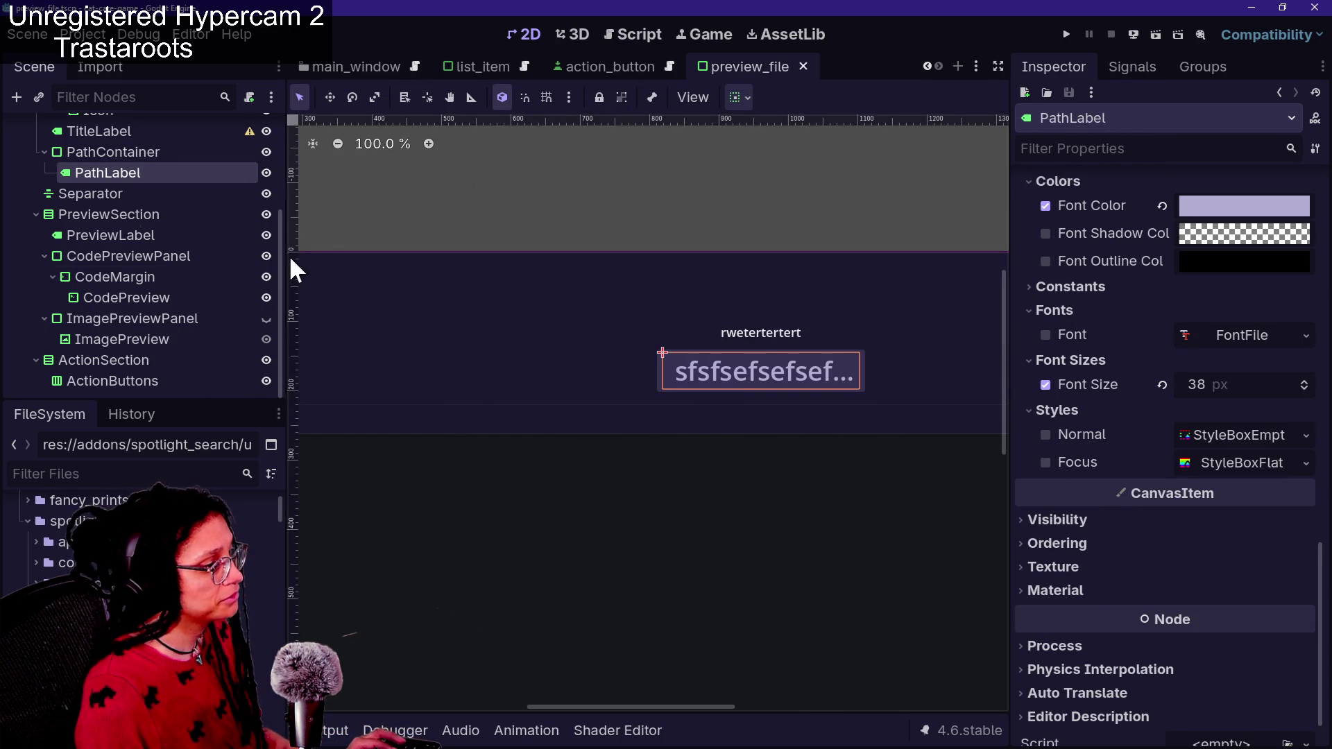
scroll(173, 218, "up", 3)
left_click(159, 198)
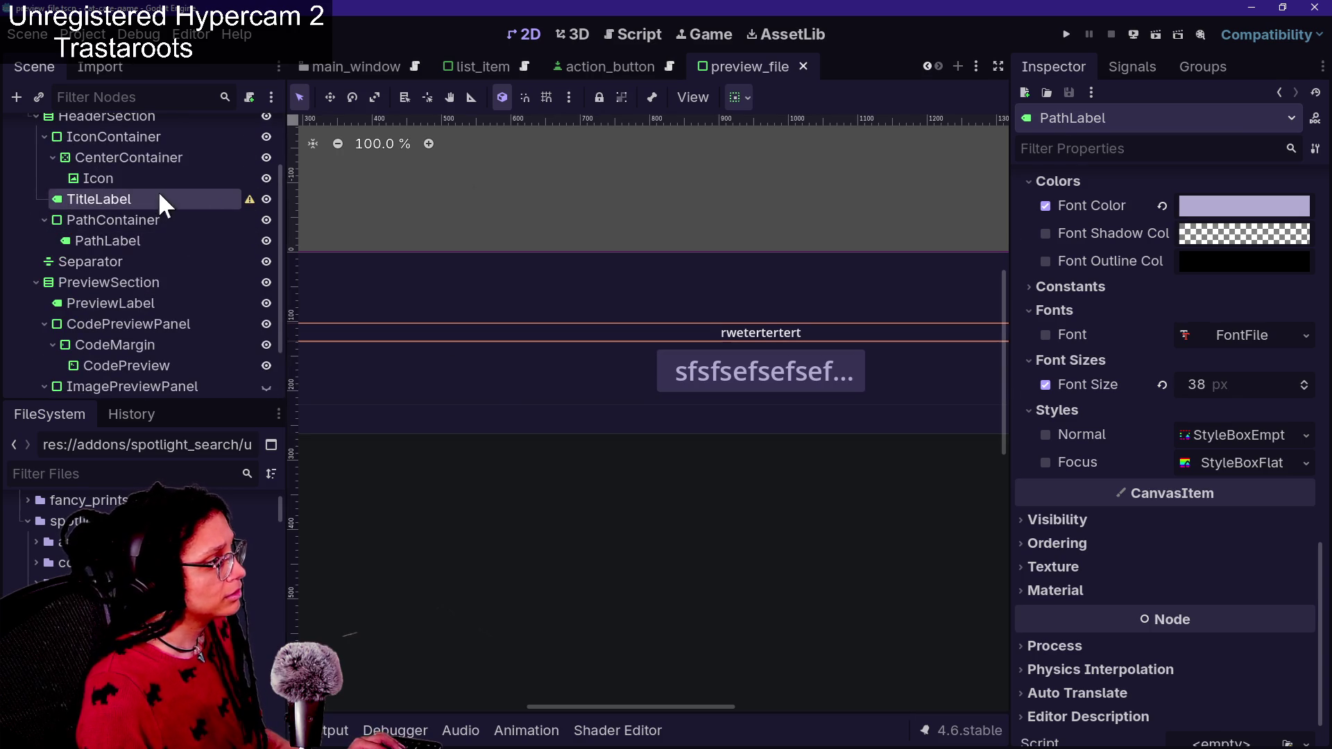
key("ctrl+space")
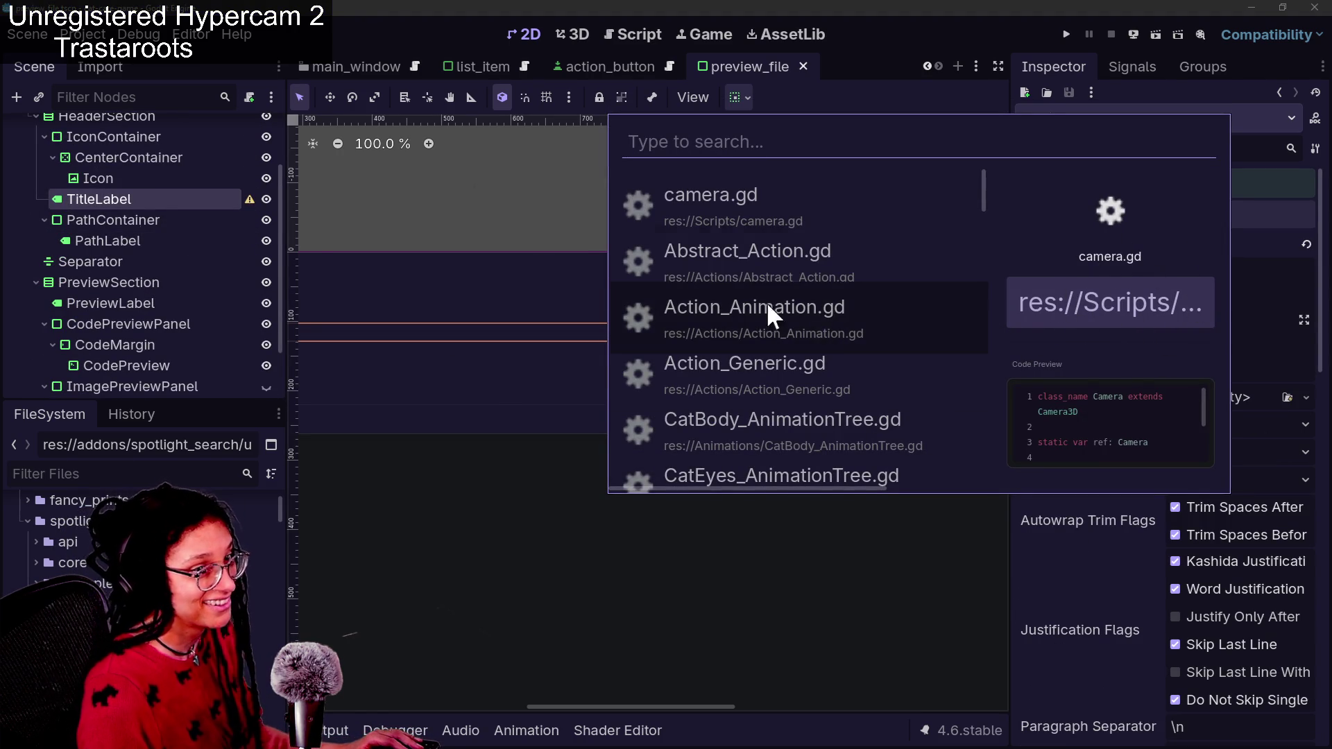
left_click(133, 209)
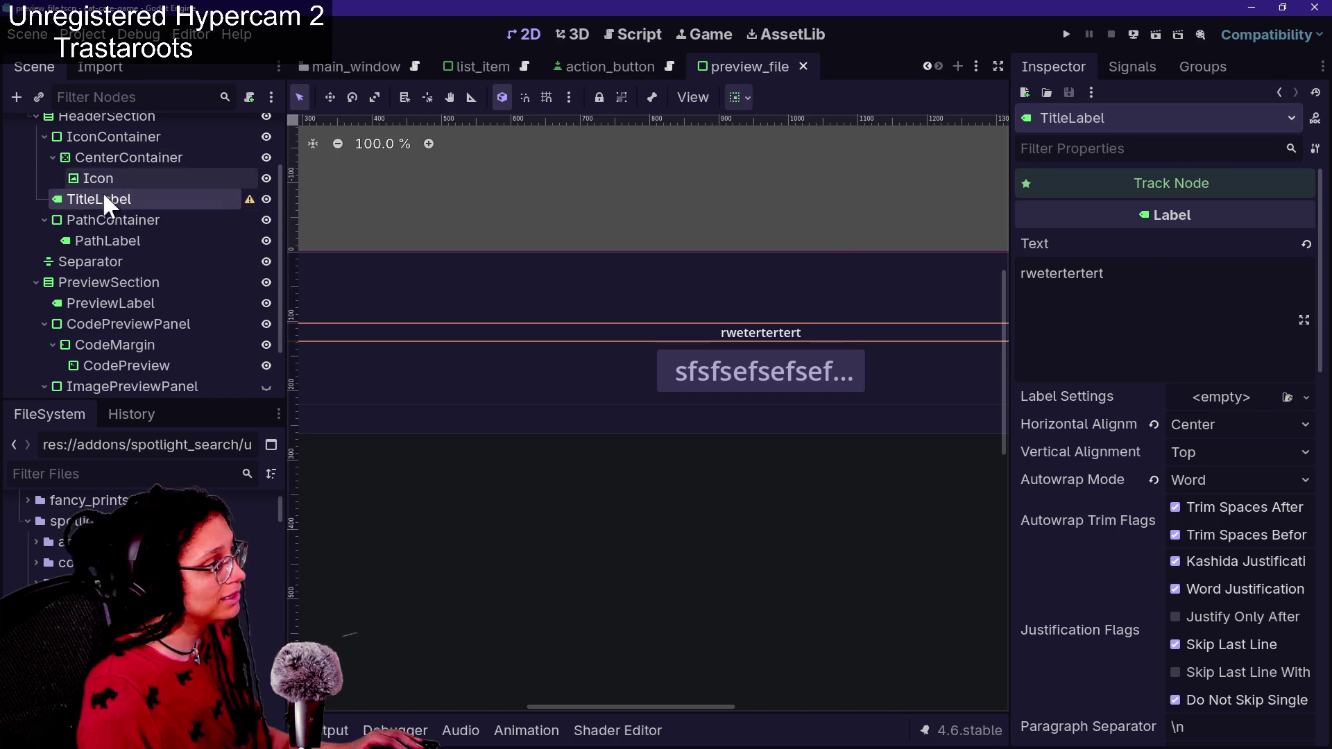
Nudge PathLabel's font size, save, and preview it in Spotlight Search
left_click(109, 241)
scroll(1093, 473, "down", 2)
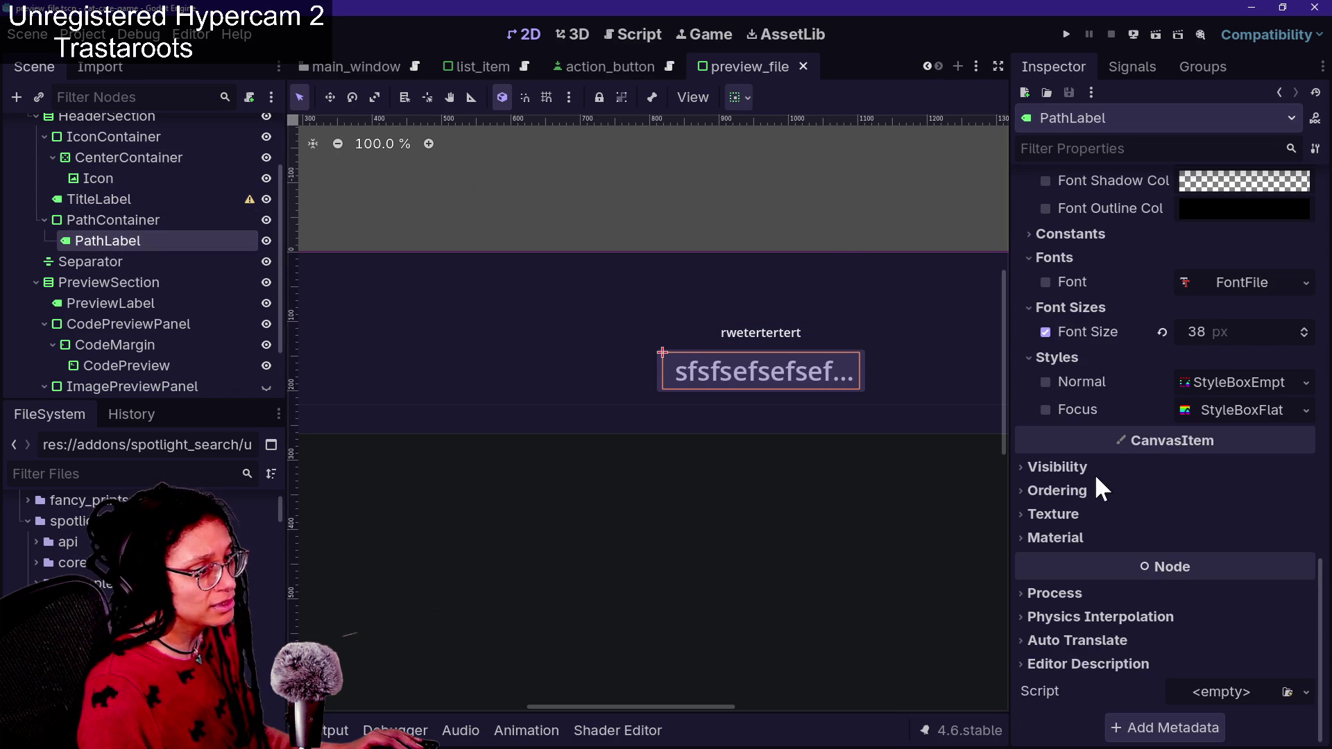
left_click_drag(1214, 322, 1216, 318)
key("ctrl+s")
key("ctrl+space")
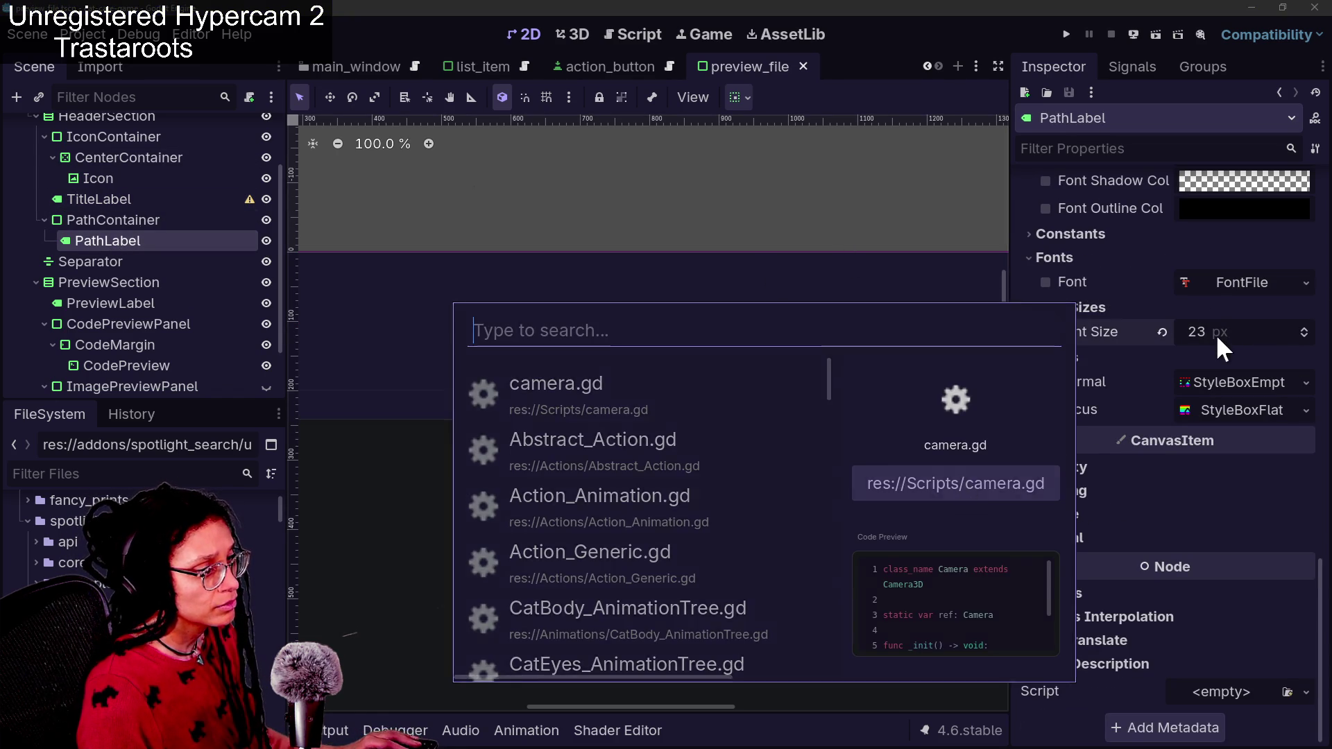
Set PathLabel's font size to 13 px, then raise it to 18 px and save
left_click(1218, 331)
type("13")
key("Return")
left_click_drag(1204, 340, 1225, 339)
scroll(1200, 333, "down", 3)
key("ctrl+s")
key("ctrl+space")
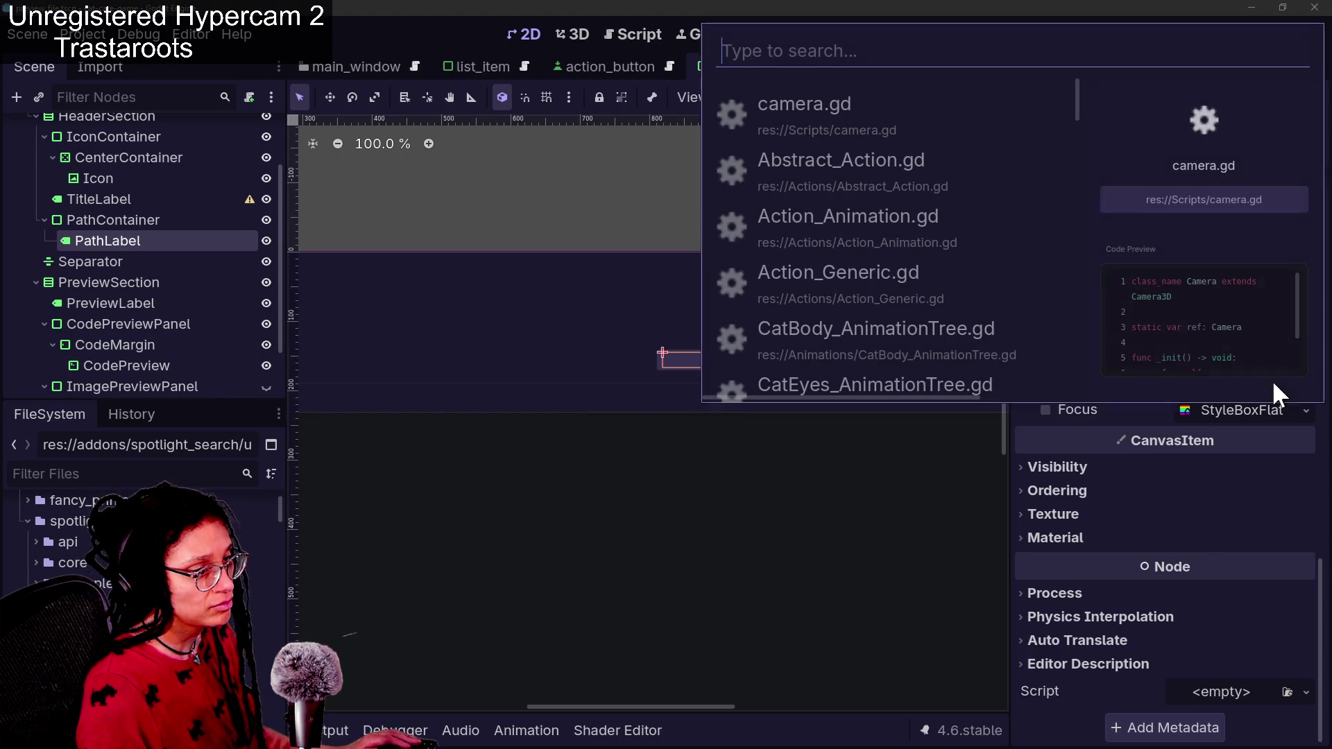
Reopen Spotlight Search to confirm the 18 px path text fits untruncated
left_click(1304, 327)
key("ctrl+space")
key("Escape")
key("ctrl+space")
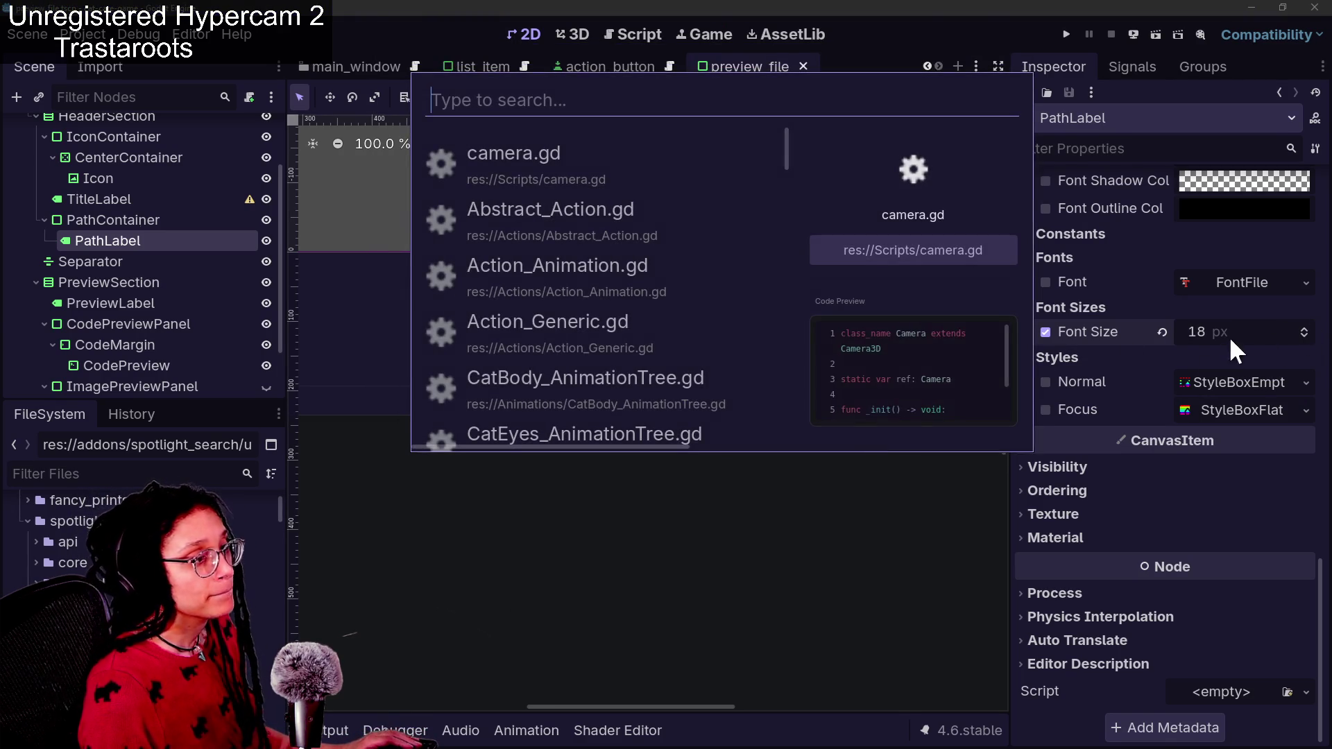
key("Escape")
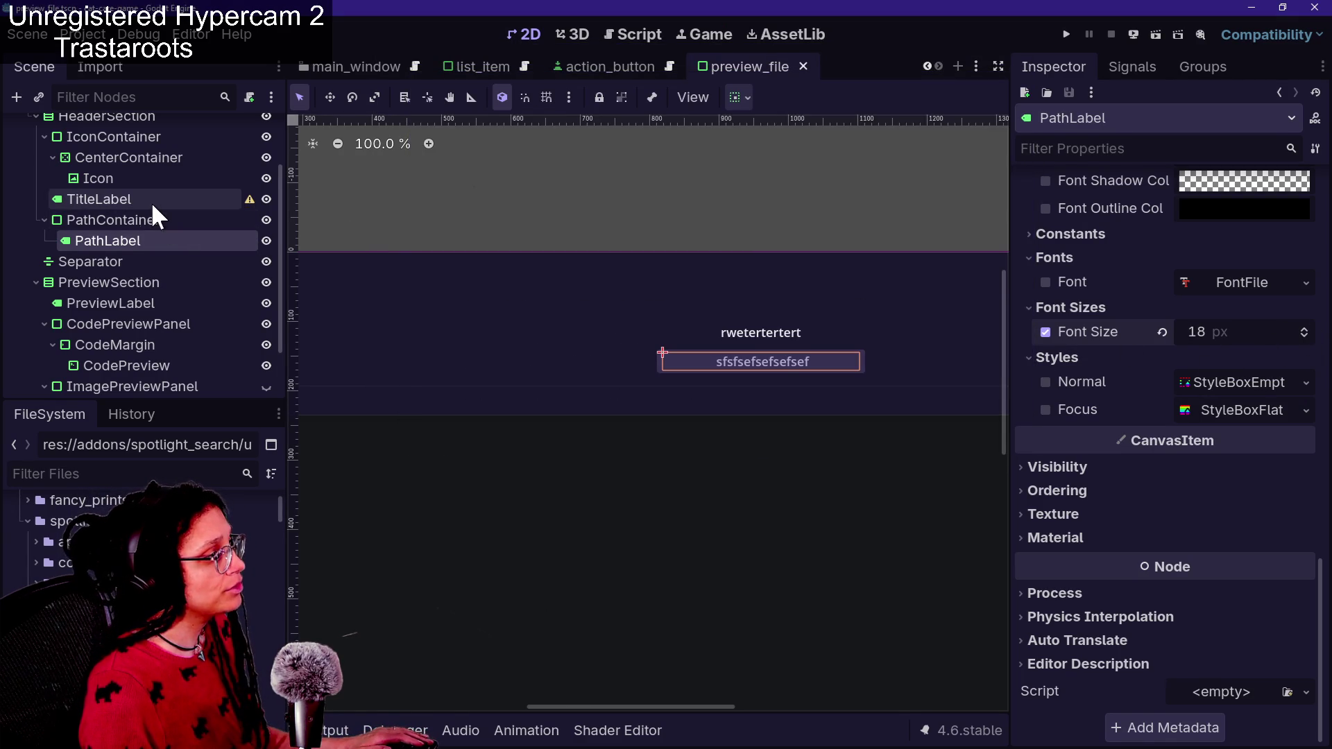
left_click(152, 201)
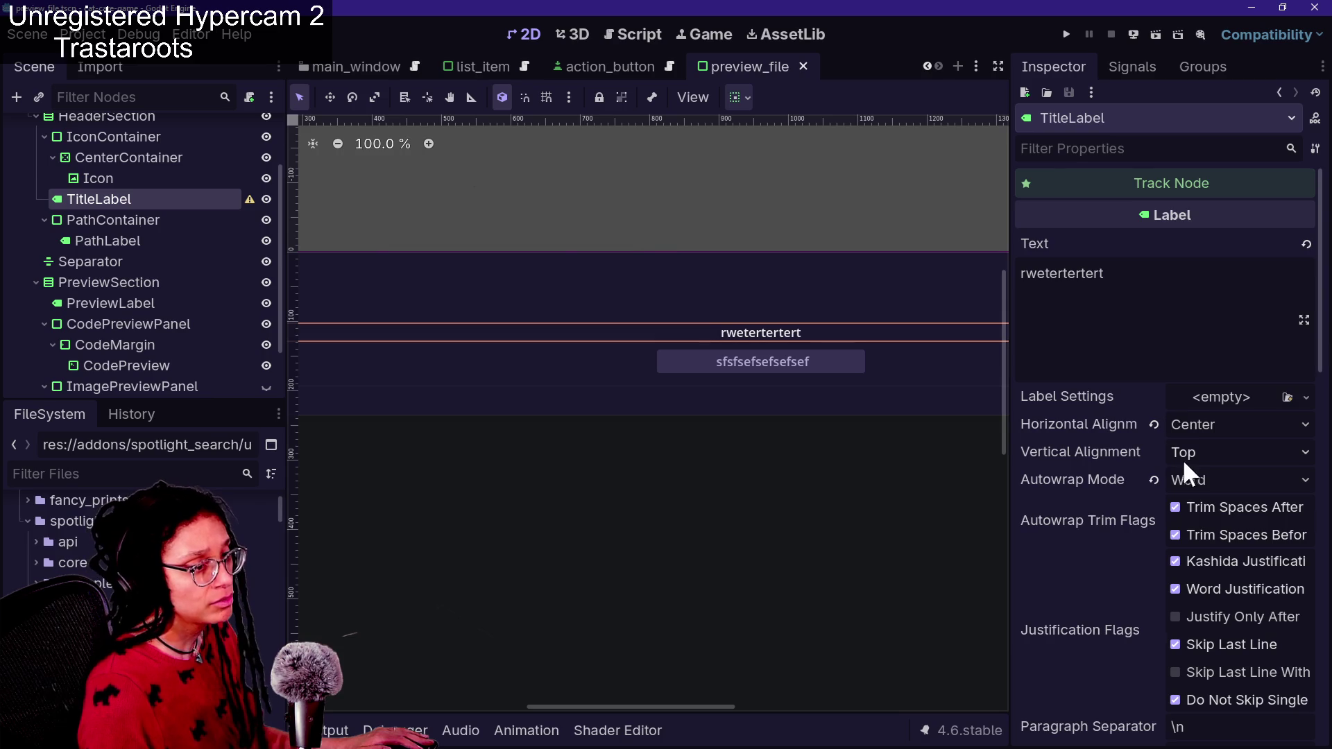
Enlarge TitleLabel's font size override to 42 px, save, and preview it in Spotlight
scroll(1172, 461, "down", 10)
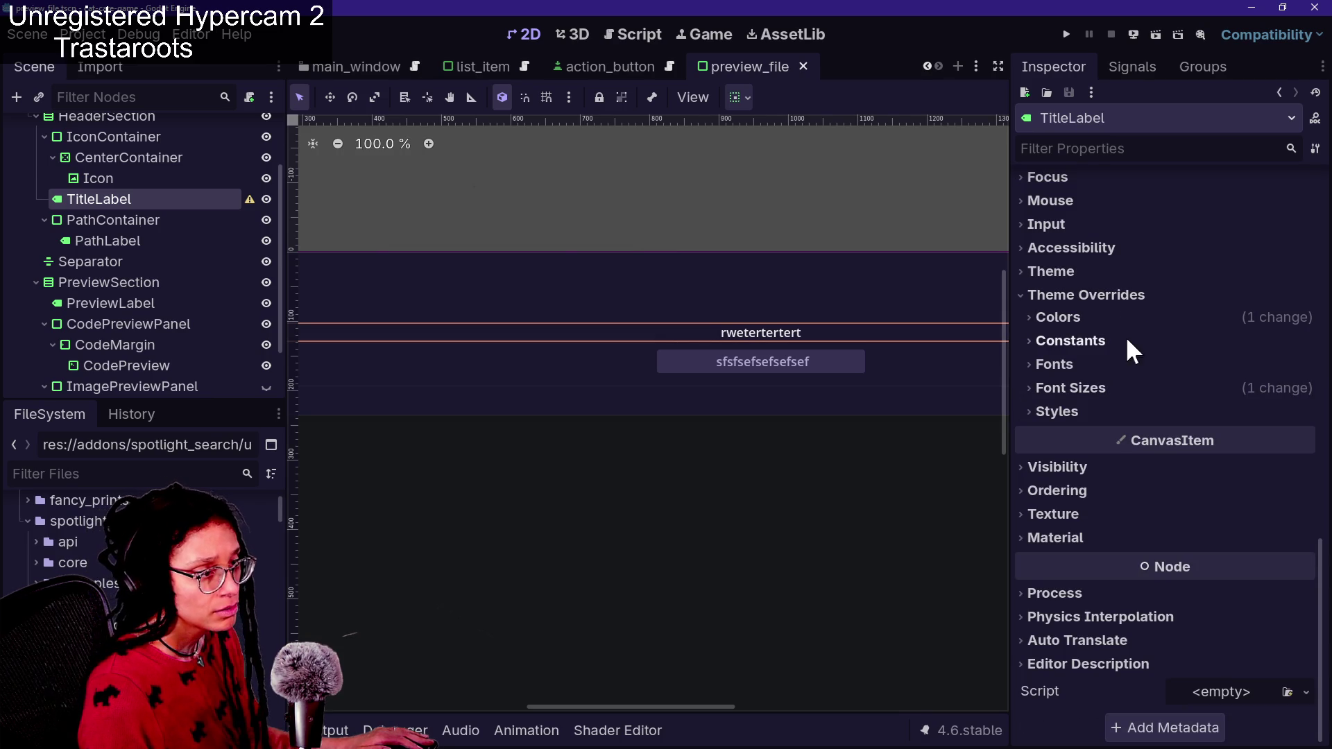
left_click(1131, 388)
mouse_move(1217, 413)
left_mouse_down()
mouse_move(1297, 413)
mouse_move(1216, 421)
left_mouse_up()
key("ctrl+s")
key("ctrl+space")
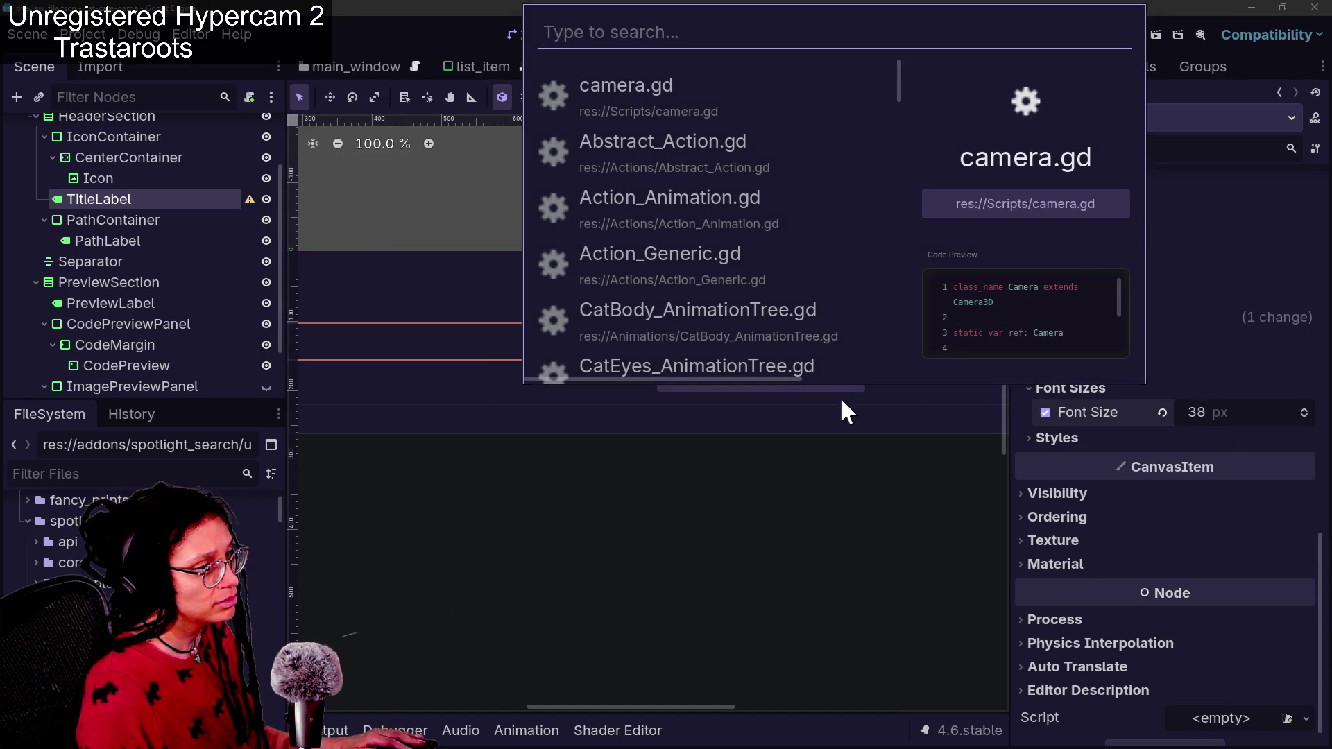
key("Escape")
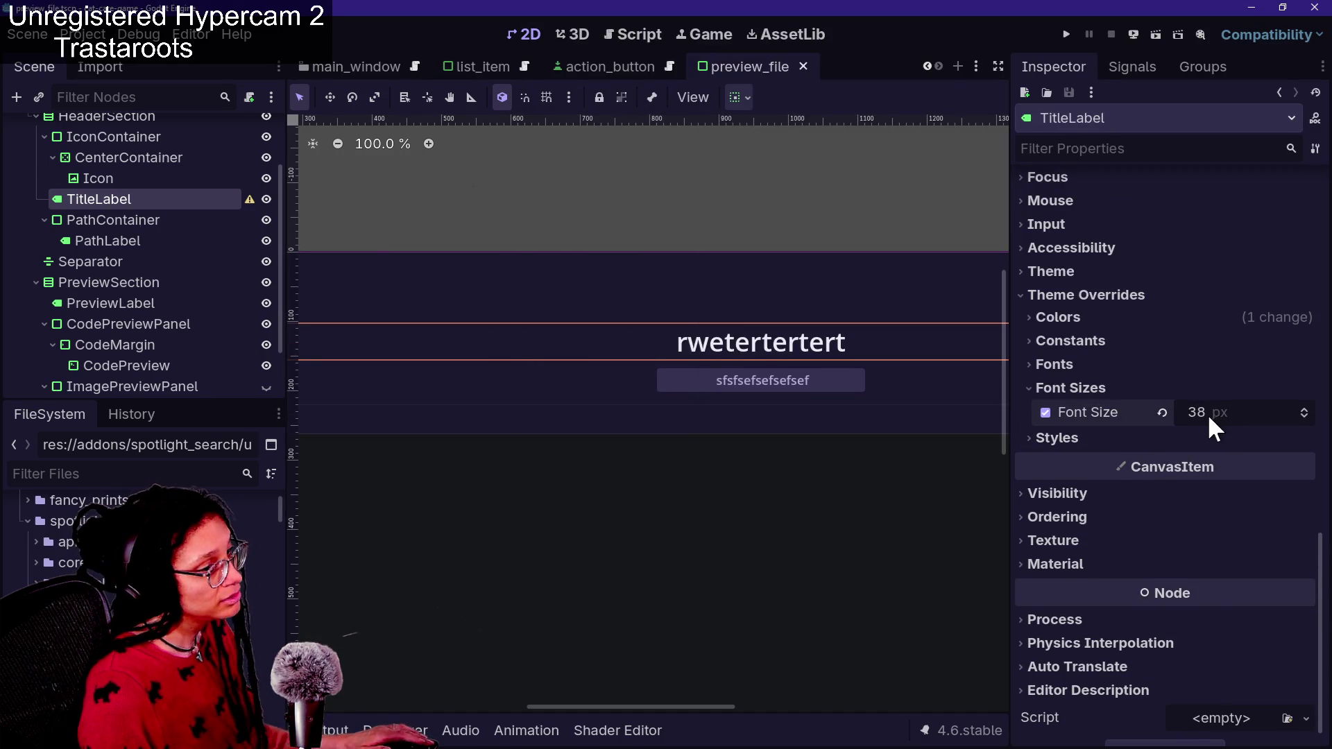
Shrink the title font to 32 px, save, and browse Spotlight results to IntegratedAnimationTree.gd
left_click_drag(1206, 413, 1210, 414)
key("ctrl+space")
type("q")
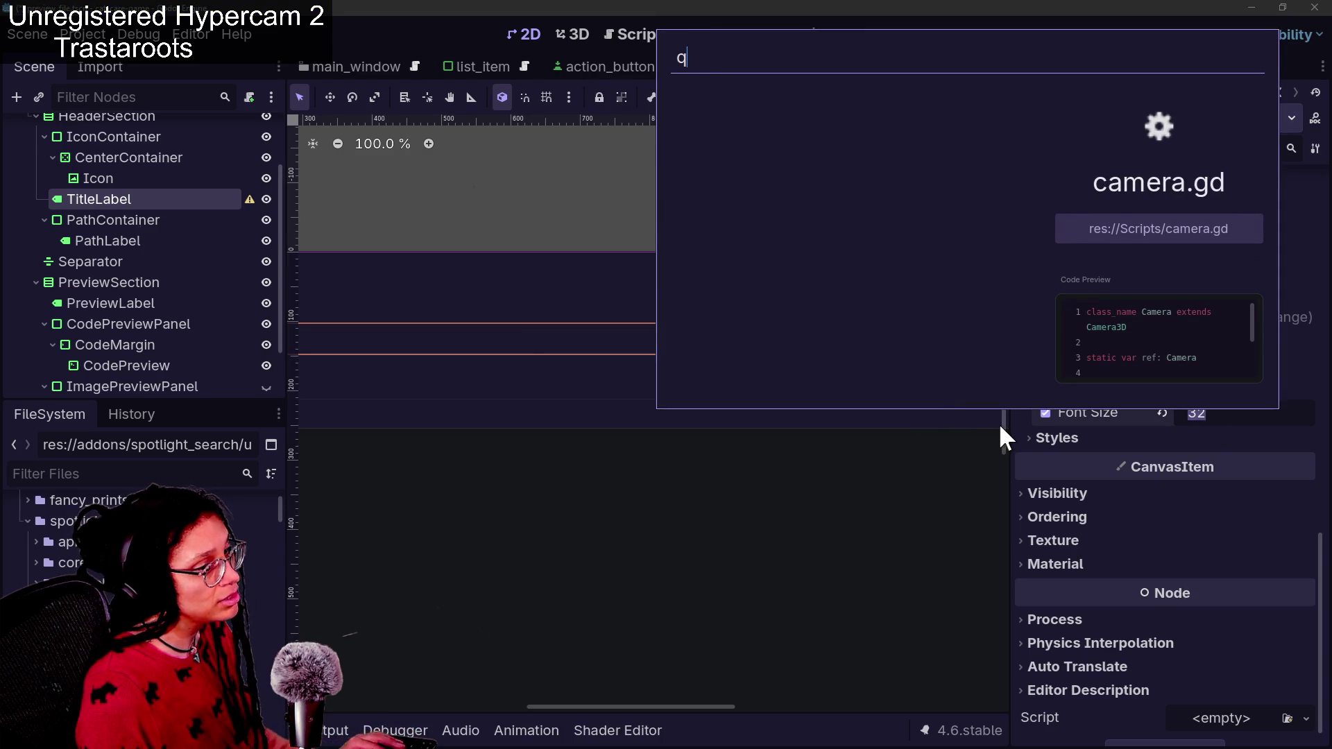
key("Escape")
key("ctrl+s")
key("ctrl+space")
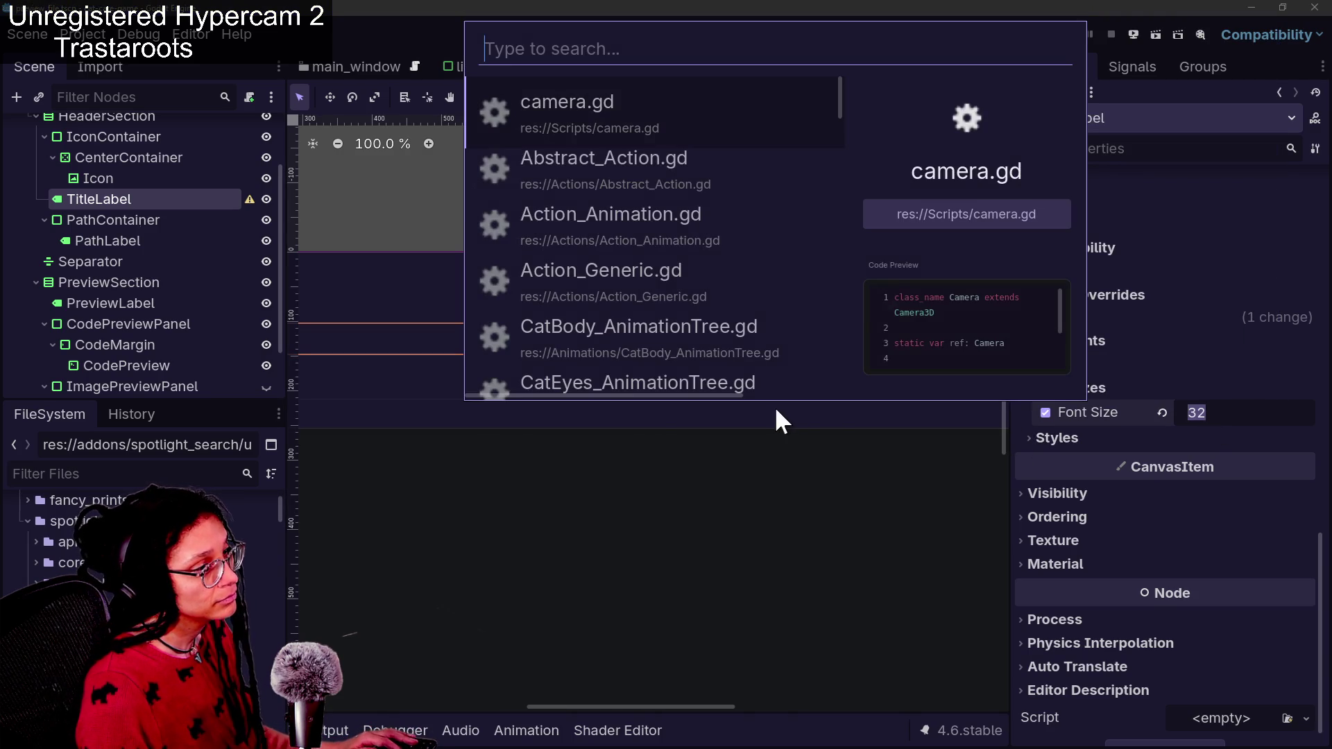
key("Down")
key("Down")
key("Down")
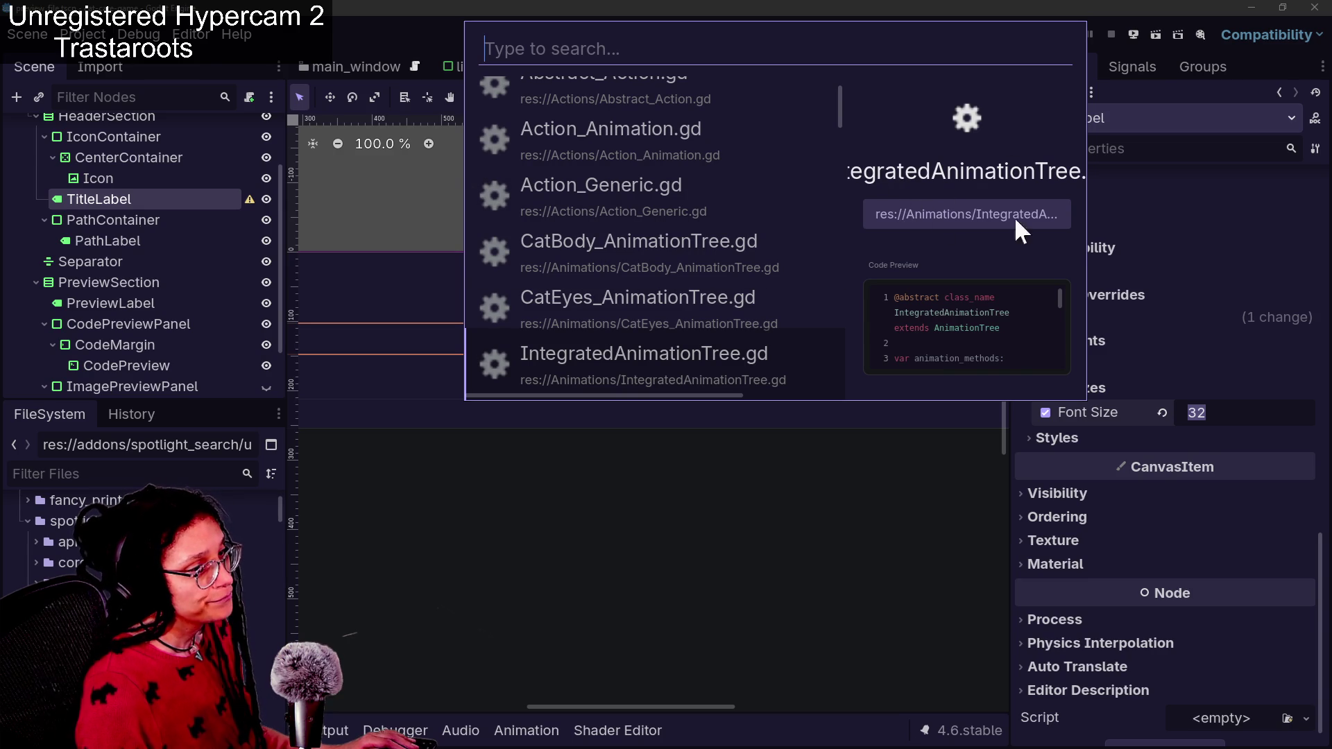
key("Escape")
Reduce the title font to 19 px, save, and check it in Spotlight
left_click(1239, 437)
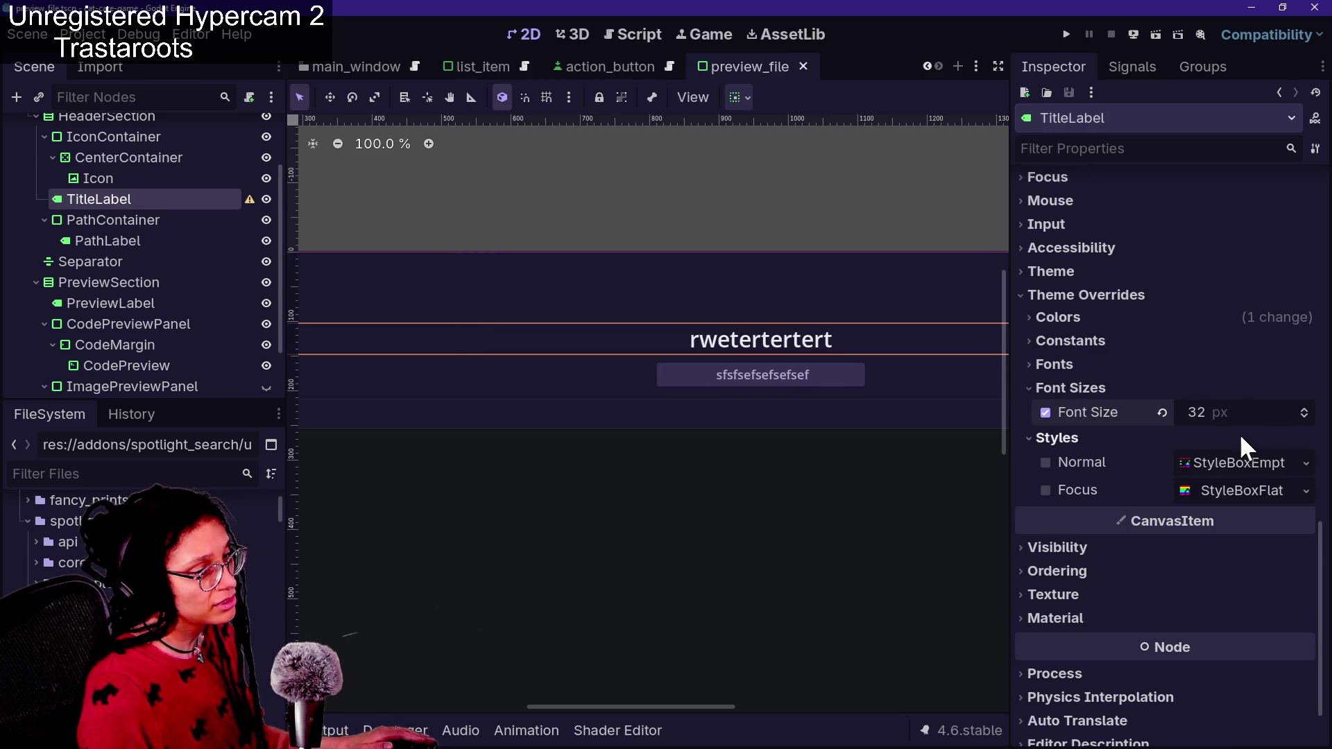
left_click_drag(1243, 409, 1247, 410)
key("ctrl+s")
key("ctrl+space")
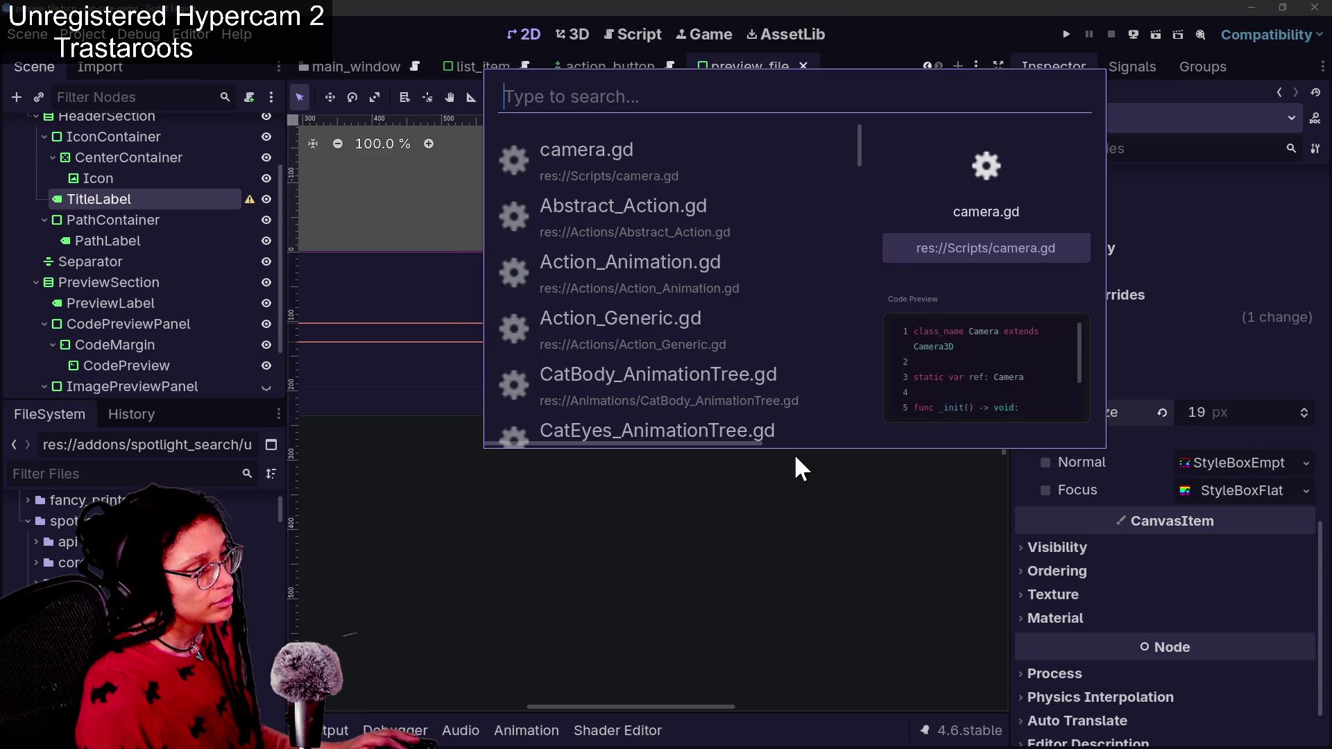
key("Escape")
Settle TitleLabel's font size at 26 px, save, and confirm in Spotlight Search
left_click(1201, 437)
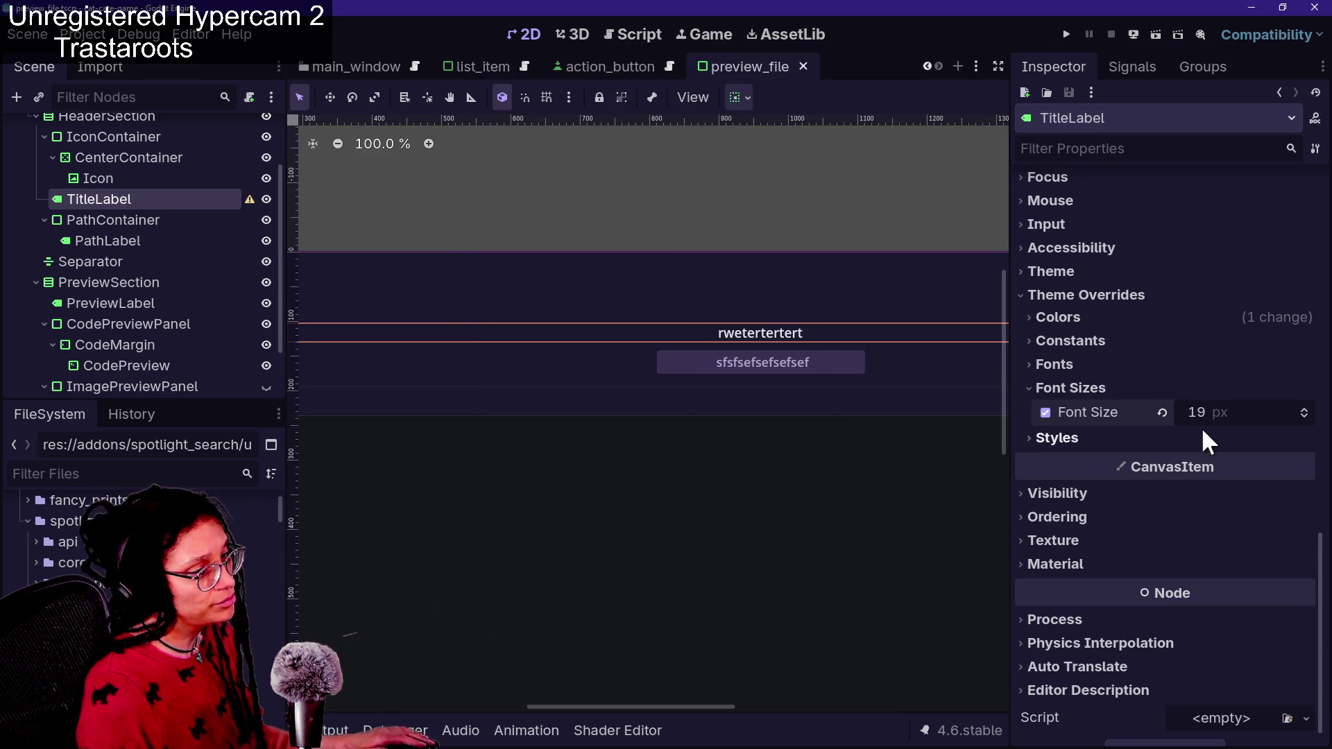
left_click_drag(1204, 419, 1242, 419)
key("ctrl+s")
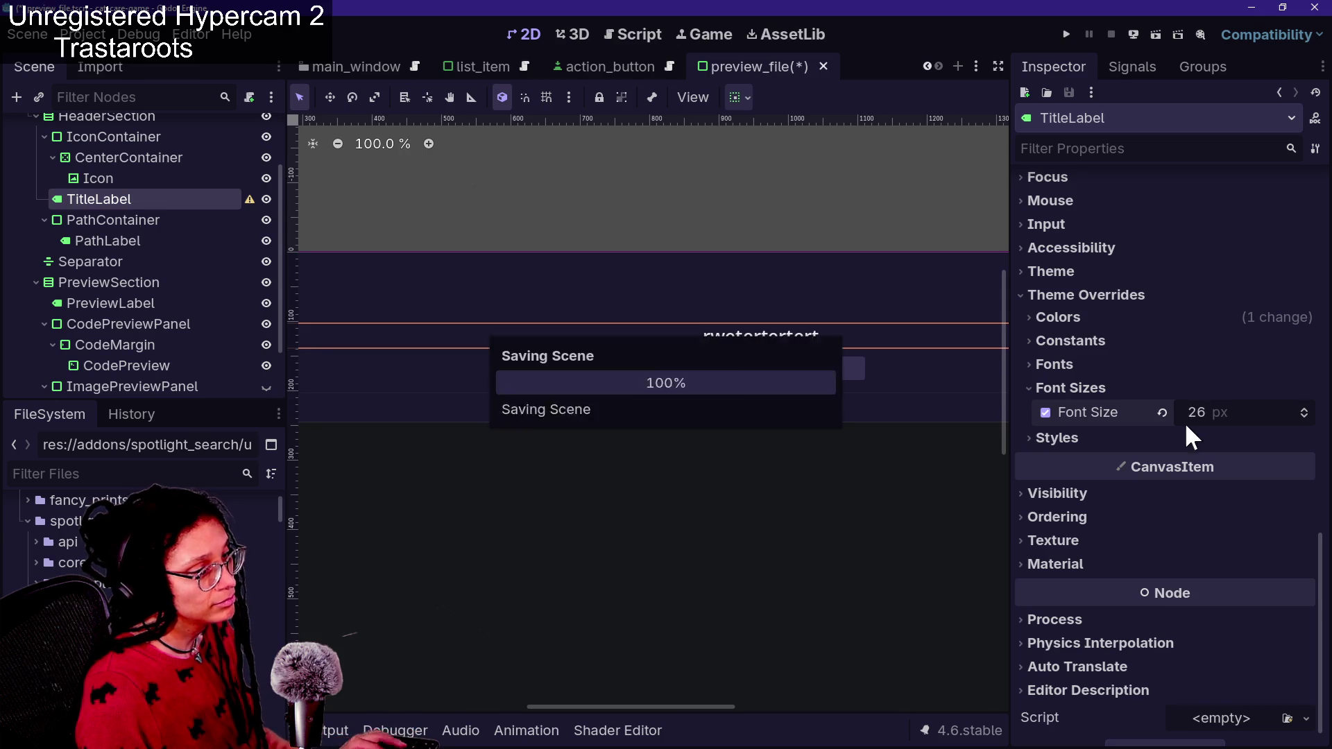
key("ctrl+space")
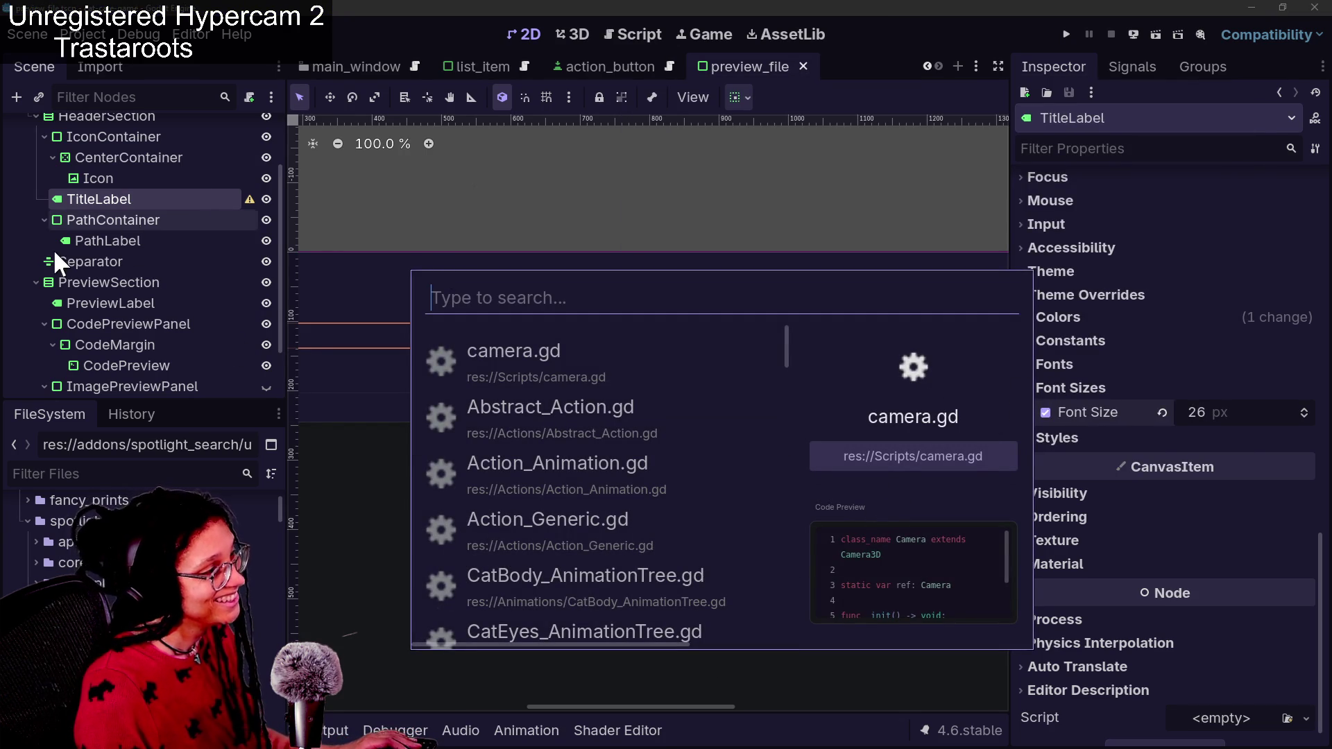
key("Escape")
Select PathContainer and arrow through Spotlight results to preview cat_food_can_1.tscn's thumbnail
left_click(140, 219)
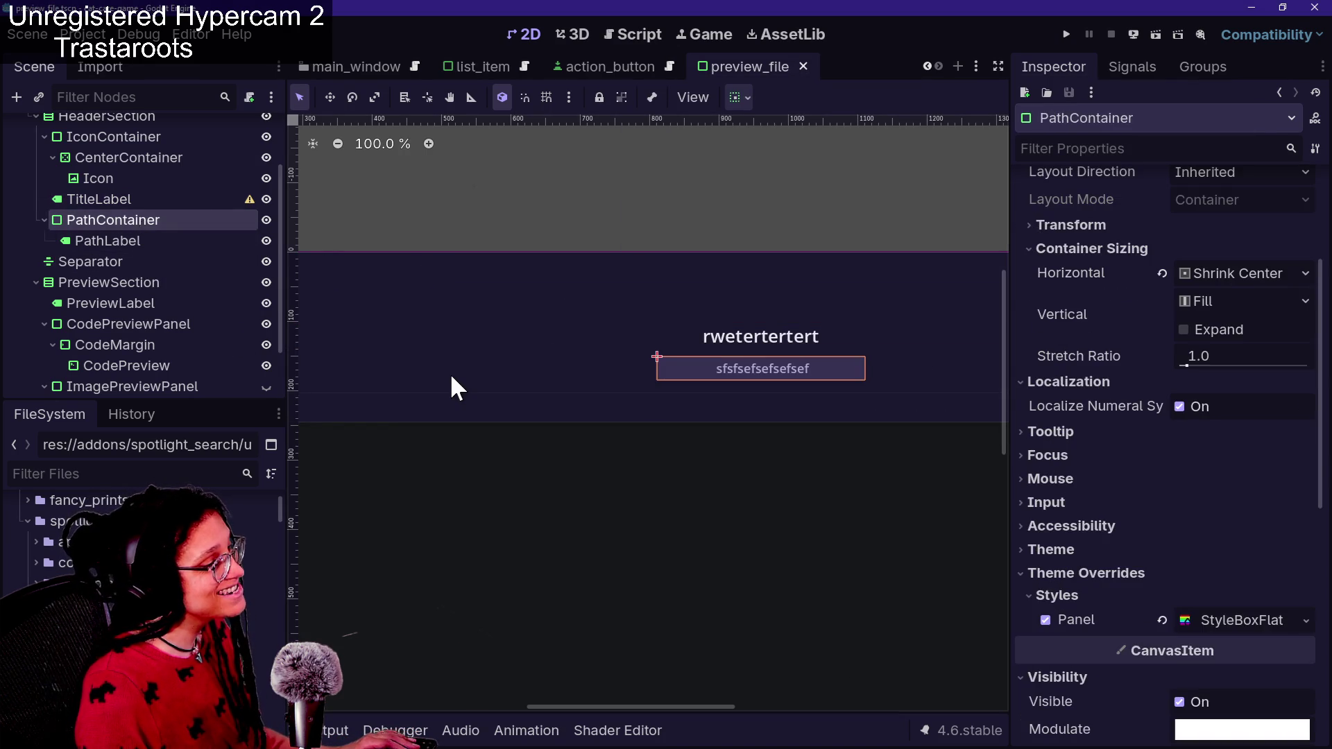
scroll(450, 372, "down", 4)
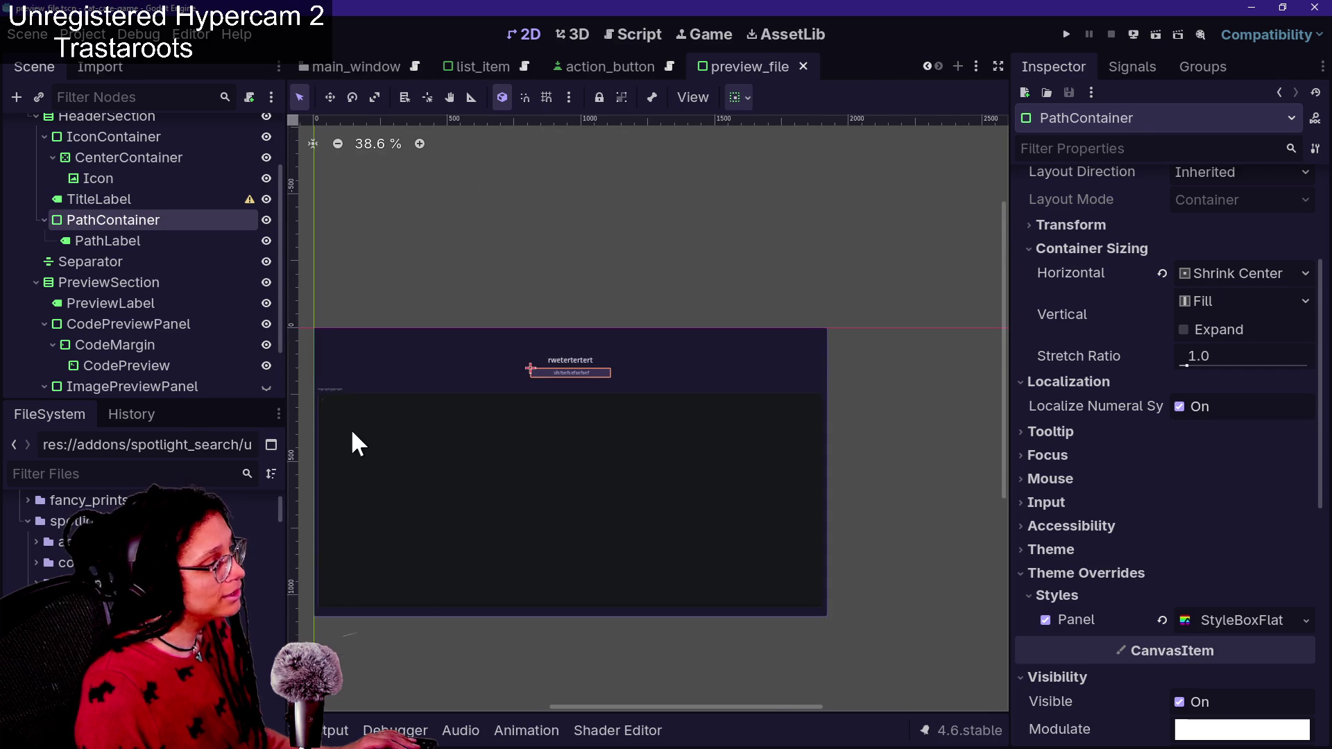
scroll(354, 434, "up", 2)
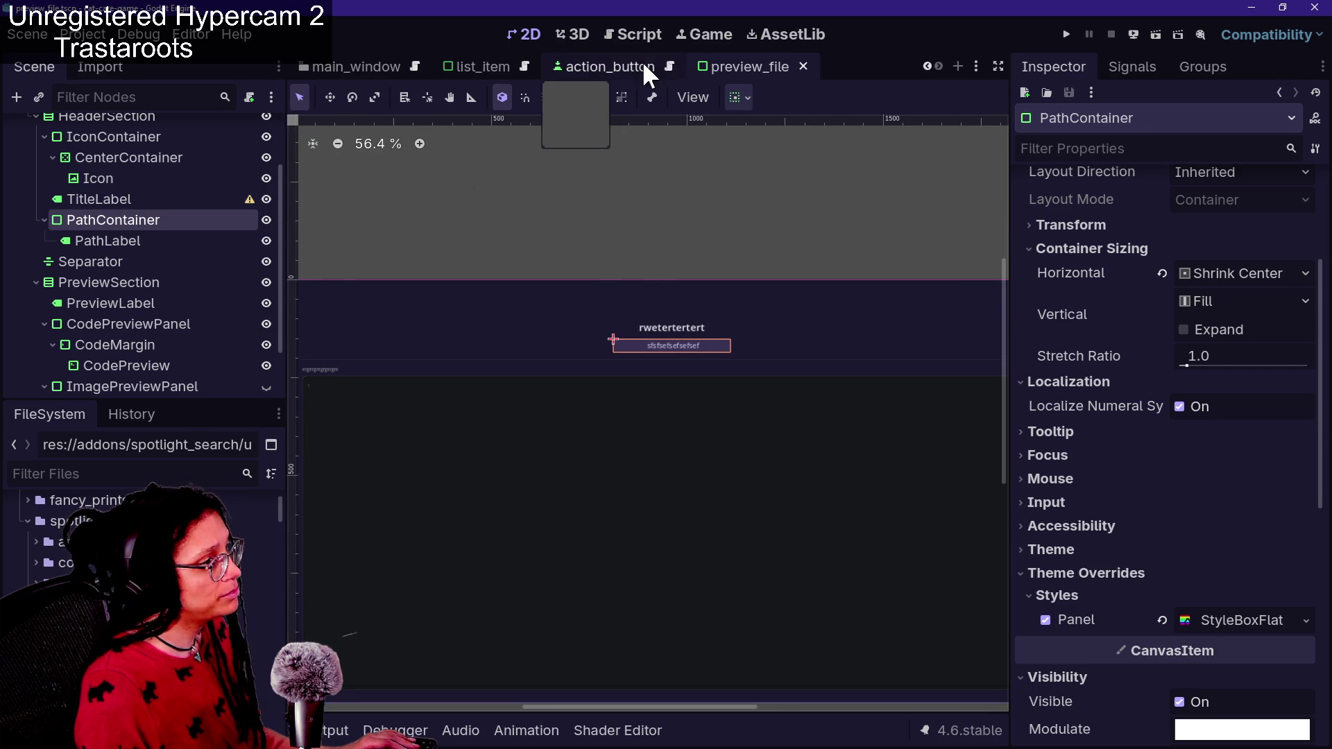
key("ctrl+space")
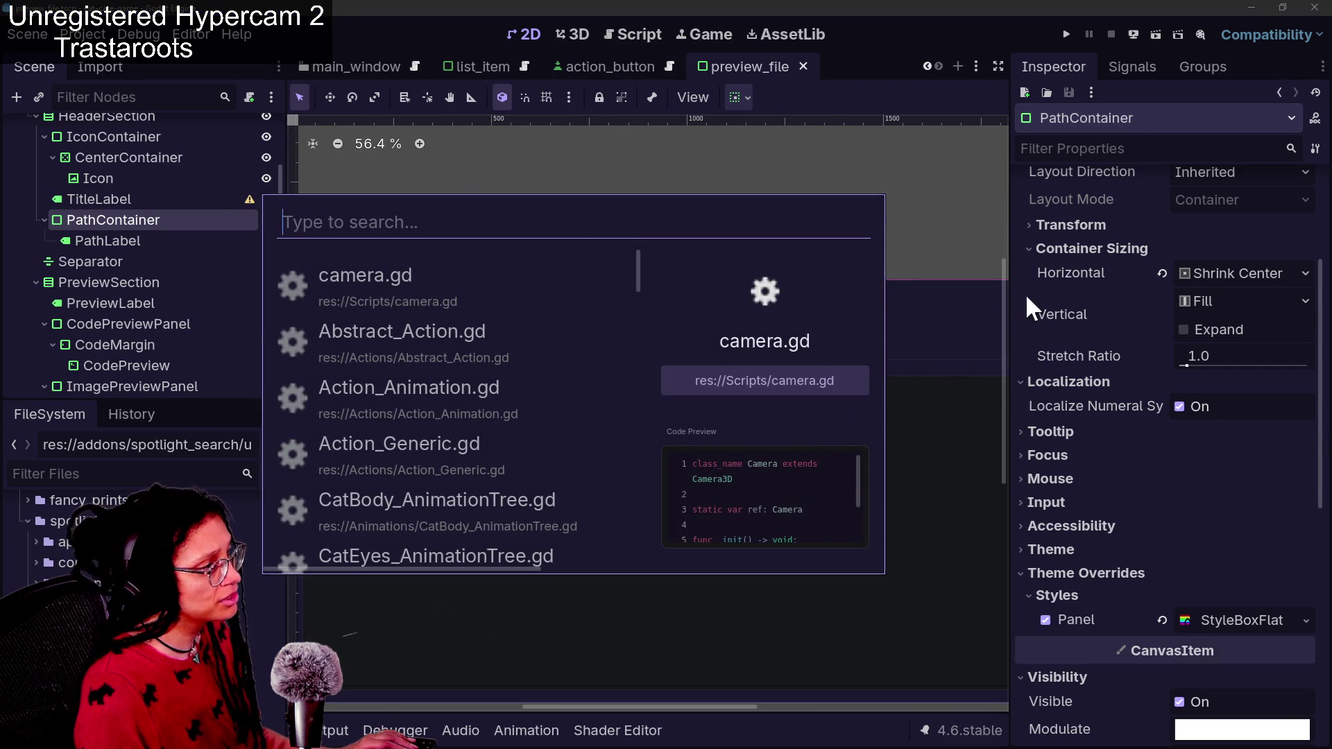
scroll(230, 247, "up", 3)
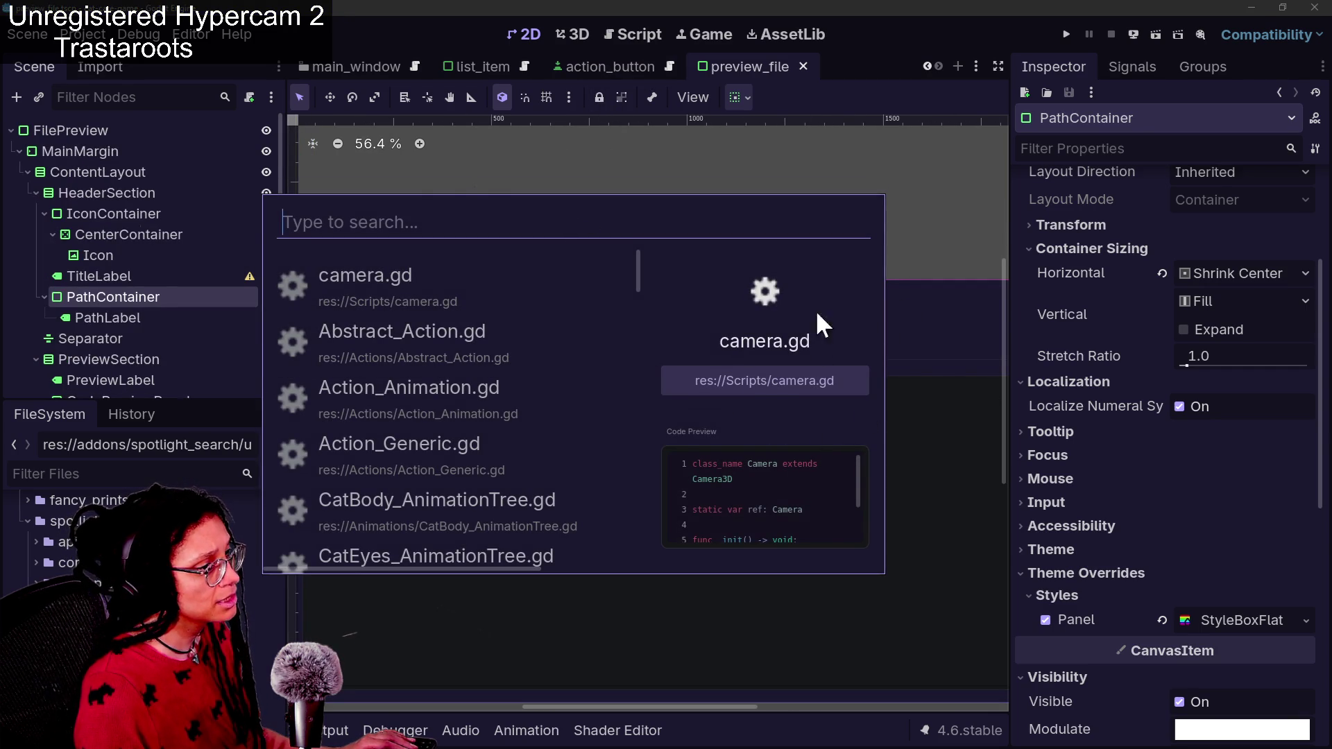
scroll(487, 428, "down", 3)
key("Down")
key("Down")
key("Down")
key("Down")
key("Down")
key("Down")
key("Down")
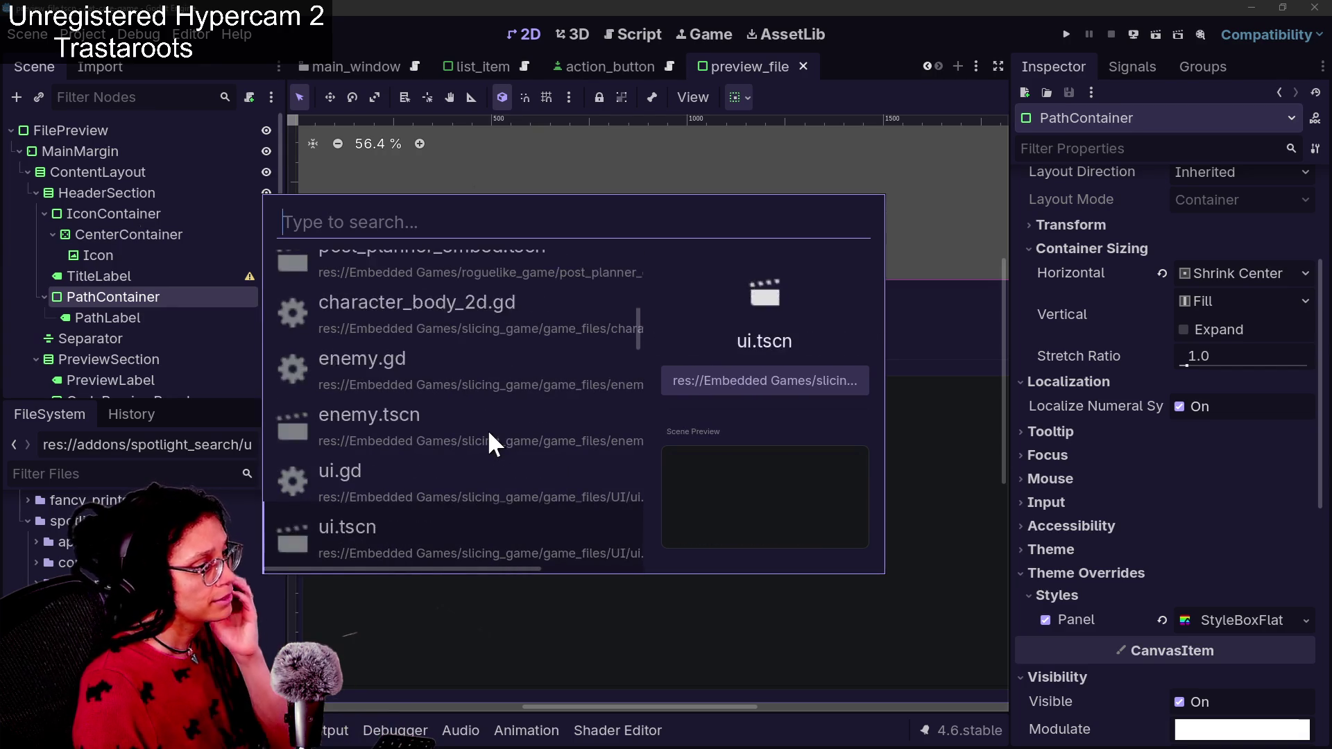
key("Up")
key("Down")
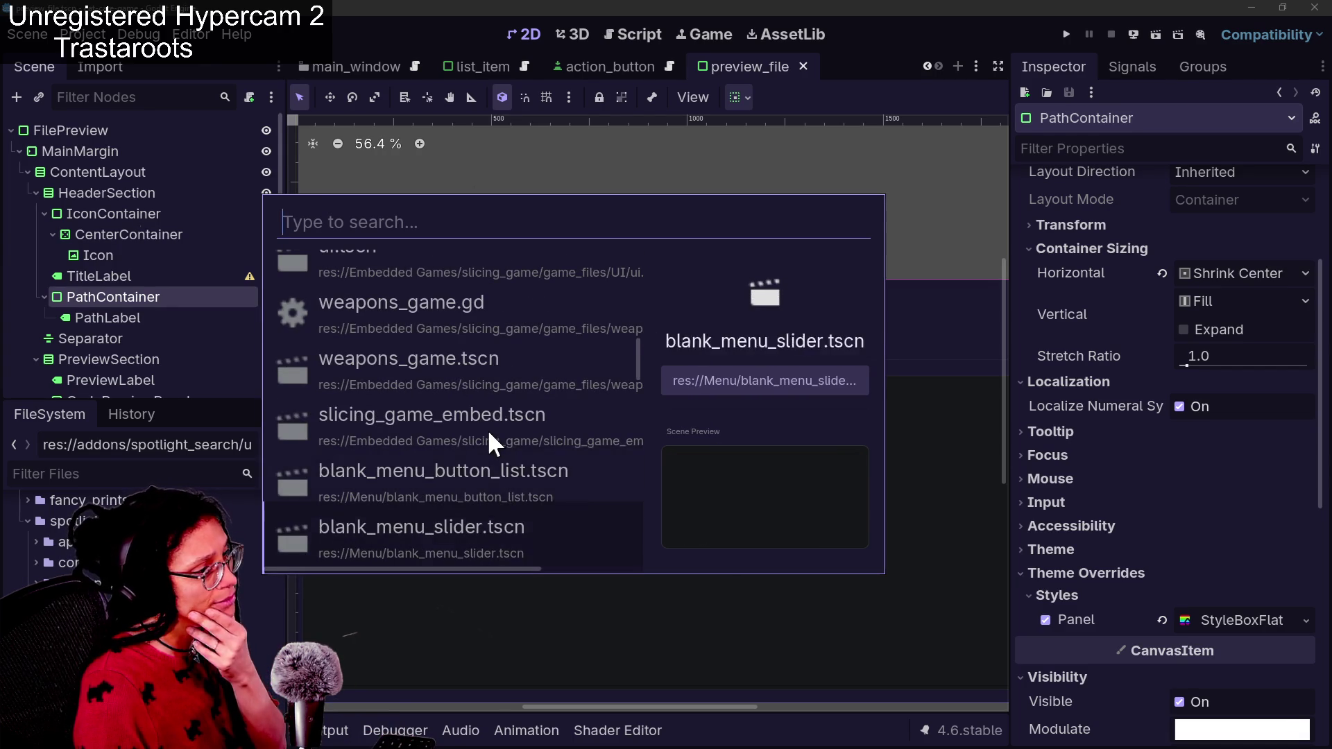
key("Down")
key("Down")
key("Down")
key("Up")
key("Up")
key("Down")
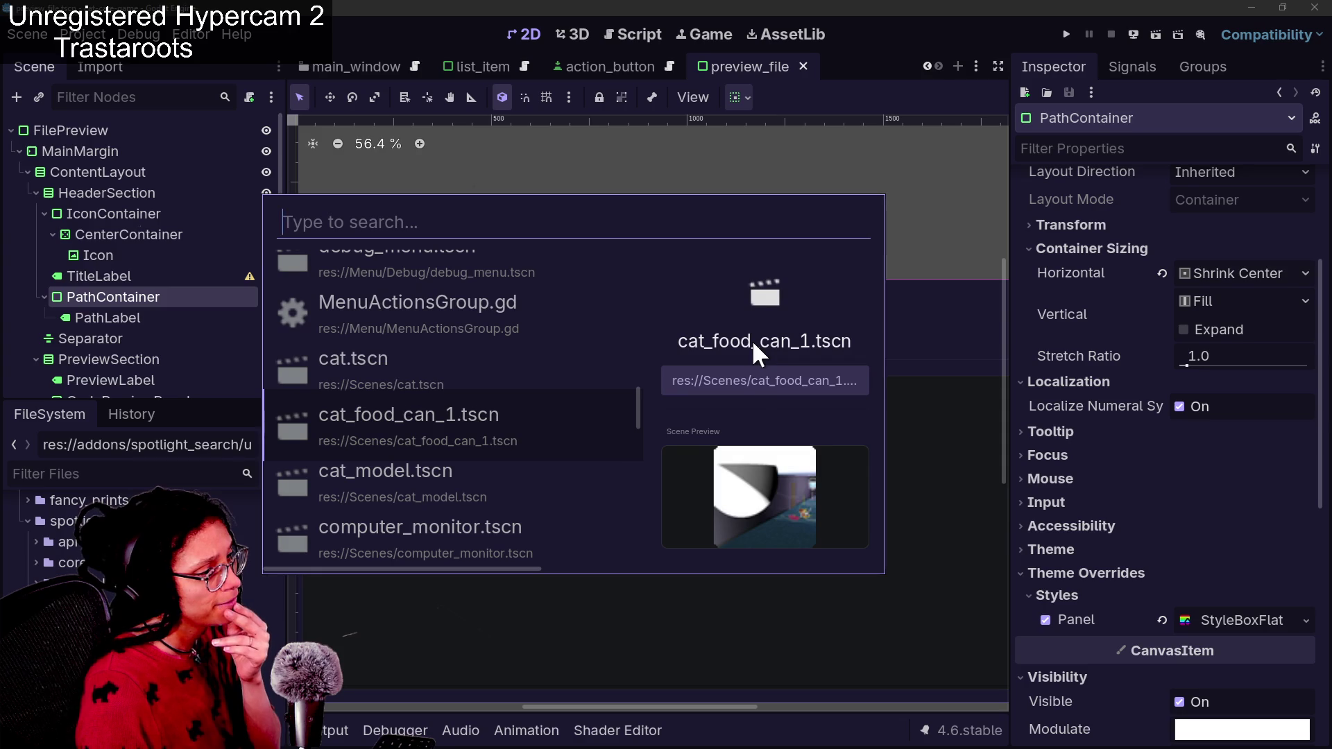
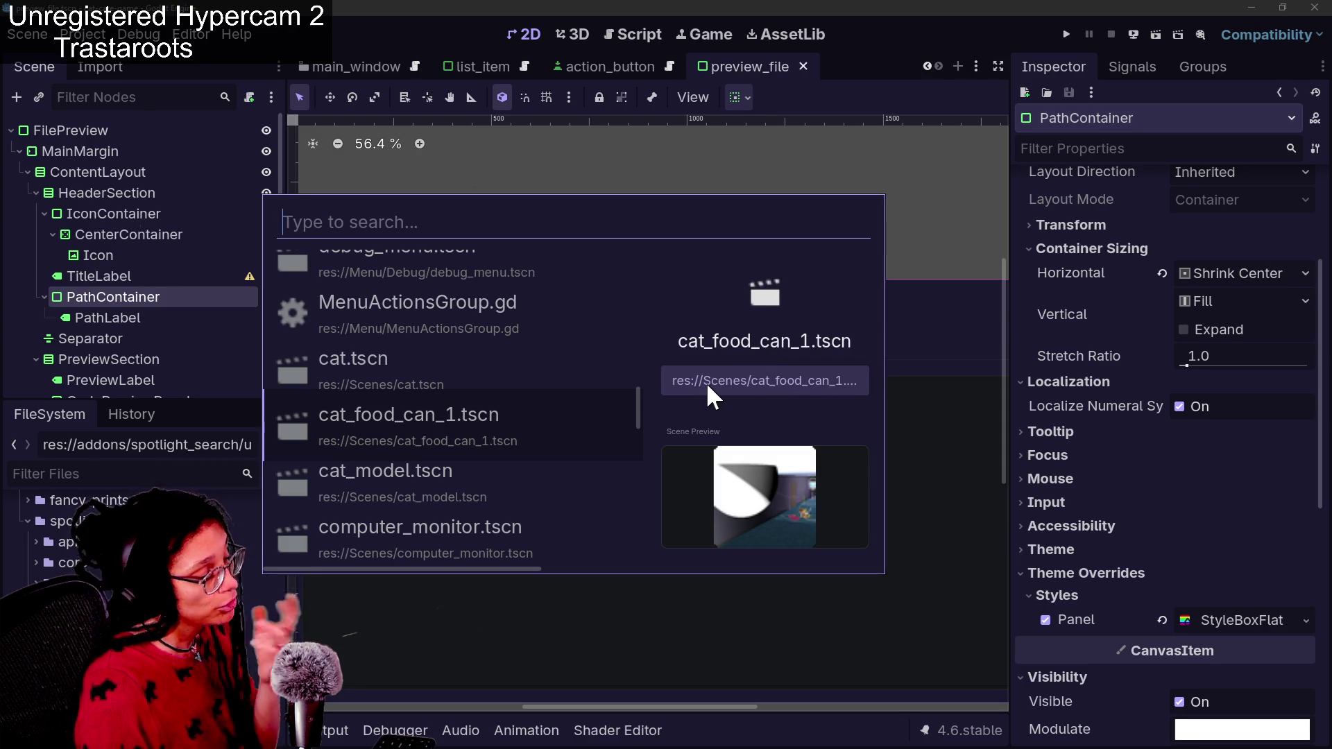
Select PathLabel and set its Autowrap Mode to Word, after briefly trying Arbitrary
left_click(139, 296)
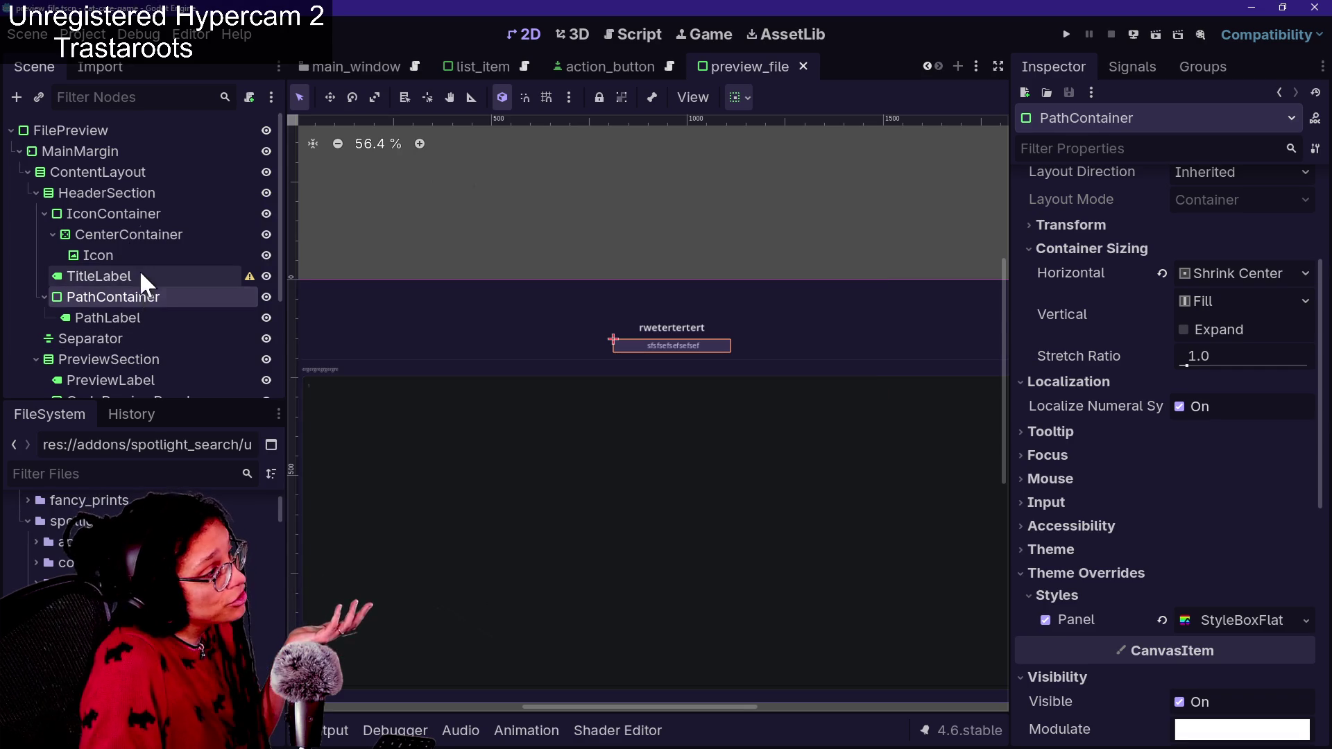
left_click(139, 275)
left_click(157, 316)
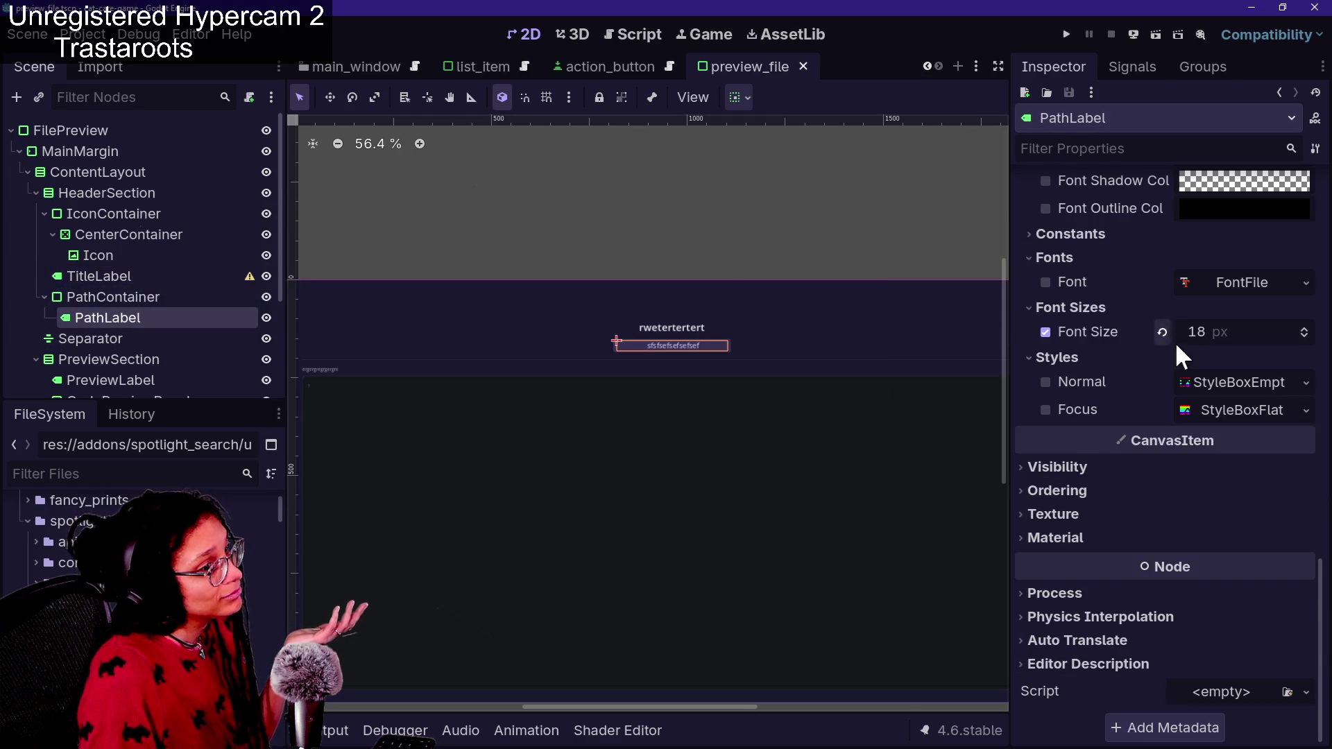
scroll(1188, 345, "up", 10)
left_click(1175, 311)
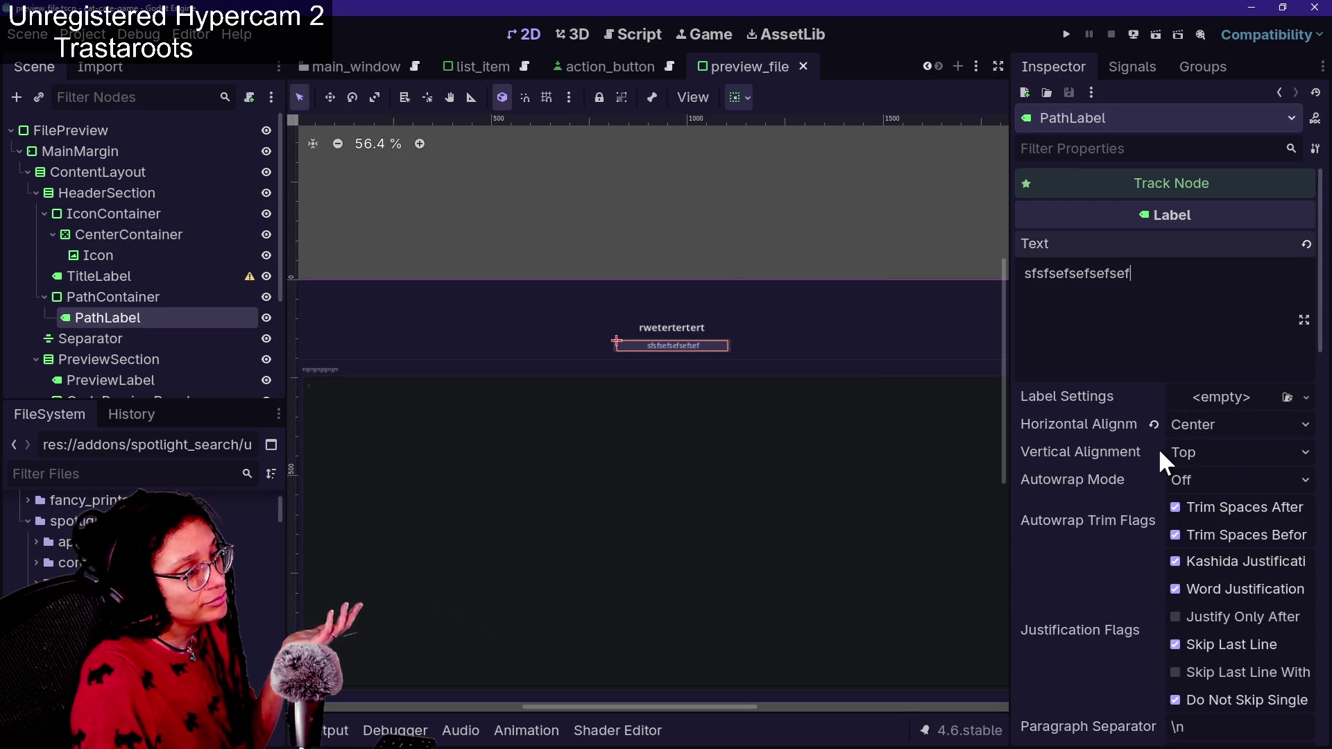
left_click(1189, 487)
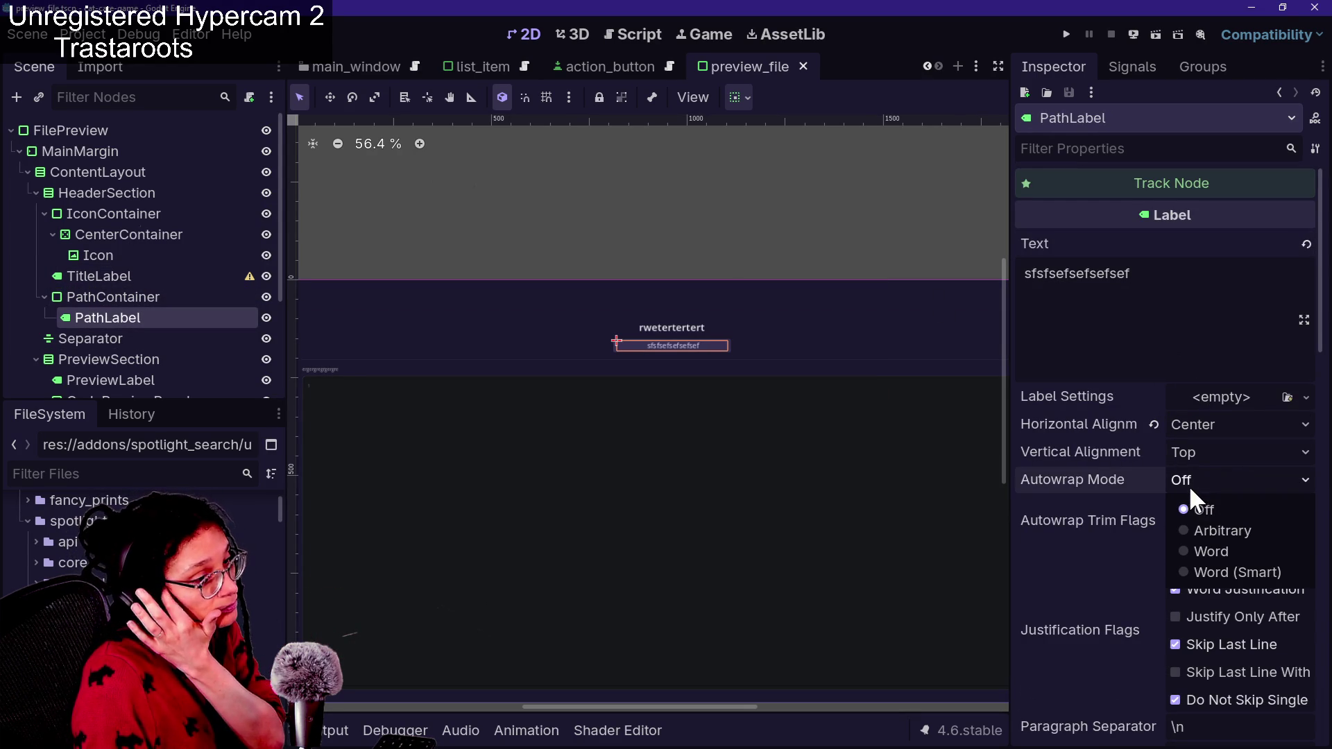
left_click(1204, 545)
left_click(1210, 478)
left_click(1214, 527)
left_click(1193, 481)
left_click(1196, 543)
scroll(1079, 547, "down", 10)
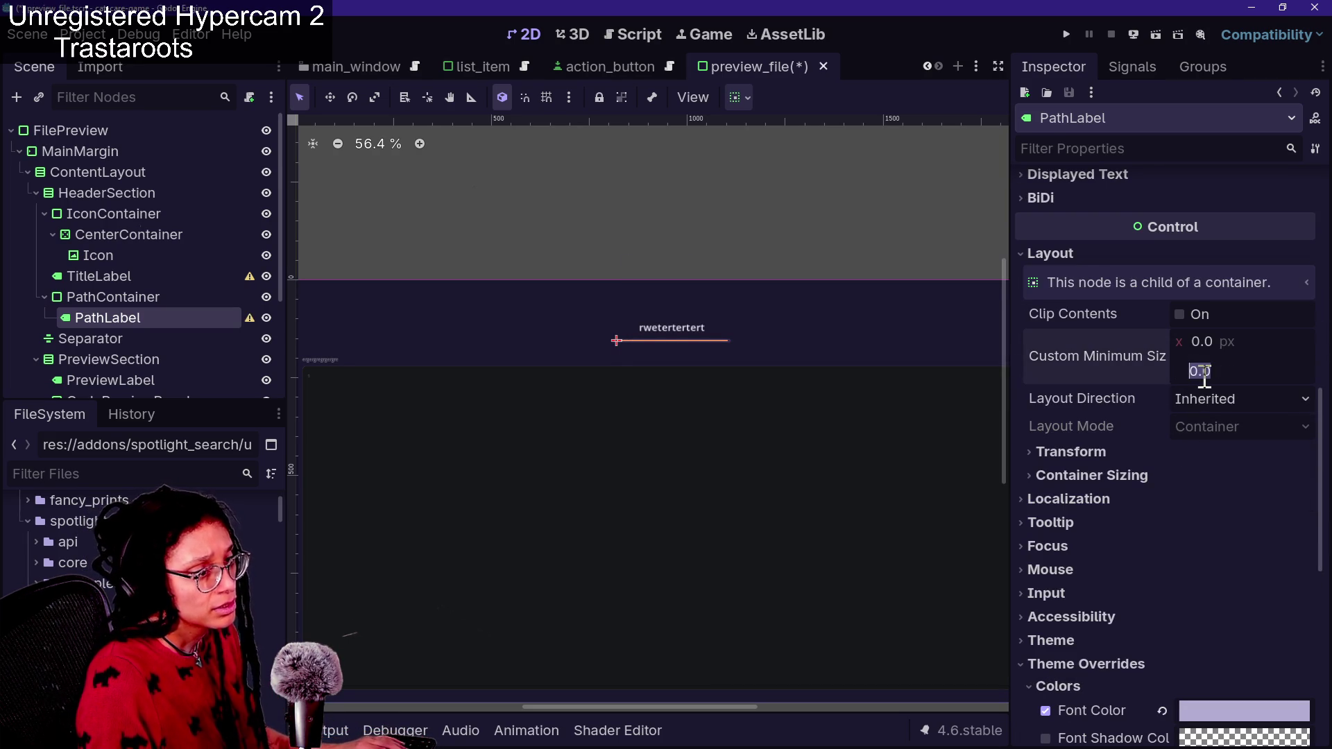
Set PathLabel's custom minimum height to 30 px, save, and check the spotlight popup
left_click(1204, 371)
type("30")
key("Return")
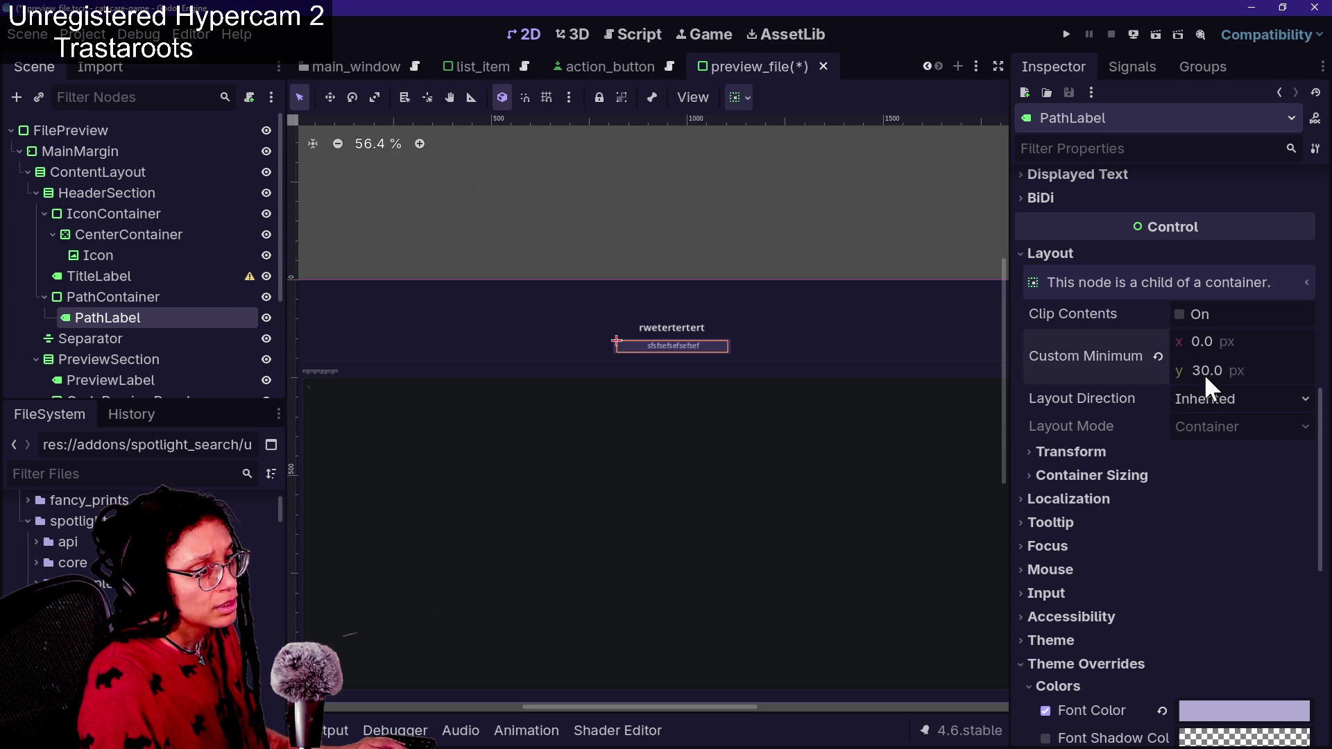
key("ctrl+s")
key("ctrl+space")
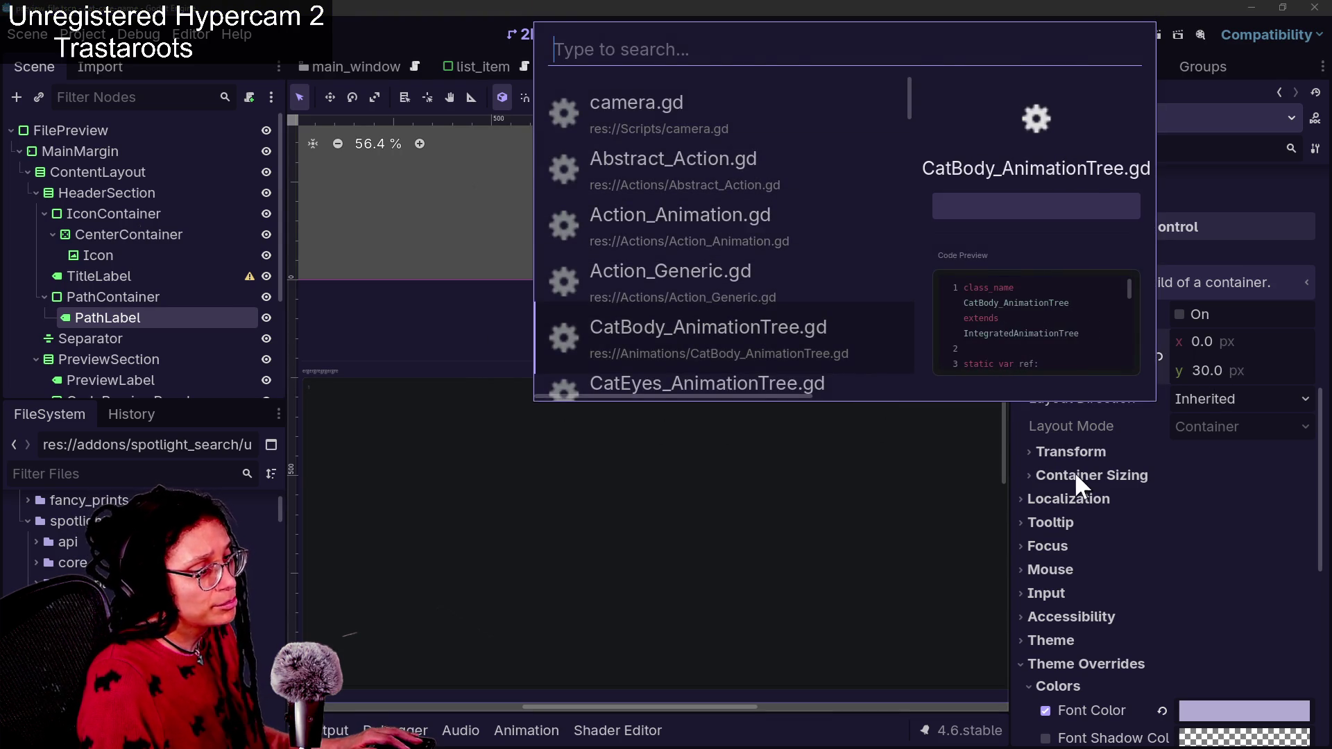
left_click(1141, 429)
Try a 30 px minimum width and 300 px minimum height, checking the popup's previews
left_click(1201, 344)
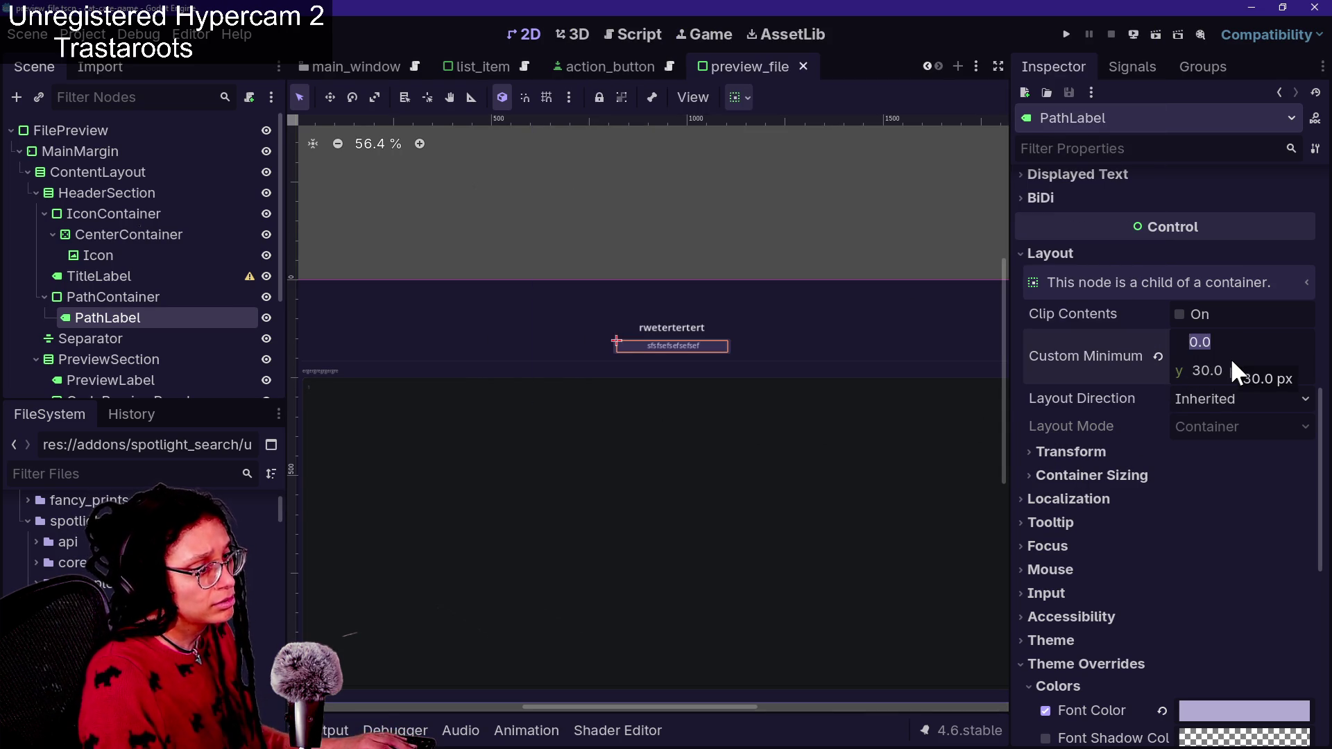
type("30")
key("Return")
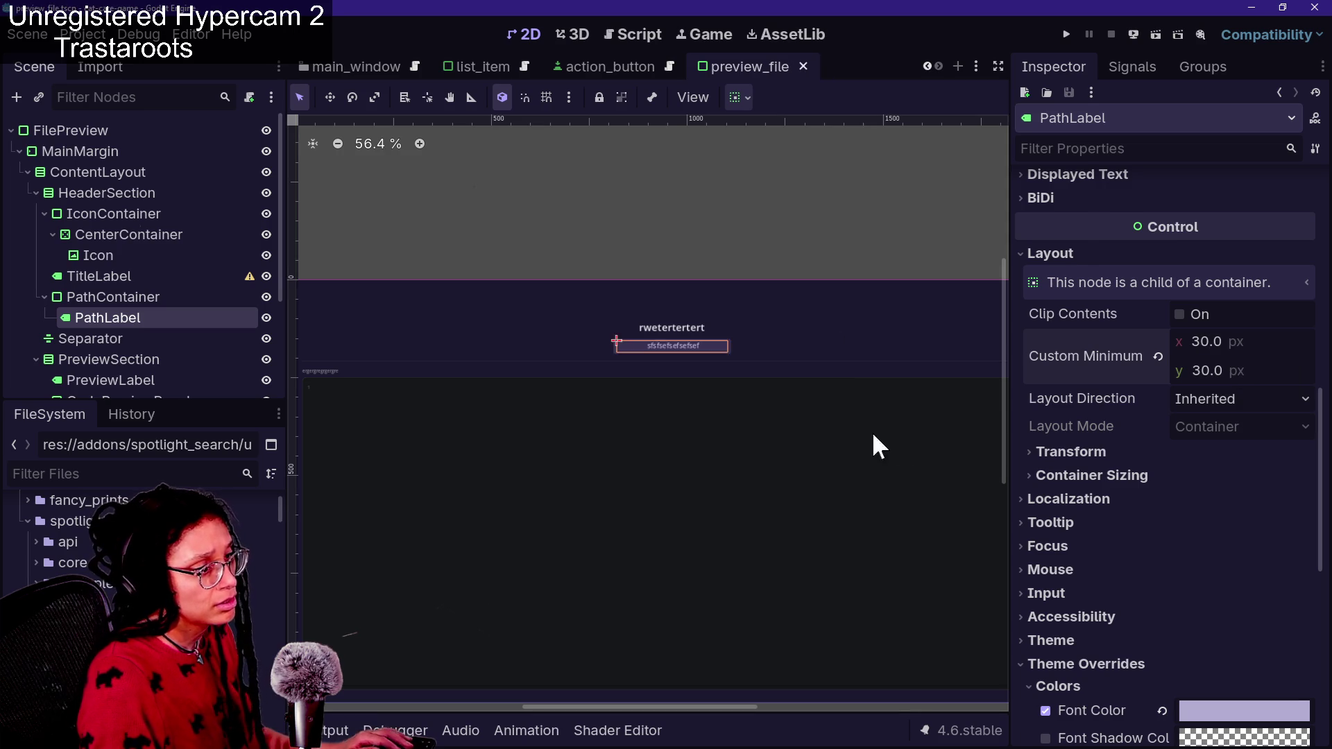
key("ctrl+space")
left_click(1146, 438)
left_click(1221, 361)
type("0")
key("Return")
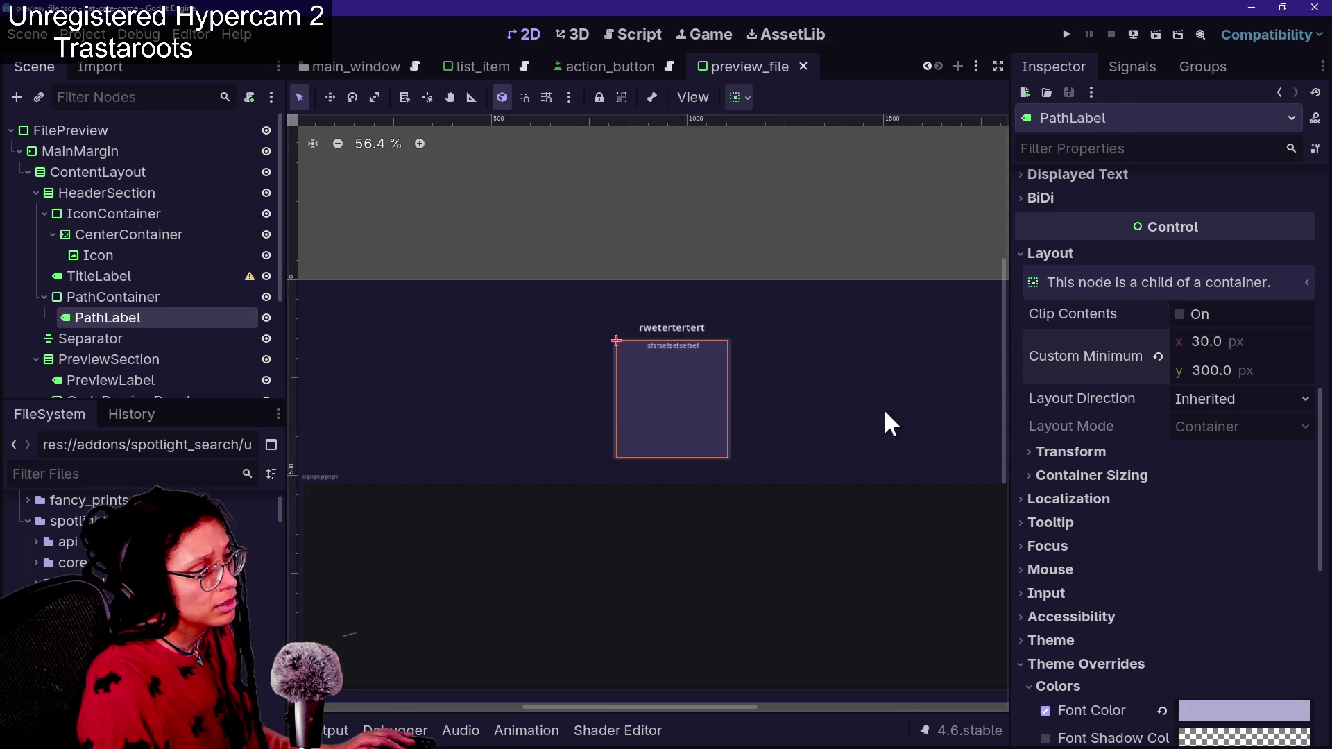
key("ctrl+space")
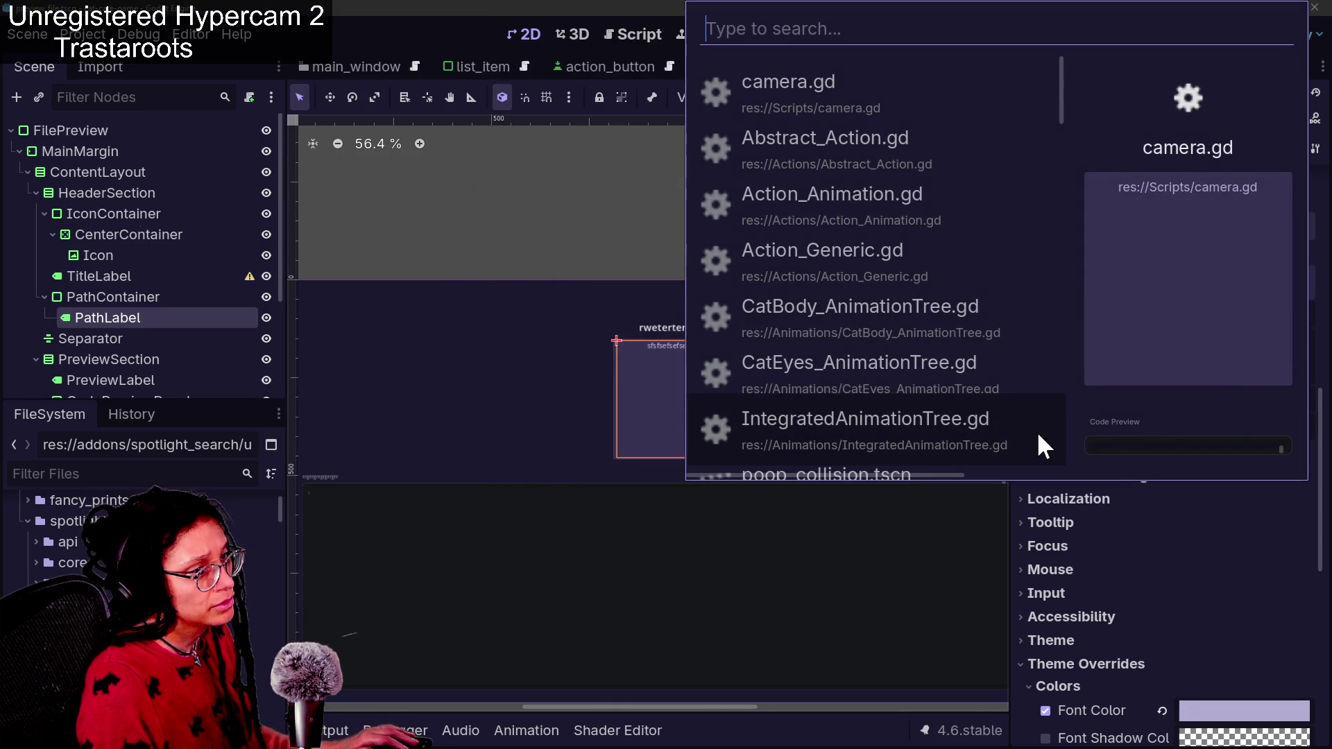
key("Down")
key("Down")
key("Down")
key("Escape")
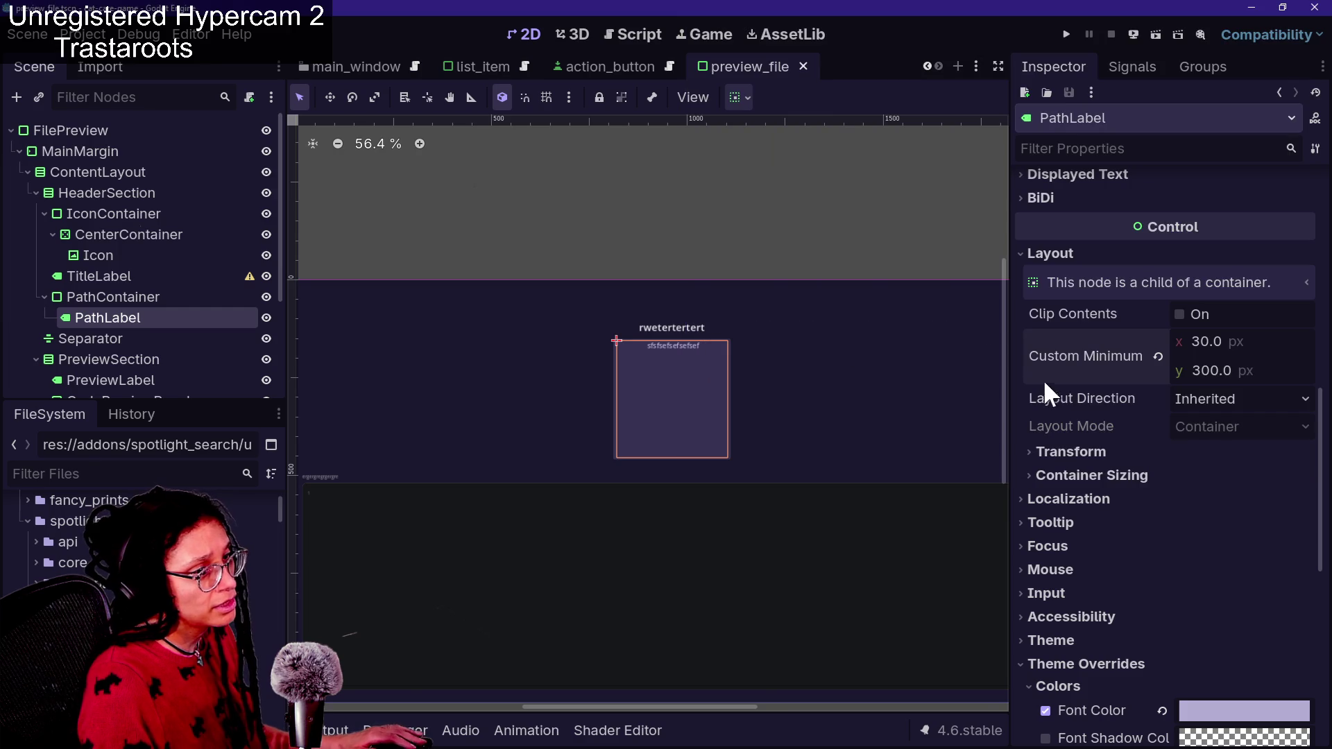
Change the minimum height to 100 px, save, and check the popup
left_click(1231, 370)
type("100")
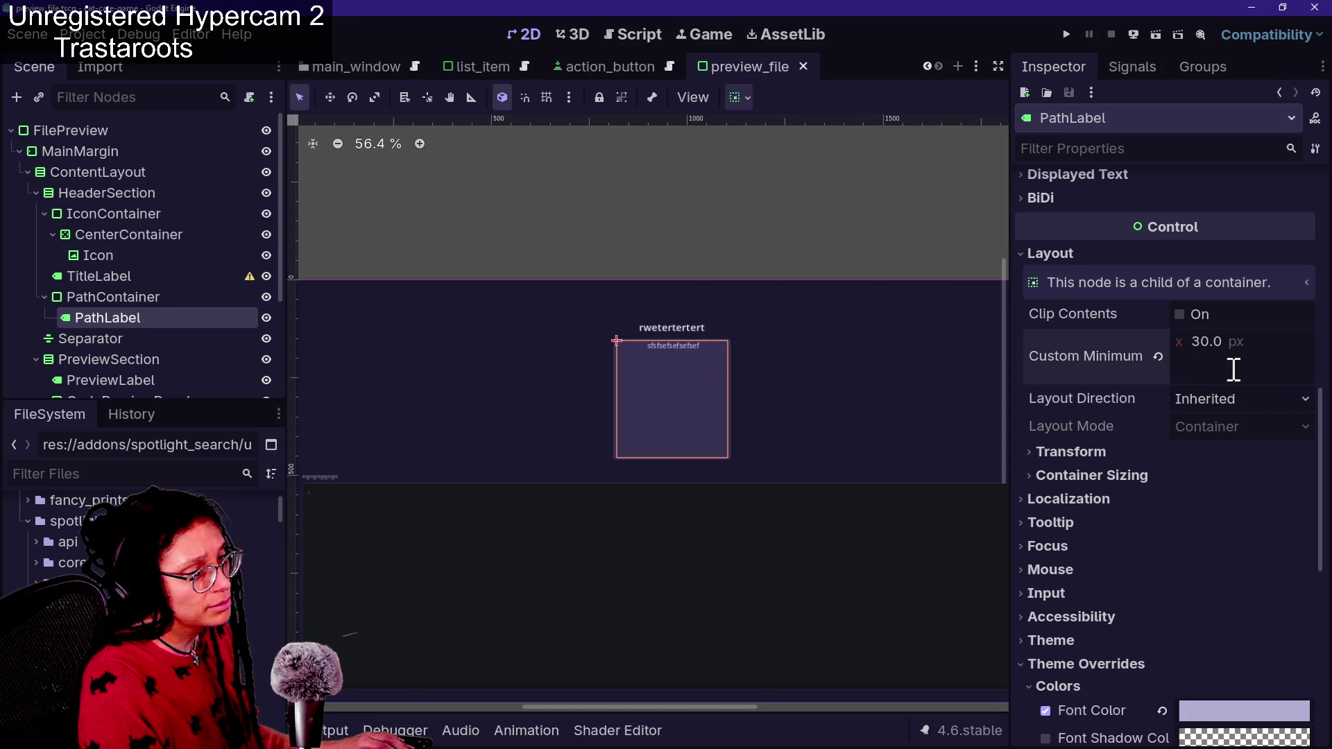
key("Return")
key("ctrl+s")
key("ctrl+space")
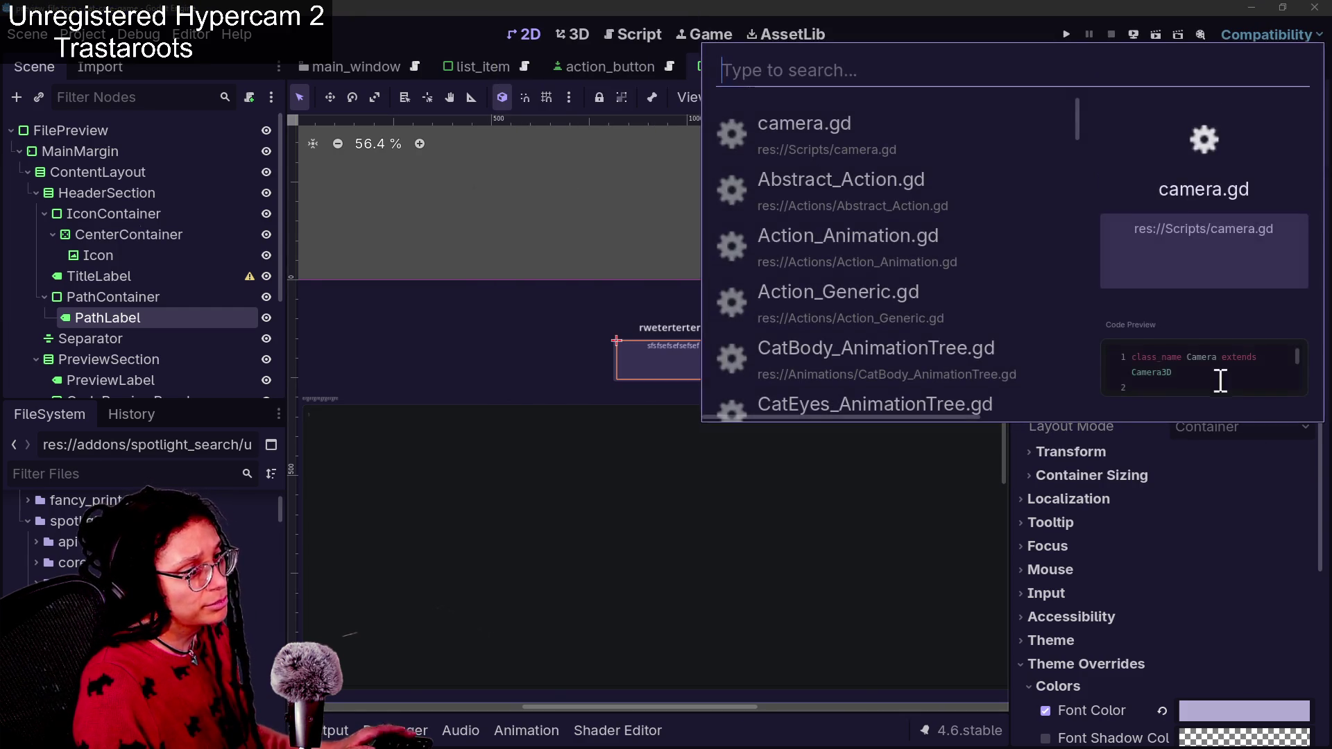
key("Escape")
Set the minimum size to 50 × 50 px, saving and checking the popup preview
left_click(1254, 373)
type("50")
key("Return")
key("ctrl+s")
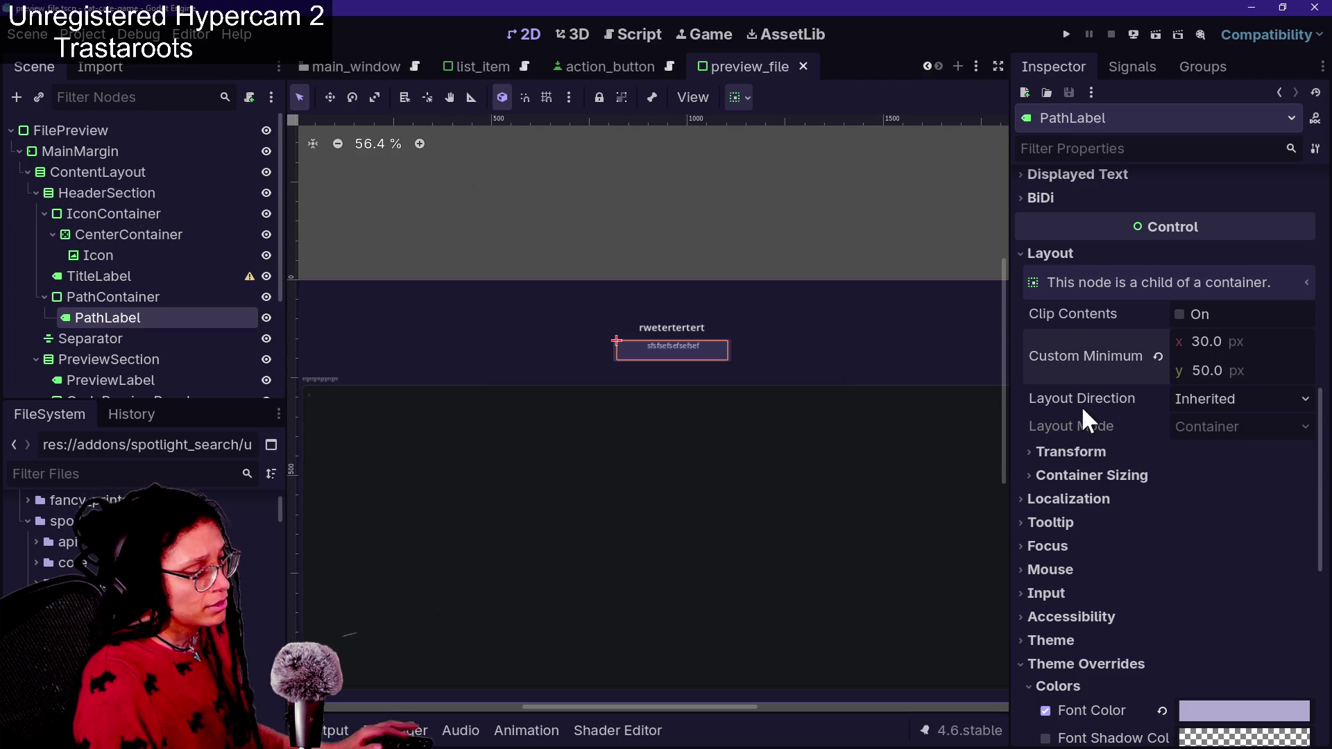
key("ctrl+space")
scroll(739, 322, "down", 10)
scroll(740, 322, "up", 10)
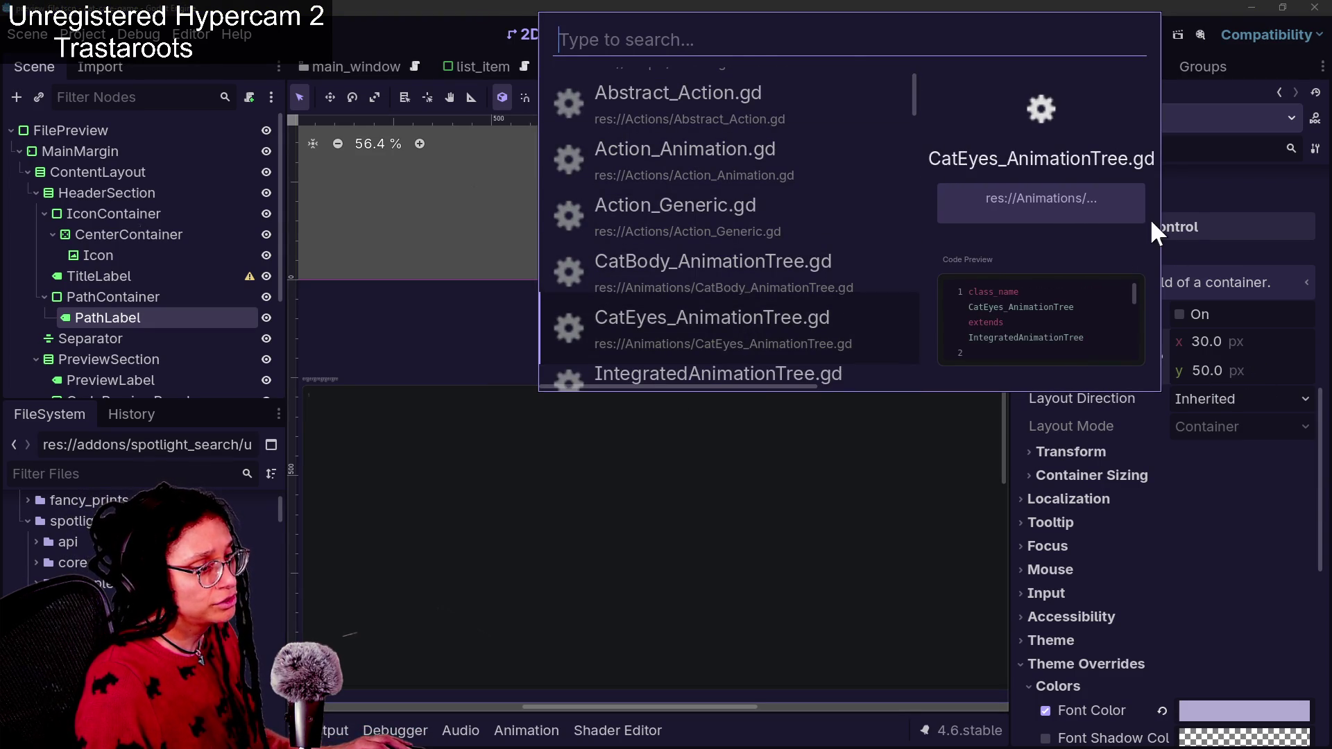
left_click(1230, 340)
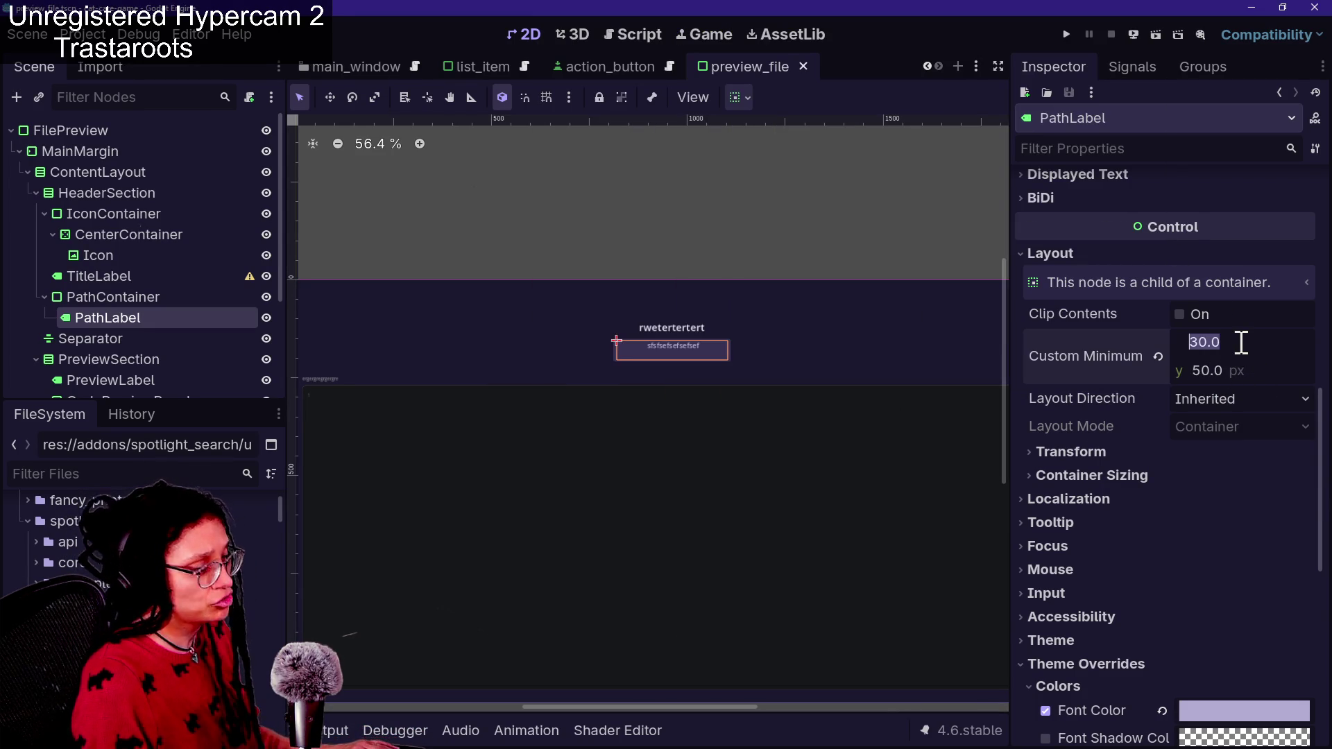
type("50")
key("Return")
key("ctrl+space")
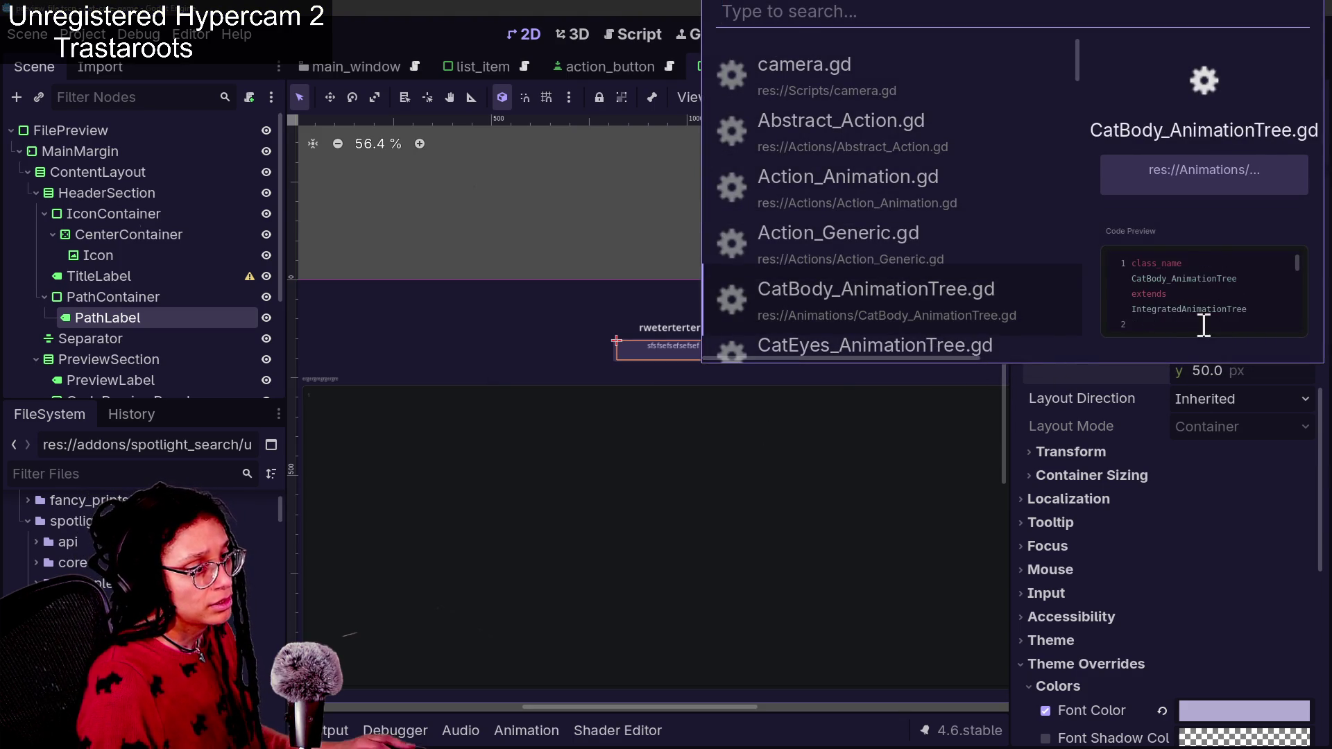
left_click(1226, 380)
Raise the minimum height to 60 px, save, and preview CatBody_AnimationTree.gd in the popup
left_click(1225, 375)
type("60")
key("Return")
key("ctrl+s")
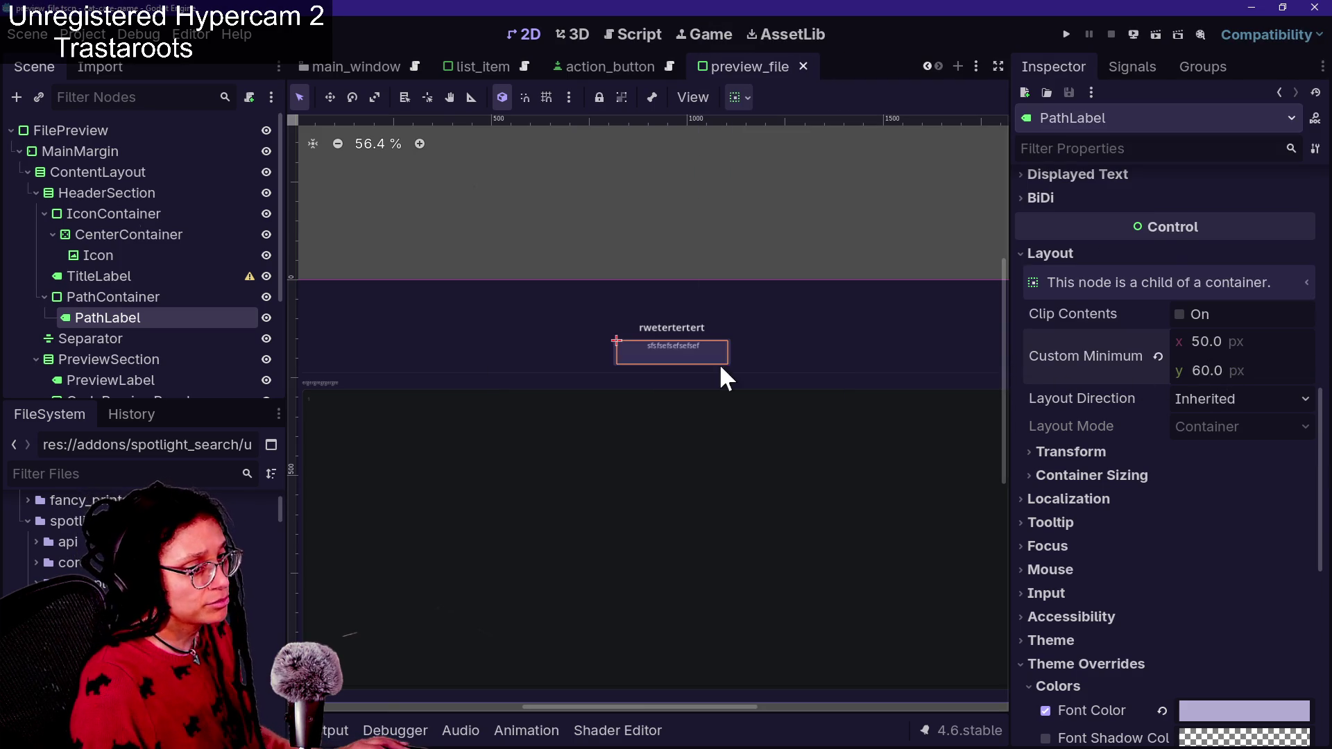
key("ctrl+space")
key("Down")
key("Down")
key("Down")
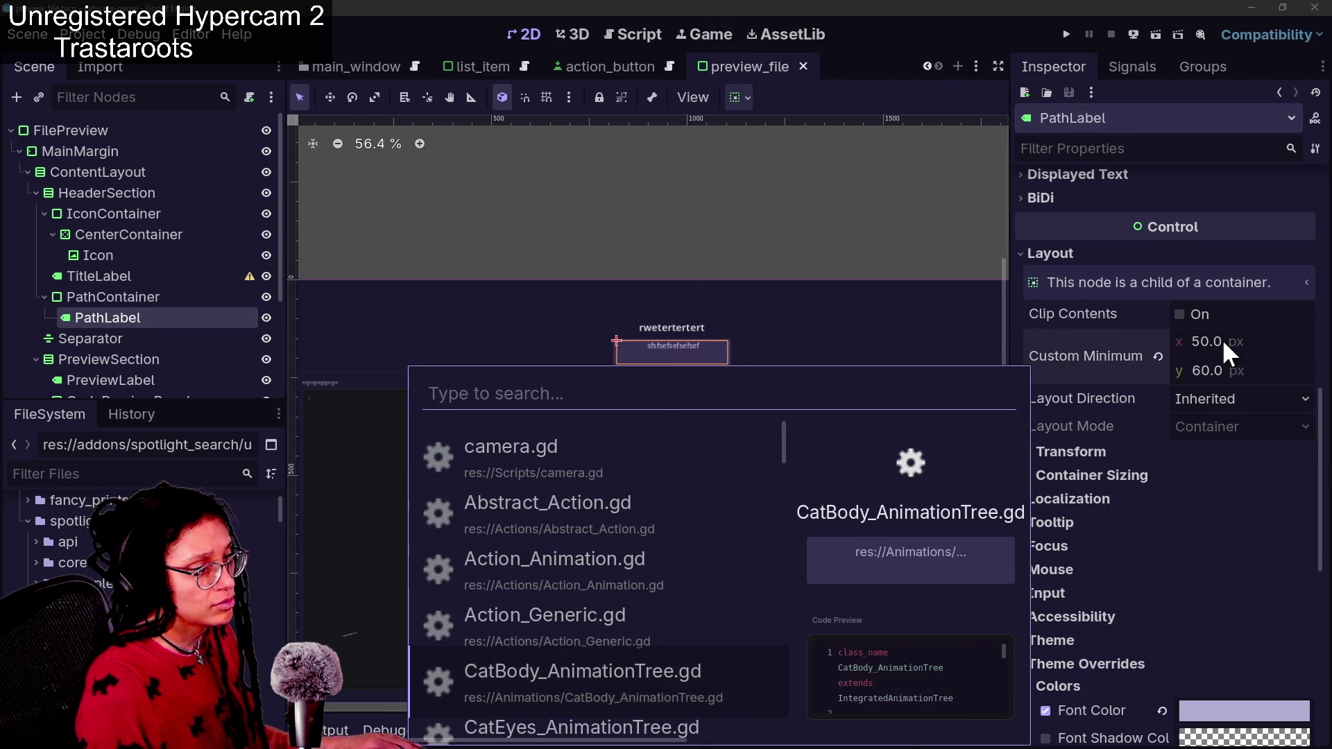
left_click(1225, 375)
Set the minimum height to 70 px and save the scene
left_click(1225, 372)
type("70")
key("Return")
key("ctrl+s")
Browse spotlight previews from enemy.gd down to blank_menu_button_list.tscn, then close without opening
key("ctrl+space")
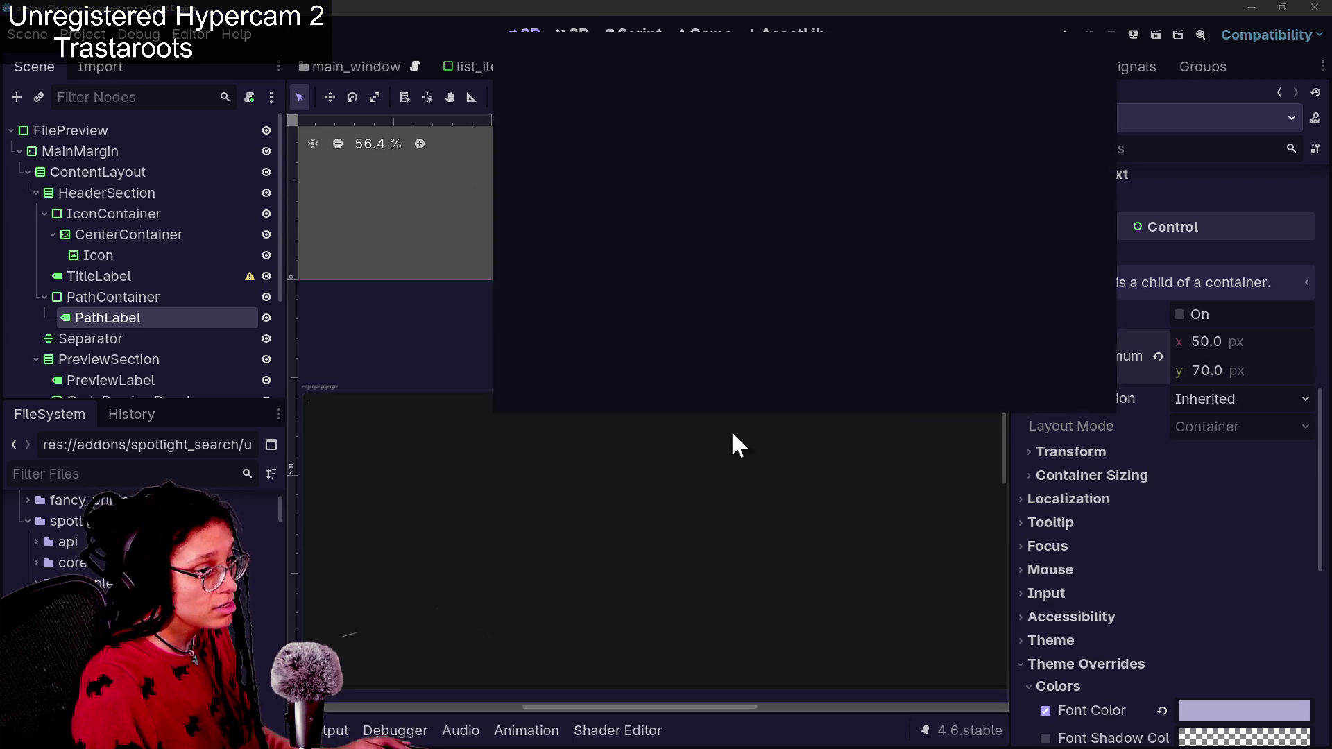
key("Down")
key("Down")
key("Down")
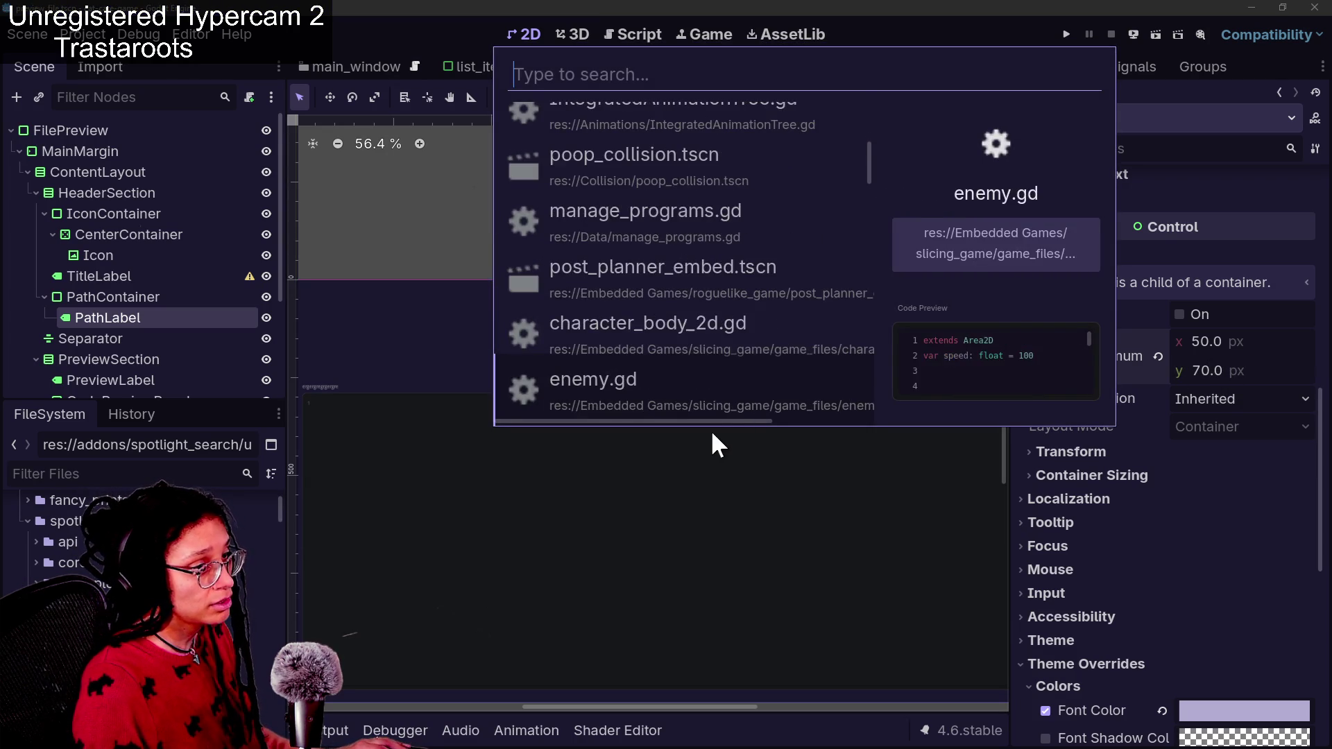
key("Down")
key("Down")
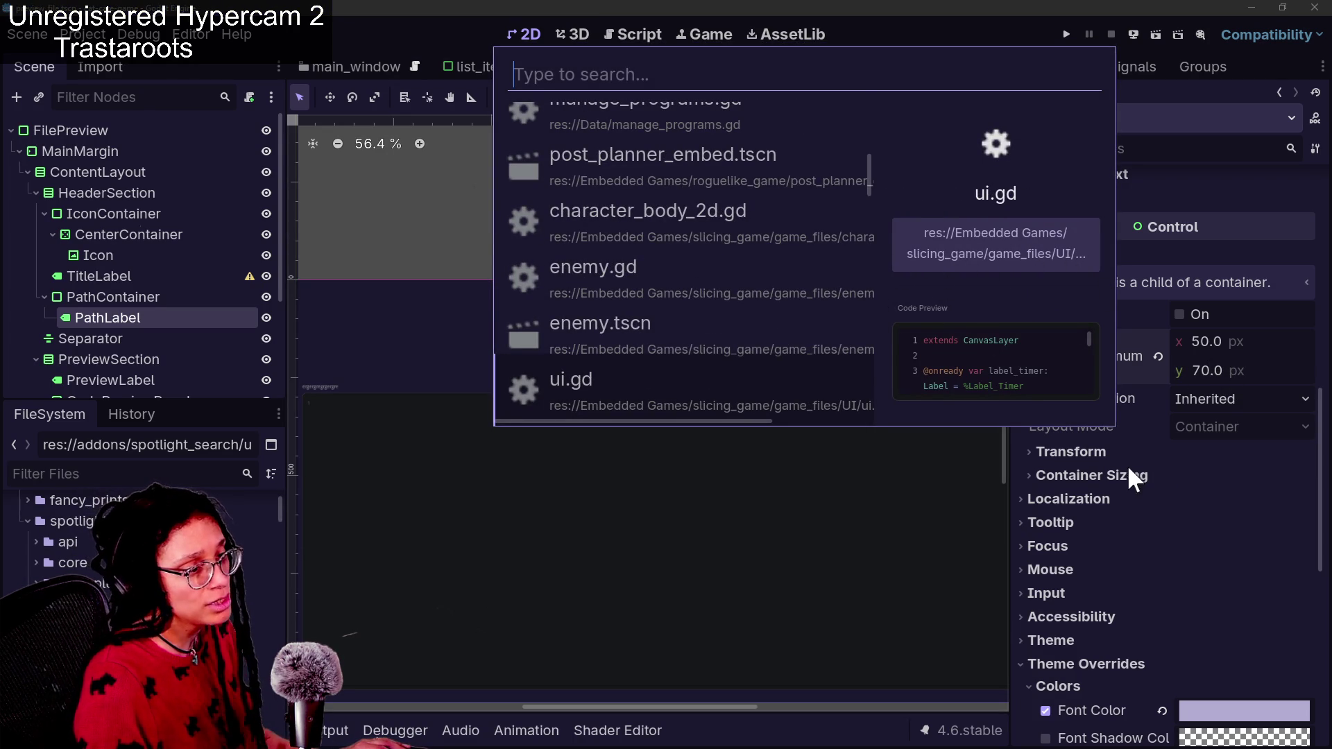
key("Down")
key("Down")
key("Down")
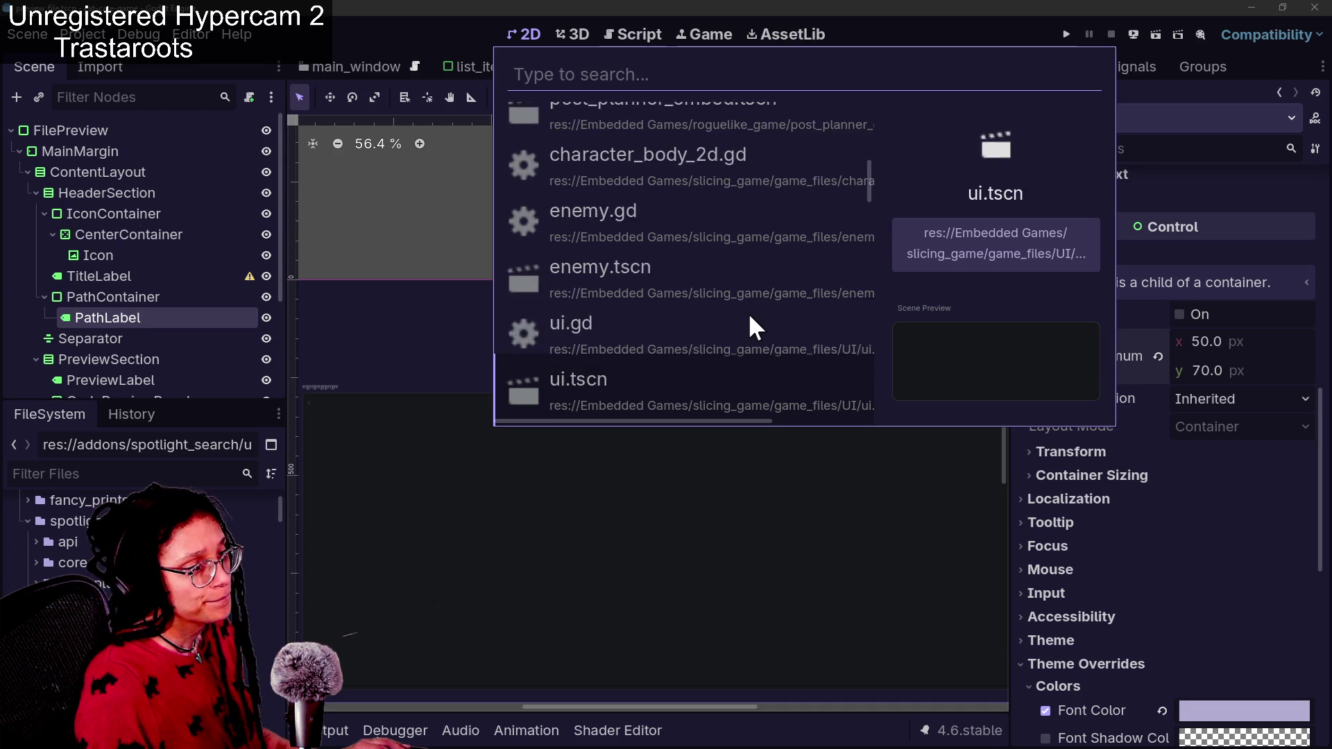
key("Down")
key("Down")
key("Up")
key("Down")
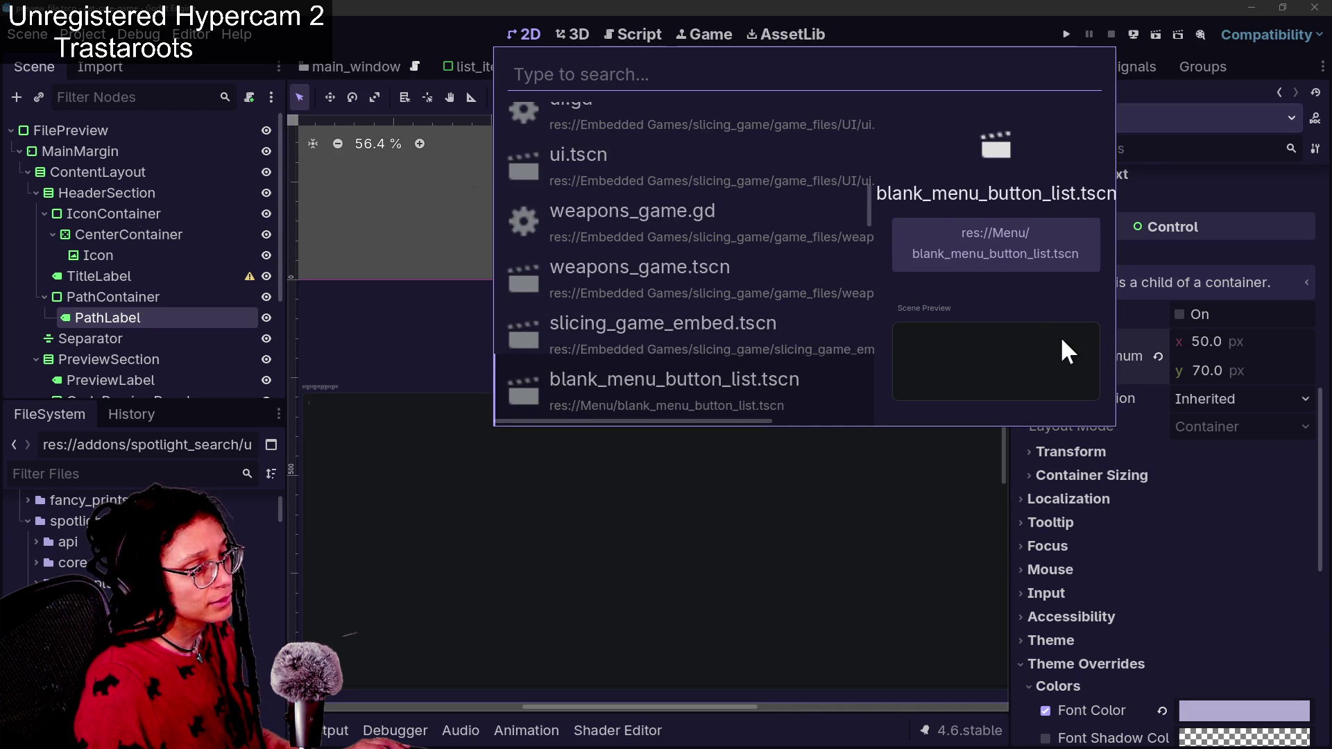
key("Escape")
scroll(1162, 530, "down", 10)
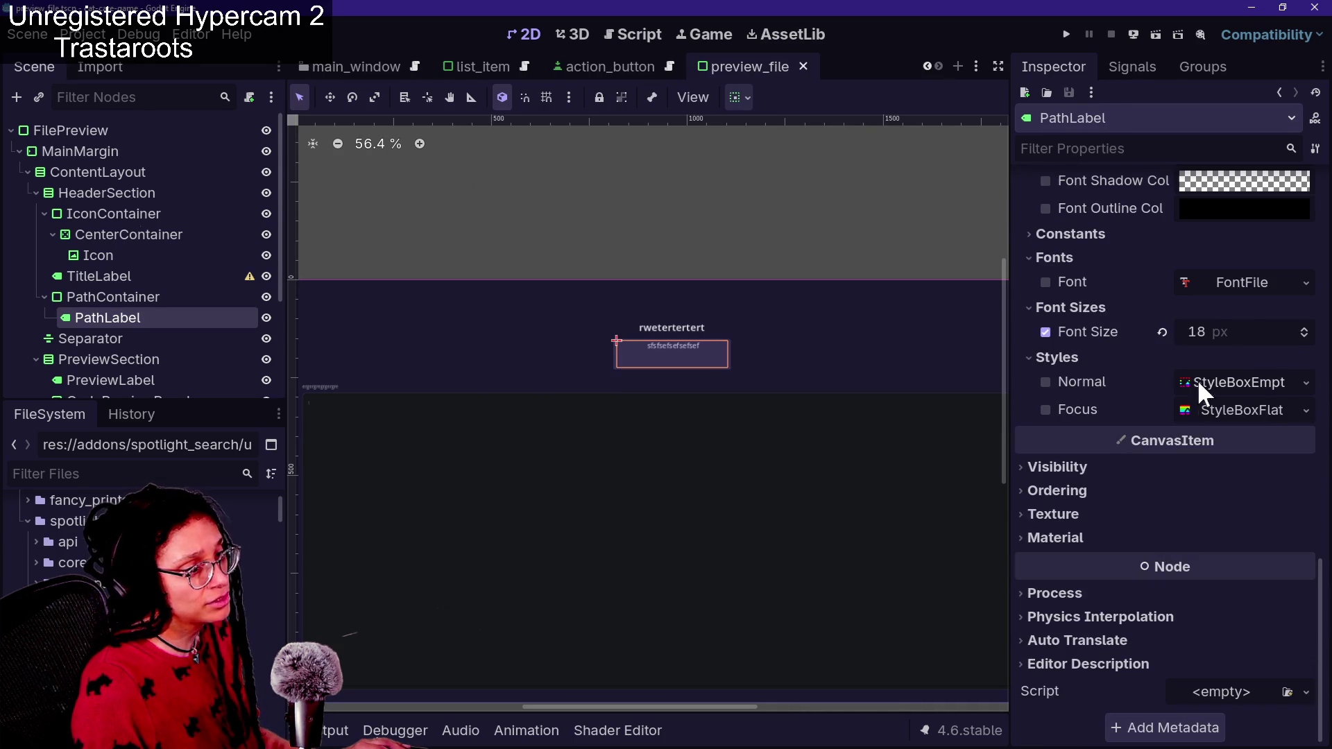
Reduce the path label's font size to 15 px and check the CatEyes and IntegratedAnimationTree previews
left_click(1301, 337)
left_click(1301, 337)
left_click(1302, 337)
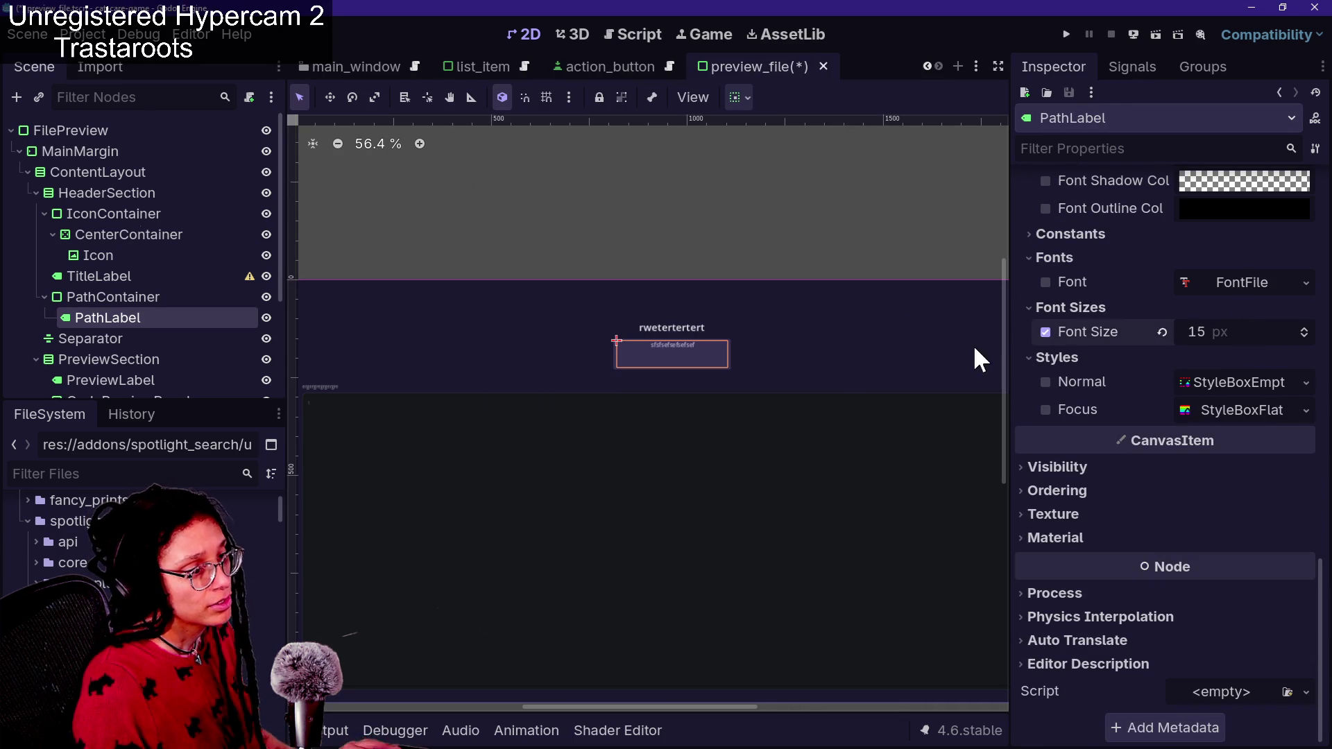
key("ctrl+space")
key("Down")
key("Down")
key("Down")
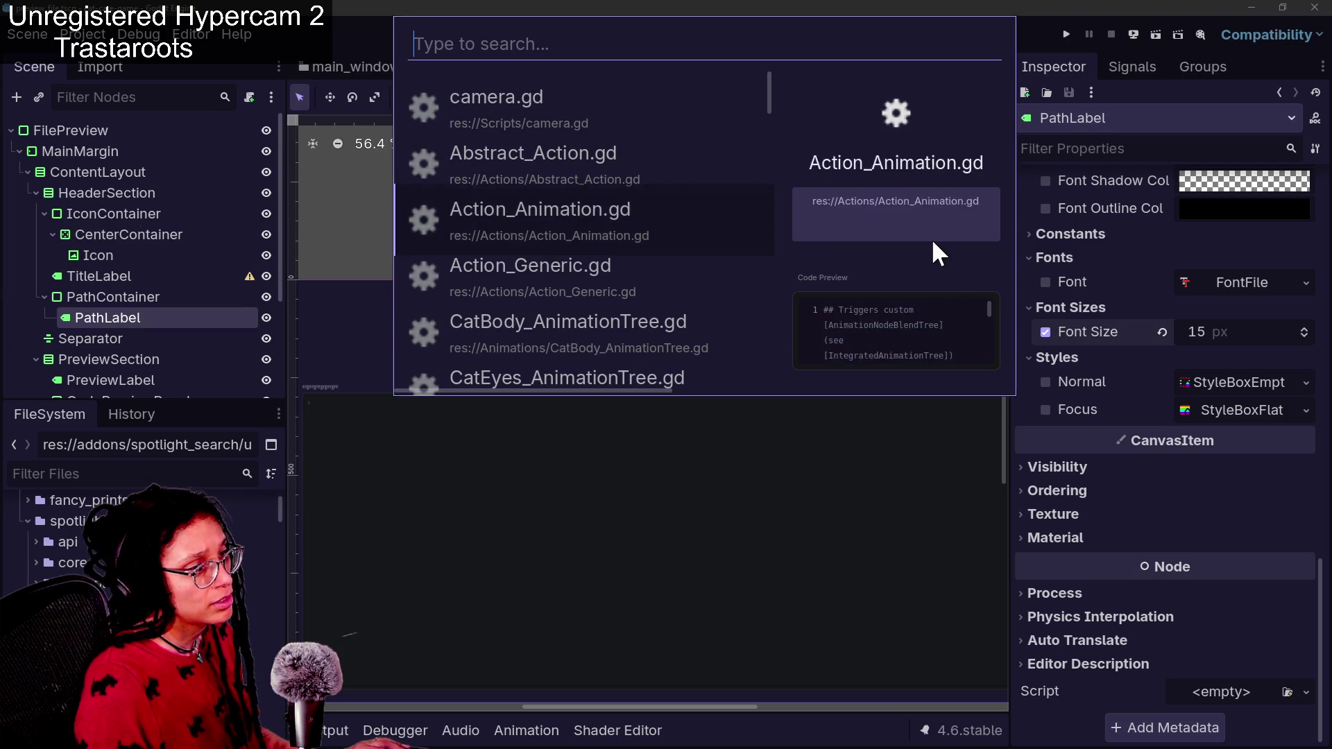
key("Down")
key("Escape")
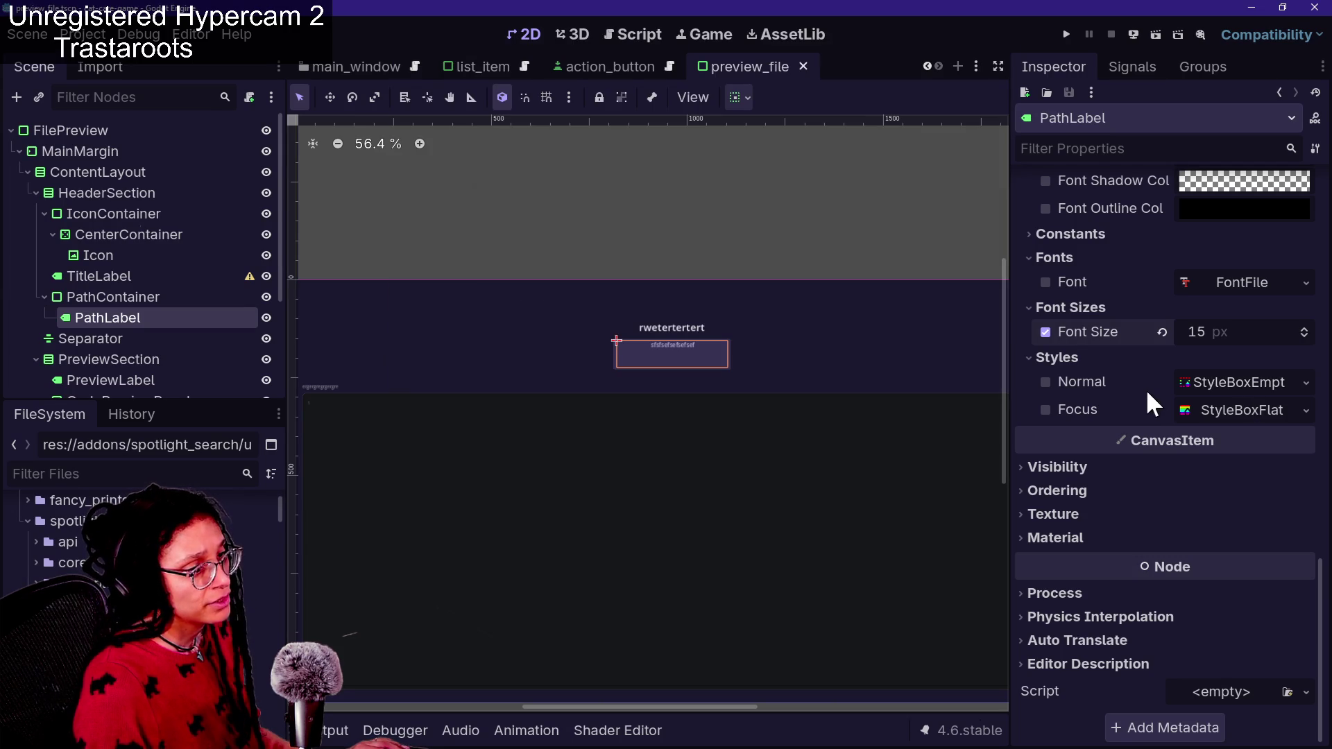
Set PathLabel's Container Sizing Vertical option to Fill
scroll(1146, 388, "up", 10)
scroll(1147, 394, "up", 2)
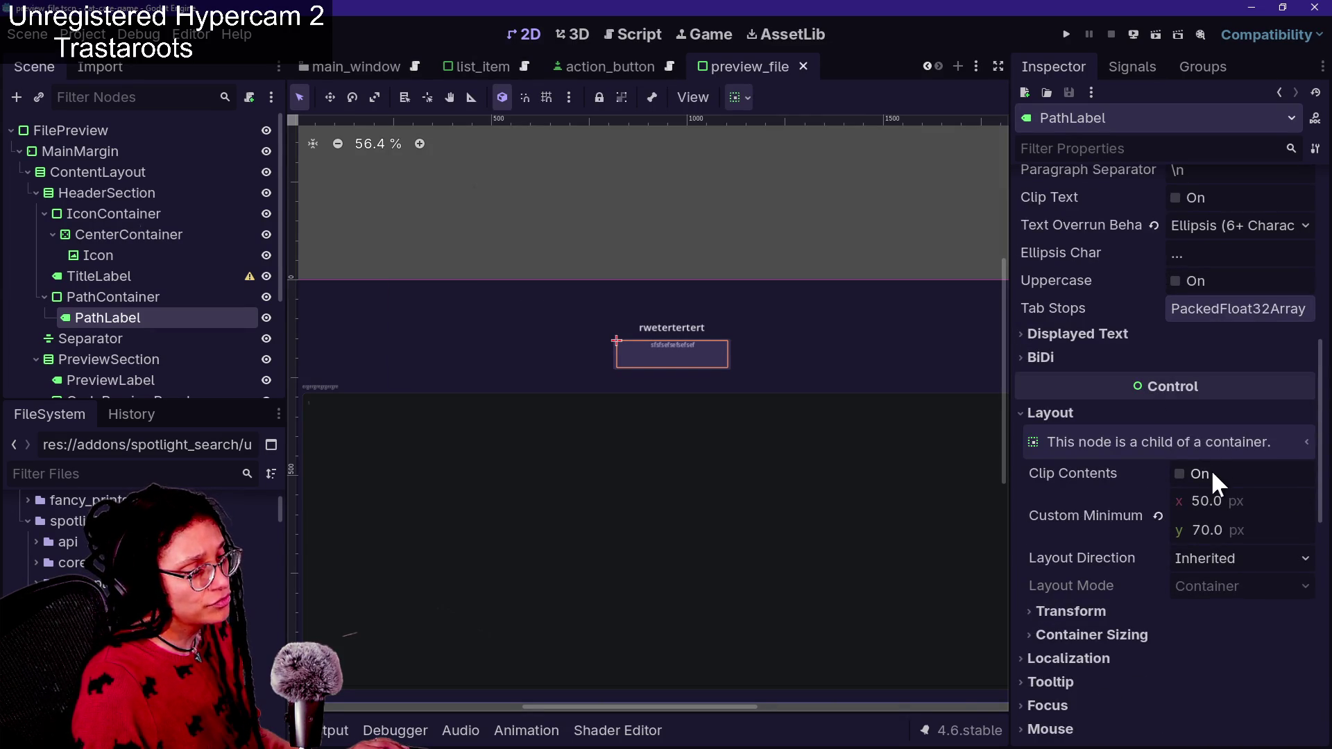
scroll(1078, 514, "down", 7)
scroll(1078, 514, "up", 15)
scroll(1078, 514, "down", 5)
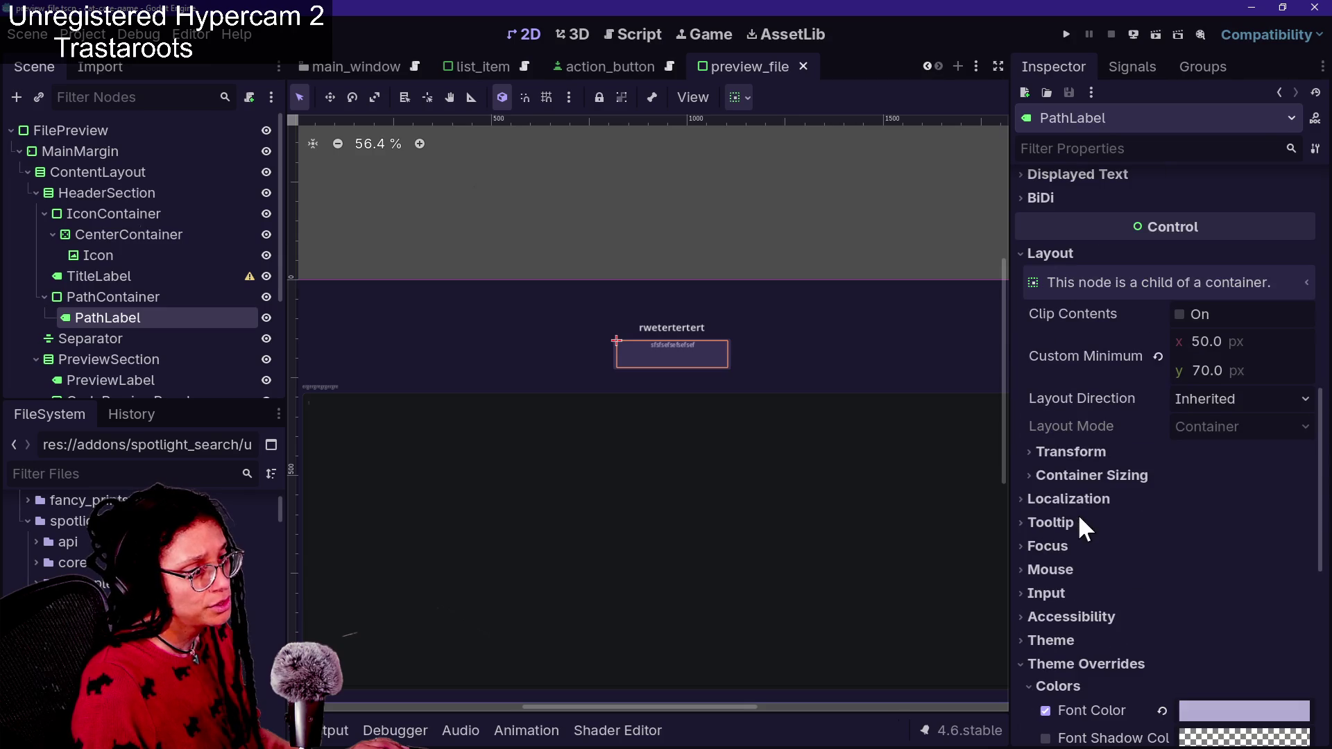
left_click(1088, 475)
scroll(1150, 498, "down", 1)
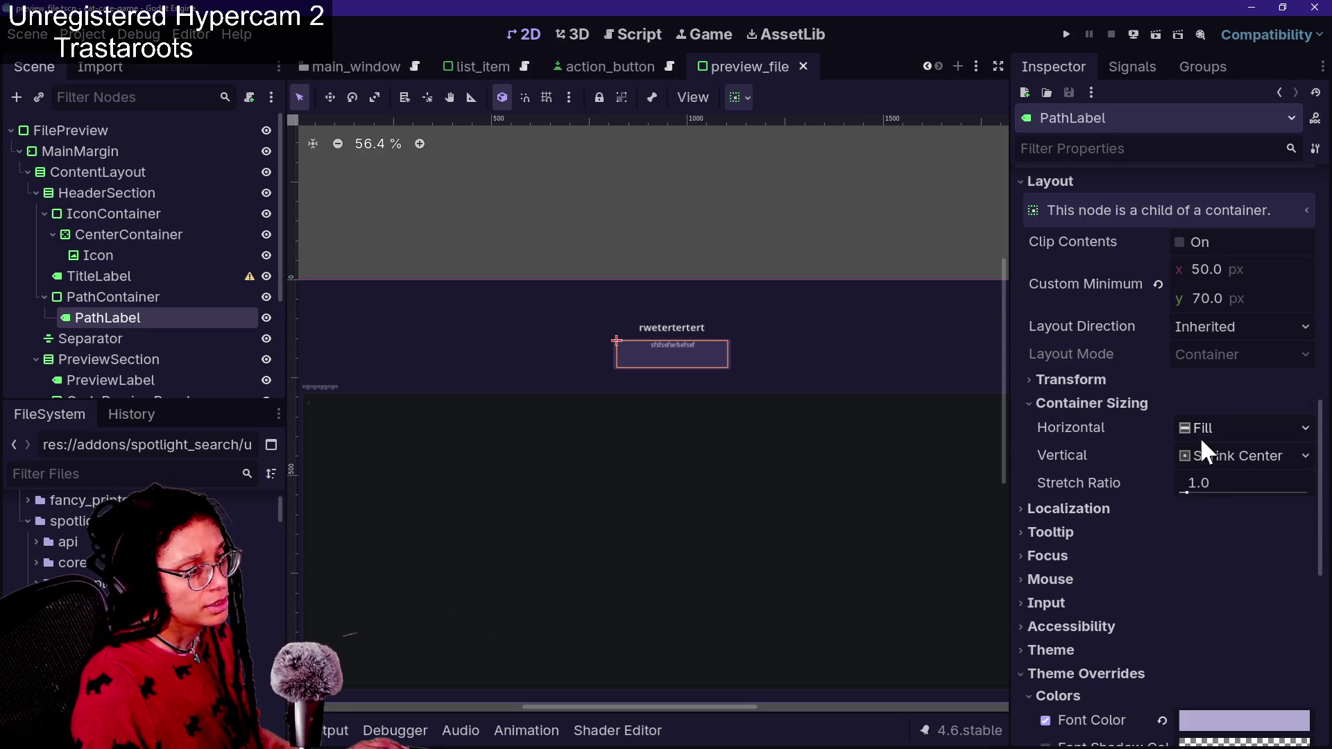
left_click(1200, 455)
left_click(1198, 454)
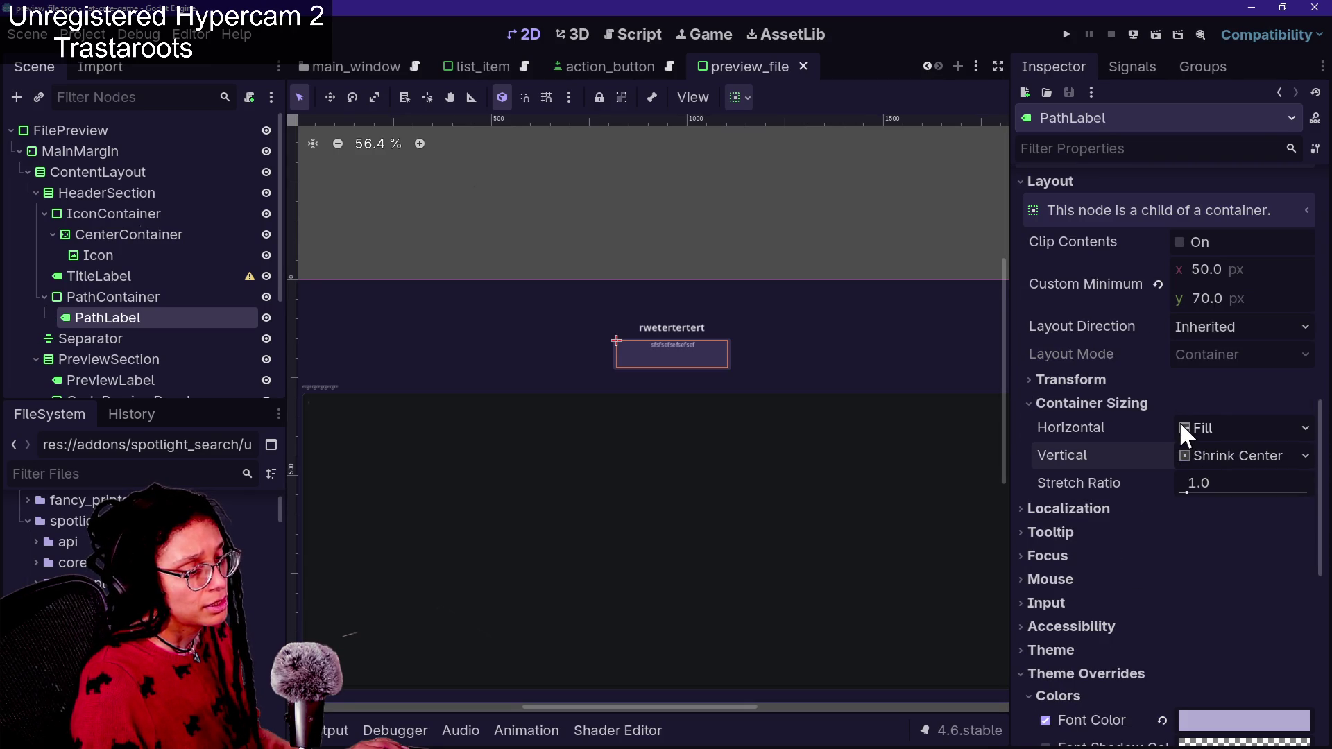
left_click(1194, 445)
left_click(1208, 476)
Save the preview_file scene and check the result in the spotlight popup
key("ctrl+s")
key("ctrl+space")
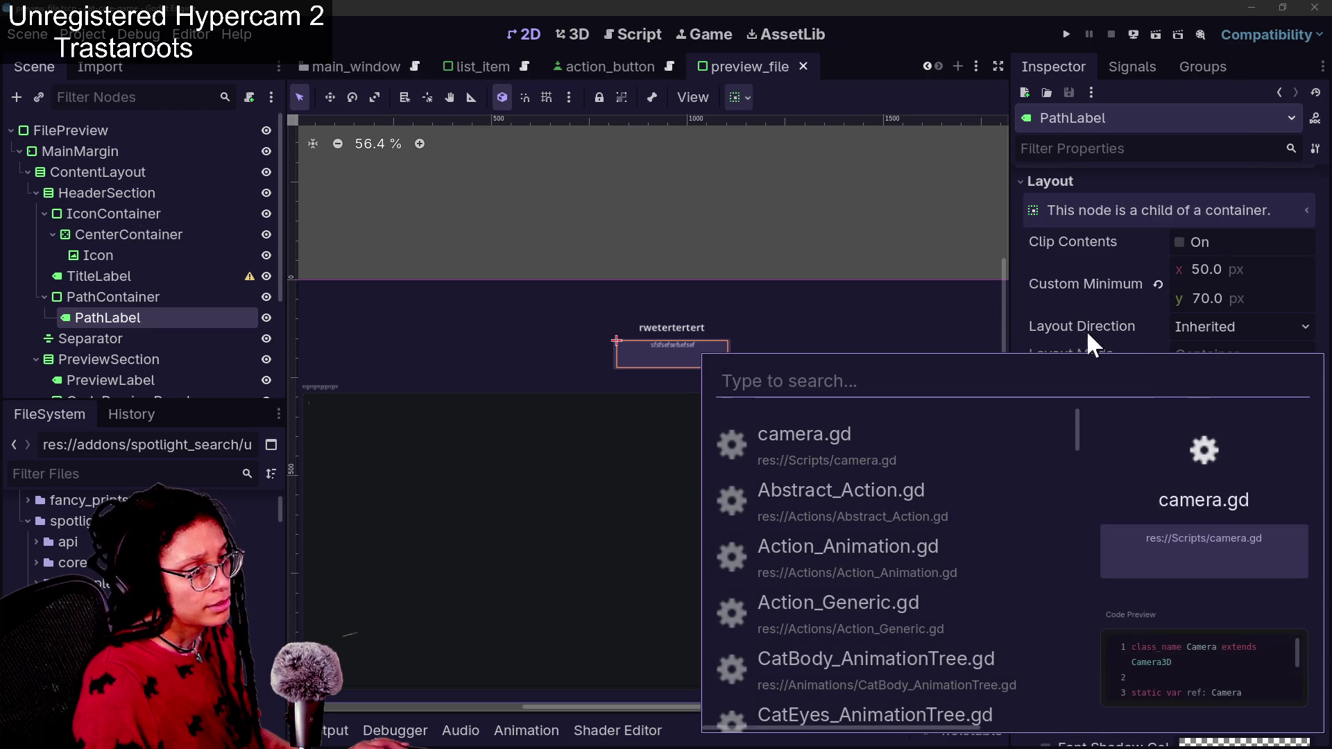
key("Escape")
Try a 10 px minimum height on PathLabel in the popup, then undo back to 70
left_click(1198, 299)
type("10")
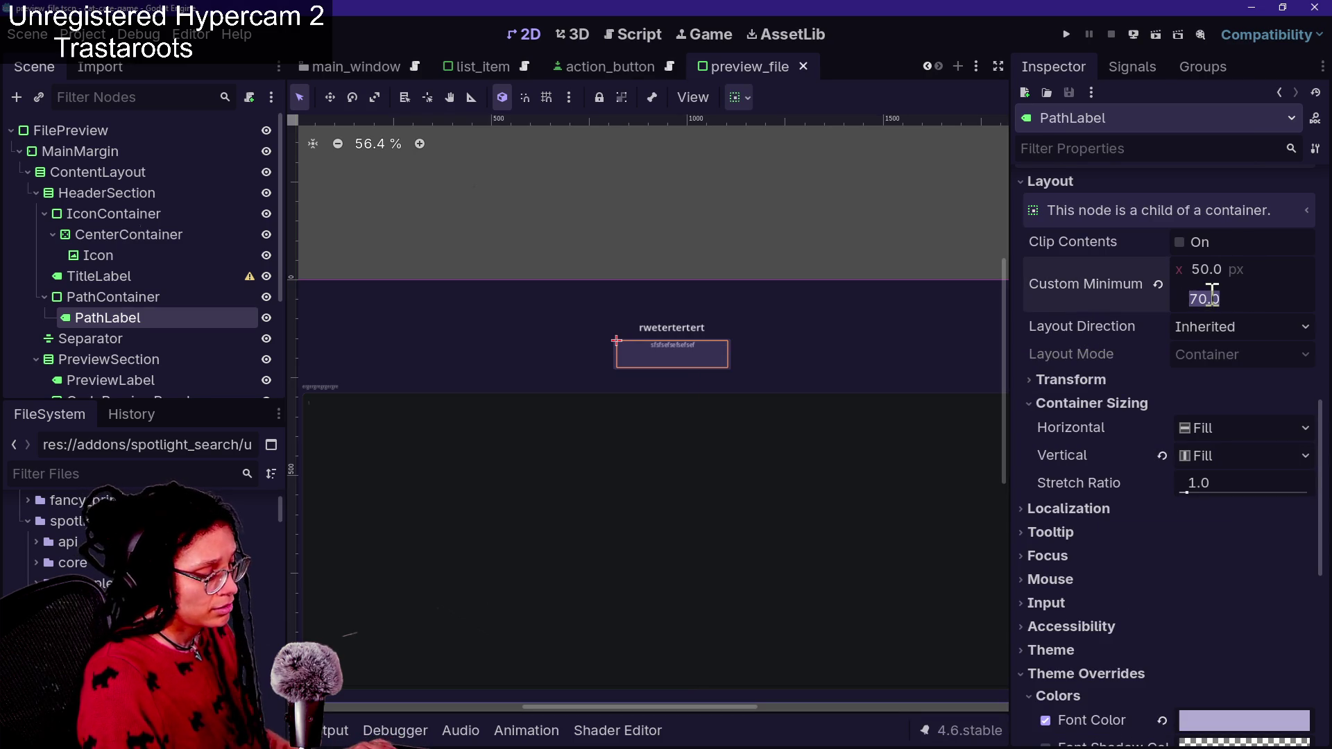
key("Return")
key("ctrl+space")
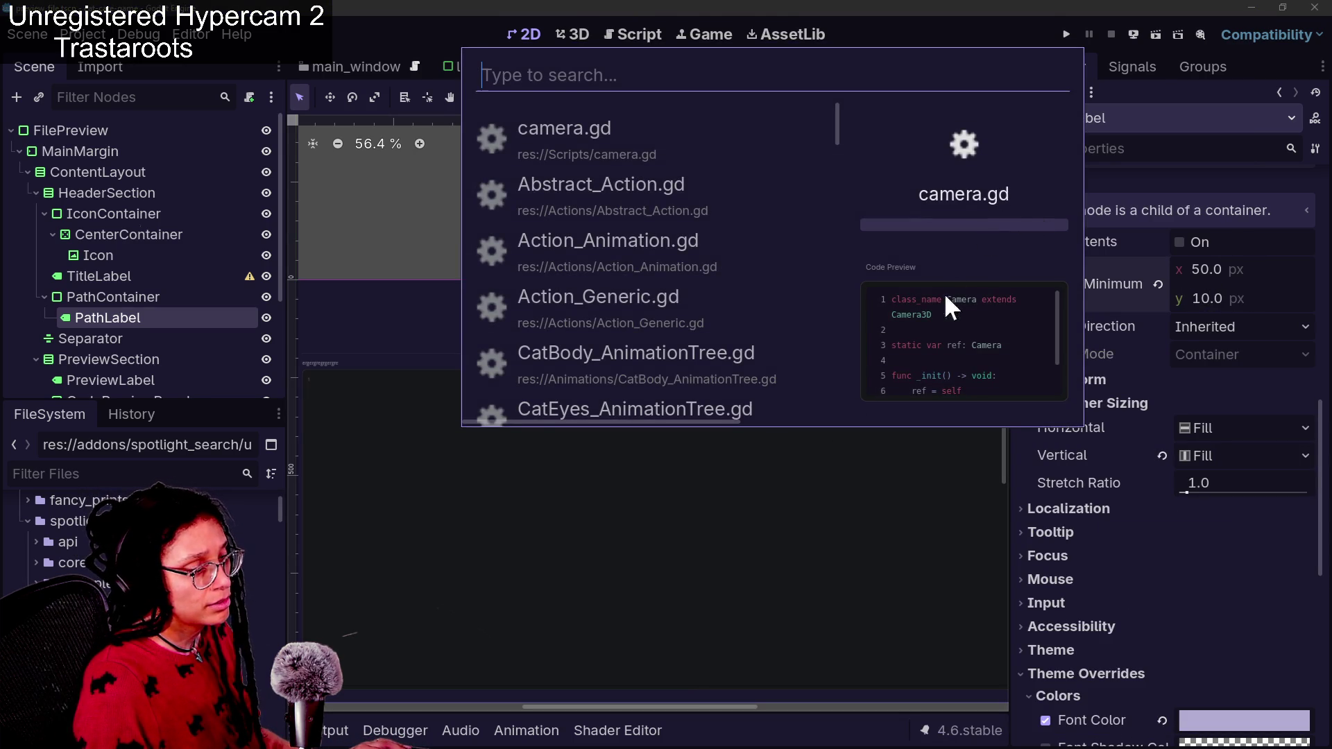
key("Down")
key("Down")
key("Down")
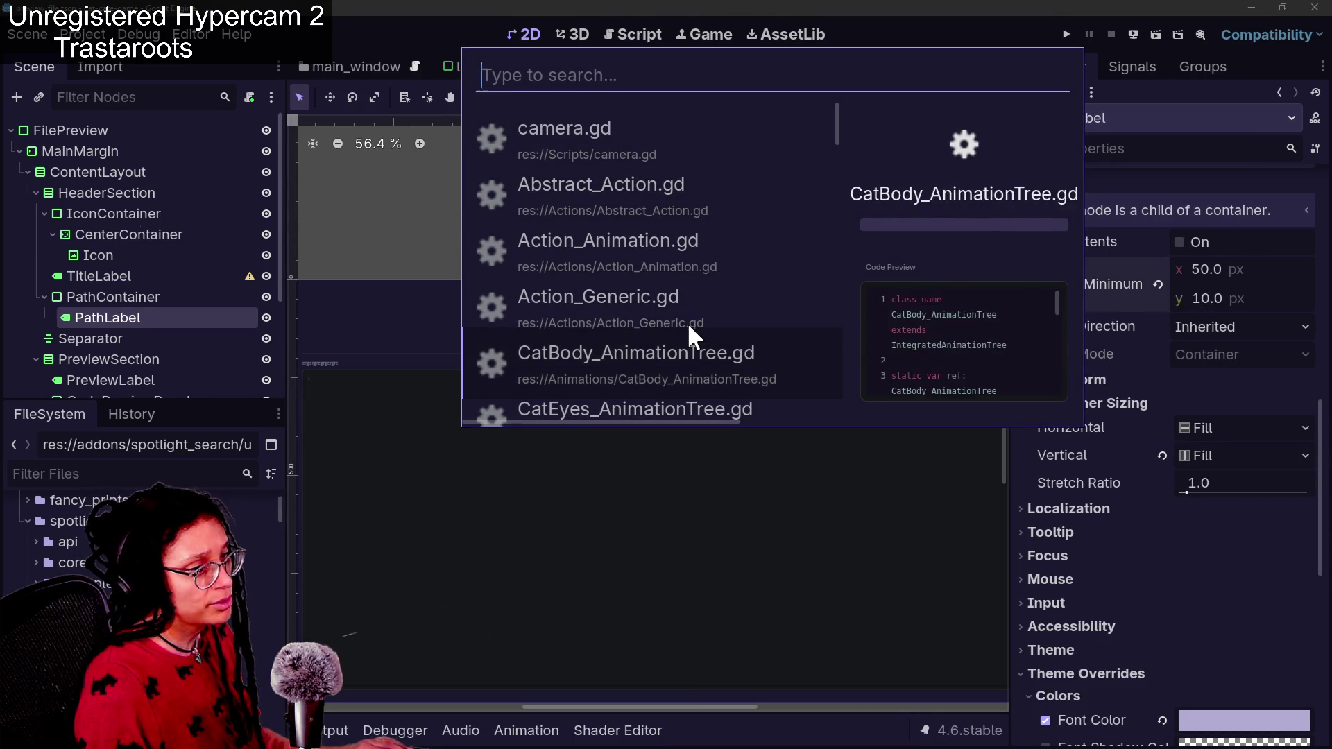
key("Escape")
key("ctrl+z")
Browse spotlight previews from post_planner_embed.tscn through the blank_menu scenes
key("ctrl+space")
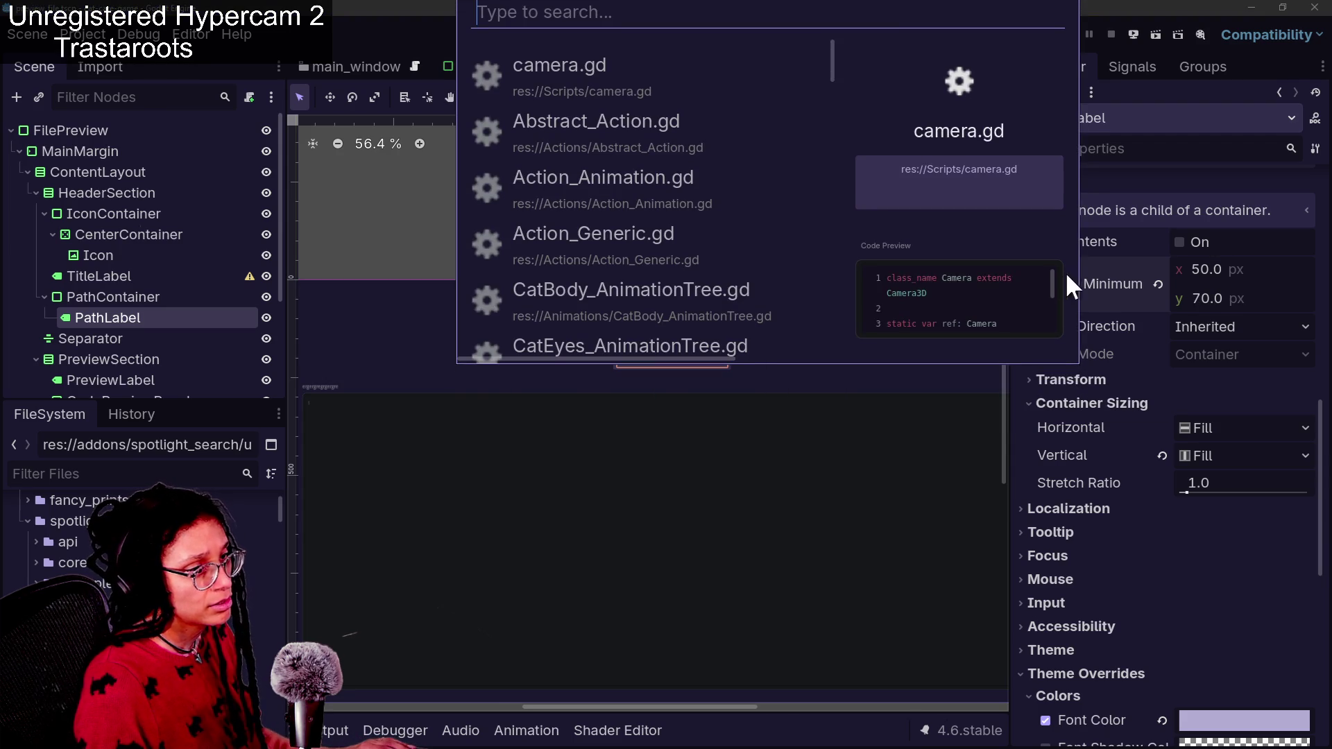
key("Down")
key("Down")
key("Down")
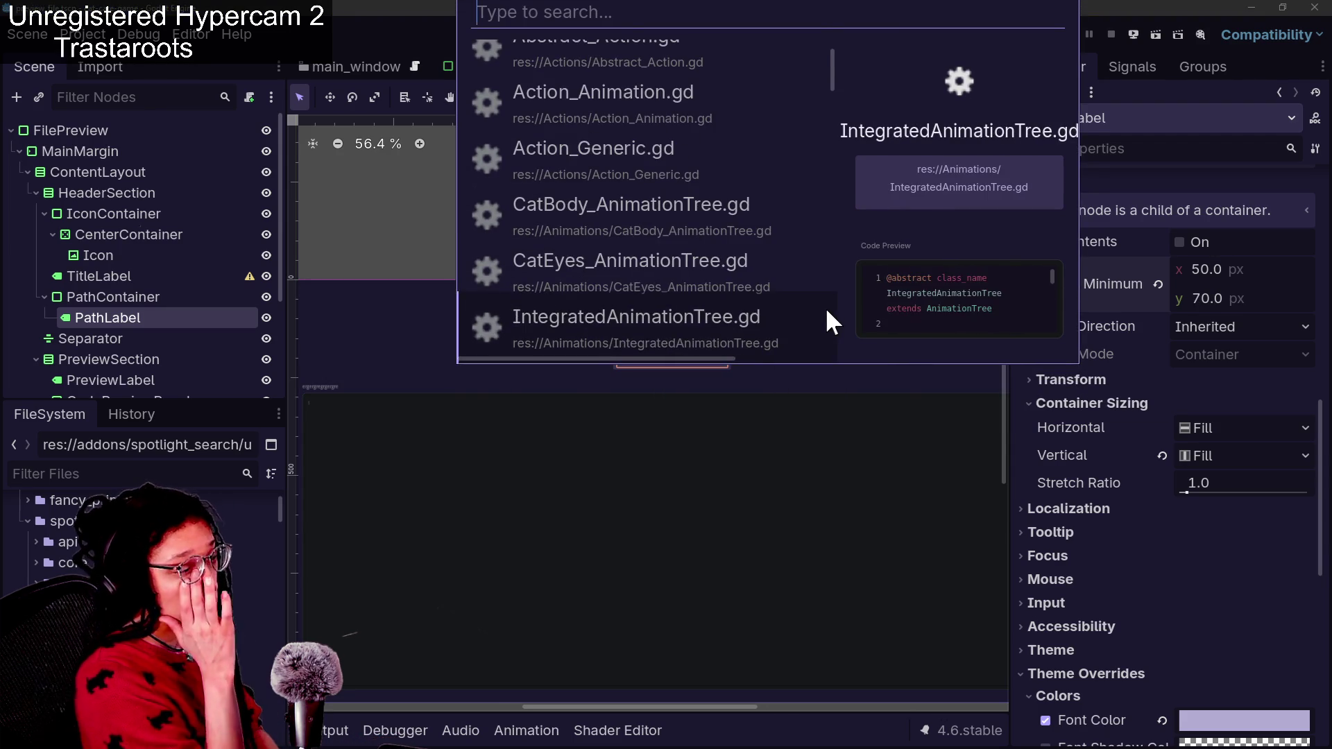
key("Down")
key("Down")
key("Down")
key("Up")
key("Up")
key("Up")
key("Up")
key("Down")
key("Down")
key("Down")
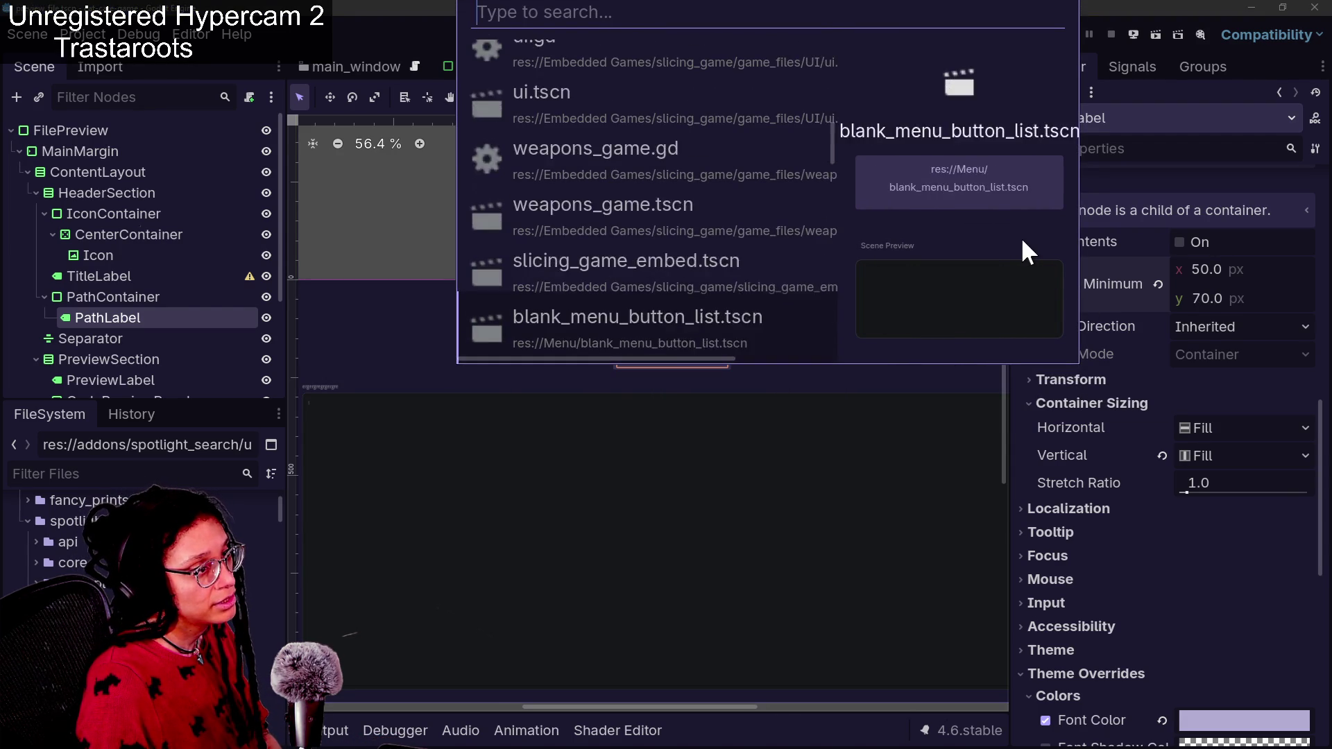
key("Up")
key("Down")
key("Down")
key("Up")
key("Up")
key("Down")
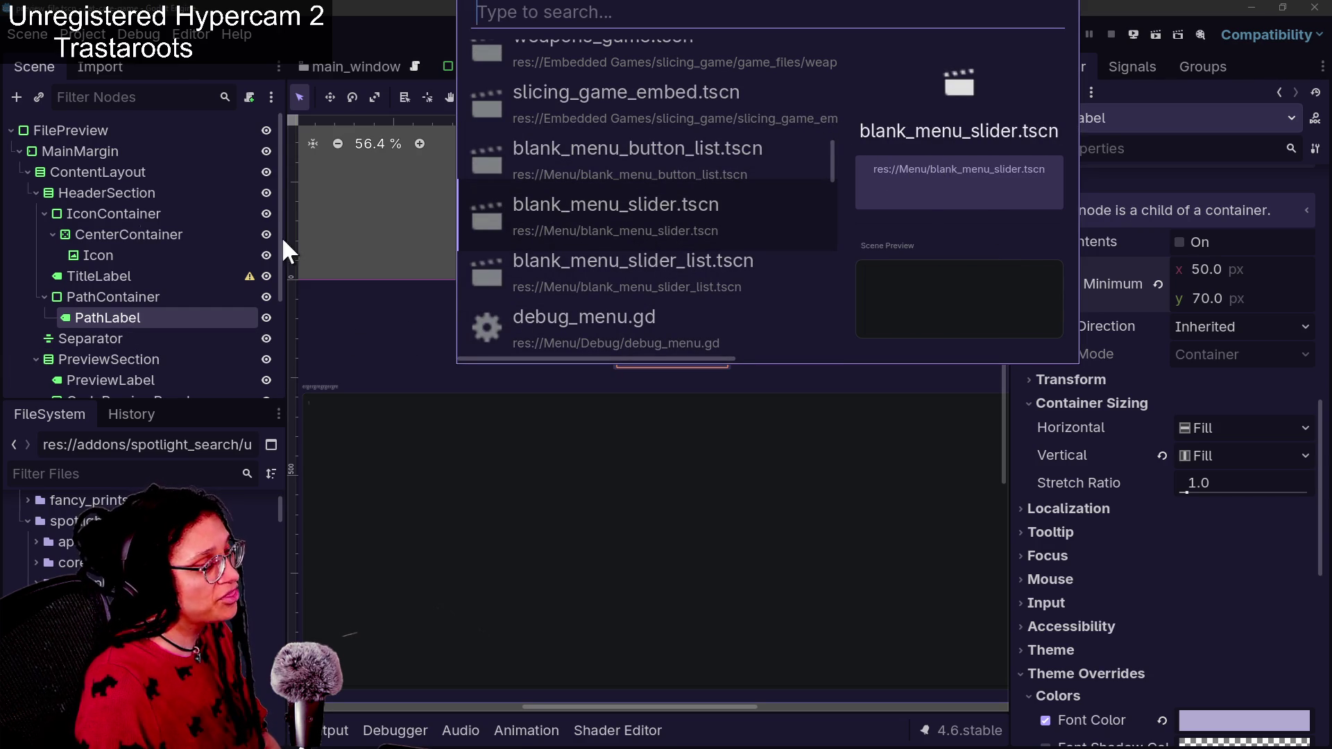
Hide TitleLabel, save the preview_file scene, and recheck the popup
left_click(259, 276)
left_click(261, 275)
key("ctrl+space")
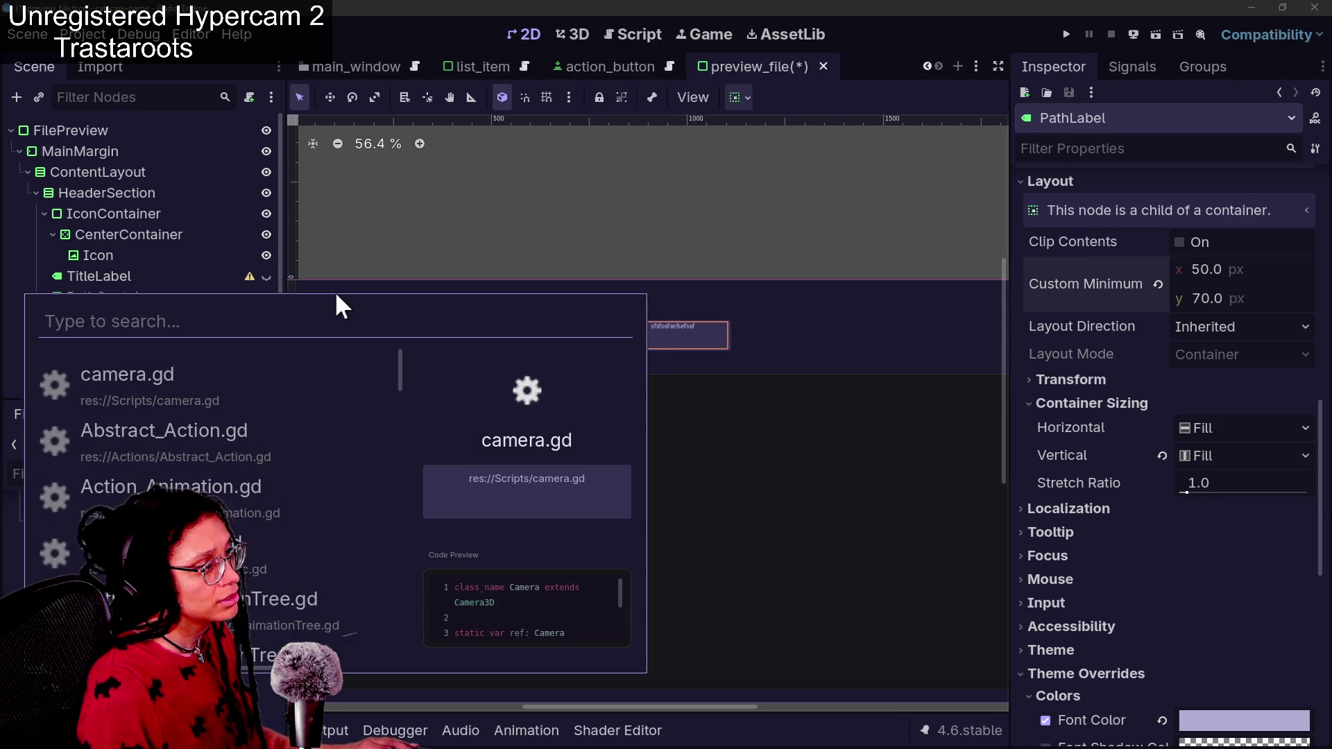
key("Escape")
key("ctrl+space")
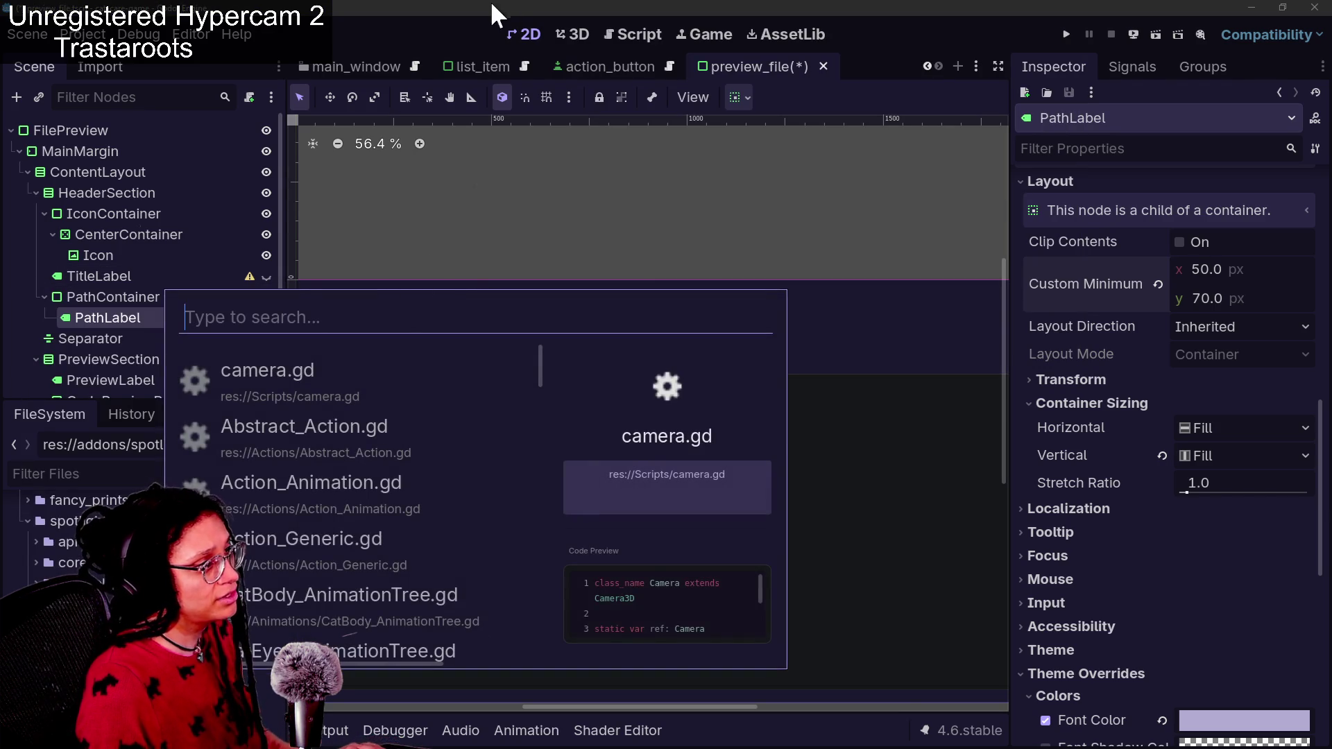
key("ctrl+s")
key("ctrl+space")
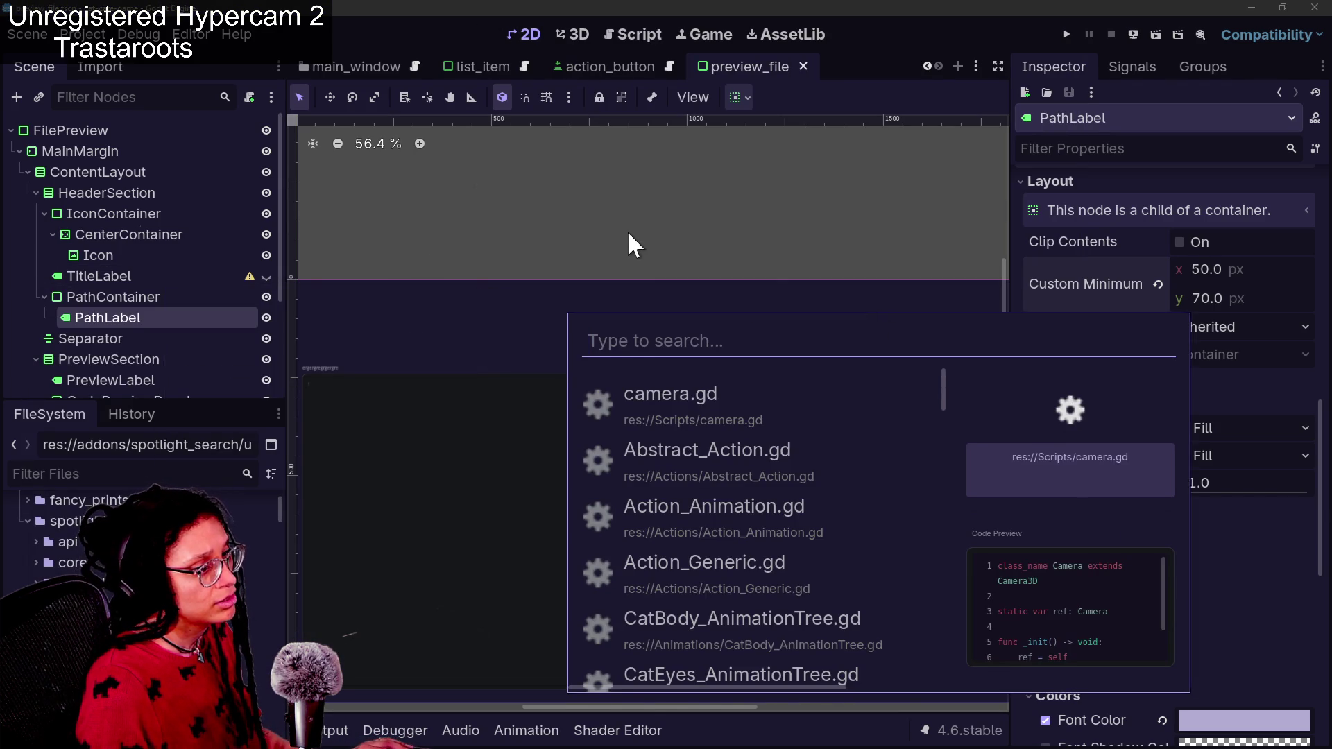
Hide IconContainer so the icon disappears, then save the scene
left_click(205, 318)
left_click(173, 256)
left_click(265, 234)
left_click(265, 234)
left_click(266, 214)
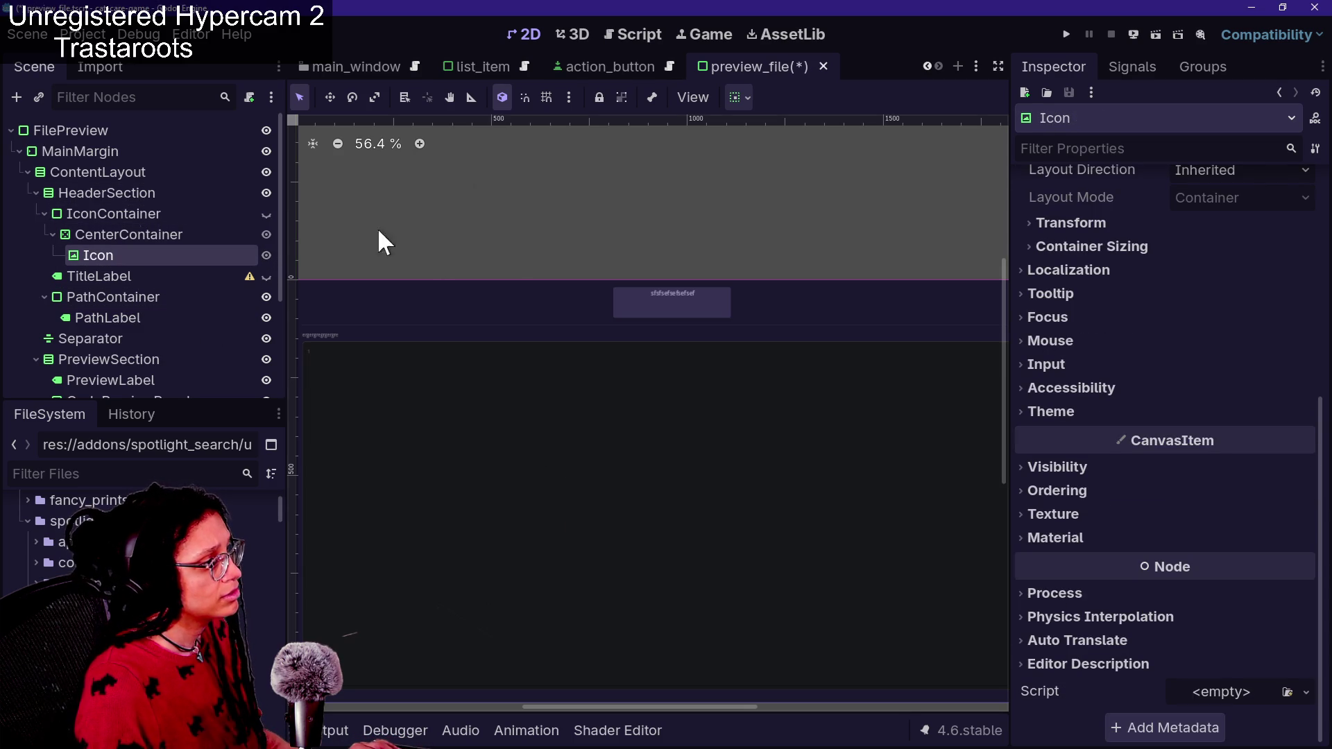
key("ctrl+s")
Browse previews of CatBody, CatEyes, ui.gd and IntegratedAnimationTree.gd in the spotlight popup
key("ctrl+space")
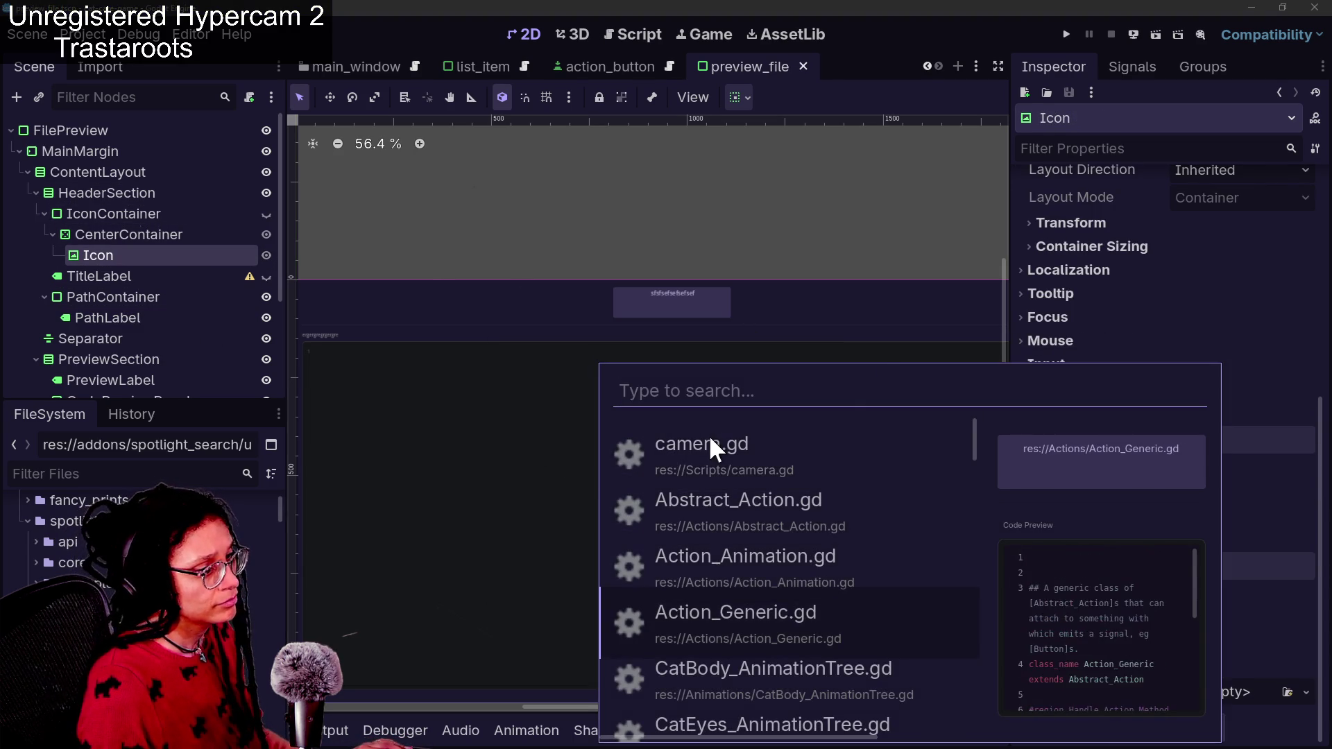
key("Down")
key("Down")
key("Down")
key("Up")
key("Up")
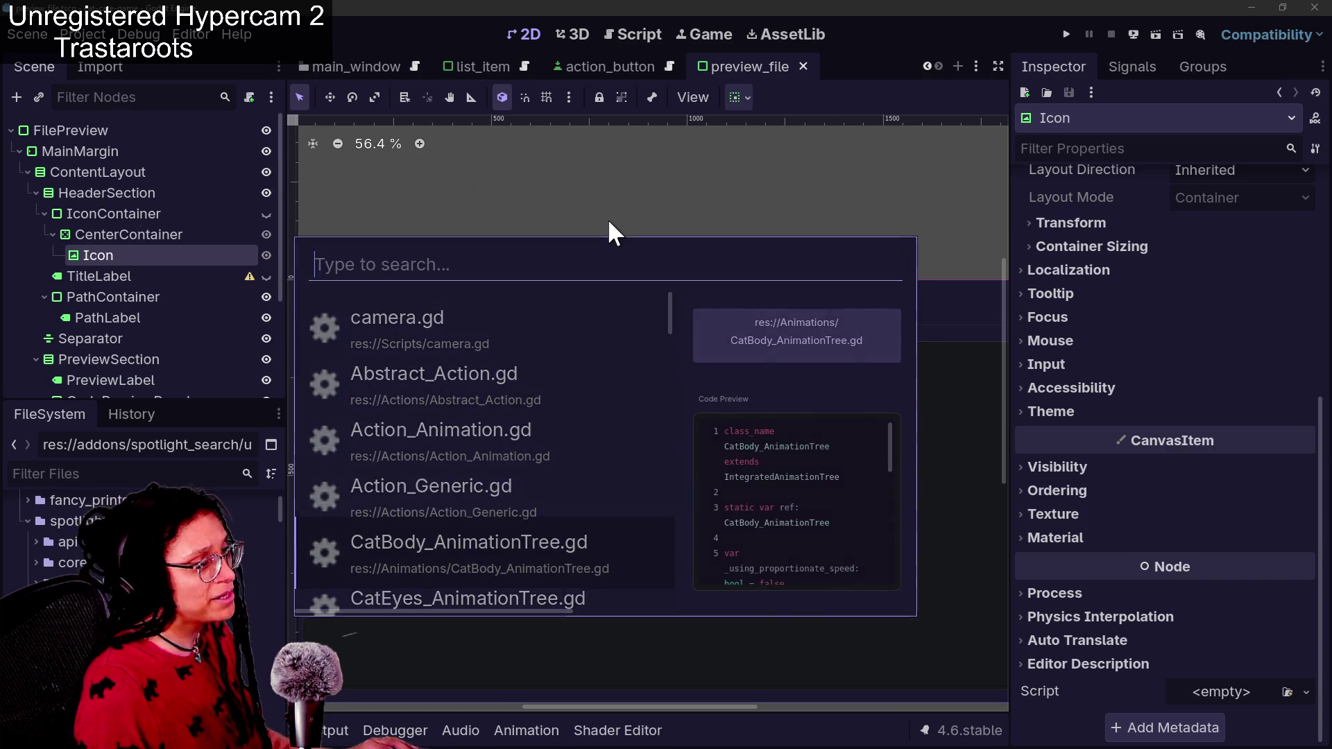
key("Down")
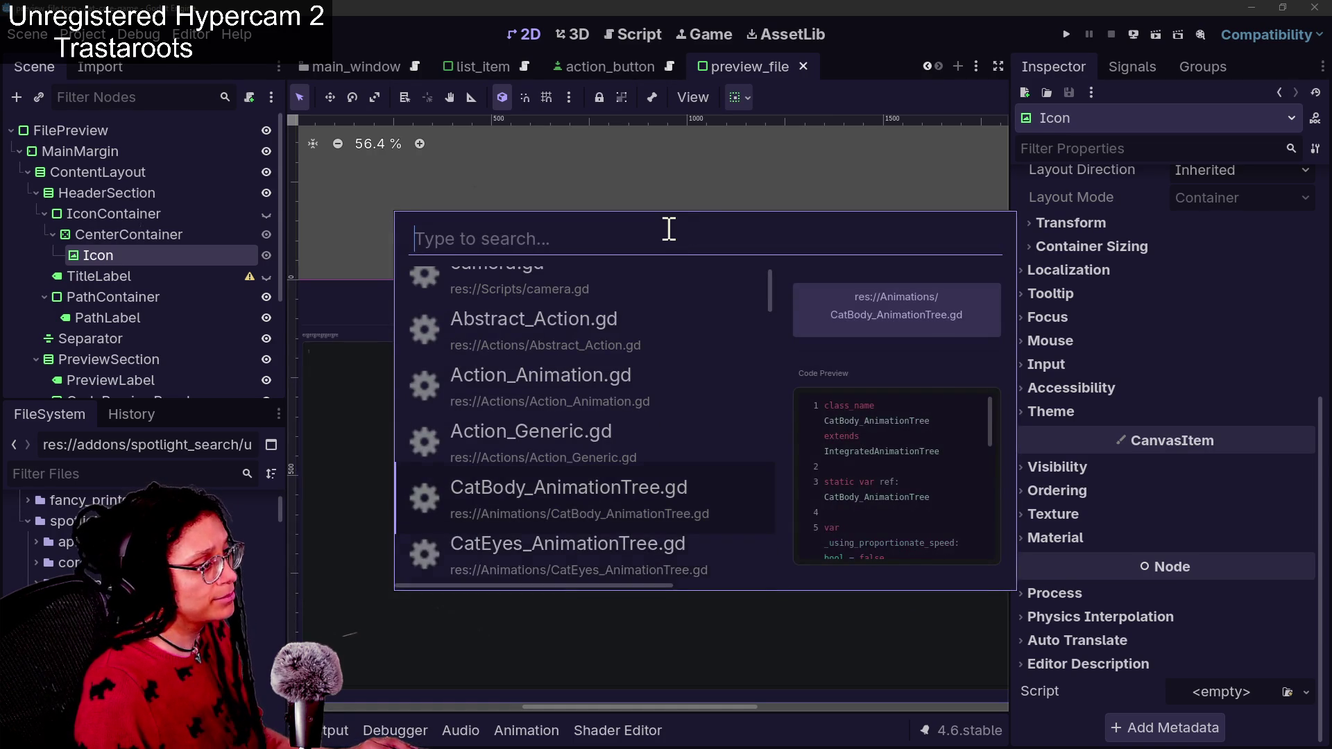
key("Up")
key("Up")
key("Up")
key("Up")
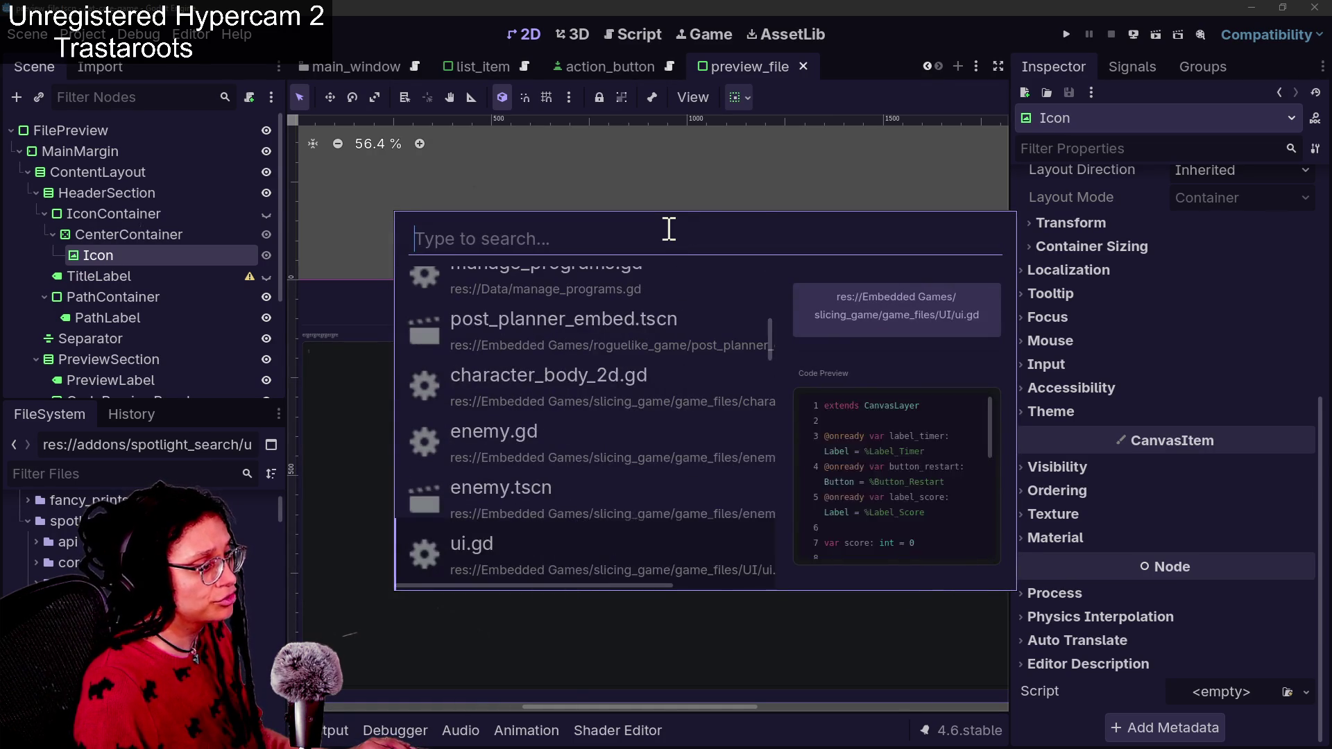
key("Up")
key("Up")
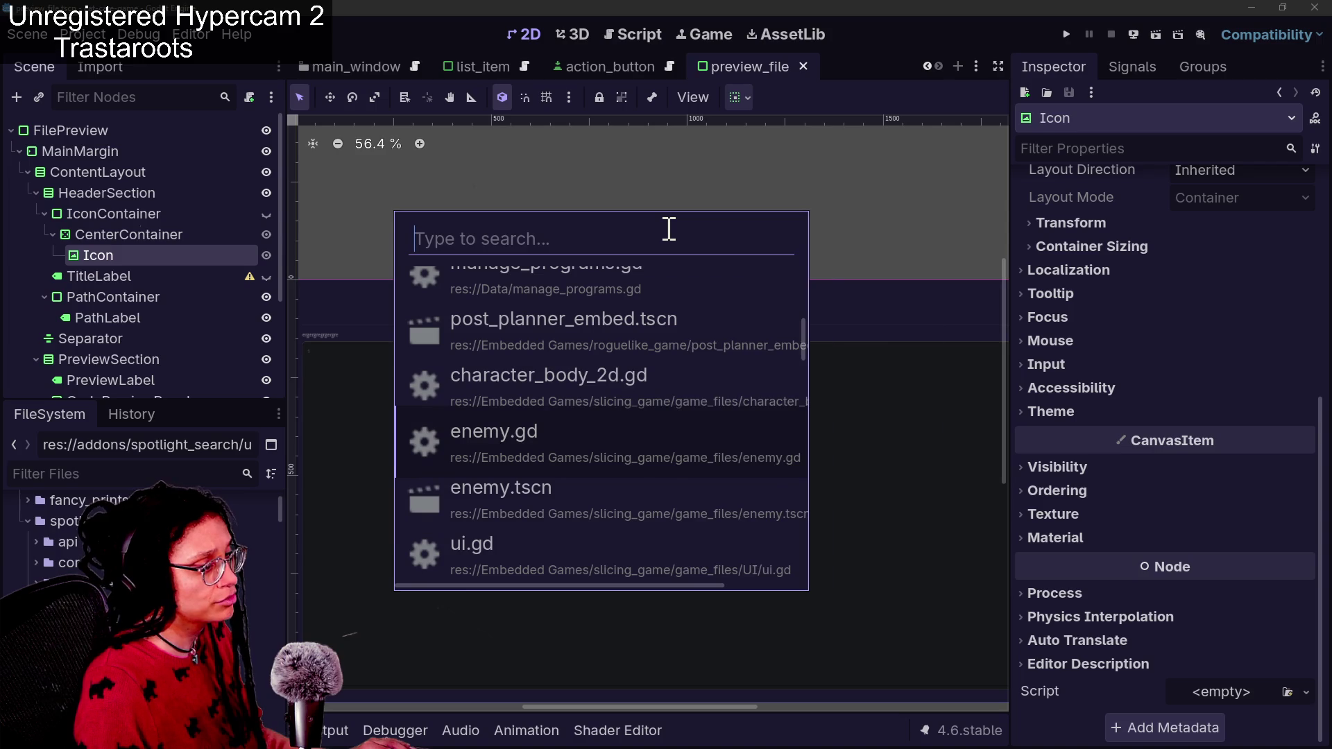
key("Up")
key("Up")
key("Up")
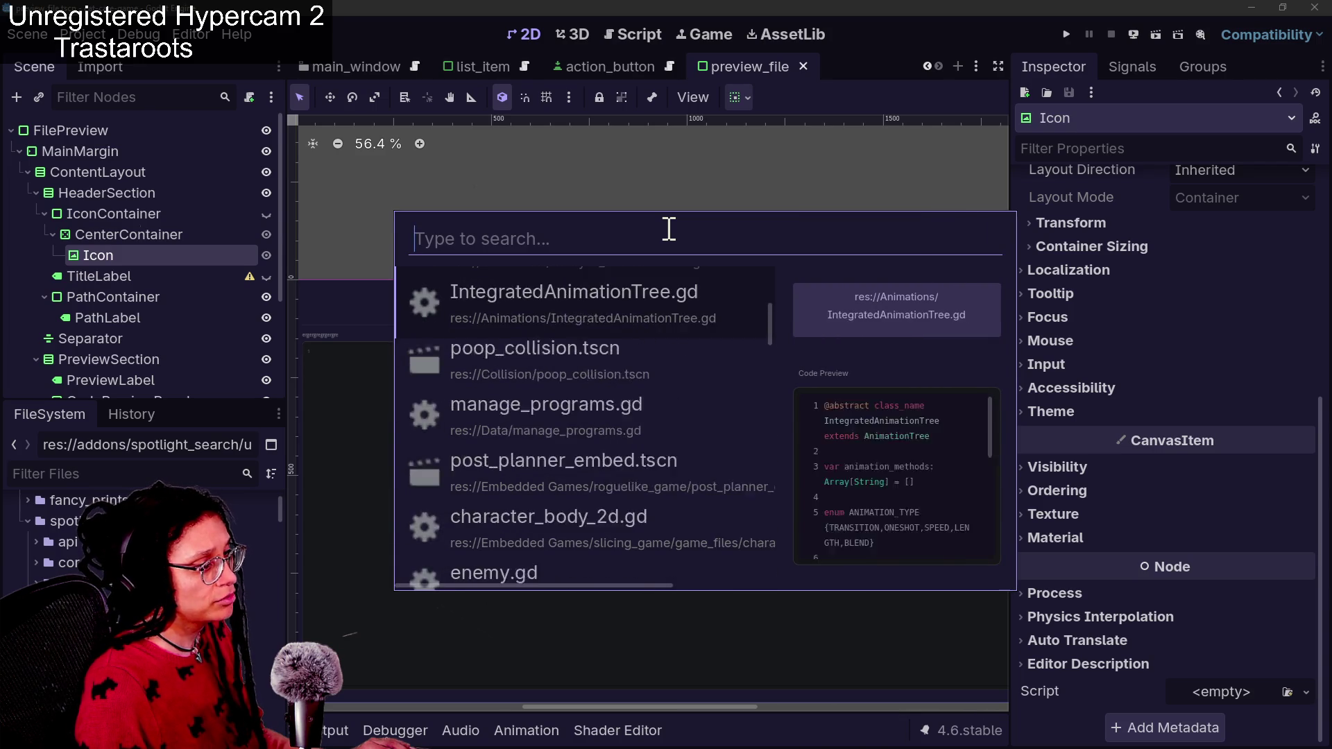
key("Down")
key("Down")
key("Down")
key("Up")
key("Up")
key("Up")
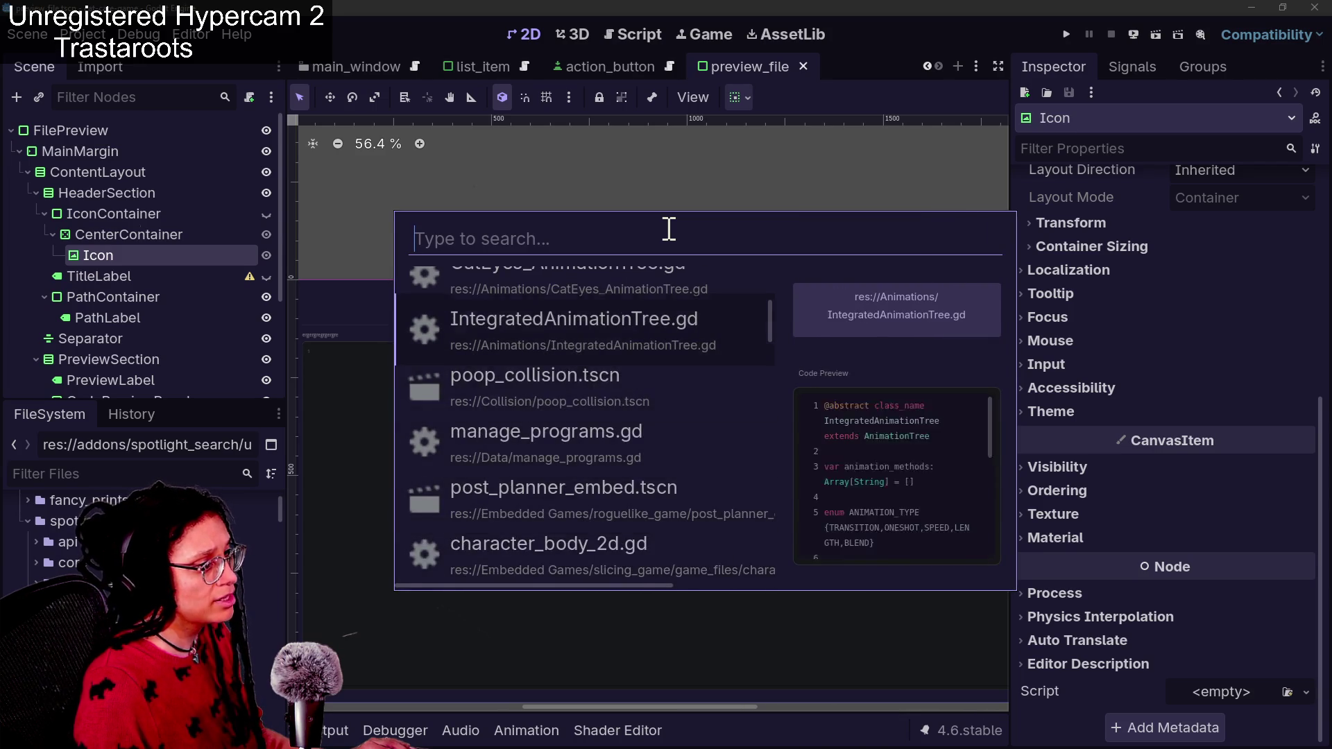
left_click(118, 262)
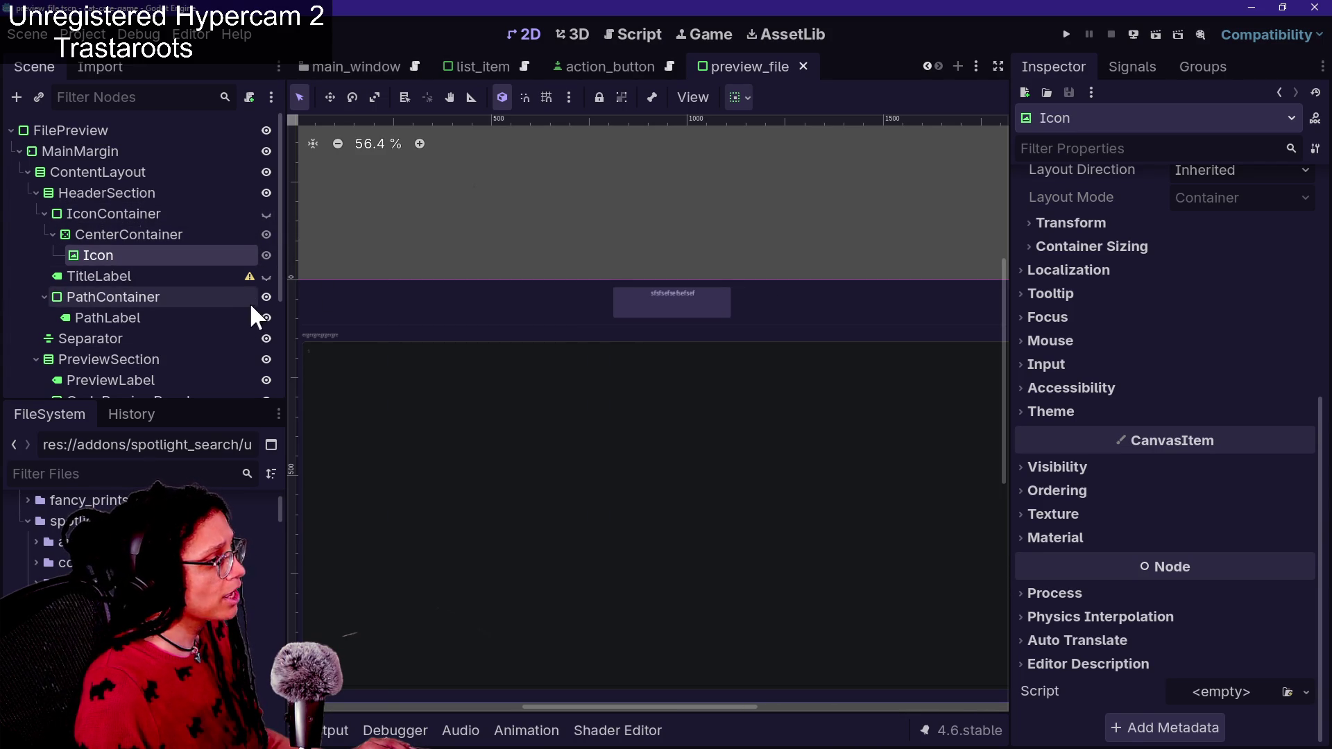
Hide PathContainer, save preview_file, and test the spotlight popup twice
left_click(266, 299)
key("ctrl+s")
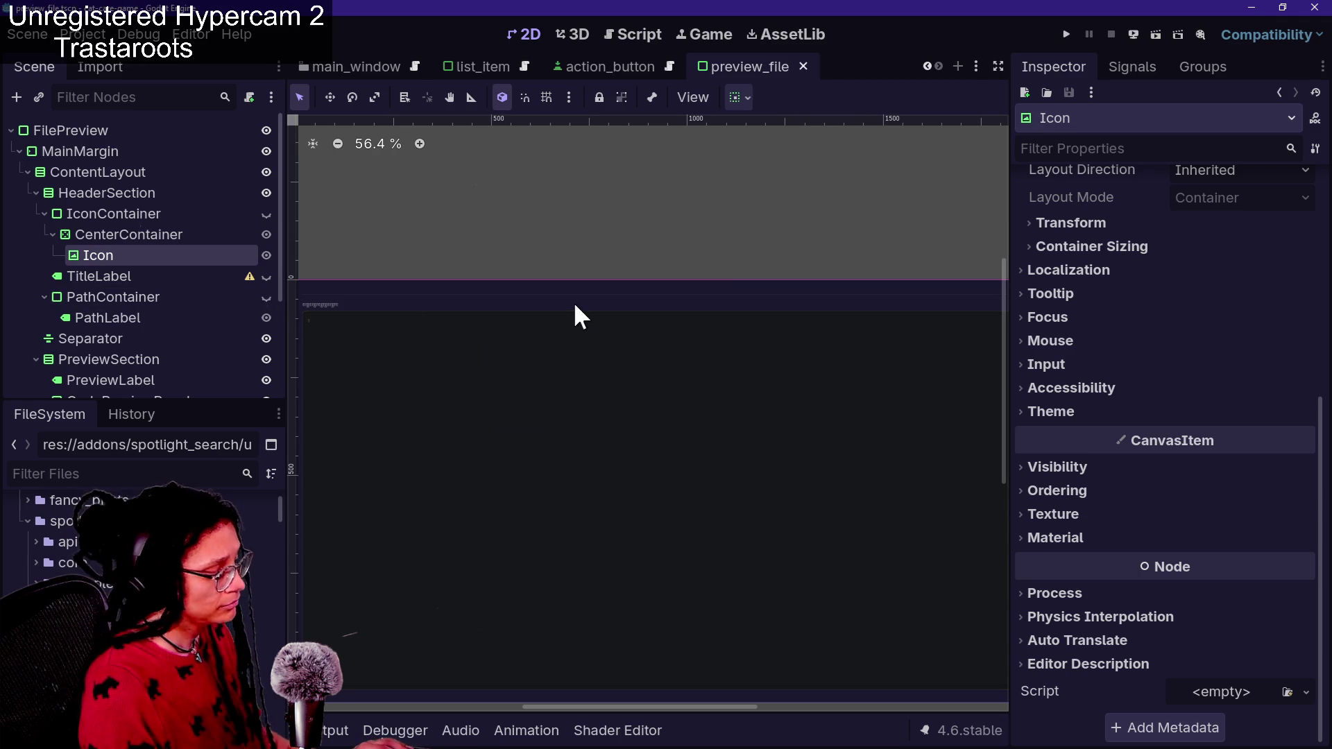
key("ctrl+space")
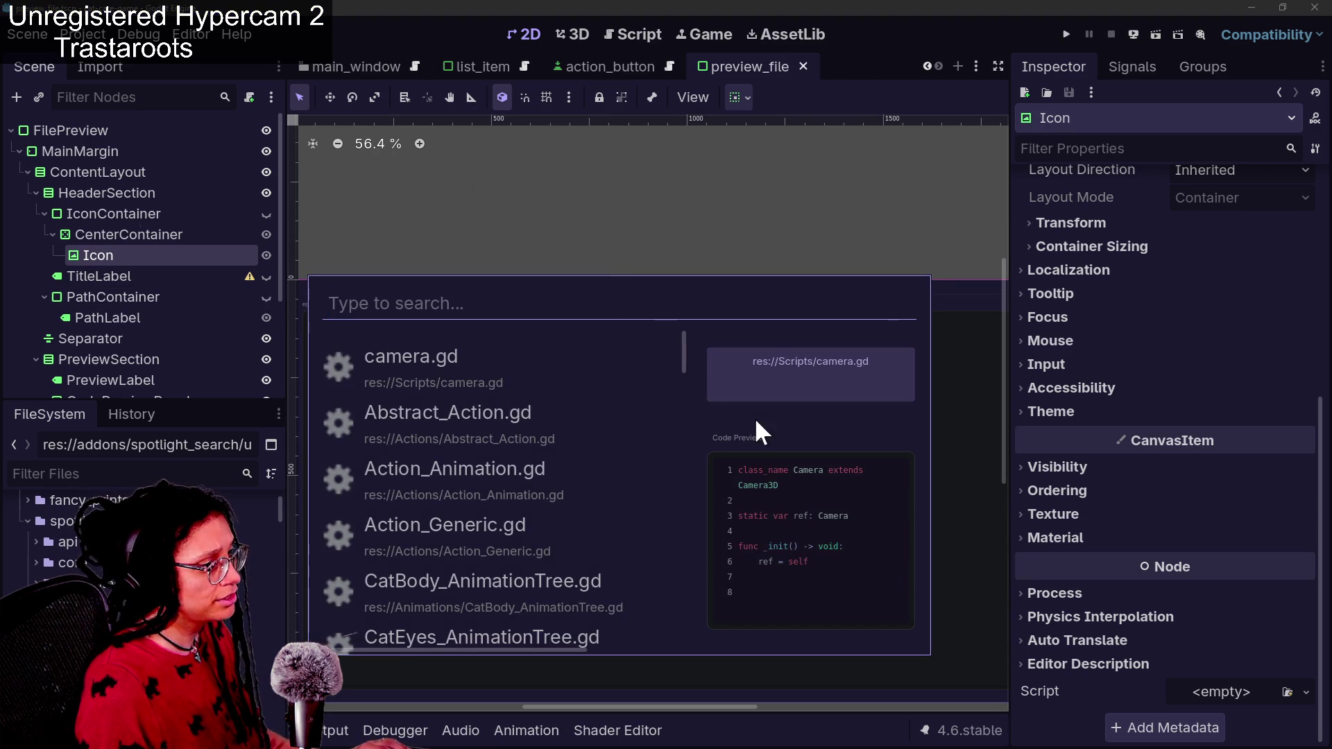
left_click(853, 416)
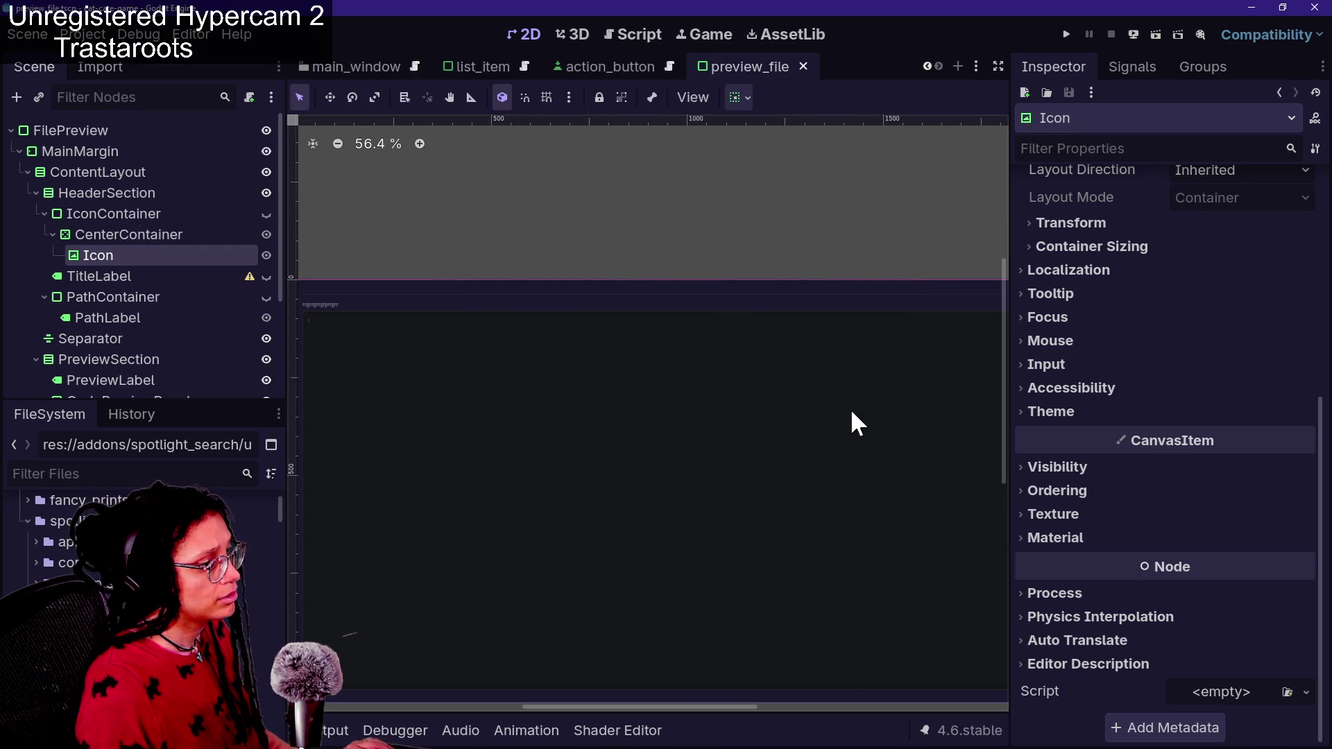
key("ctrl+space")
key("Escape")
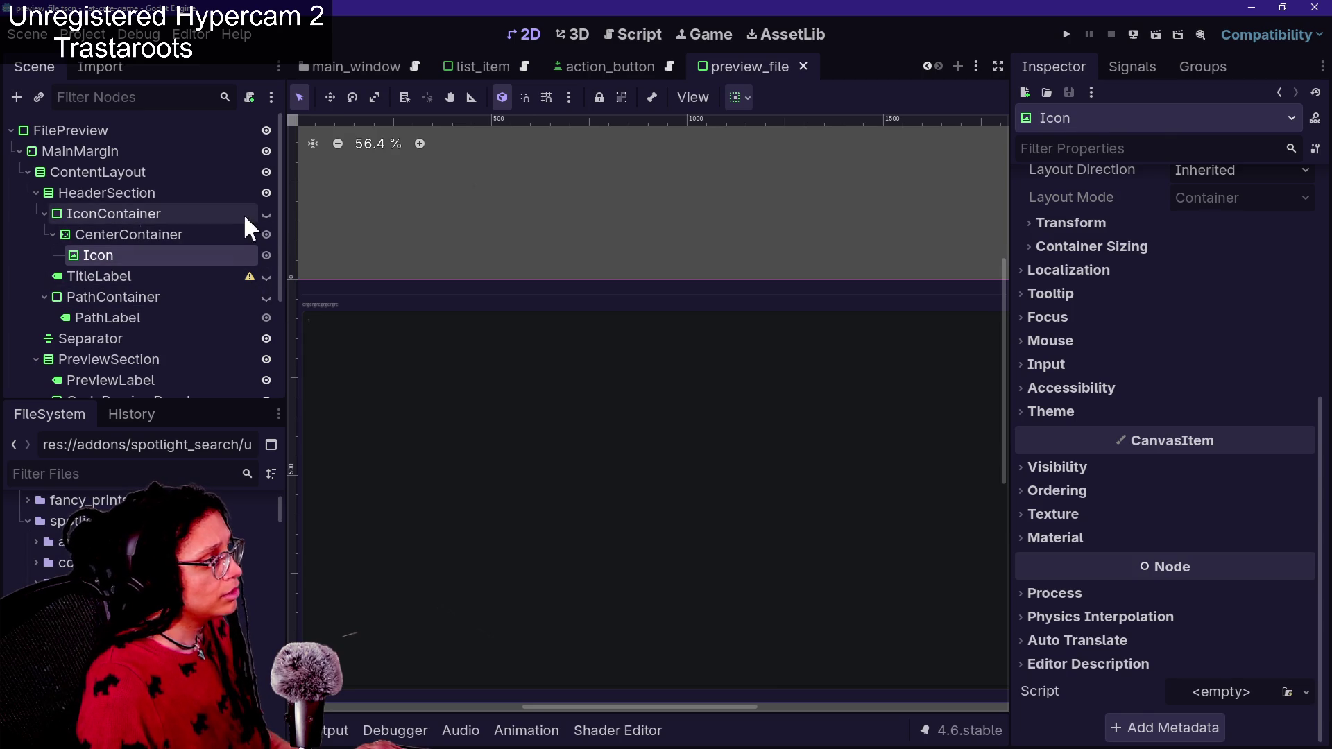
Select PathContainer and reopen the spotlight popup to check where it appears
left_click(213, 296)
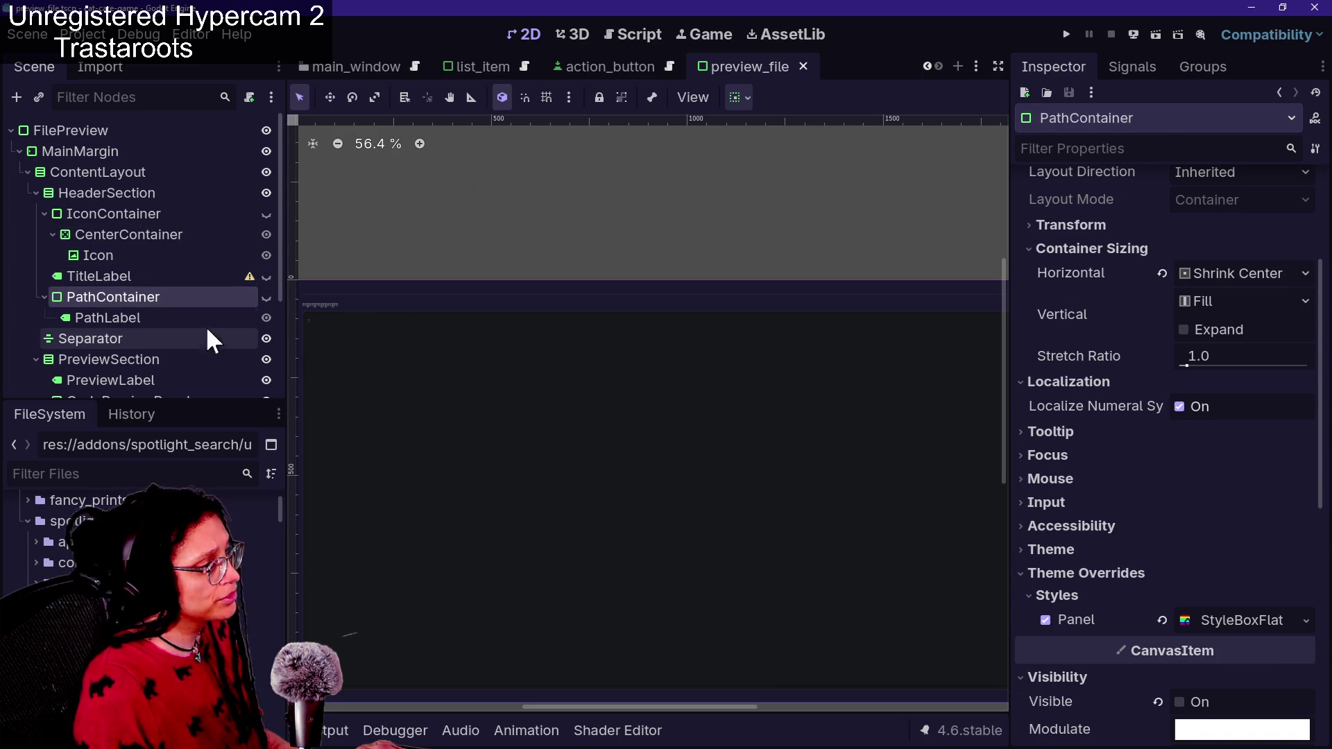
key("ctrl+space")
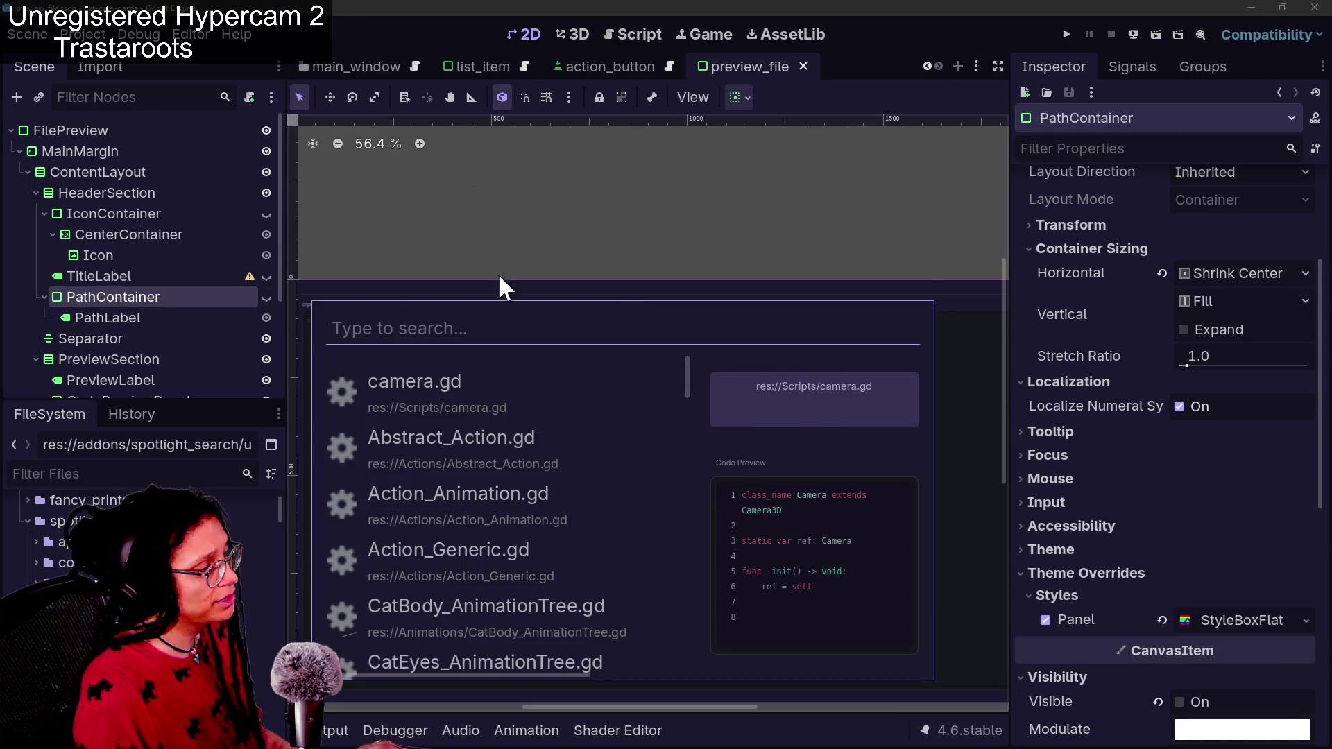
key("ctrl+space")
key("ctrl+space")
key("Escape")
Hide PathLabel in the editor, save preview_file, and check the spotlight popup
left_click(160, 280)
left_click(166, 313)
left_click(155, 284)
left_click(158, 298)
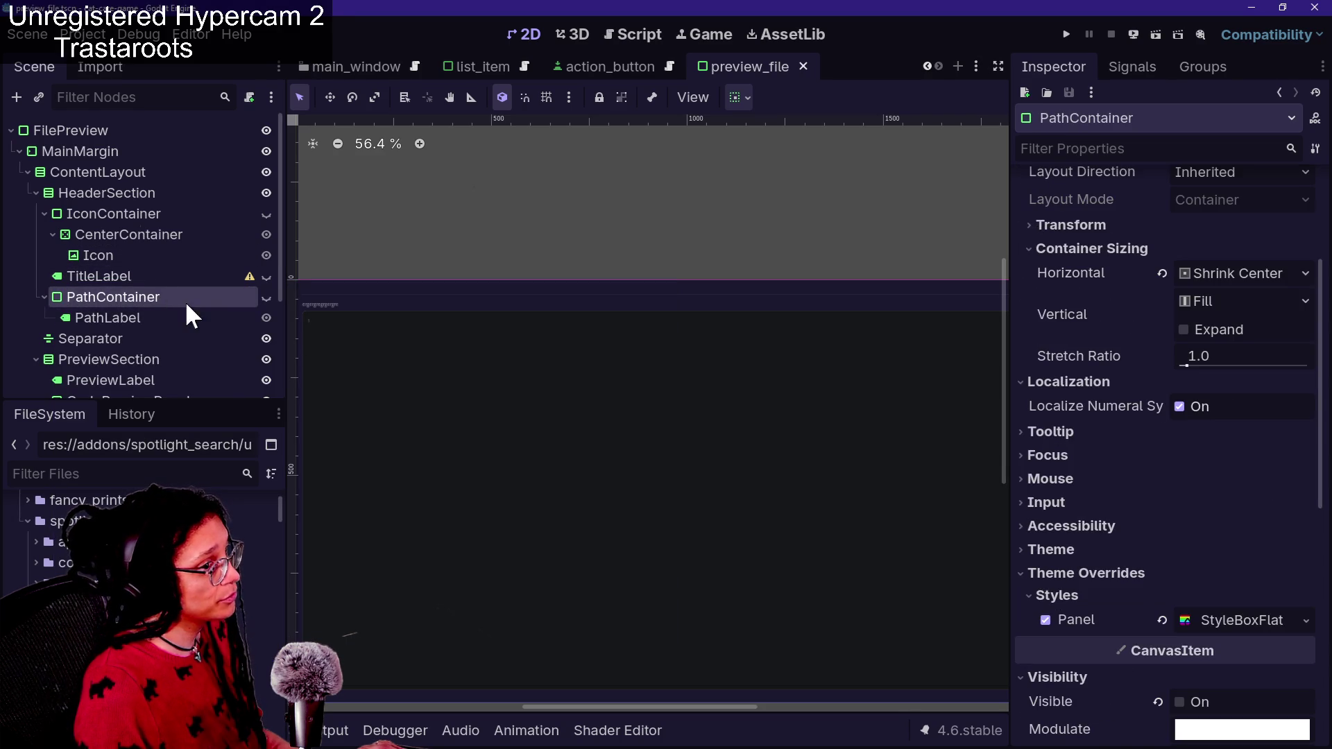
left_click(257, 318)
left_click(265, 319)
key("ctrl+s")
key("ctrl+space")
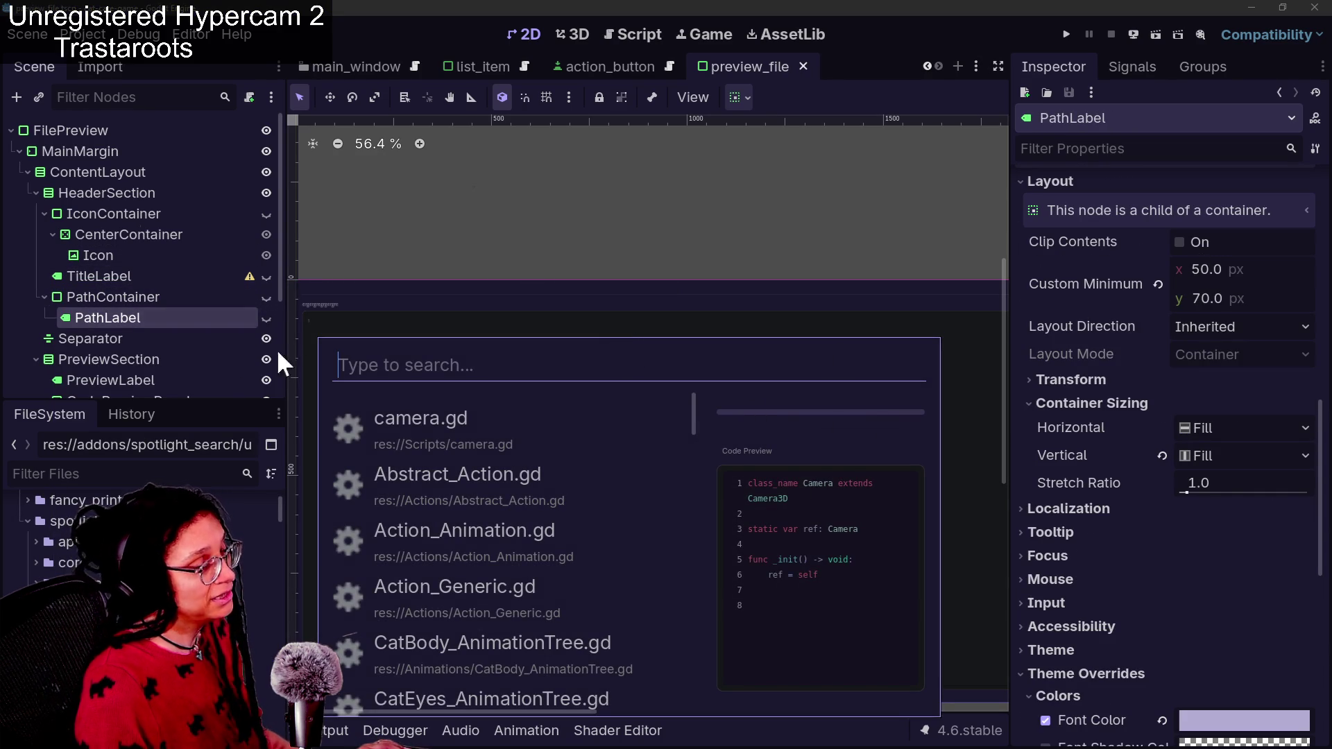
key("Escape")
Reselect PathContainer and inspect the spotlight popup once more
left_click(104, 296)
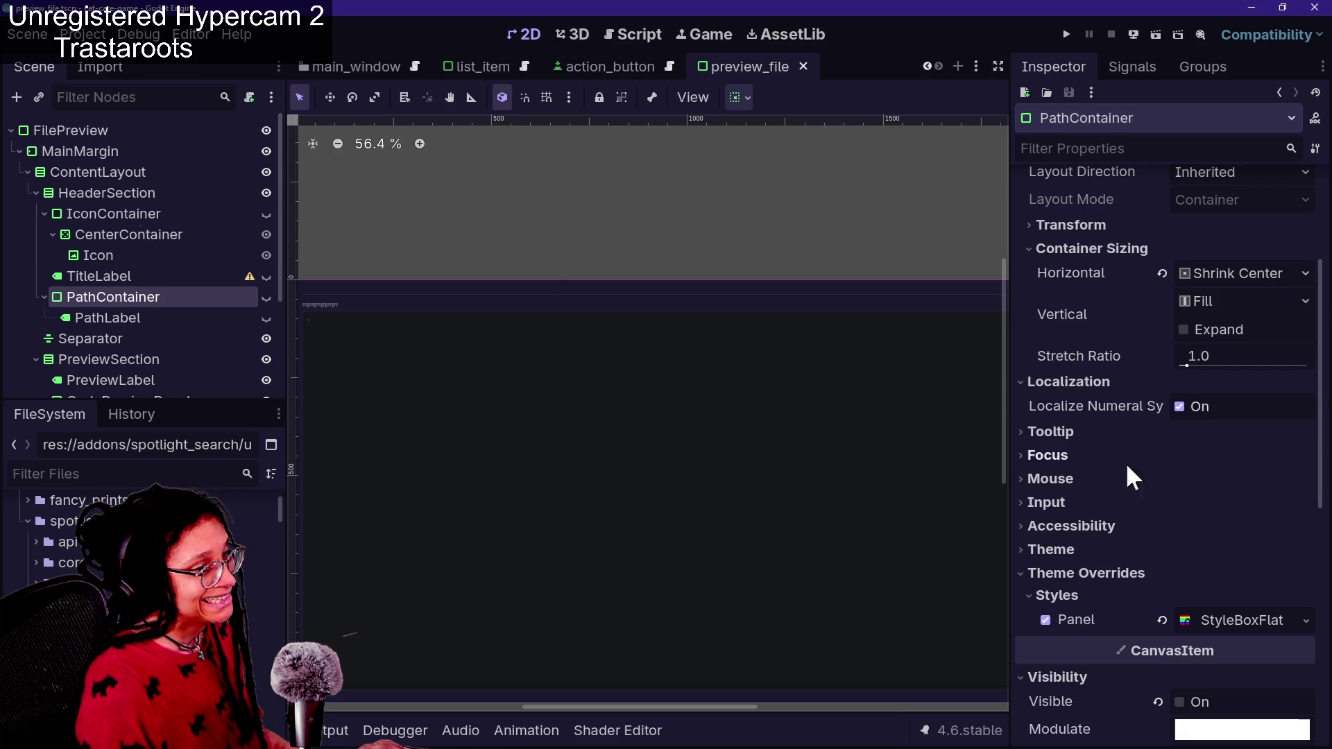
scroll(1163, 324, "up", 3)
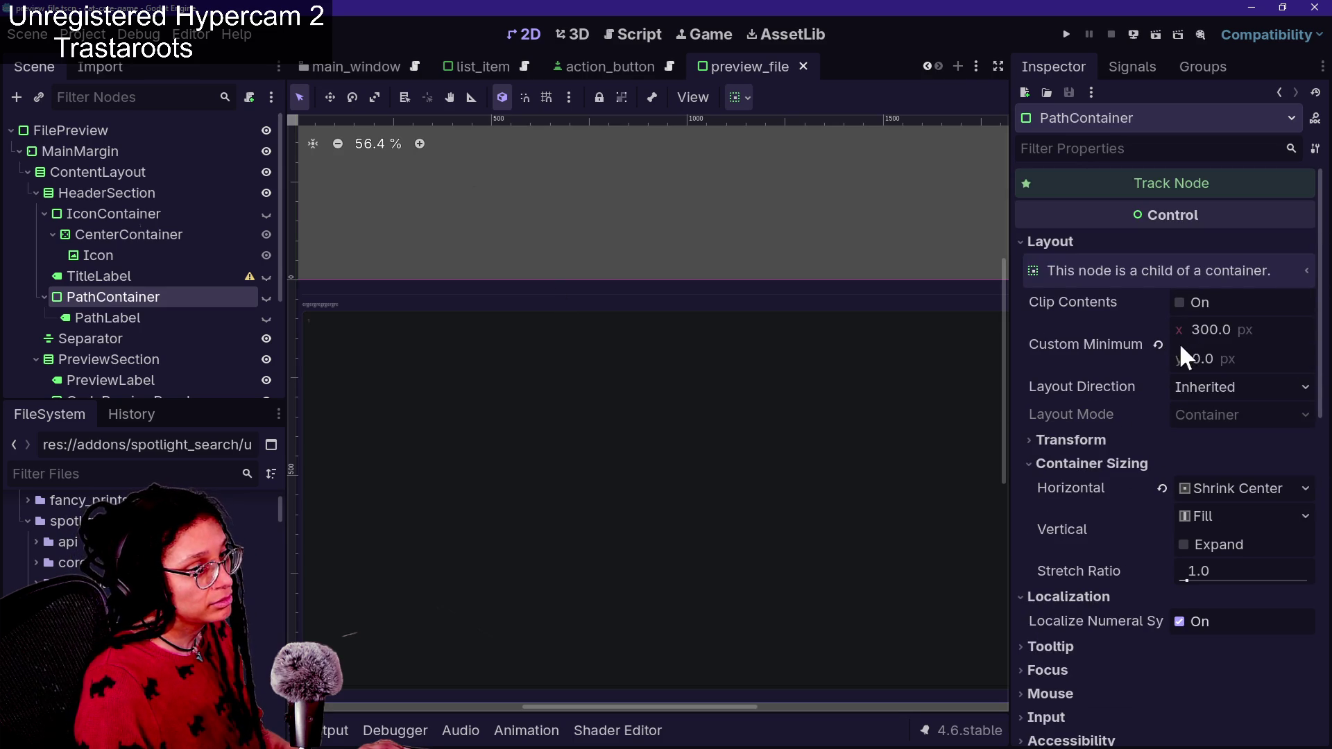
scroll(1100, 422, "down", 2)
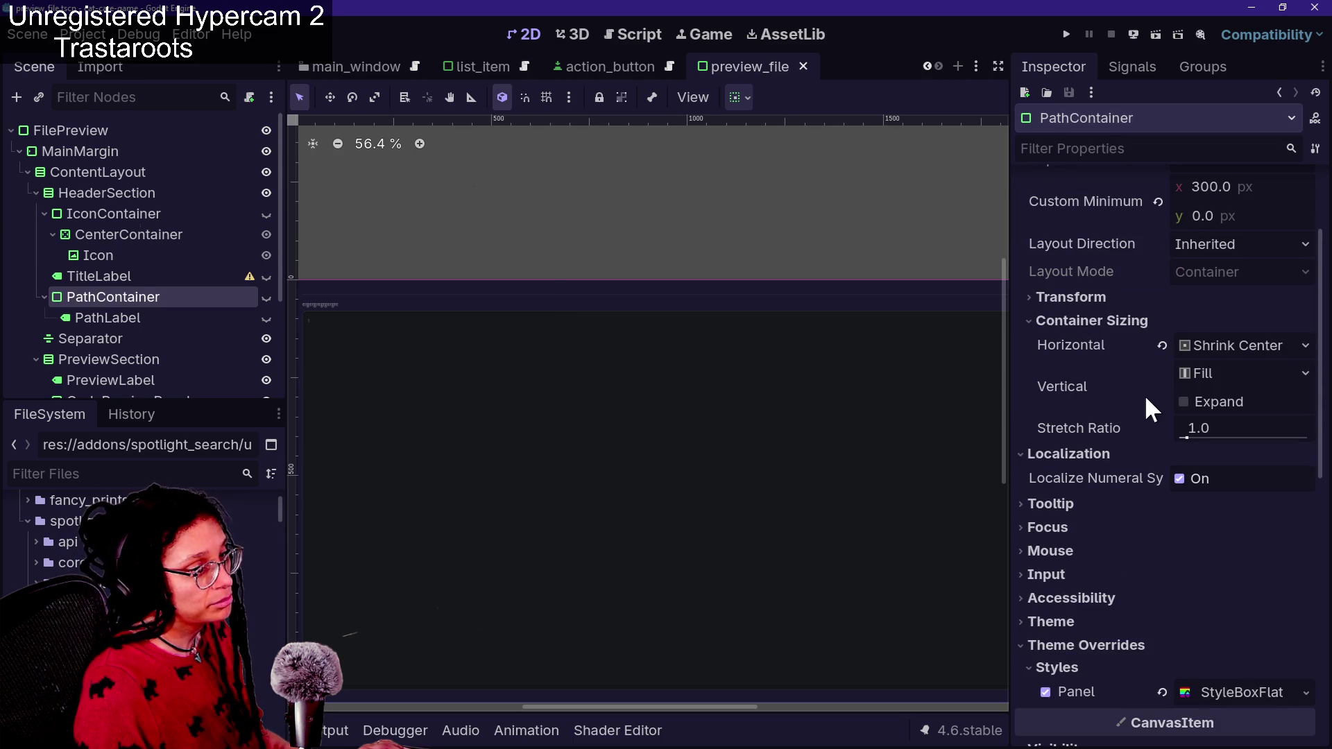
key("ctrl+space")
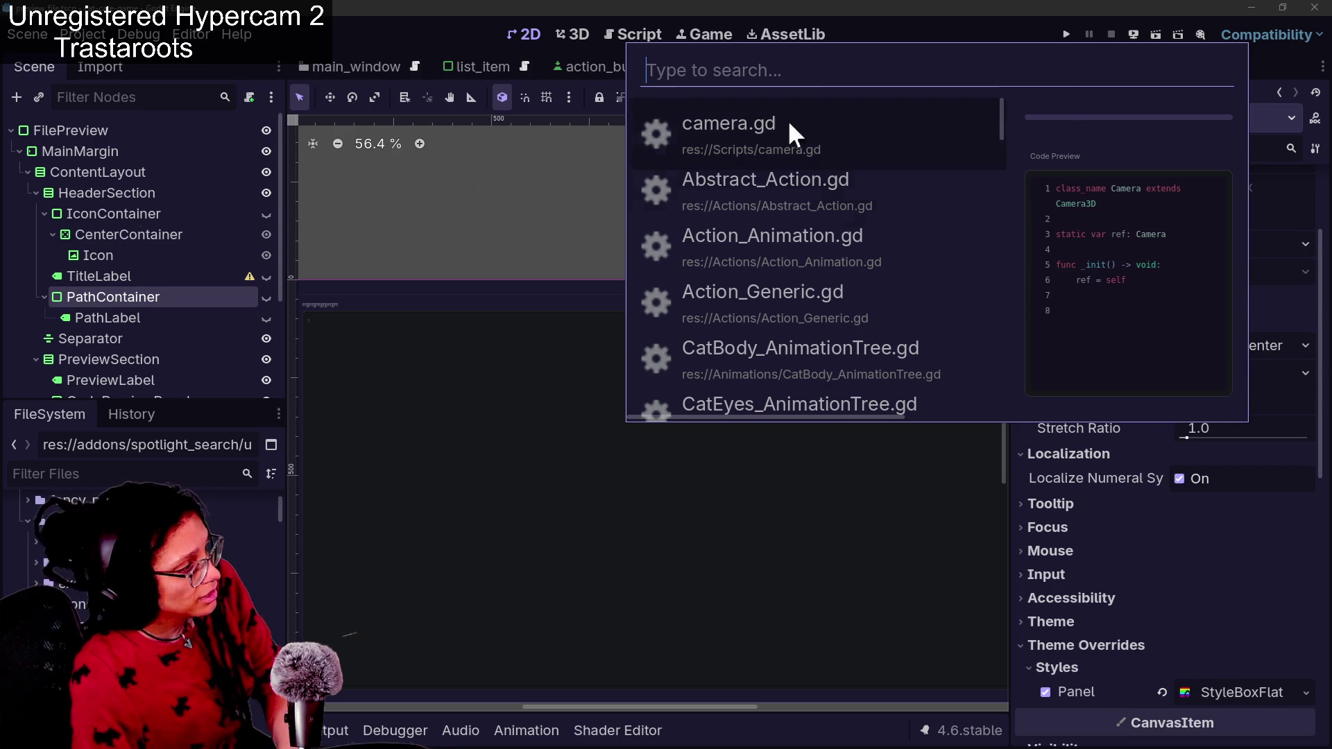
left_click(192, 292)
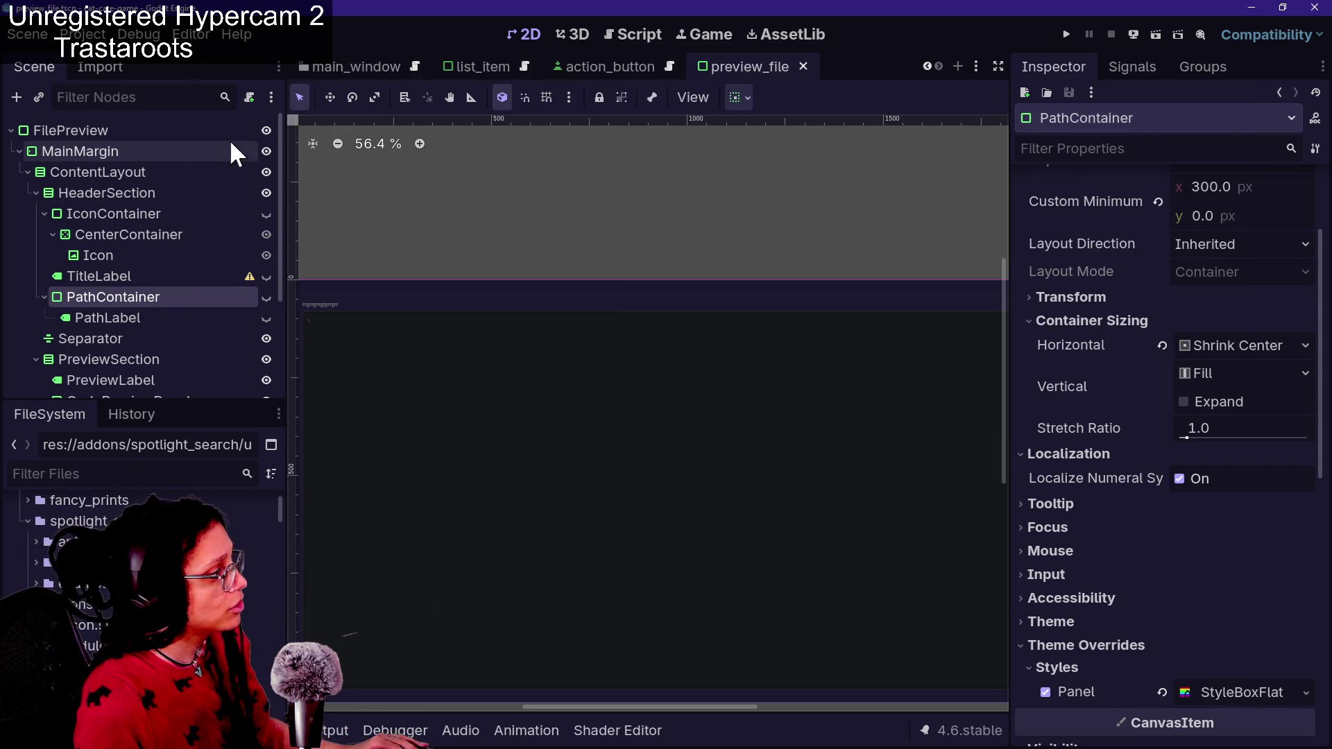
Select TitleLabel, then PathContainer, and preview the search popup's look
left_click(77, 283)
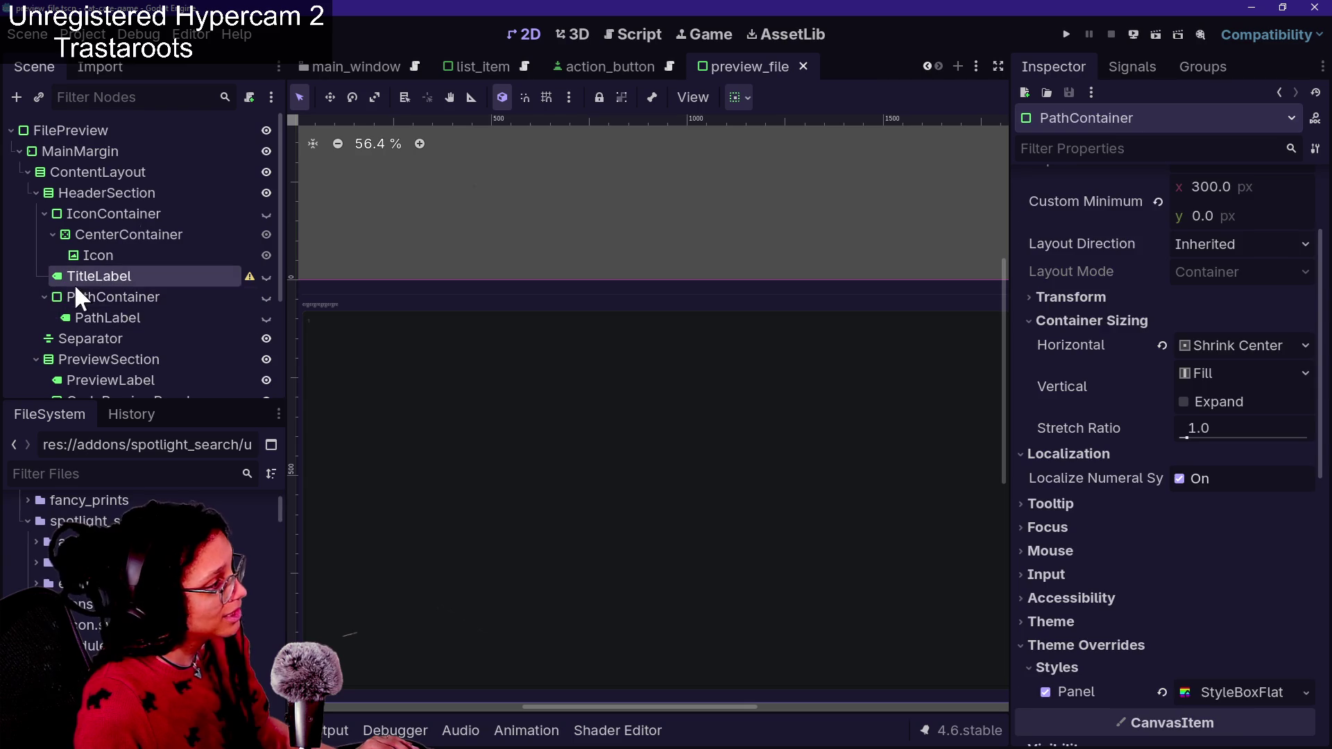
scroll(60, 265, "down", 1)
scroll(96, 297, "up", 1)
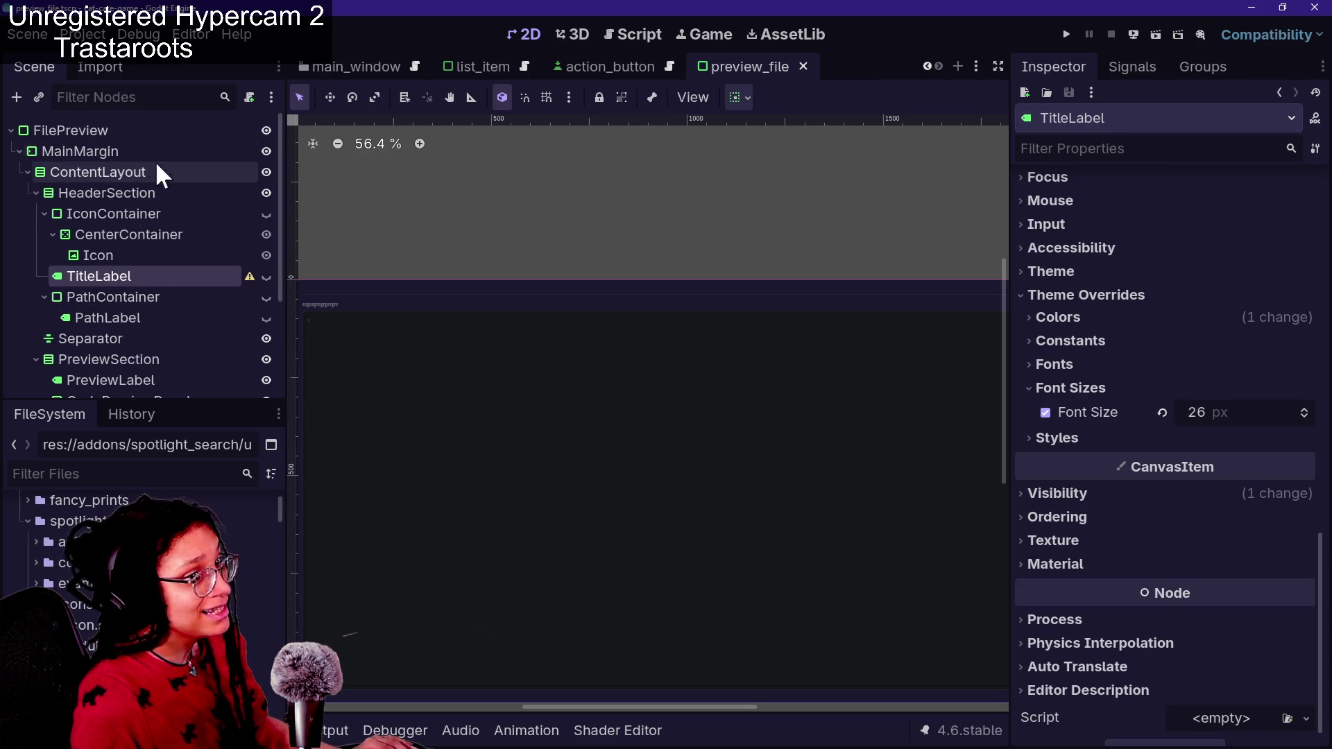
scroll(105, 325, "down", 3)
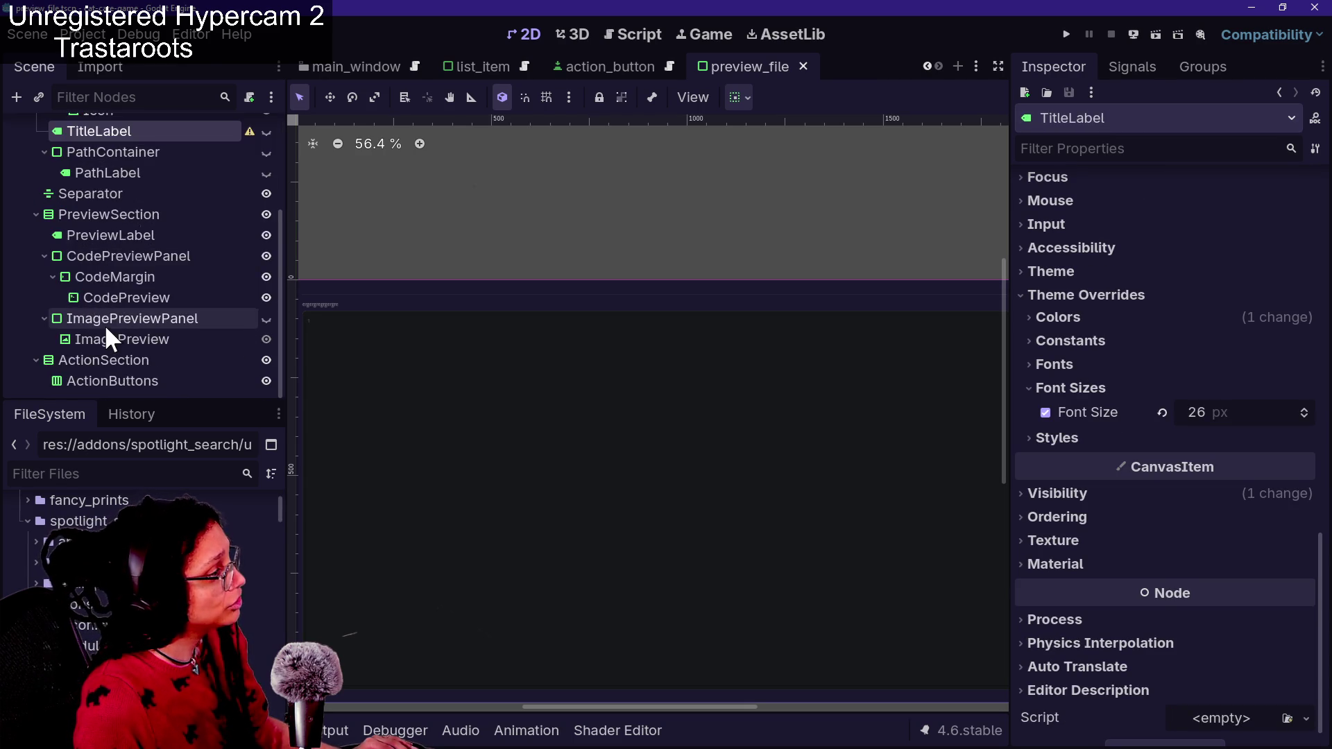
scroll(106, 324, "up", 3)
left_click(124, 297)
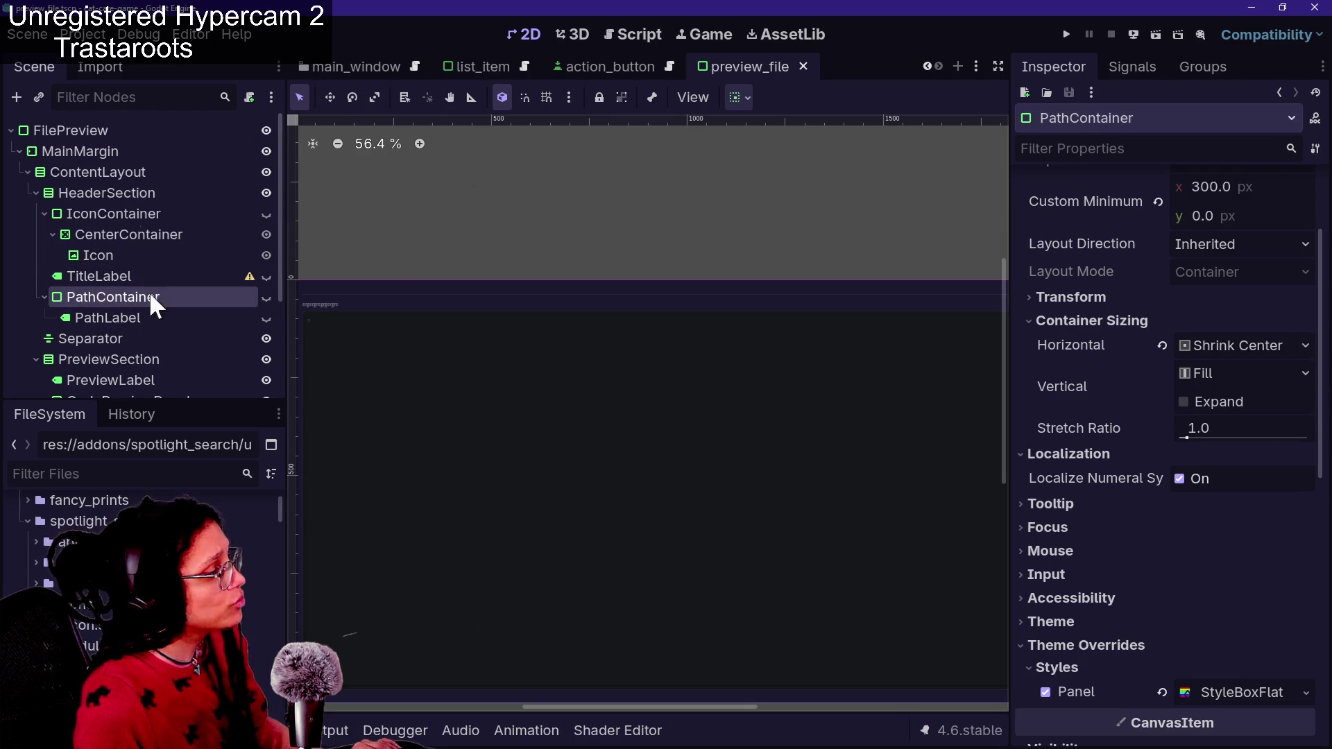
key("ctrl+space")
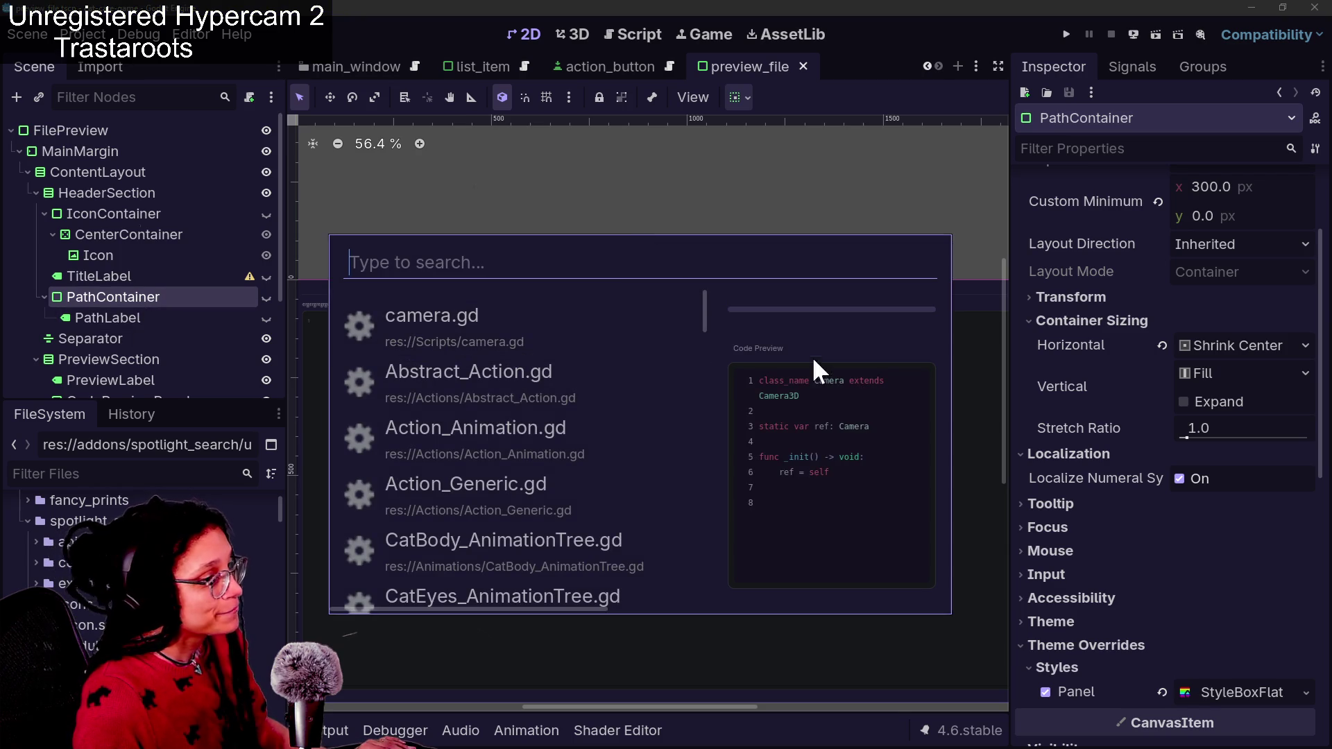
left_click(1077, 353)
Untick PathContainer's Panel style override, save, and check the popup's new look
scroll(1080, 366, "down", 3)
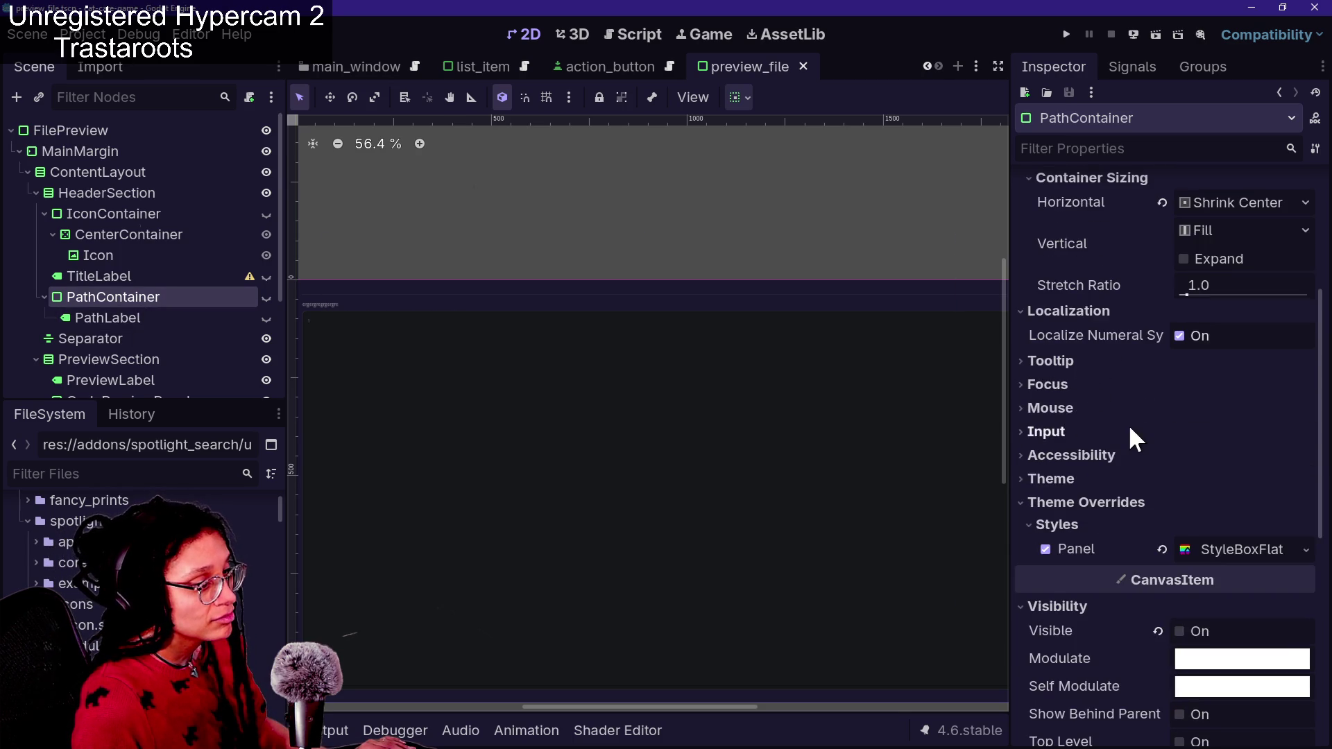
scroll(1128, 423, "down", 5)
left_click(1167, 331)
key("ctrl+s")
key("ctrl+space")
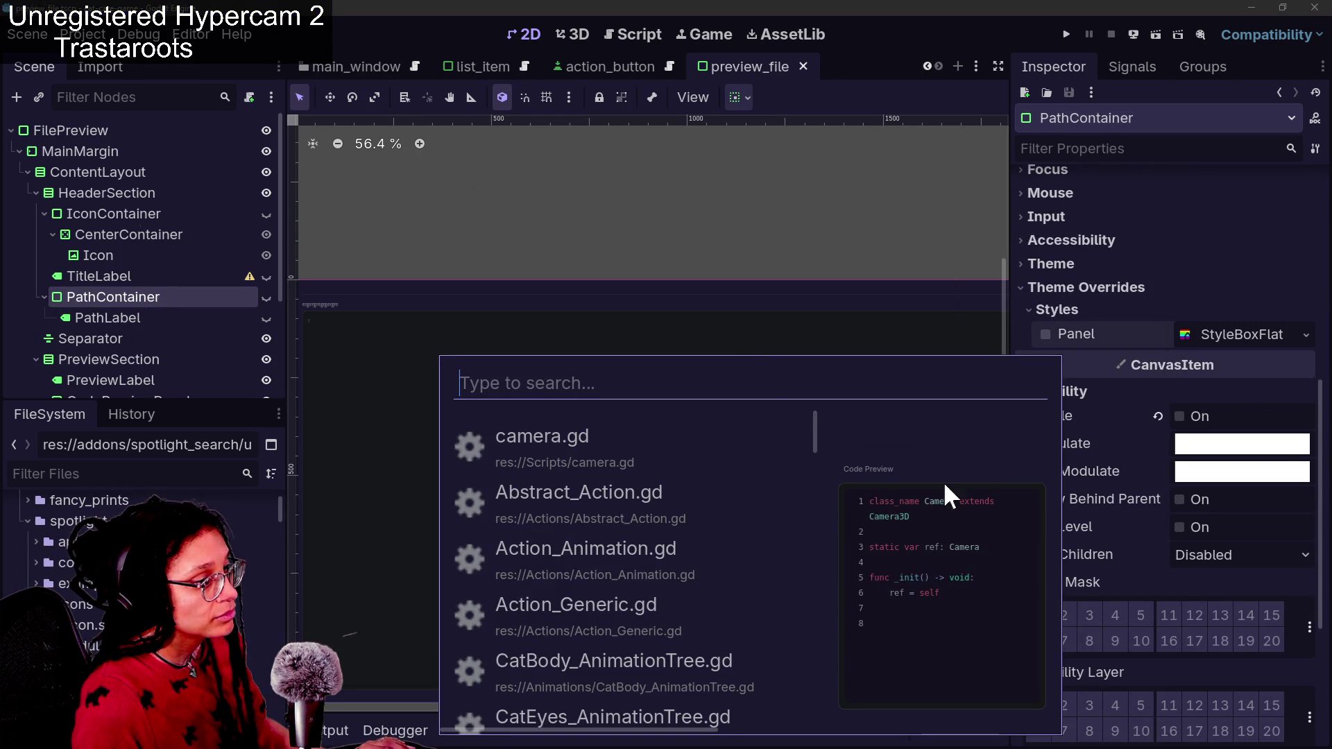
left_click(1138, 276)
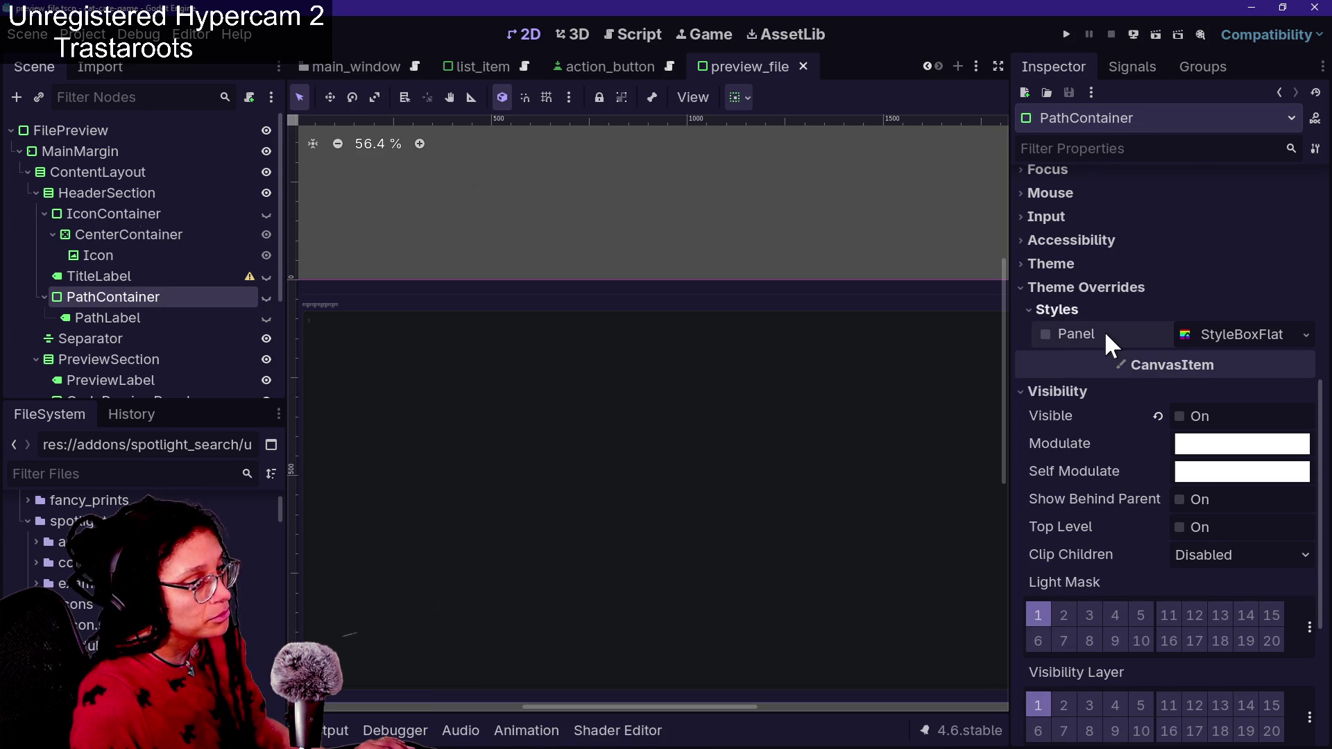
Turn off PathContainer's visibility layer 1, save, and test the search popup
scroll(1104, 331, "up", 2)
scroll(1104, 331, "up", 6)
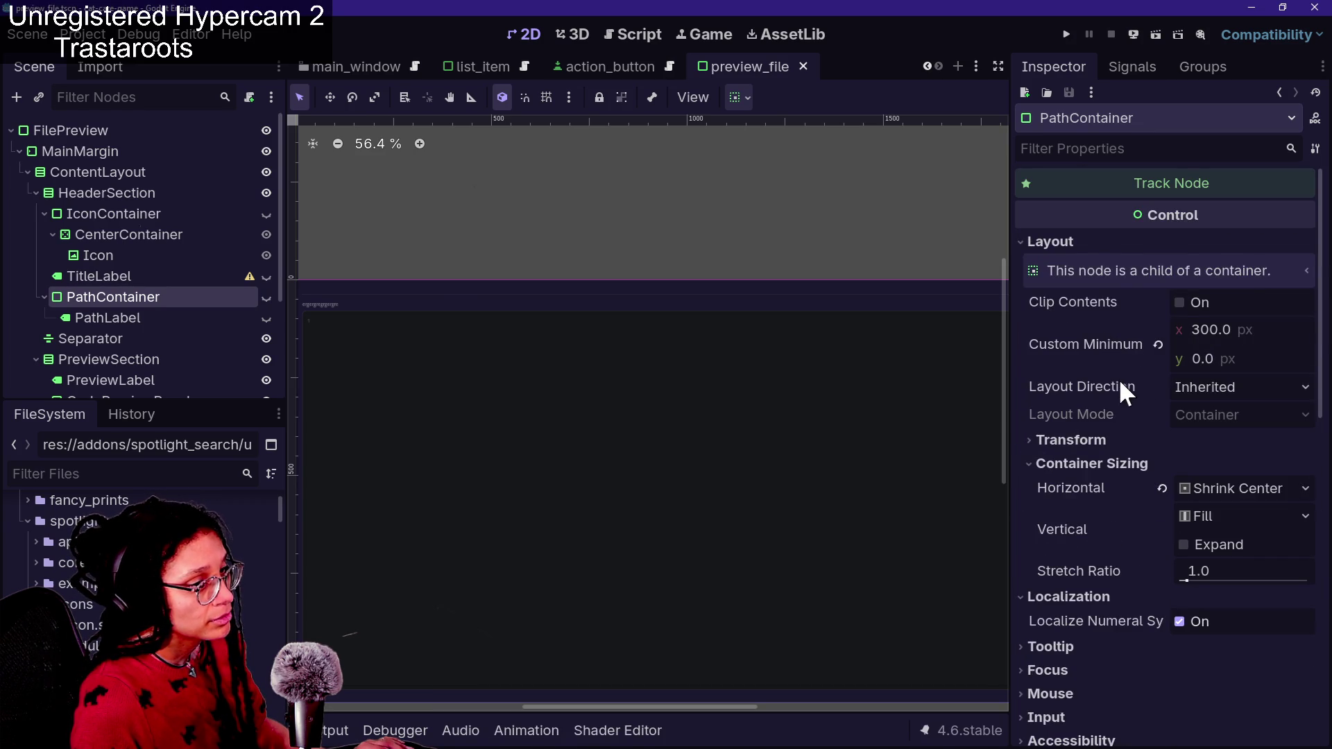
scroll(1118, 371, "down", 10)
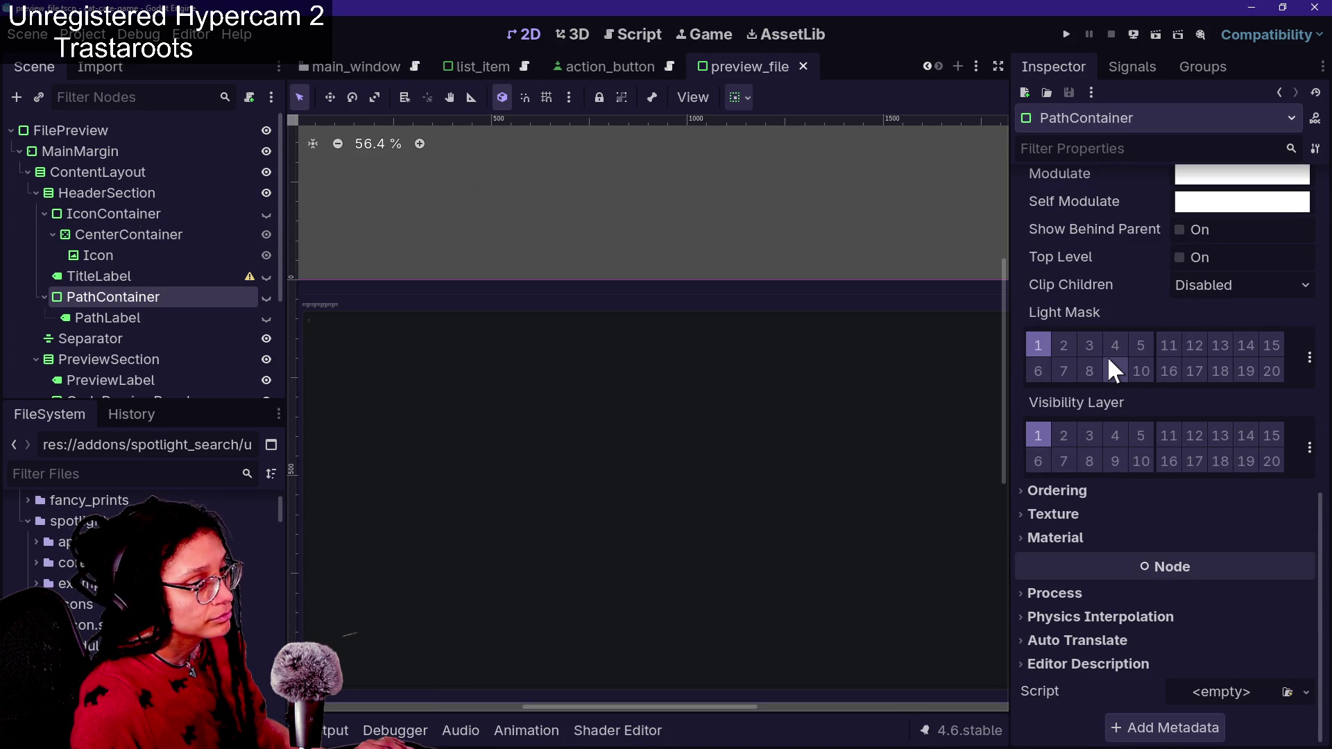
left_click(1038, 437)
key("ctrl+s")
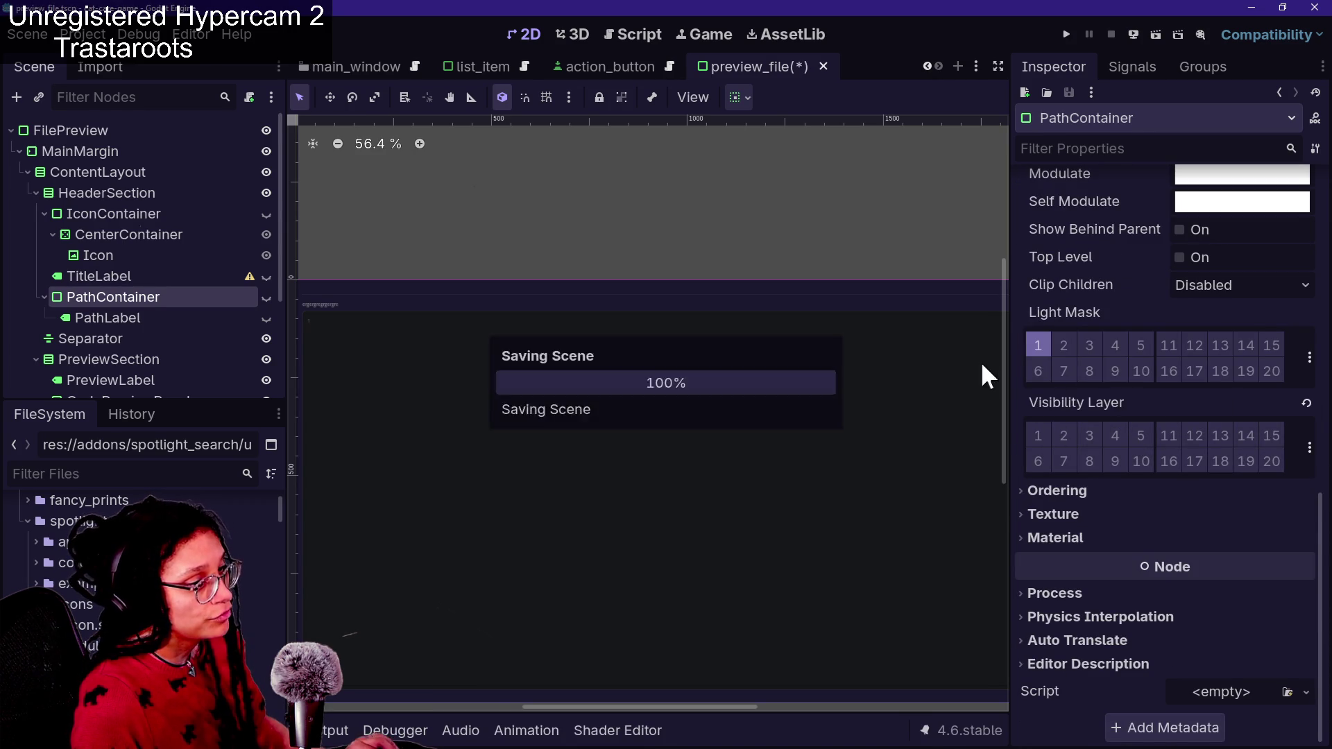
key("ctrl+space")
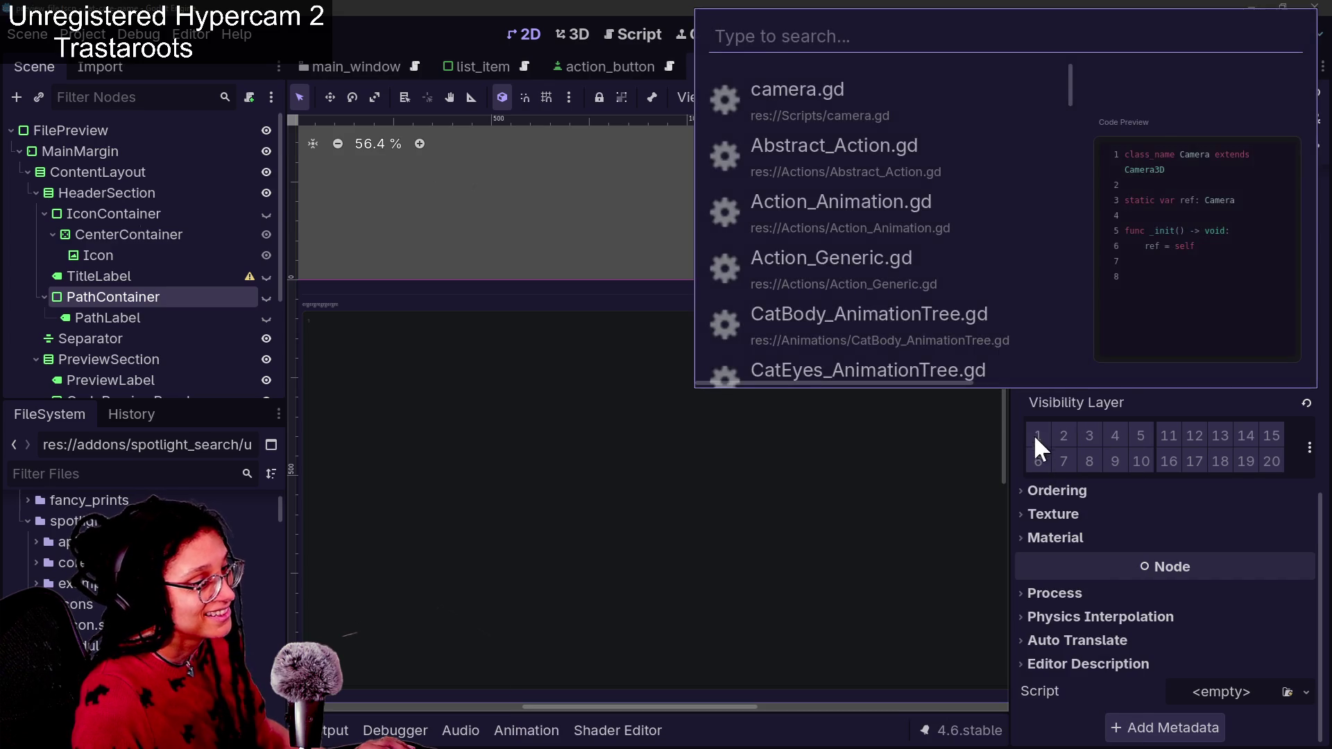
key("Escape")
Turn visibility layer 1 back on, save, and start editing PathContainer's minimum height
left_click(1046, 430)
scroll(1045, 427, "up", 2)
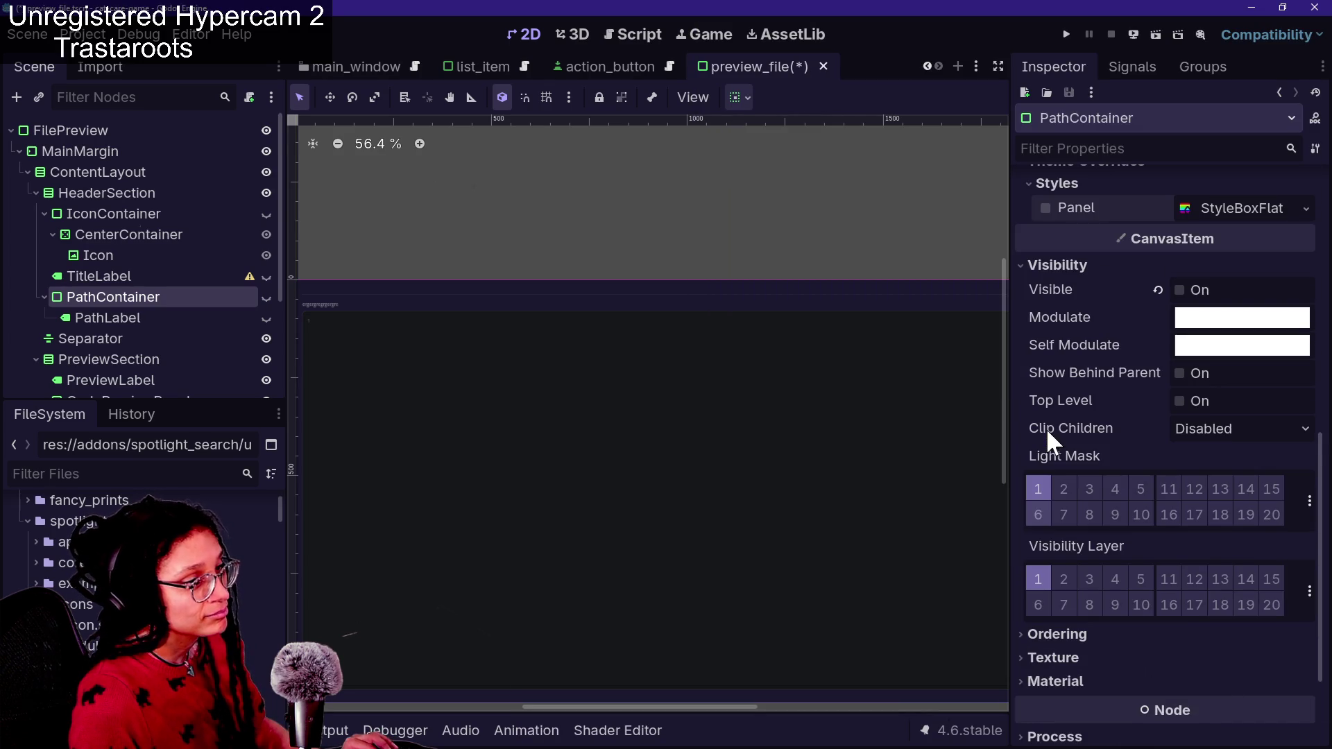
key("ctrl+s")
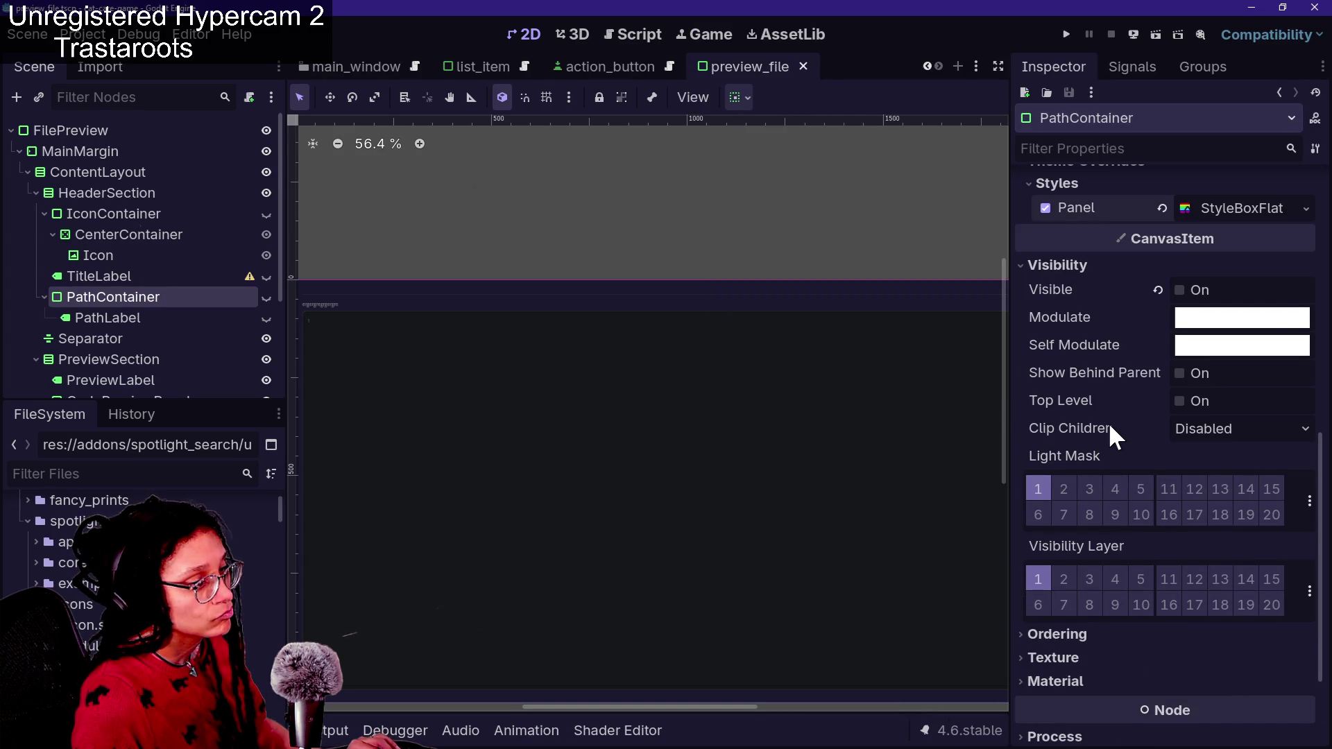
scroll(1108, 430, "up", 4)
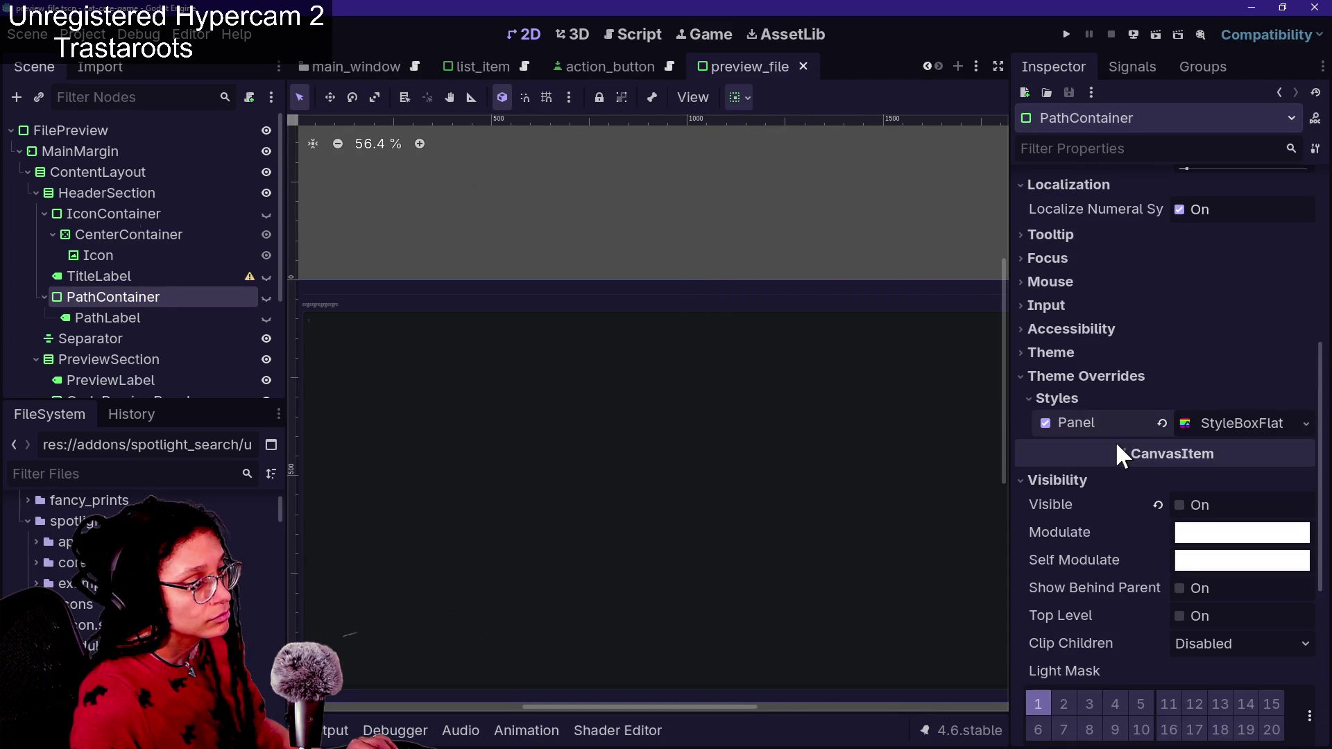
scroll(1116, 446, "up", 4)
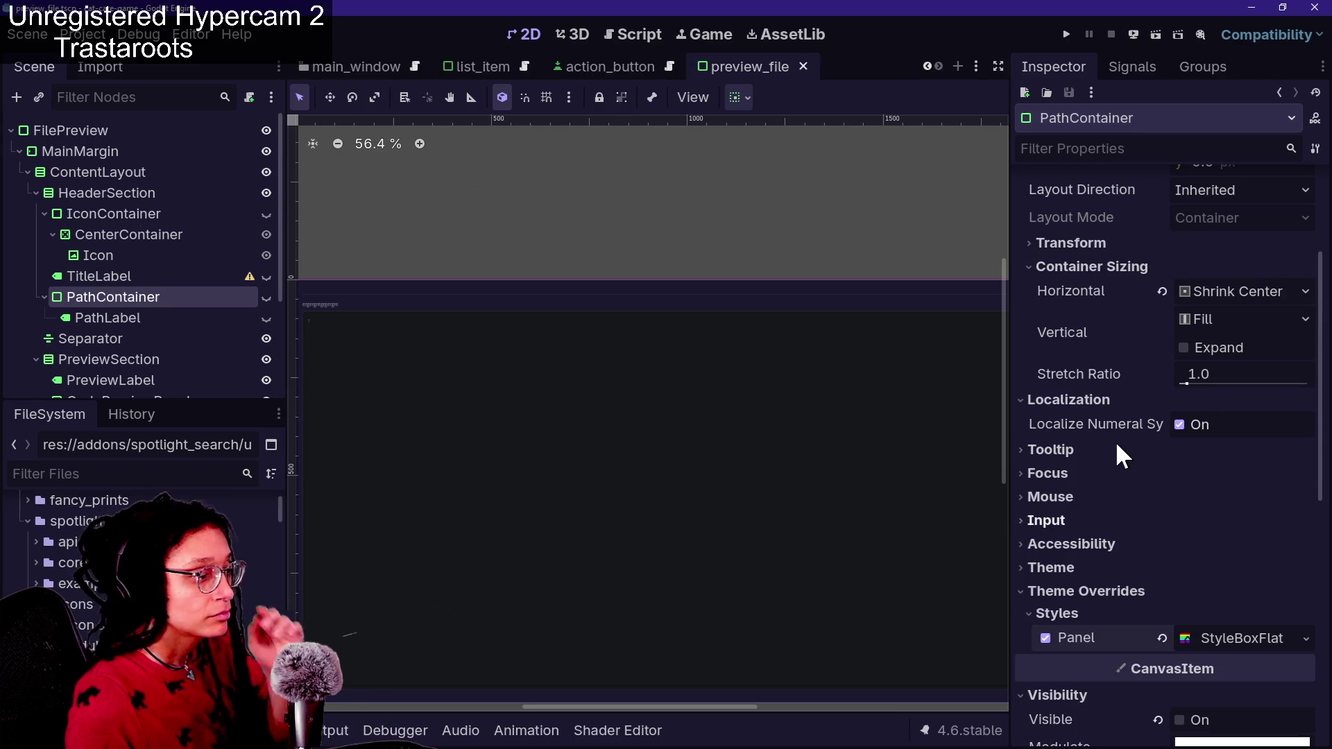
scroll(1116, 444, "up", 3)
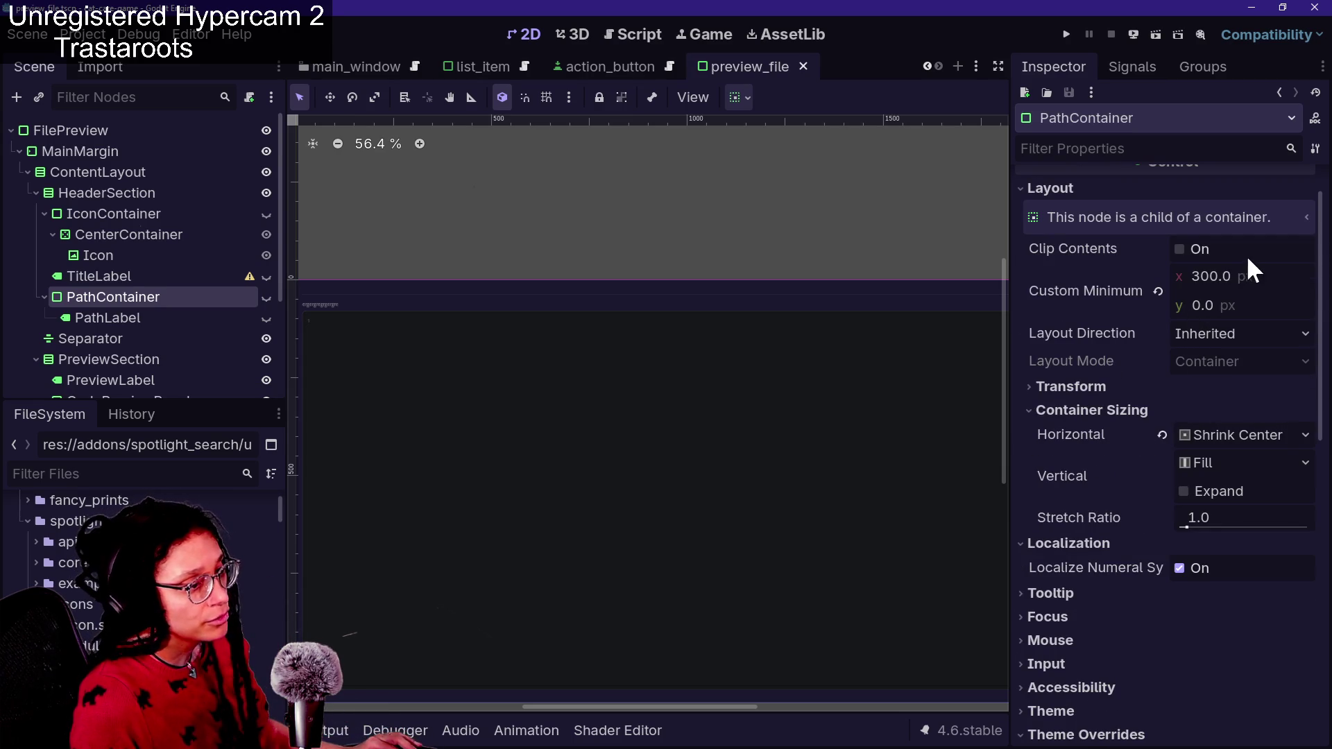
left_click(1235, 305)
Try -100 and -10000 minimum heights on PathContainer, checking the popup each time
type("00")
key("Return")
key("ctrl+space")
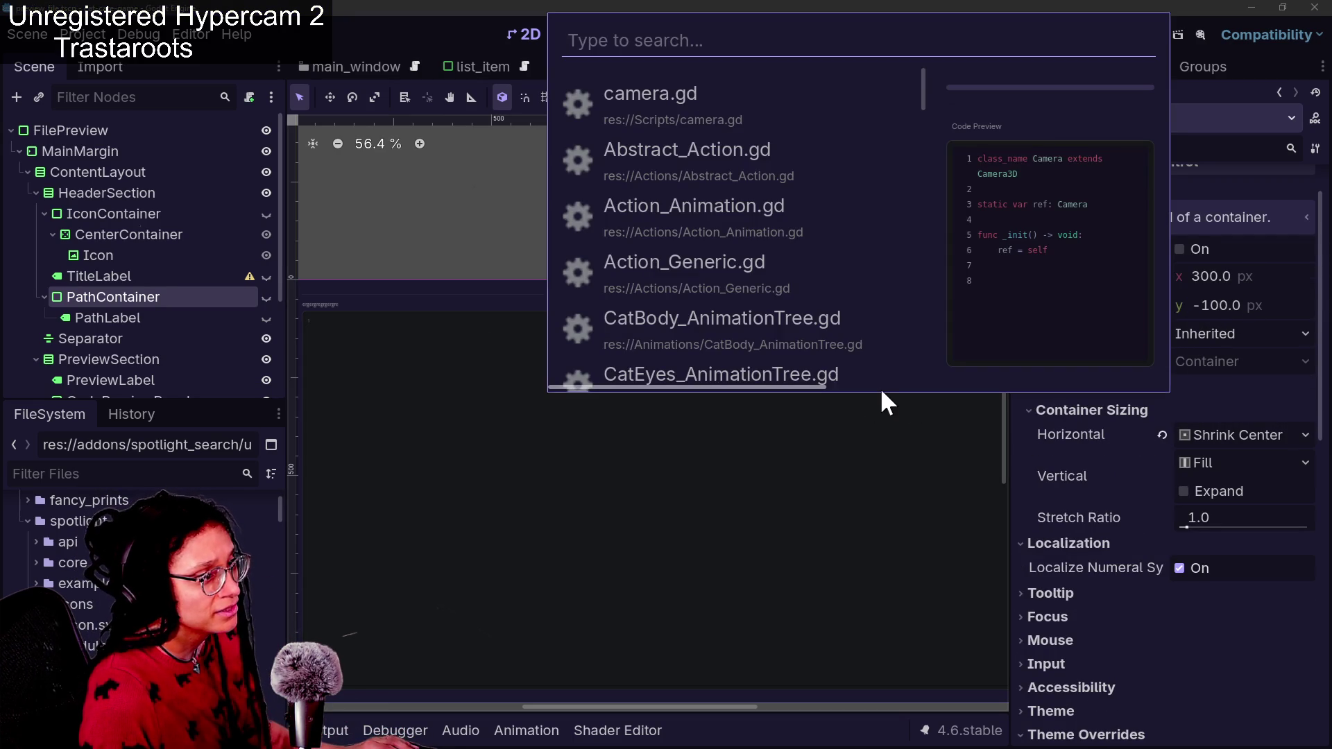
key("Escape")
left_click(1227, 310)
type("-")
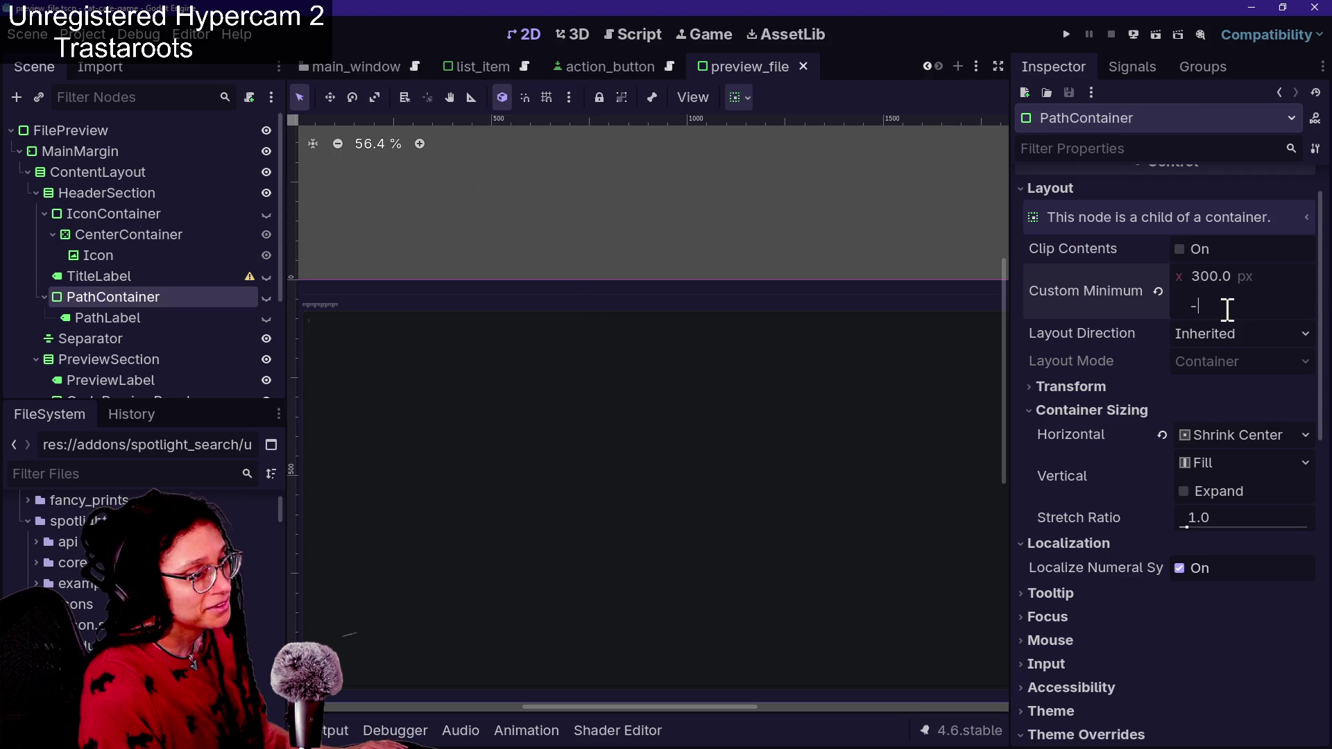
type("100")
key("Return")
key("ctrl+space")
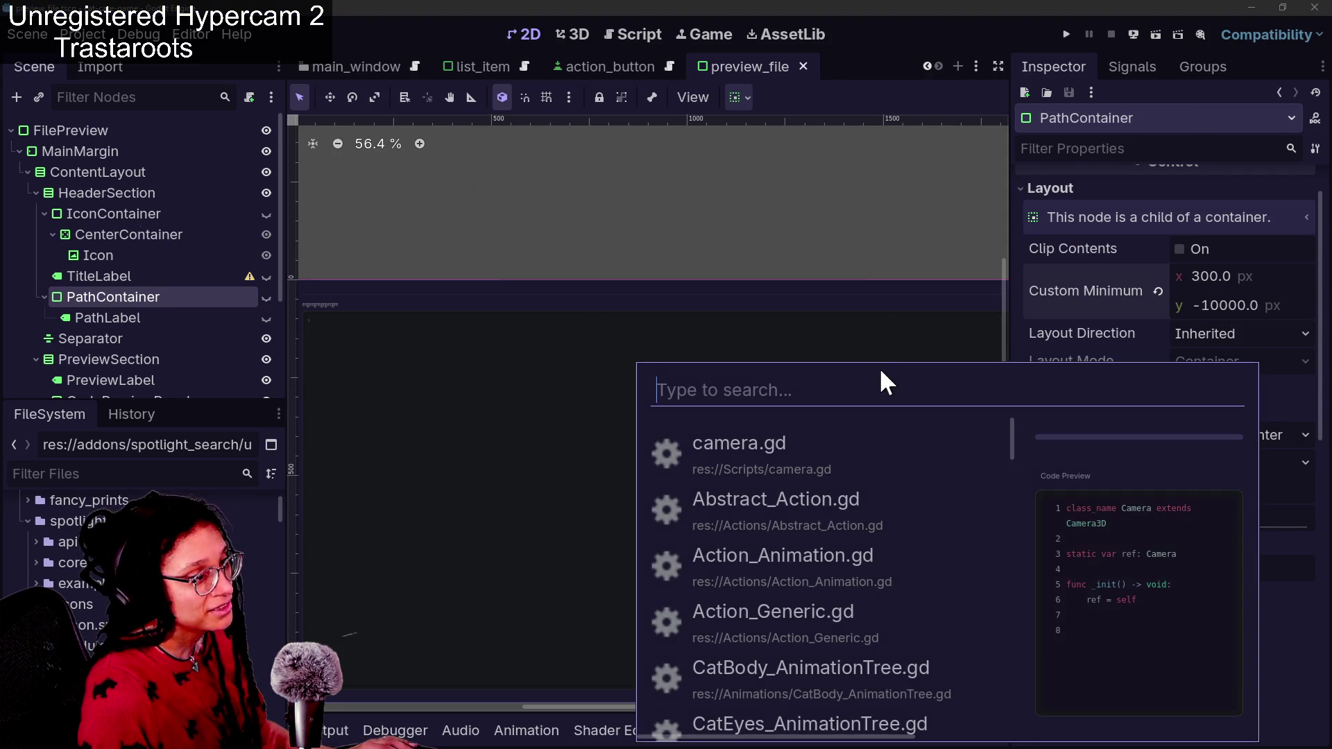
key("Escape")
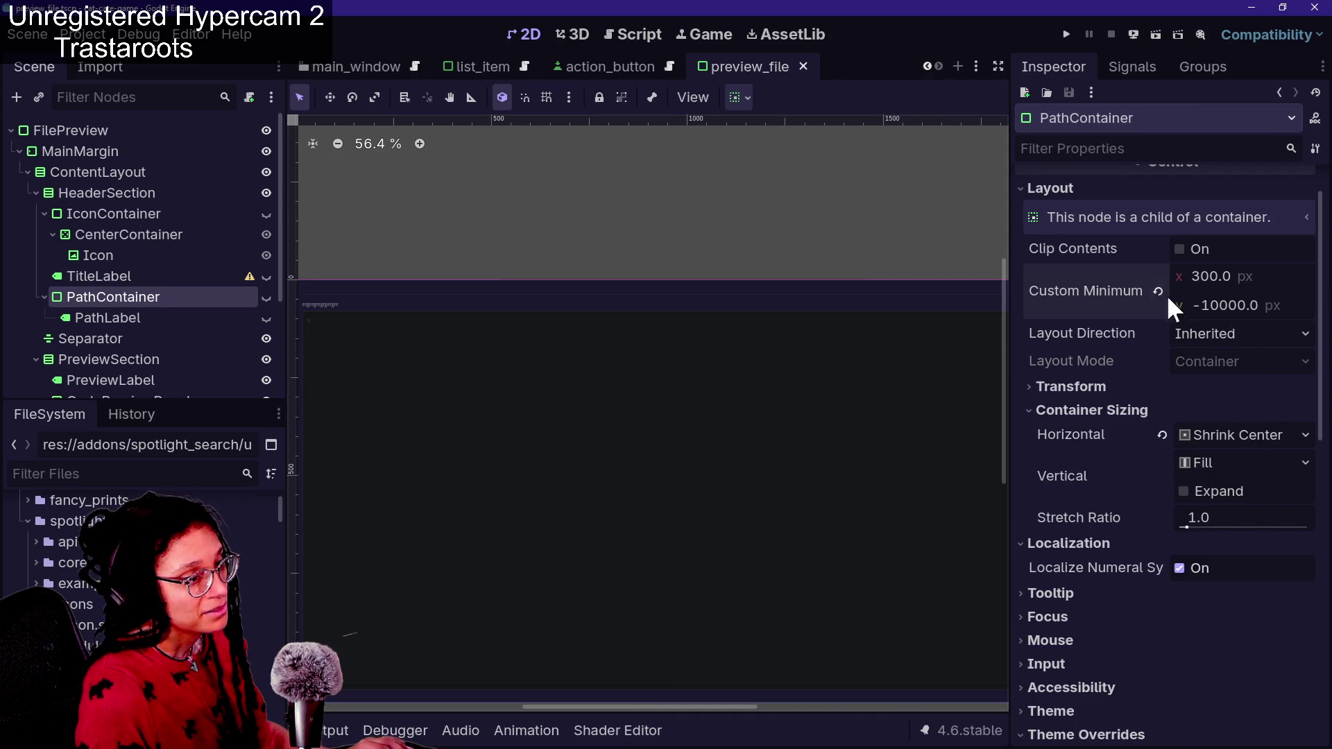
Reset the minimum height to 0 and enable Clip Contents, then check the popup
left_click(1290, 312)
type("0")
key("Return")
left_click(1188, 249)
key("ctrl+space")
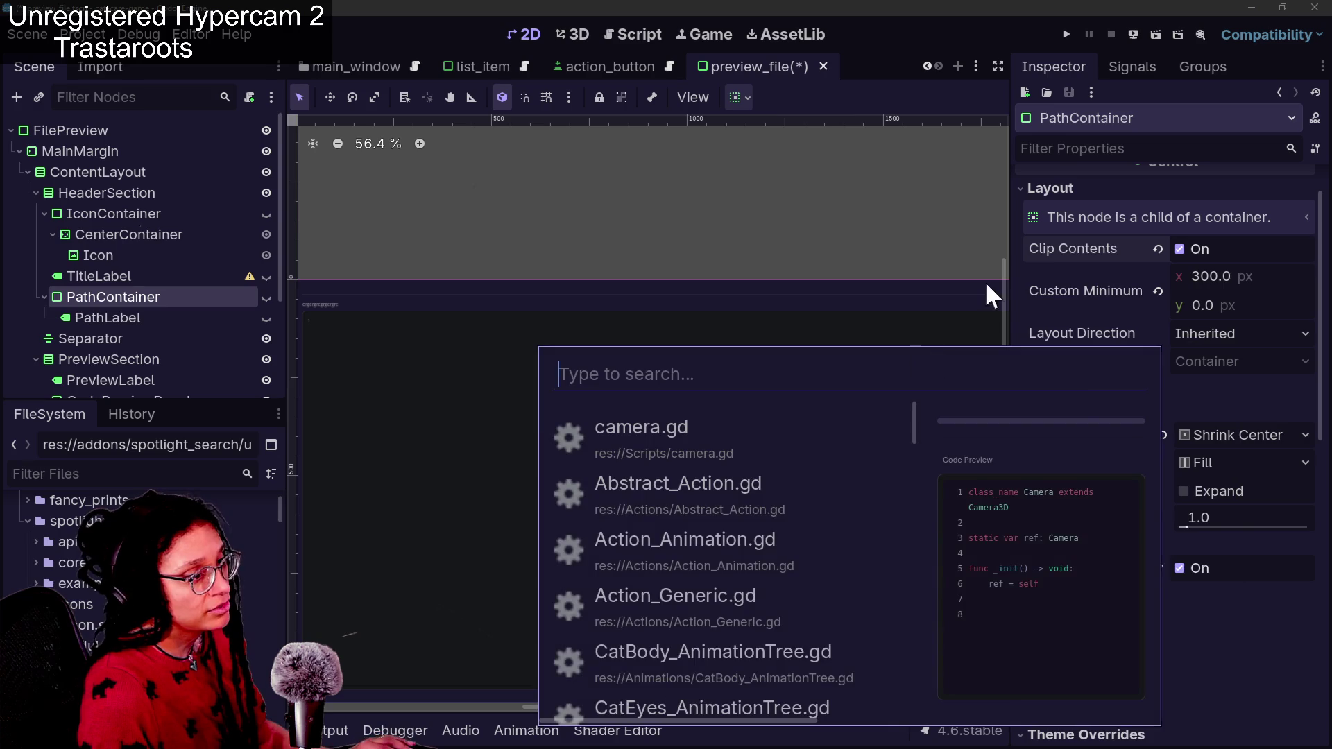
key("Escape")
Test a -1000 minimum height in the popup, then reset it to 0 and save
left_click(1207, 306)
type("00")
key("Return")
key("ctrl+s")
key("ctrl+space")
key("Escape")
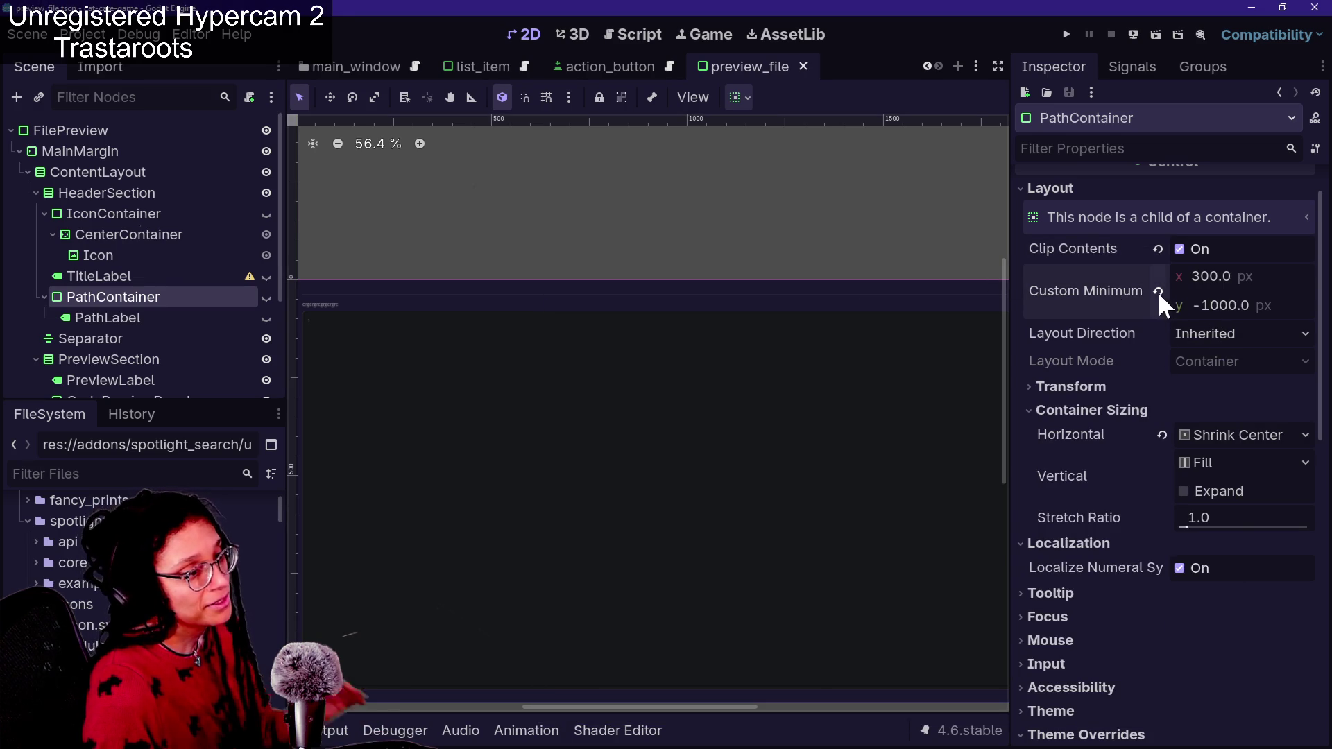
left_click(1197, 305)
type("0")
key("Return")
key("ctrl+s")
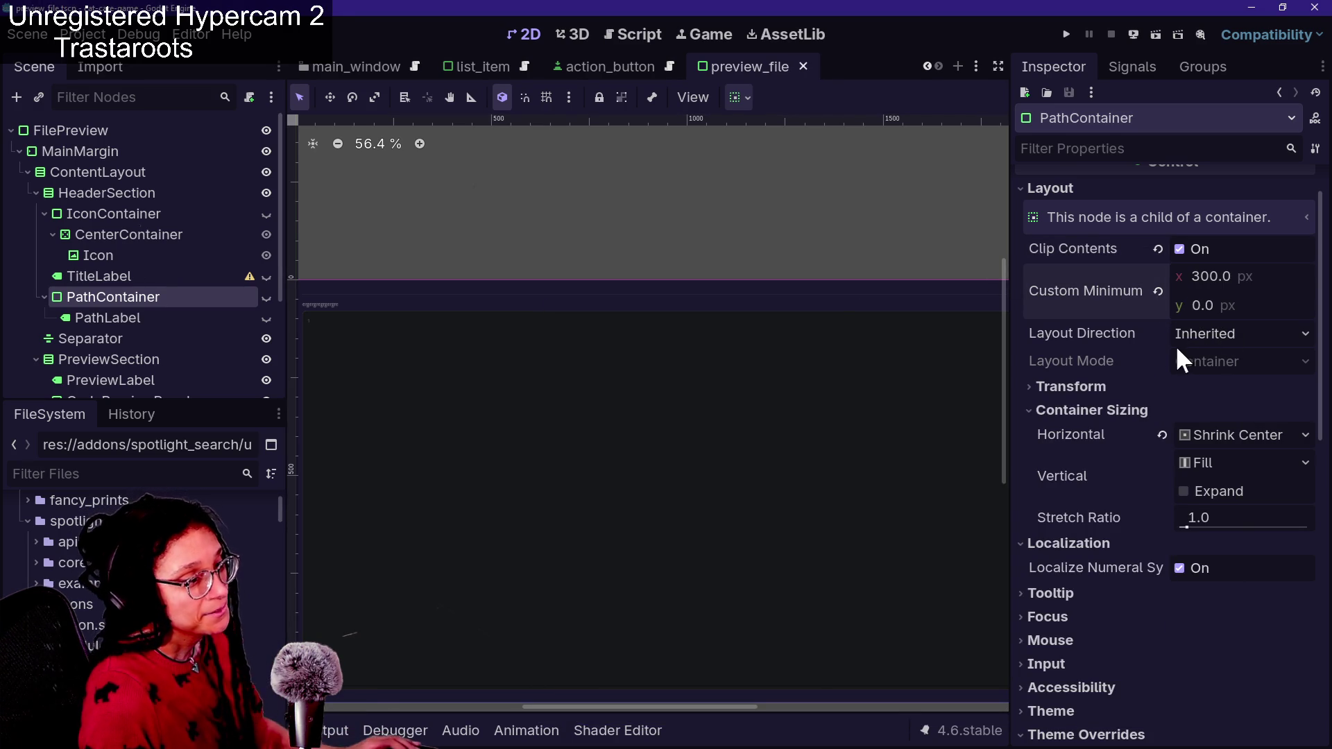
Enable vertical Expand on PathContainer, save, and compare the popup layout
left_click(1093, 391)
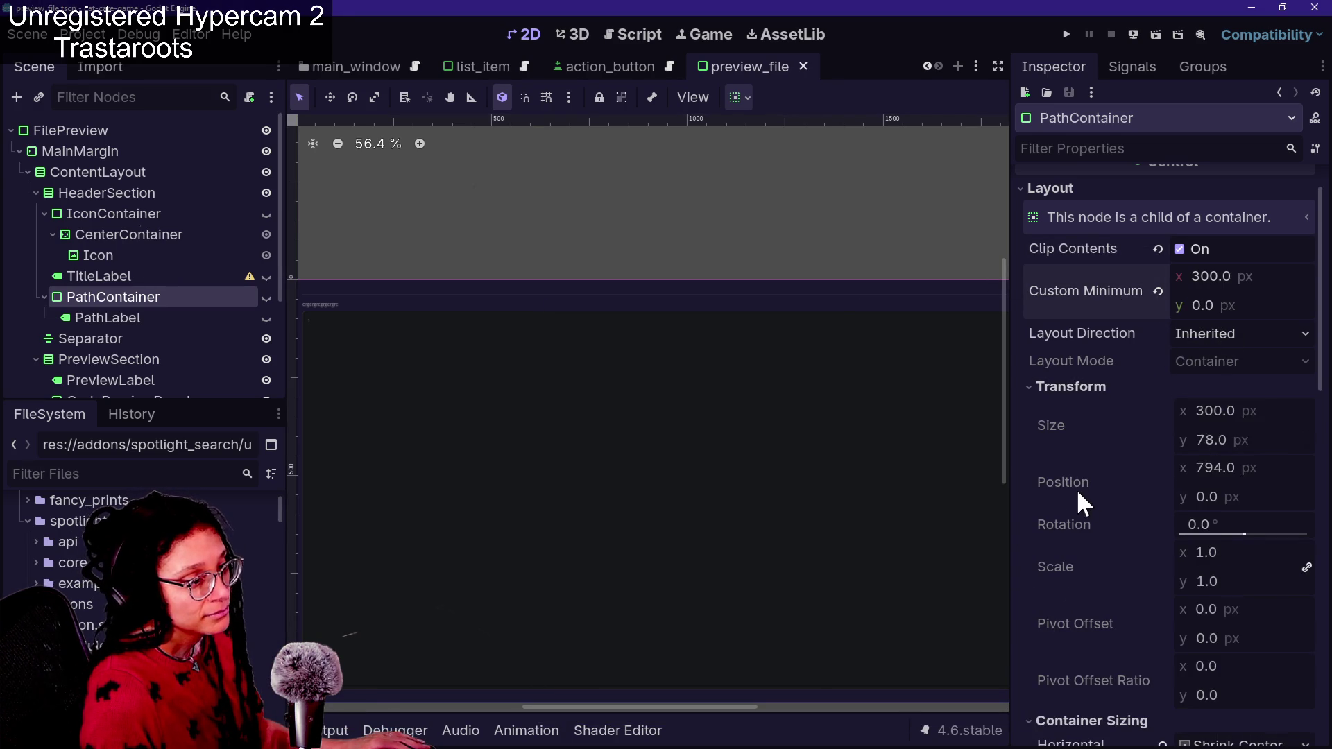
scroll(1150, 479, "down", 5)
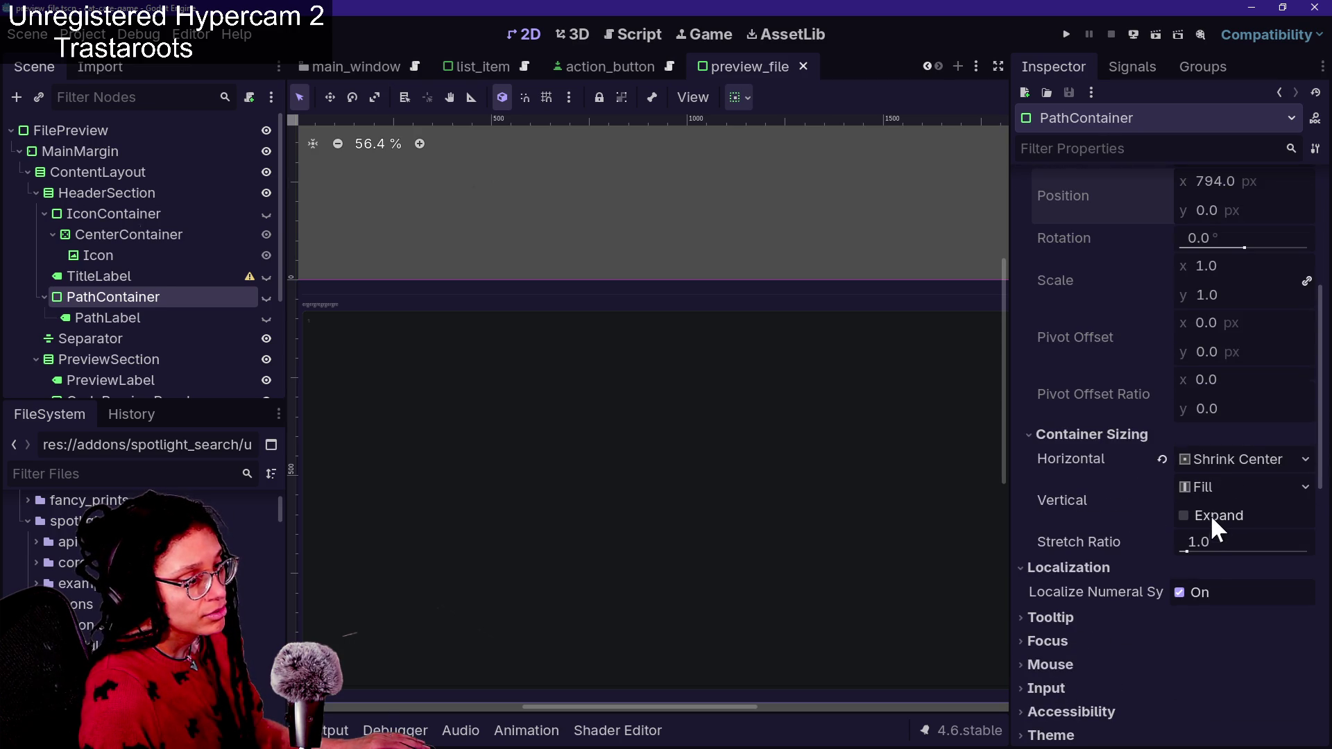
left_click(1205, 518)
key("ctrl+space")
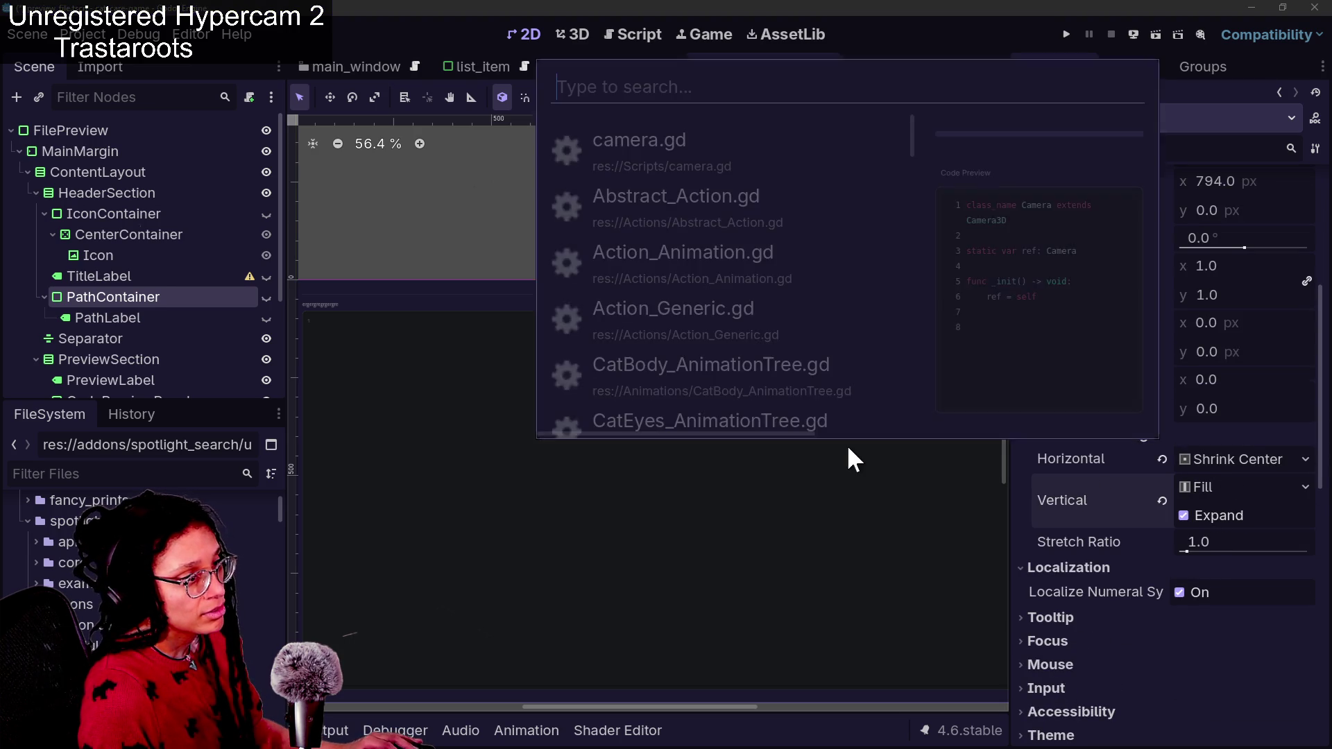
key("ctrl+s")
key("ctrl+space")
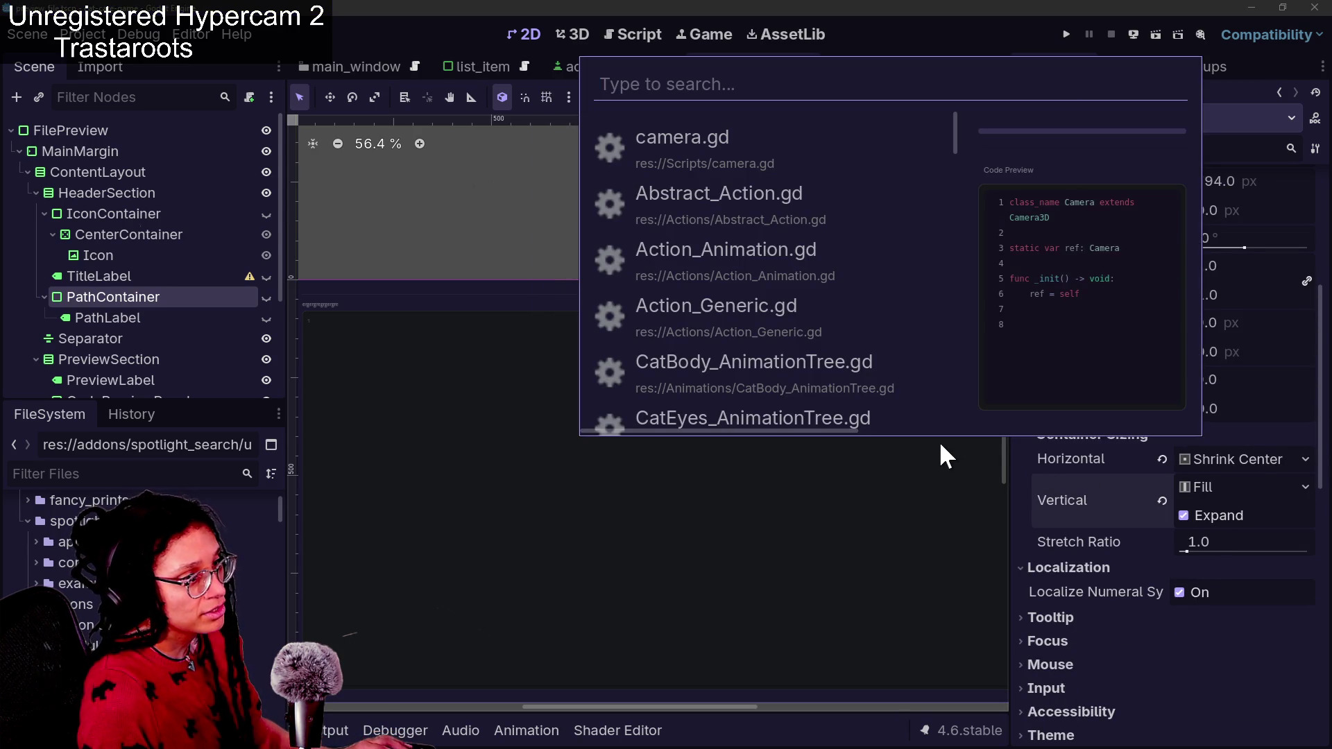
Try Shrink Center vertical sizing, then undo back to Fill and save
left_click(1193, 519)
left_click(1193, 485)
left_click(1207, 555)
key("ctrl+s")
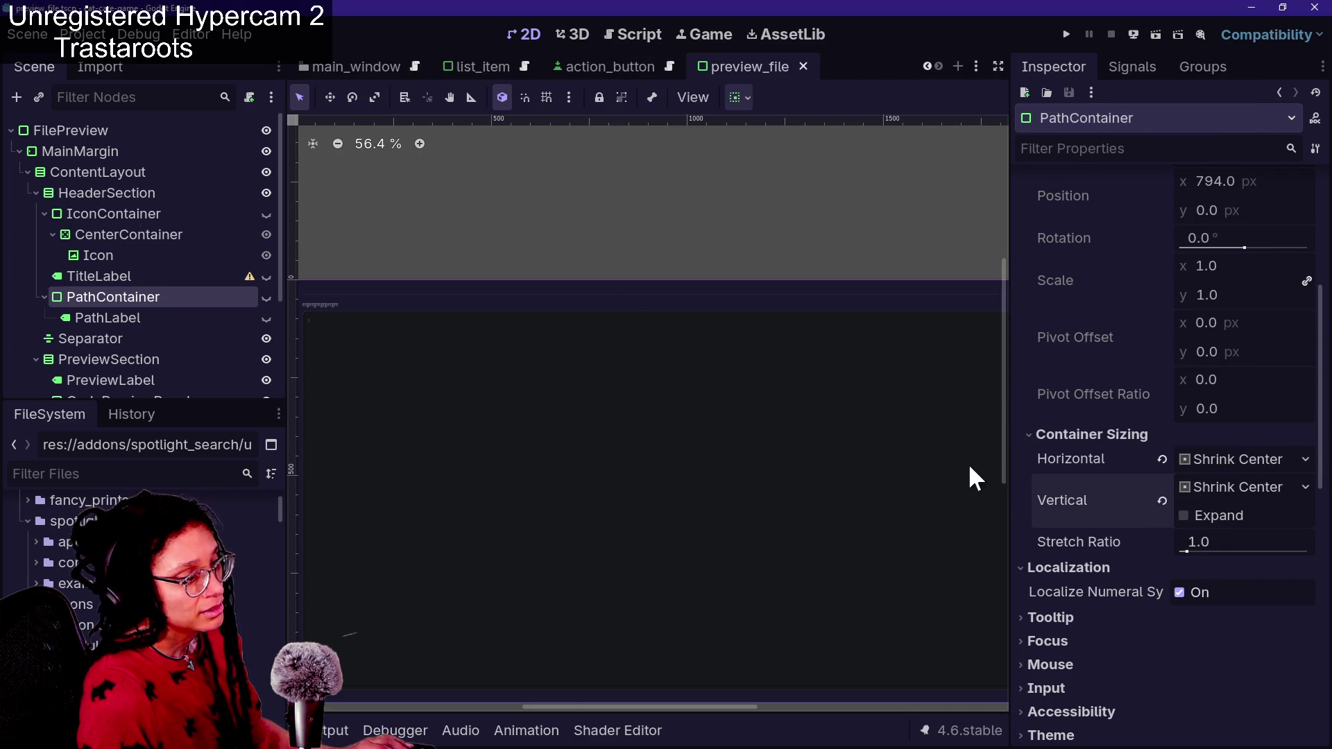
key("ctrl+space")
key("Escape")
key("ctrl+z")
key("ctrl+s")
key("ctrl+space")
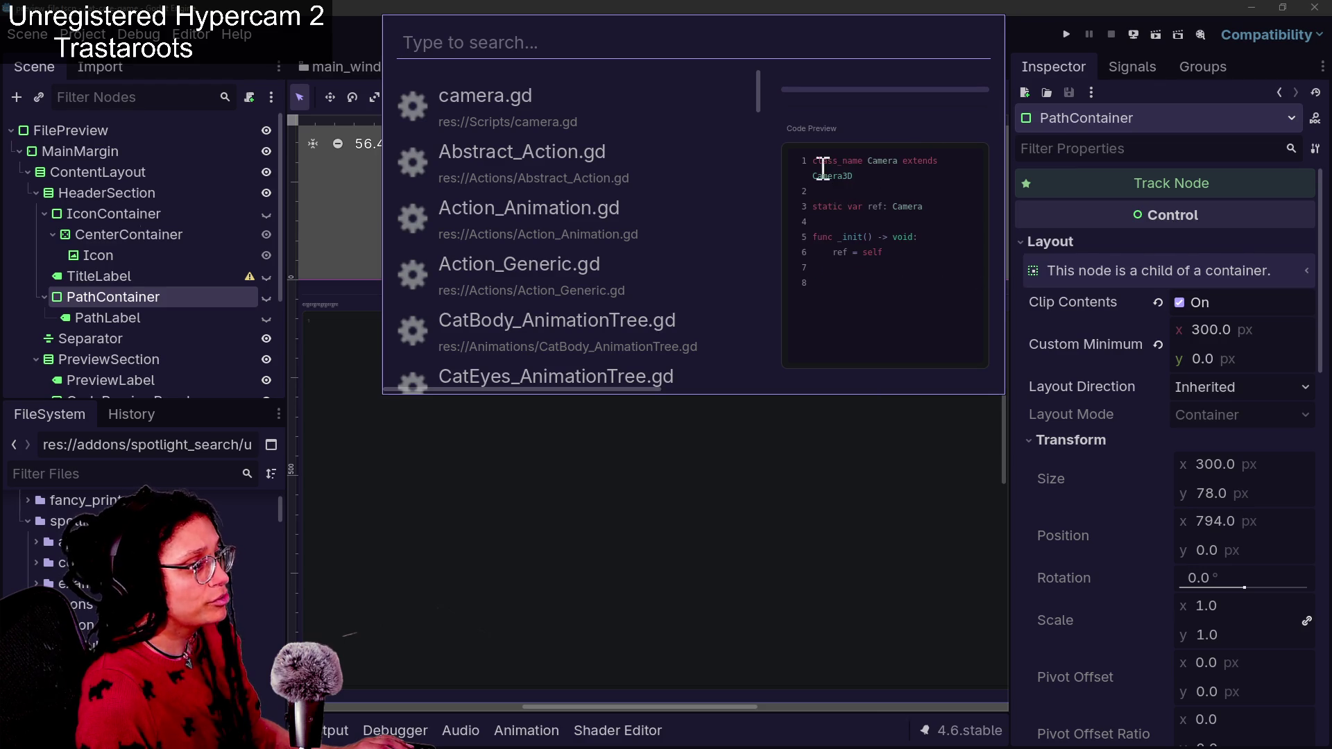
left_click(1091, 428)
Turn off PathContainer's visibility layer 1, save, check the popup, and reselect scene nodes
scroll(1089, 427, "down", 15)
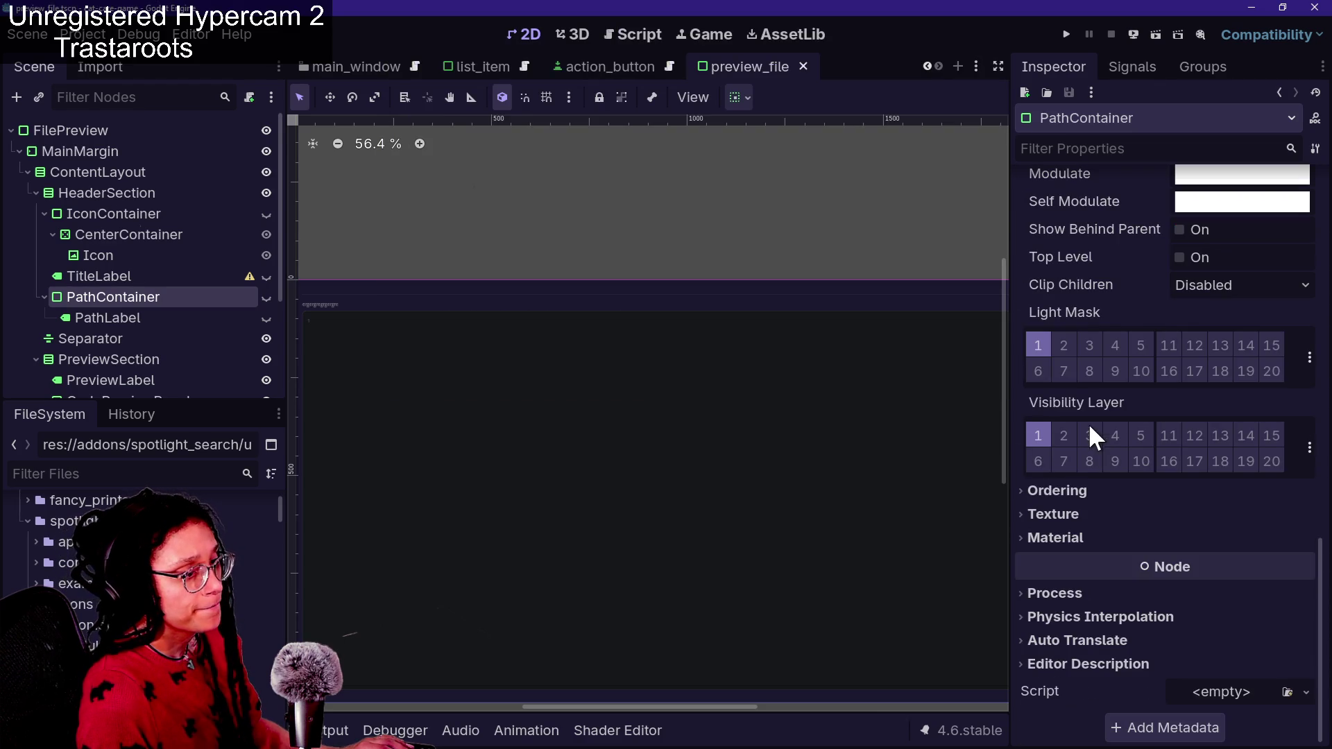
left_click(1034, 440)
key("ctrl+s")
key("ctrl+space")
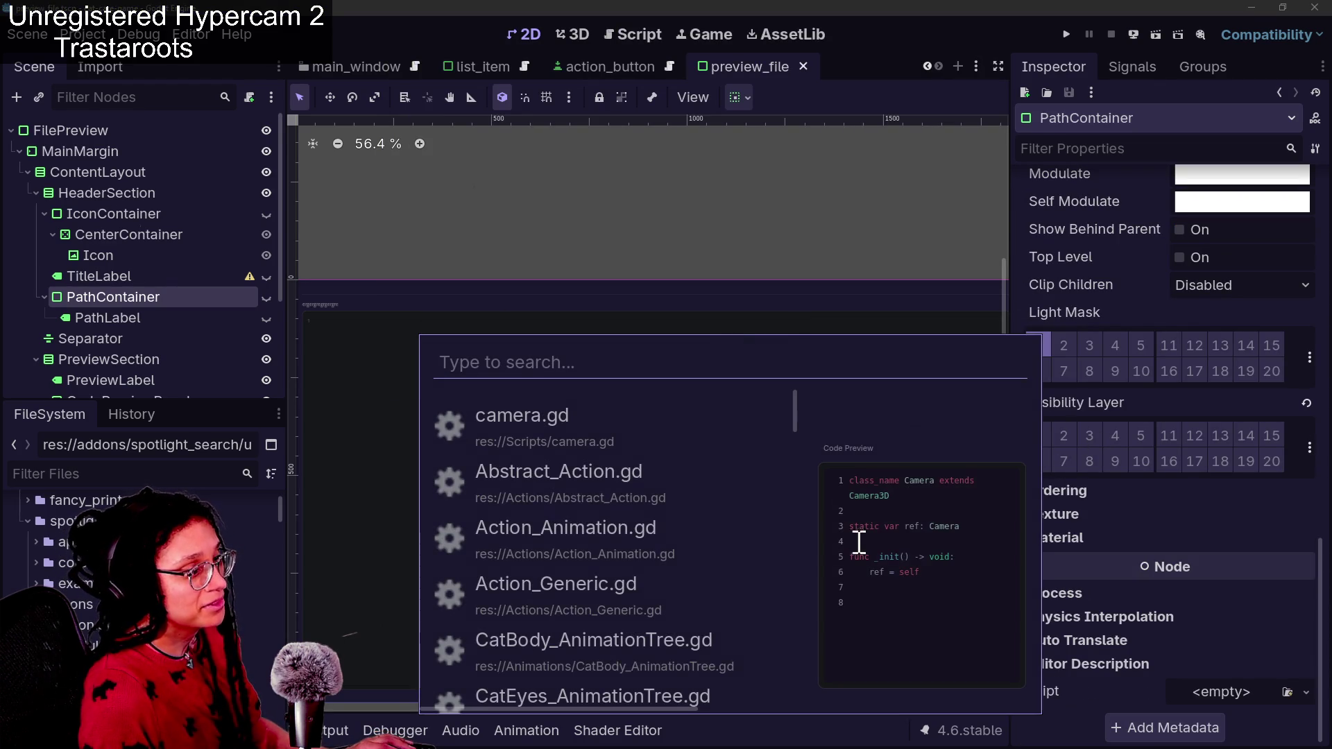
left_click(146, 314)
left_click(119, 315)
left_click(118, 301)
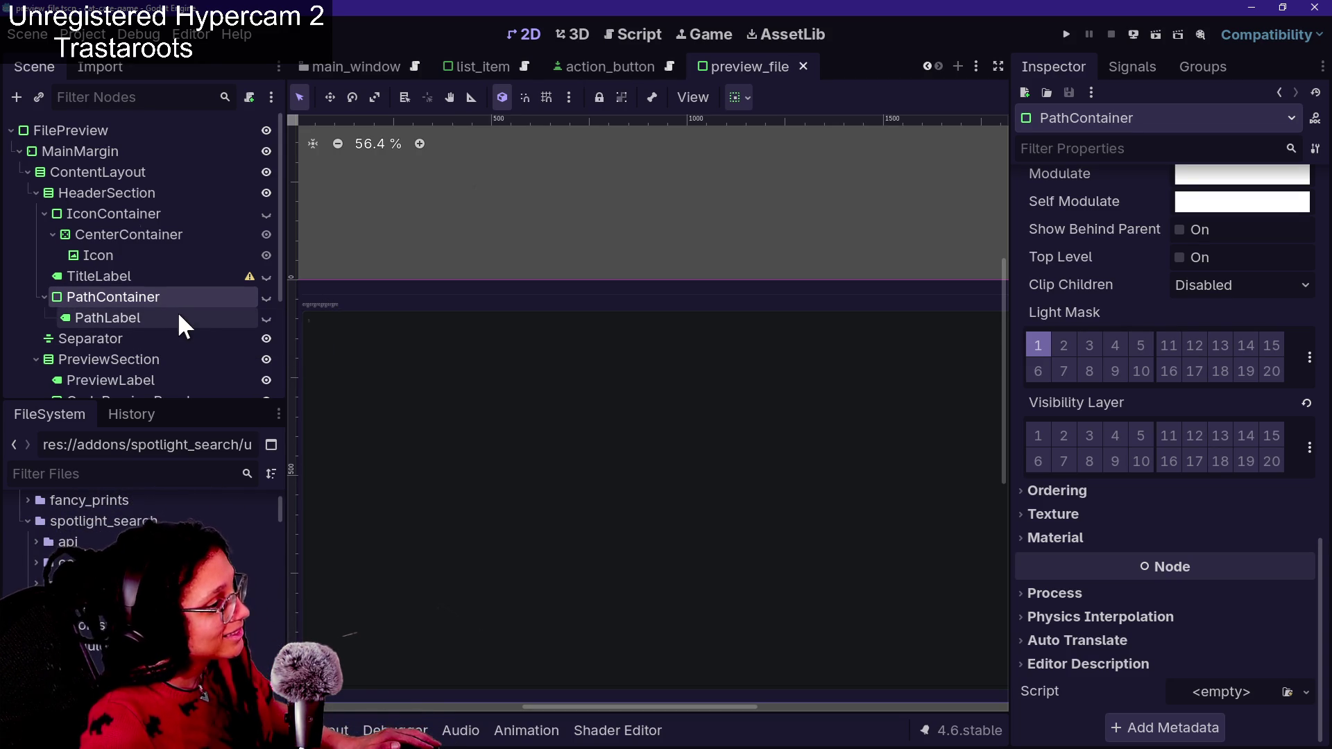
left_click(154, 276)
Browse TitleLabel, PathLabel and PathContainer, then select HeaderSection and view the popup
right_click(154, 276)
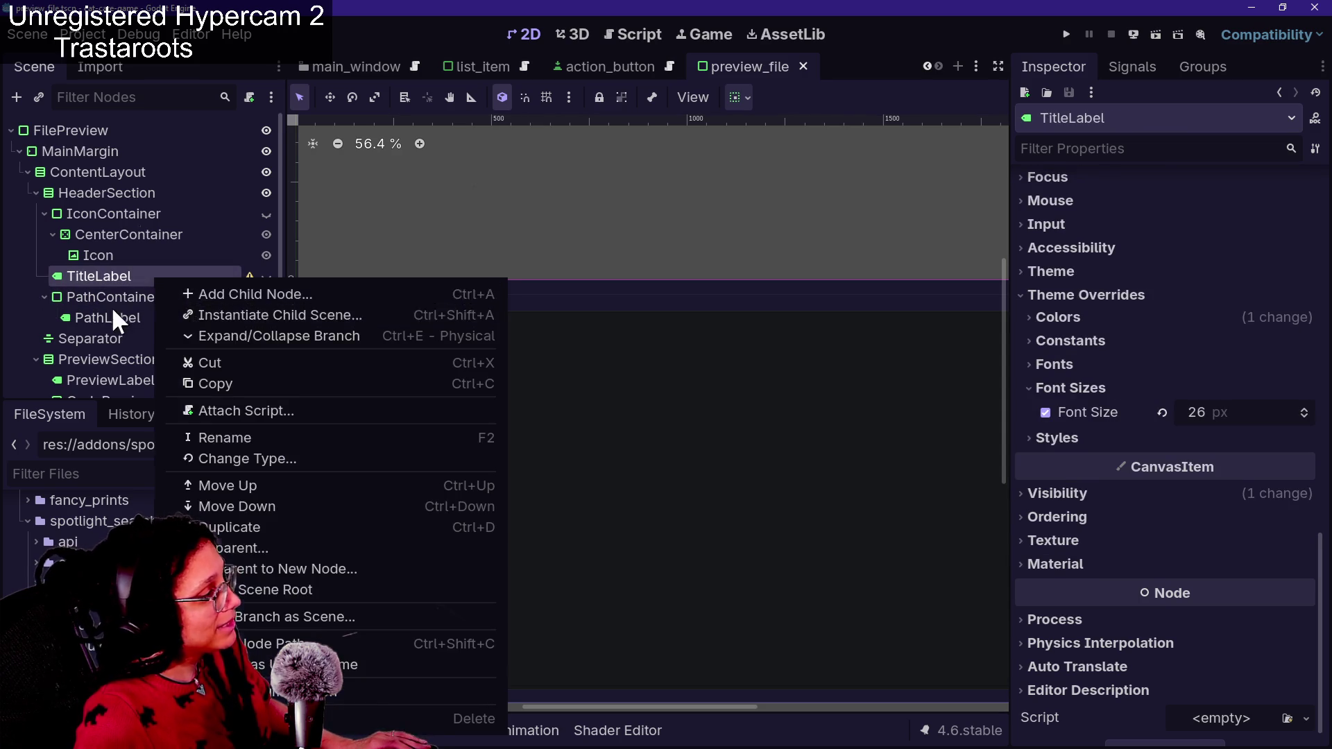
left_click(112, 306)
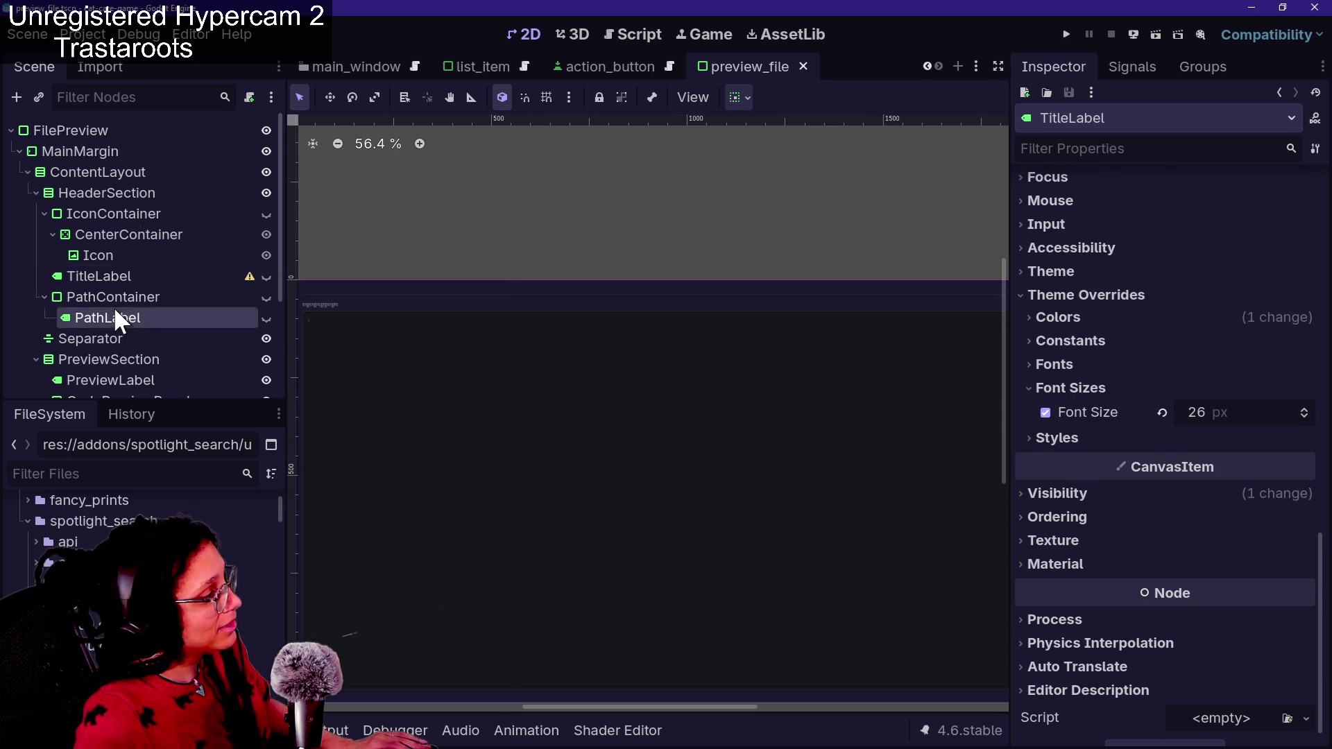
left_click(156, 277)
left_click(158, 298)
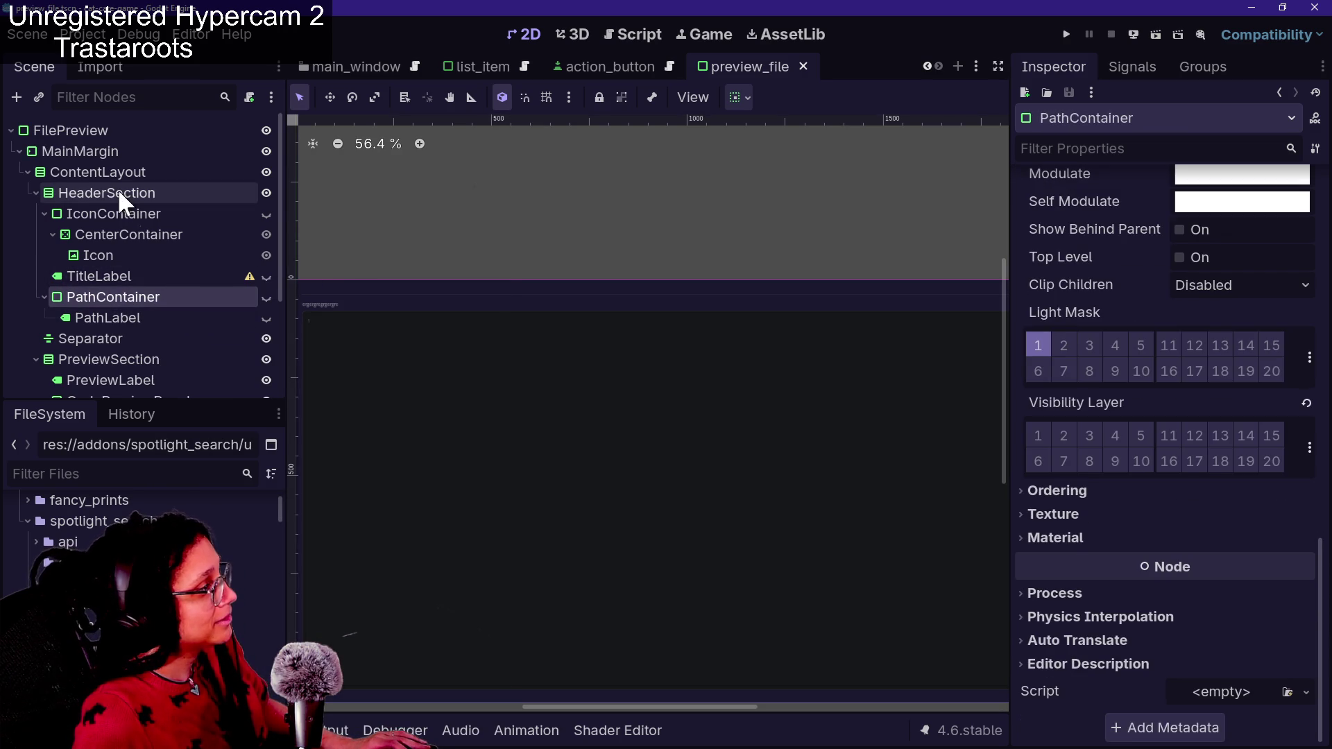
left_click(122, 193)
key("ctrl+space")
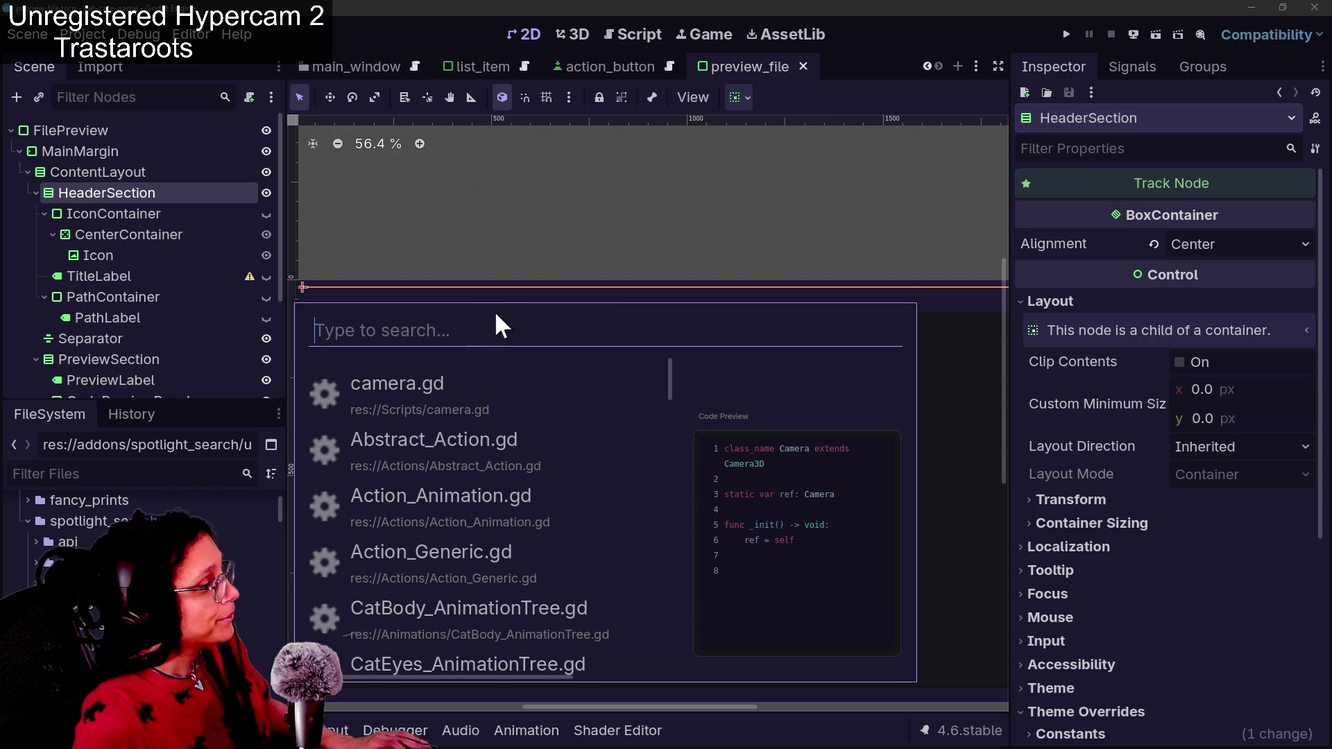
scroll(1112, 497, "down", 5)
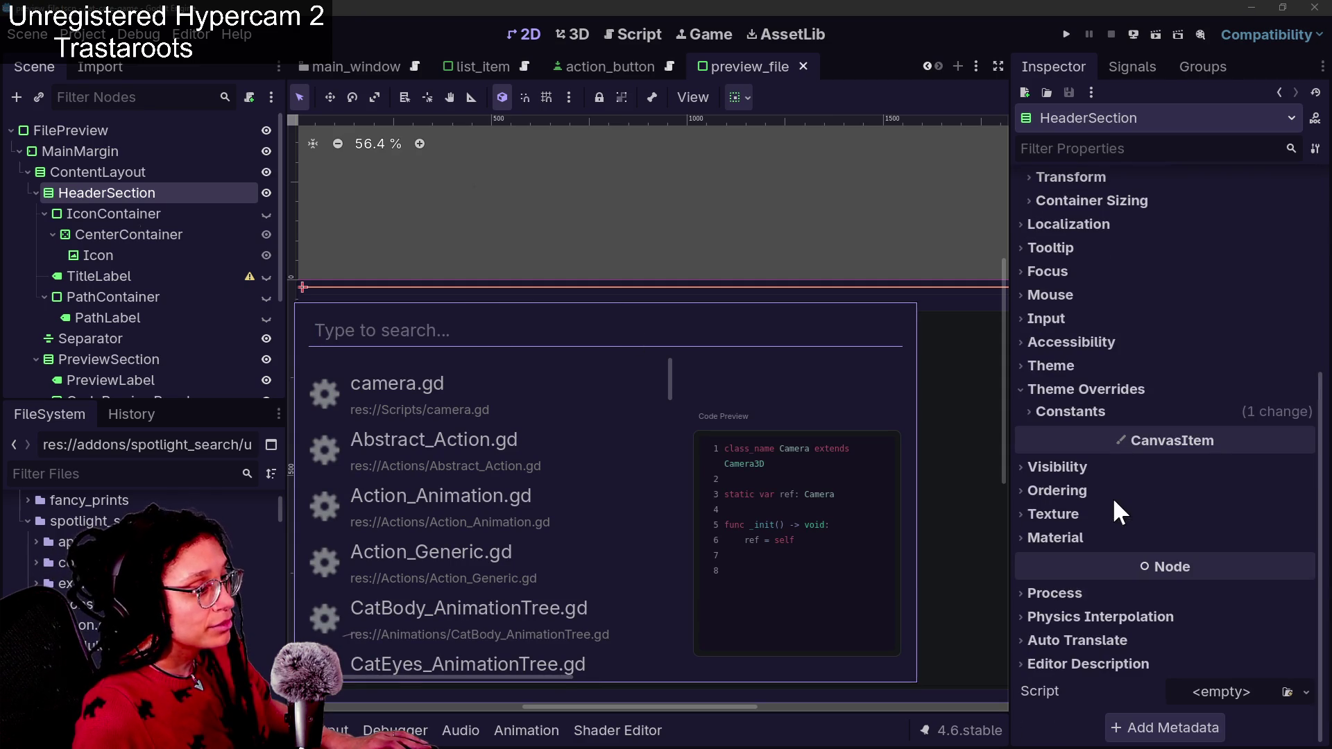
left_click(1098, 417)
Try a negative HeaderSection separation, revert to 12, and collapse CenterContainer and IconContainer
left_click(1129, 416)
scroll(792, 445, "down", 1)
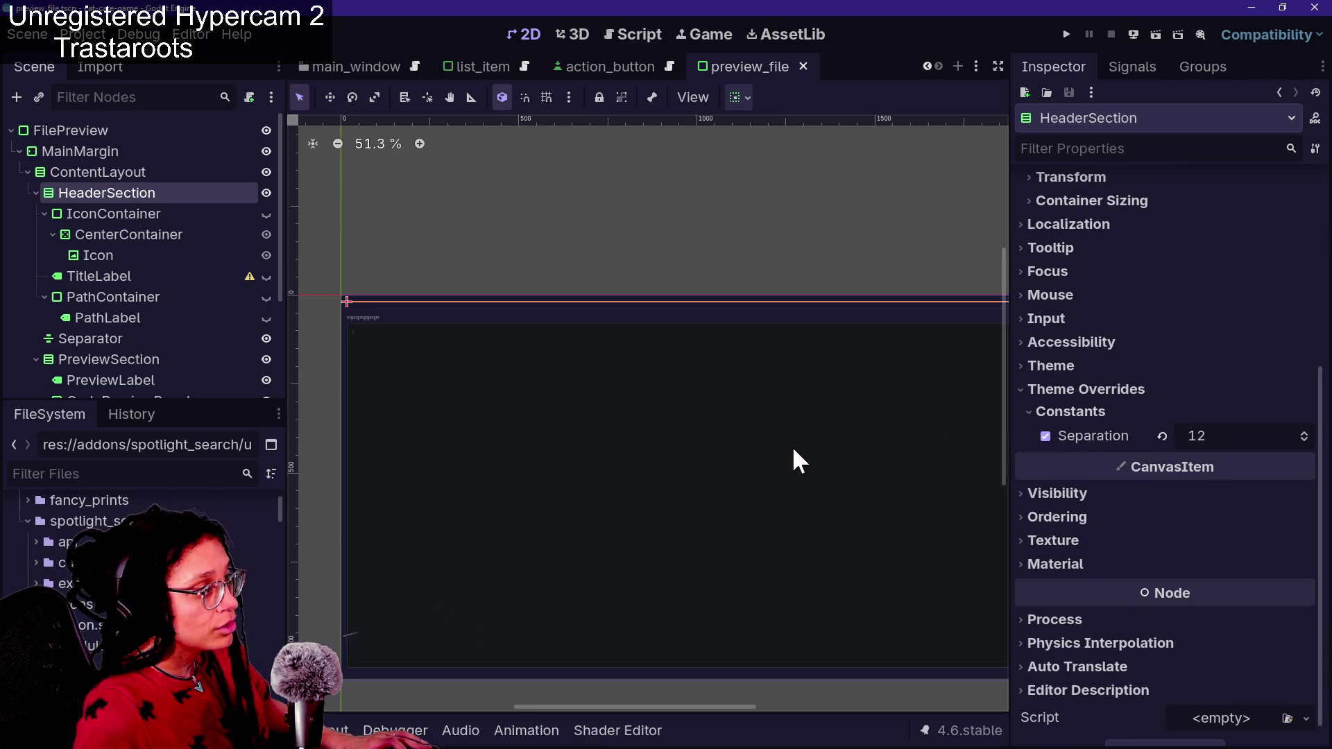
left_click_drag(1233, 426, 1157, 416)
key("ctrl+space")
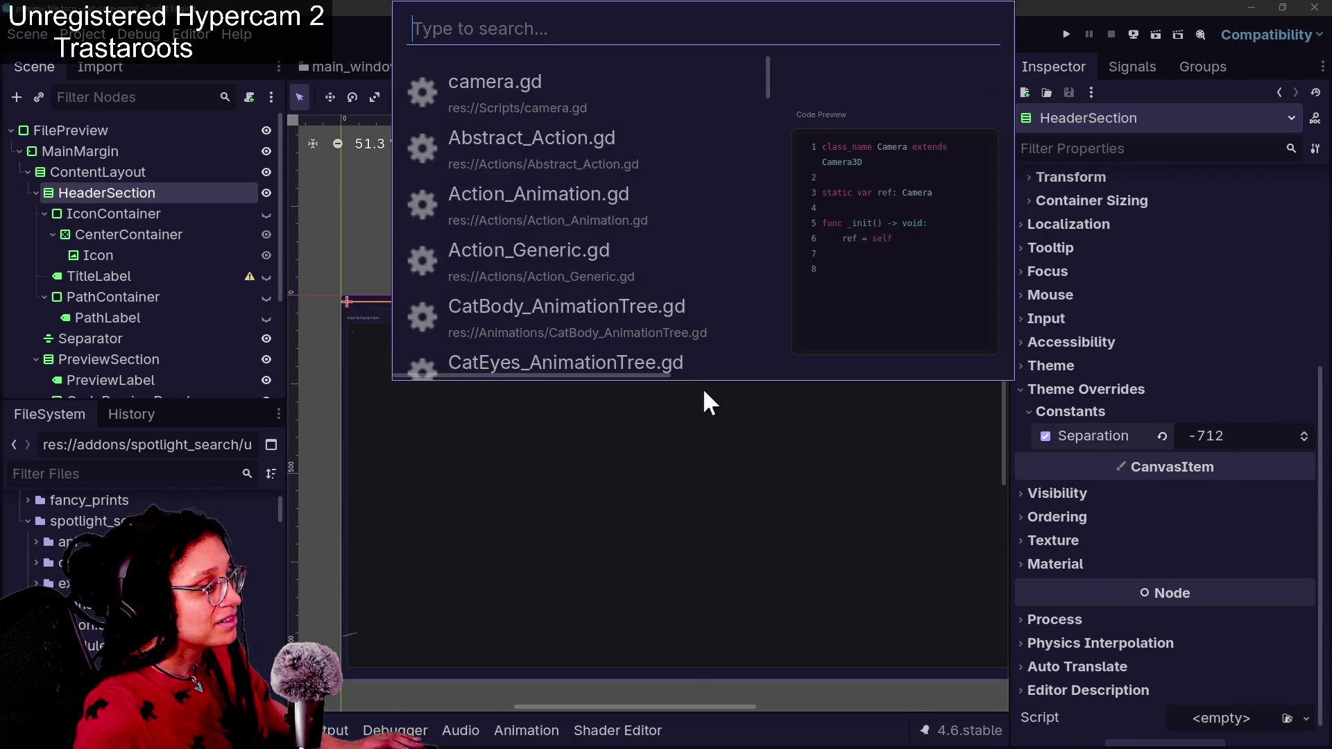
key("Escape")
key("ctrl+z")
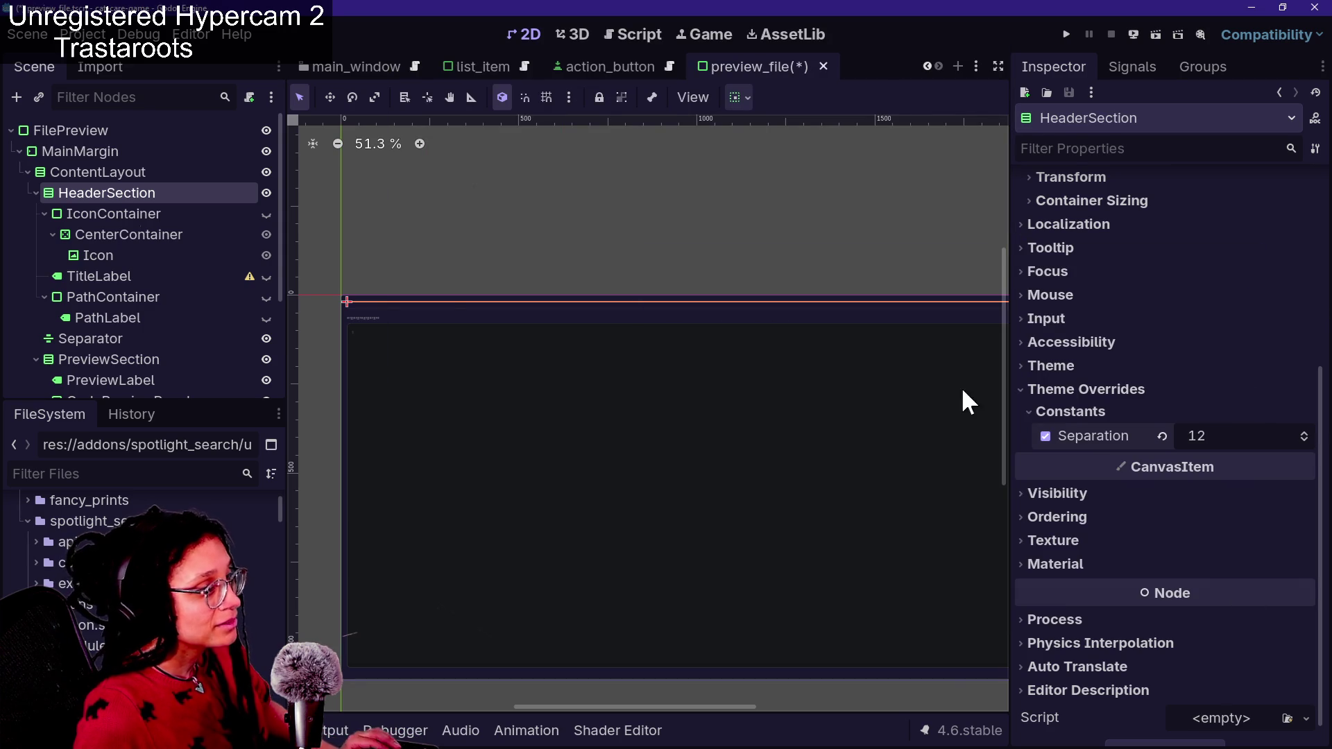
left_click(52, 234)
left_click(43, 214)
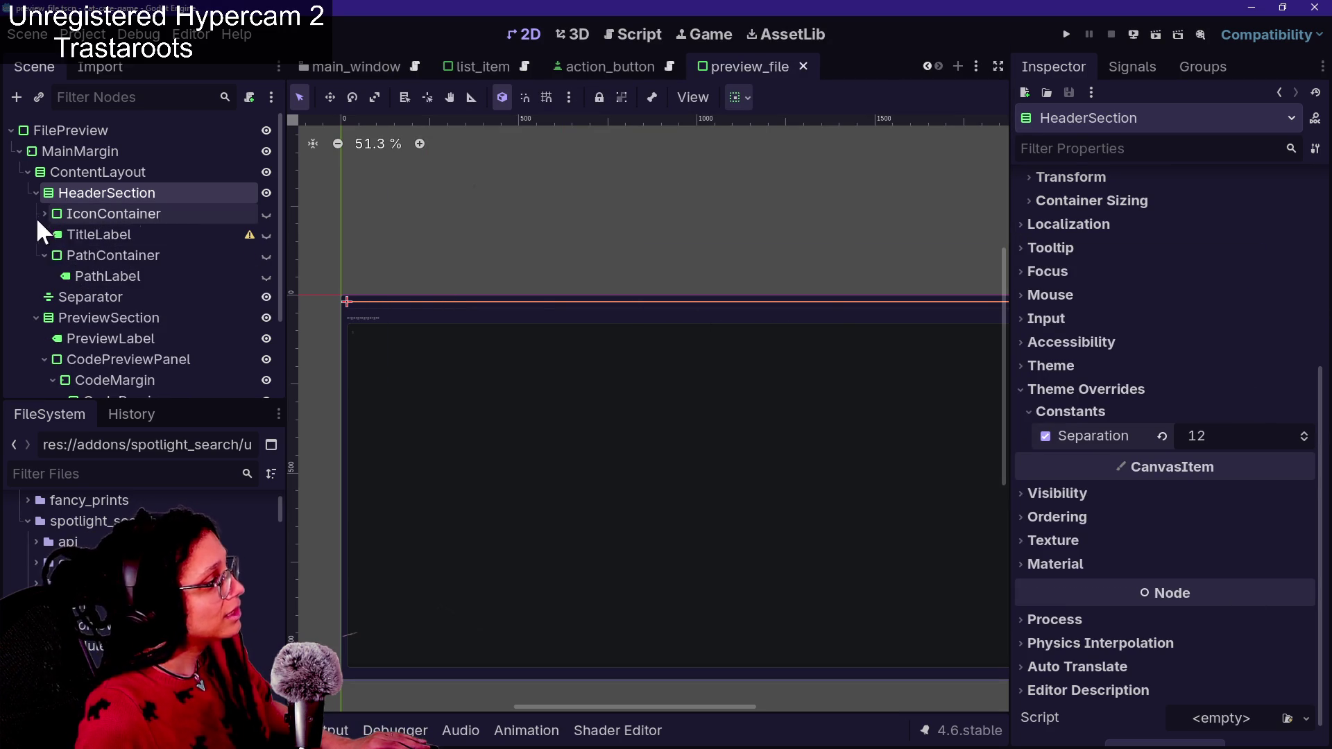
Give ContentLayout a Separation constant override below zero, save, and preview the search popup
left_click(99, 171)
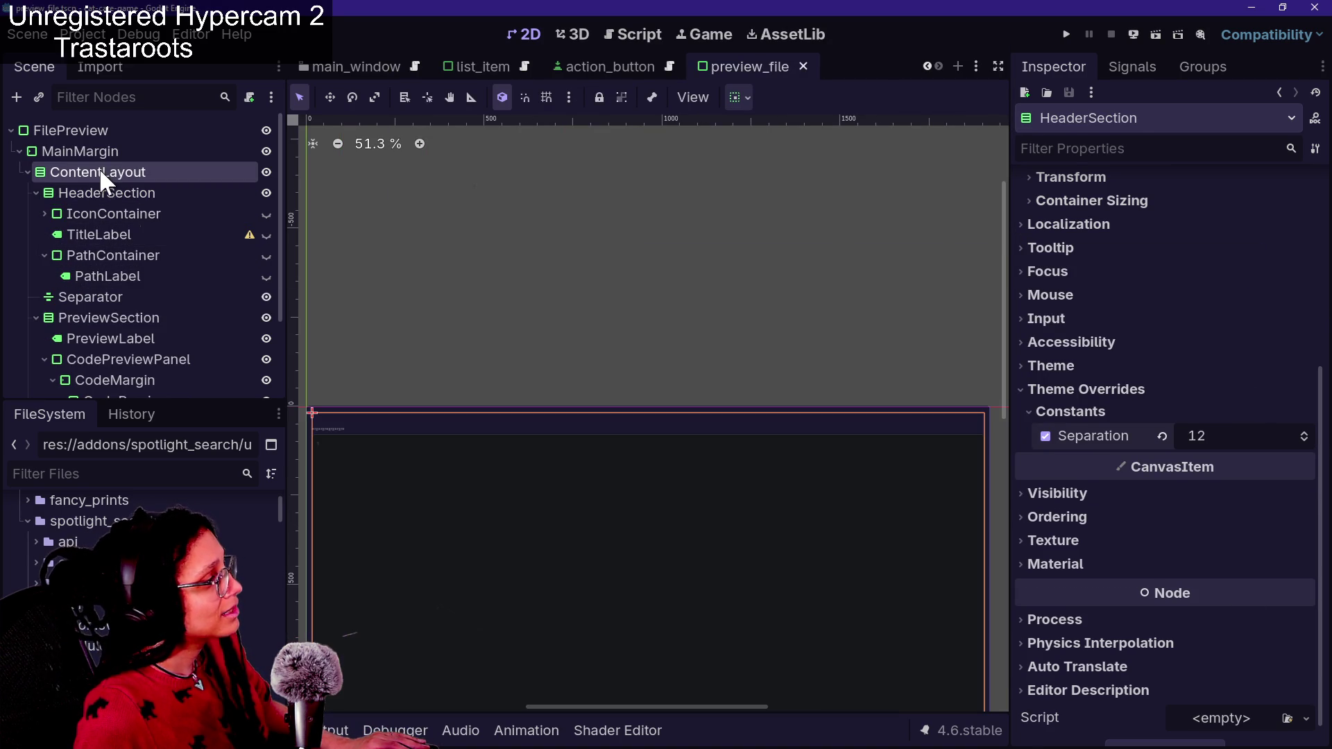
left_click(1056, 413)
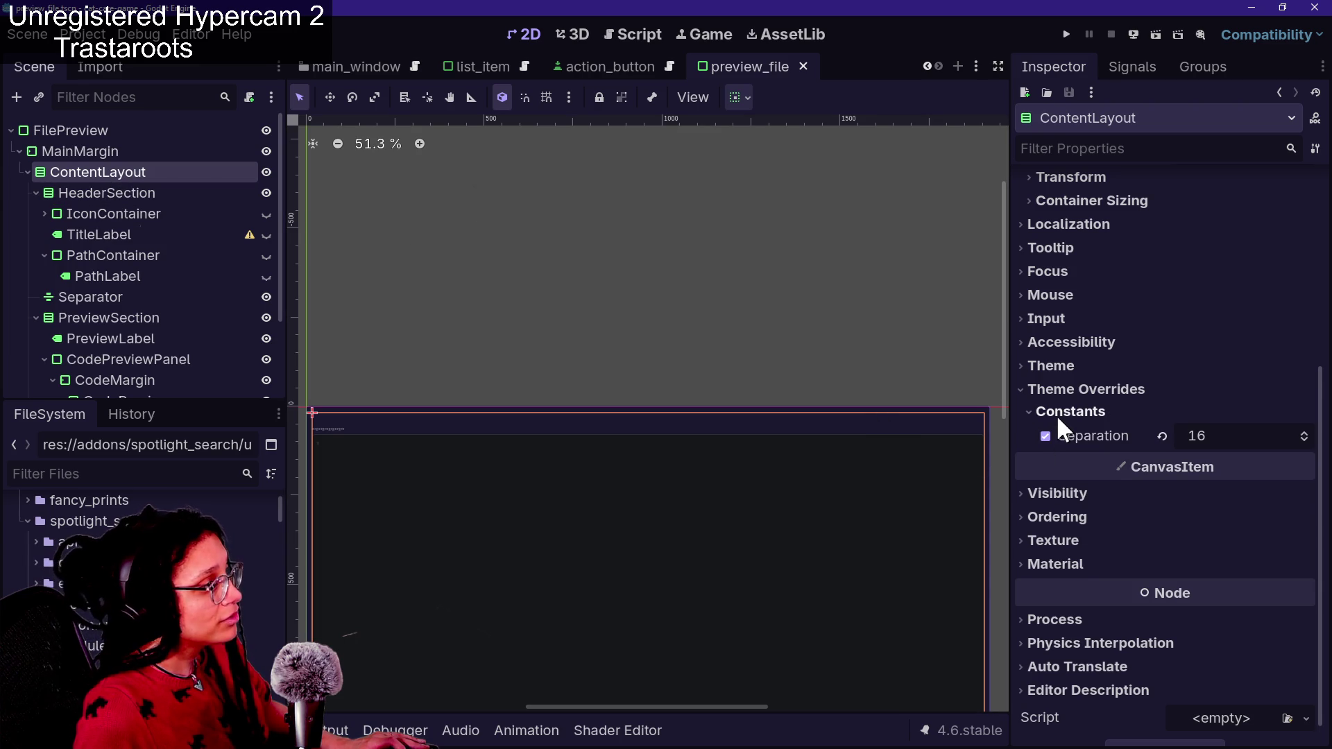
mouse_move(1228, 435)
left_mouse_down()
mouse_move(1164, 435)
mouse_move(1225, 436)
mouse_move(1207, 435)
left_mouse_up()
key("ctrl+s")
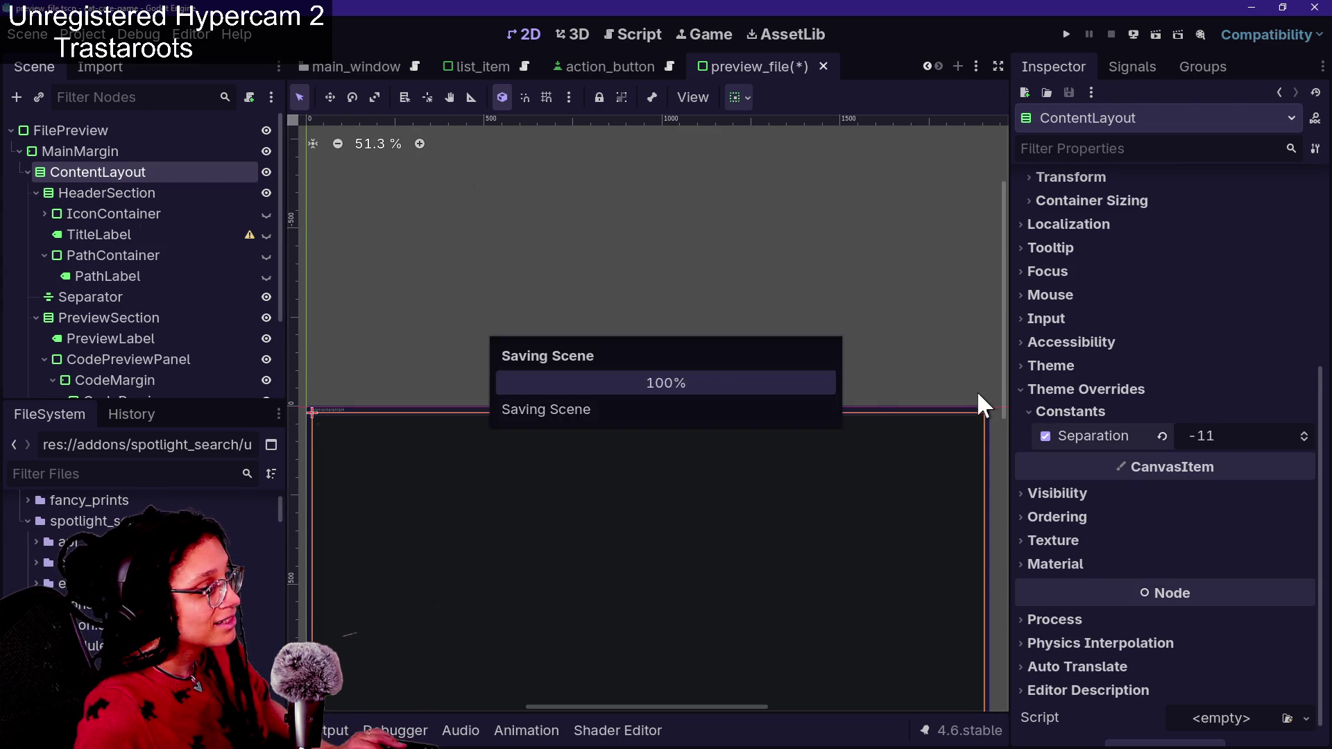
key("ctrl+space")
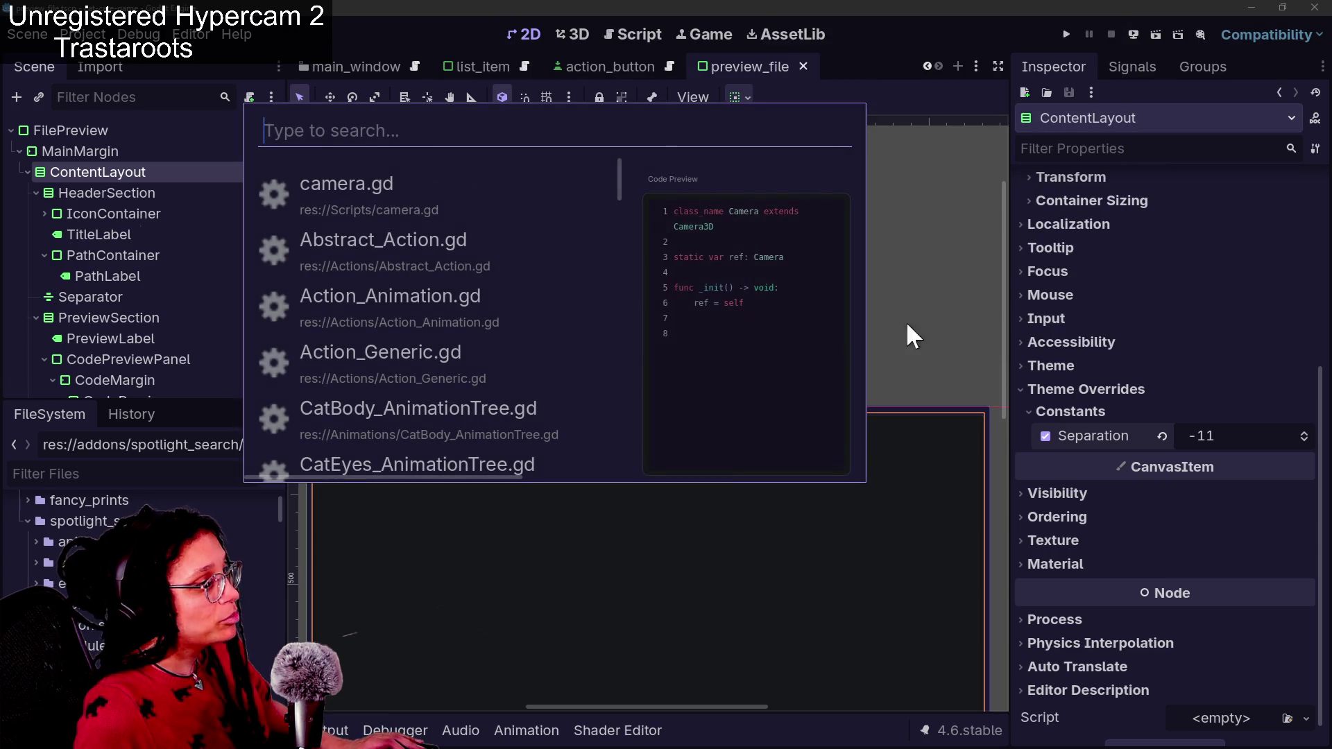
key("Escape")
Try separations of -26, -20 and -13, settling on -10, saving and checking the popup
left_click_drag(1222, 437, 1211, 437)
key("ctrl+space")
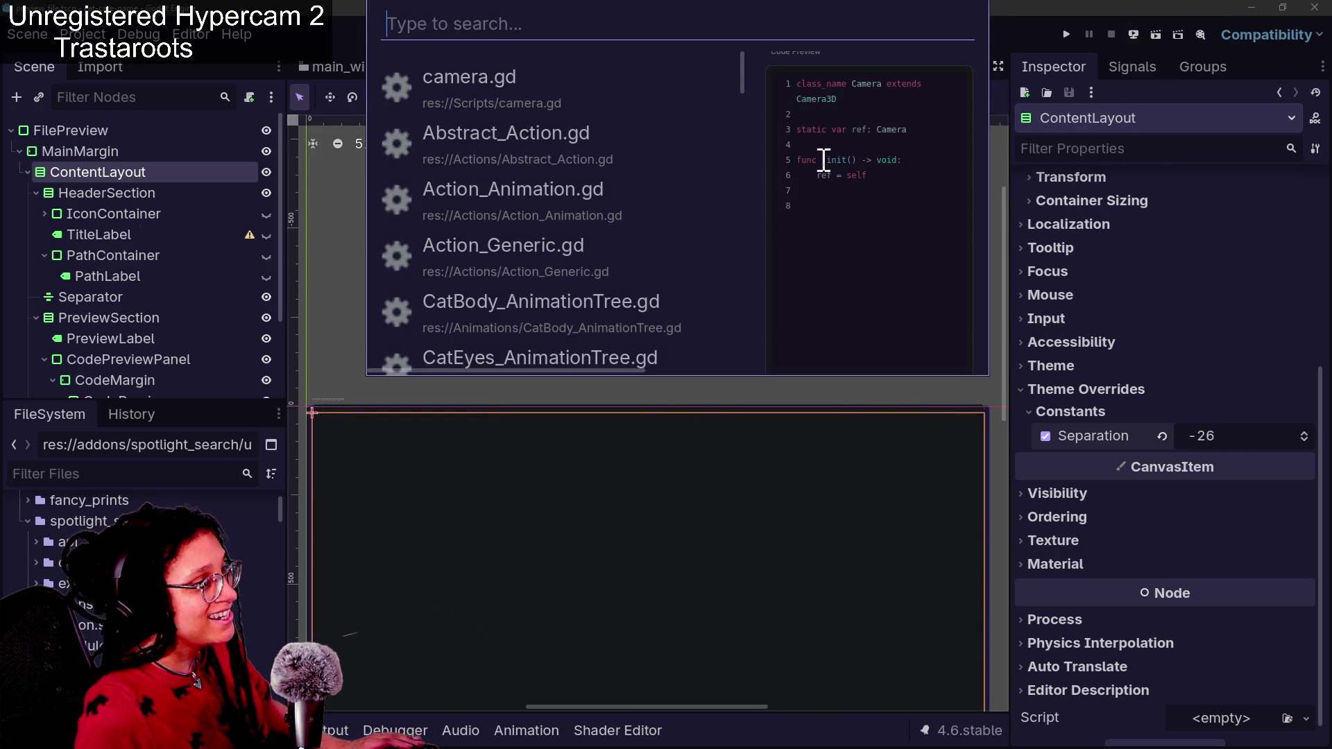
left_click(1184, 460)
left_click_drag(1221, 436, 1232, 436)
key("ctrl+s")
key("ctrl+space")
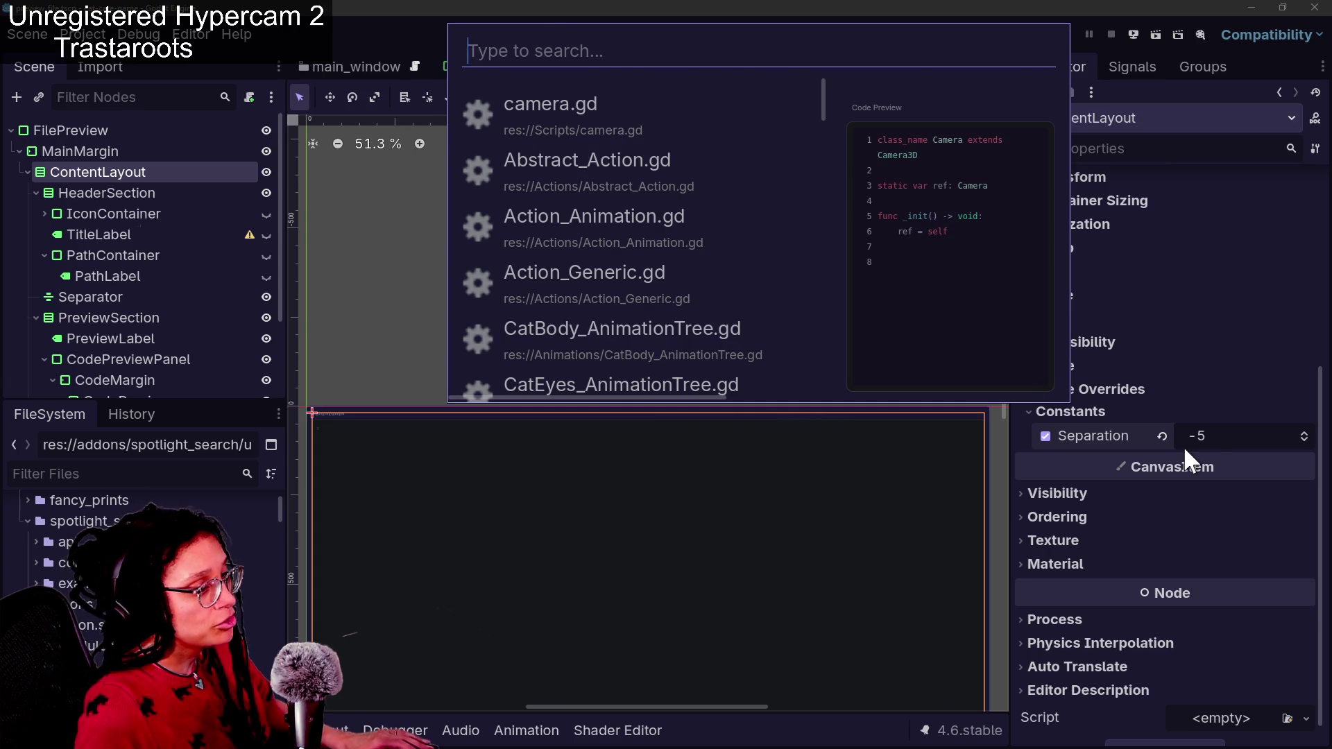
left_click(1183, 446)
left_click_drag(1214, 443, 1200, 442)
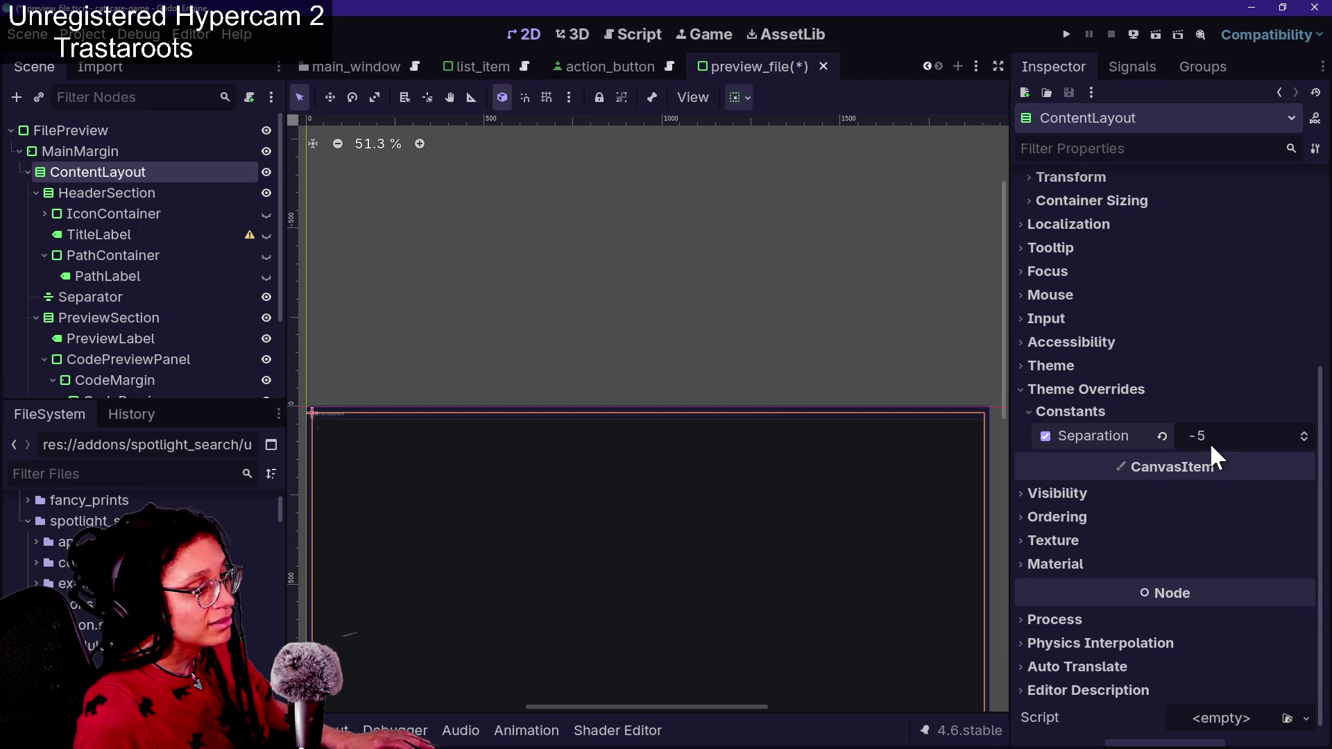
left_click(1301, 440)
left_click(1301, 440)
key("ctrl+s")
Step the separation to -12 and then -14, saving and checking the popup spacing each time
key("ctrl+space")
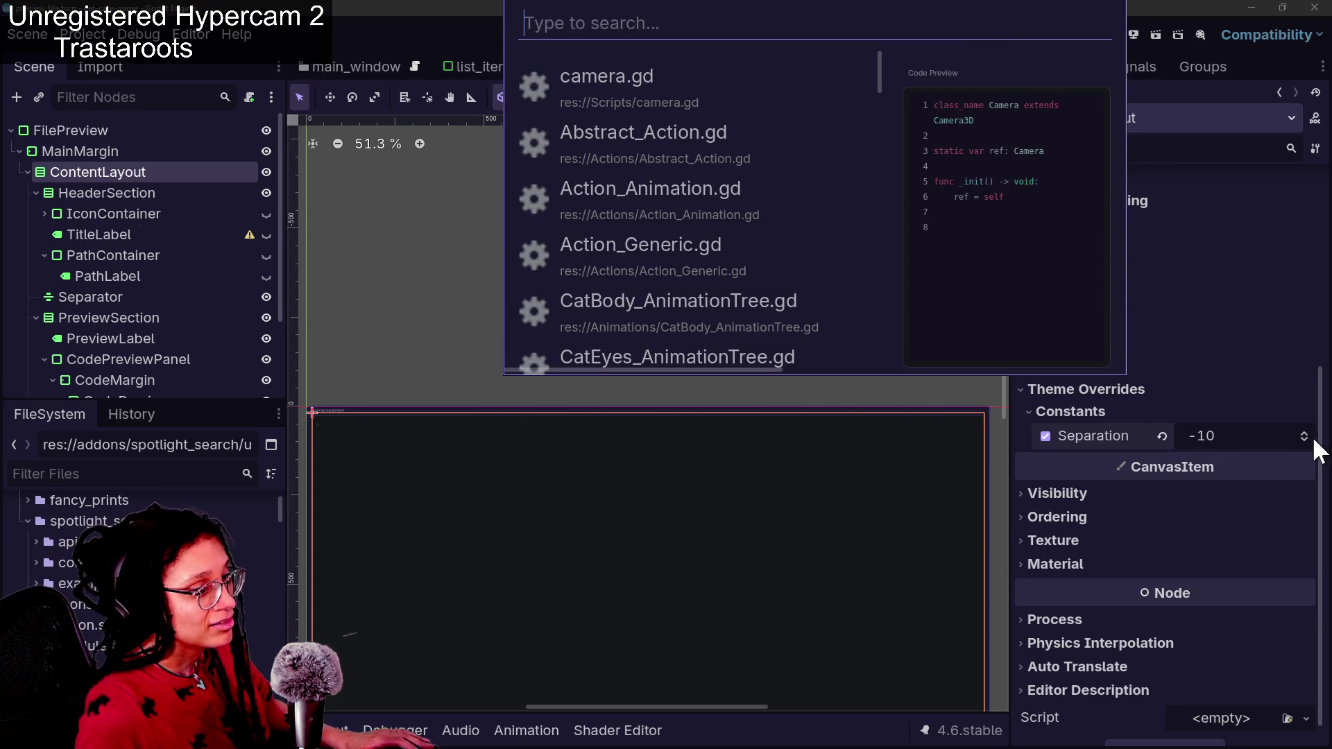
left_click(1304, 440)
left_click(1304, 440)
left_click(1304, 439)
key("ctrl+s")
key("ctrl+space")
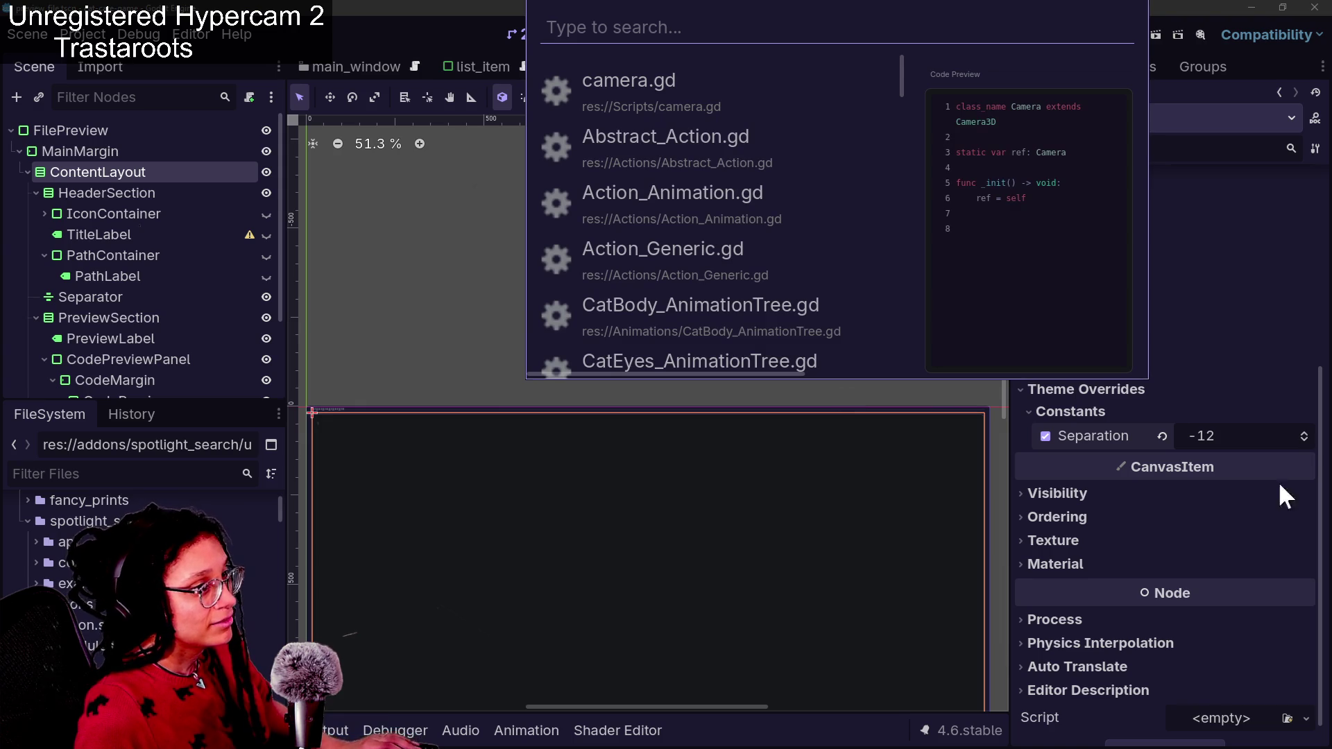
left_click(1303, 441)
left_click(1303, 441)
left_click(1303, 441)
key("ctrl+s")
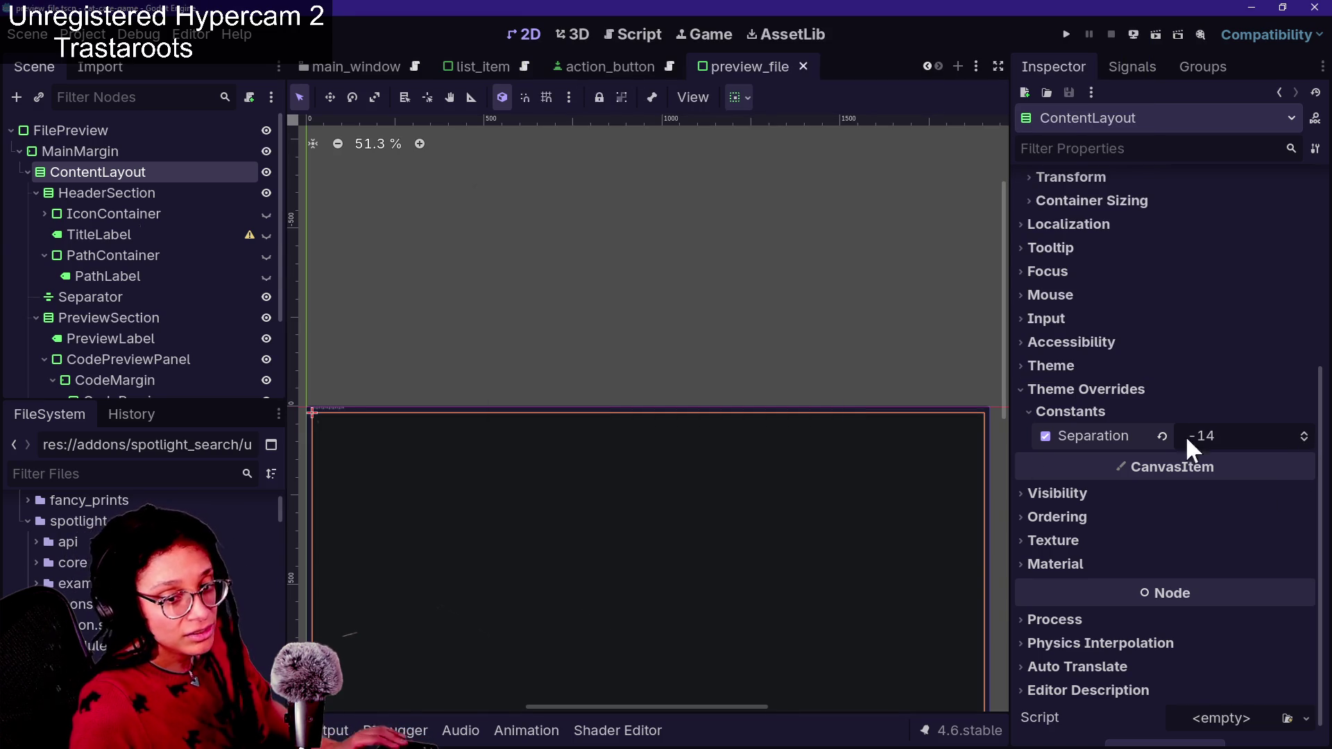
key("ctrl+space")
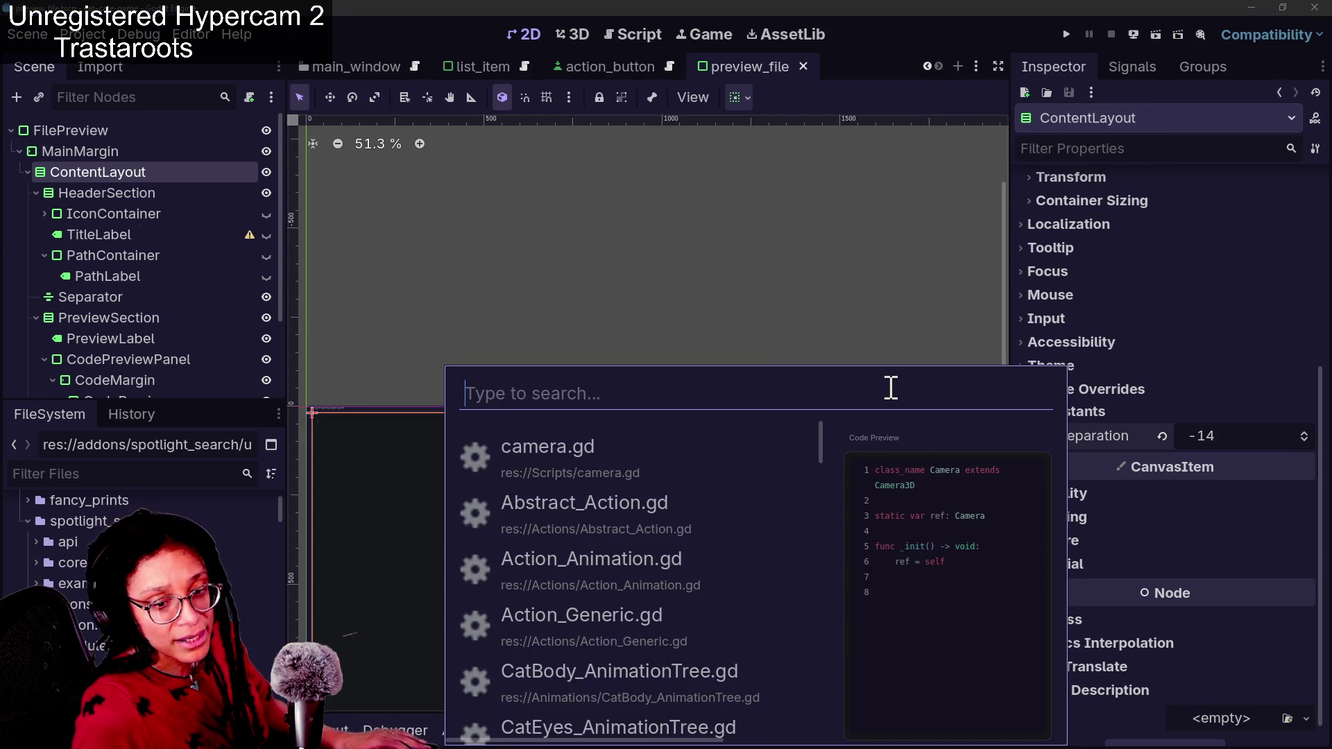
key("Escape")
key("ctrl+space")
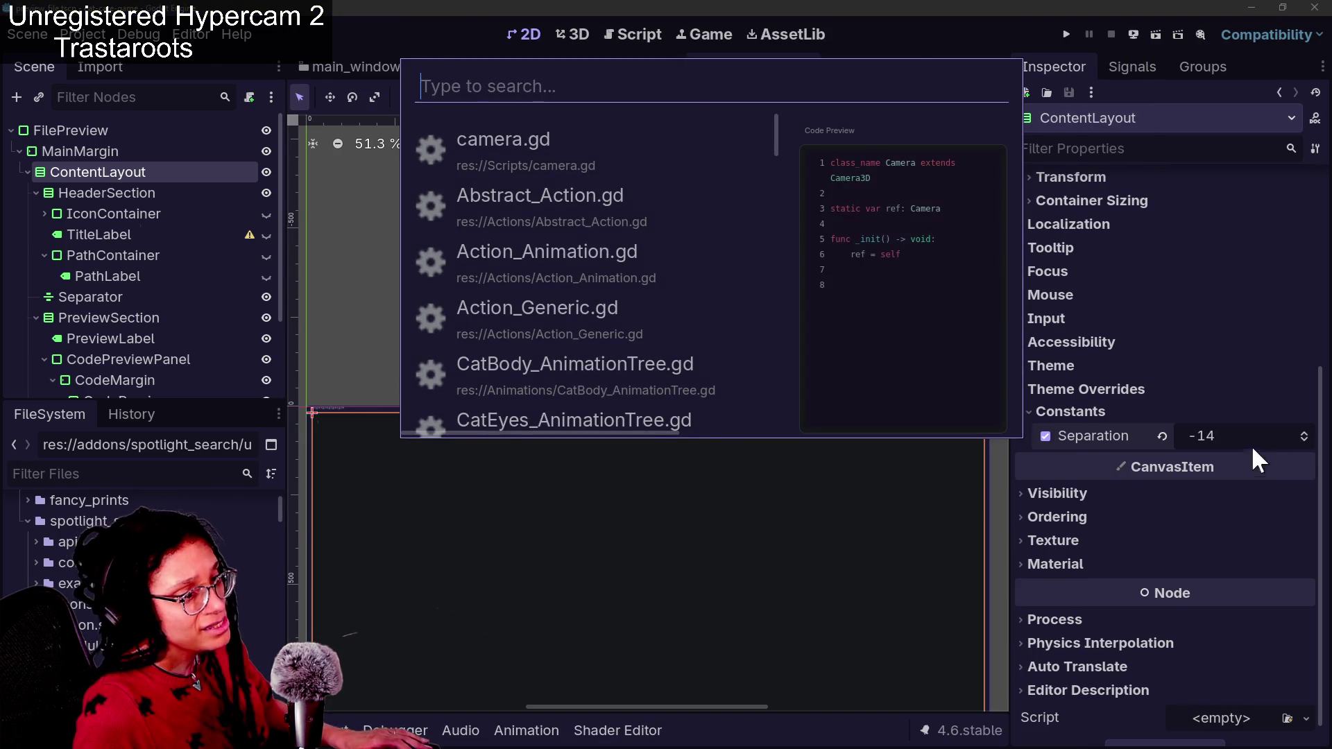
Lower the separation to -15, -17 and finally -18, saving and previewing each value
left_click(1301, 441)
key("ctrl+s")
key("ctrl+space")
key("Escape")
left_click(1304, 441)
left_click(1304, 442)
key("ctrl+s")
key("ctrl+space")
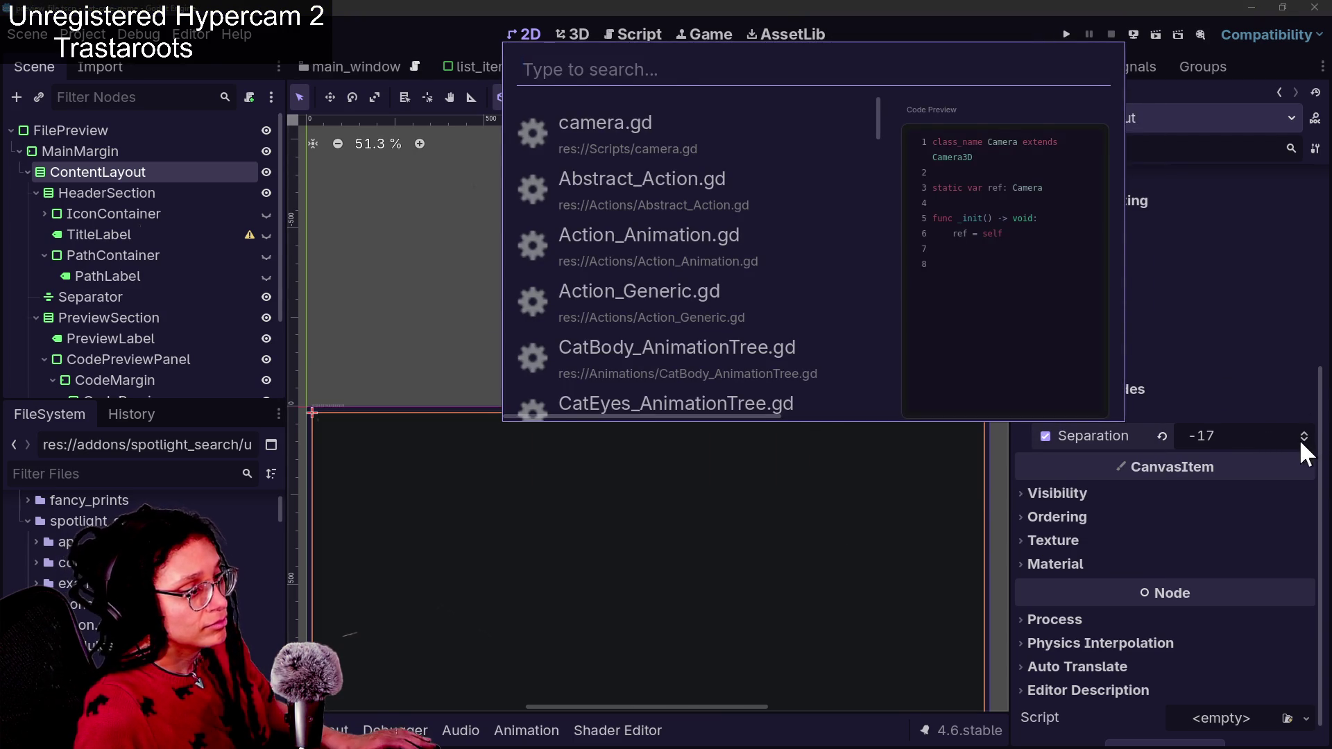
key("Escape")
left_click(1303, 442)
key("ctrl+s")
key("ctrl+space")
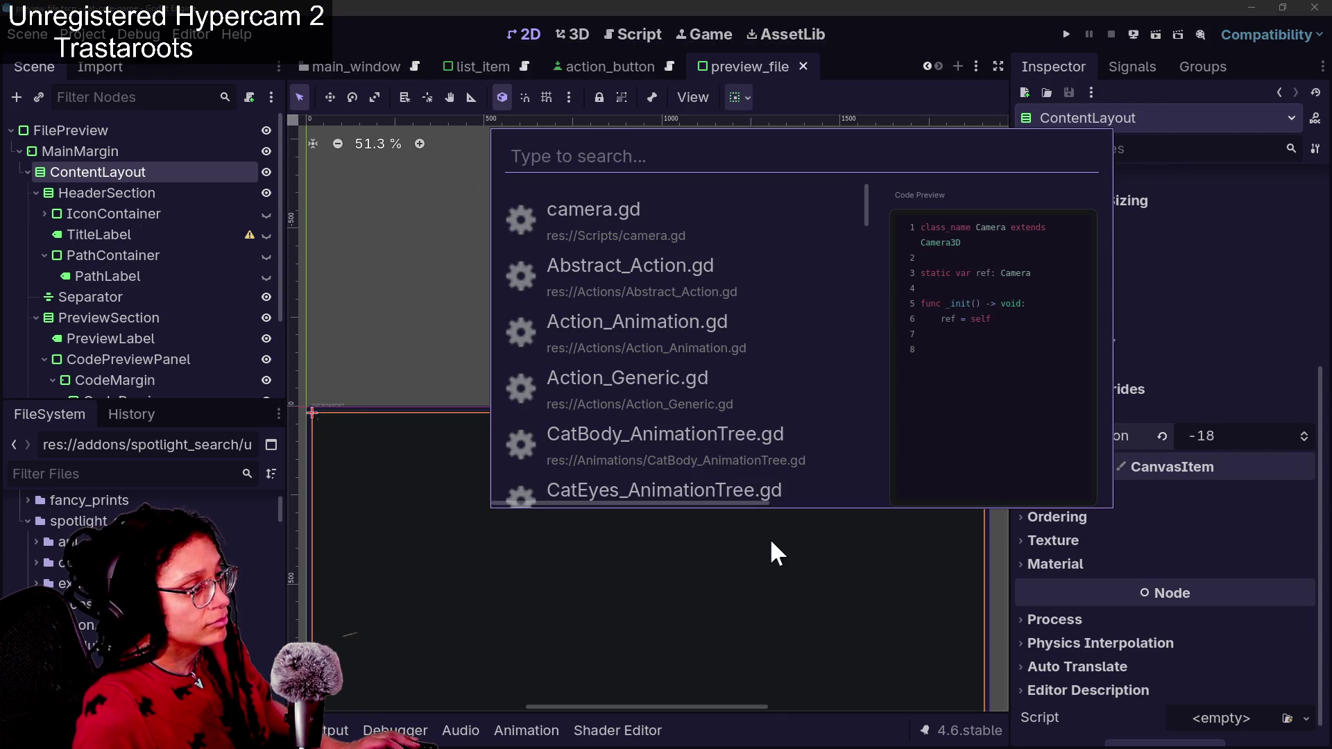
key("Escape")
Test an extreme -365 separation in the popup, then undo back to -18 and save
left_click_drag(1263, 445, 661, 380)
key("ctrl+s")
key("ctrl+space")
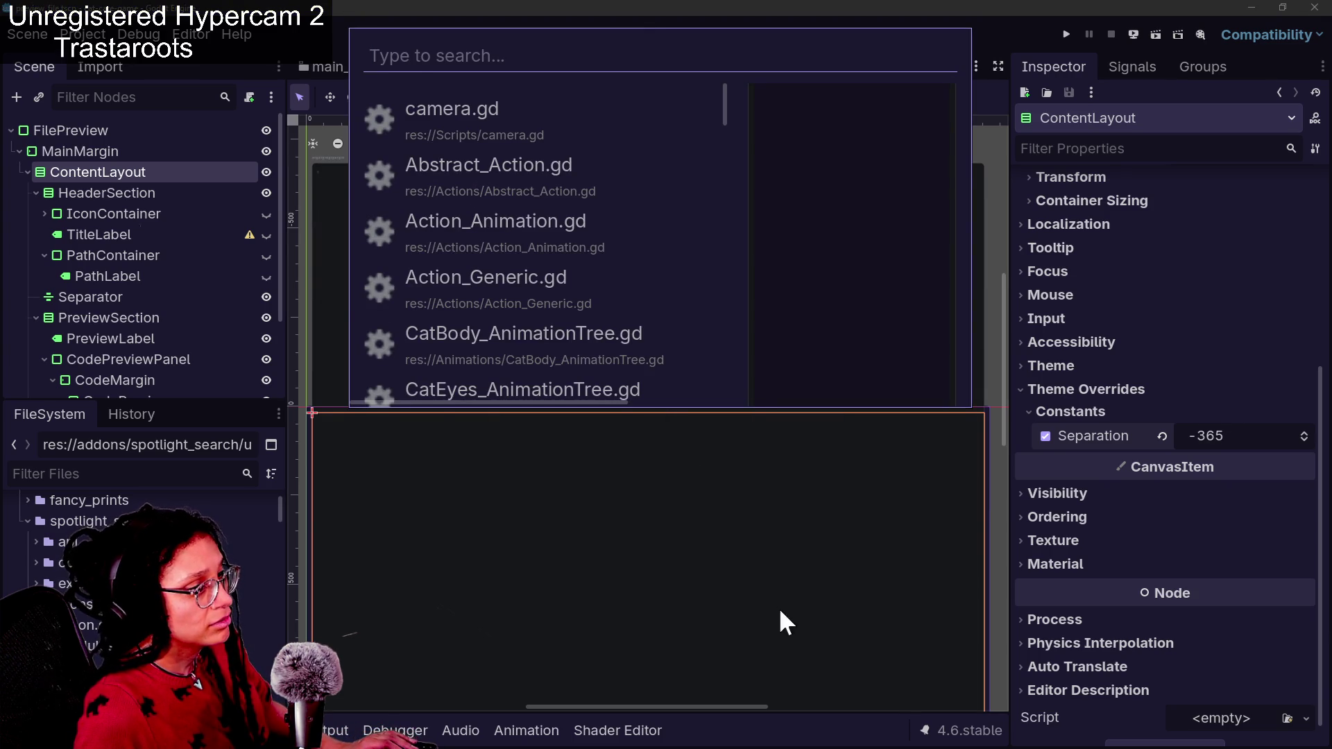
key("Escape")
key("ctrl+z")
key("ctrl+s")
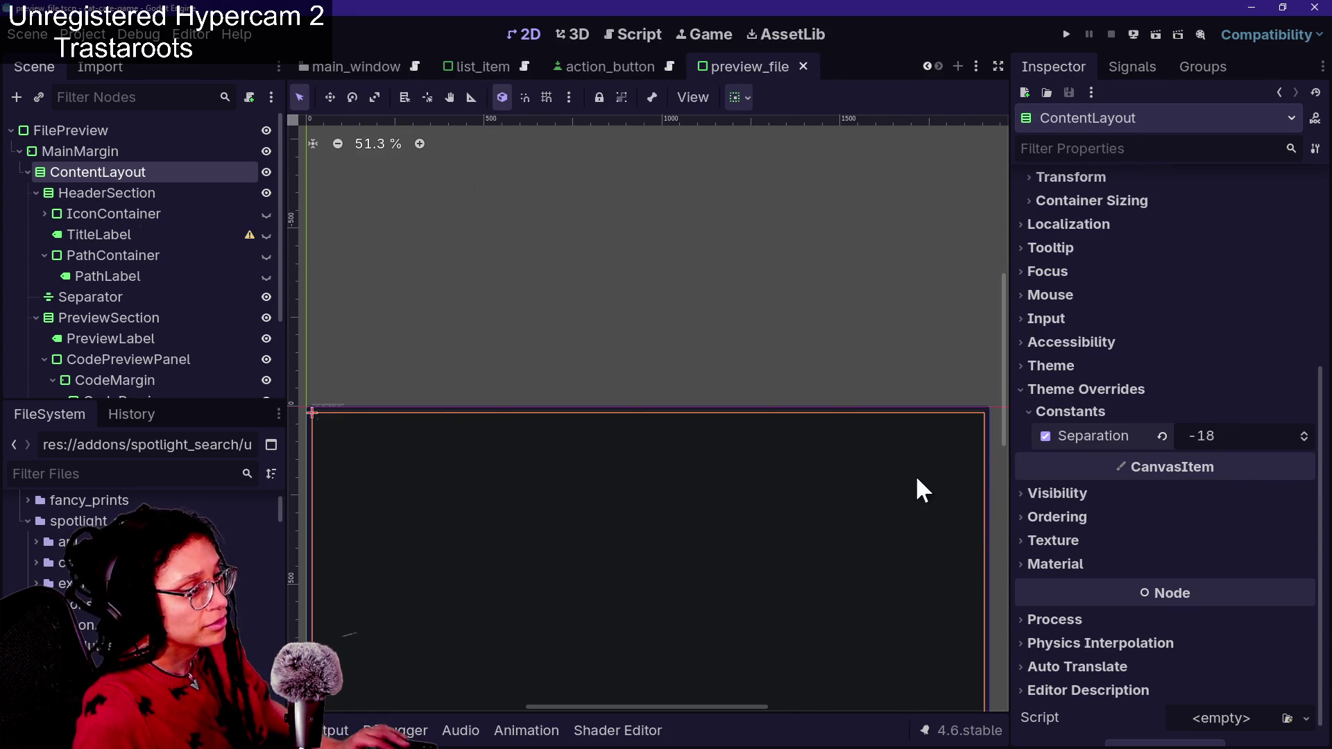
Browse files in the Spotlight search popup, scrolling through the results and code preview
key("ctrl+space")
scroll(715, 263, "down", 5)
scroll(715, 264, "down", 10)
scroll(714, 263, "up", 20)
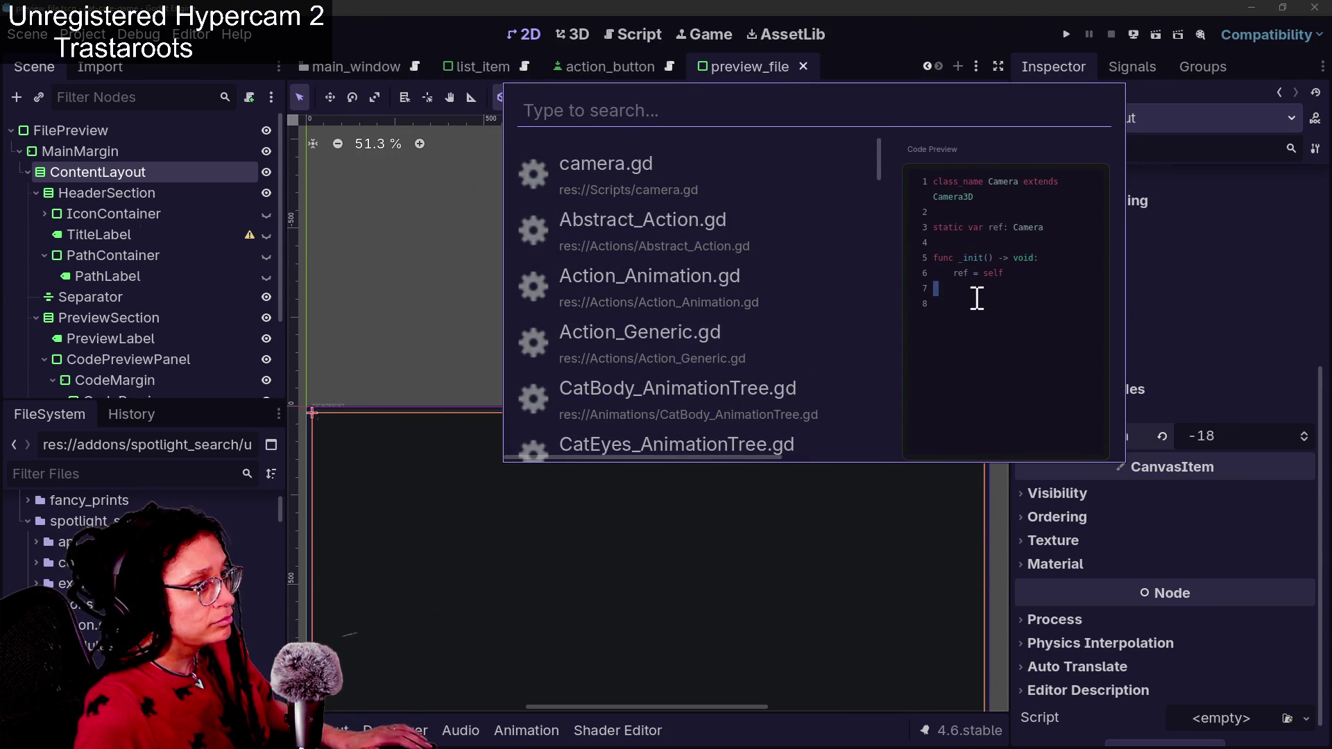
left_click(672, 510)
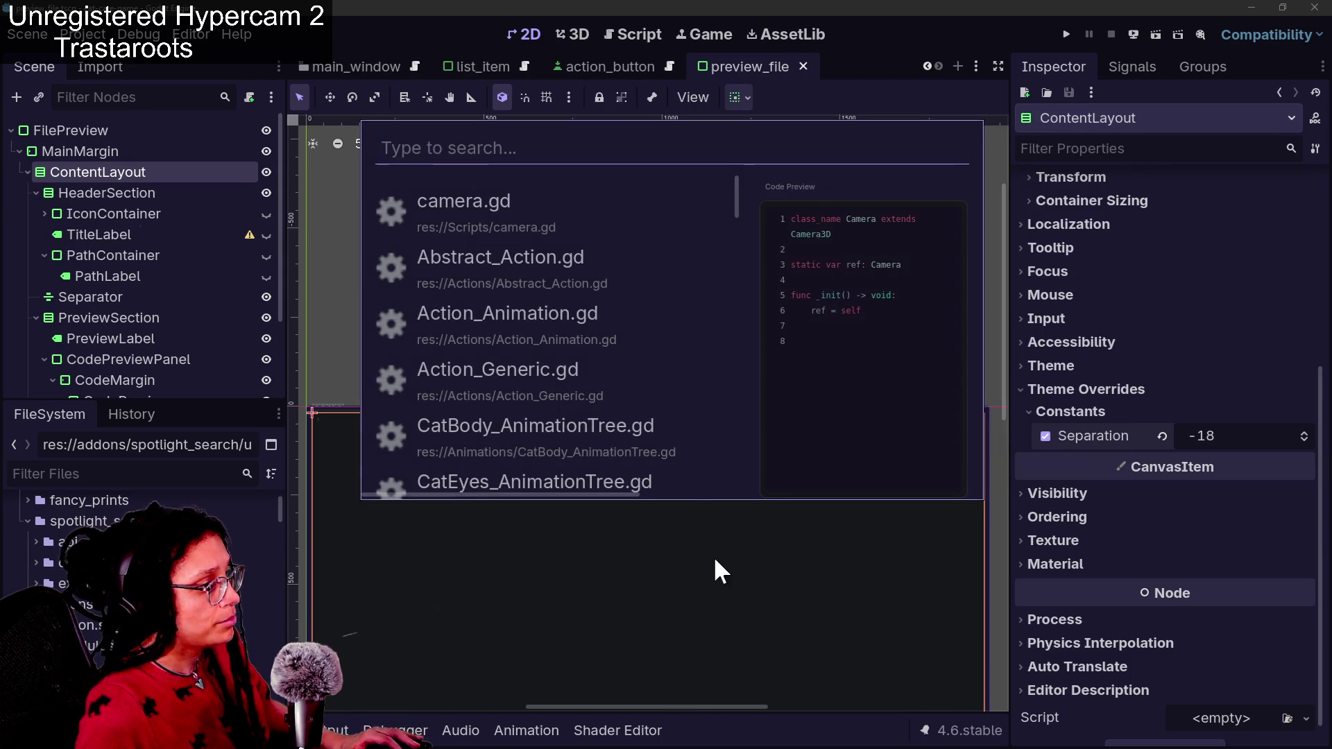
scroll(657, 383, "down", 5)
scroll(657, 383, "right", 3)
scroll(659, 386, "left", 3)
scroll(659, 387, "up", 5)
scroll(659, 386, "down", 5)
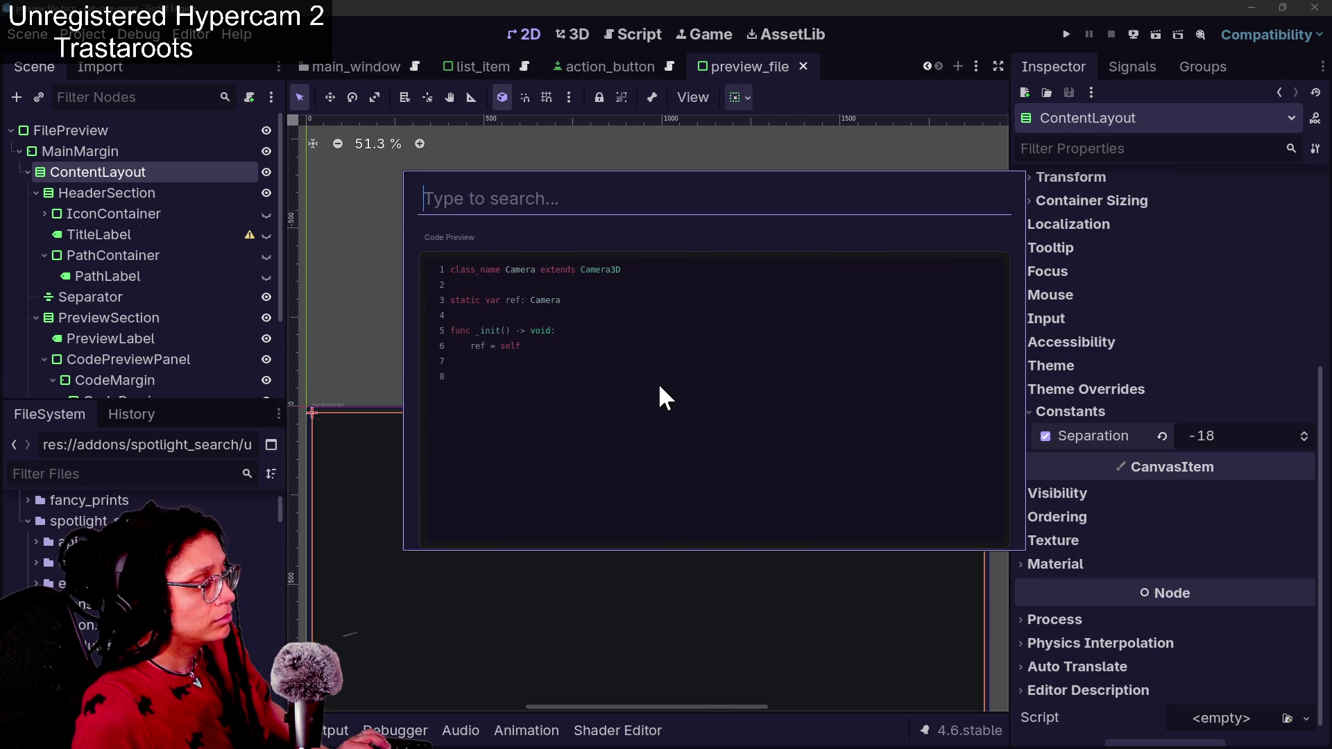
Select and deselect lines 3–8 in the code preview, then close the popup and open the Project menu
left_click_drag(585, 303, 633, 396)
left_click(638, 400)
left_click(138, 34)
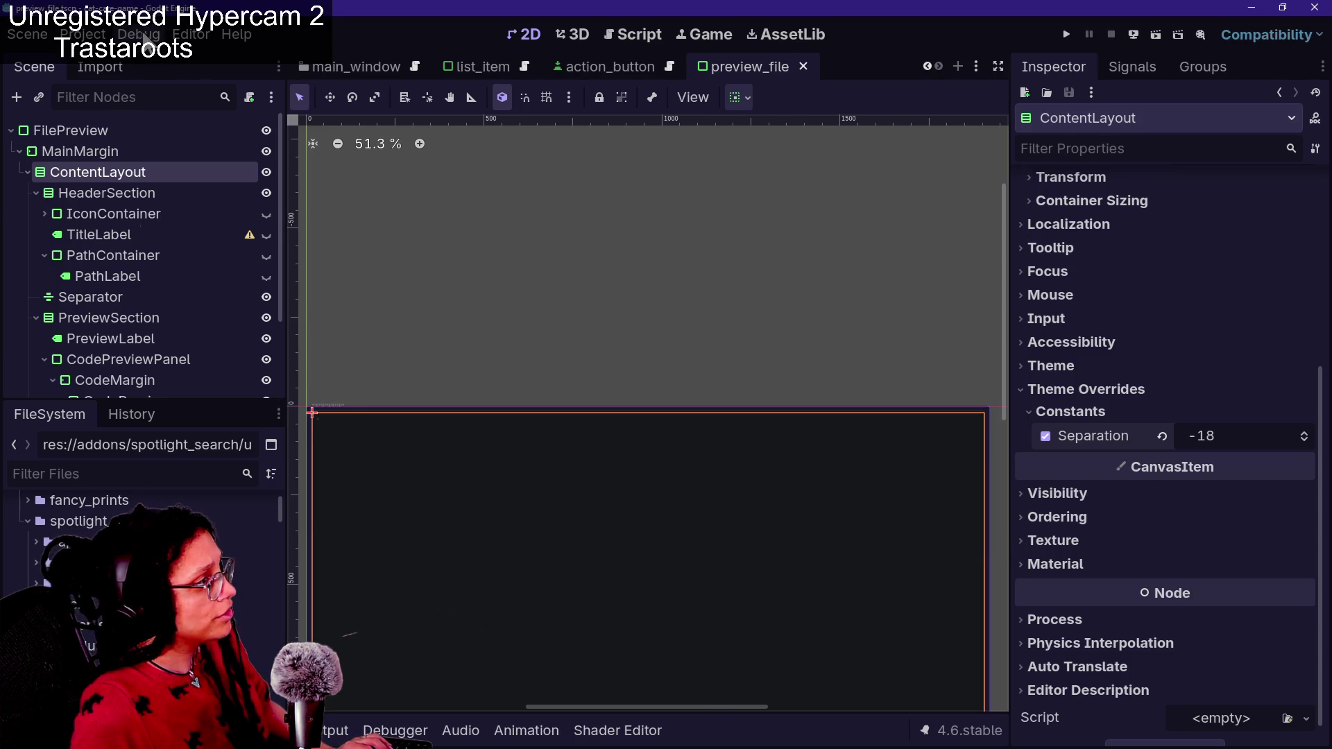
left_click(138, 34)
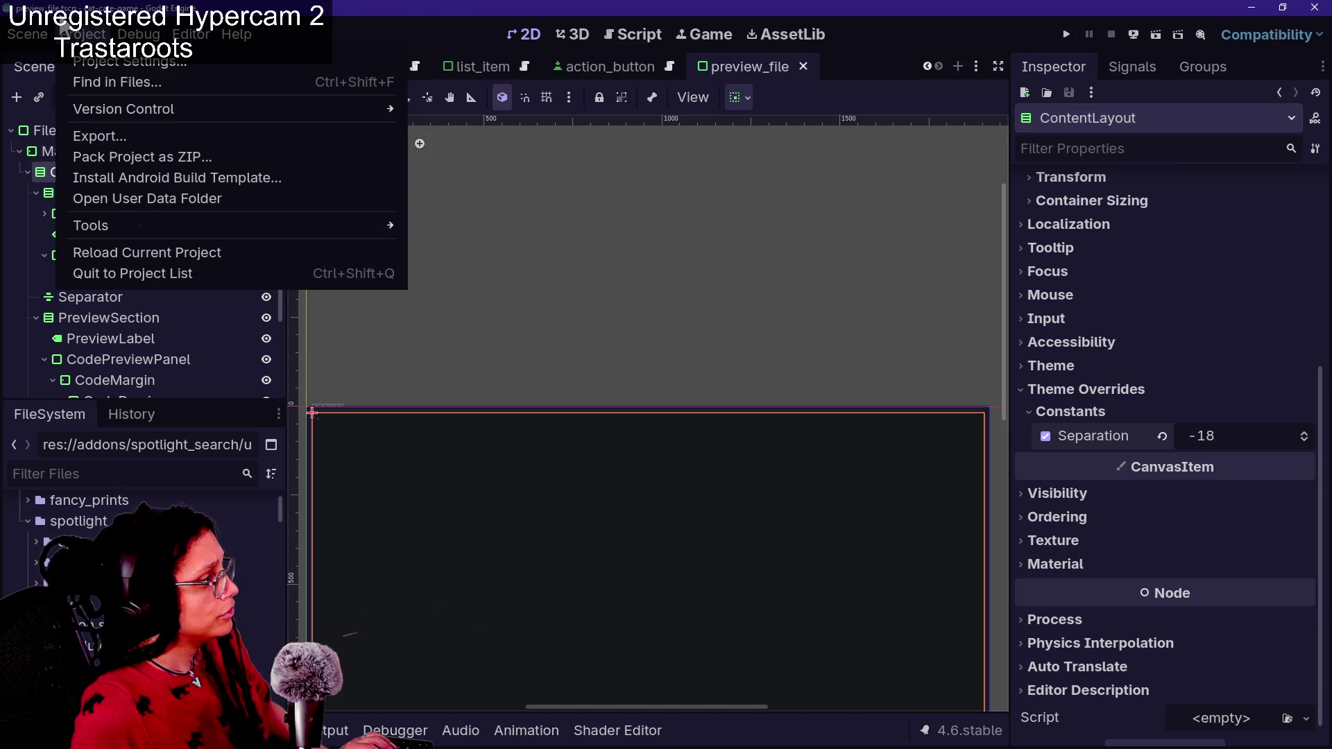
Raise the Spotlight Settings Preview Length by entering 10000, and save the setting
mouse_move(125, 226)
left_click(529, 294)
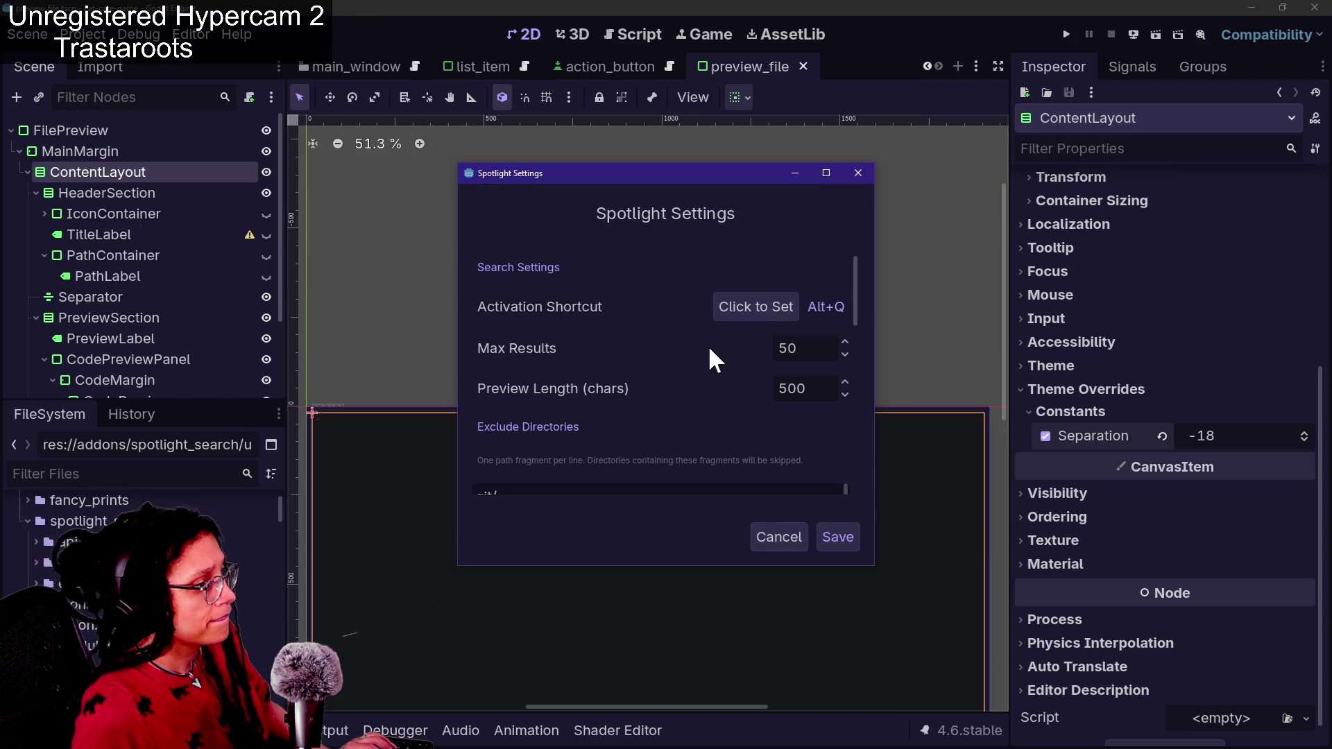
left_click(836, 387)
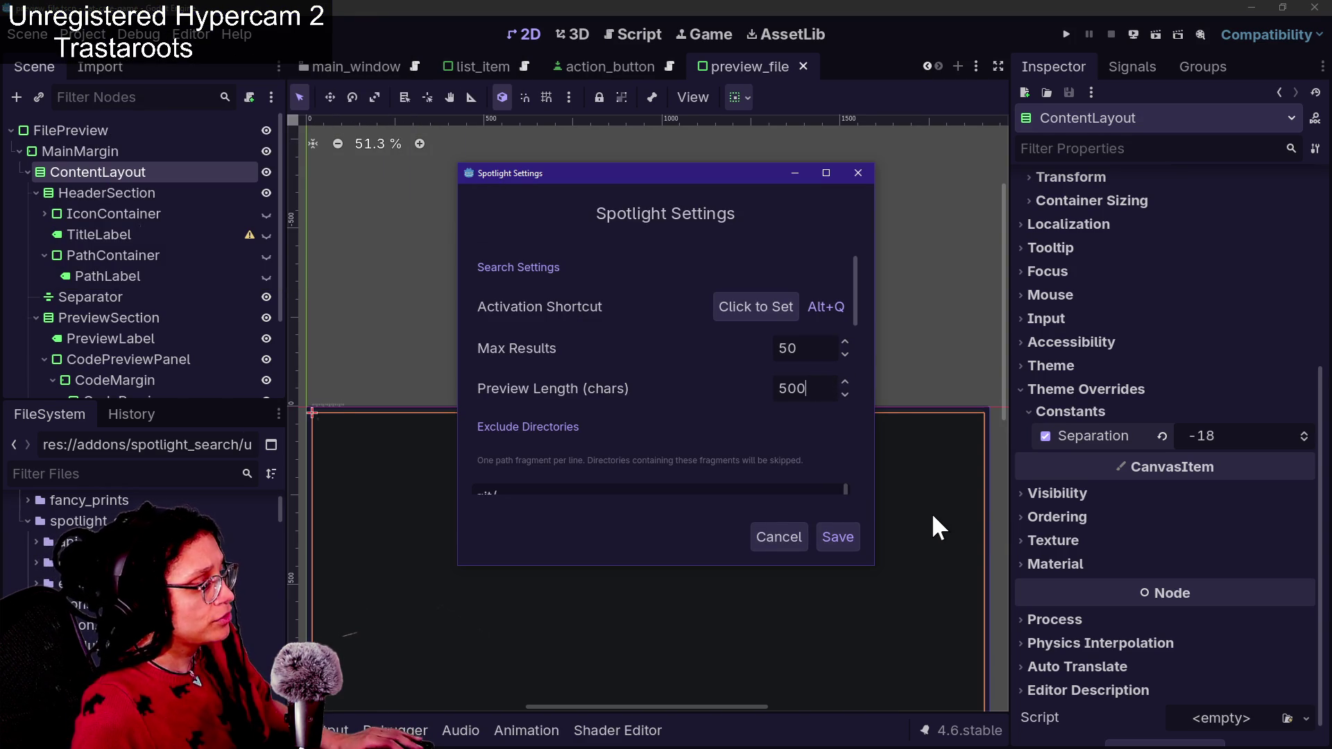
key("BackSpace")
key("BackSpace")
key("BackSpace")
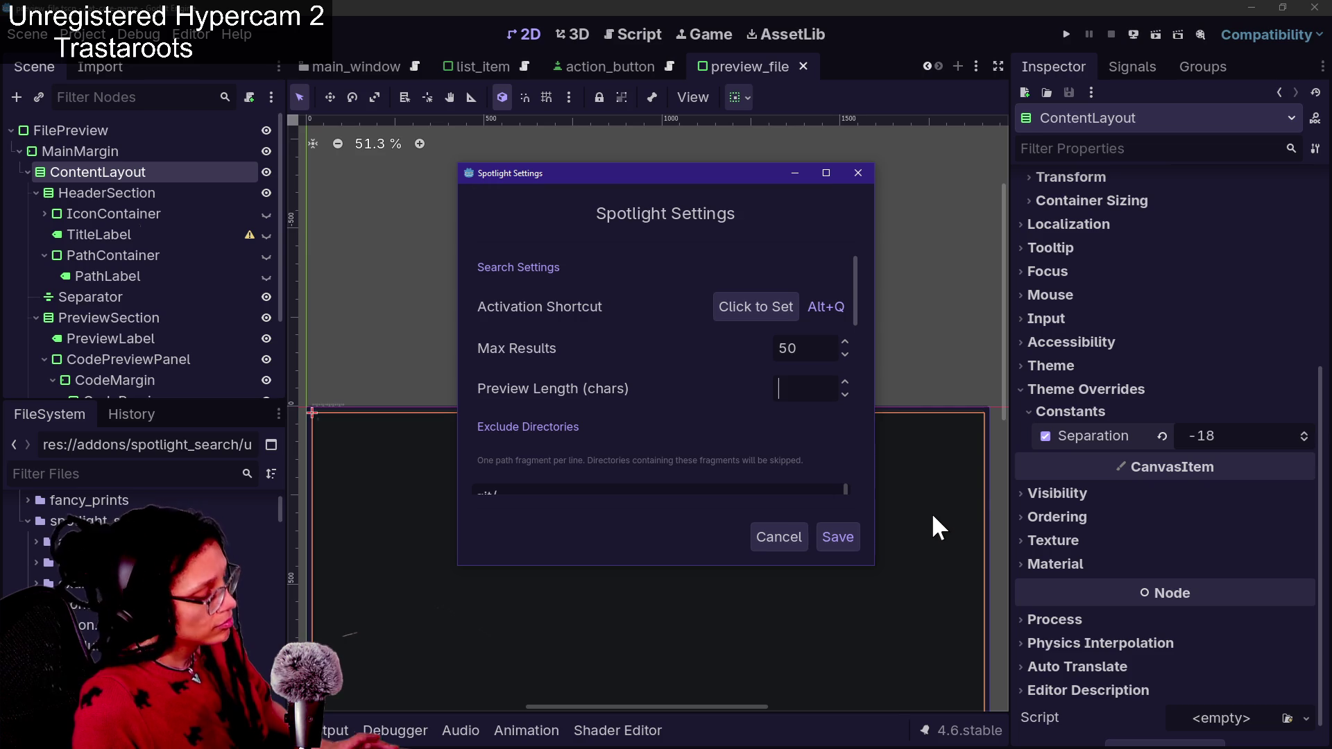
type("10000")
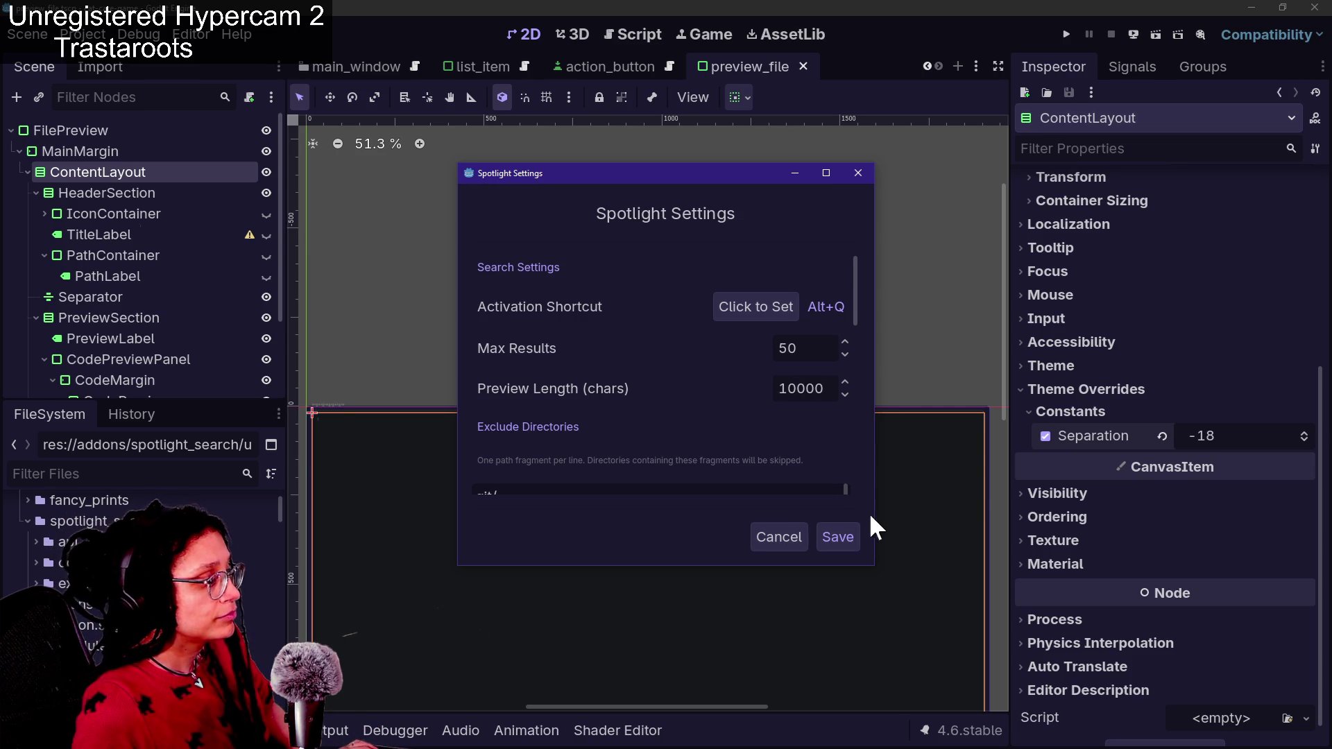
left_click(852, 536)
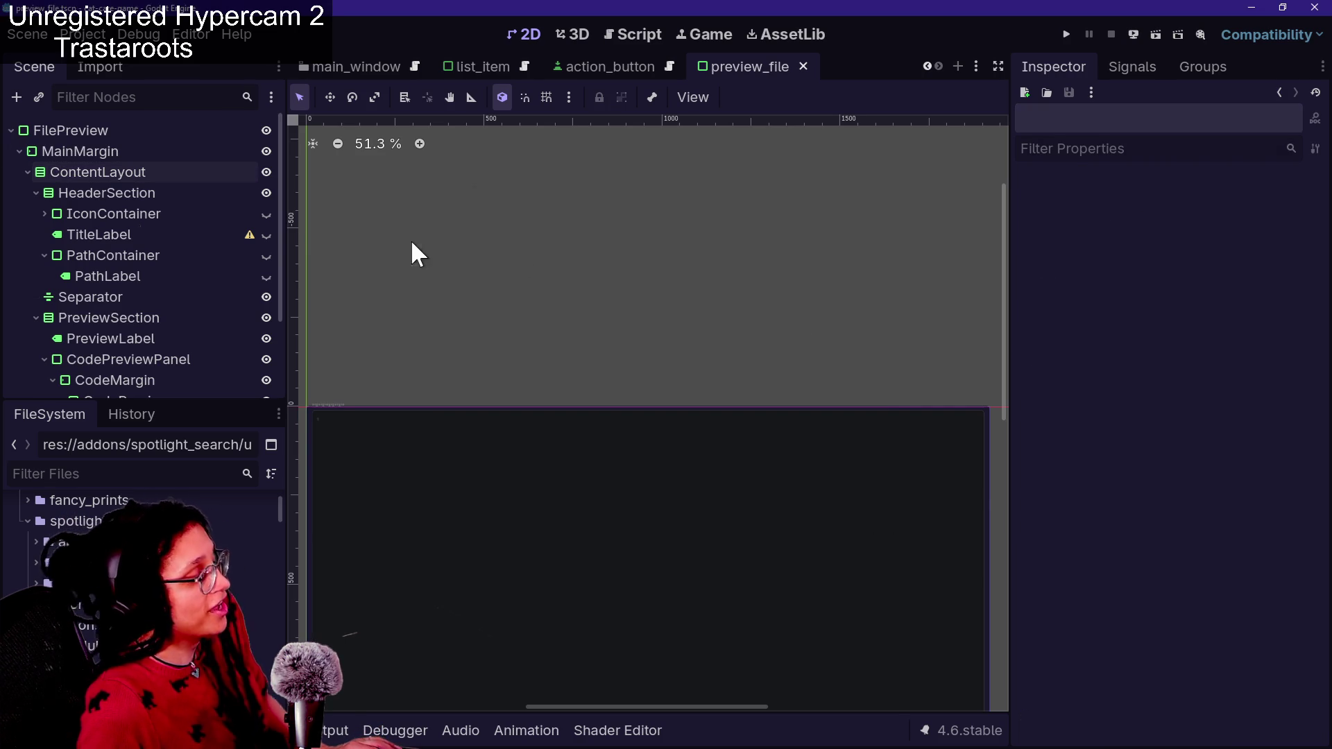
Test the Spotlight popup, then dismiss it and return to the Project menu
key("ctrl+space")
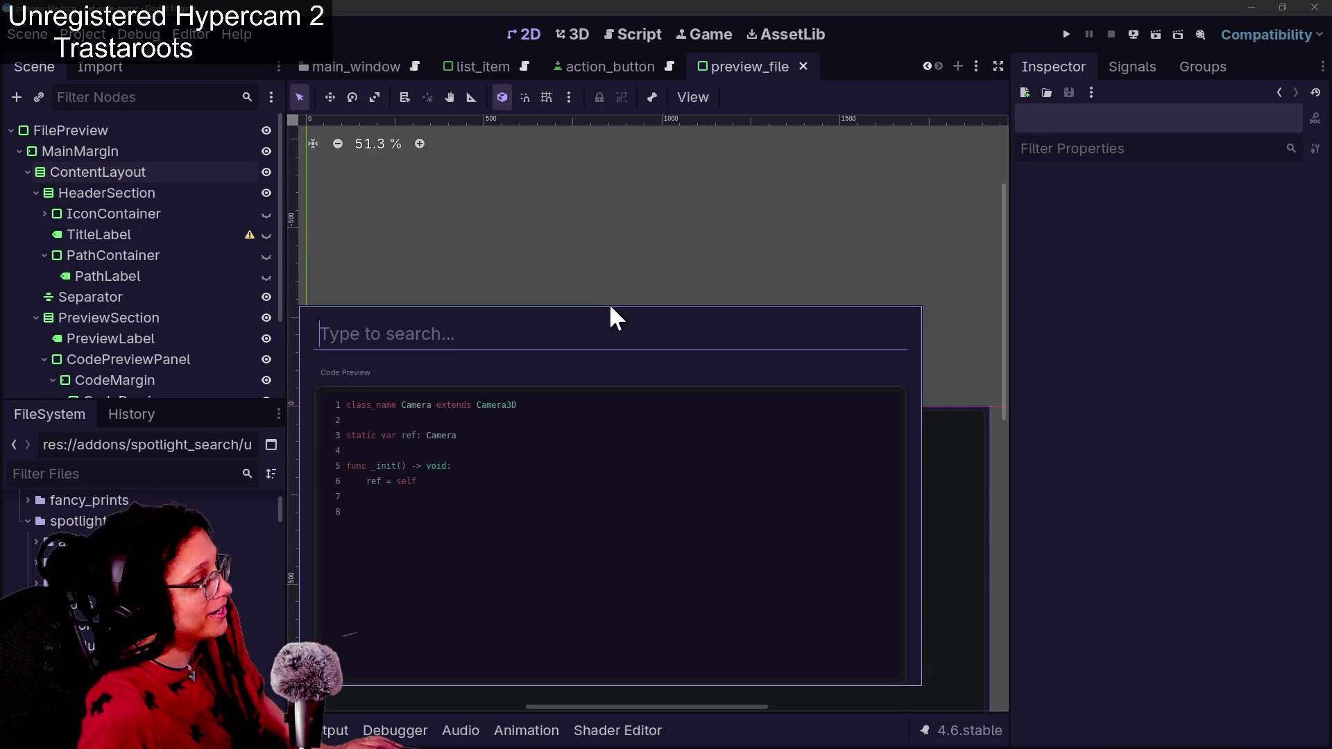
left_click(83, 34)
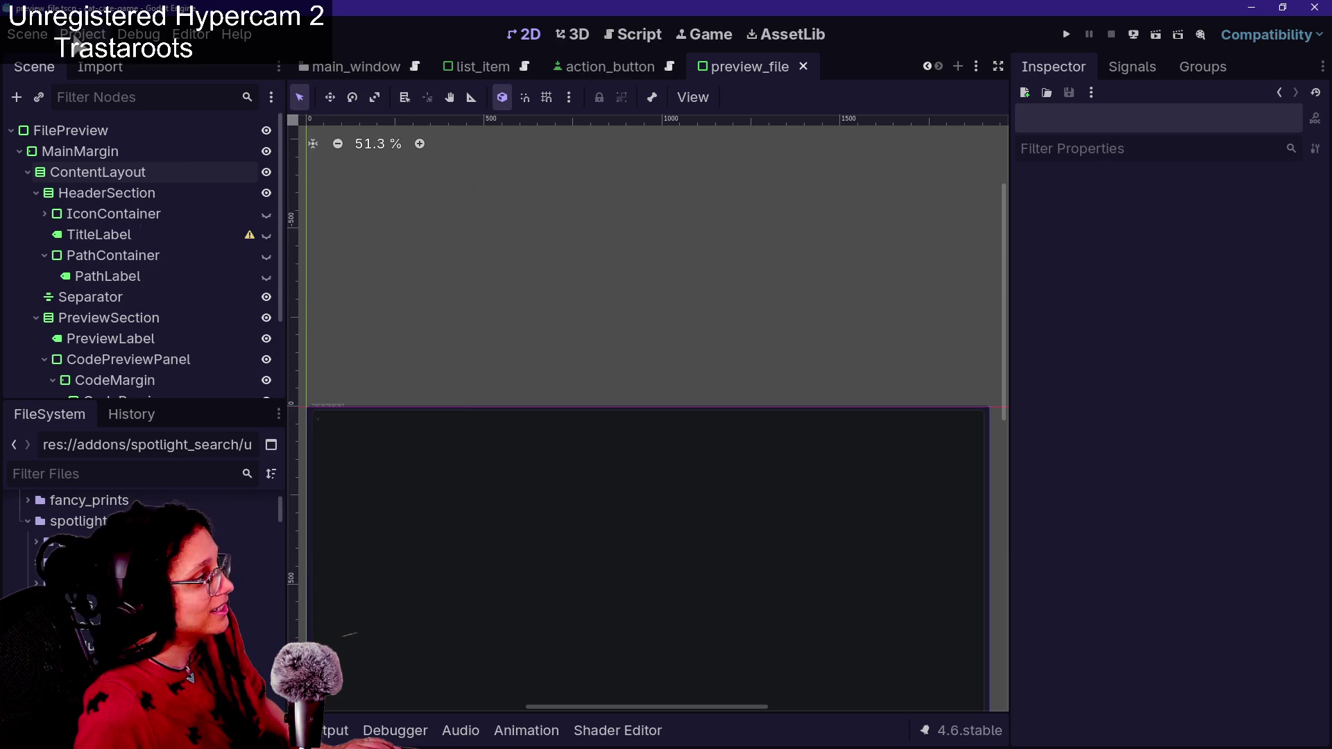
left_click(82, 34)
Reopen Spotlight Settings to inspect the Preview Length and close it without changes
mouse_move(191, 224)
left_click(520, 287)
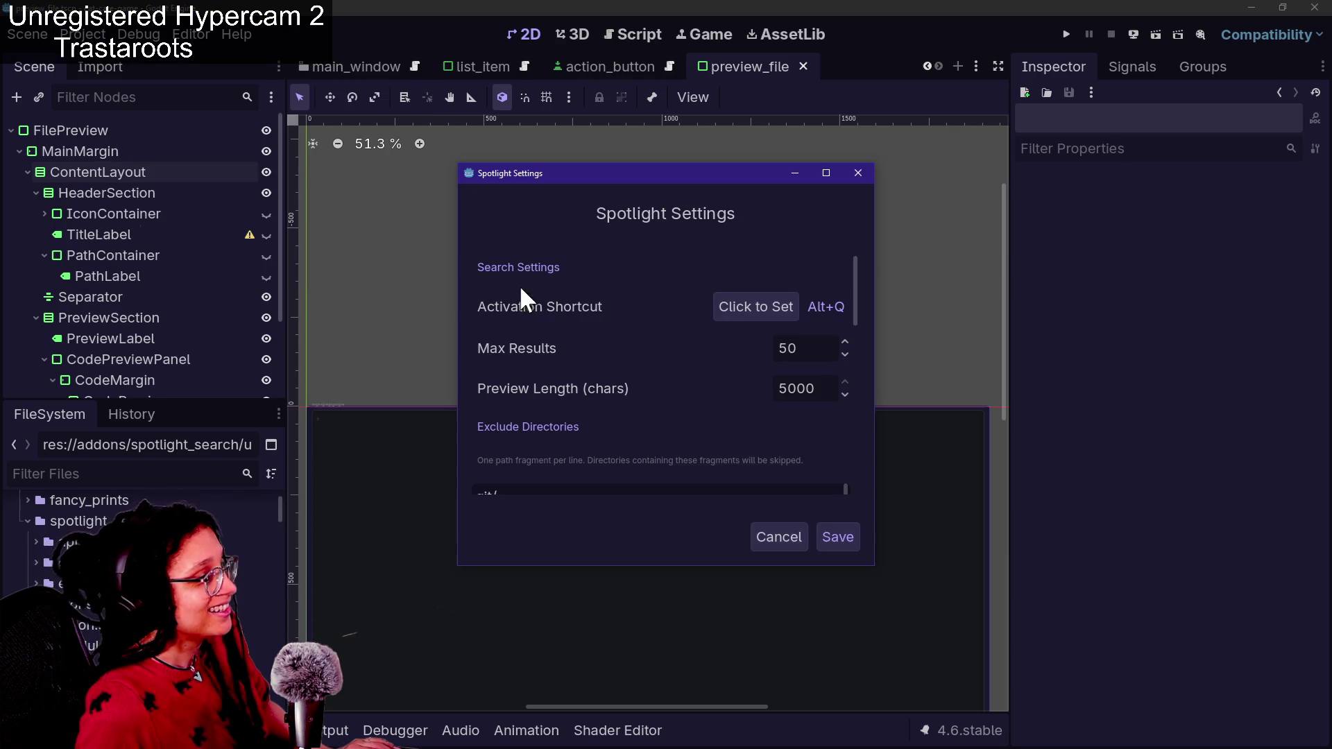
left_click_drag(812, 394, 786, 392)
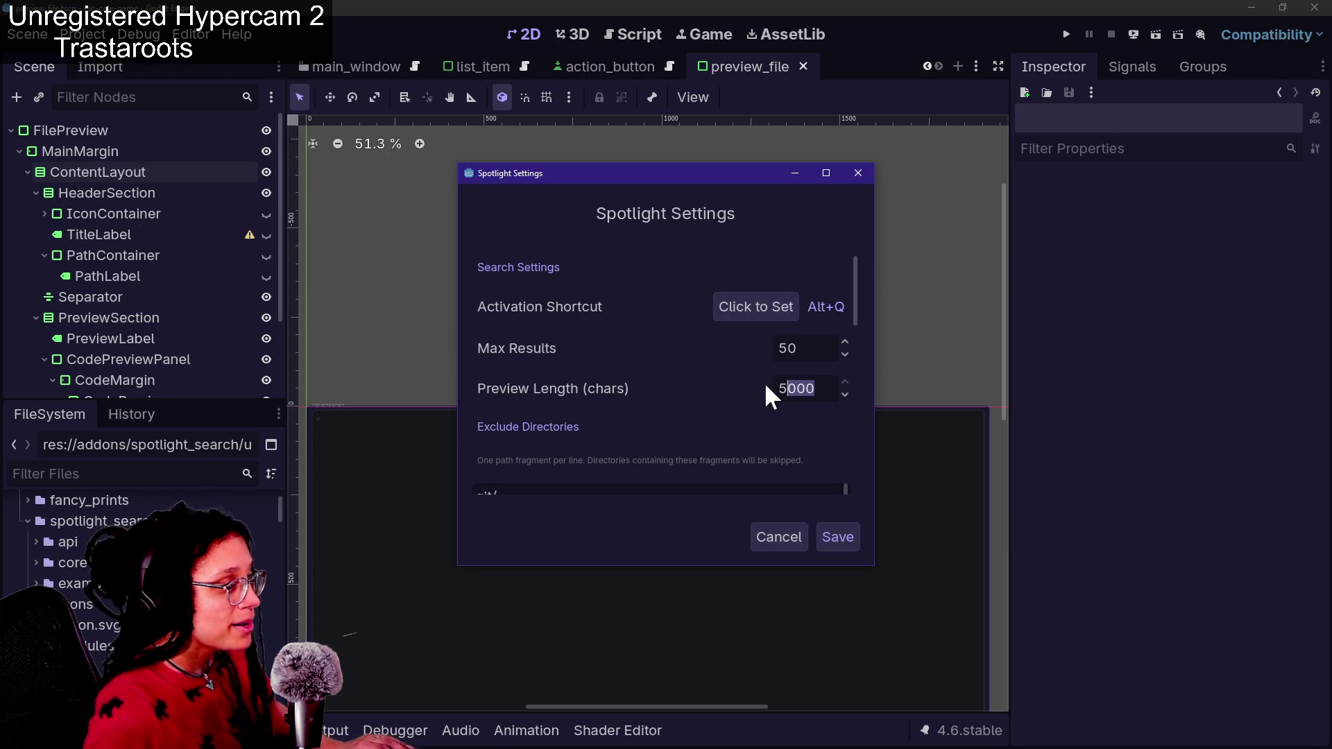
left_click(778, 388)
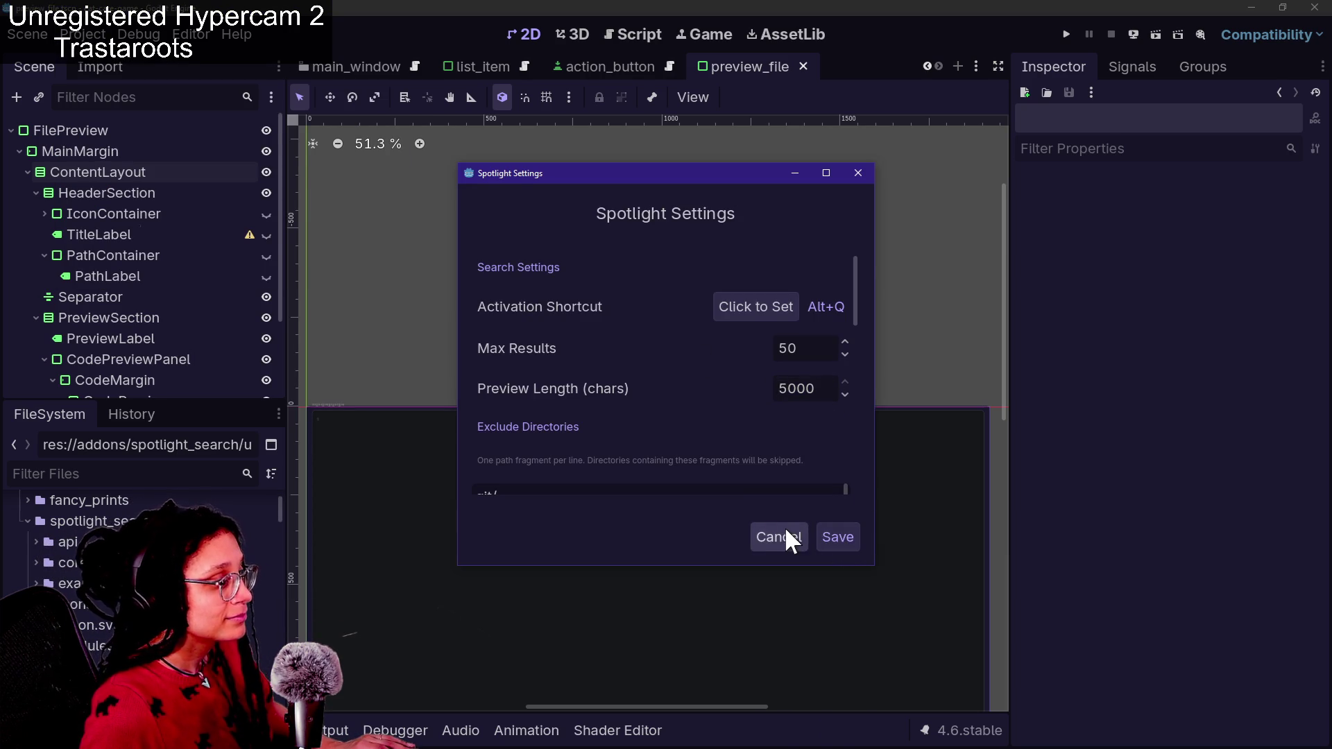
left_click(784, 535)
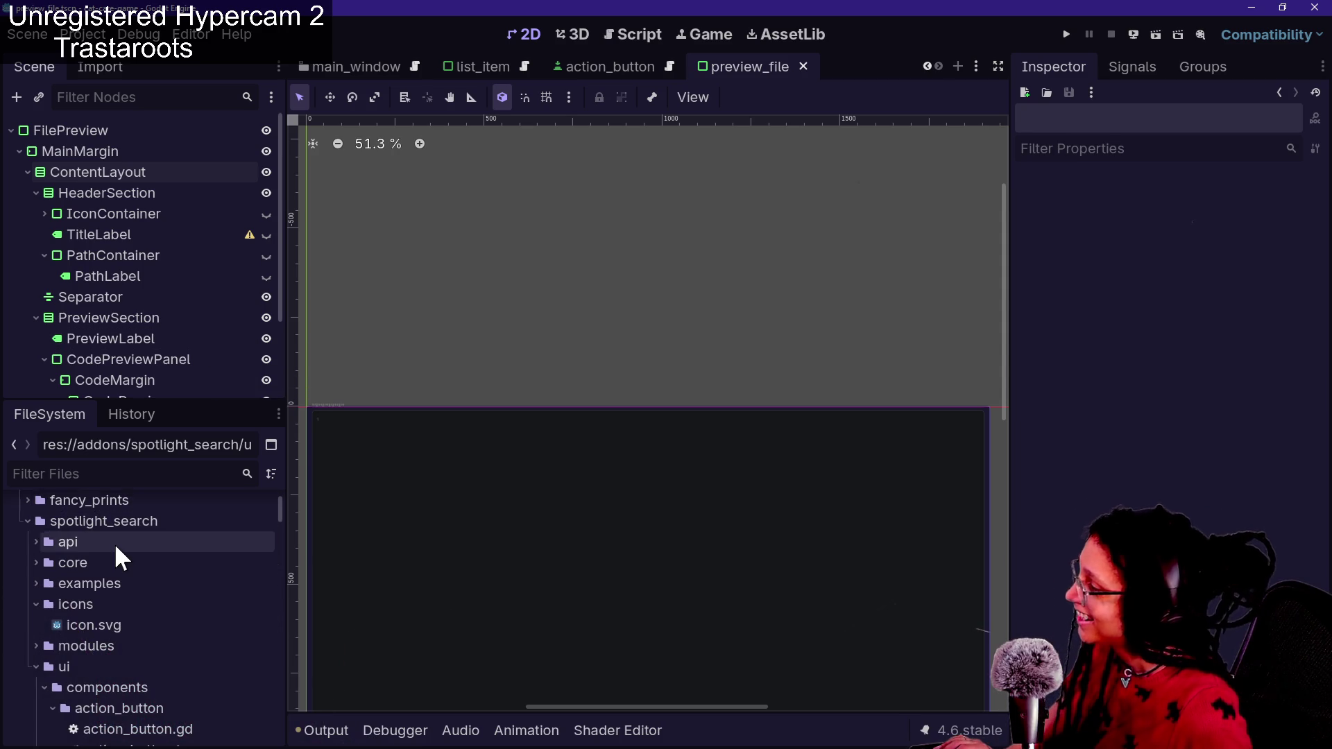
scroll(114, 543, "up", 3)
left_click(98, 474)
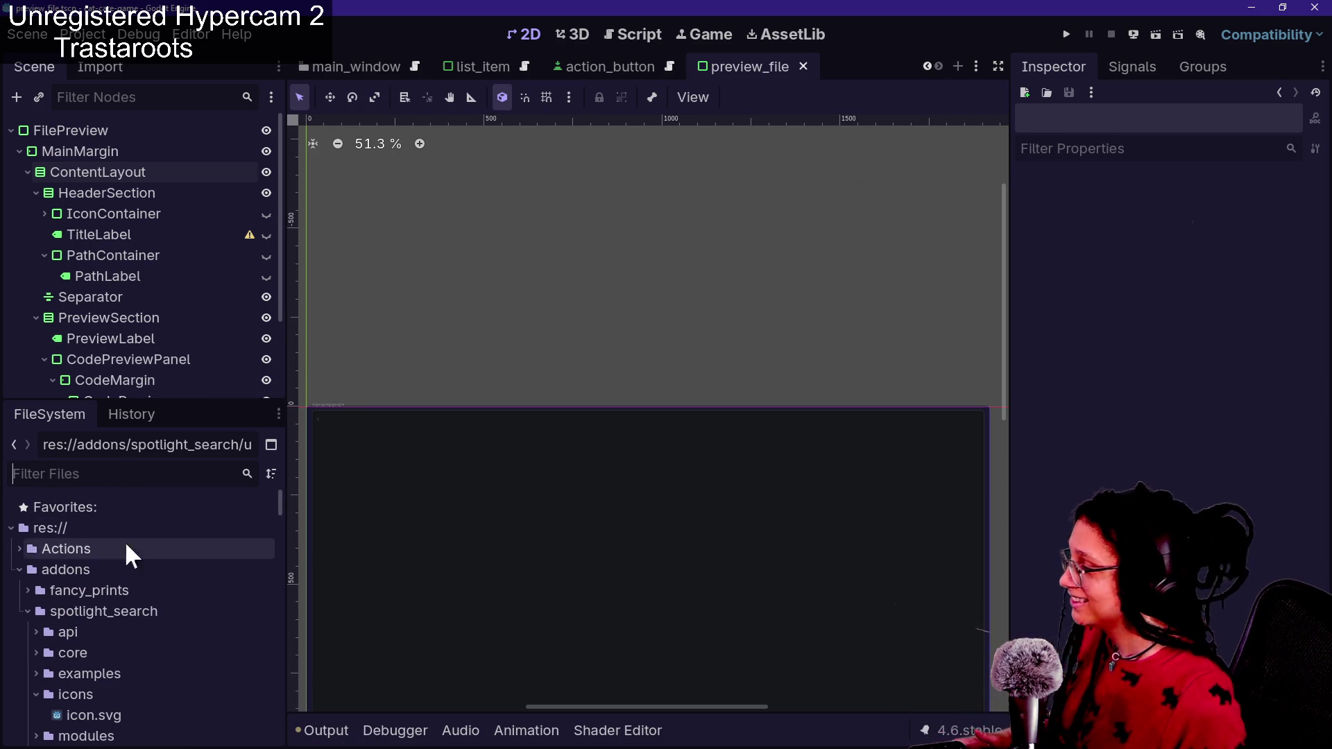
Scroll the FileSystem dock to ui/preview_templates and open preview_desc.tscn
scroll(135, 549, "down", 5)
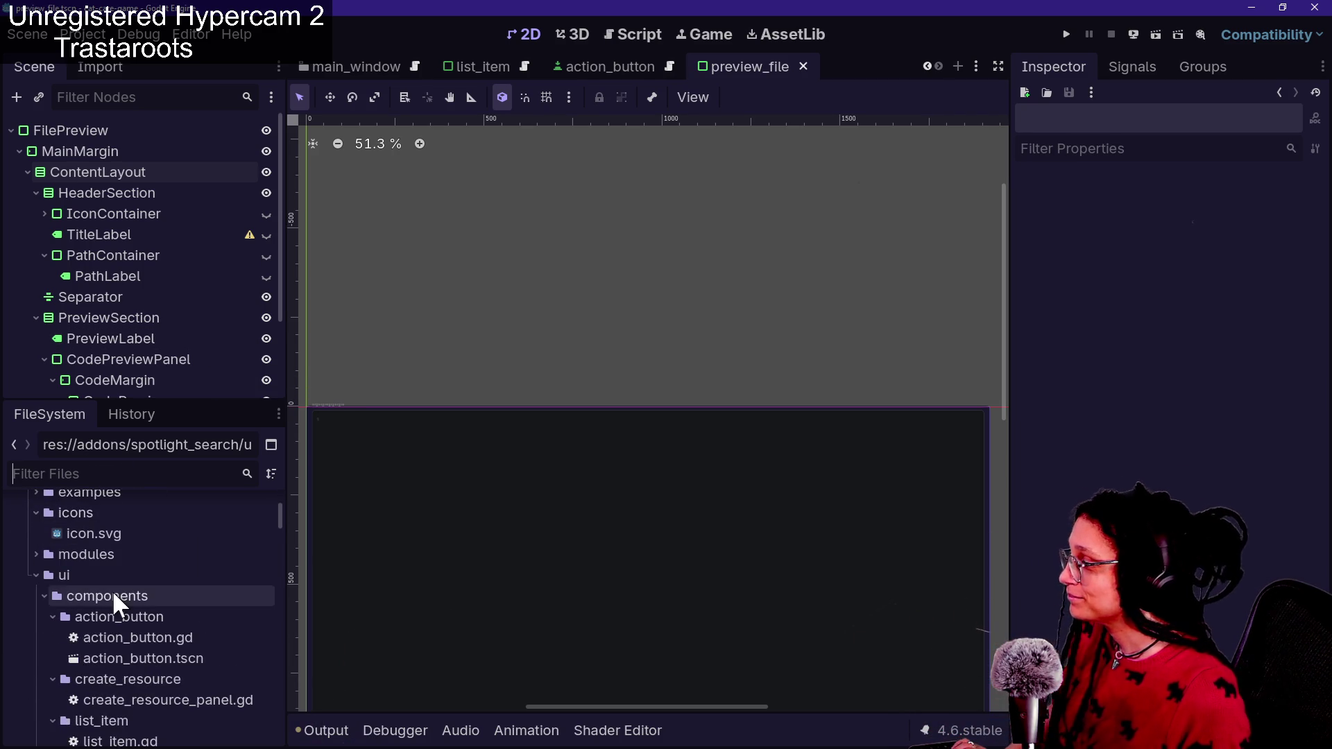
scroll(112, 589, "down", 4)
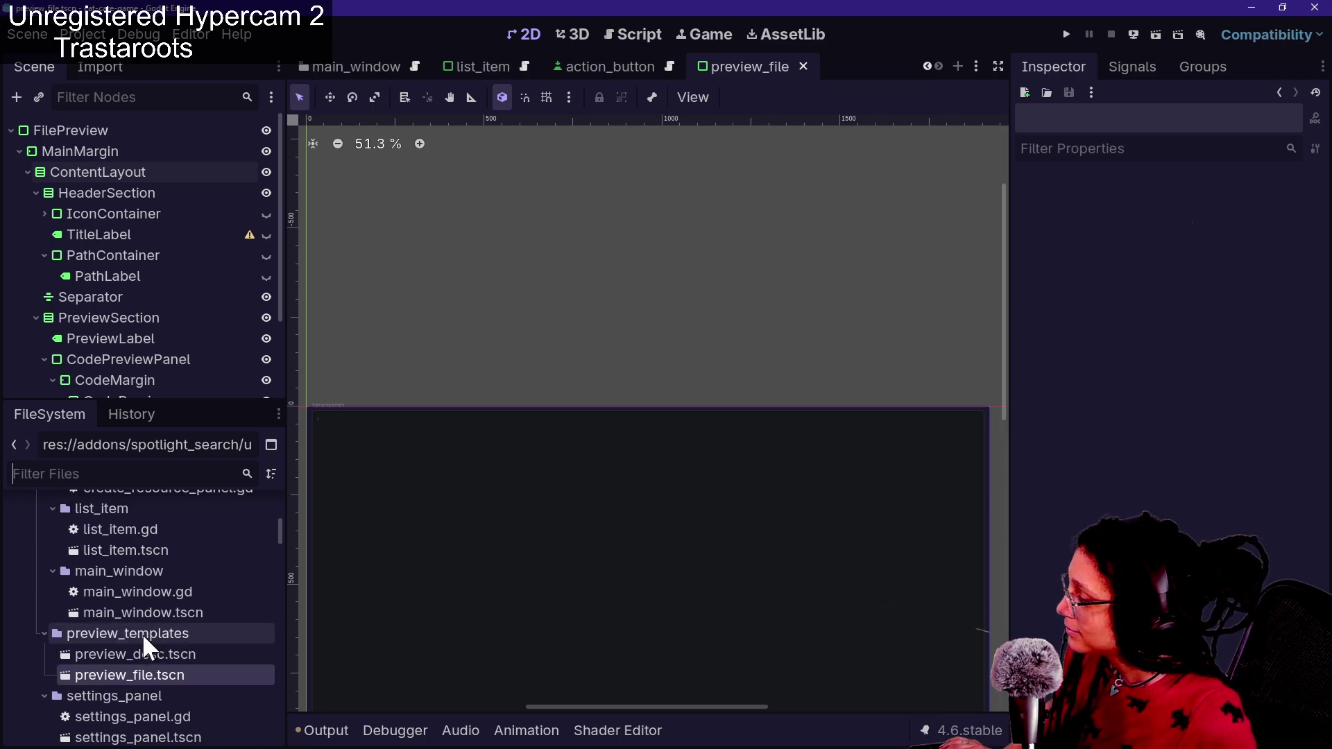
scroll(154, 650, "down", 3)
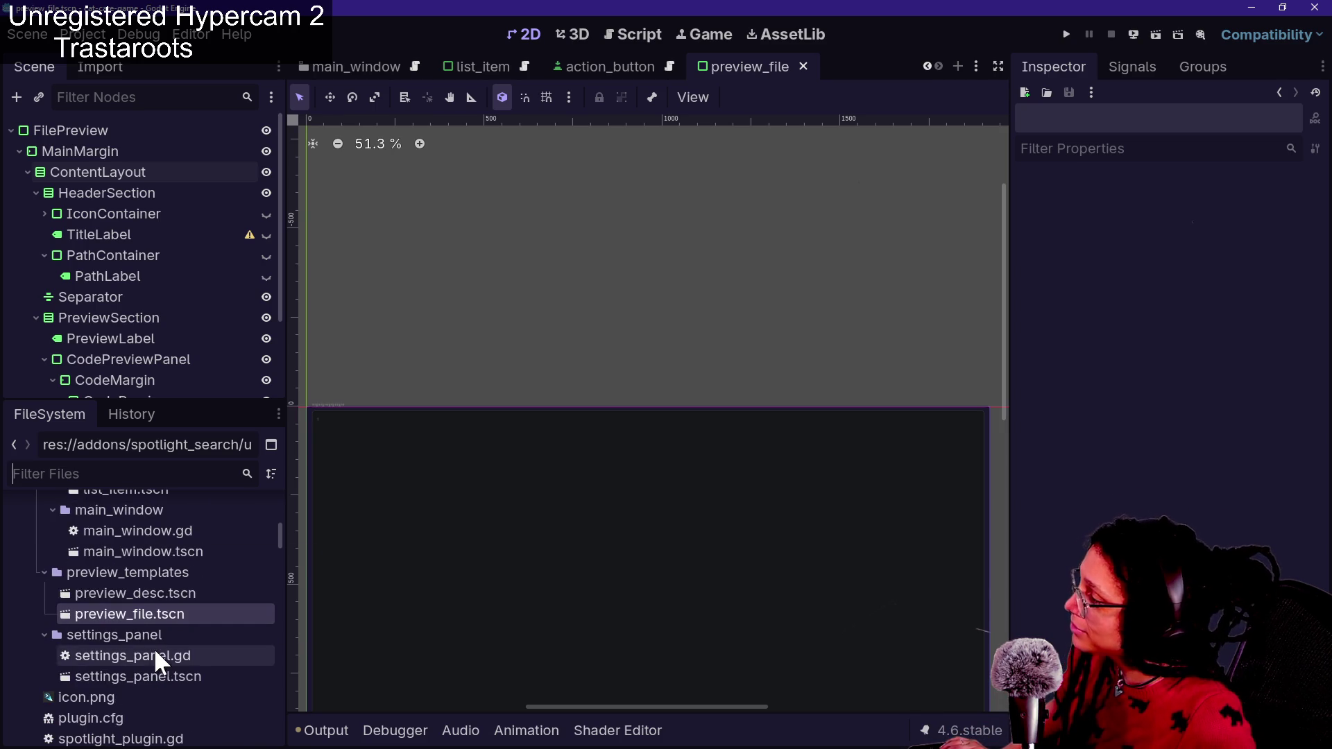
scroll(154, 648, "up", 8)
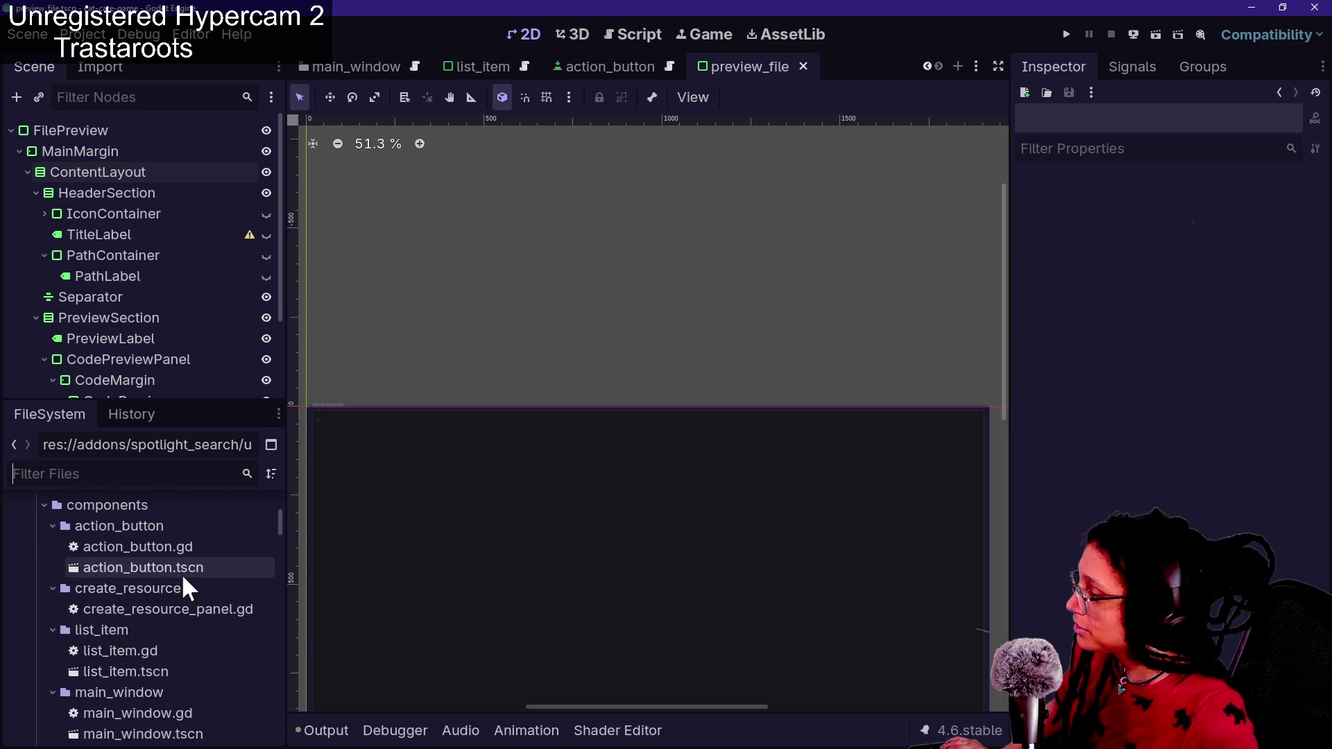
scroll(182, 579, "up", 5)
scroll(182, 580, "down", 12)
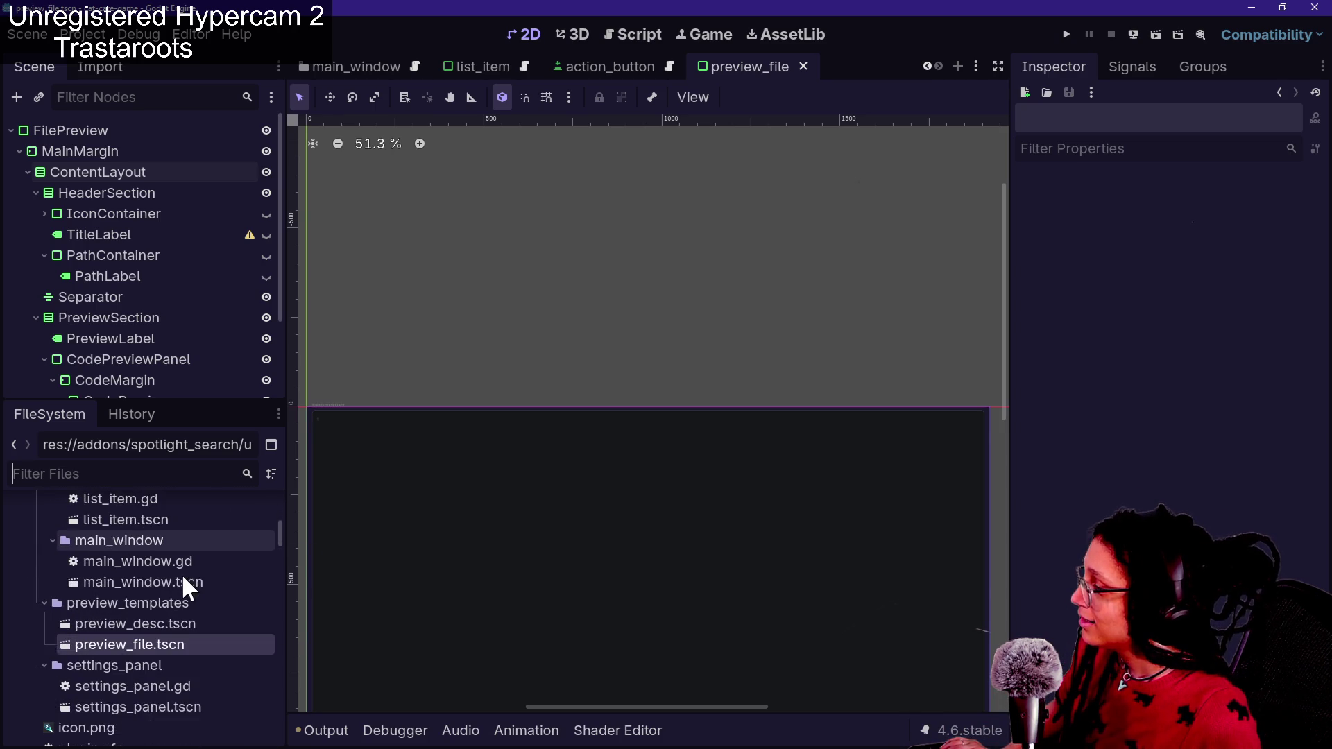
scroll(182, 577, "down", 4)
scroll(182, 576, "up", 4)
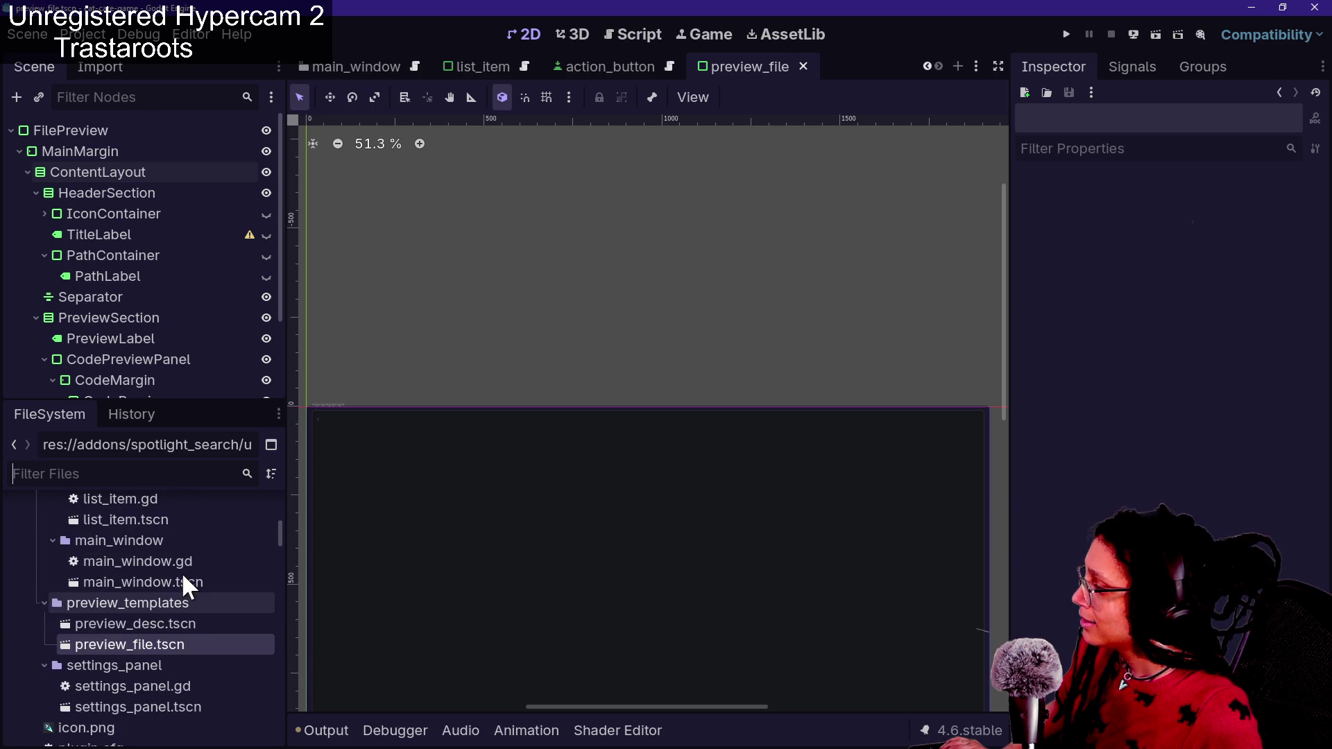
left_click(167, 616)
double_click(175, 622)
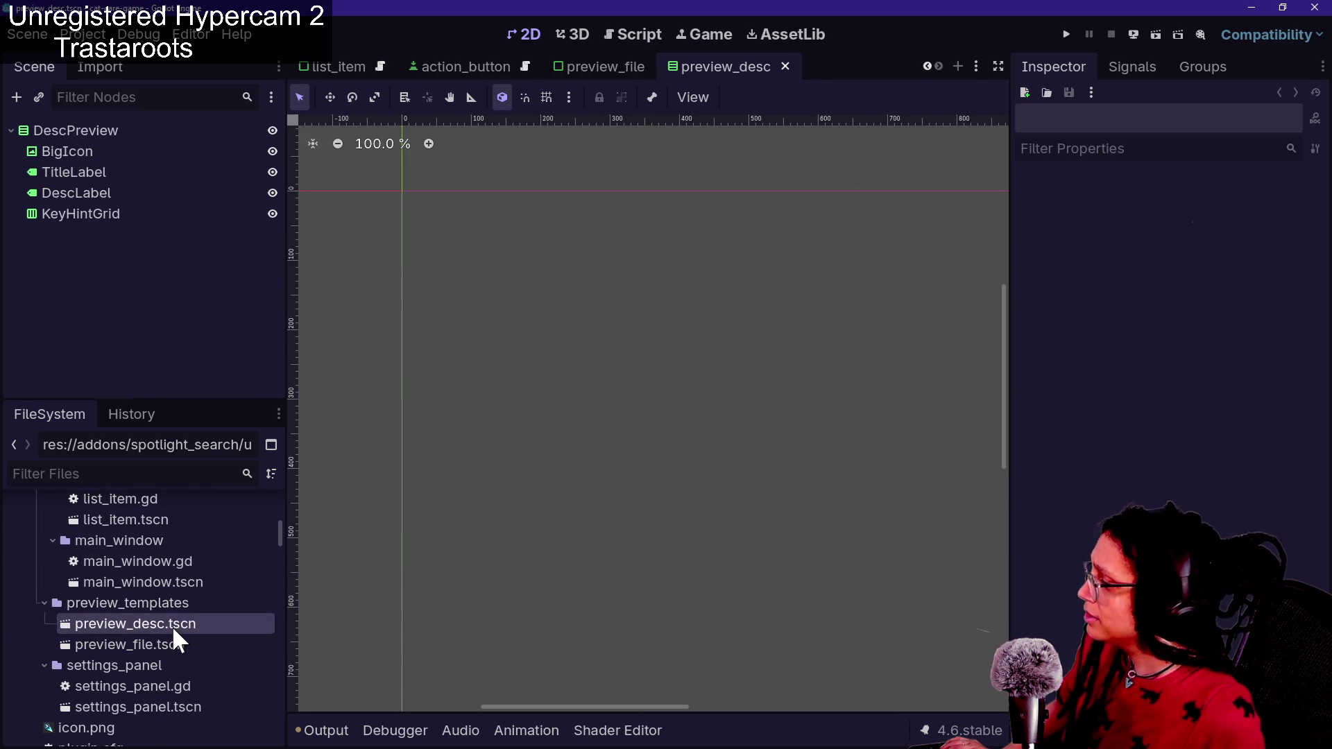
Pan the canvas to view the description layout and select the TitleLabel node
scroll(693, 416, "down", 5)
scroll(693, 416, "up", 2)
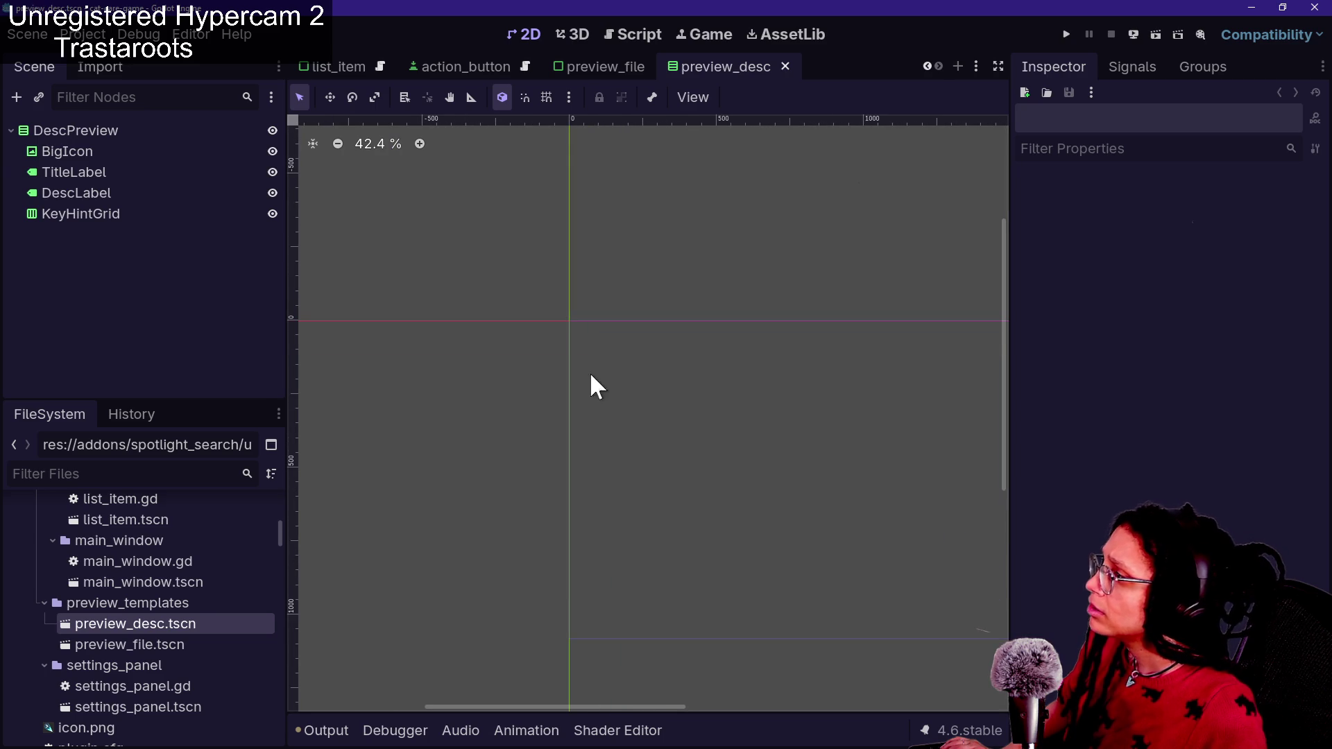
left_click_drag(722, 395, 368, 271)
left_click(164, 173)
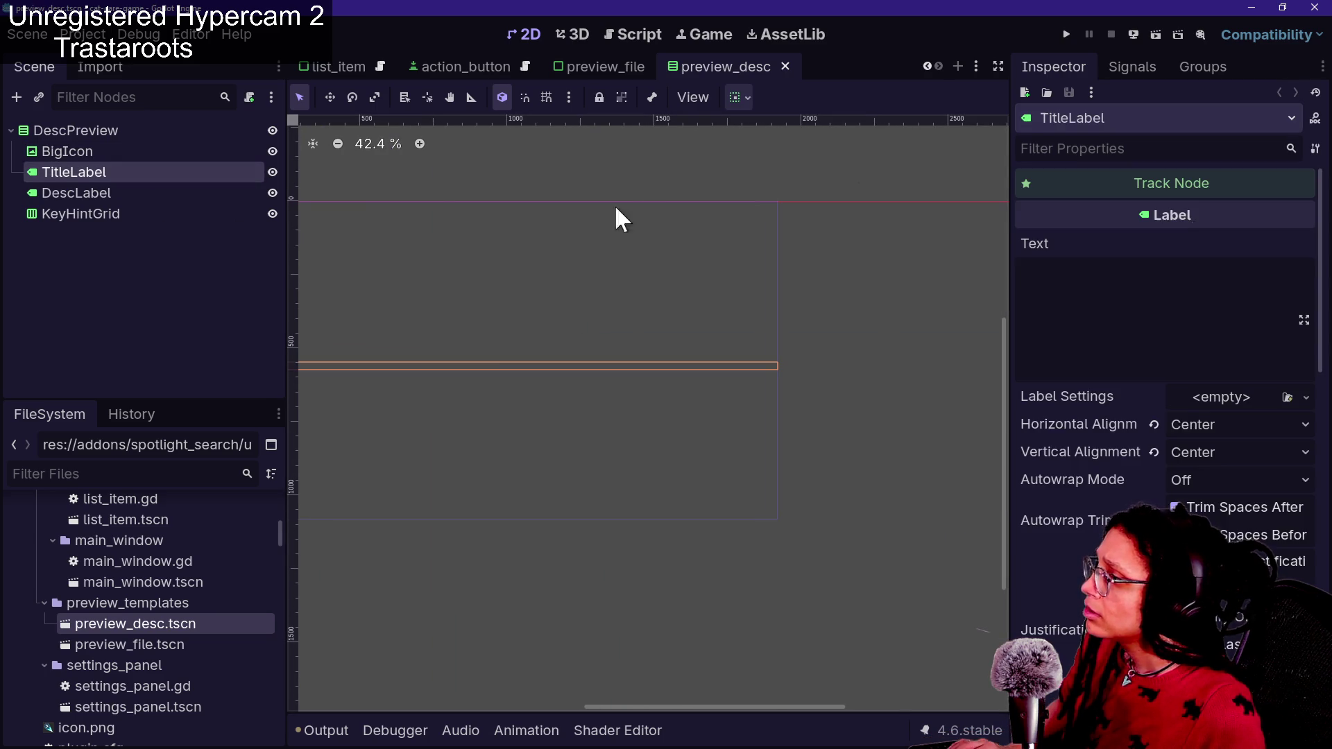
Give TitleLabel placeholder text 'wefwefewf ewf' and DescLabel 'fwe', then select DescPreview
left_click(1112, 270)
type("wefwefewf ewf")
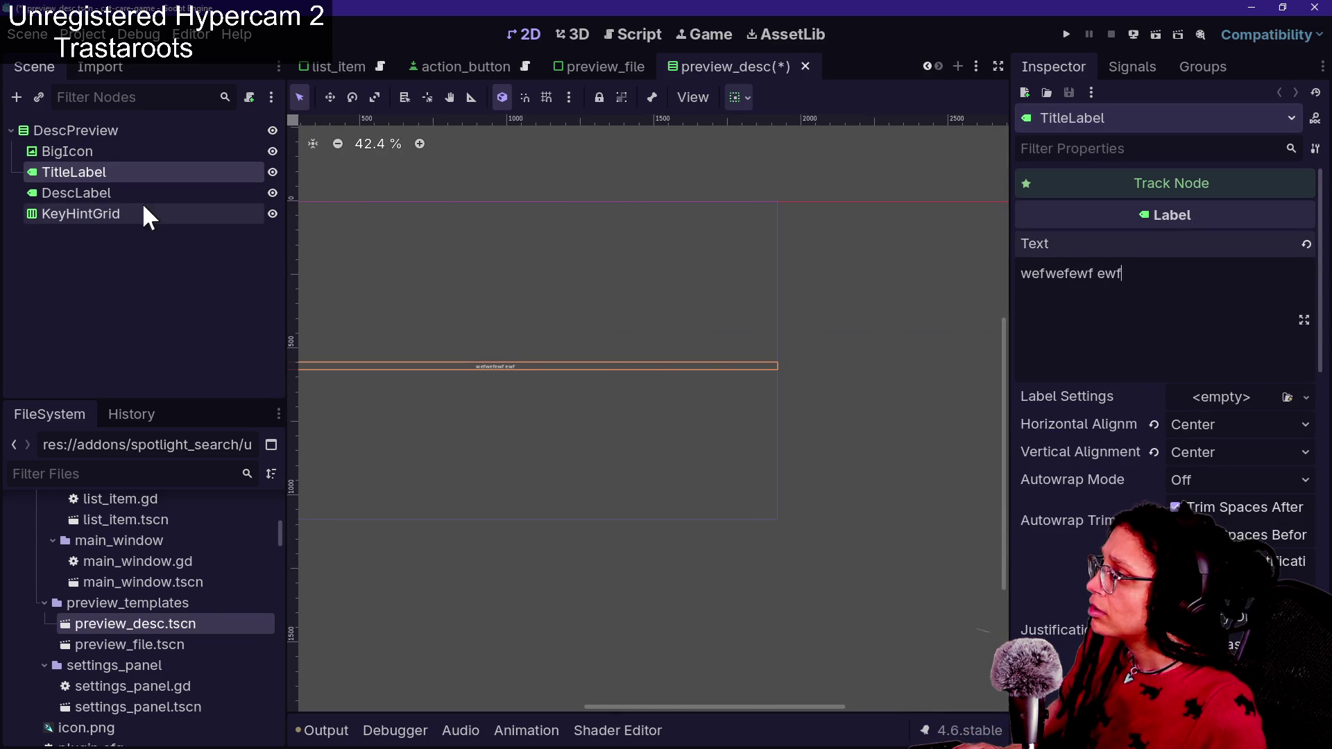
left_click(139, 193)
left_click(1117, 349)
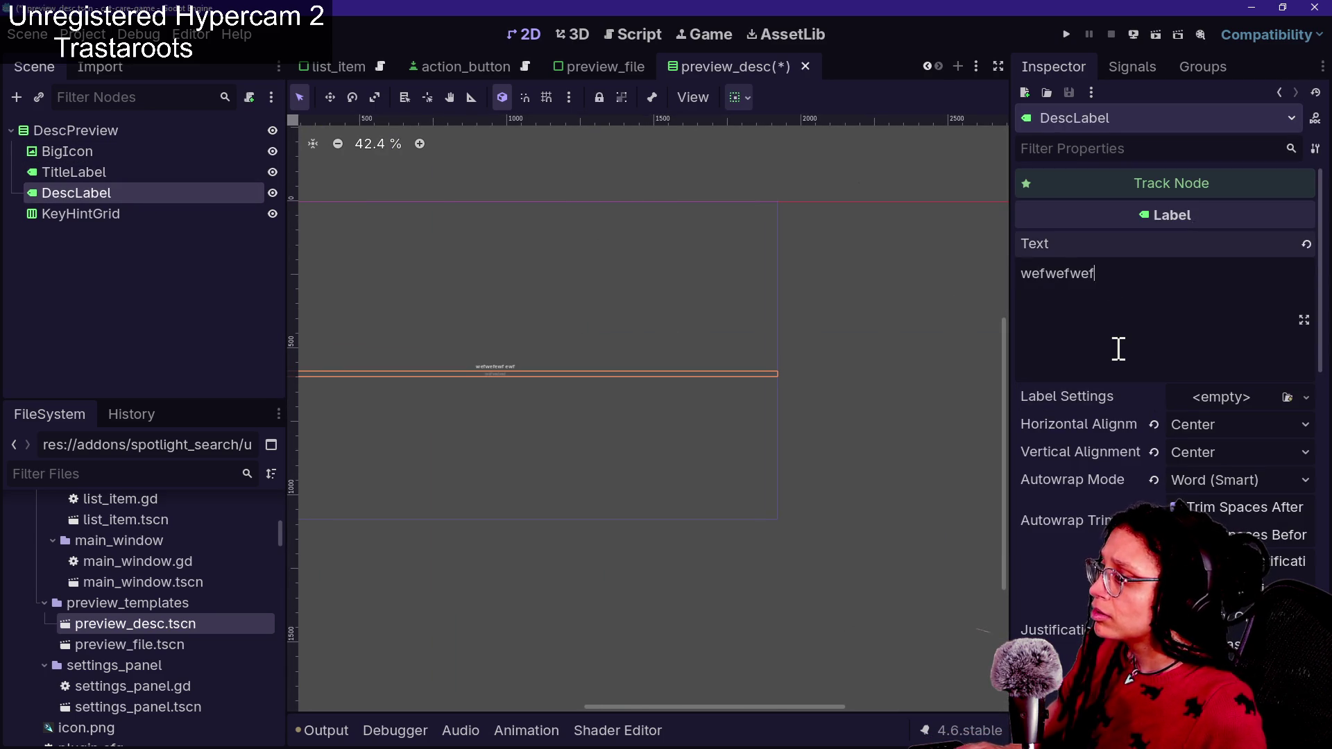
type("fwe")
left_click(648, 419)
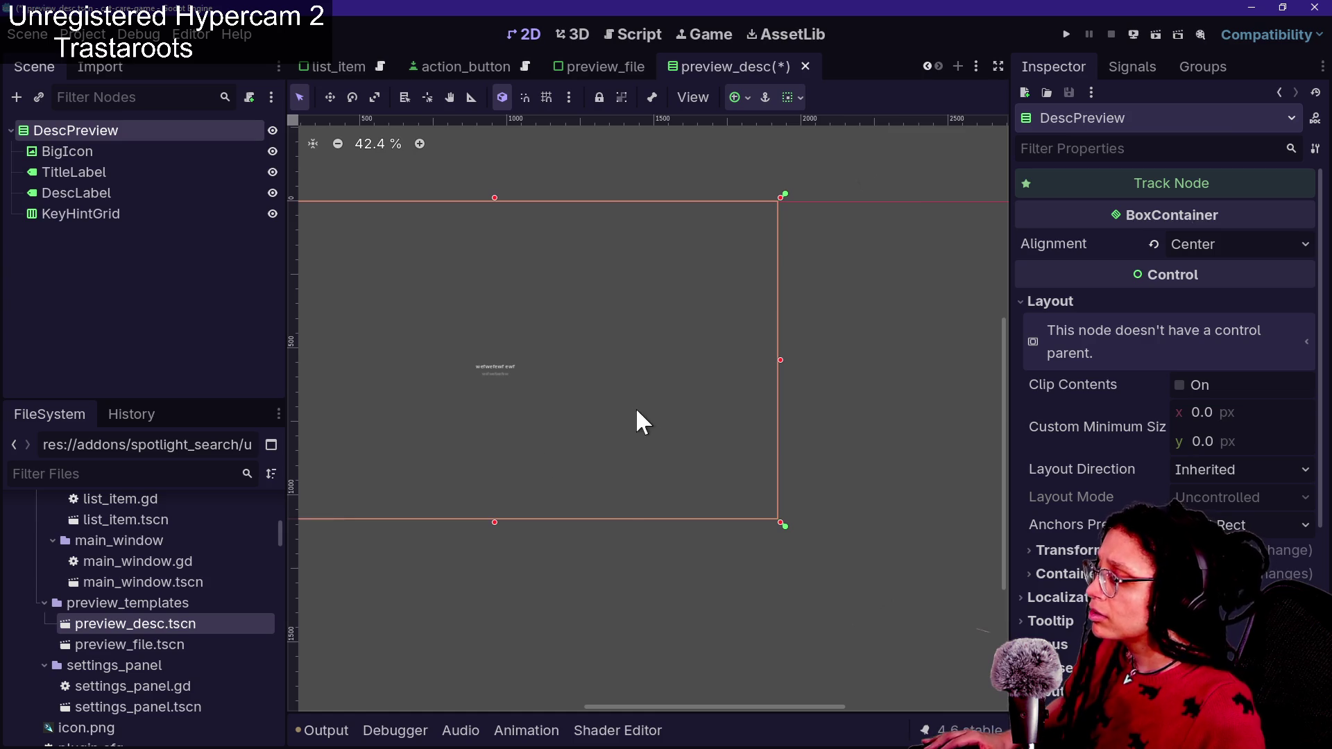
Check the popup previews, then reveal DescPreview's Separation constant override
key("ctrl+space")
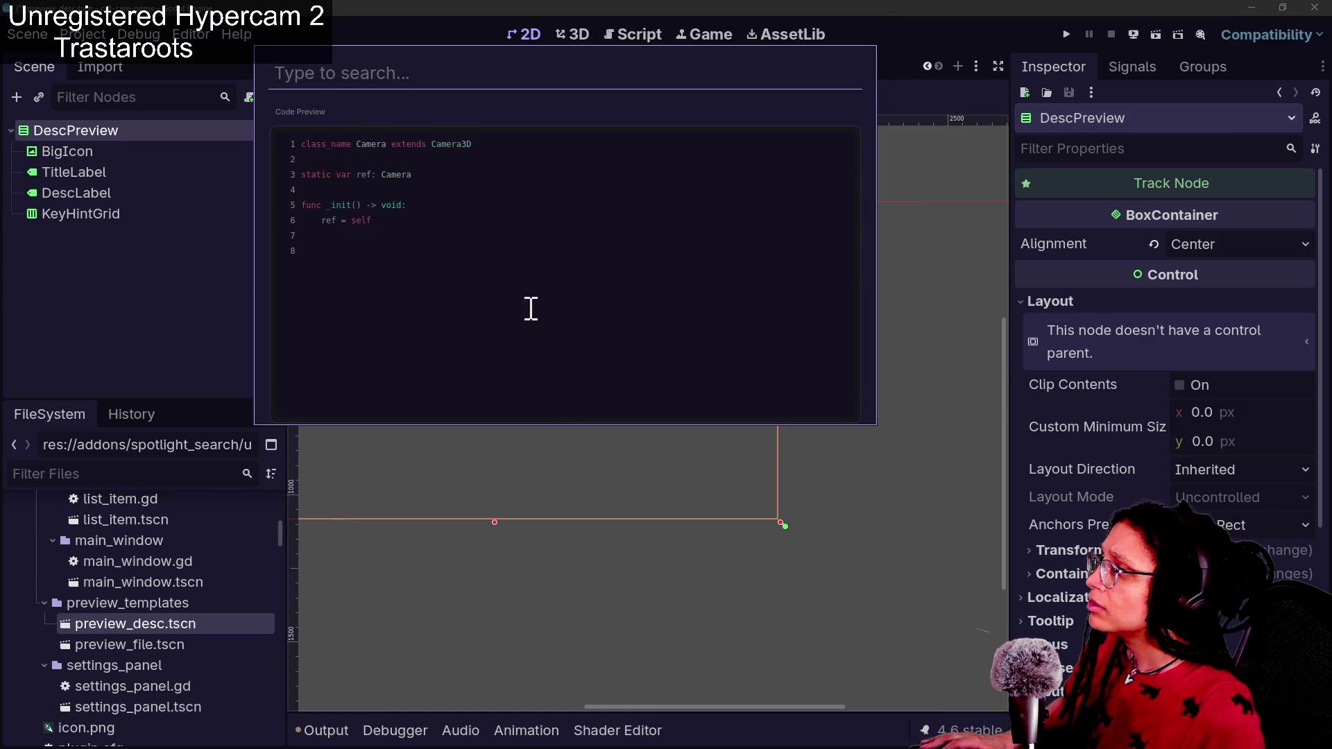
key("Escape")
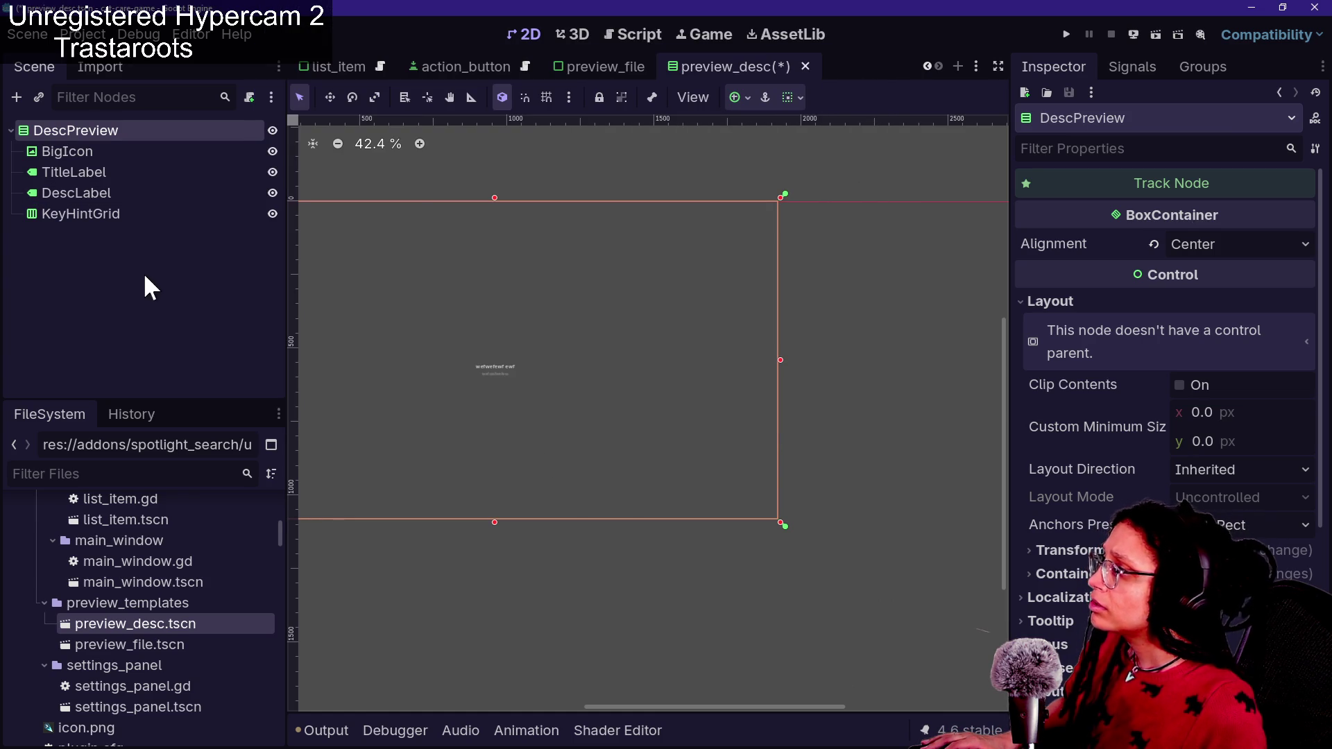
scroll(1079, 489, "down", 5)
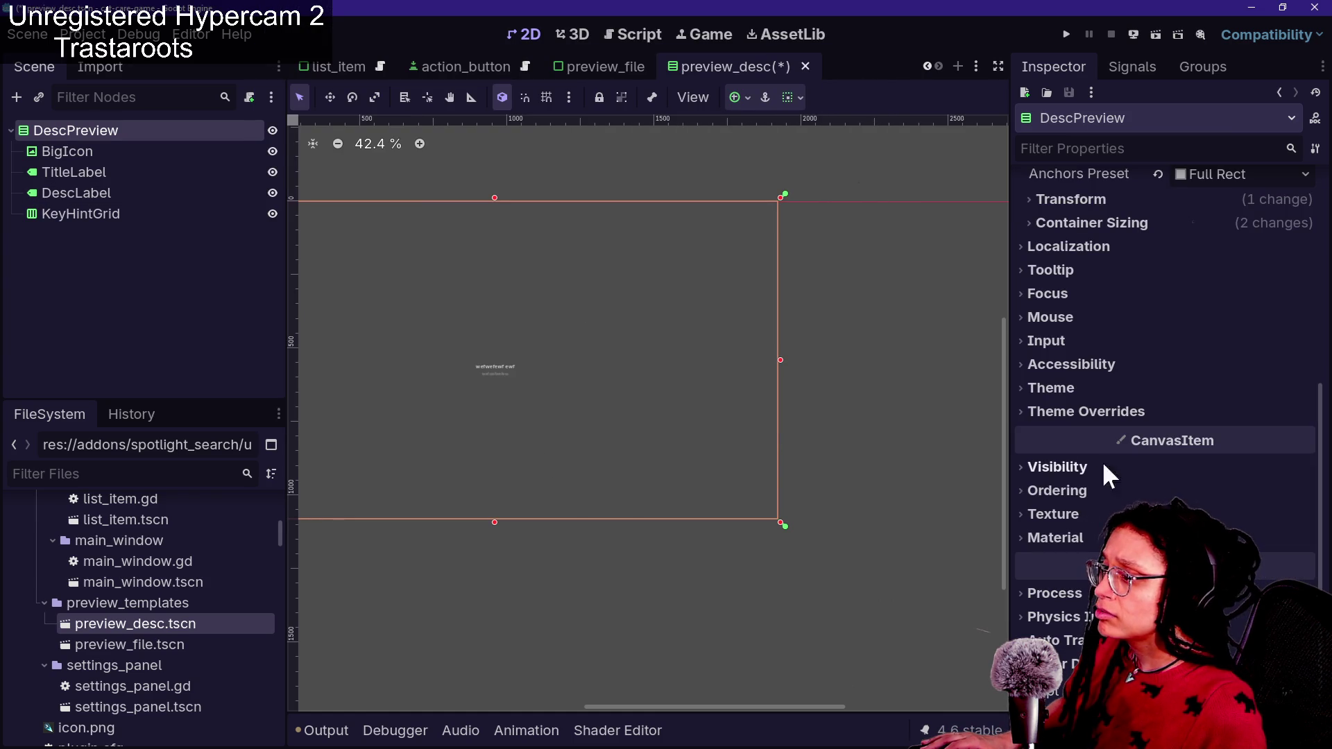
left_click(1118, 411)
left_click(1131, 433)
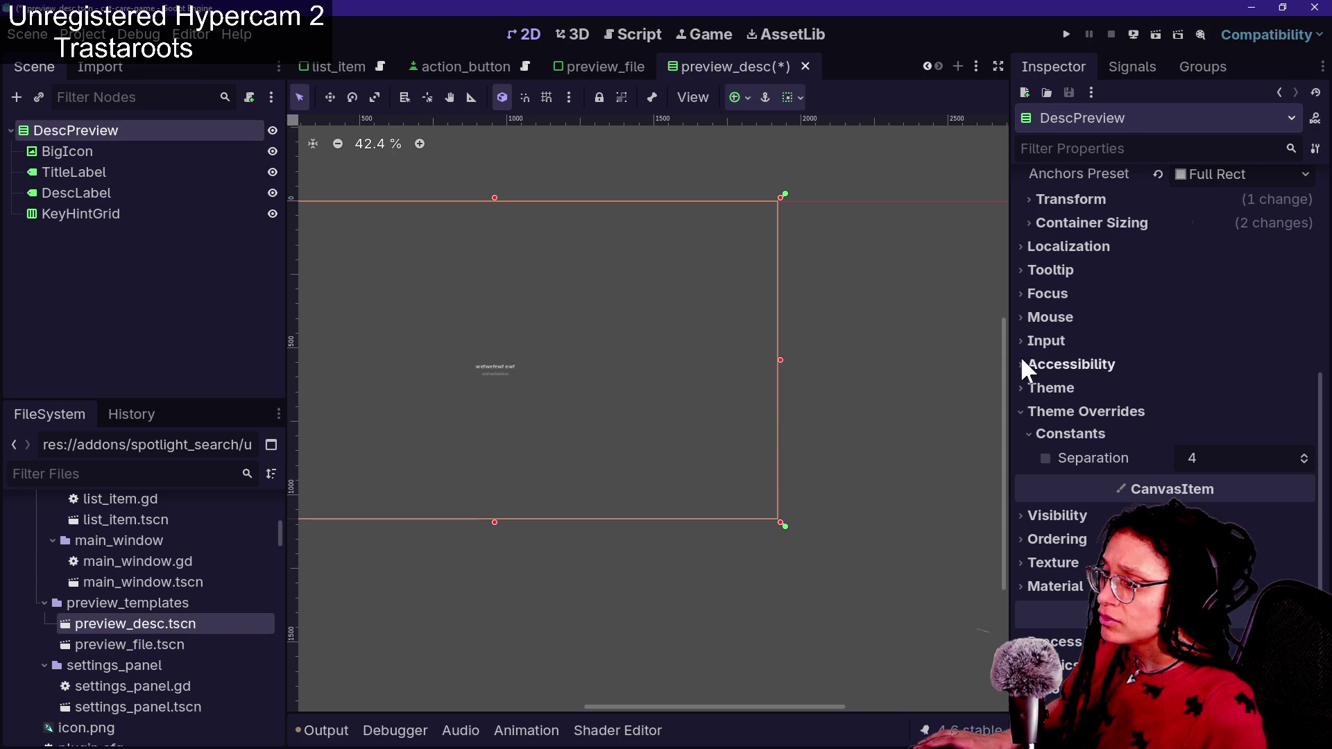
Select TitleLabel and DescLabel together and enable a shared Font Size override, dragging it
left_click(76, 153)
left_click(101, 193, "shift")
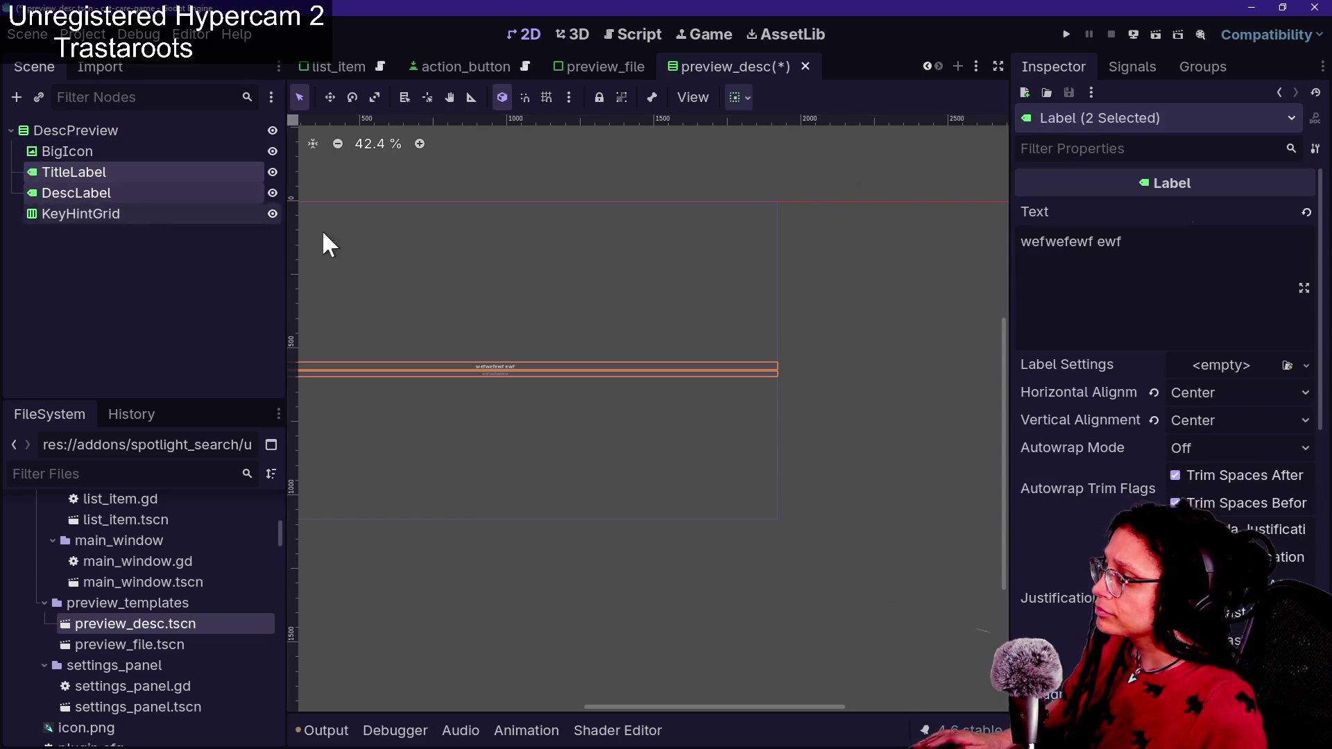
scroll(1075, 433, "down", 10)
left_click(1082, 399)
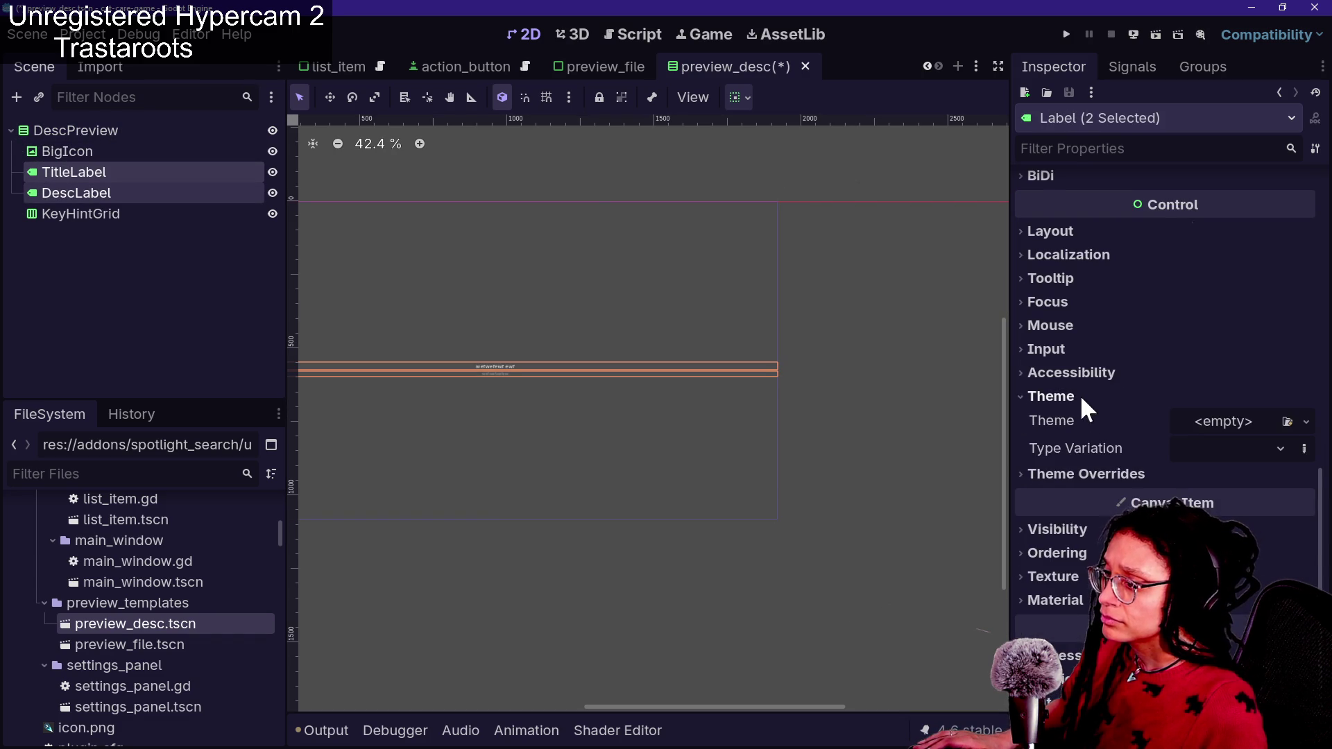
left_click(1082, 398)
left_click(1104, 420)
left_click(1071, 513)
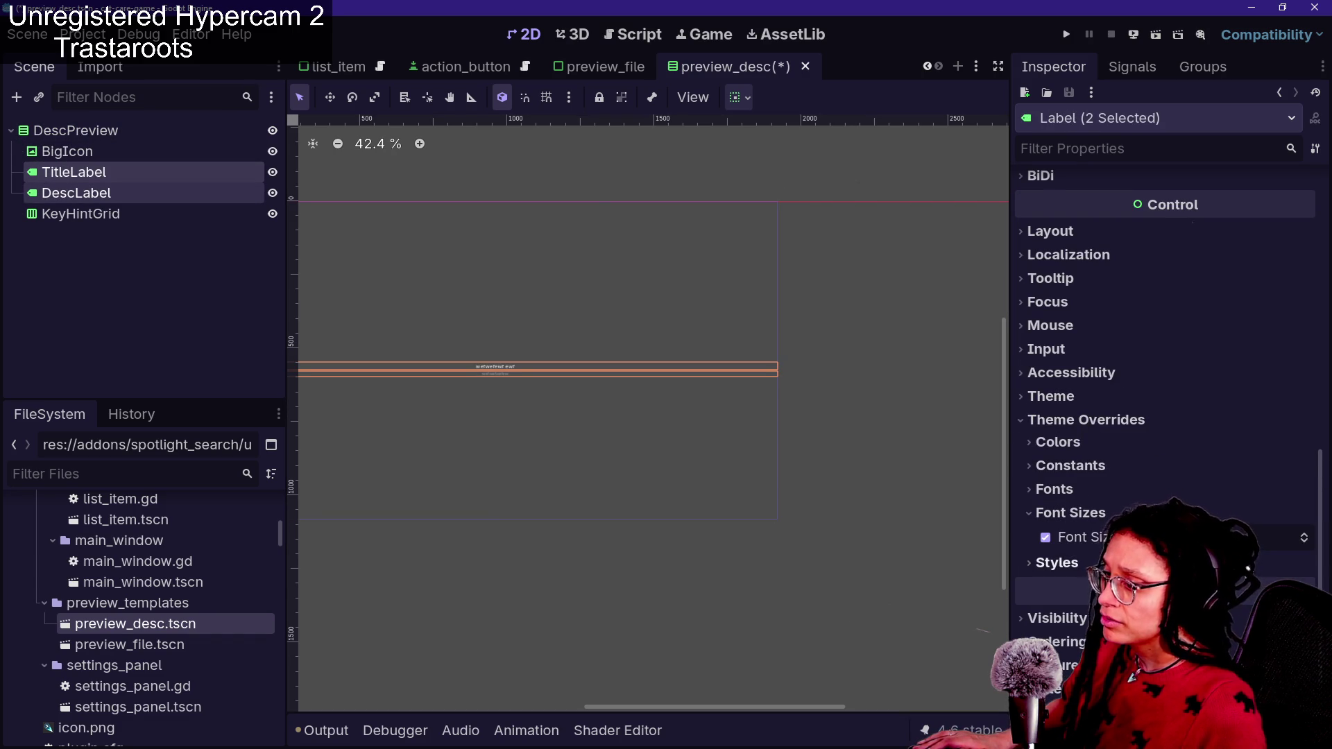
left_click(1045, 538)
mouse_move(1110, 538)
left_mouse_down()
mouse_move(1124, 537)
mouse_move(1040, 537)
left_mouse_up()
Save preview_desc, check the spotlight popup, and reload the current project
key("ctrl+s")
key("ctrl+space")
key("Escape")
left_click(83, 34)
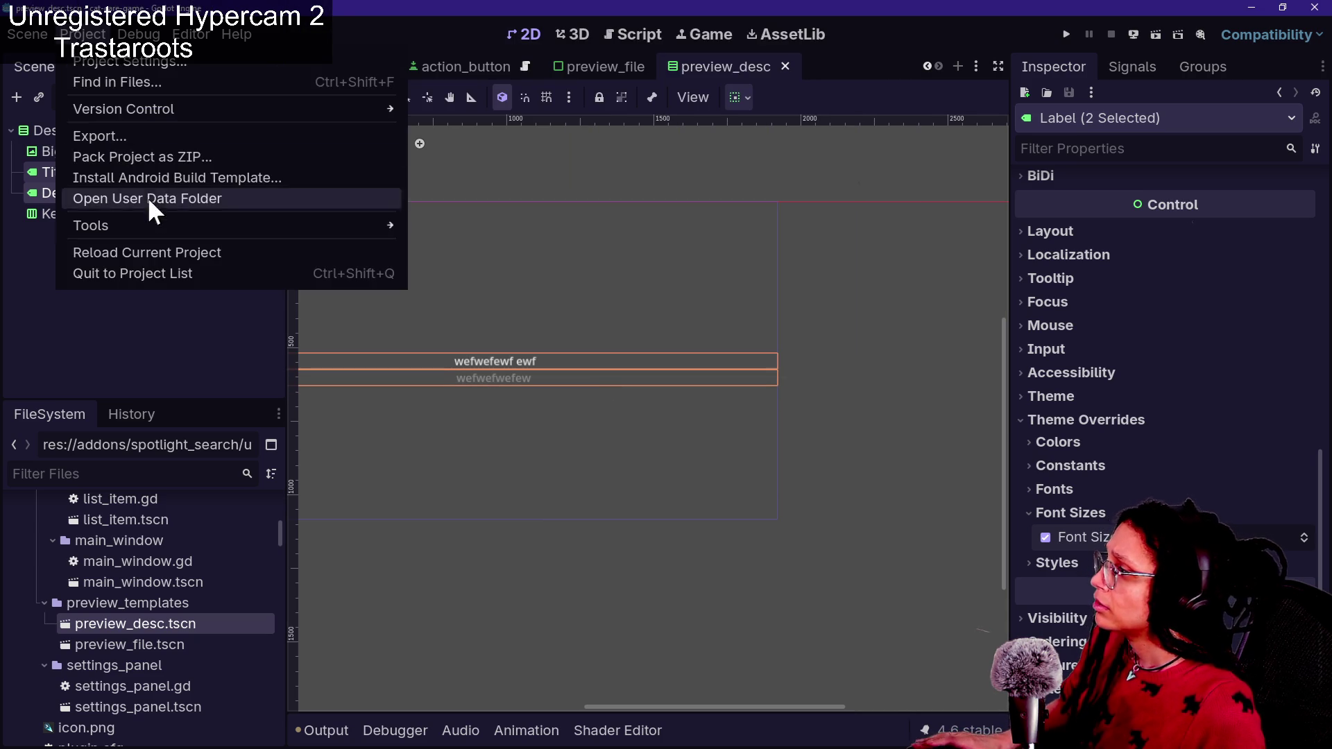
left_click(132, 243)
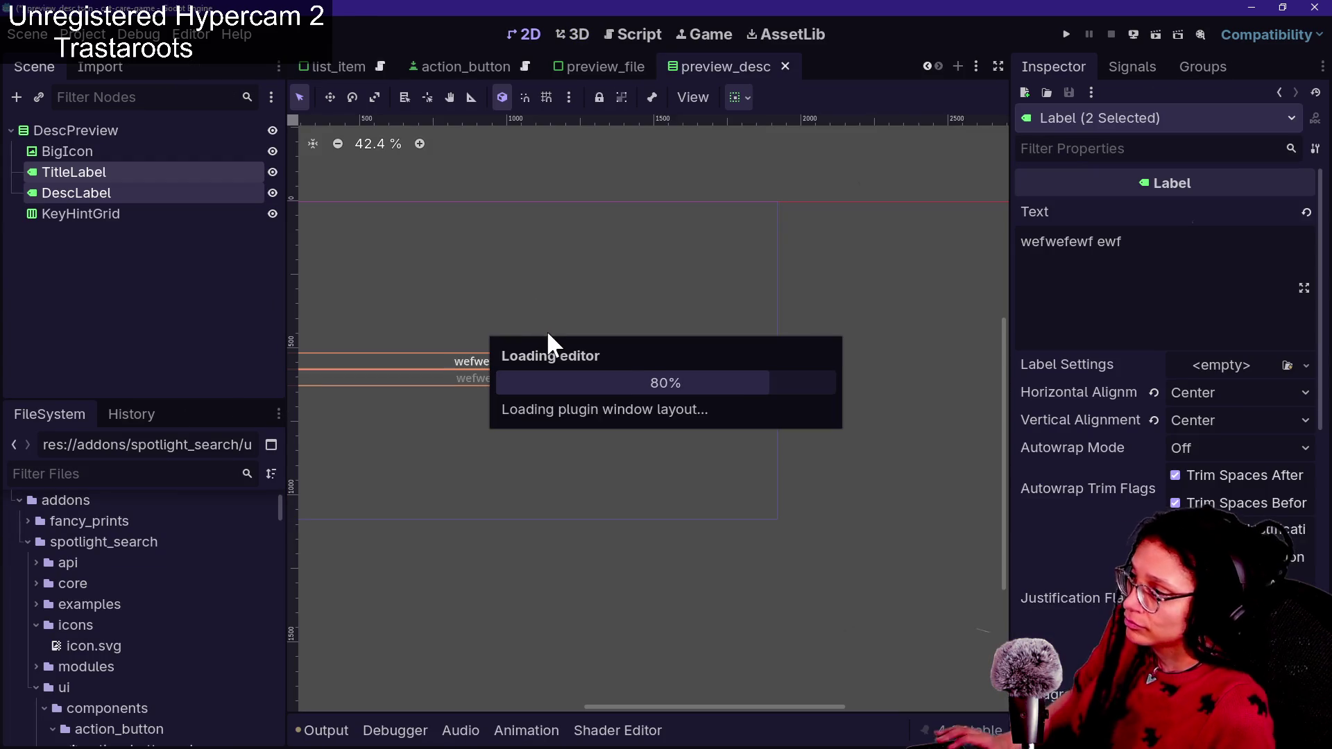
Star Abstract_Action.gd as a favorite in the spotlight popup and view the Favorites list
key("ctrl+space")
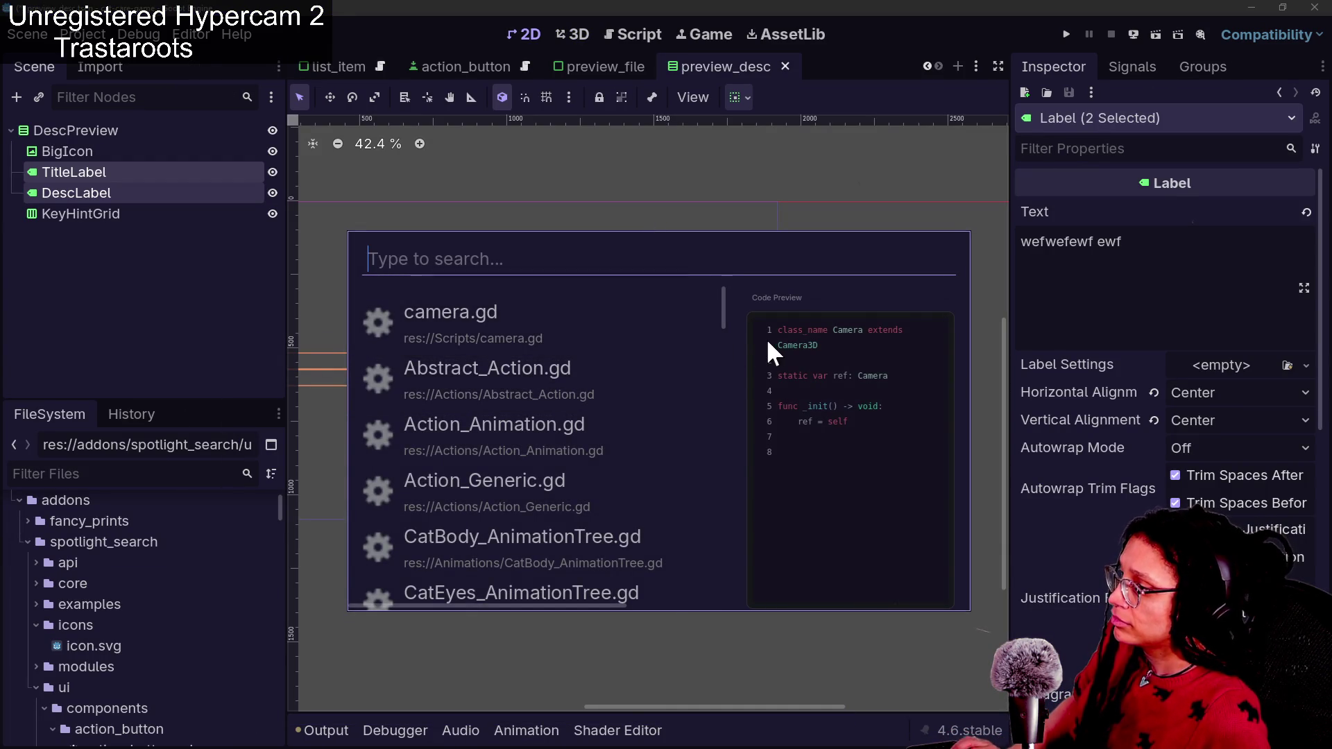
key("Tab")
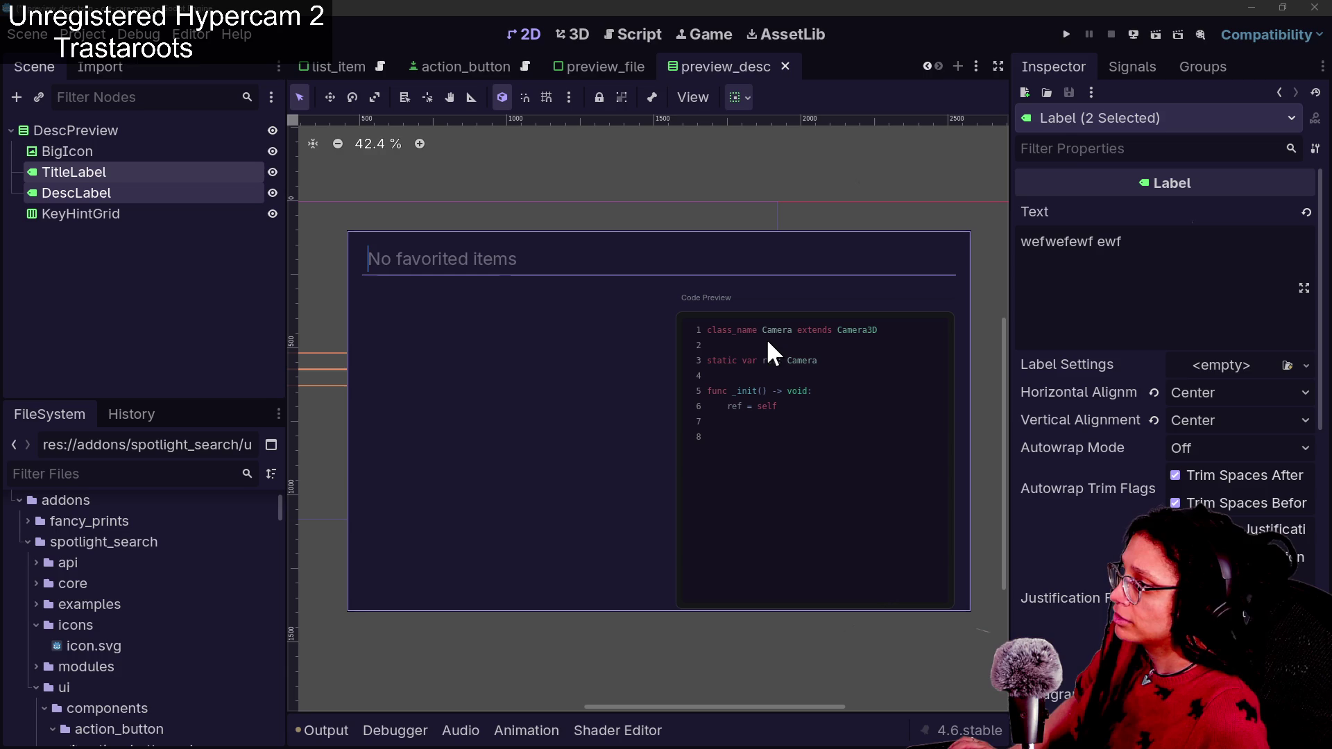
key("Tab")
key("Up")
key("Down")
key("Down")
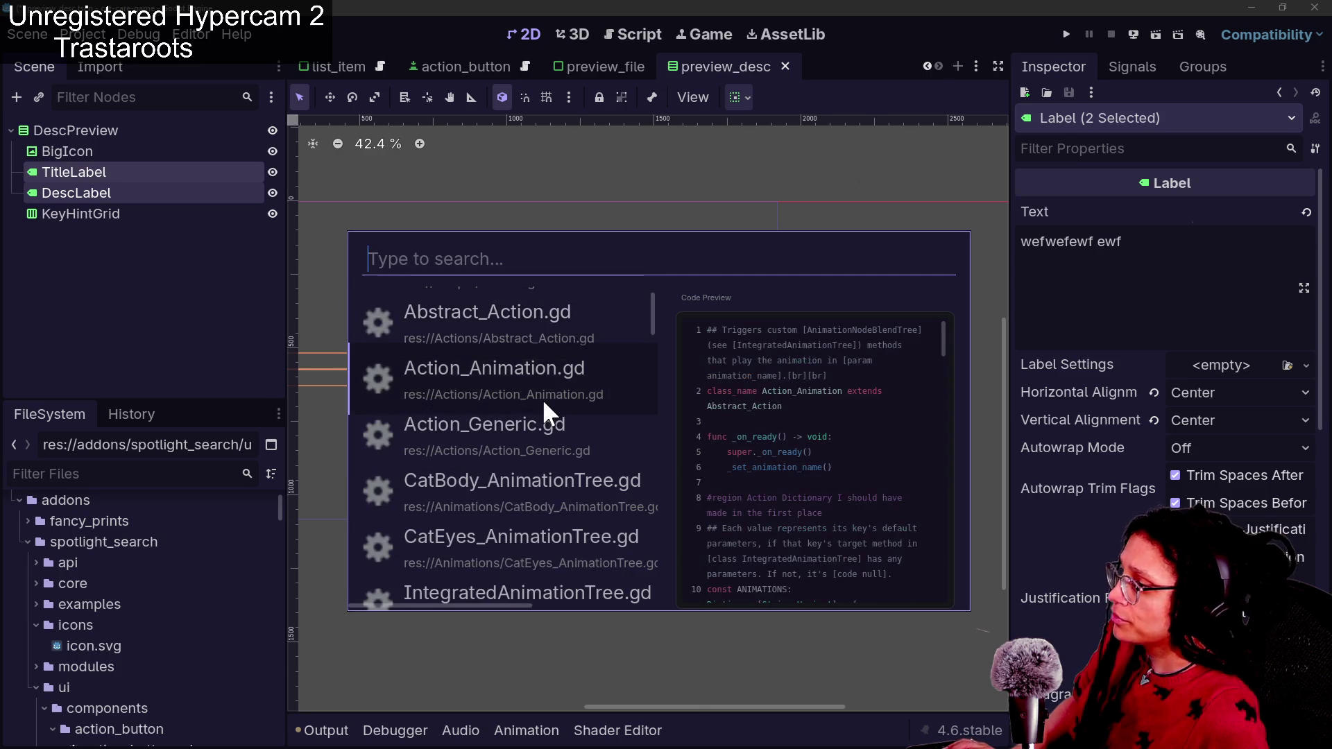
key("ctrl+f")
key("Tab")
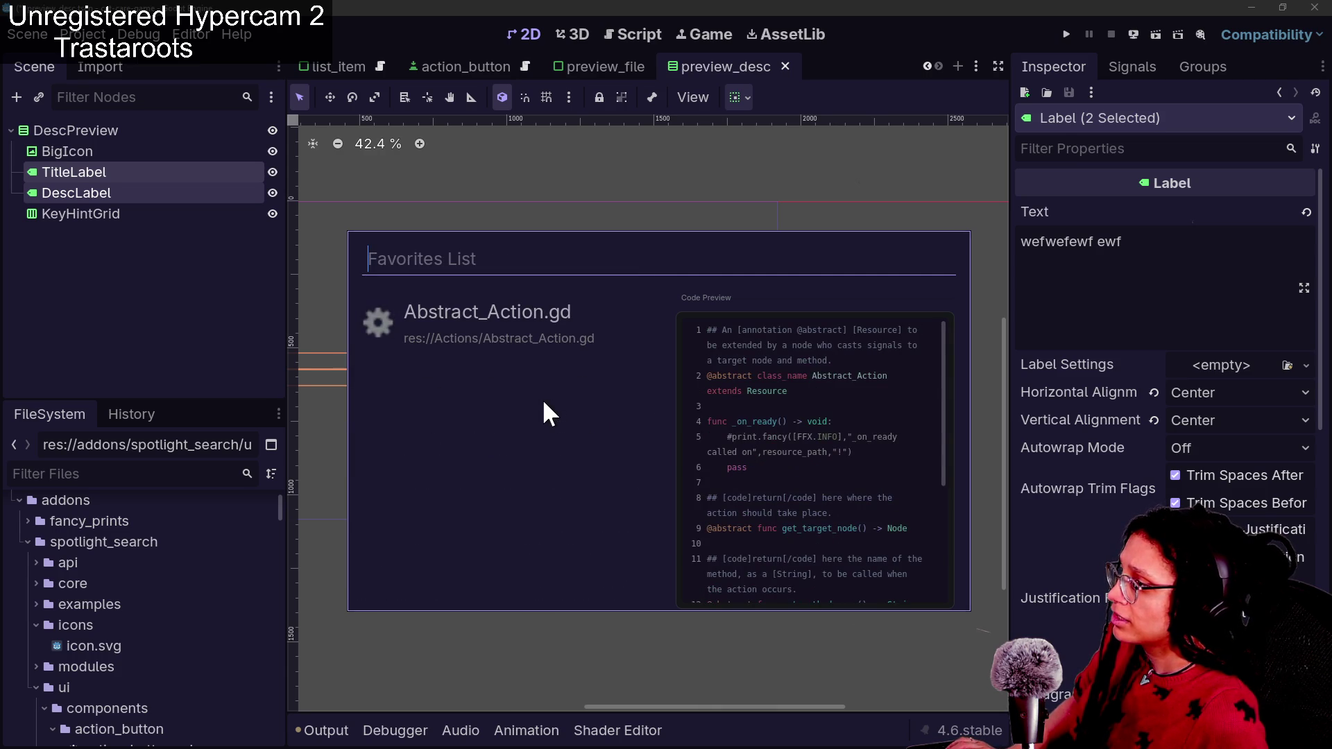
key("Escape")
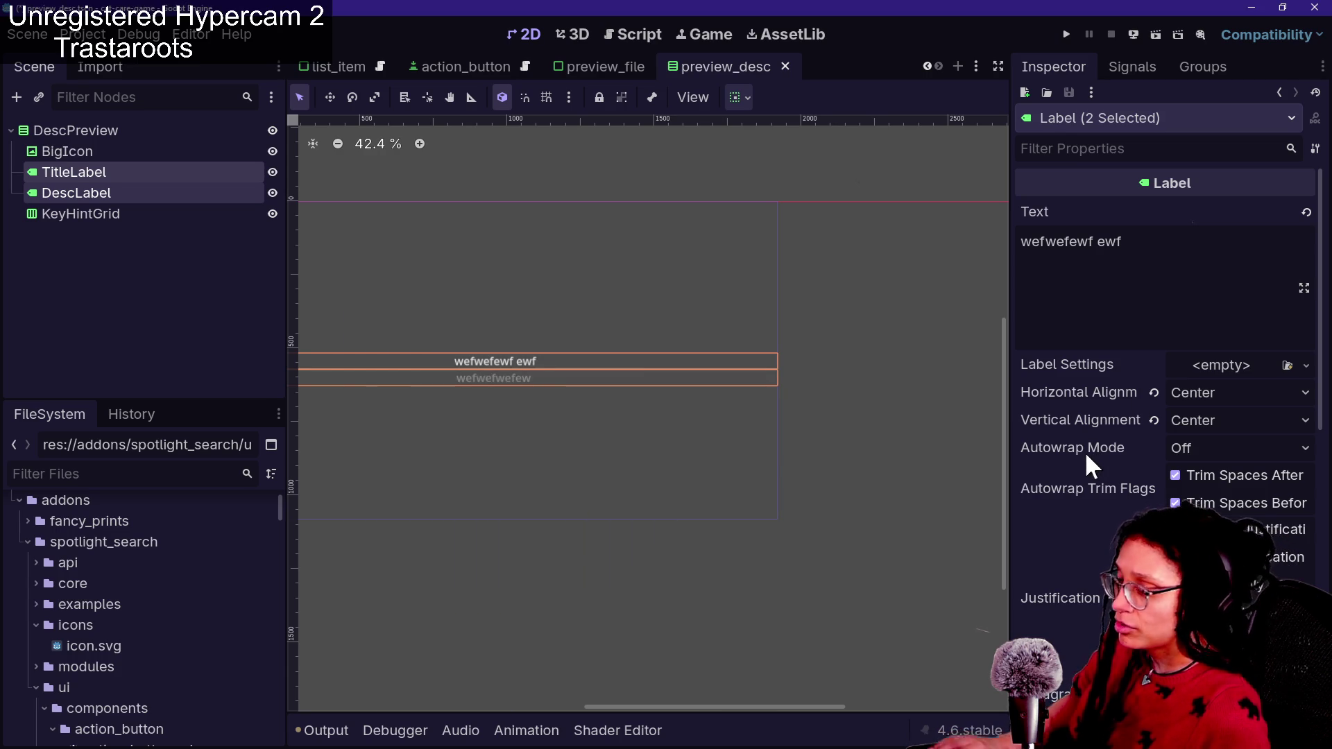
Search '-reoad' in the spotlight popup, then close it
scroll(1093, 541, "down", 10)
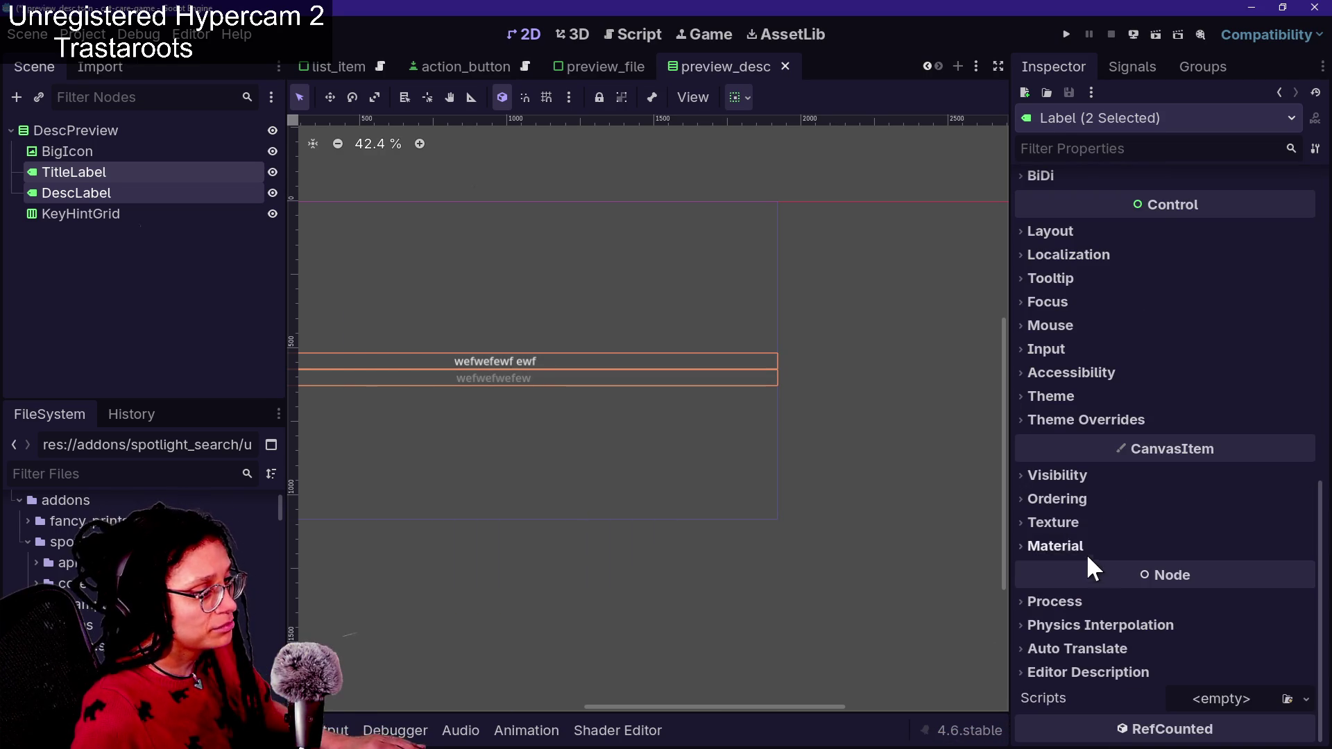
key("ctrl+space")
type("-re")
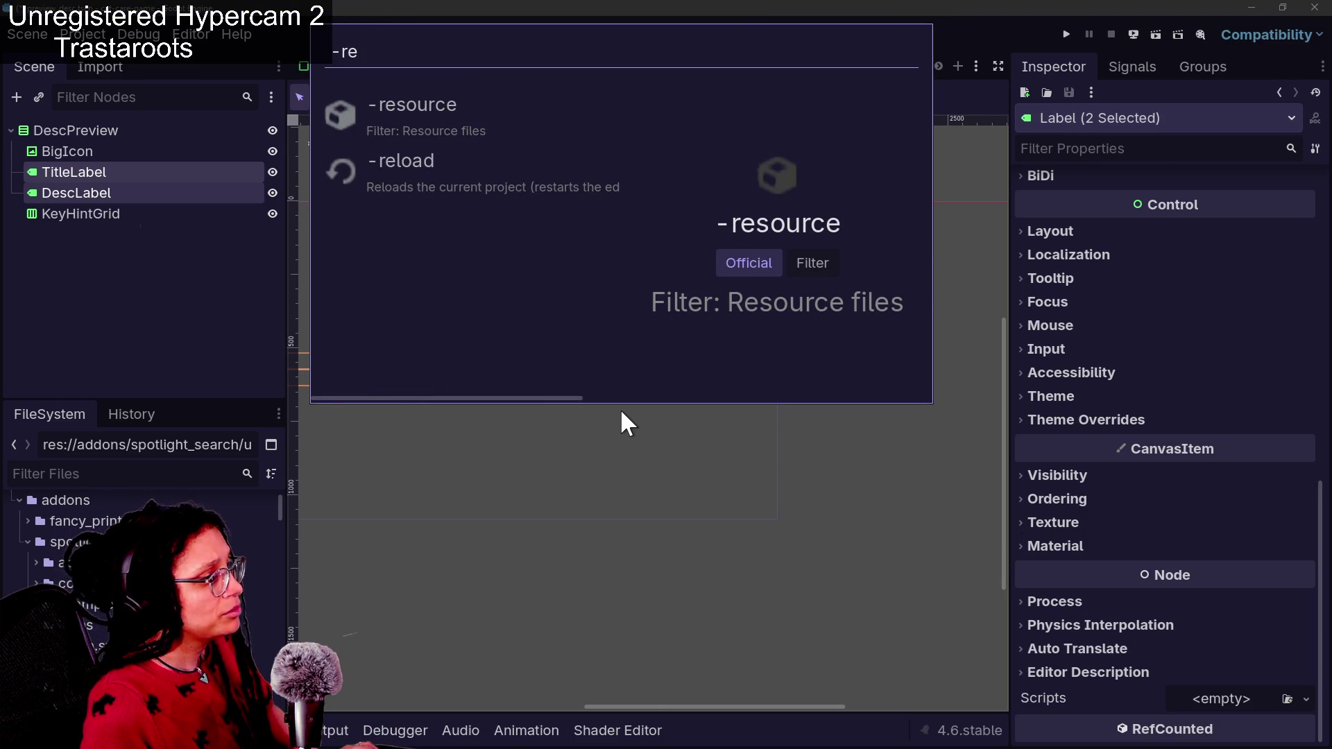
type("oad")
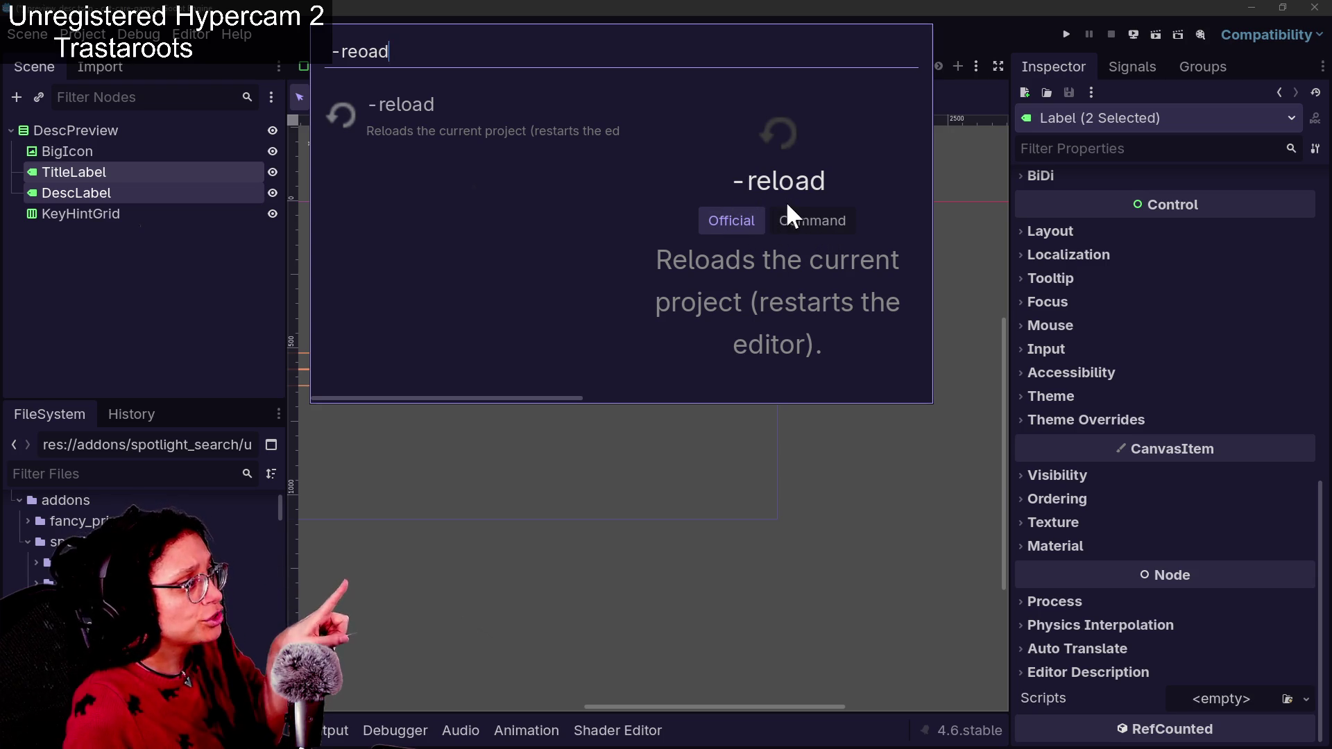
left_click(93, 188)
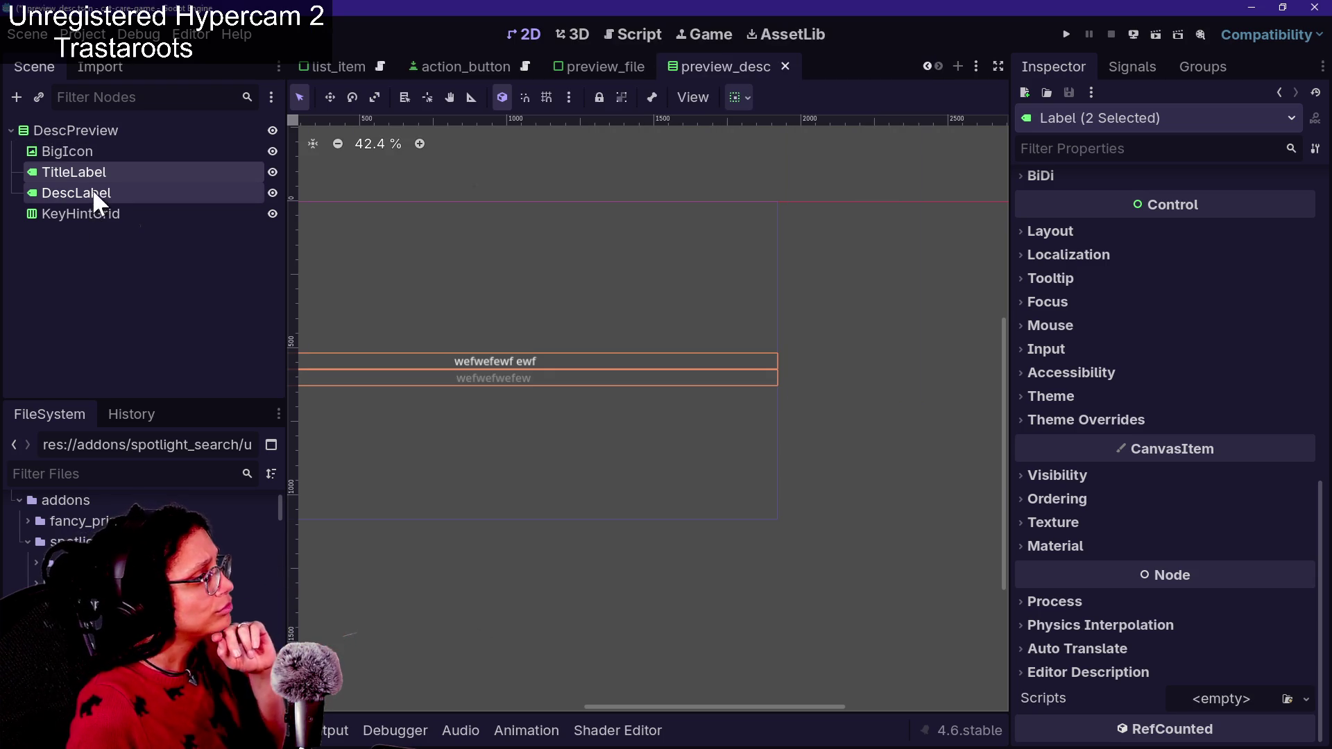
Lower the labels' Font Size override from 38 to 23 px and save the scene
left_click(1128, 400)
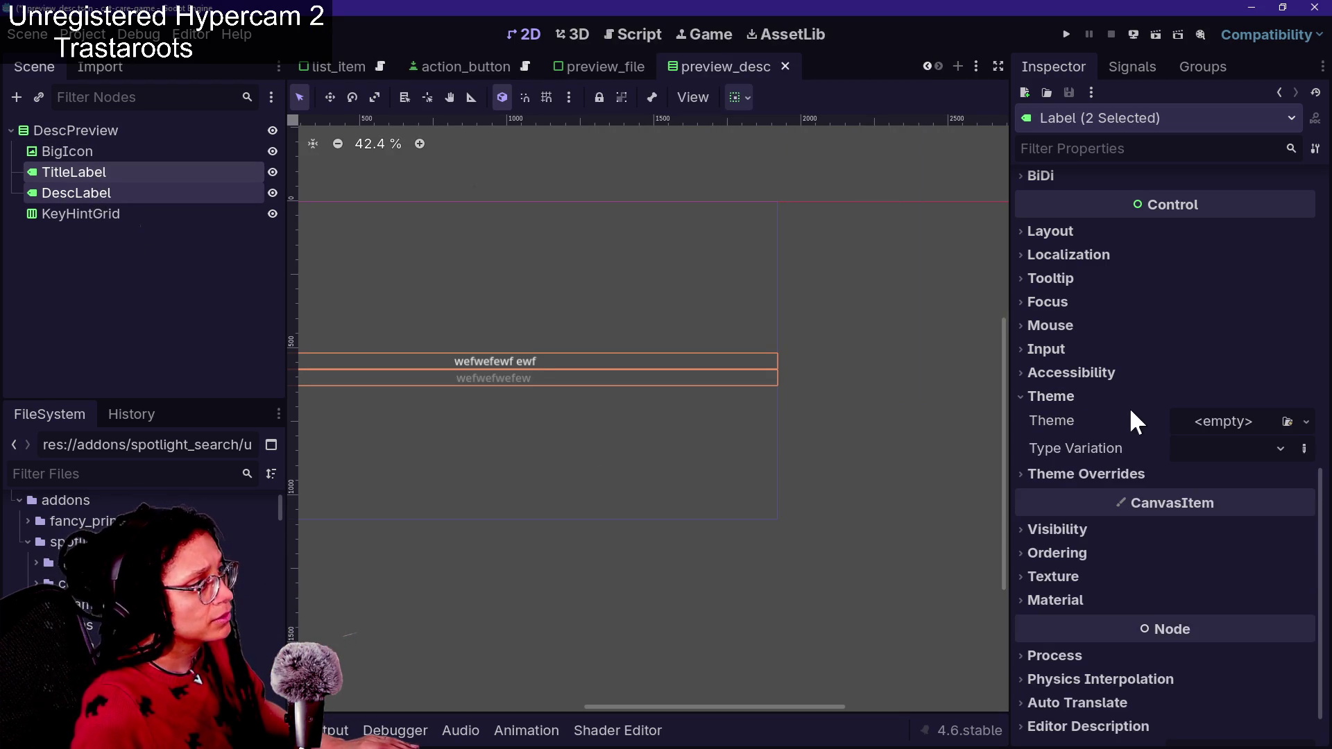
left_click(1127, 474)
left_click(1165, 588)
left_click(1167, 565)
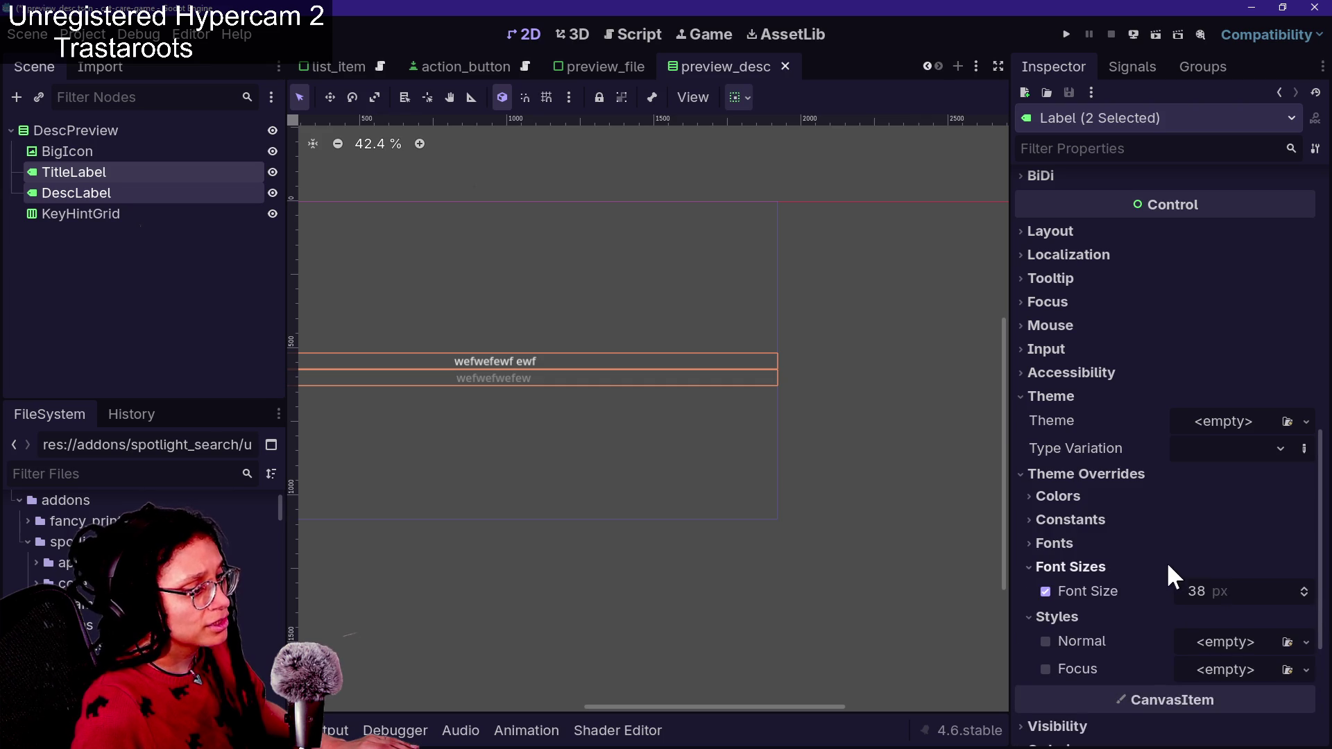
left_click_drag(1233, 589, 1181, 588)
key("ctrl+s")
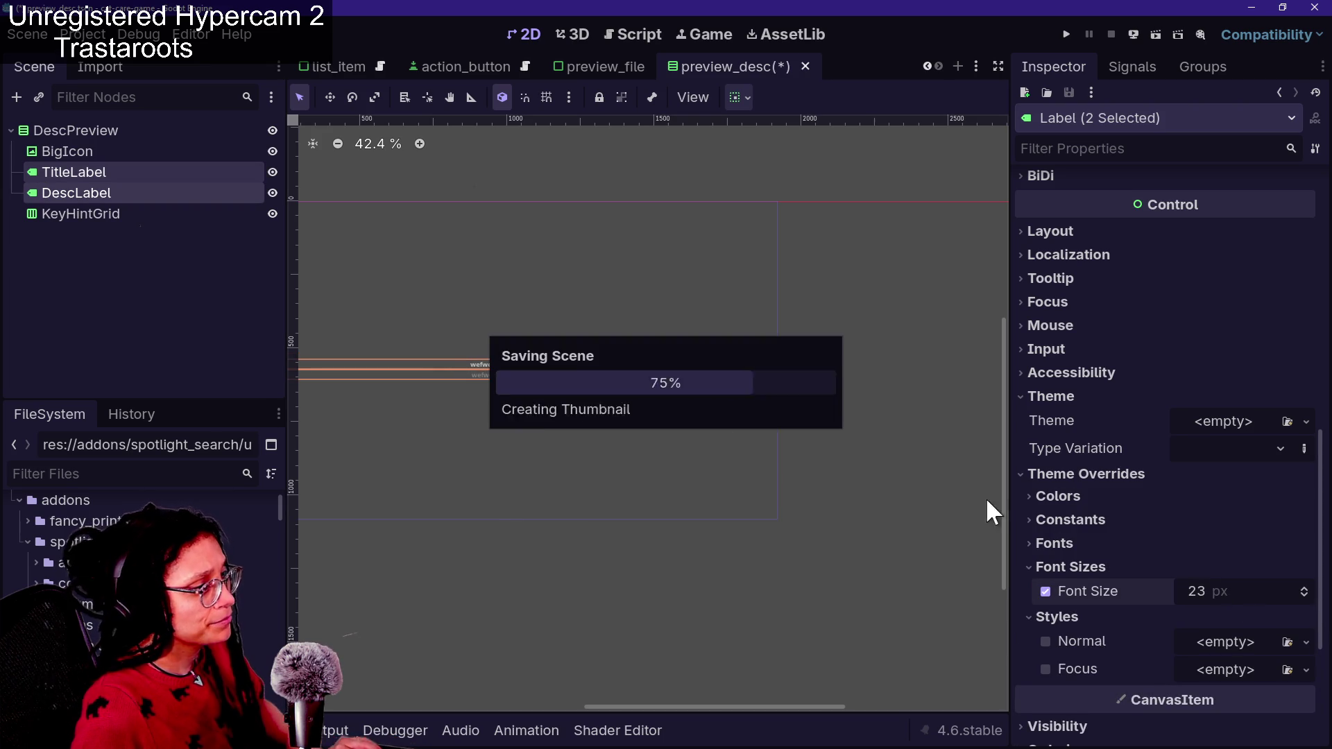
Run the '-reload' command from the spotlight popup
key("ctrl+space")
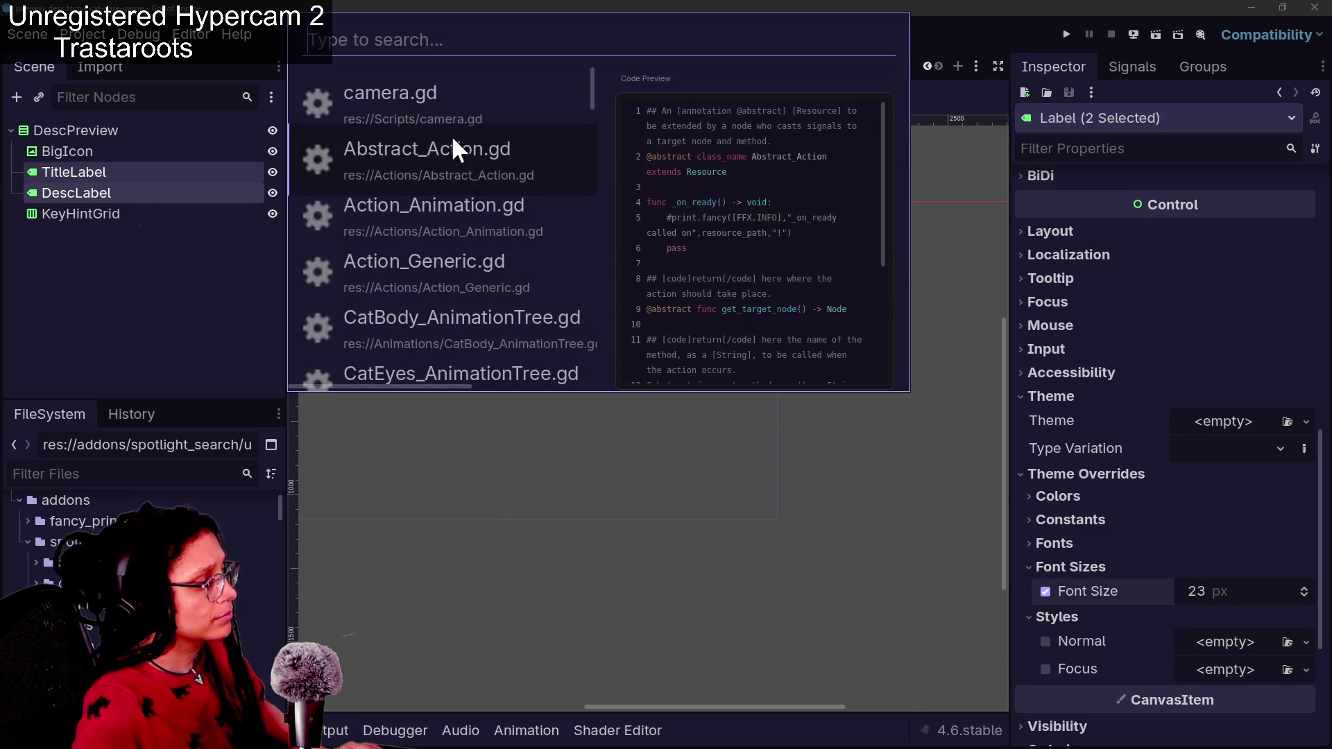
type("-reload")
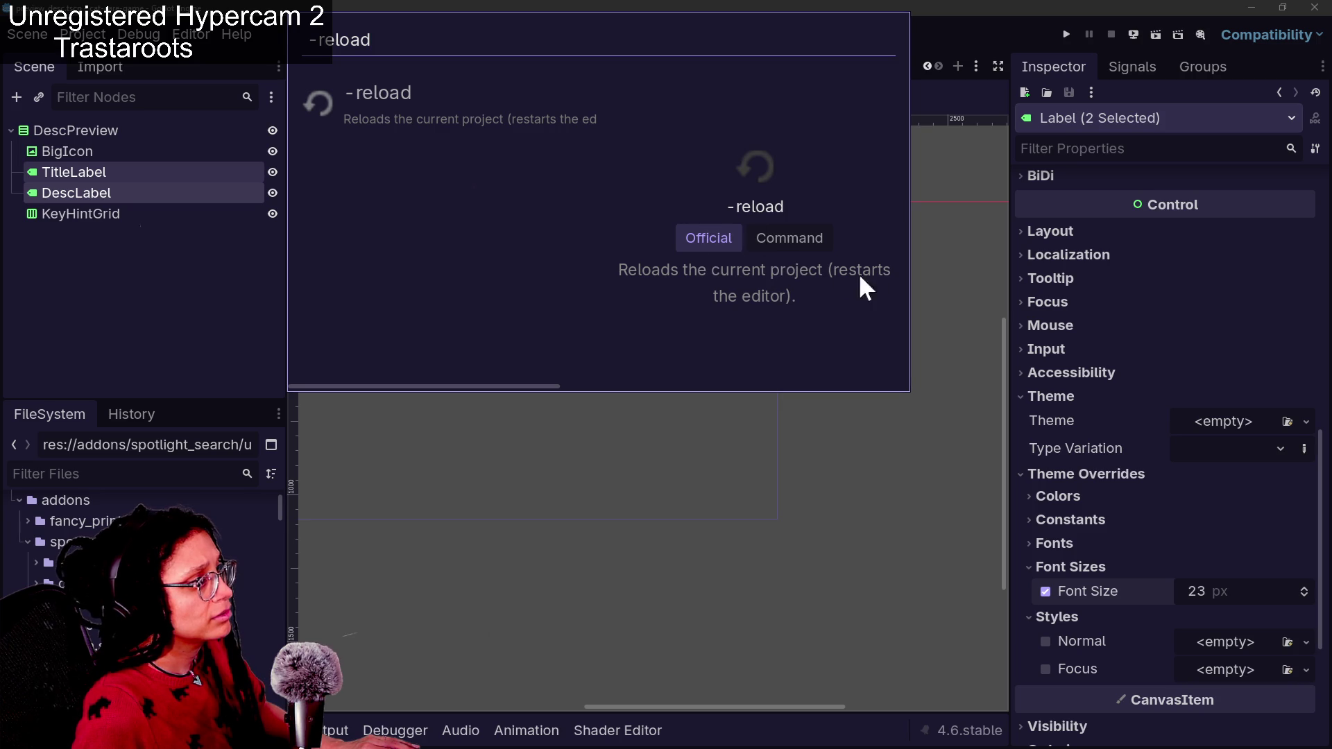
key("Return")
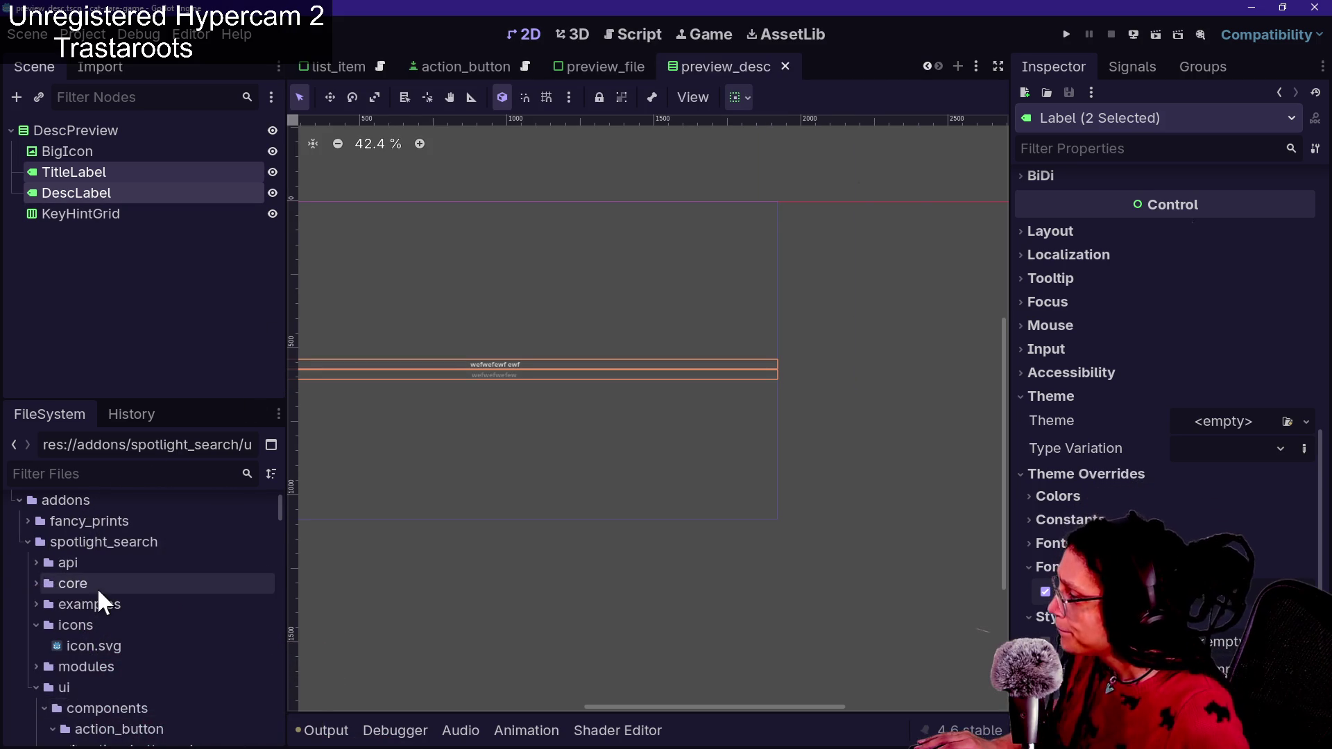
Open settings_panel.tscn from ui/settings_panel, then settings_panel.gd in the Script editor
scroll(98, 595, "down", 3)
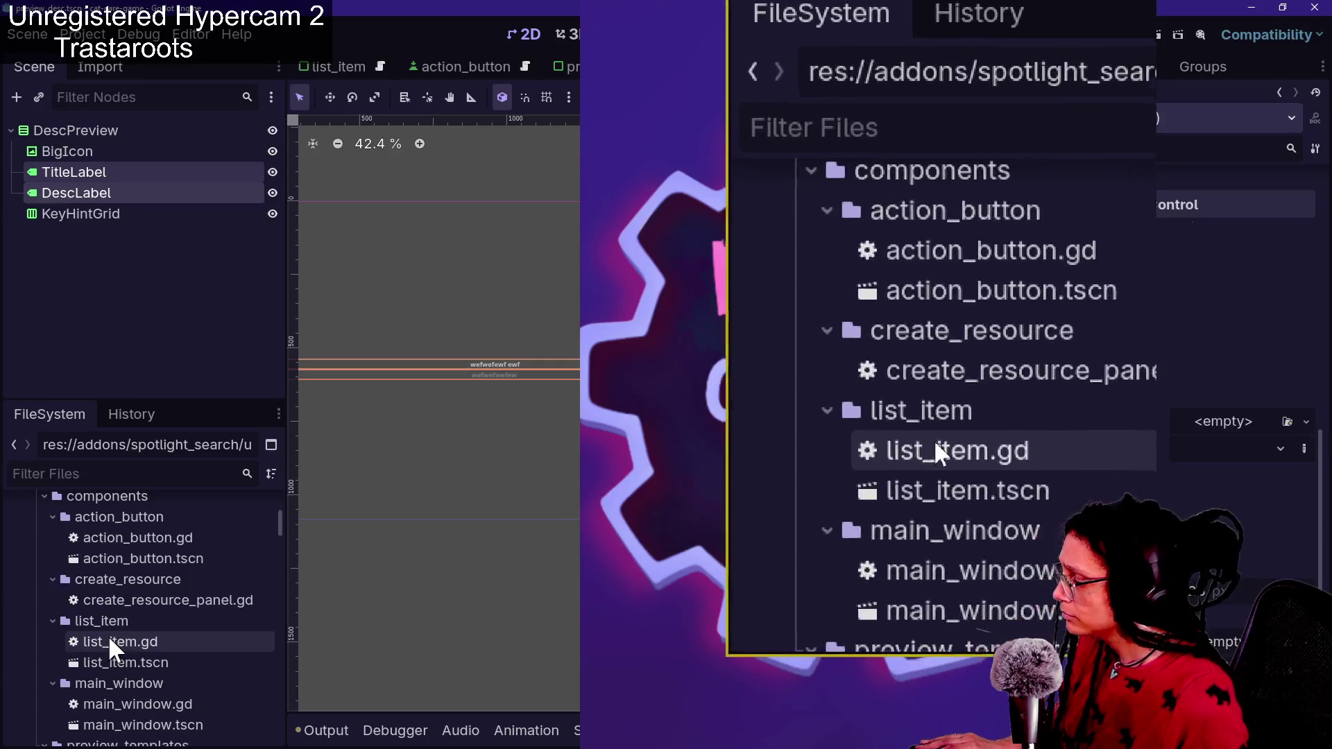
scroll(118, 628, "down", 3)
scroll(144, 644, "down", 3)
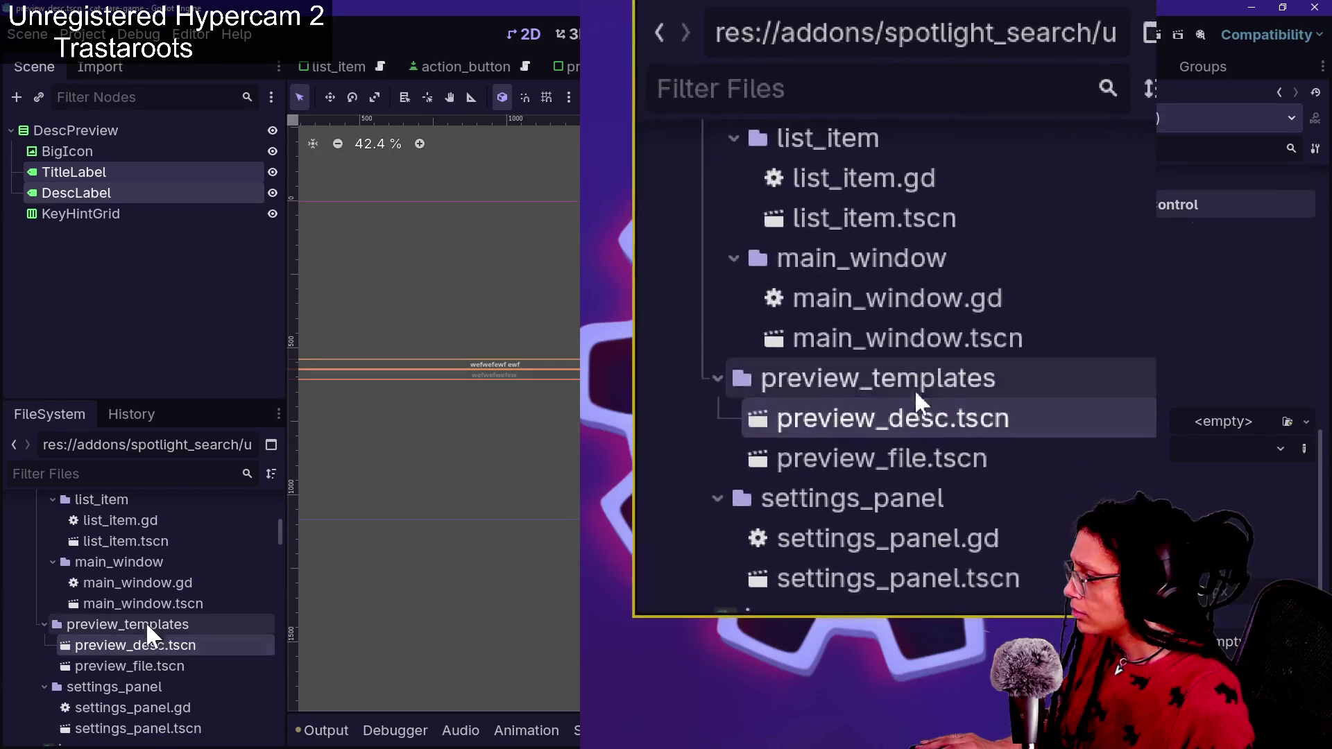
left_click(168, 708)
scroll(168, 709, "down", 2)
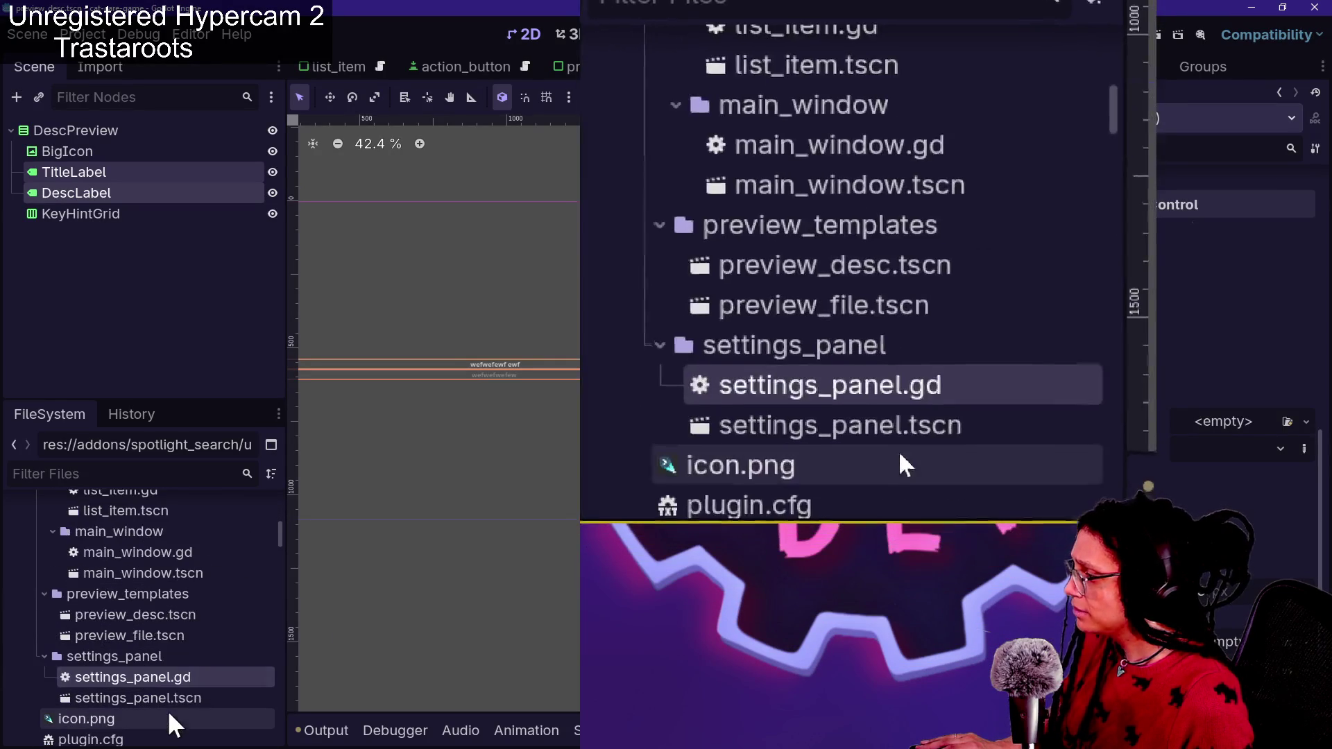
double_click(167, 697)
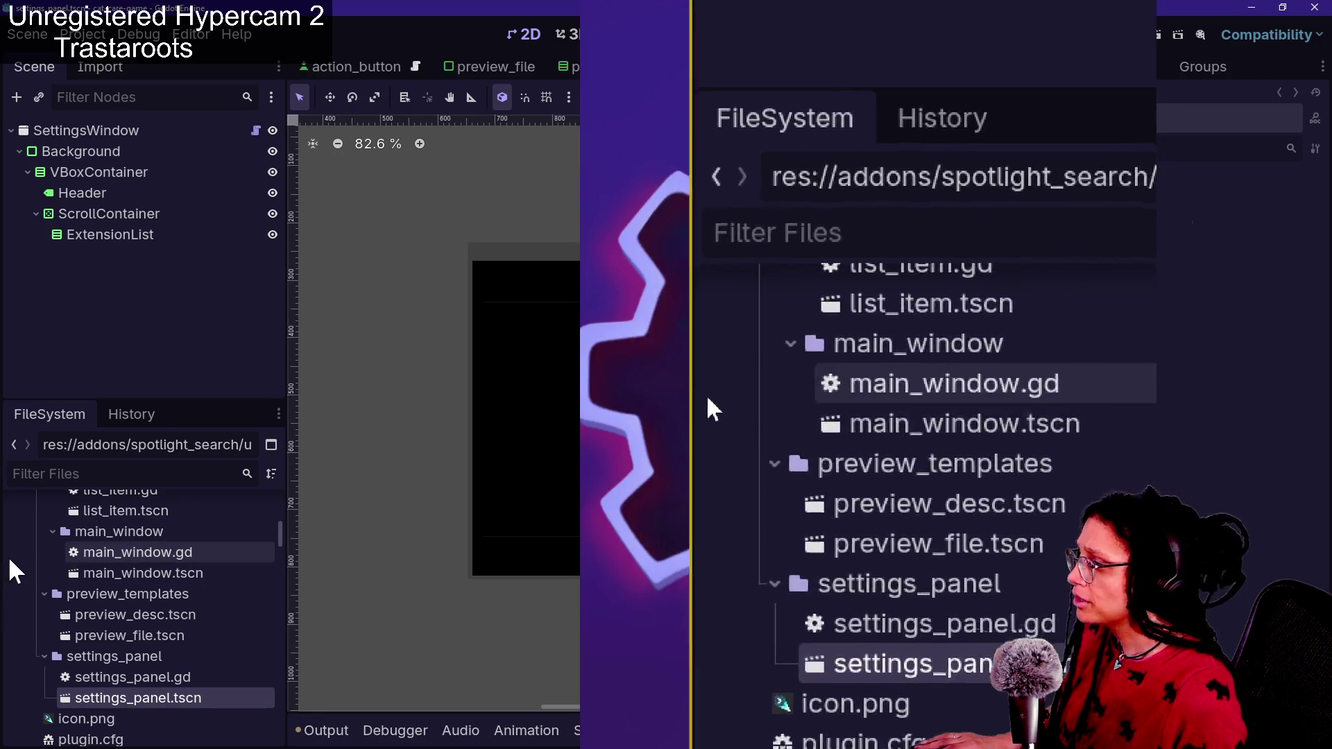
scroll(128, 696, "down", 2)
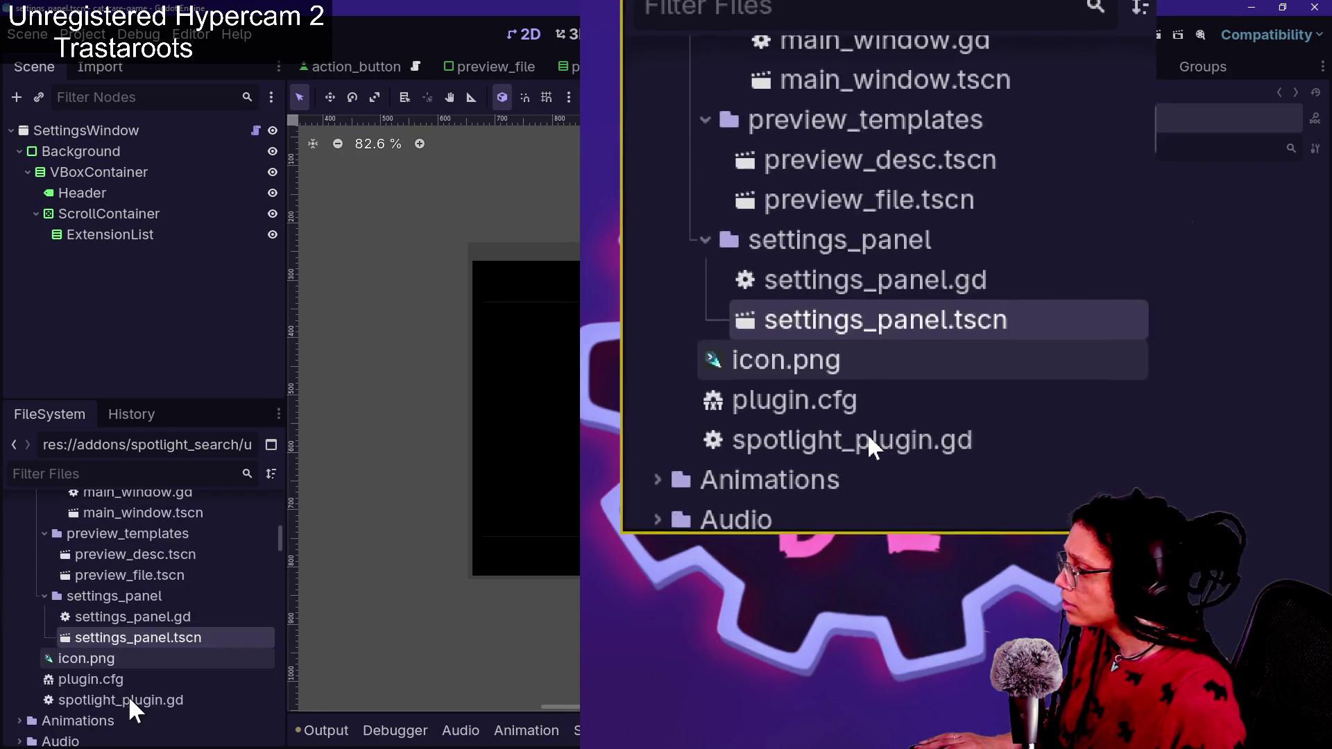
scroll(144, 702, "up", 1)
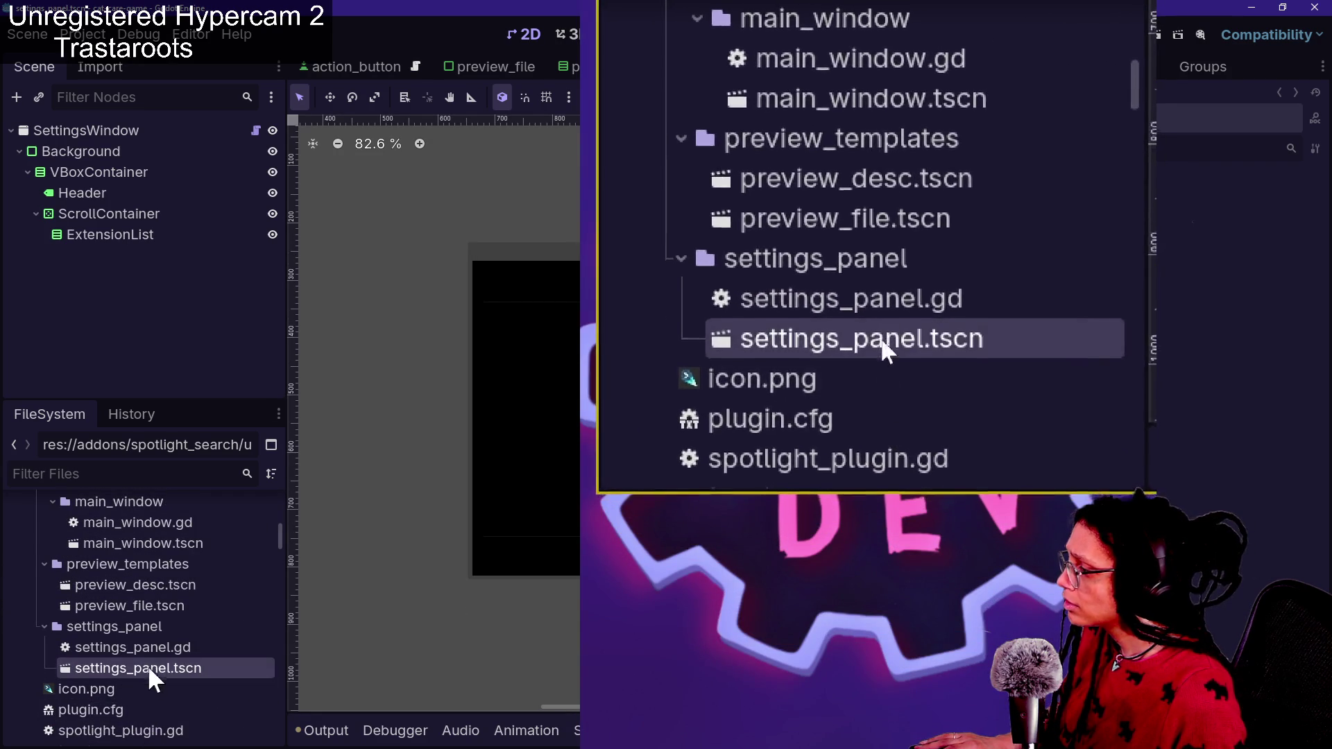
scroll(158, 653, "up", 1)
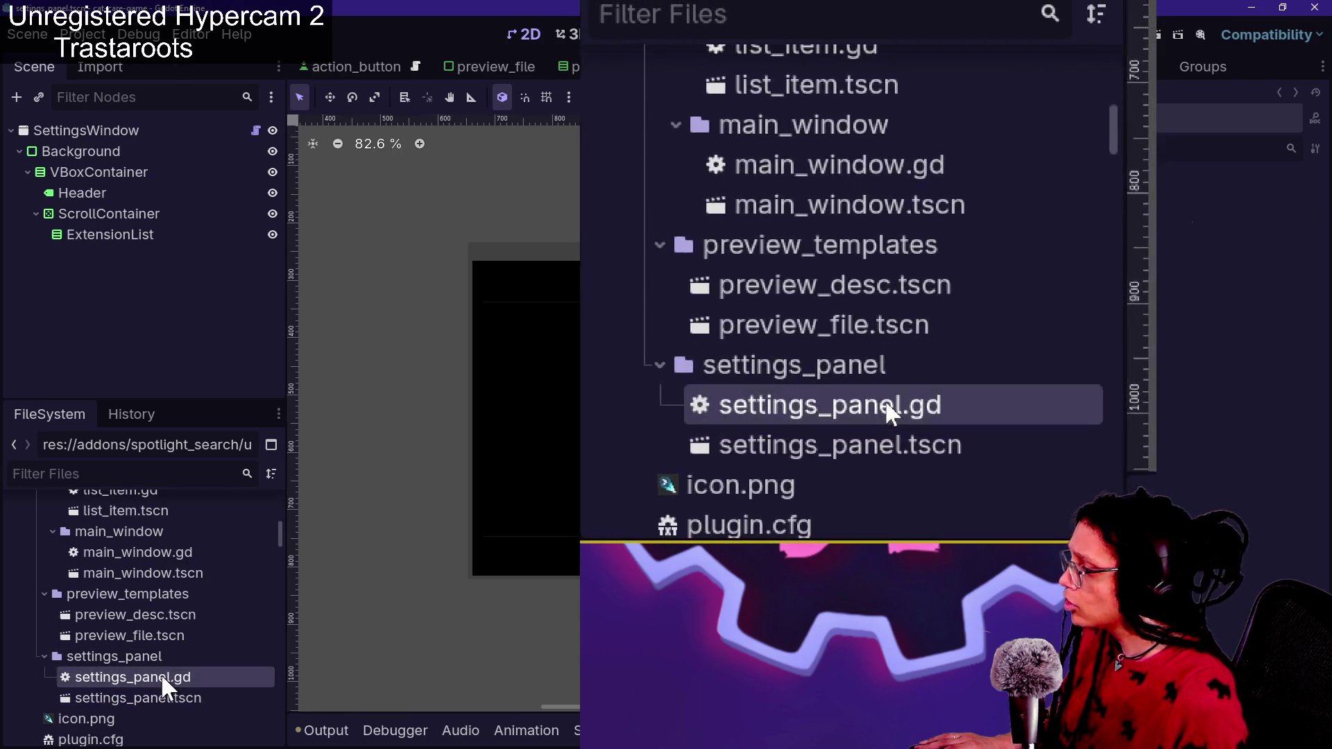
double_click(161, 672)
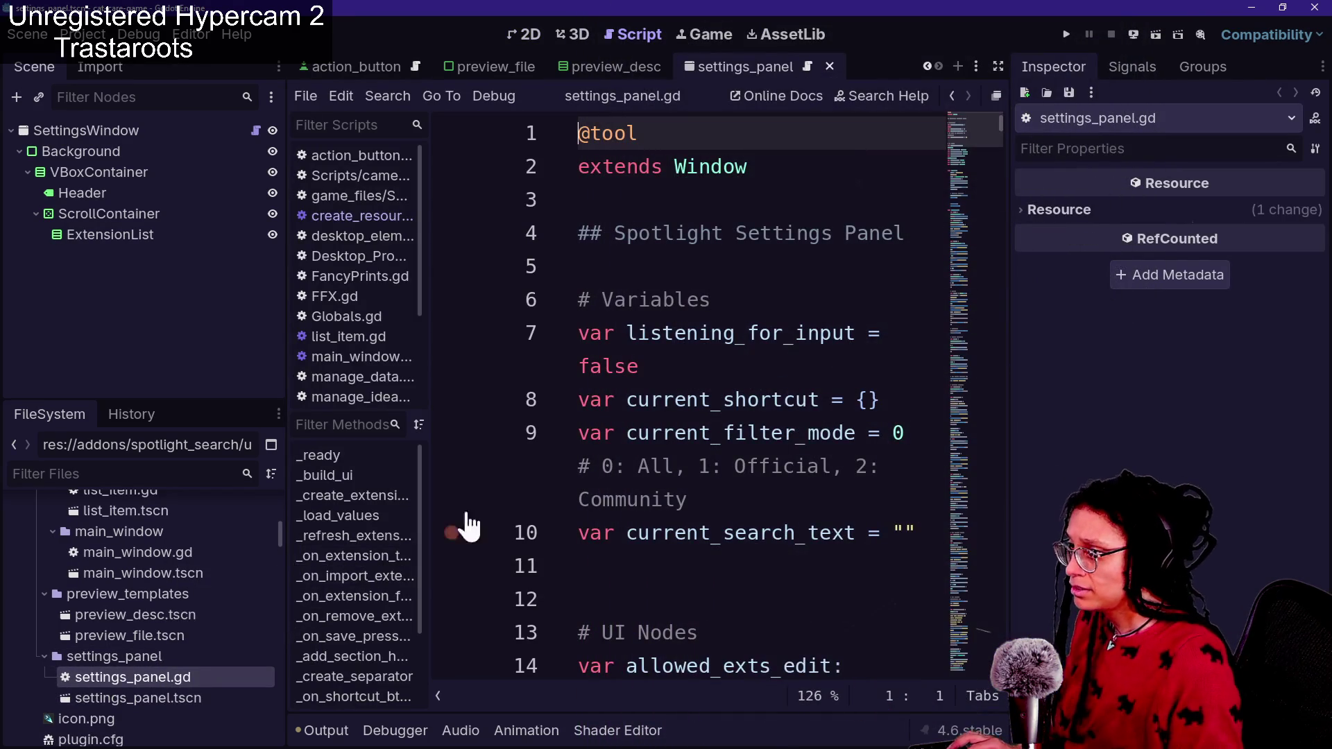
In distraction-free mode, find 5000 and raise max_preview_spin's max_value on line 124, then save
left_click(673, 441)
key("ctrl+shift+F11")
scroll(640, 383, "down", 1)
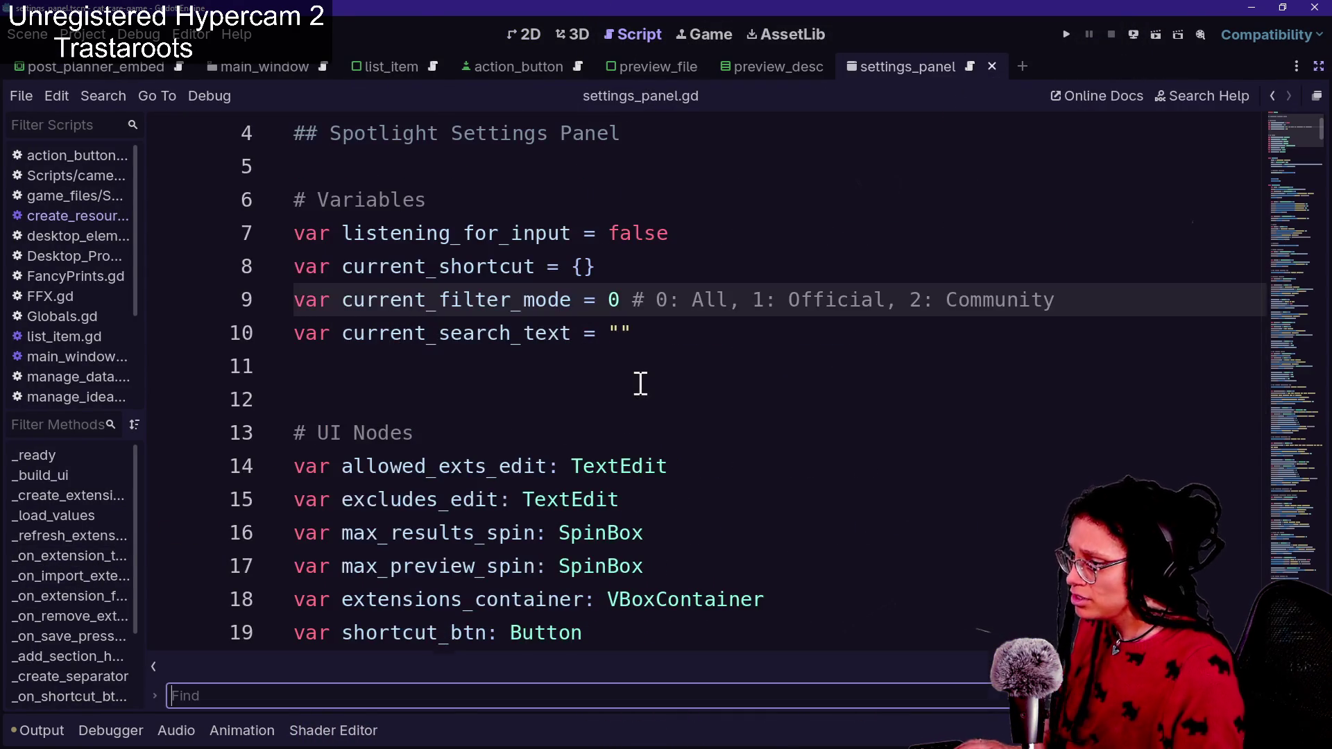
key("ctrl+f")
type("5000")
left_click(818, 371)
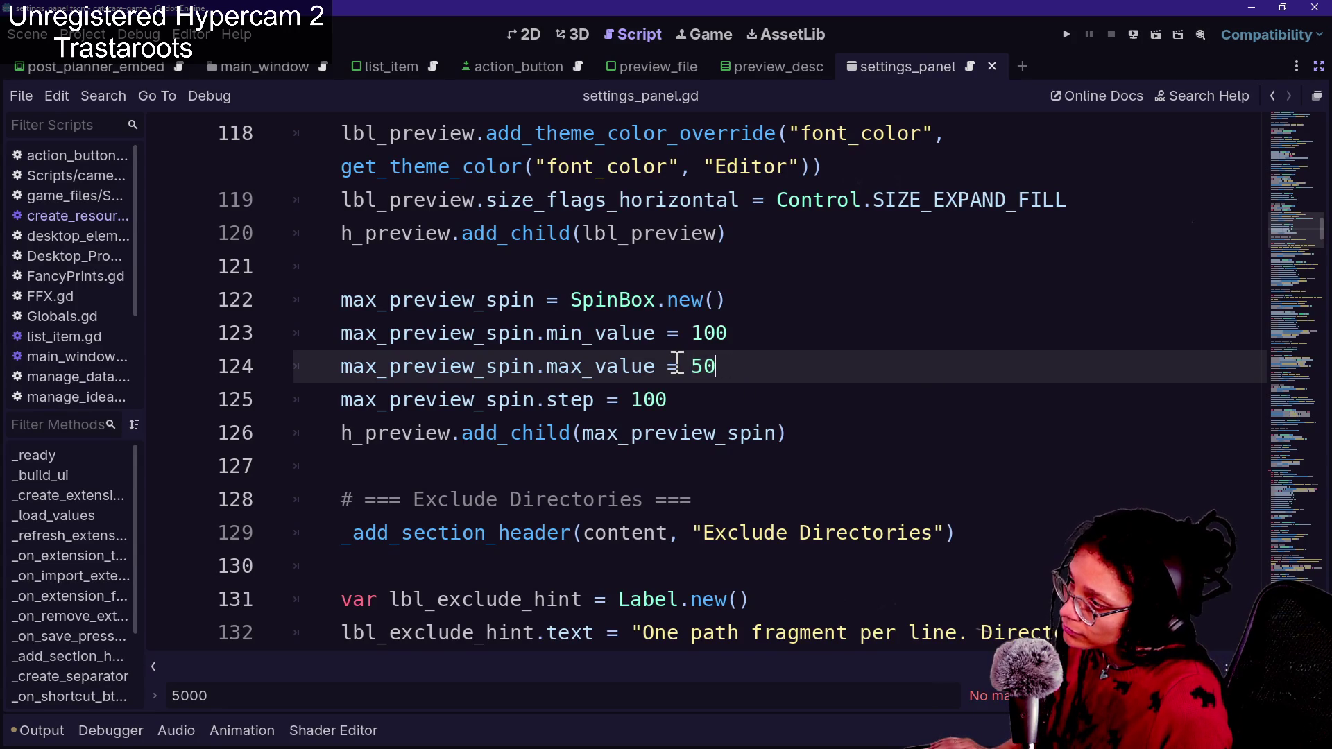
key("ctrl+s")
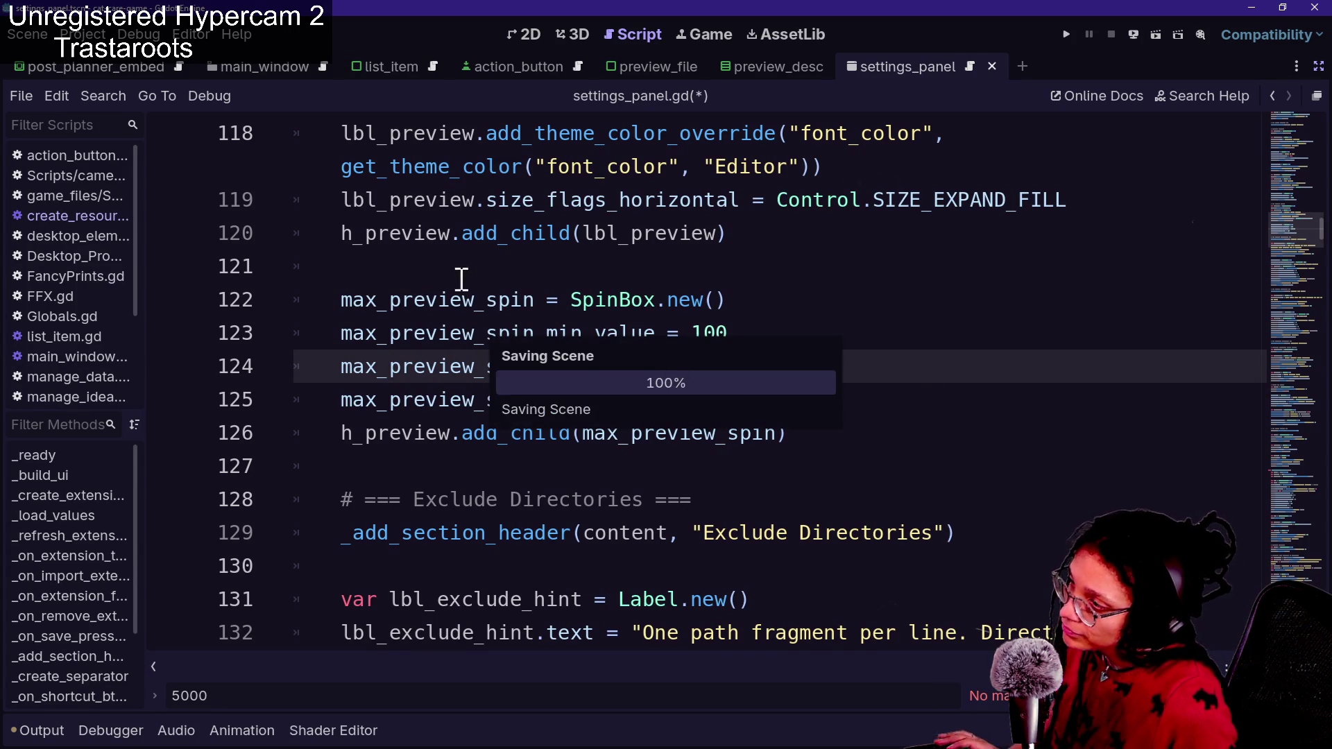
Open Spotlight Settings from the project menu and enter a 10000-character preview length
left_click(83, 34)
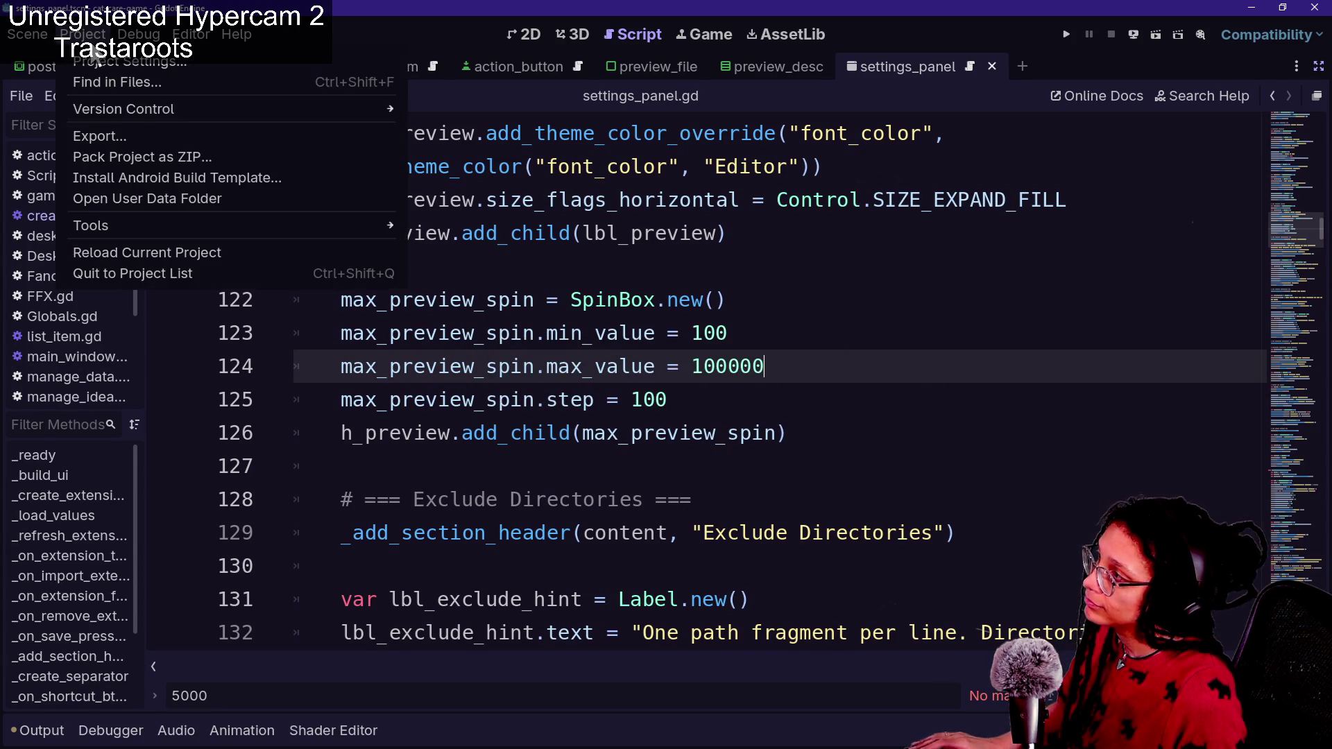
mouse_move(130, 38)
mouse_move(83, 34)
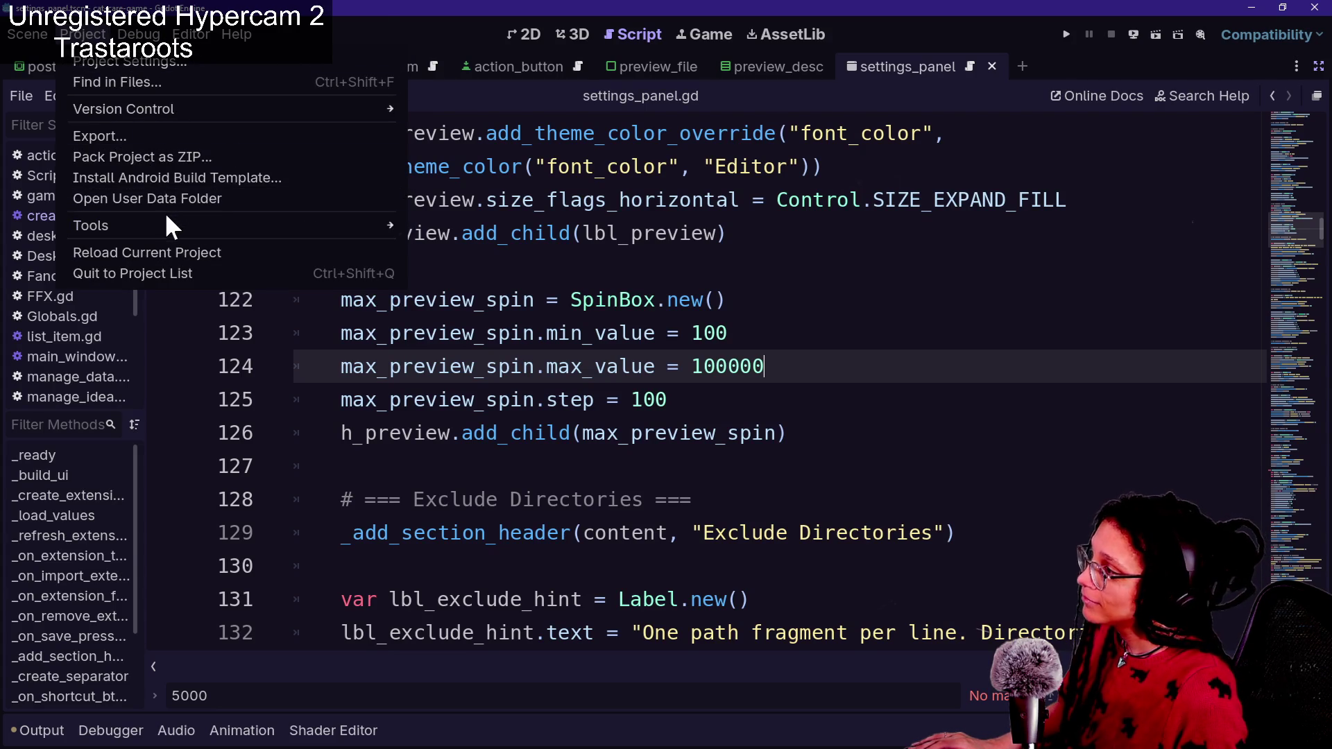
mouse_move(248, 226)
left_click(507, 287)
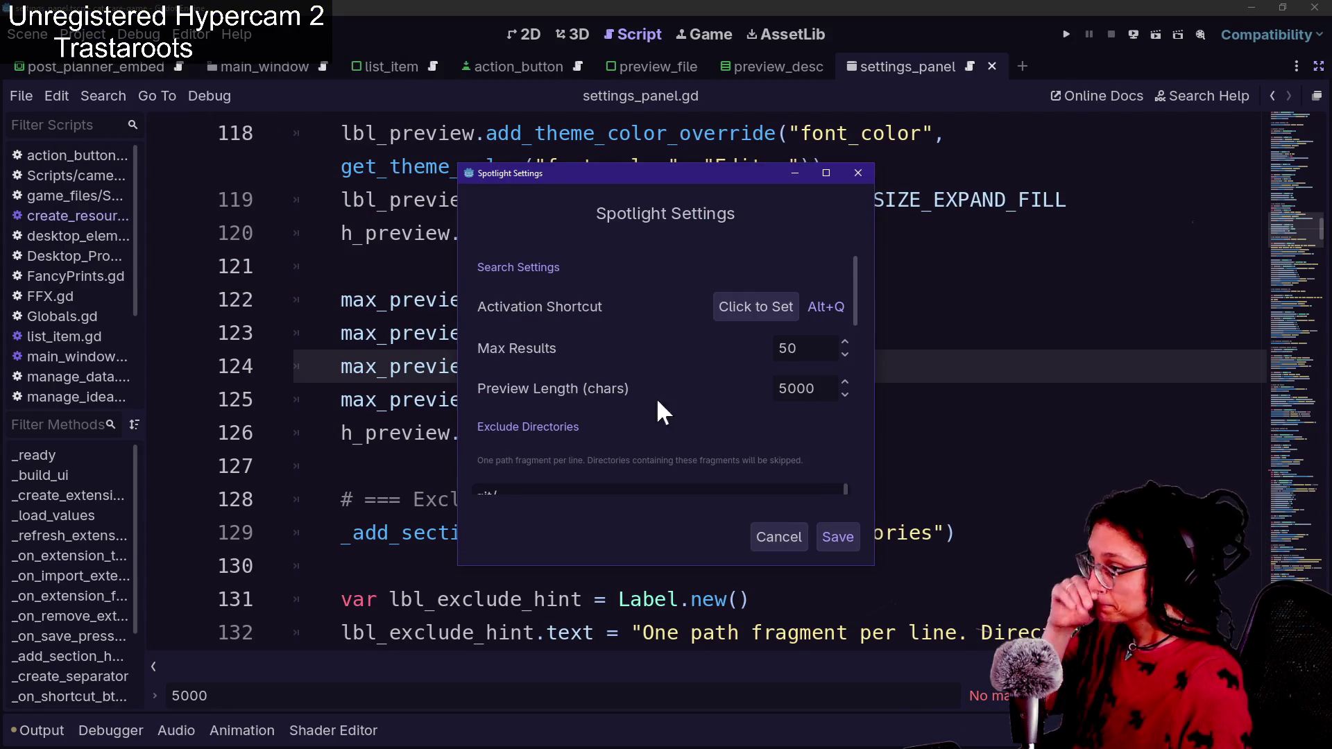
type("10000")
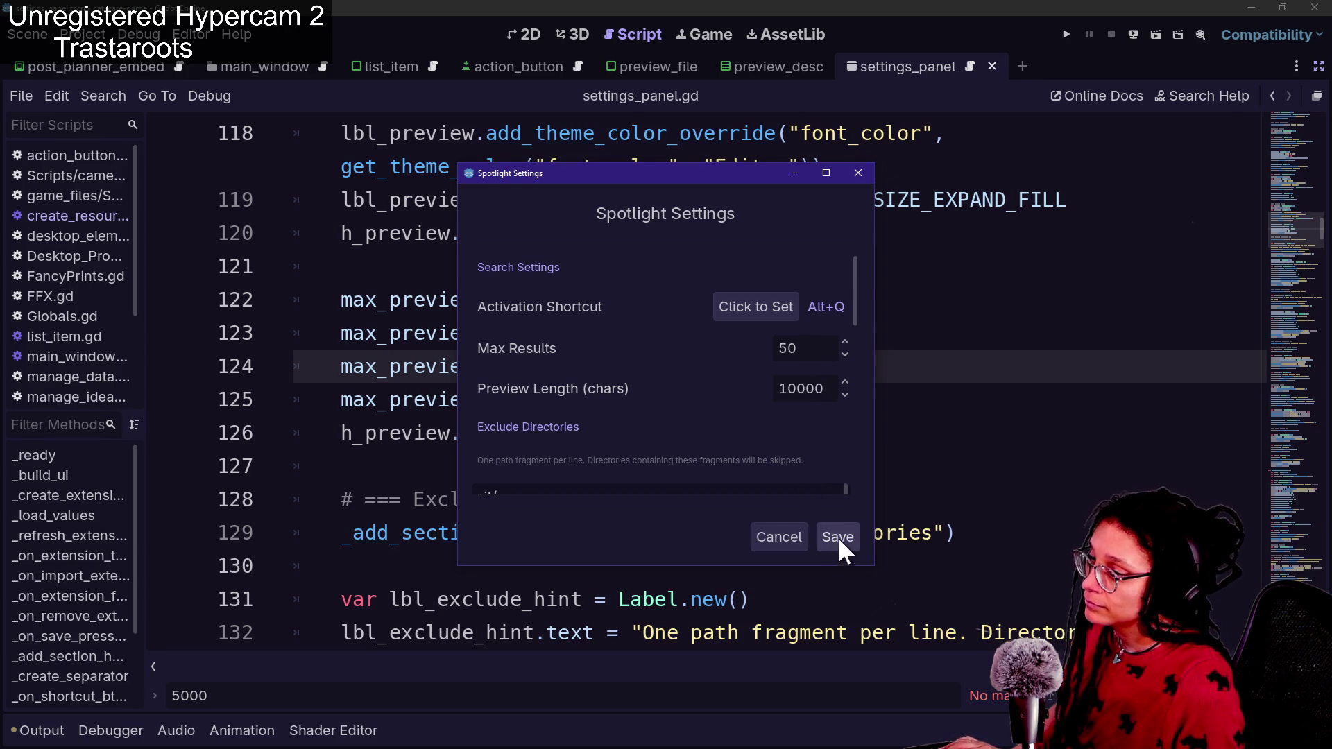
Save the Spotlight settings and bring up the search popup with Alt+Q
left_click(837, 537)
left_click(779, 444)
key("alt+q")
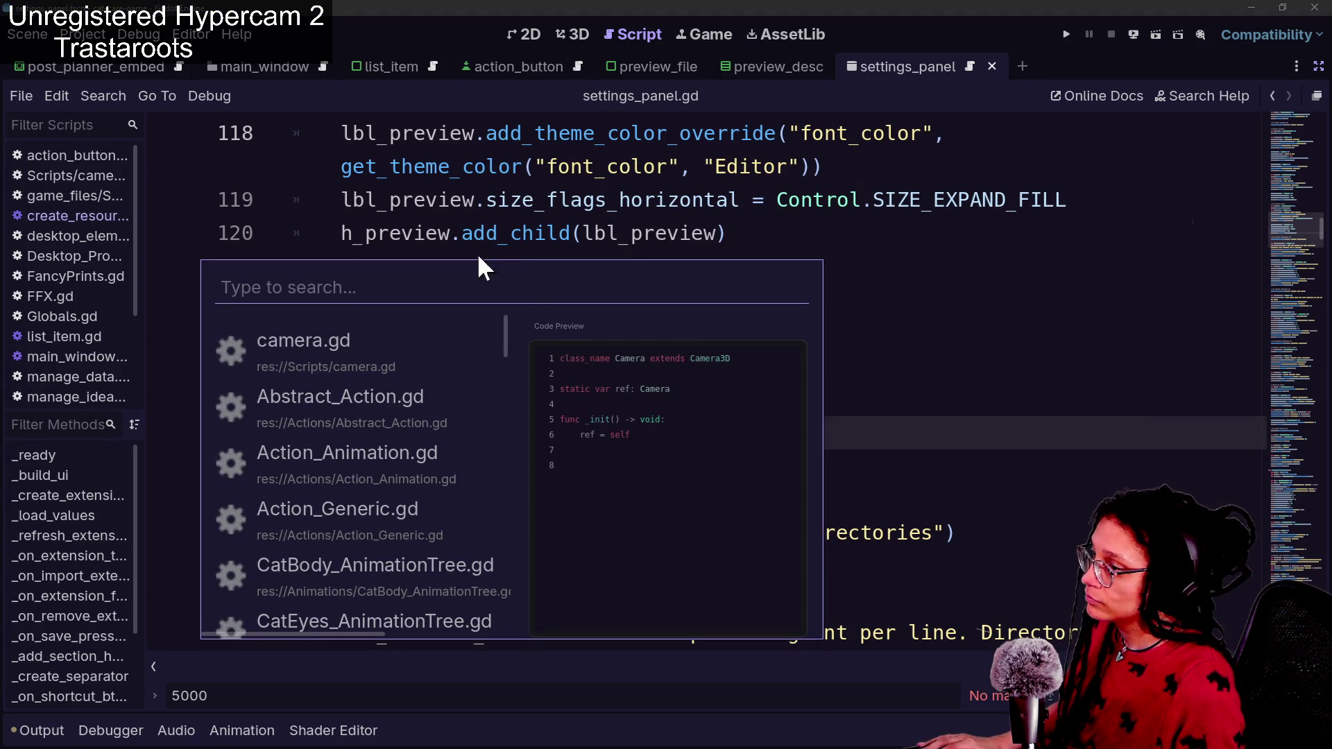
Dismiss the search popup and the project menu that opened afterwards
left_click(217, 102)
left_click(82, 34)
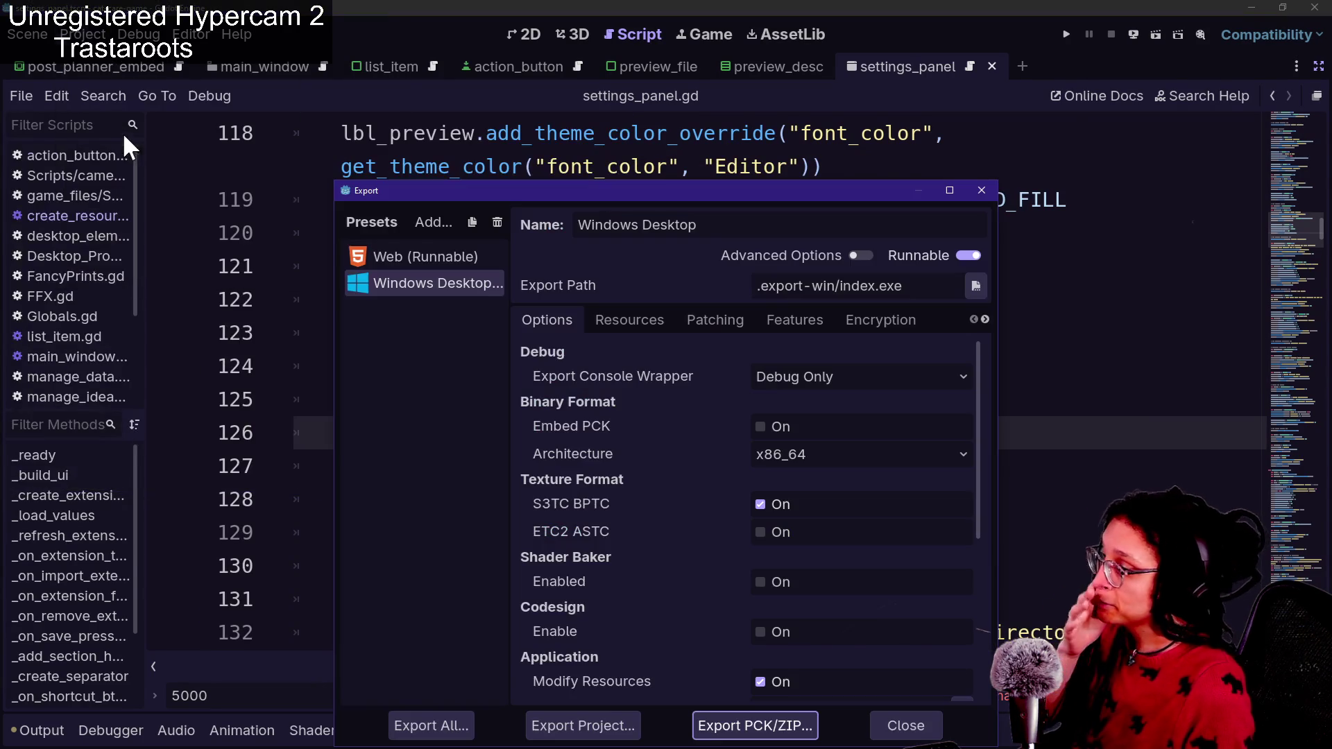
key("Escape")
left_click(82, 34)
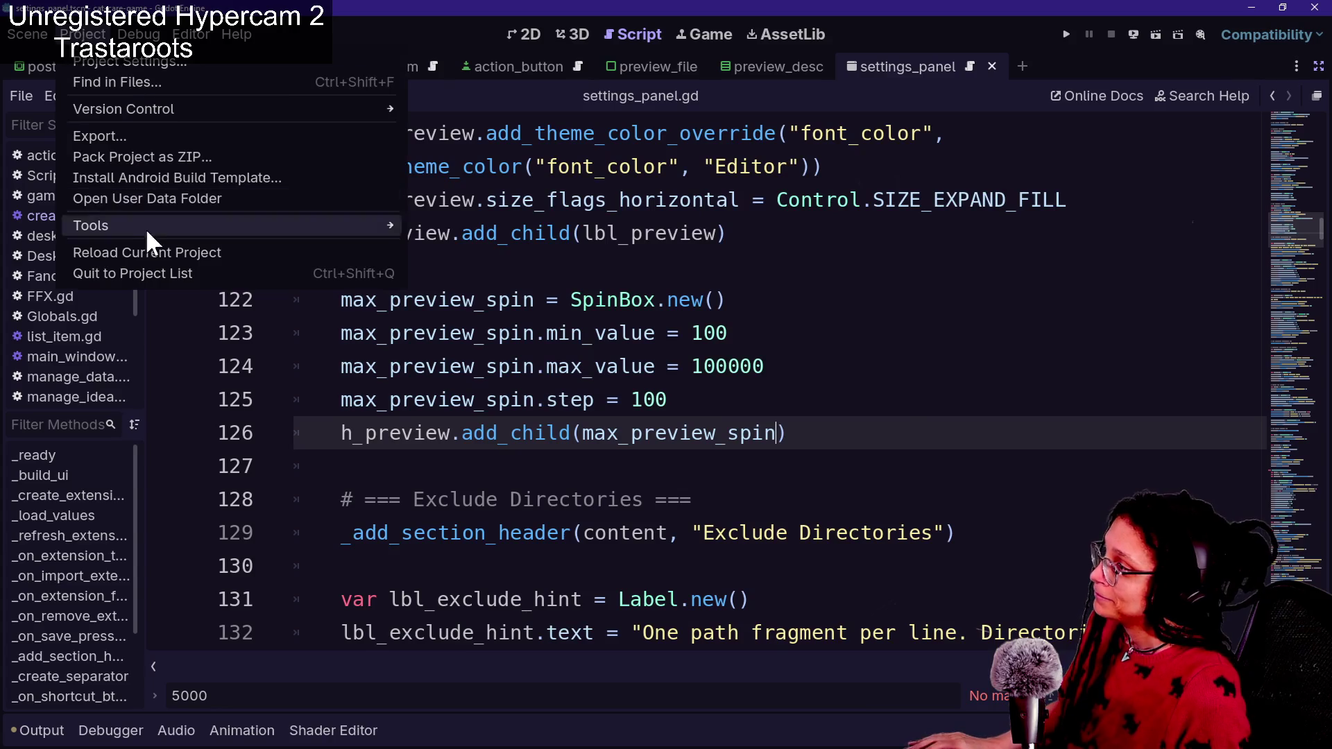
key("alt+Tab")
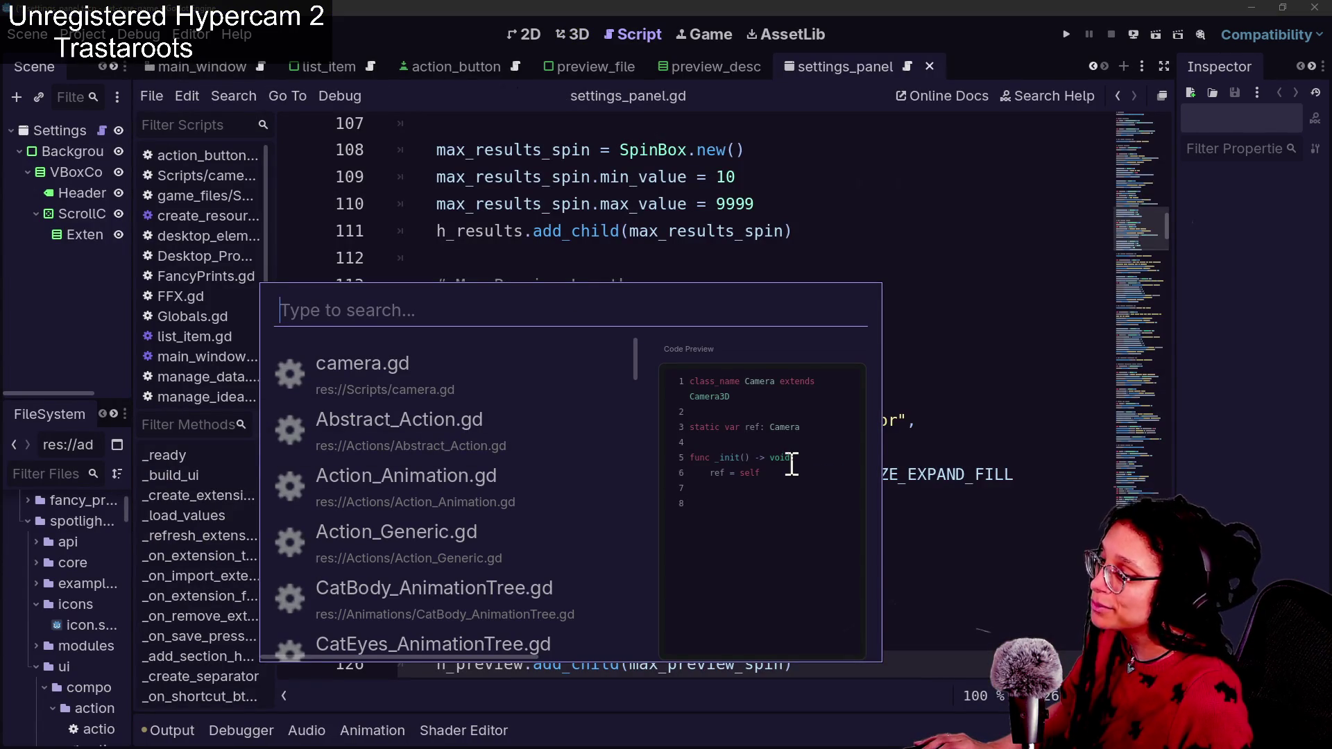
Preview CatBody_AnimationTree.gd across the whole popup and select lines 19–25 in it
key("Down")
key("Down")
key("Down")
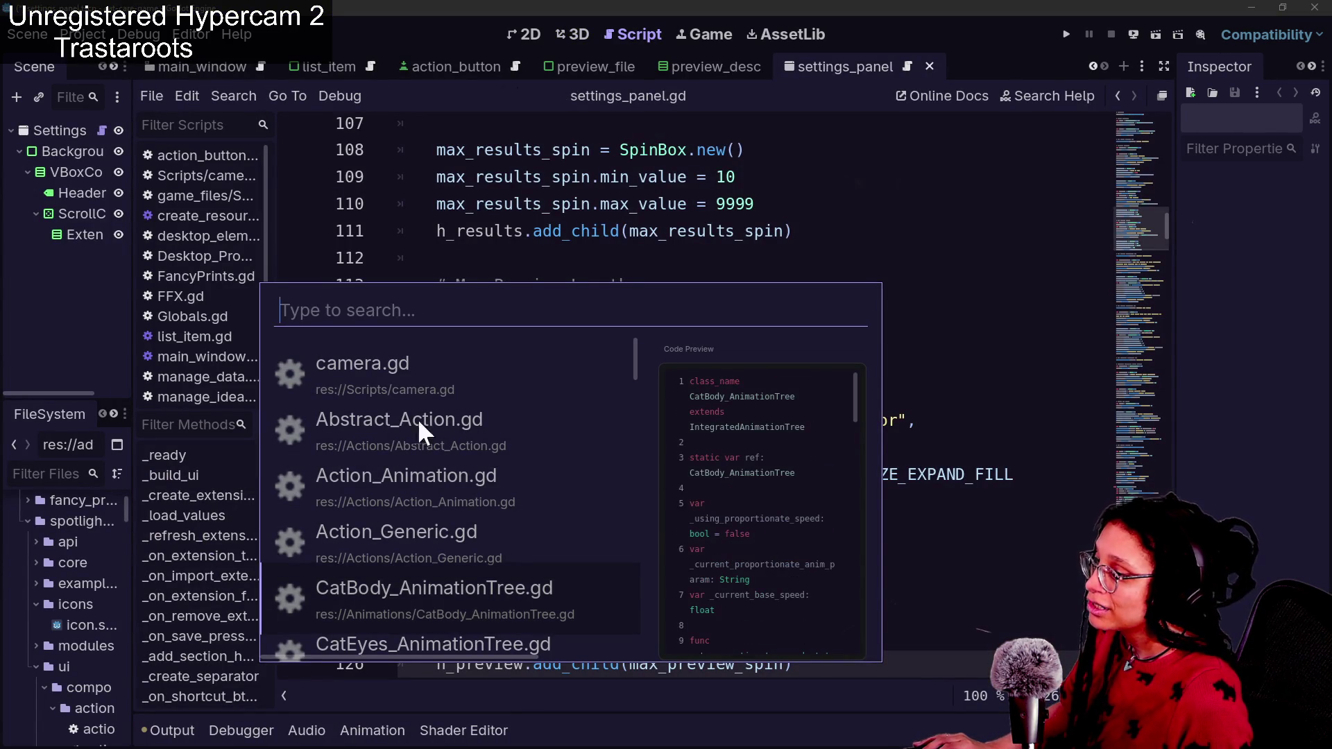
key("Right")
scroll(510, 435, "down", 10)
scroll(510, 435, "up", 10)
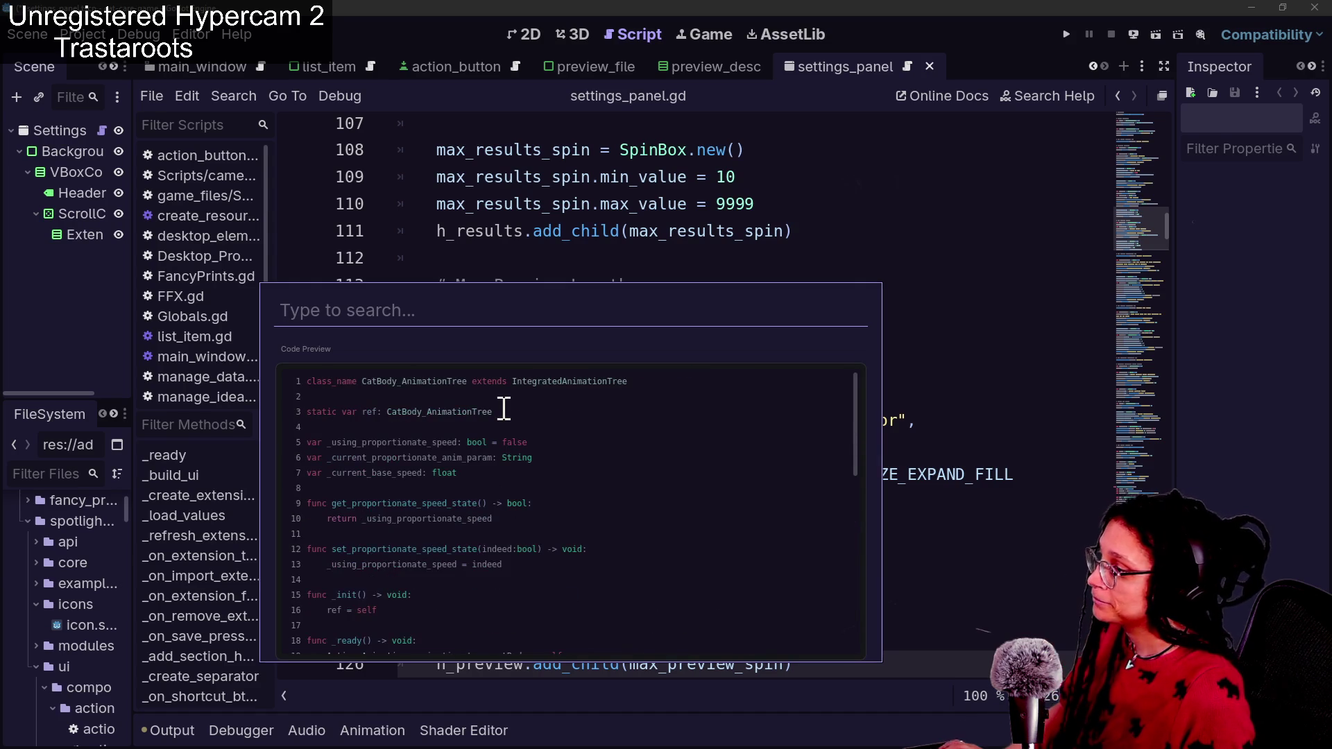
scroll(503, 409, "down", 6)
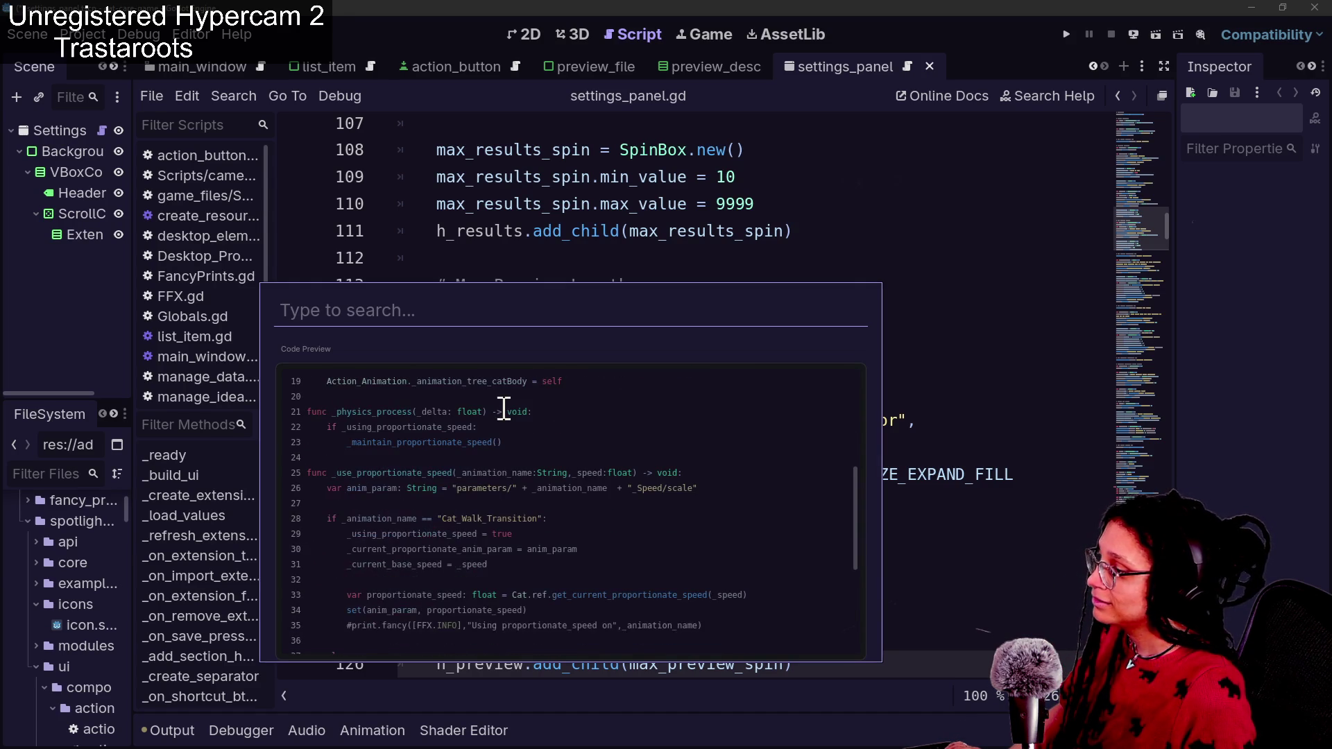
left_click_drag(462, 481, 395, 386)
left_click(439, 429)
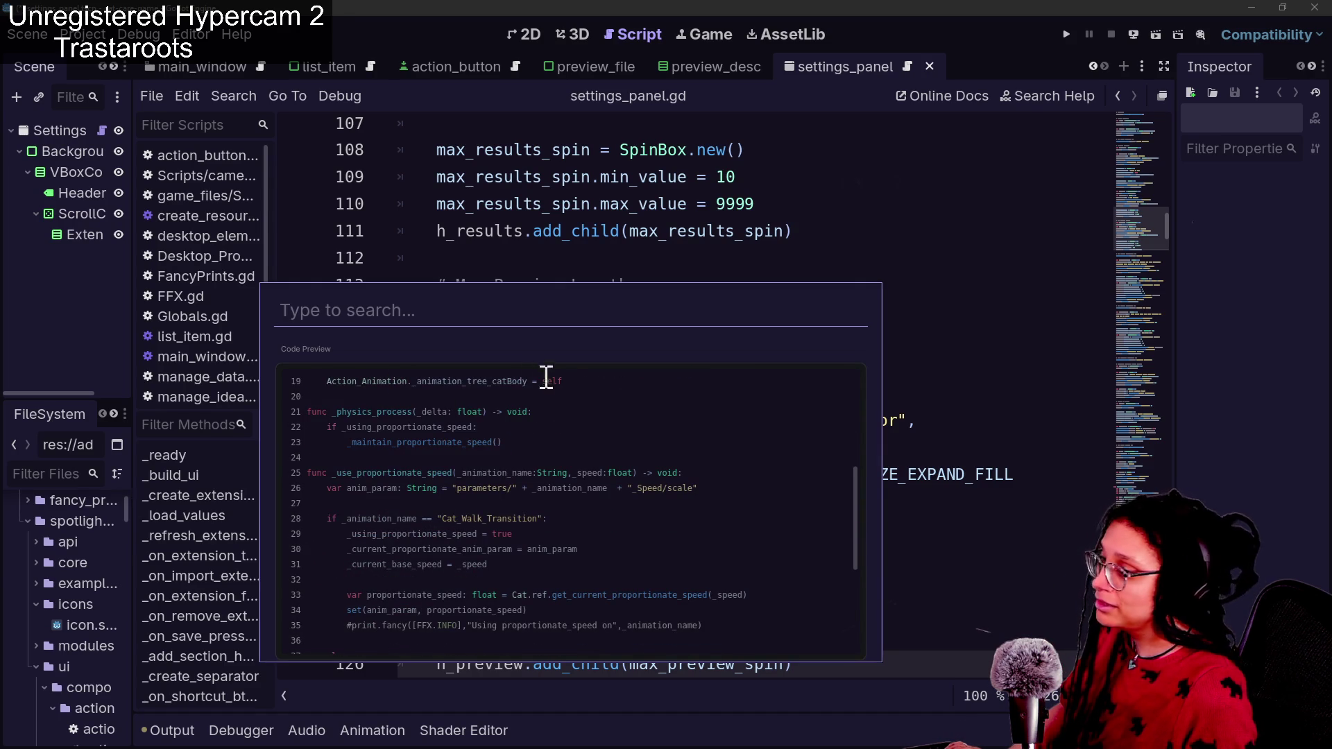
Select a few more preview lines, then close the search popup
scroll(377, 417, "up", 6)
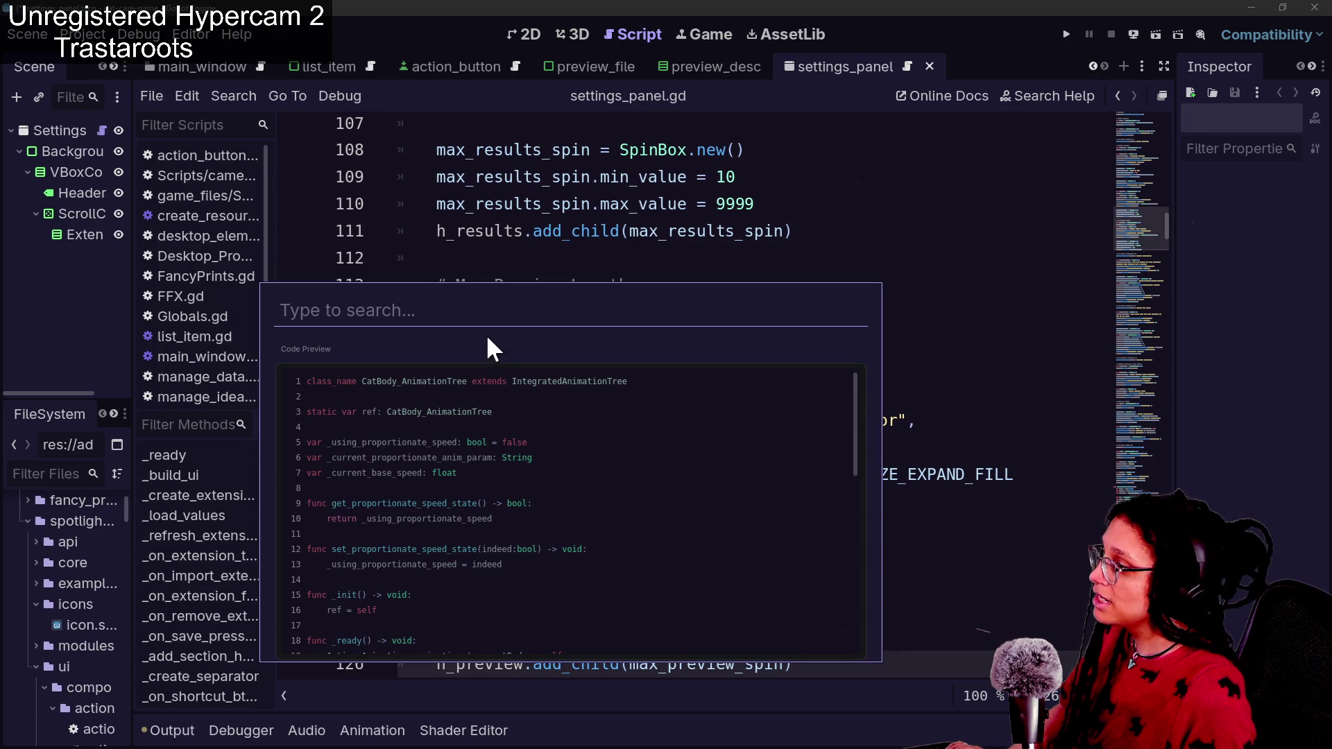
mouse_move(306, 442)
left_mouse_down()
mouse_move(306, 472)
mouse_move(475, 499)
left_mouse_up()
left_click(502, 525)
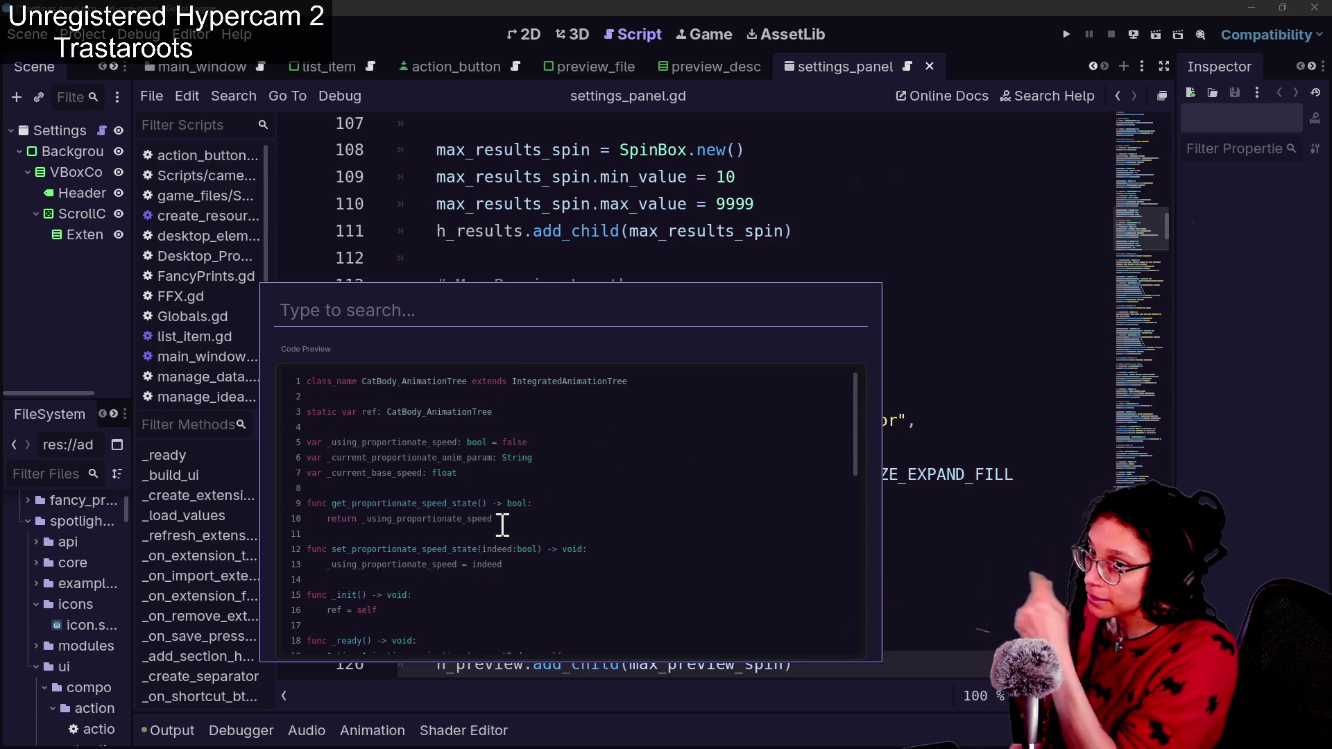
scroll(481, 557, "down", 10)
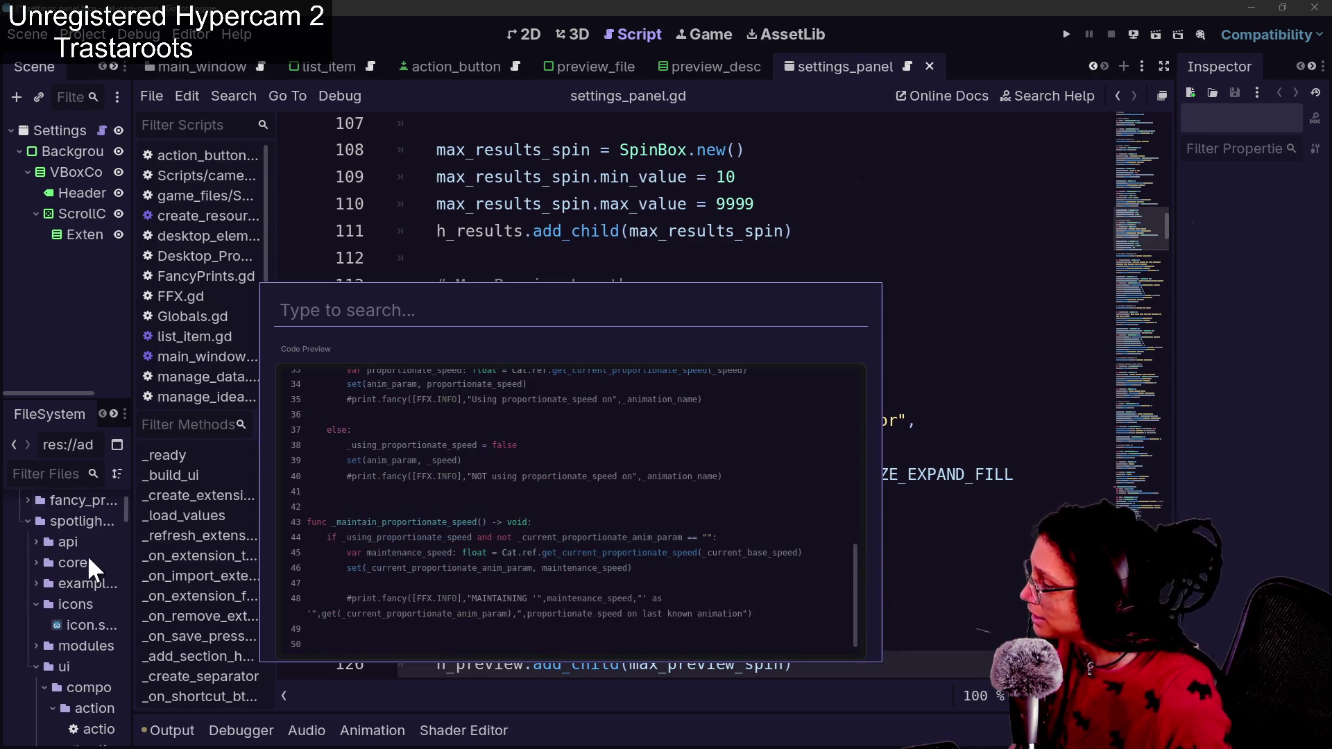
key("Escape")
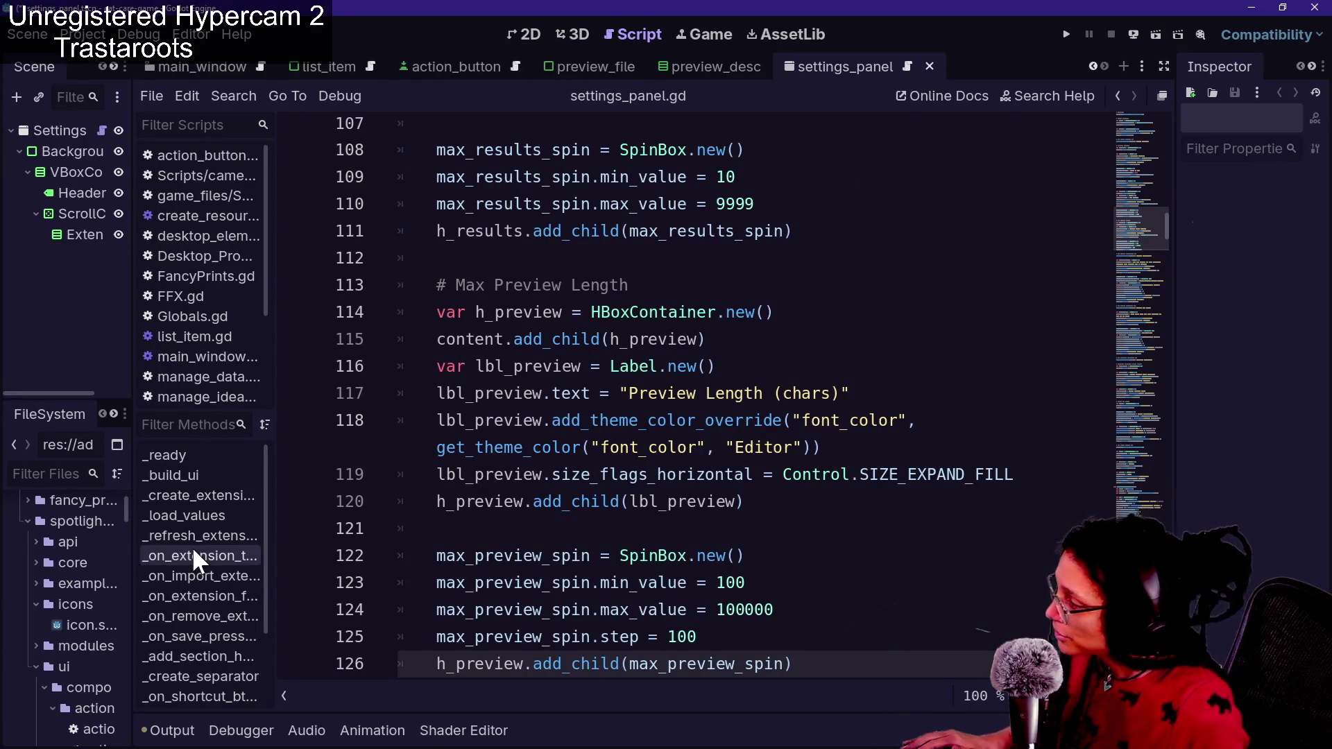
scroll(198, 548, "down", 1)
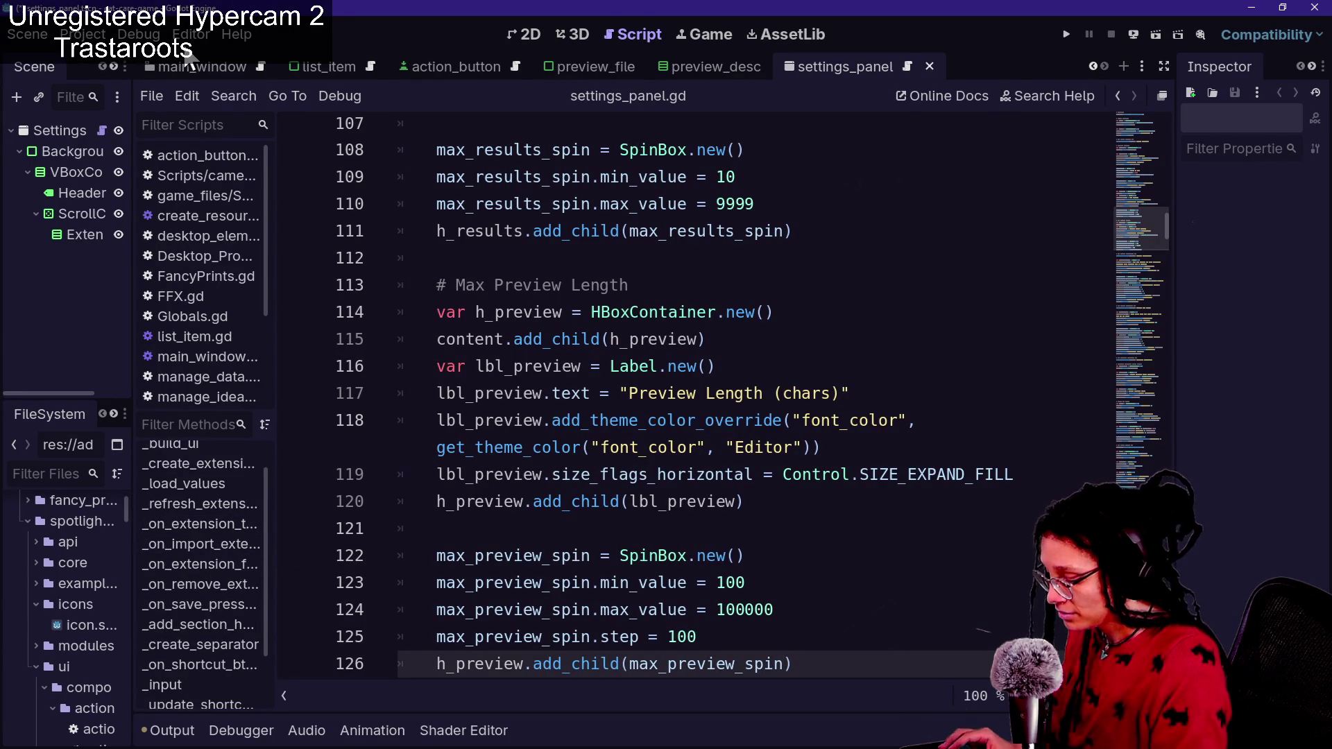
Widen the left docks and open the action_button.tscn scene
left_click_drag(134, 395, 244, 396)
scroll(122, 552, "up", 3)
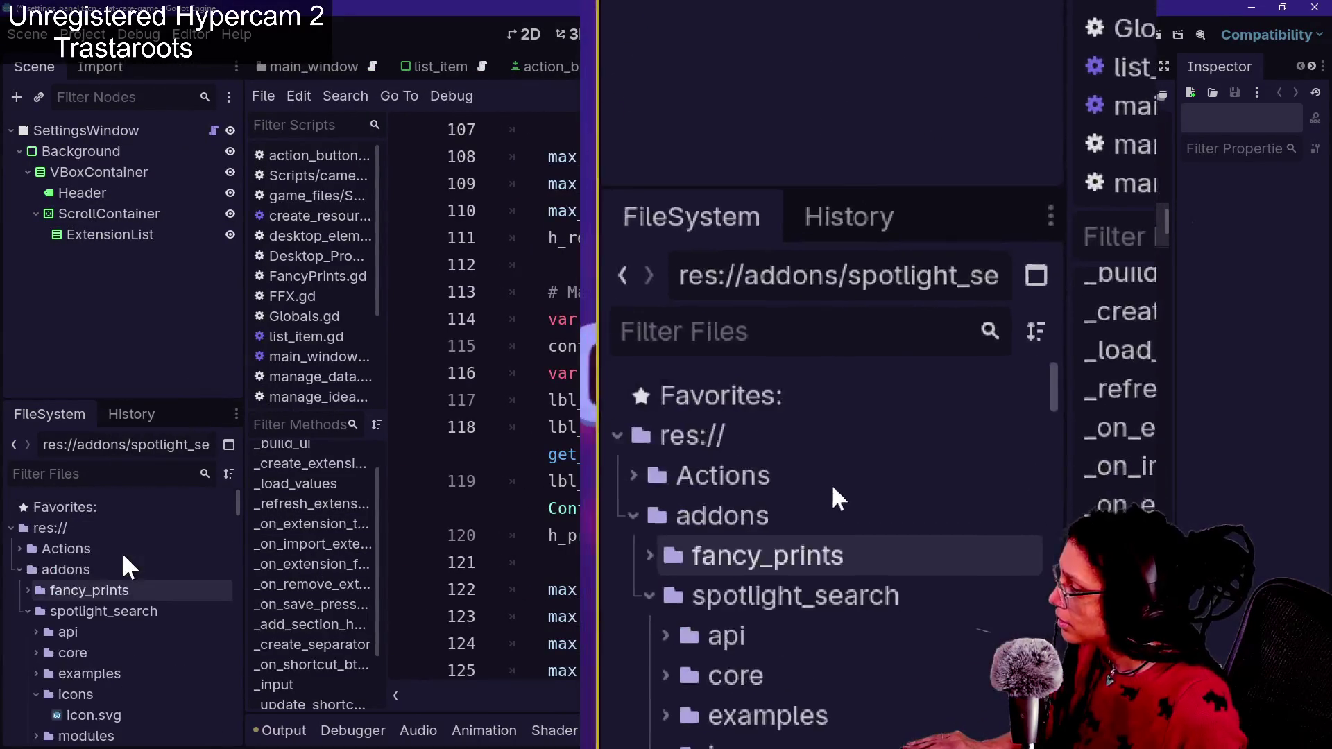
scroll(122, 551, "down", 2)
scroll(64, 652, "down", 5)
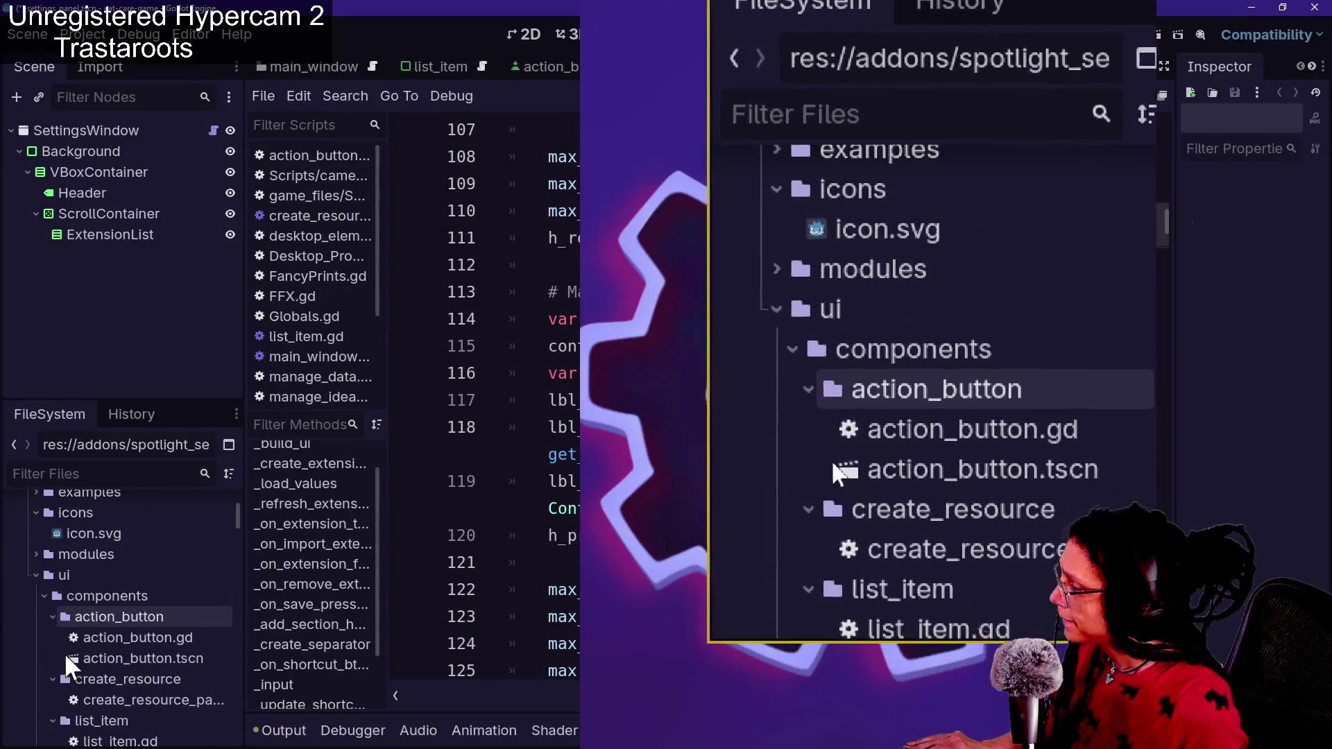
double_click(136, 664)
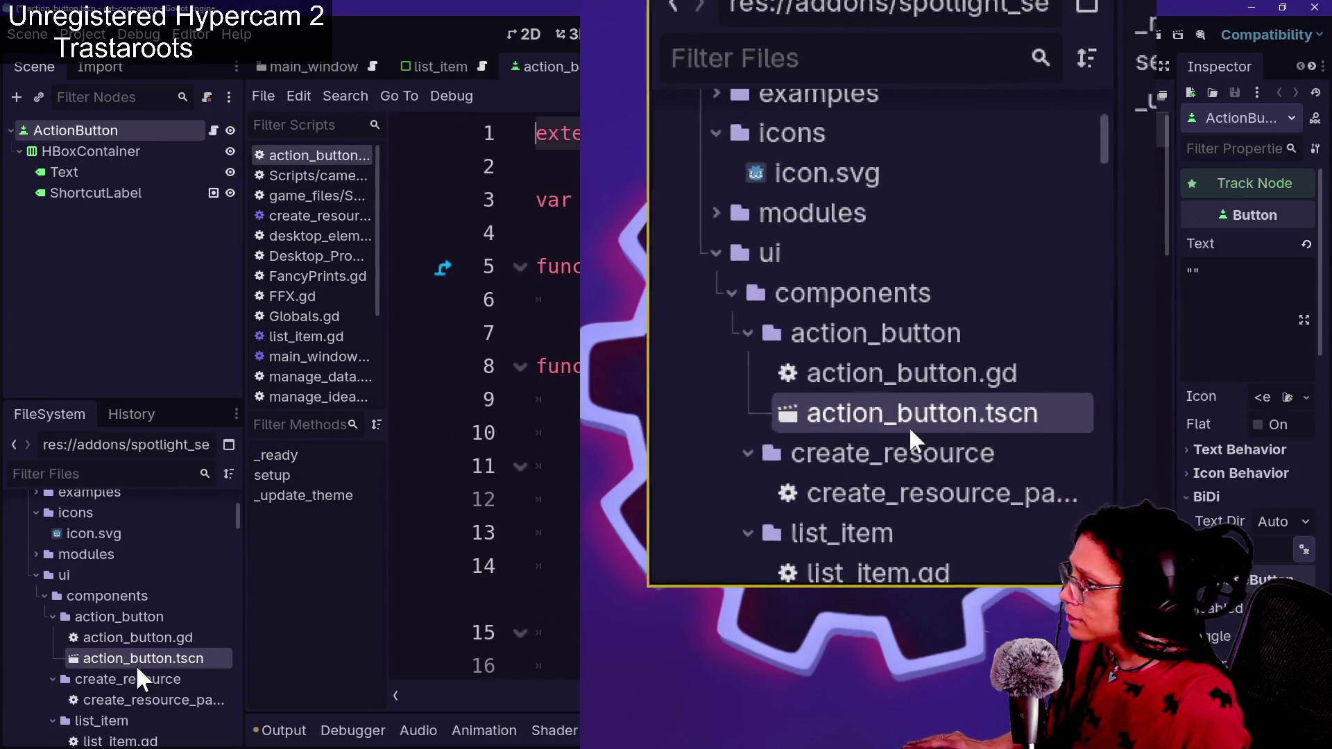
Expand the modules, core_browser and core_commands folders in the FileSystem dock
scroll(139, 686, "down", 2)
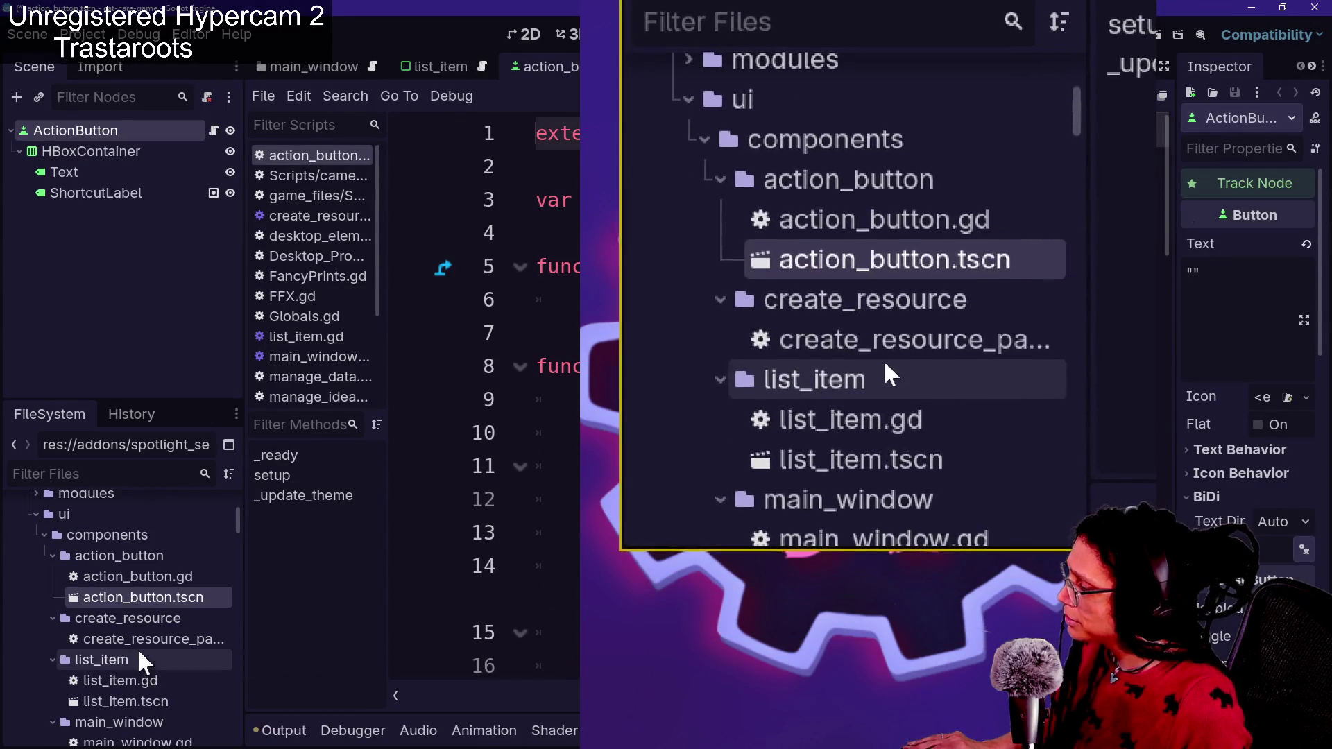
scroll(136, 663, "down", 15)
scroll(137, 663, "up", 8)
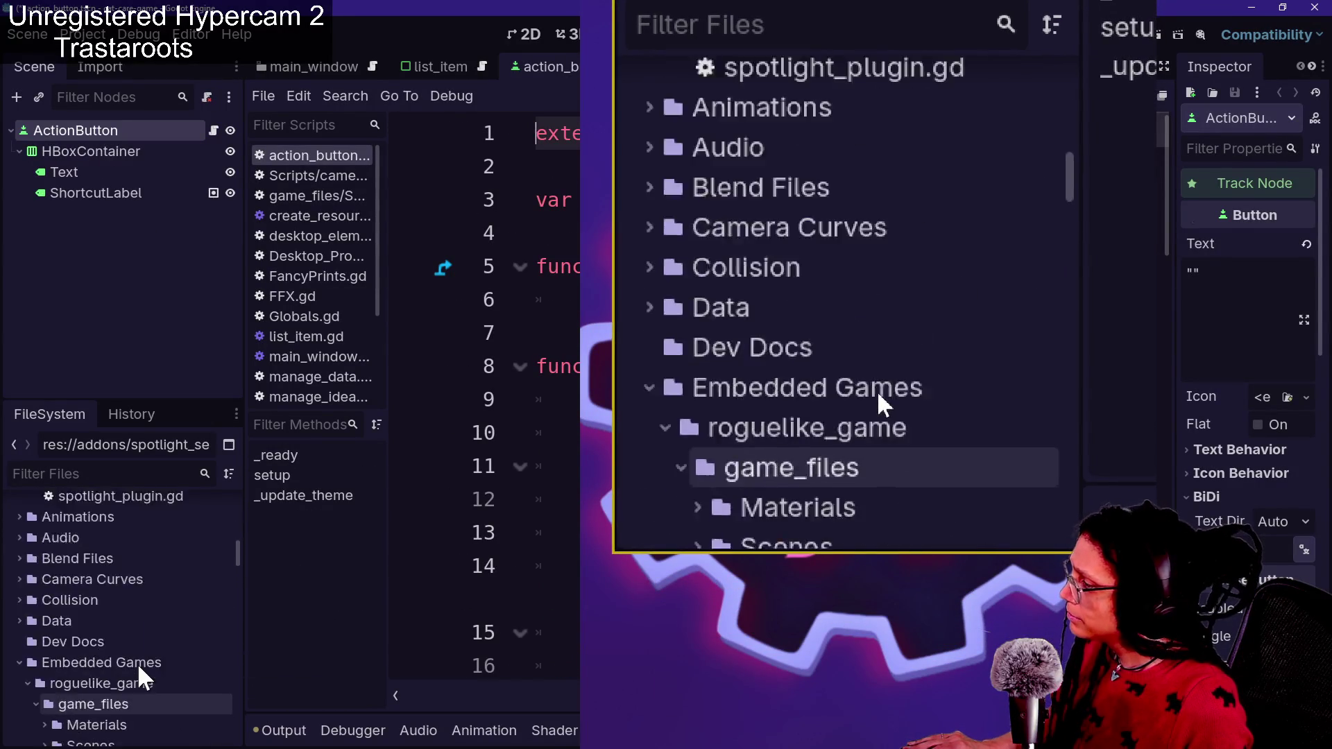
scroll(139, 665, "up", 4)
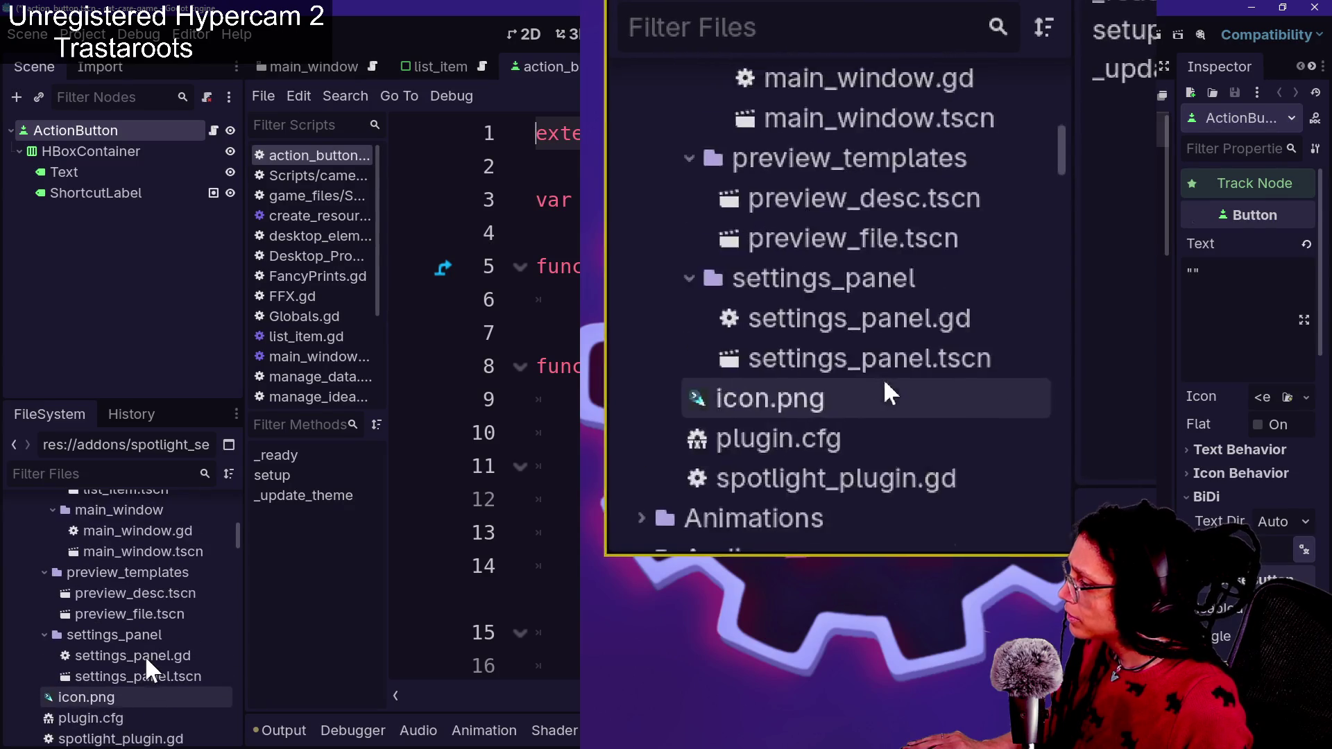
scroll(152, 652, "down", 4)
scroll(152, 652, "up", 4)
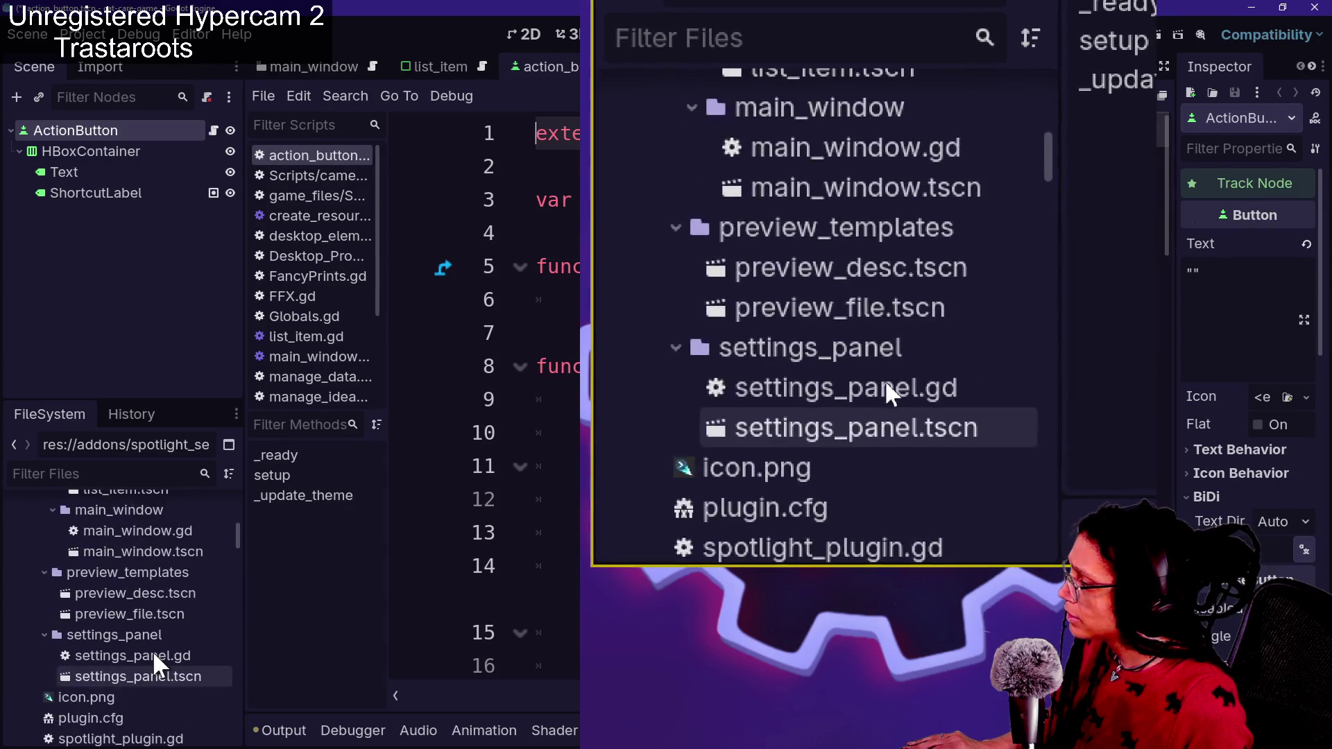
scroll(136, 606, "up", 3)
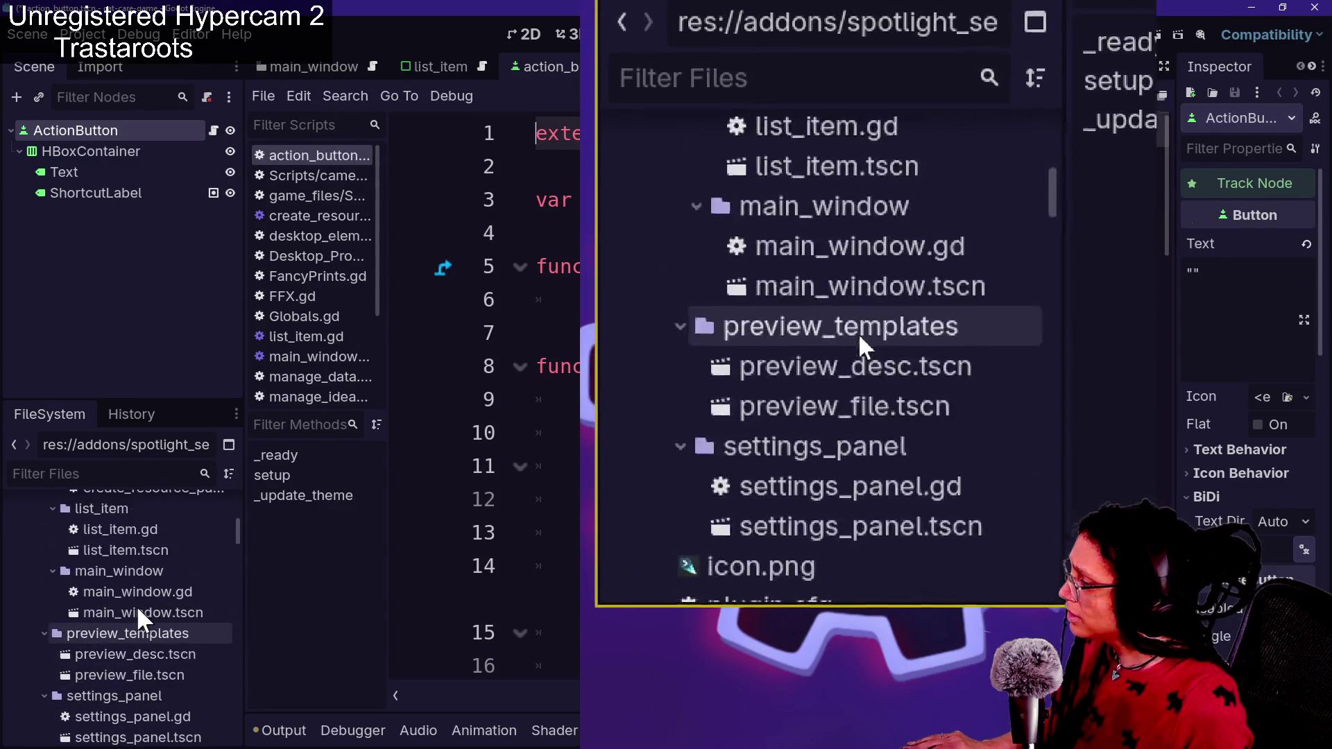
scroll(140, 569, "up", 3)
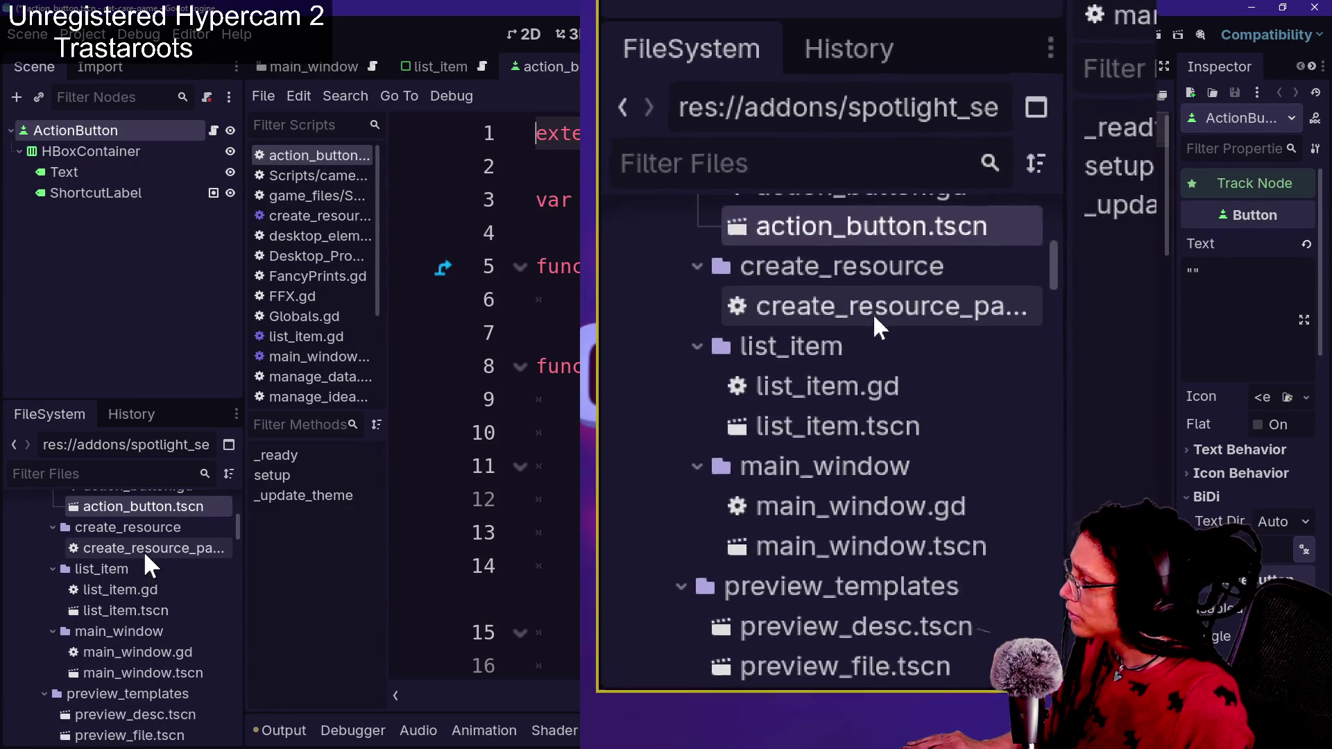
scroll(144, 551, "up", 3)
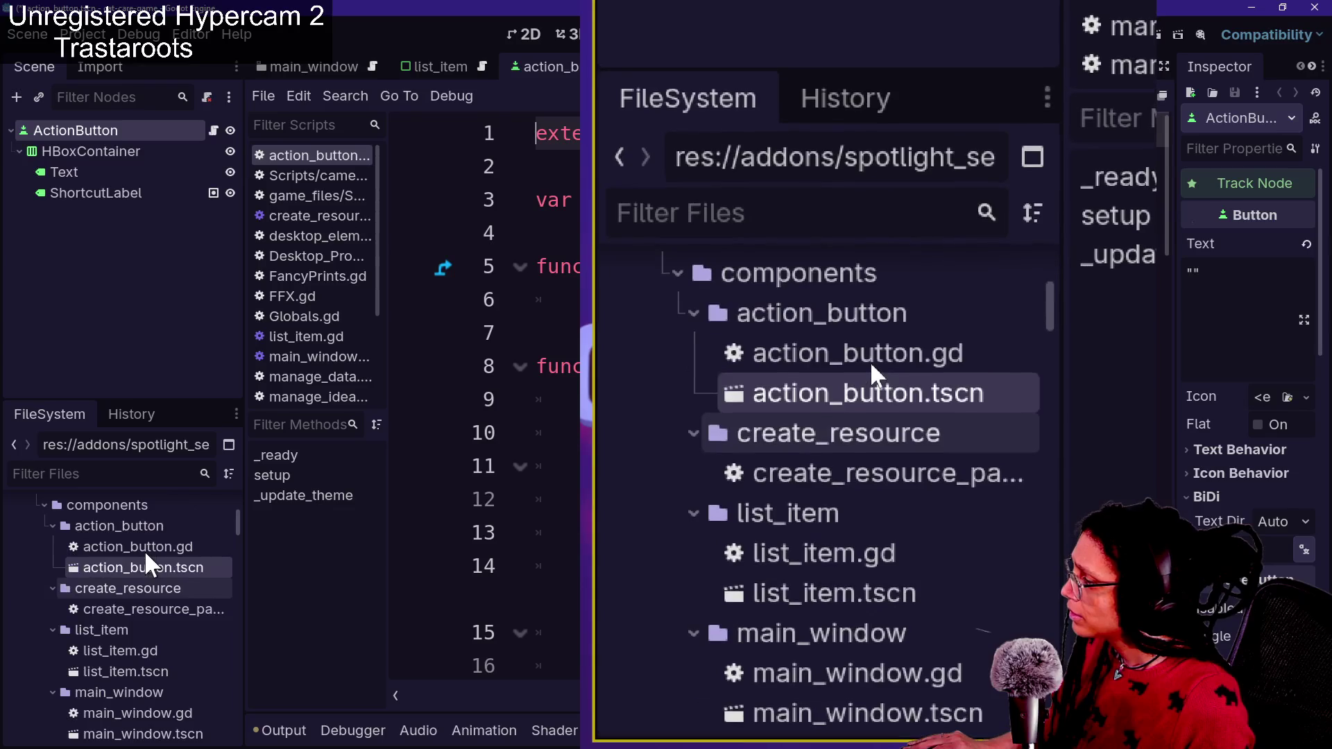
scroll(152, 568, "up", 3)
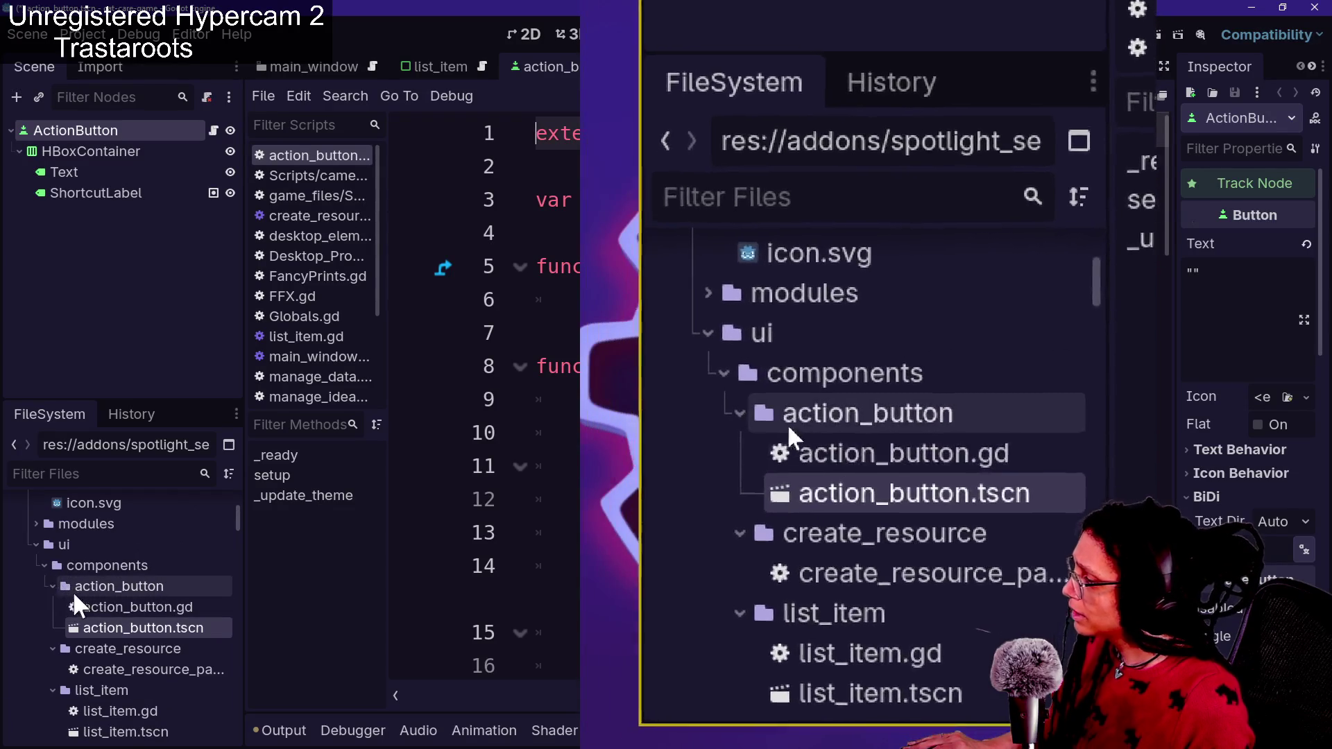
scroll(73, 584, "up", 3)
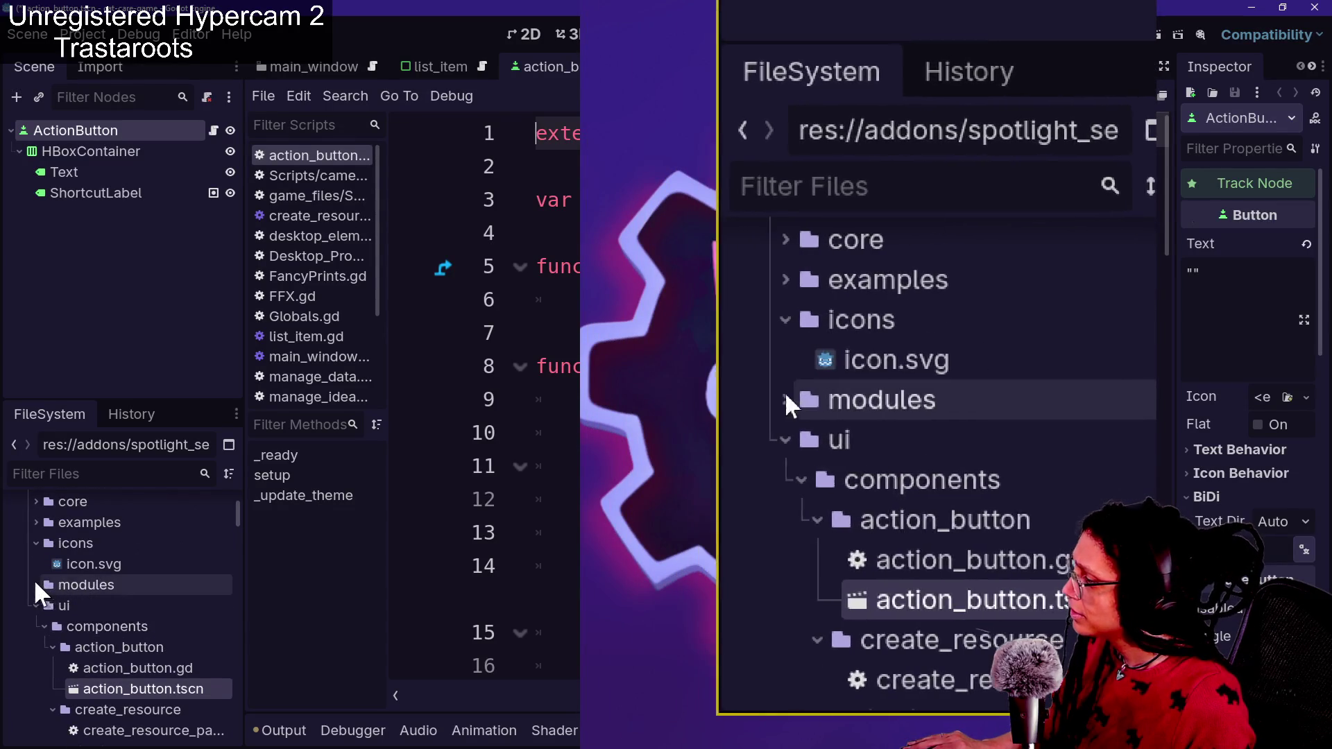
left_click(36, 583)
left_click(43, 605)
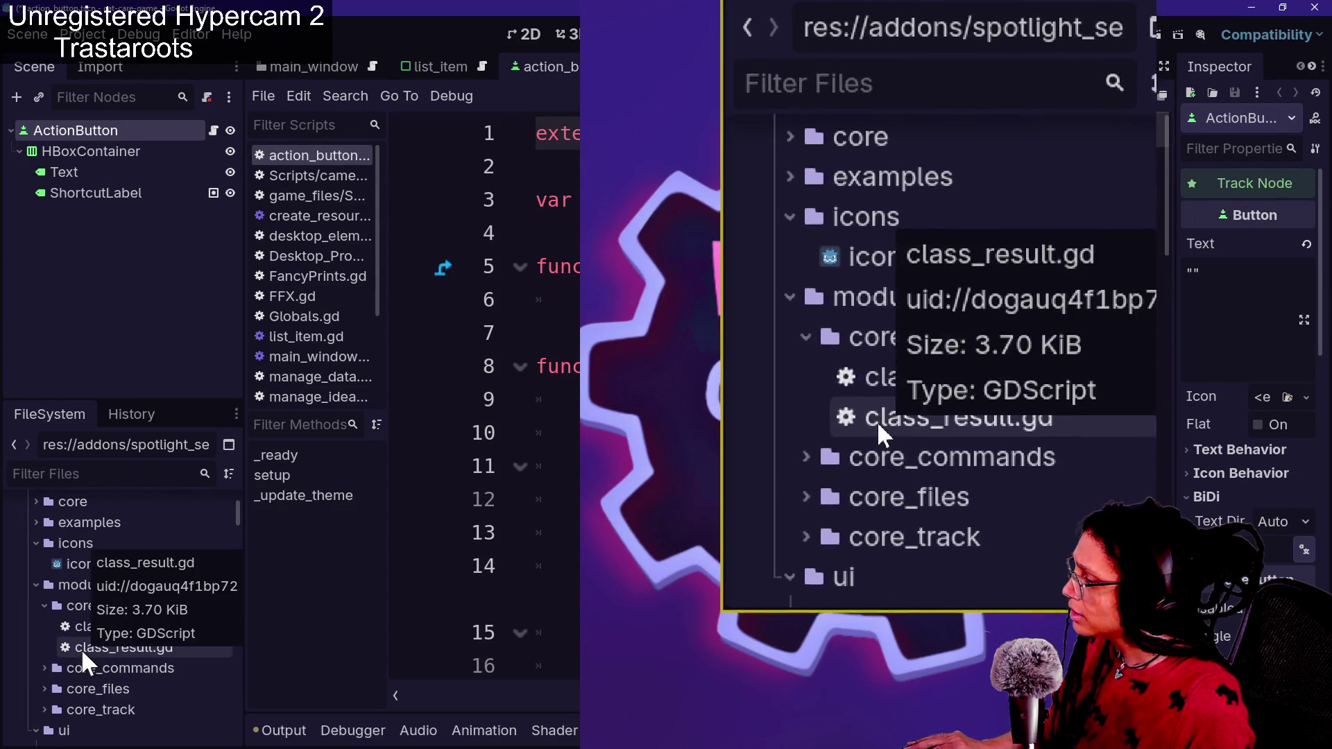
left_click(43, 667)
Expand core_files and core_track, then collapse the modules folder
scroll(40, 666, "down", 3)
left_click(43, 659)
scroll(51, 670, "down", 1)
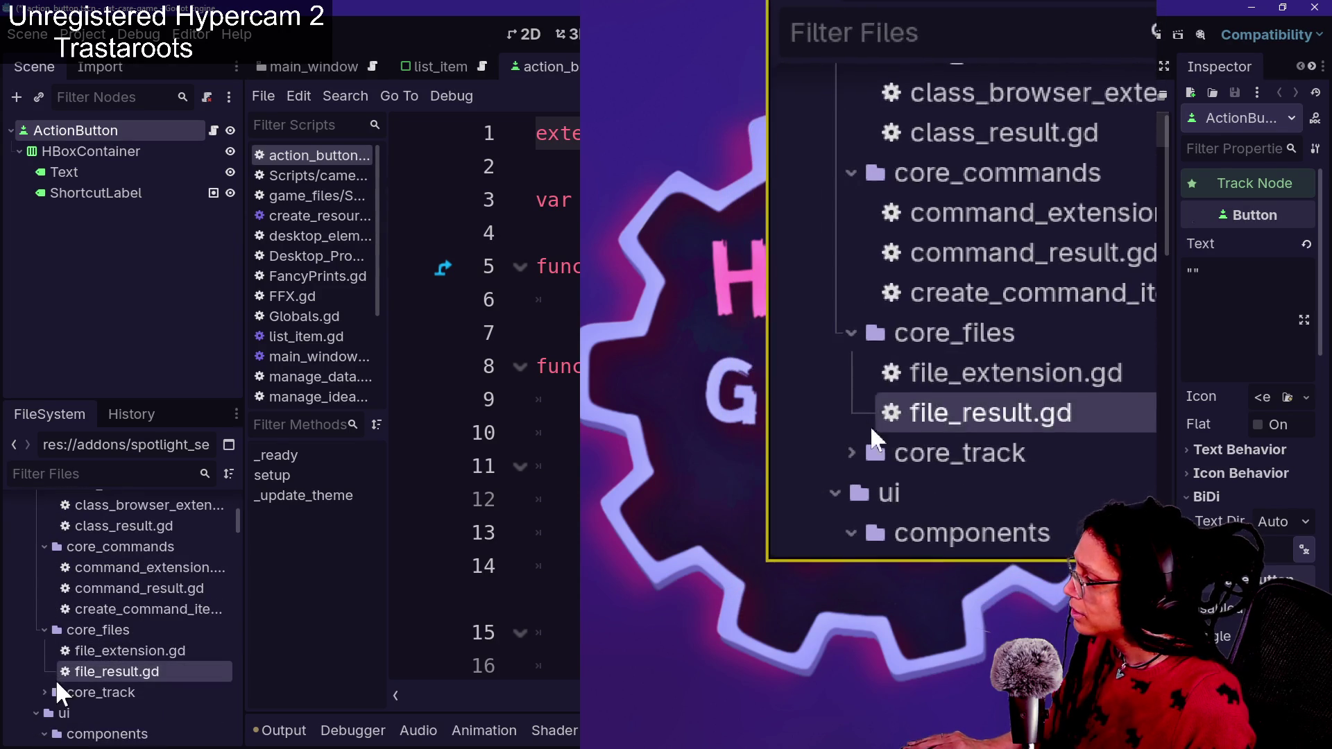
left_click(44, 693)
scroll(74, 692, "down", 3)
scroll(73, 691, "up", 5)
scroll(73, 691, "up", 3)
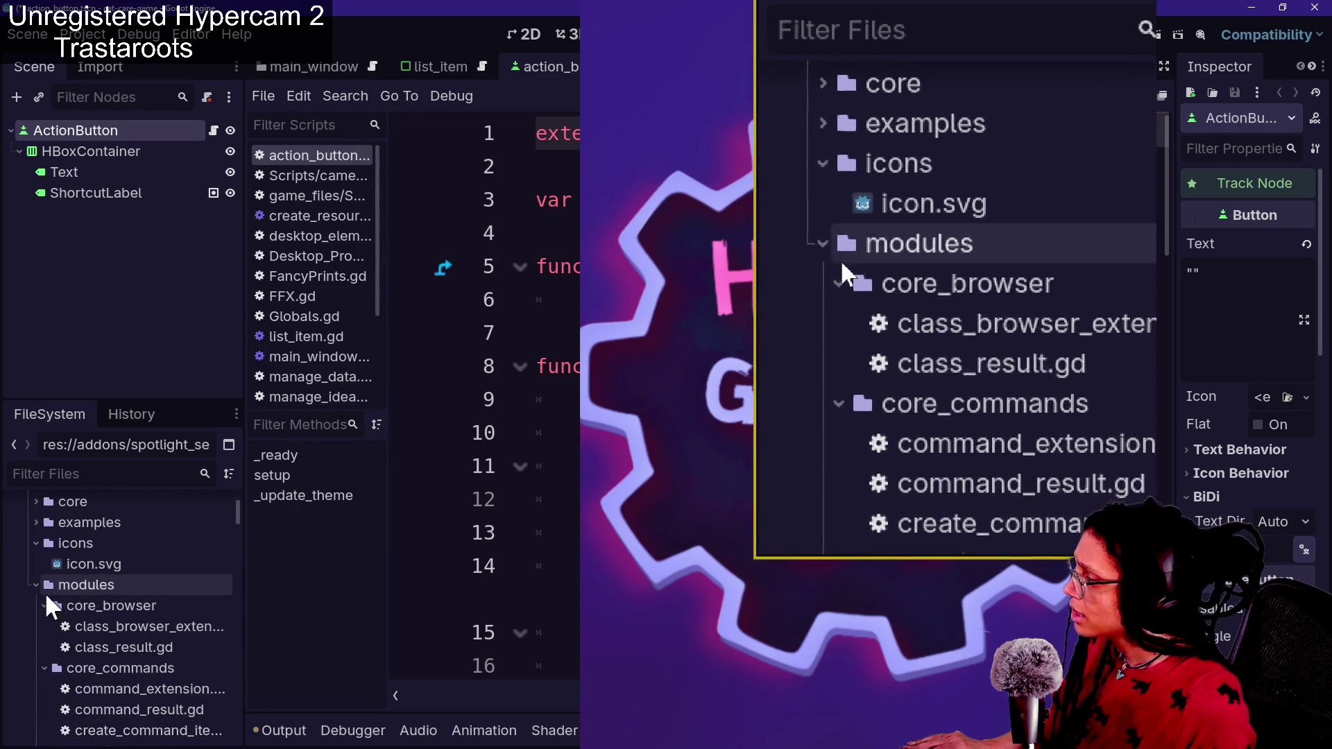
left_click(36, 586)
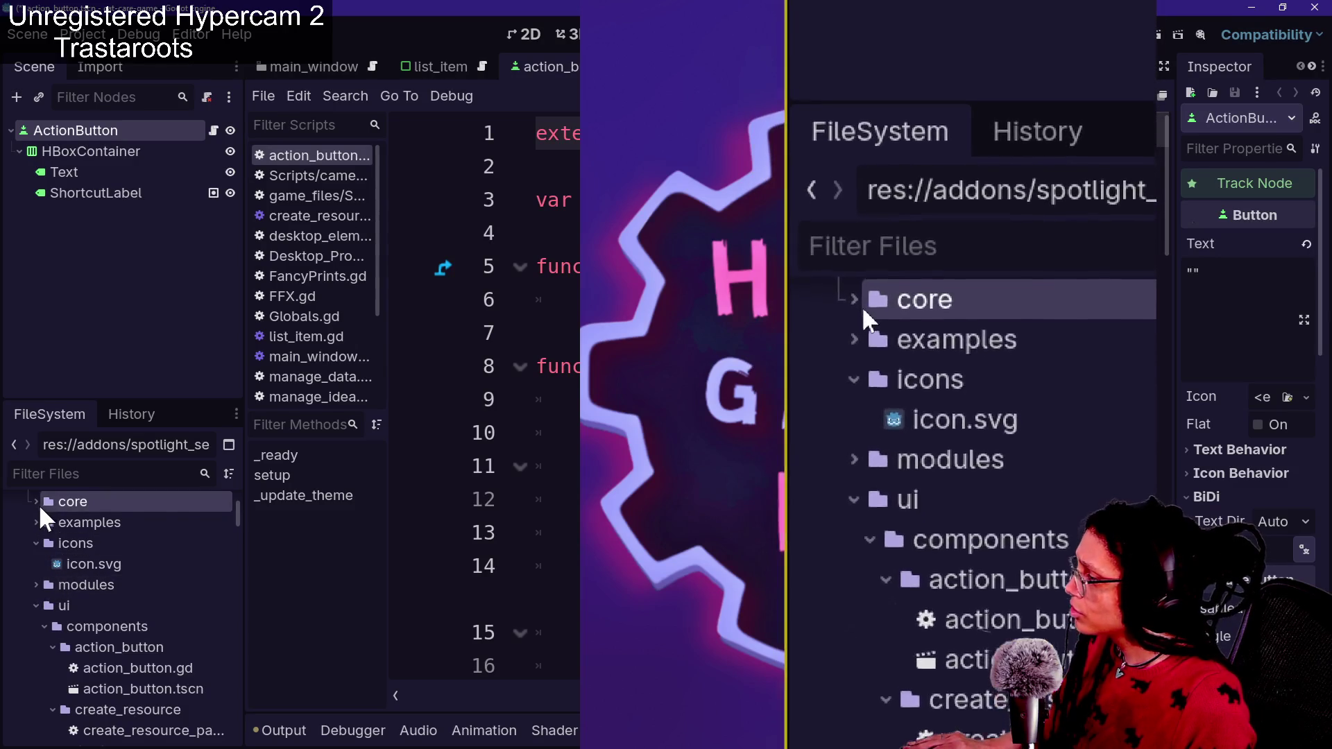
Look over the core folder's scripts, then open settings_panel.tscn and preview_file.tscn
left_click(40, 502)
scroll(64, 669, "up", 4)
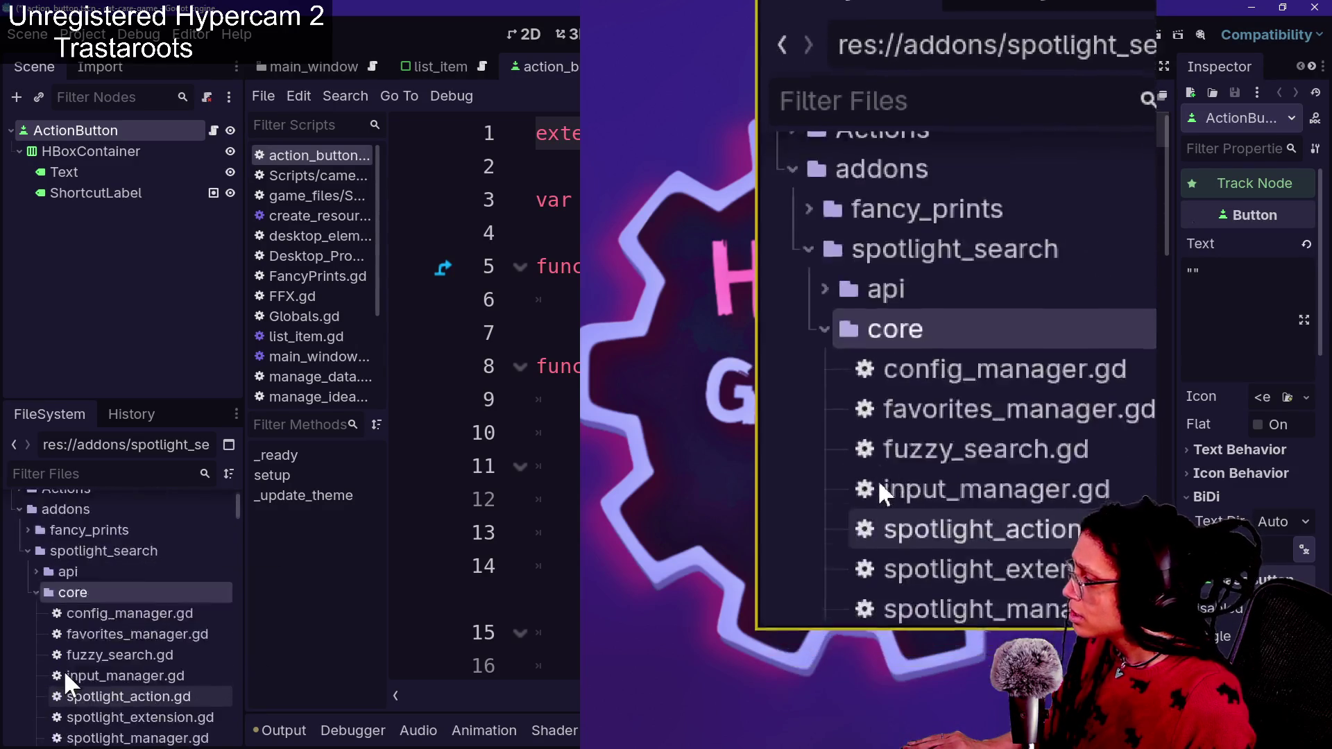
left_click(37, 654)
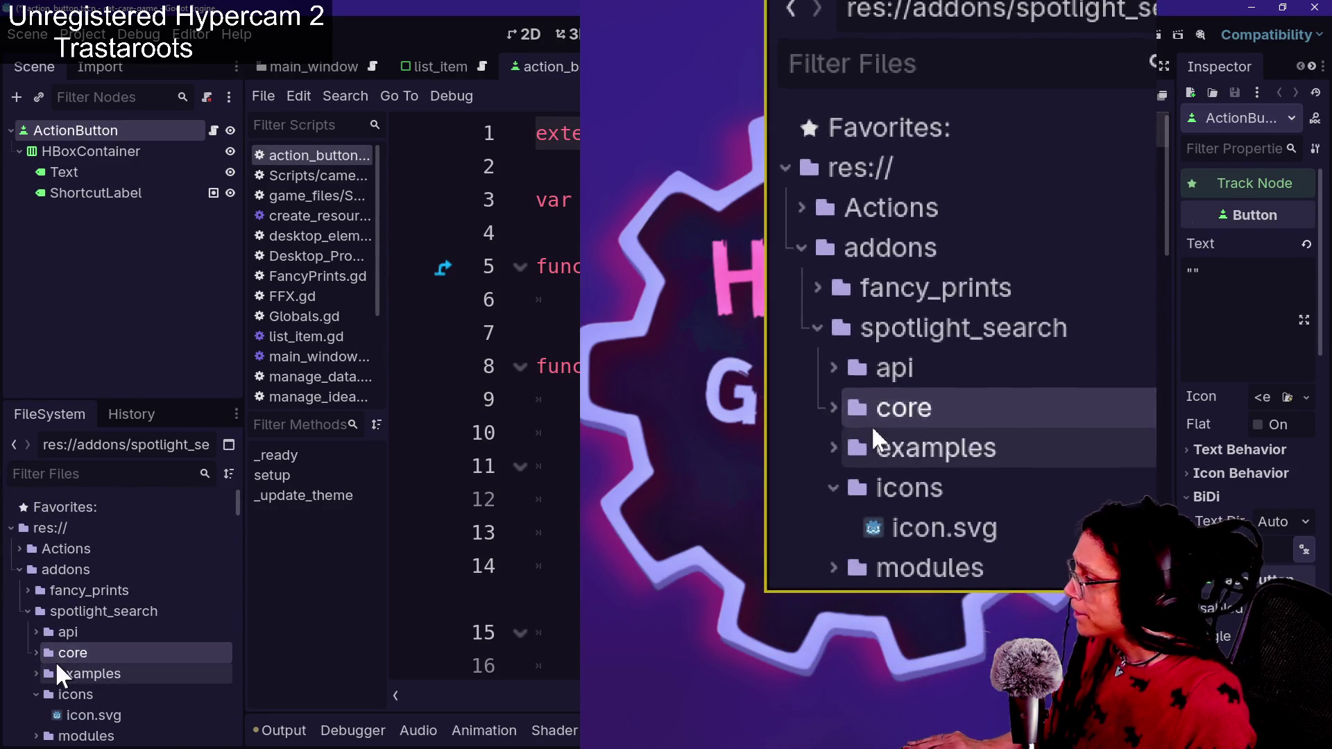
scroll(55, 661, "down", 3)
scroll(73, 664, "down", 4)
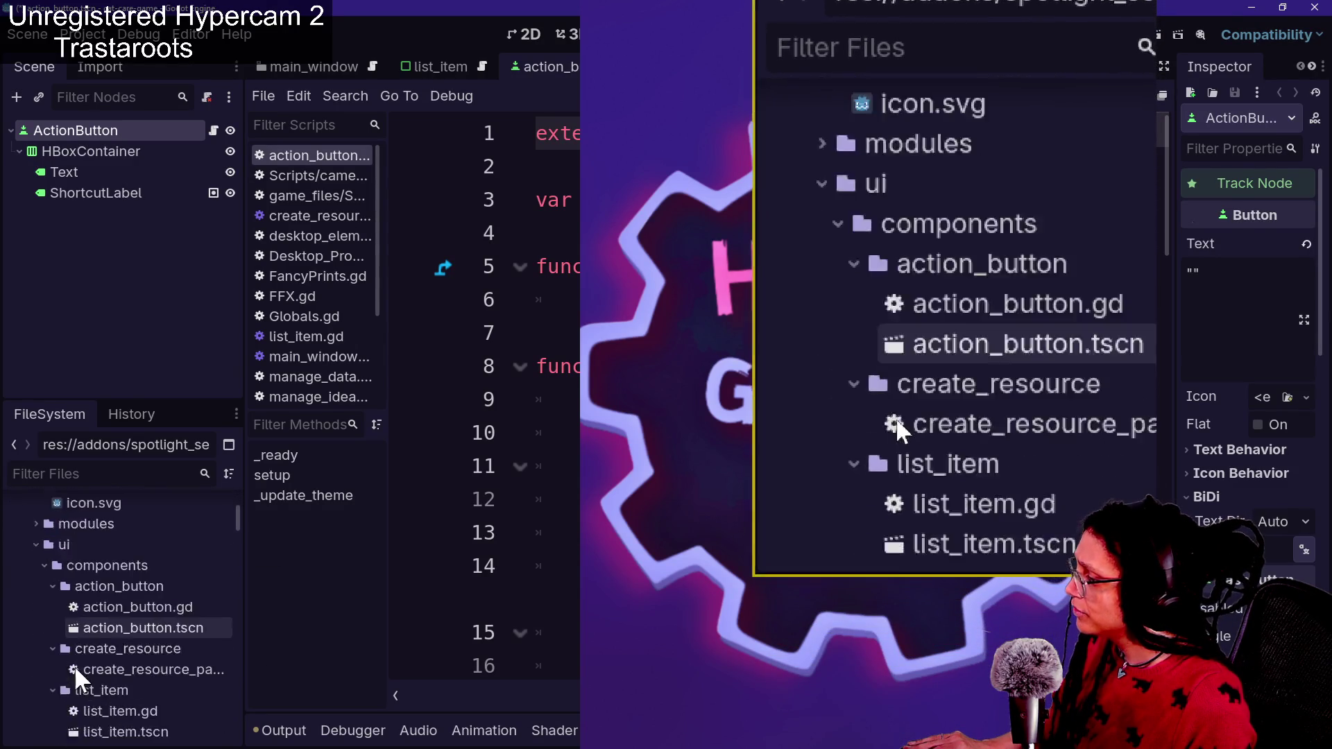
scroll(81, 684, "down", 3)
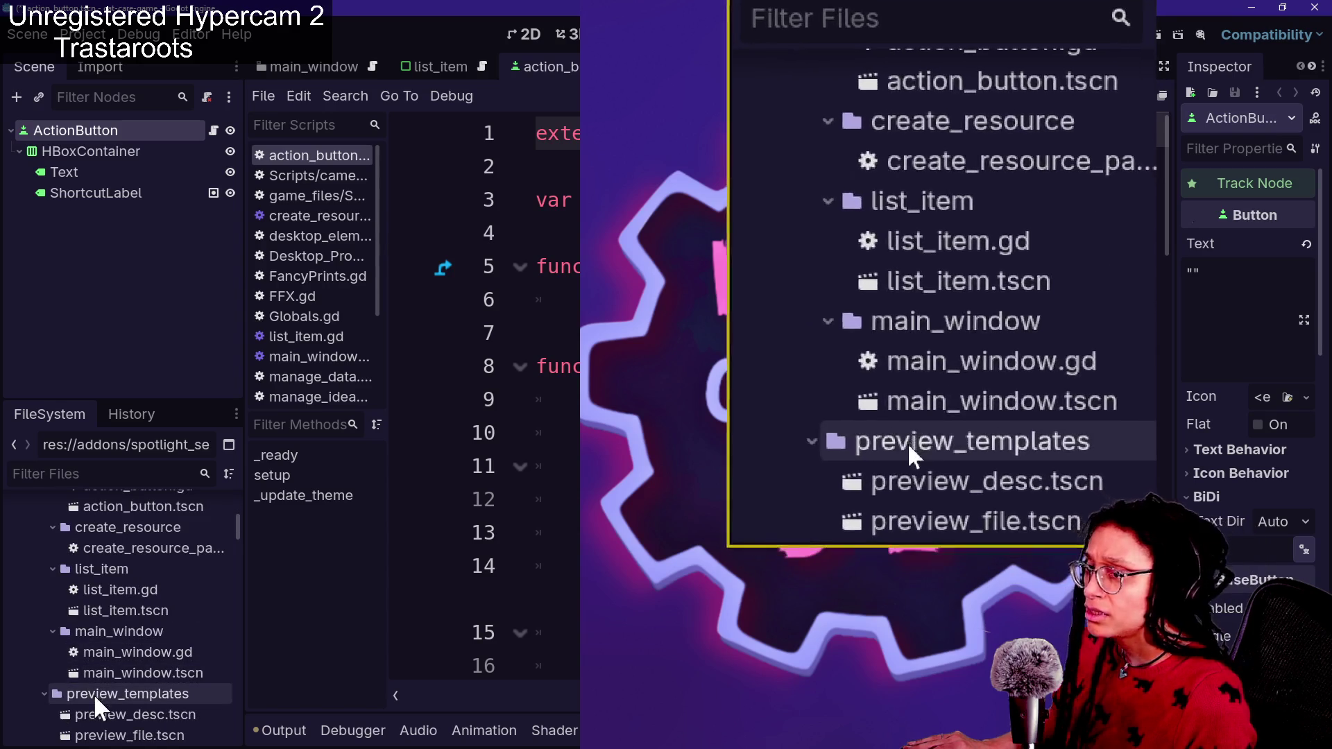
scroll(137, 718, "down", 5)
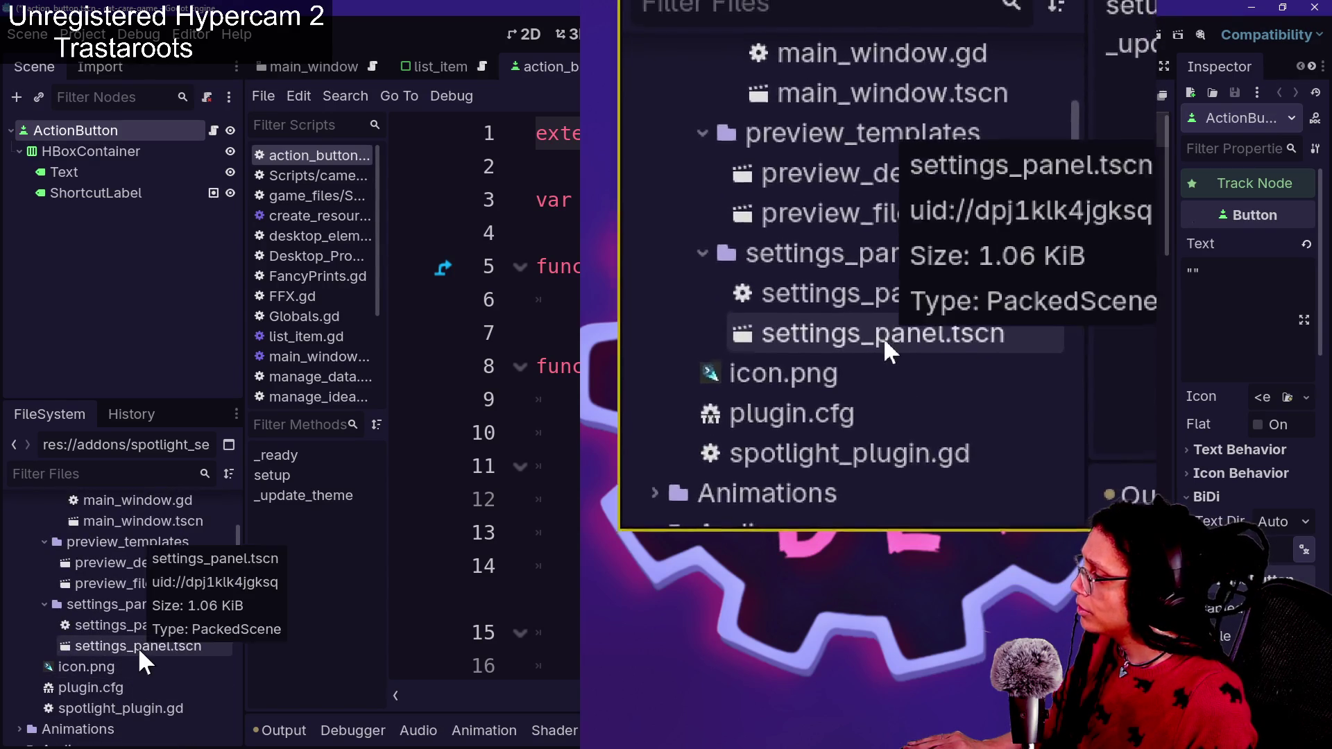
double_click(141, 647)
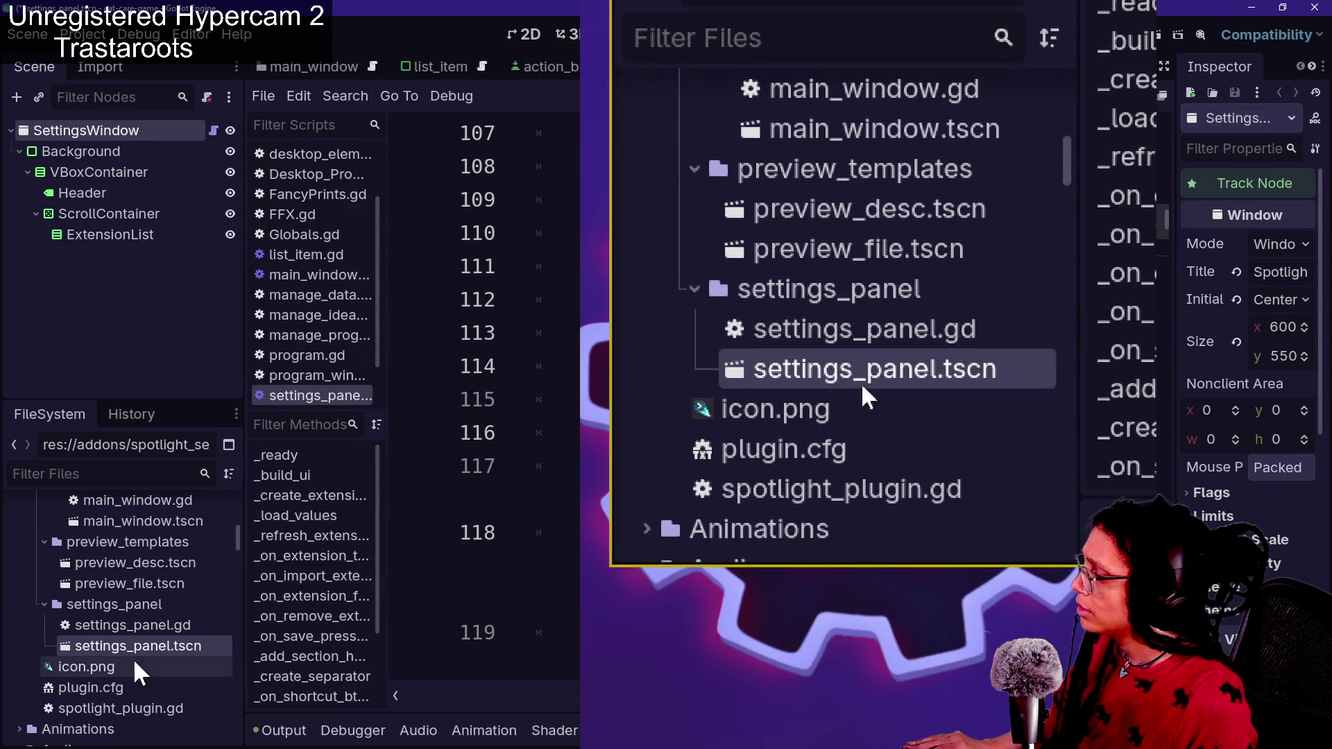
double_click(138, 585)
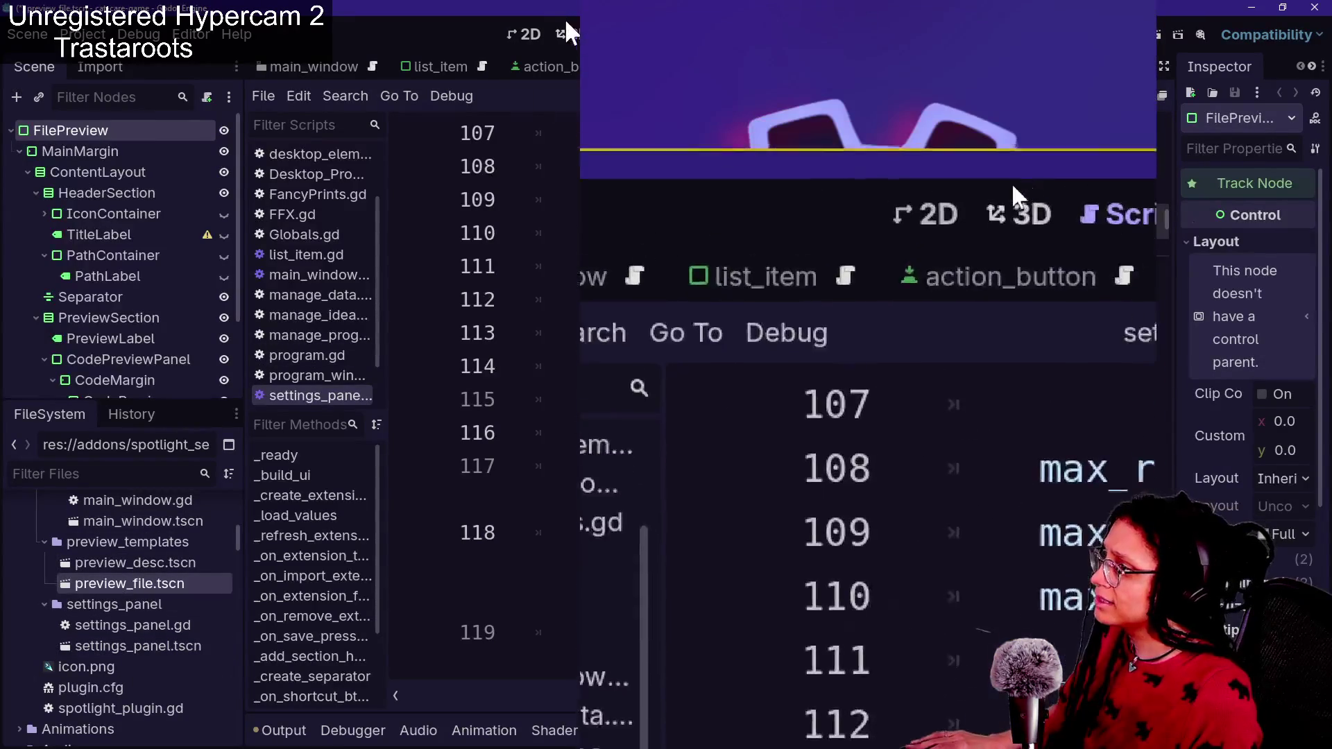
Select the CodePreviewPanel node and open its Panel StyleBoxFlat style override
left_click(522, 34)
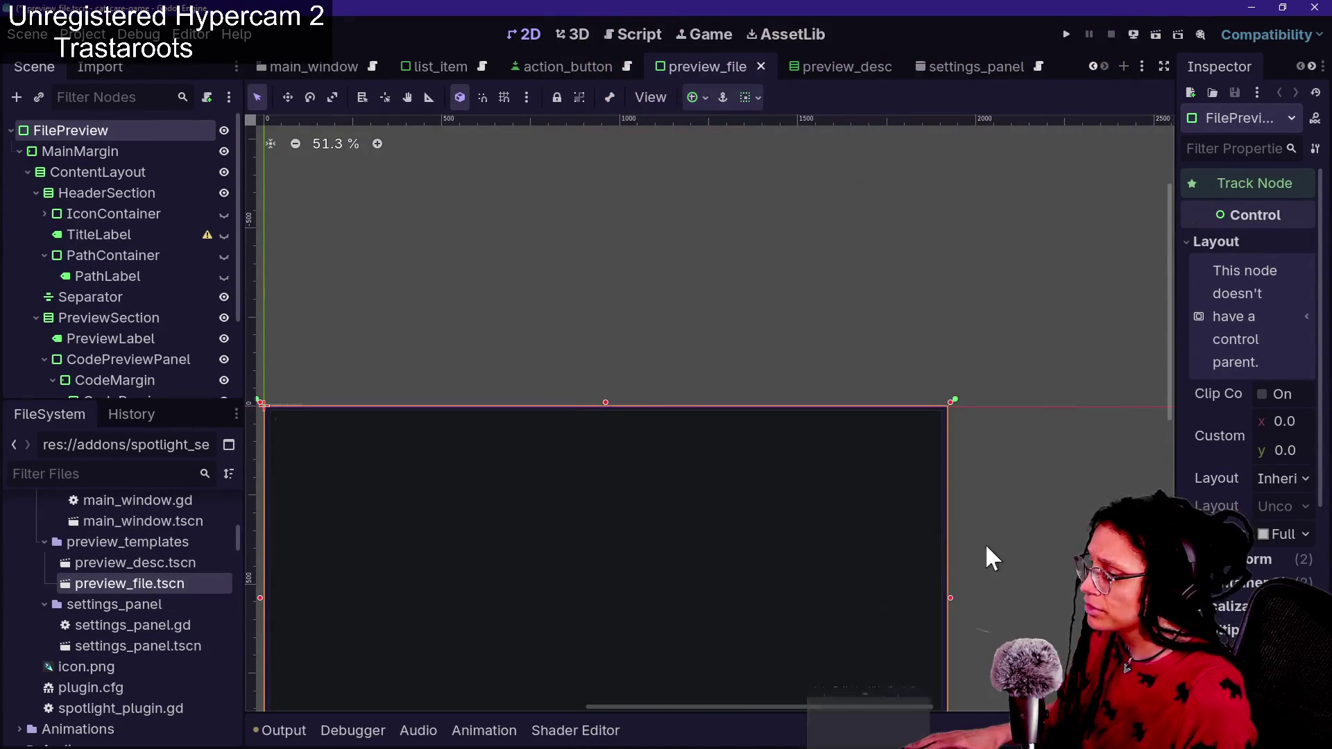
left_click(569, 461)
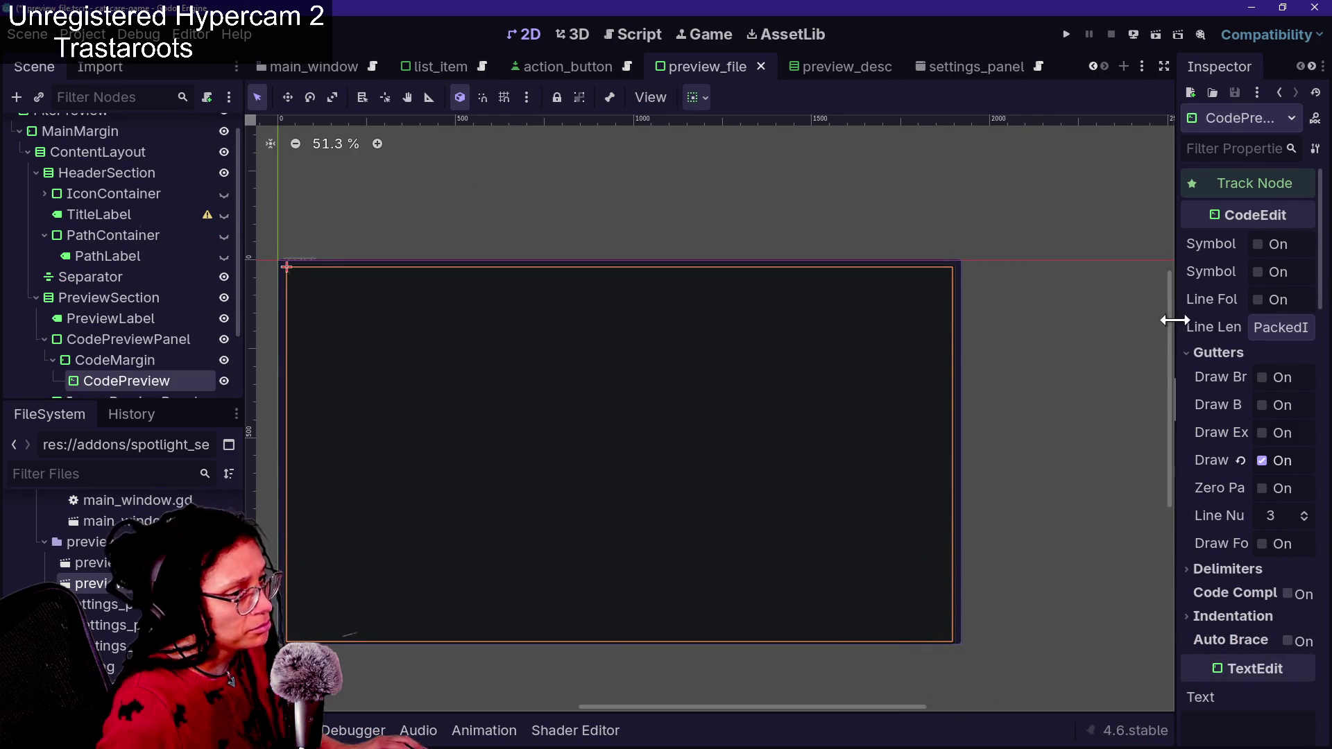
left_click_drag(1173, 319, 1021, 345)
scroll(174, 313, "down", 1)
left_click(171, 309)
scroll(1054, 584, "down", 5)
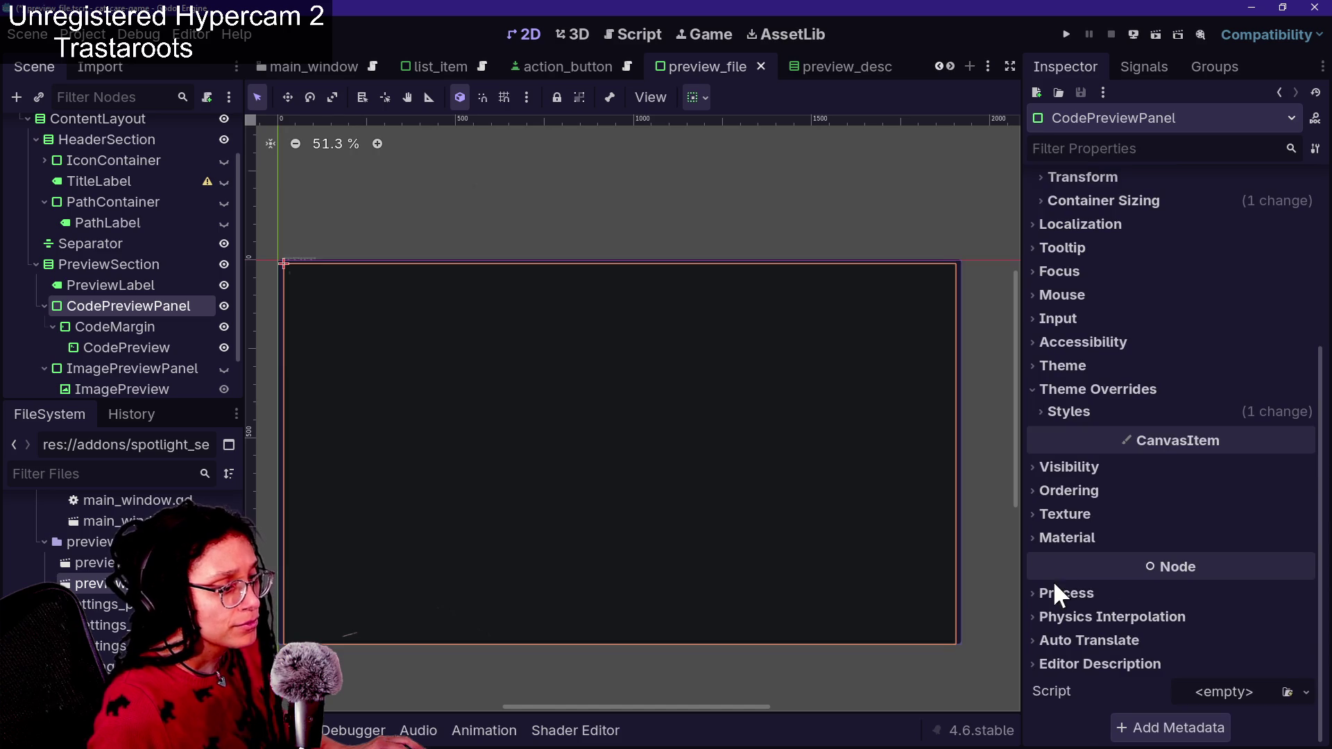
left_click(1103, 417)
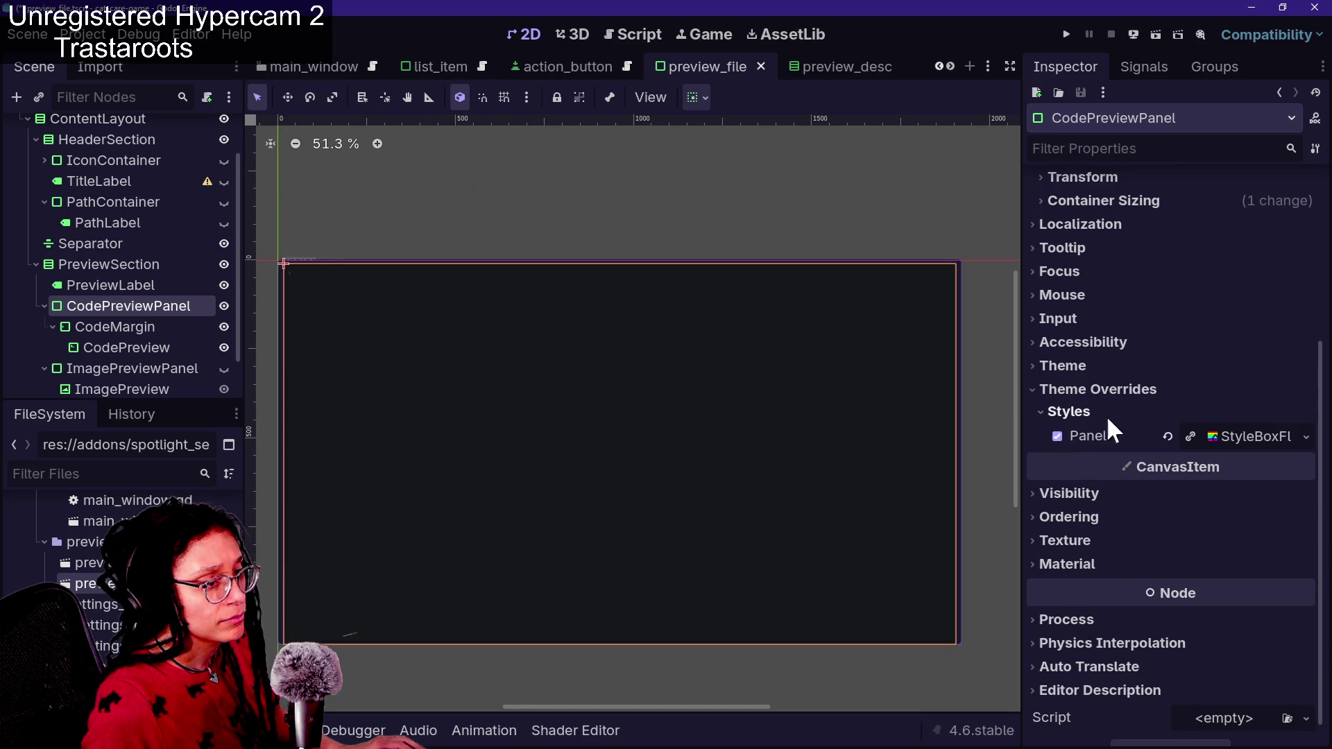
left_click(1256, 441)
Set the panel's background colour to the dark purple swatch and save the scene
left_click(1204, 579)
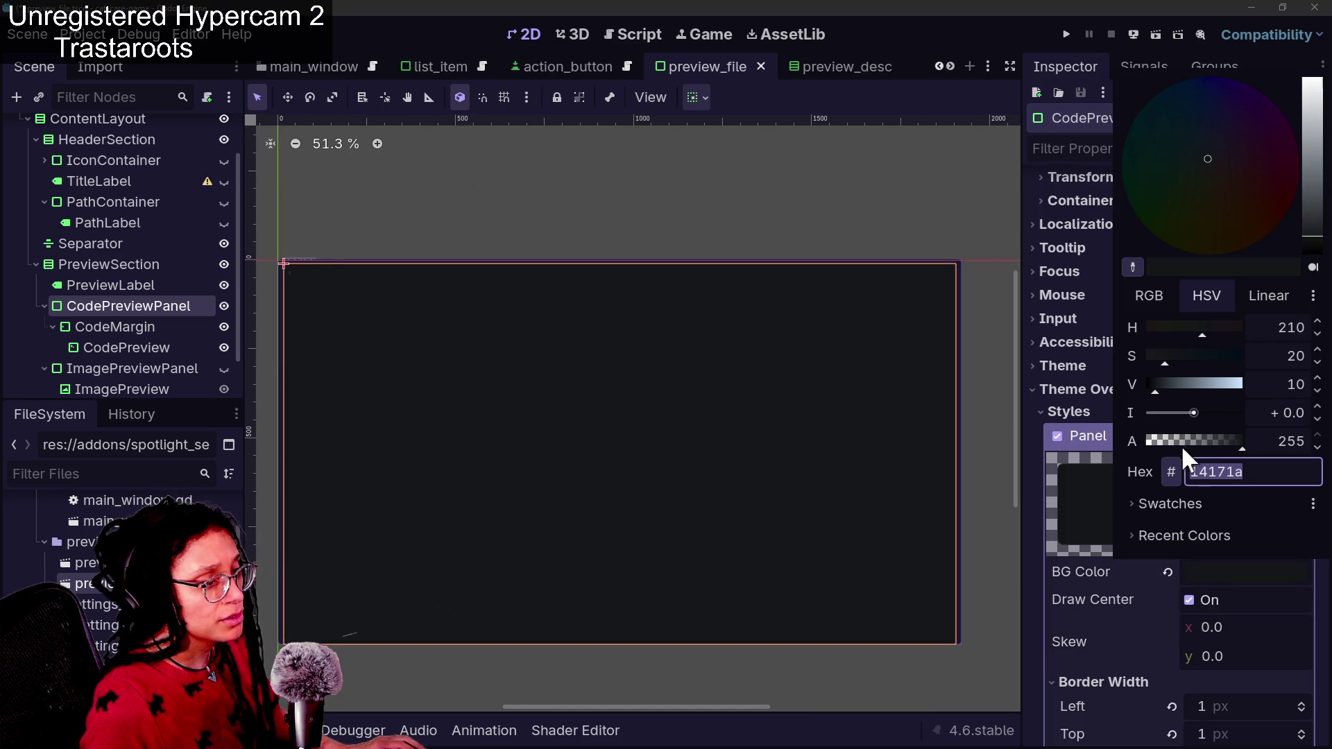
left_click(1173, 535)
left_click(1154, 504)
left_click(1155, 505)
left_click(1156, 505)
left_click(1156, 559)
left_click(1088, 639)
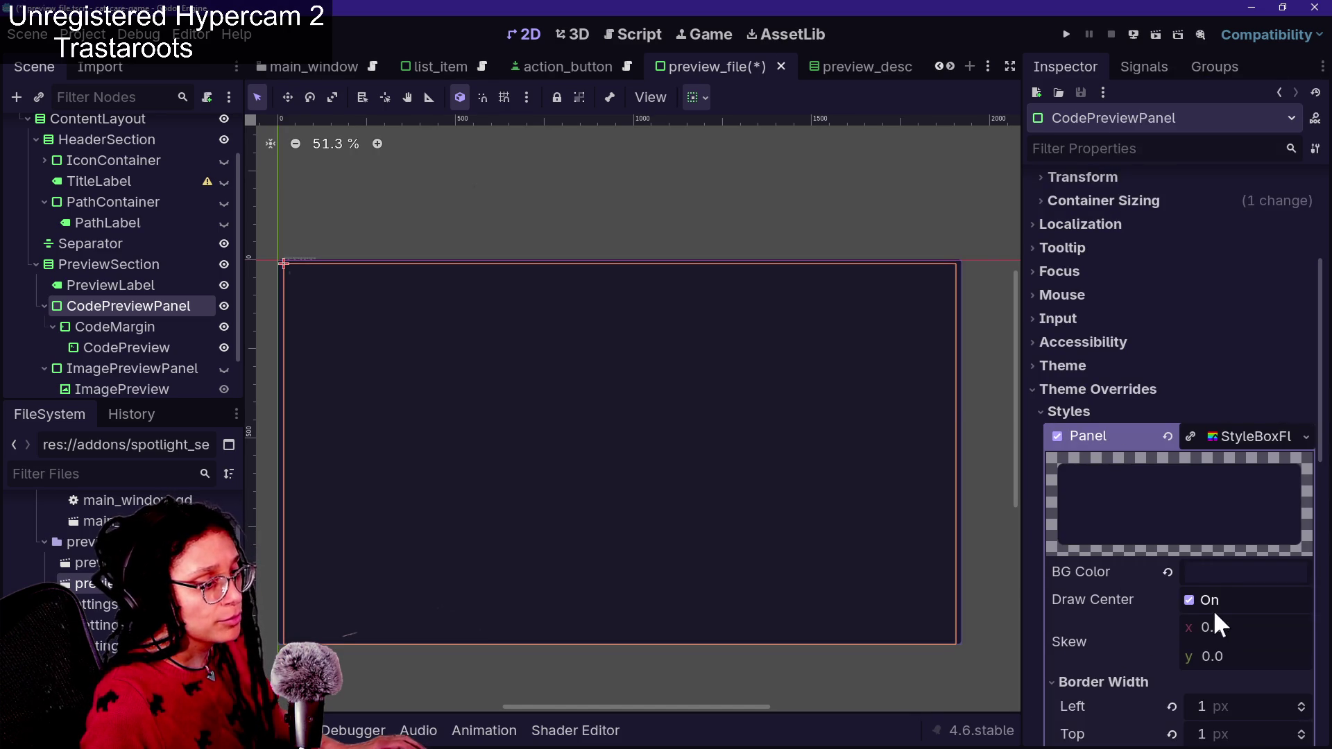
key("ctrl+s")
Check the popup preview, then set the border colour to the light purple #afa3ff swatch
key("ctrl+space")
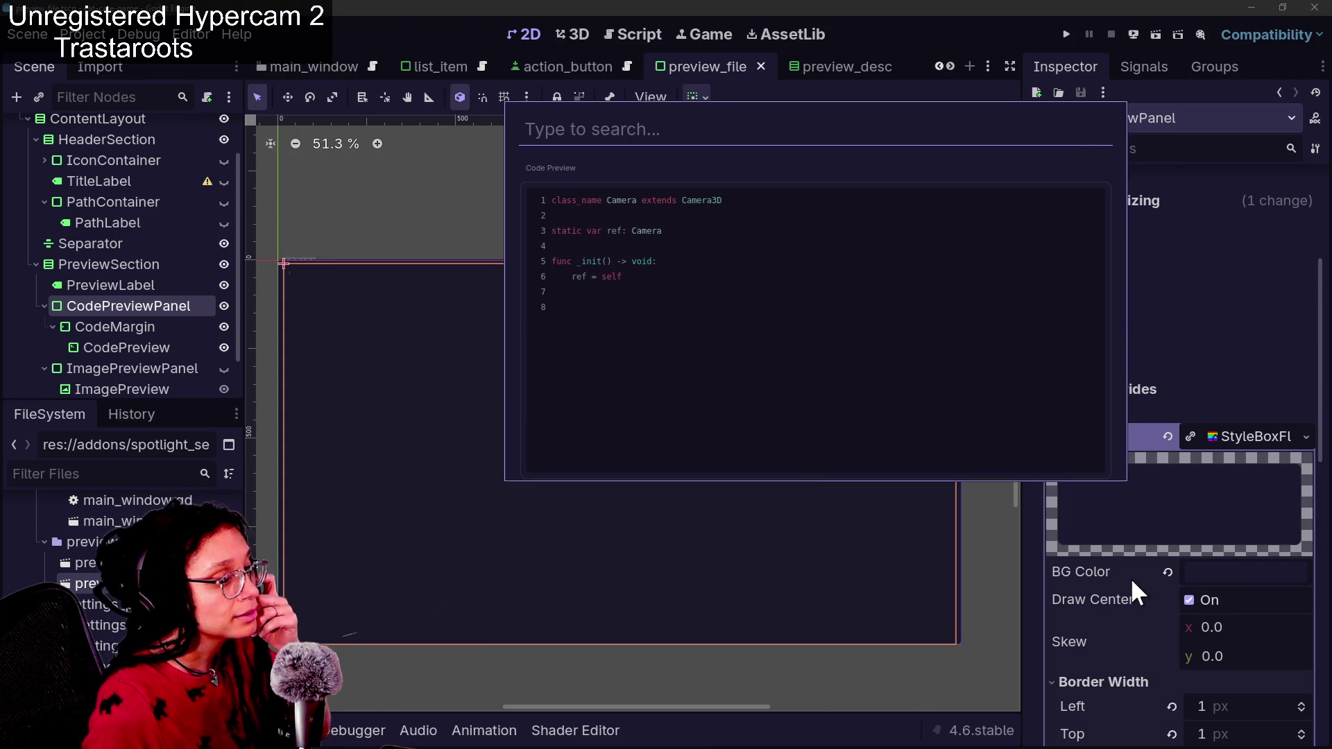
key("Escape")
scroll(1130, 576, "down", 5)
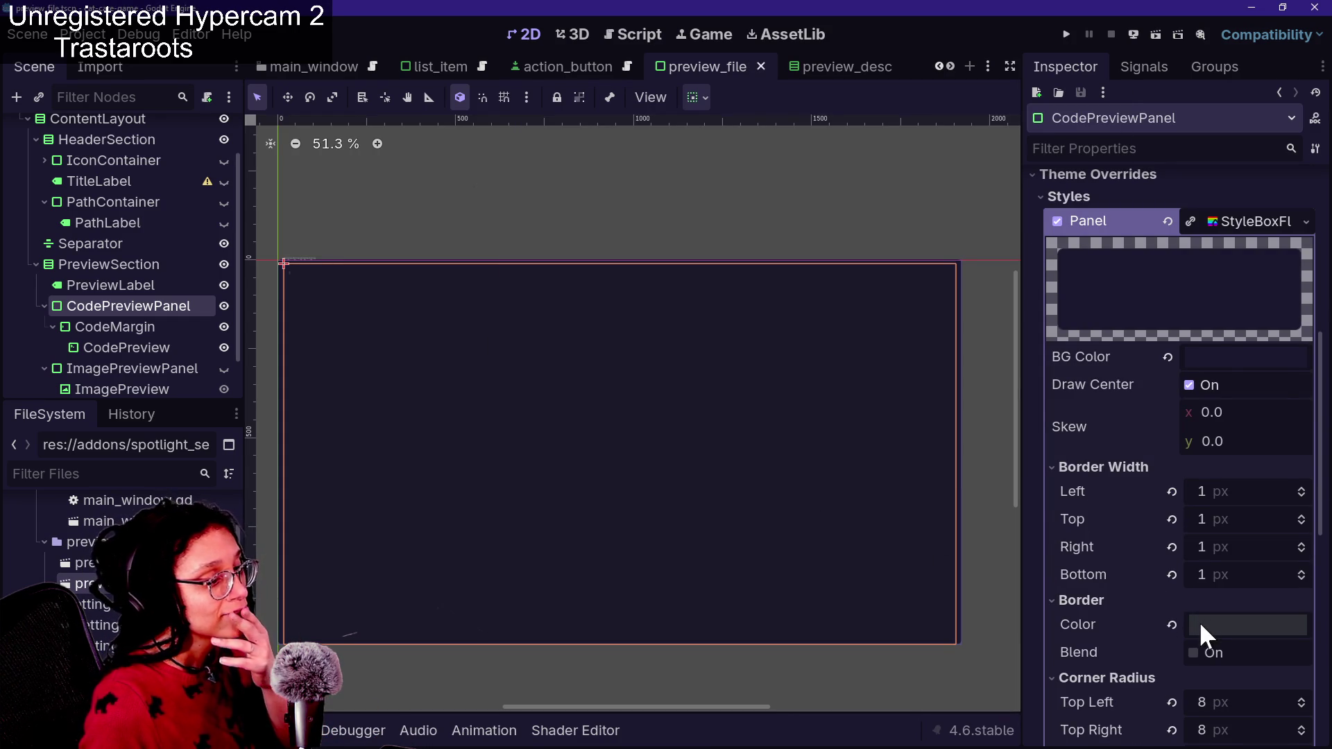
left_click(1200, 622)
left_click(1159, 558)
left_click(1179, 611)
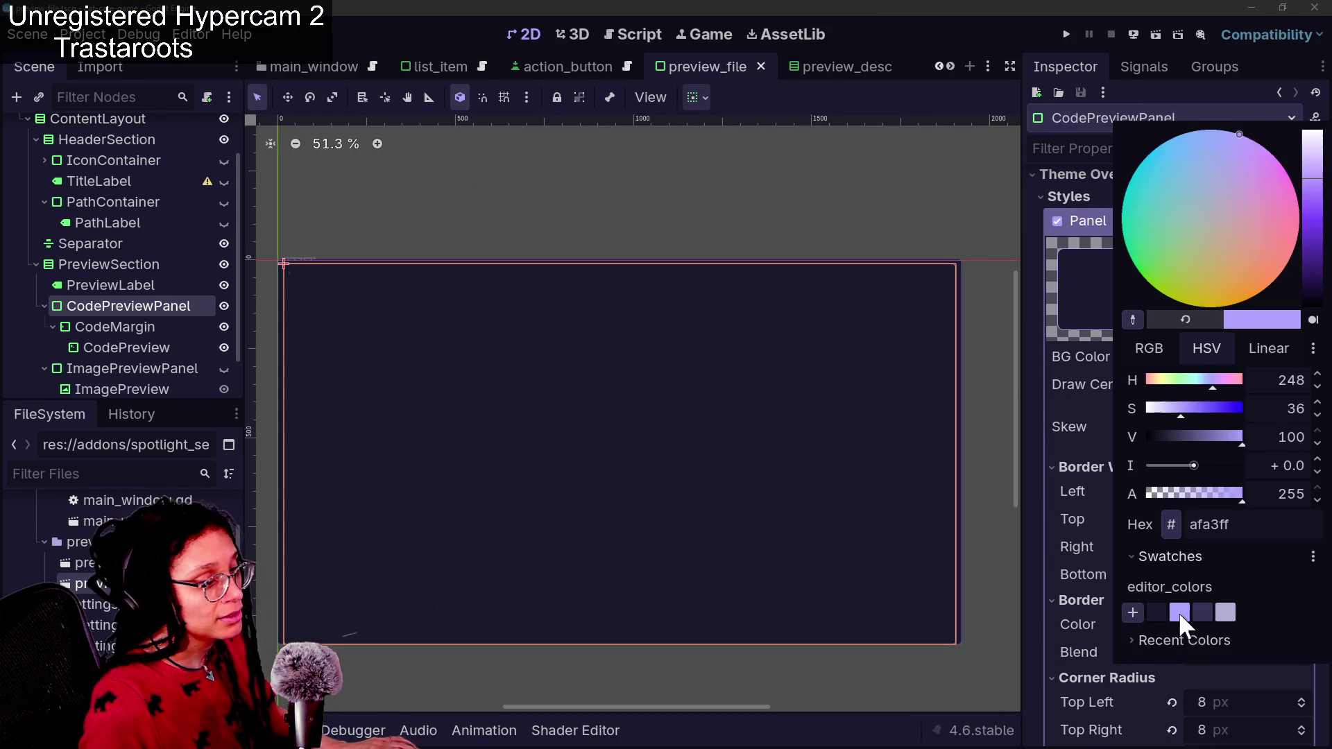
left_click(1066, 651)
Save the scene and check the new border around the spotlight popup's code preview
key("ctrl+space")
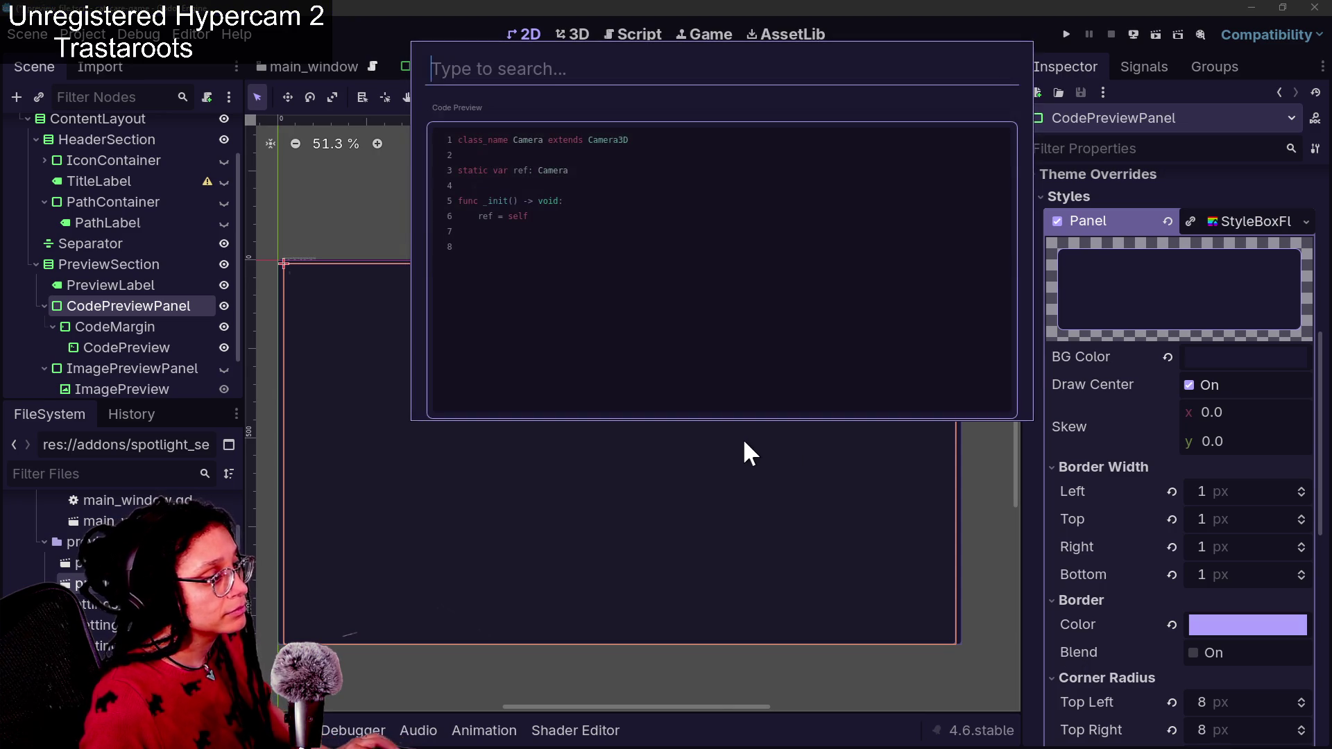
key("Escape")
key("ctrl+s")
key("ctrl+space")
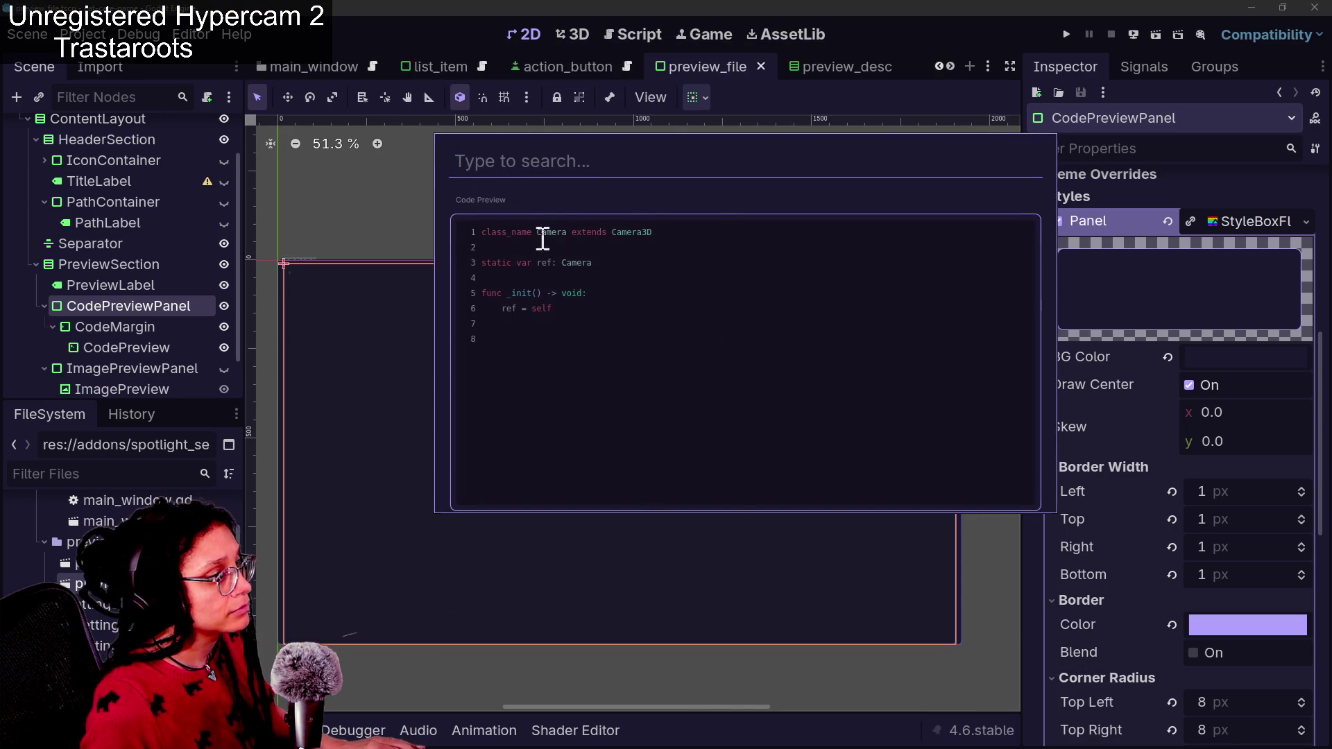
left_click_drag(552, 320, 502, 270)
left_click(552, 354)
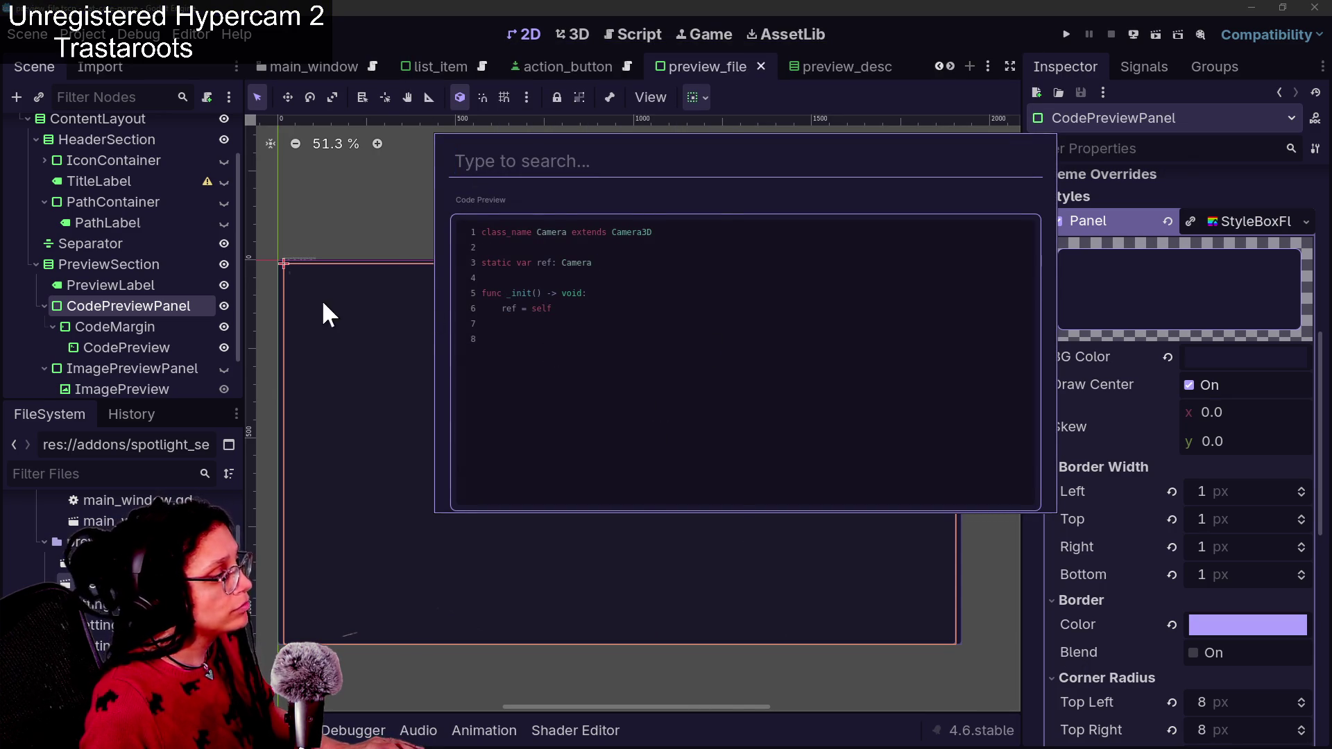
key("Escape")
left_click(147, 326)
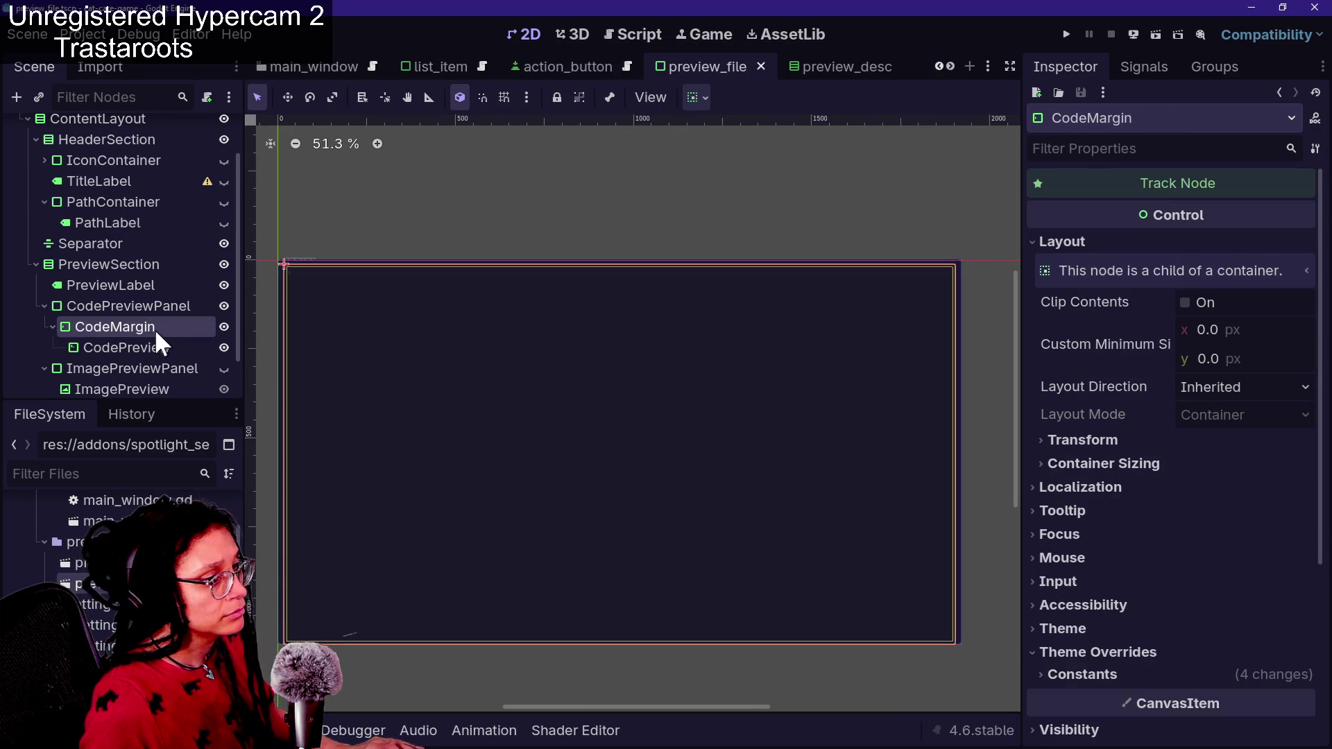
Inspect CodeMargin's margin overrides and the popup, then select the CodePreview node
scroll(1188, 395, "down", 5)
left_click(1134, 415)
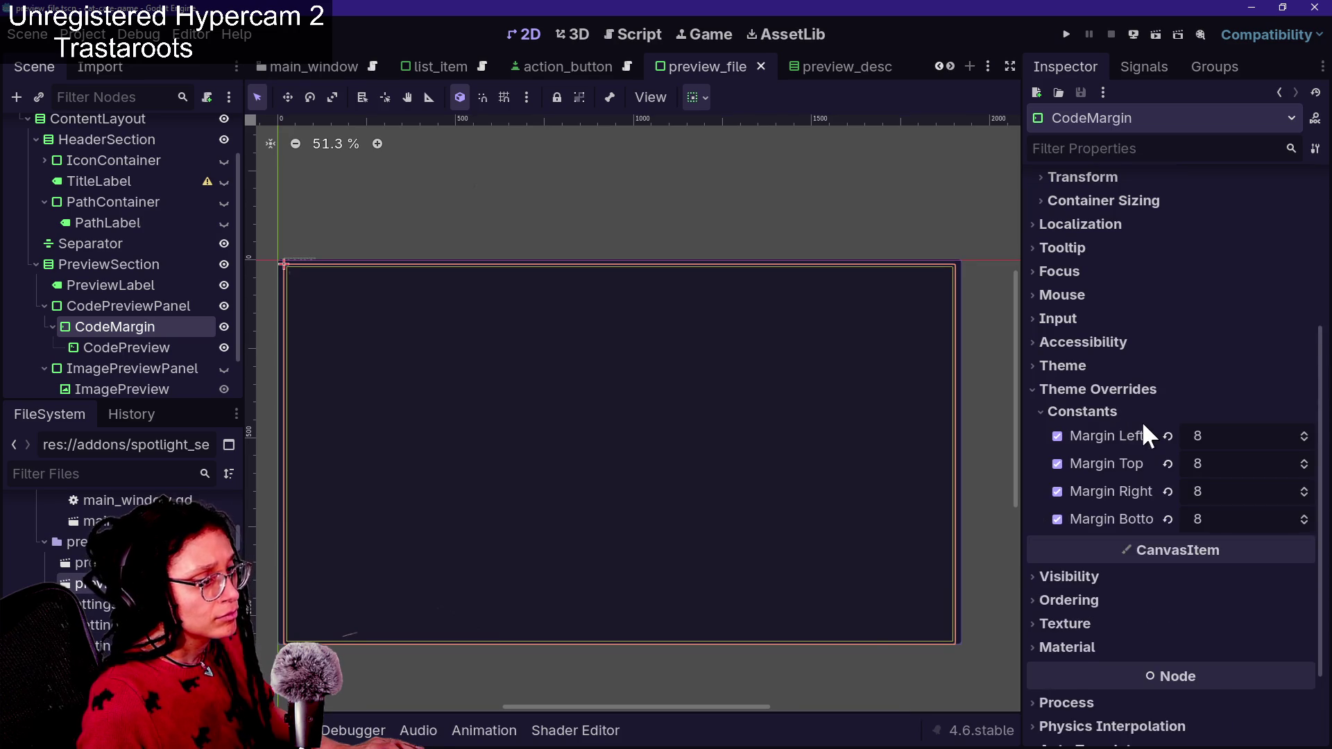
left_click(1141, 416)
key("ctrl+space")
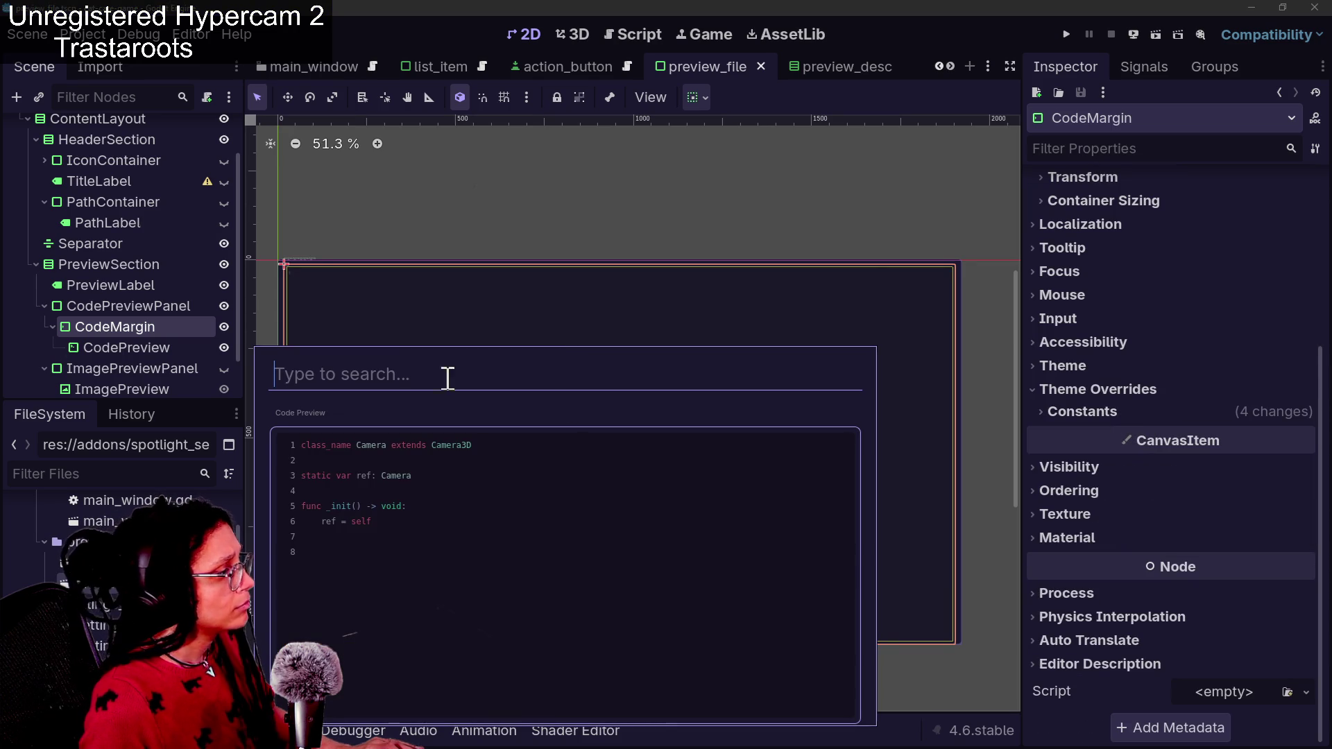
key("Escape")
scroll(152, 283, "down", 2)
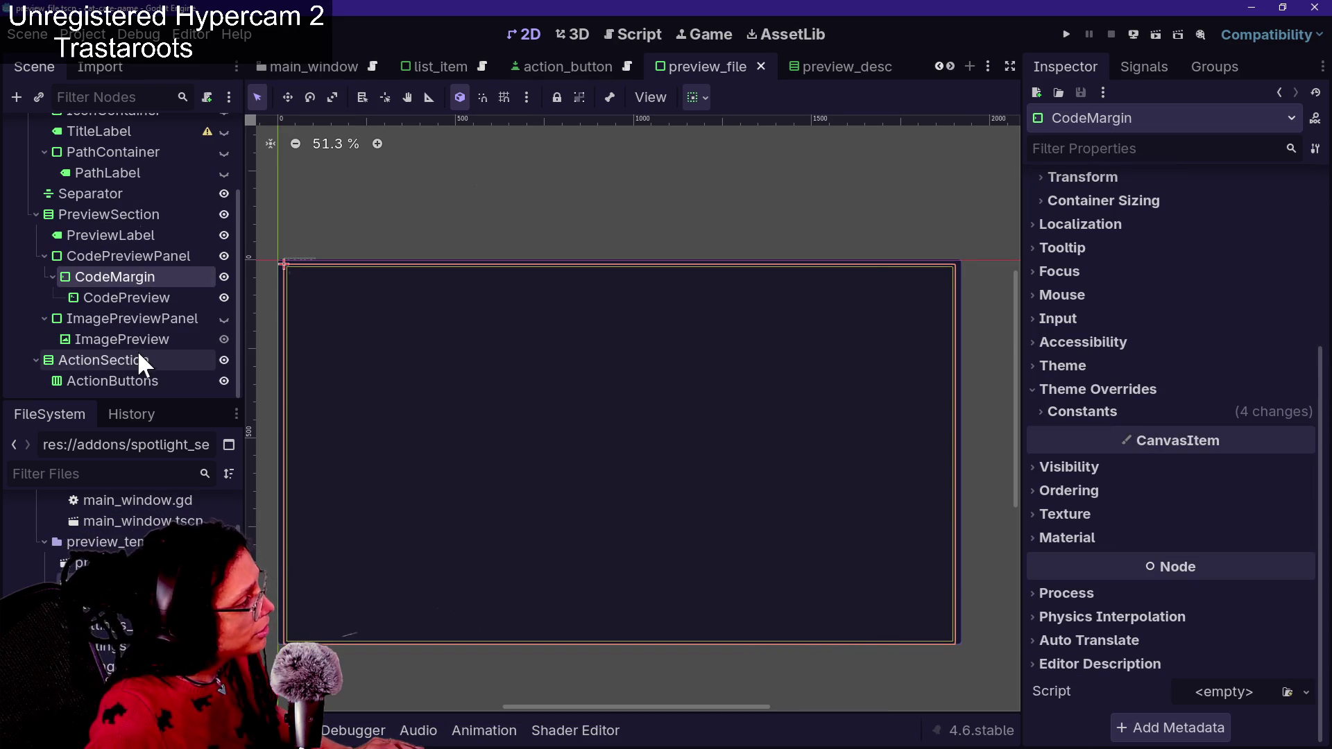
left_click(126, 298)
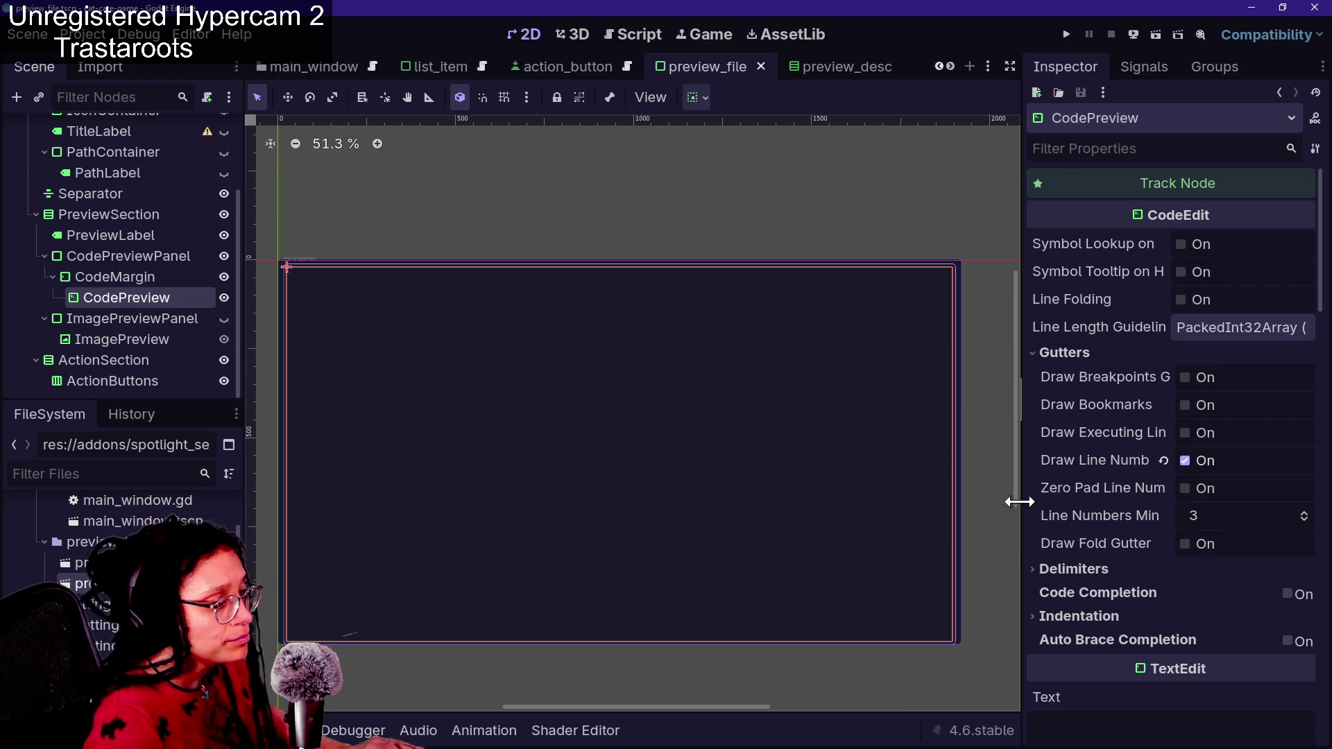
Browse CodePreview's inspector, including its syntax highlighter and visual whitespace settings
scroll(1050, 498, "down", 10)
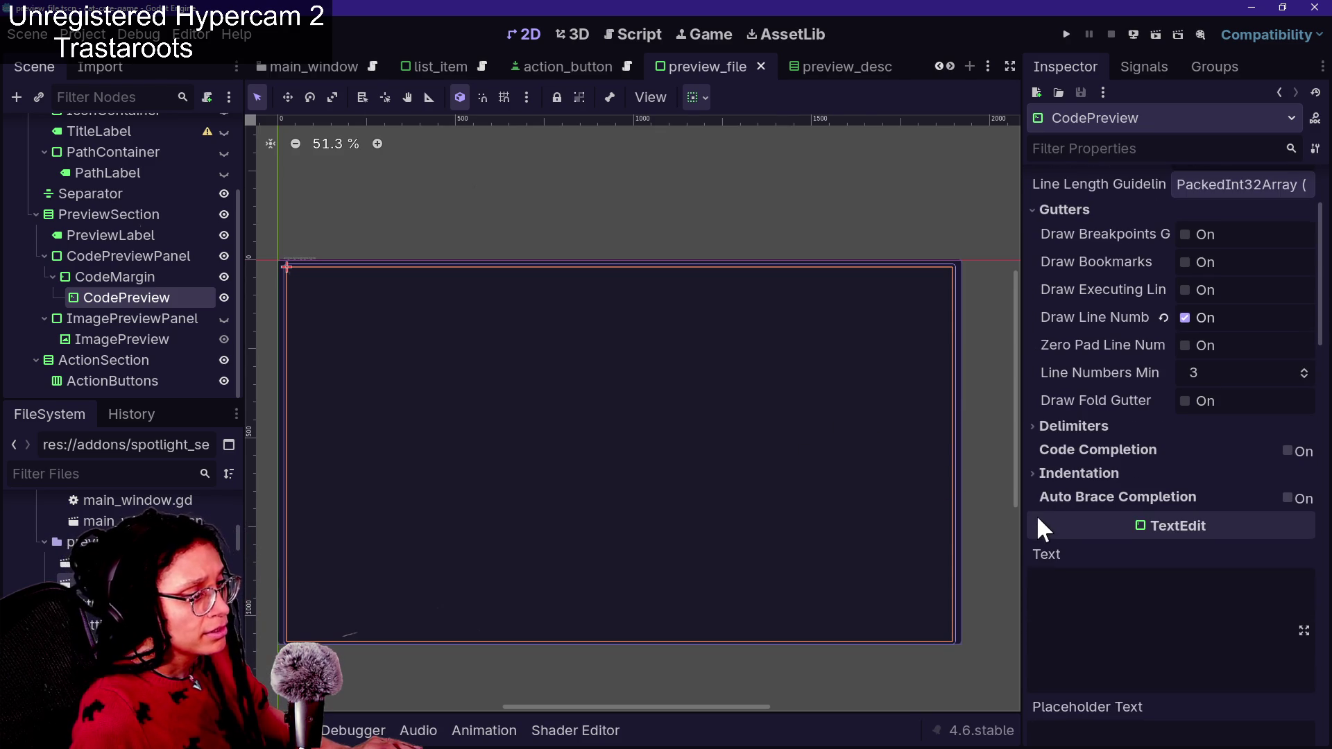
scroll(1070, 570, "down", 10)
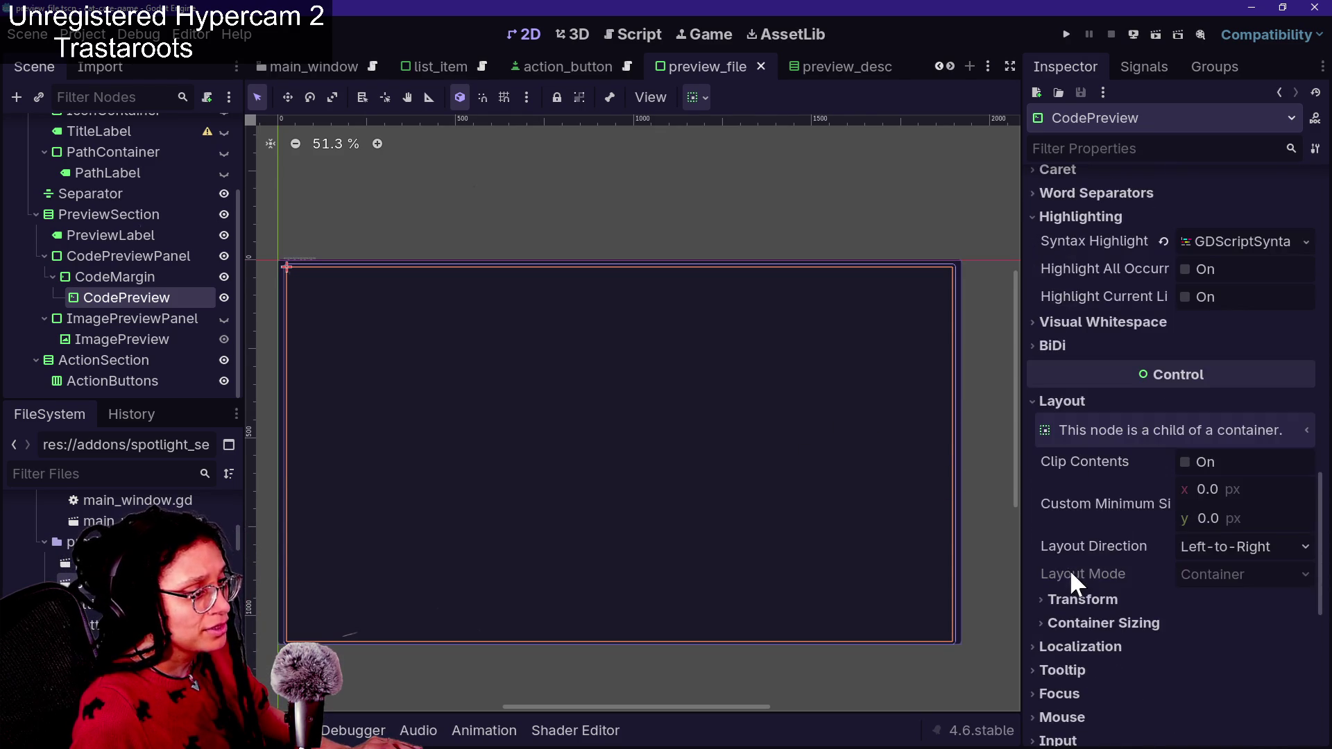
scroll(1070, 569, "down", 2)
scroll(1118, 396, "up", 2)
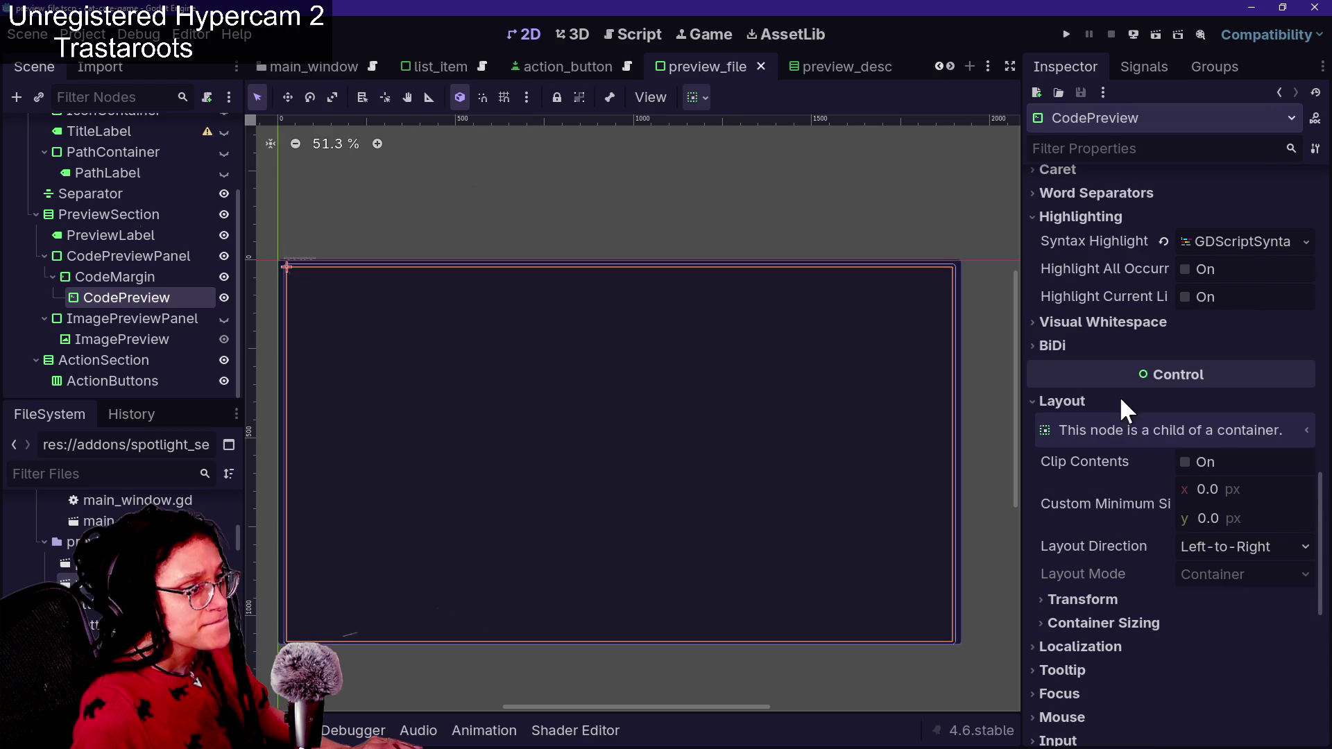
left_click(1240, 250)
left_click(1307, 244)
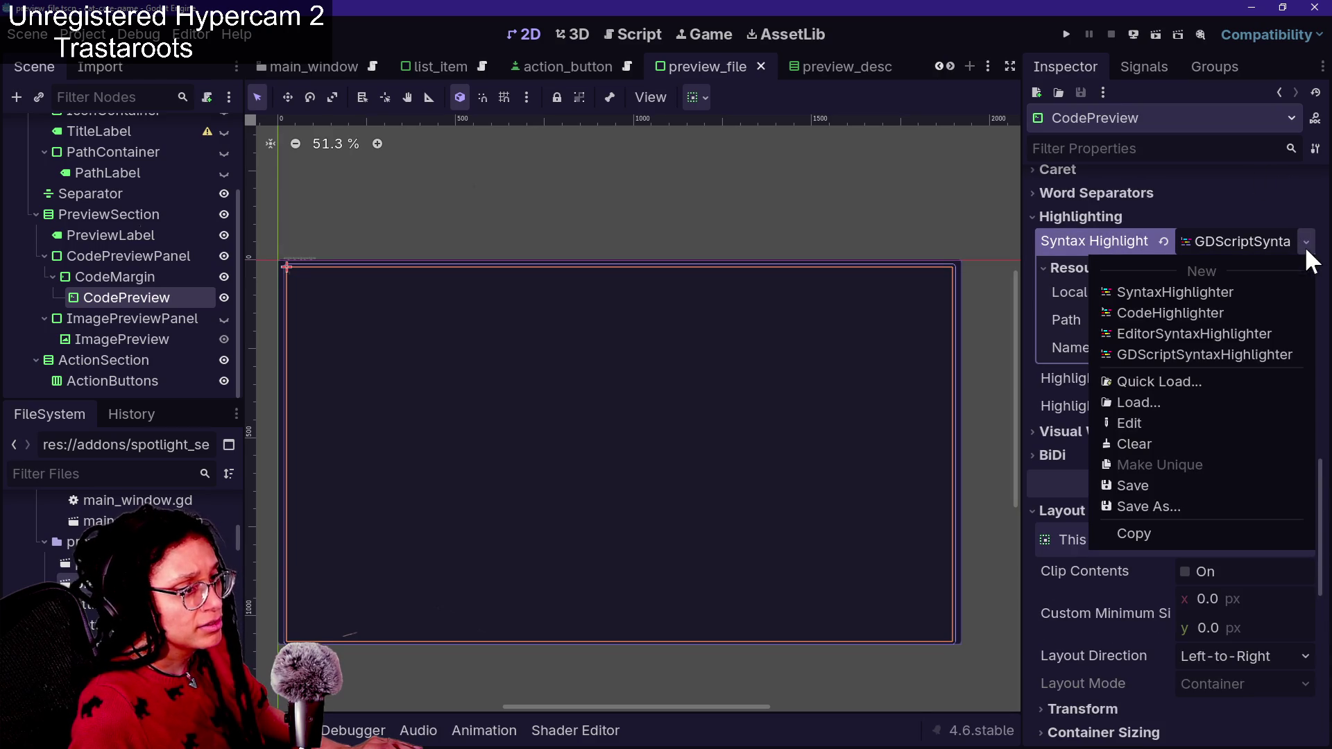
left_click(1121, 664)
scroll(1118, 663, "down", 2)
mouse_move(1121, 532)
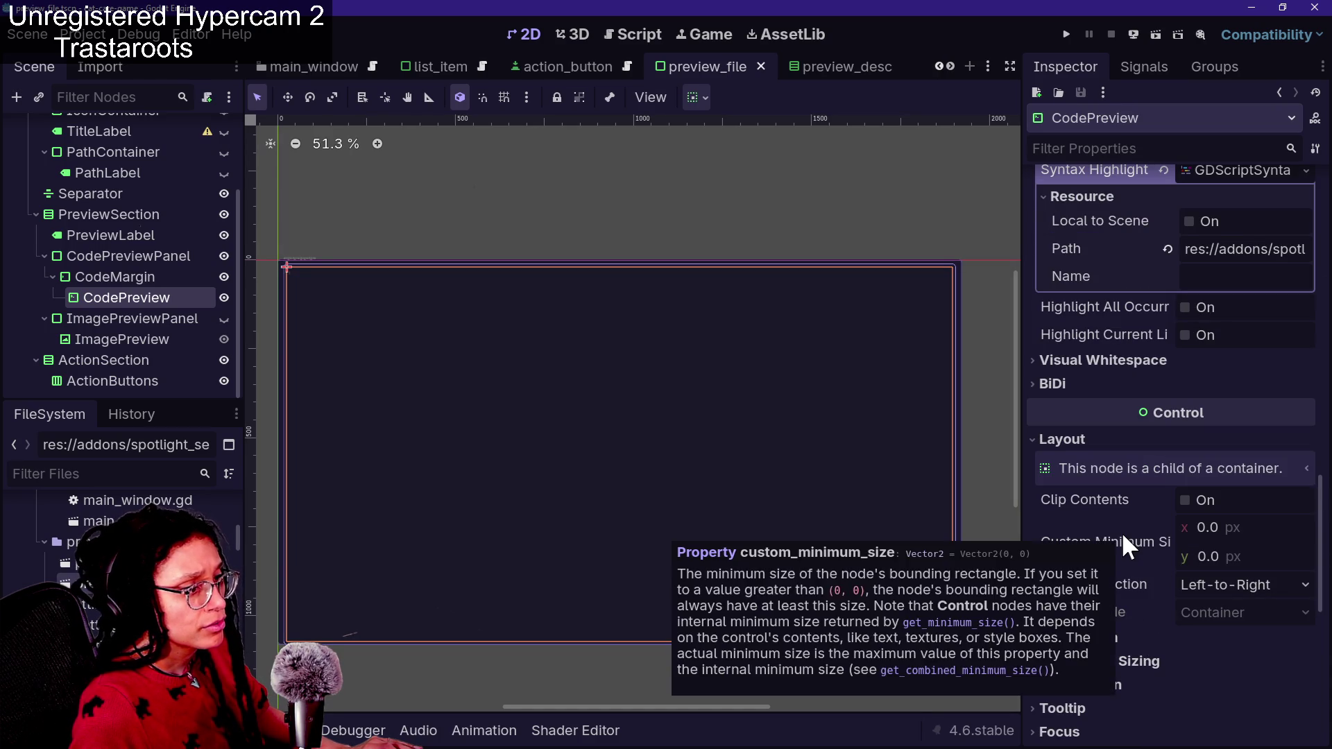
left_click(1053, 360)
left_click(1053, 360)
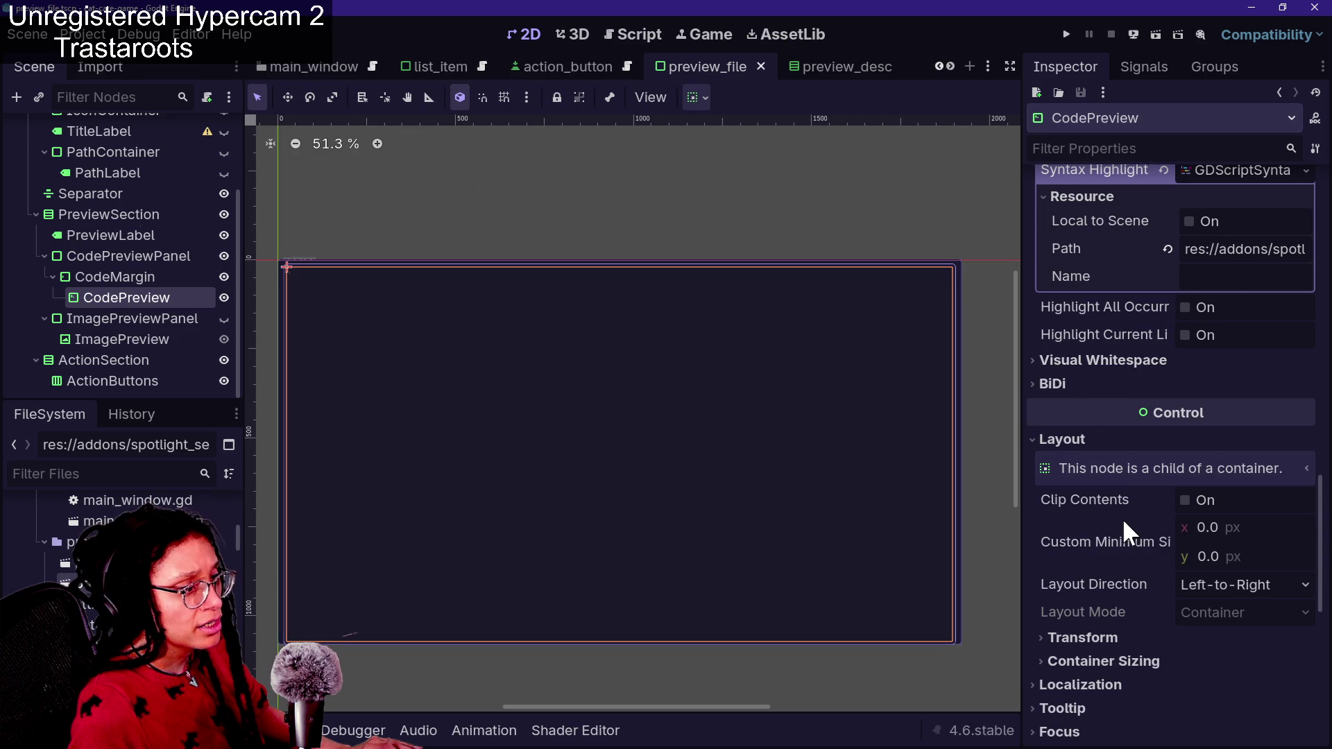
scroll(1121, 517, "down", 8)
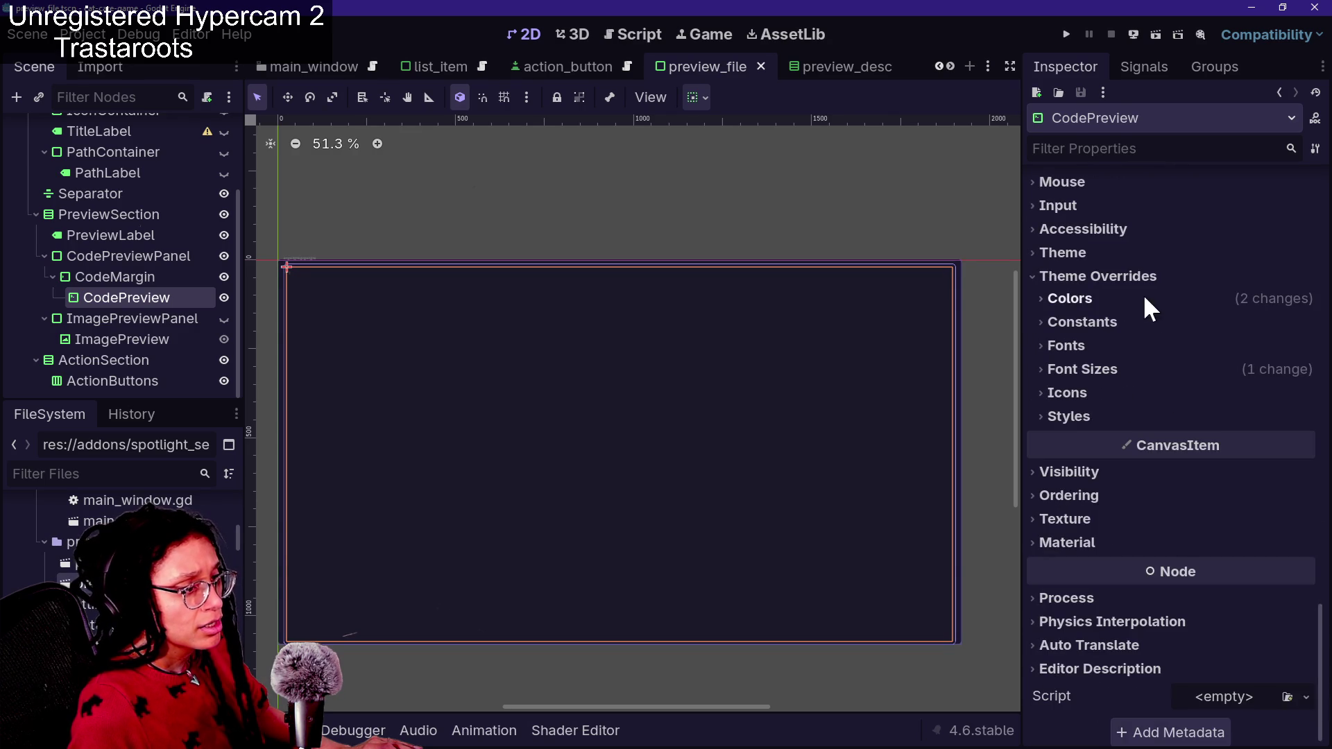
Set CodePreview's font size override to 23, save, and view it in the spotlight popup
left_click(1120, 369)
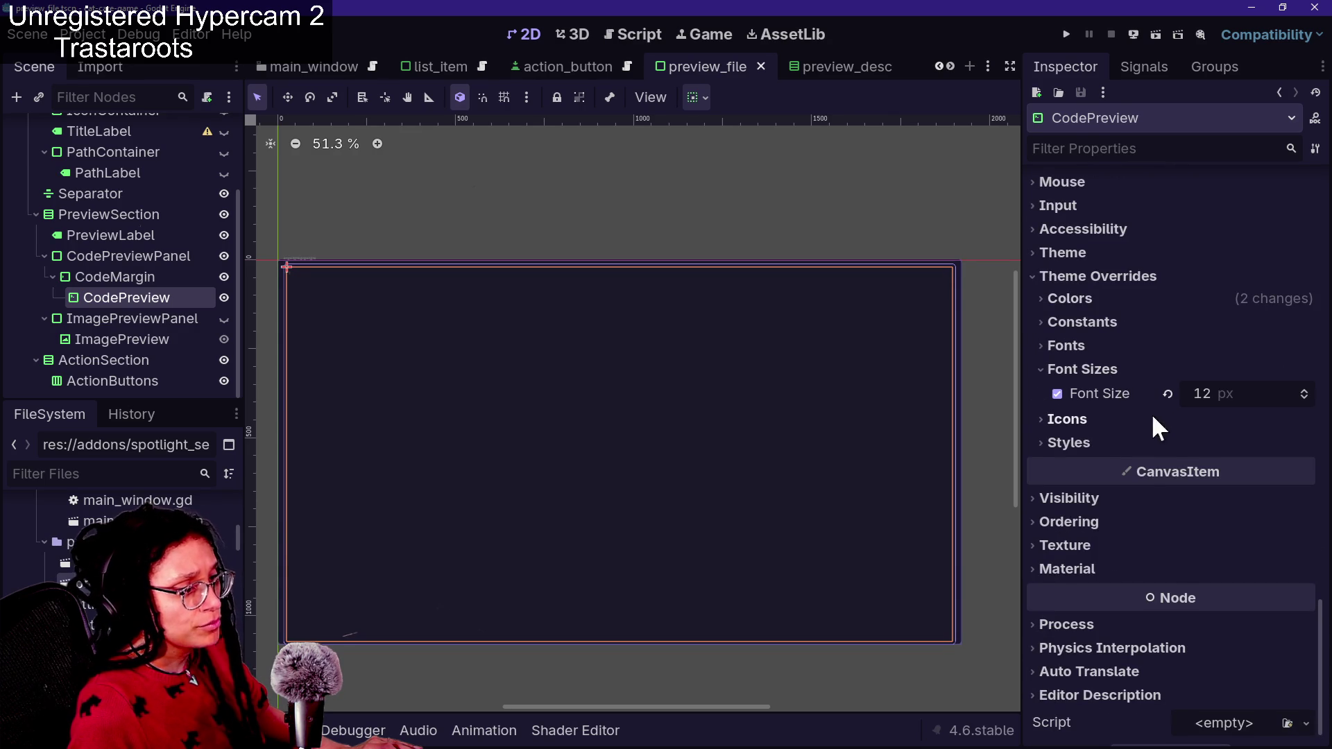
left_click(1220, 392)
type("23")
key("Return")
key("ctrl+s")
key("ctrl+space")
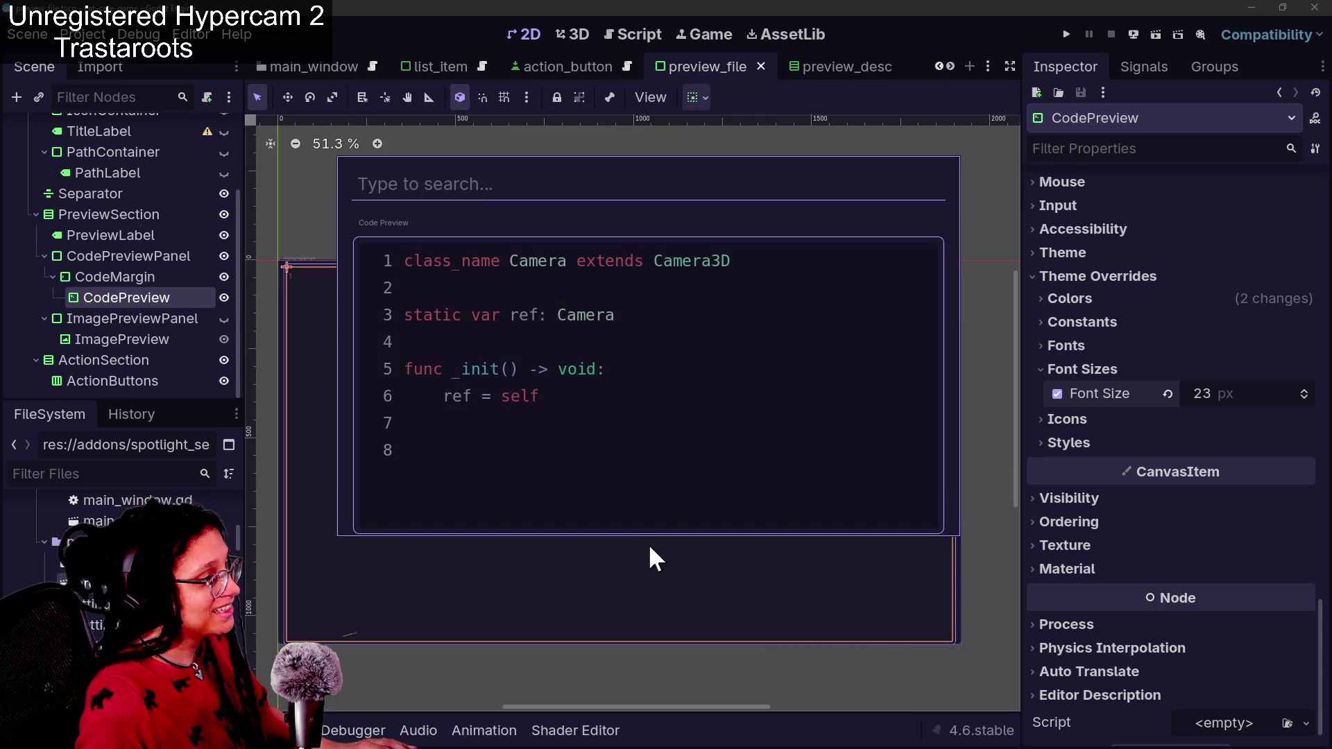
Clear the test search text, then close and reopen the spotlight search popup
type("dawd")
key("BackSpace")
key("BackSpace")
key("BackSpace")
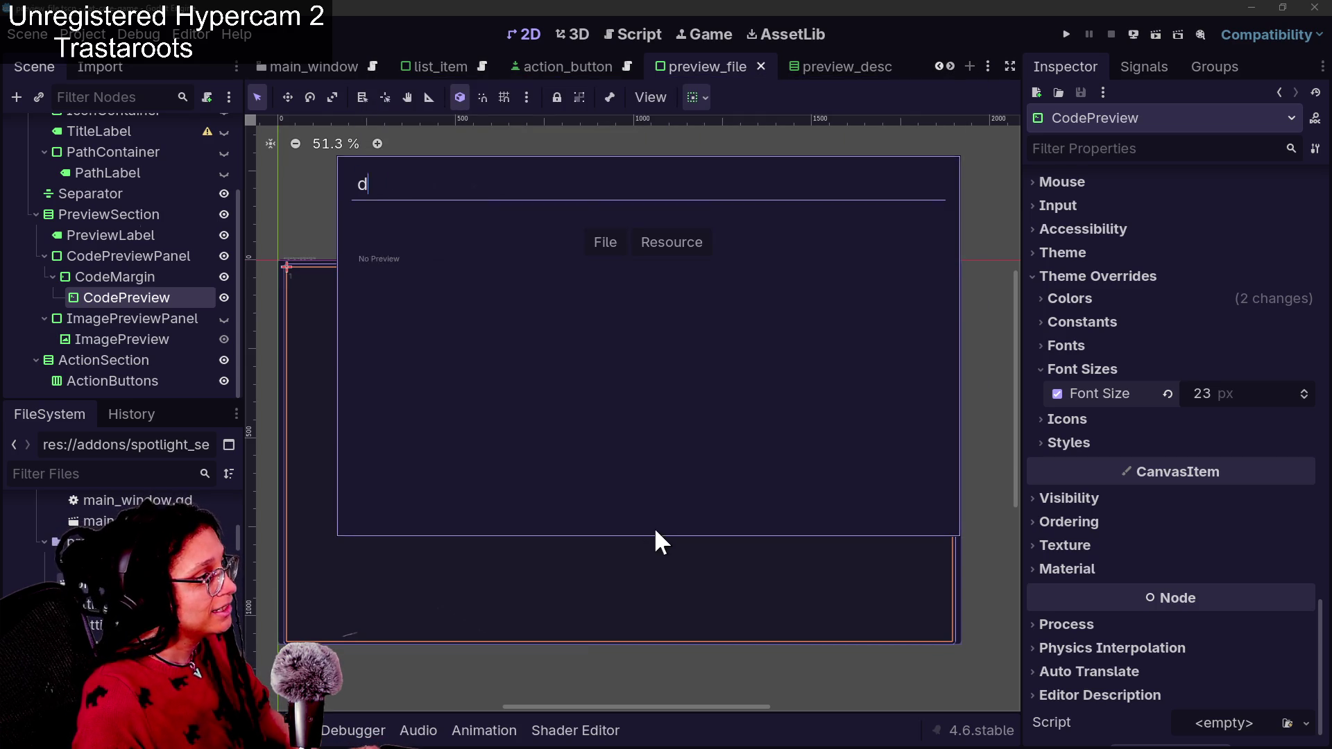
key("Escape")
key("ctrl+space")
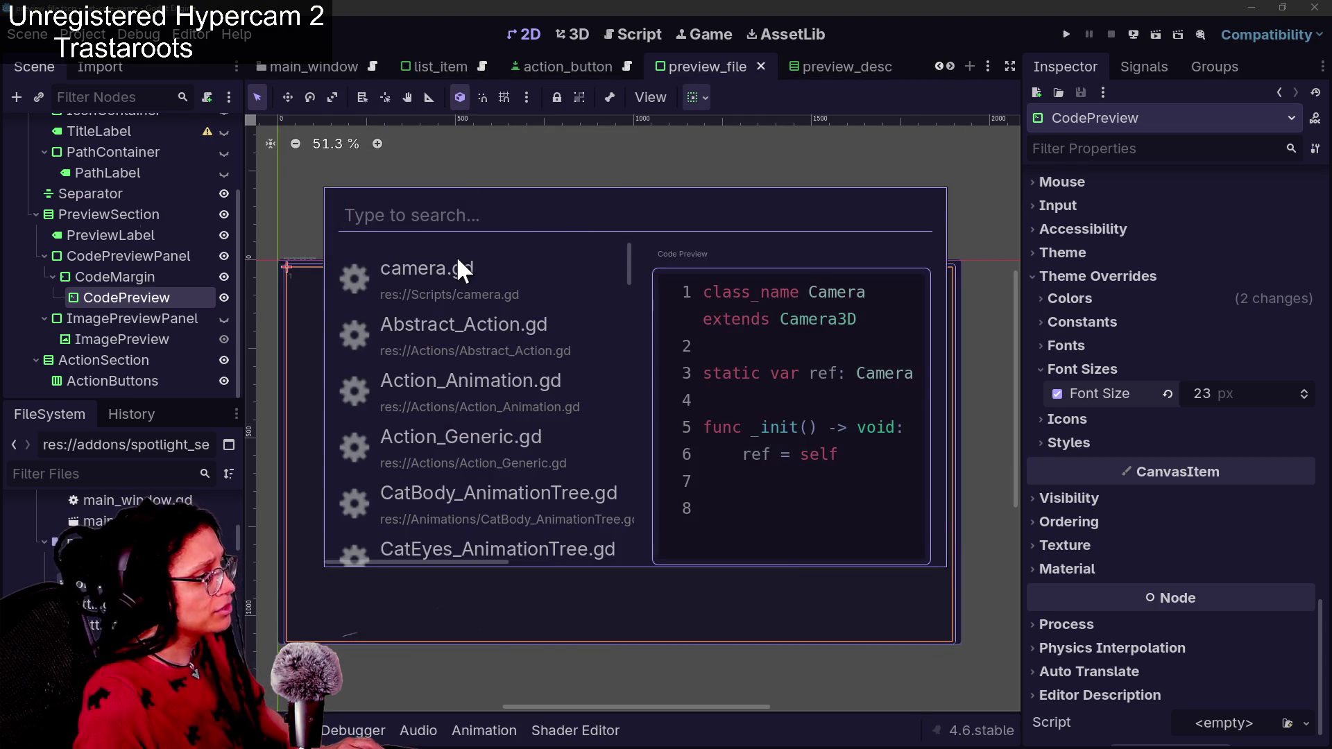
Step down the results, previewing files from Abstract_Action.gd through phone_model.tscn
key("Down")
key("Down")
key("Down")
key("Down")
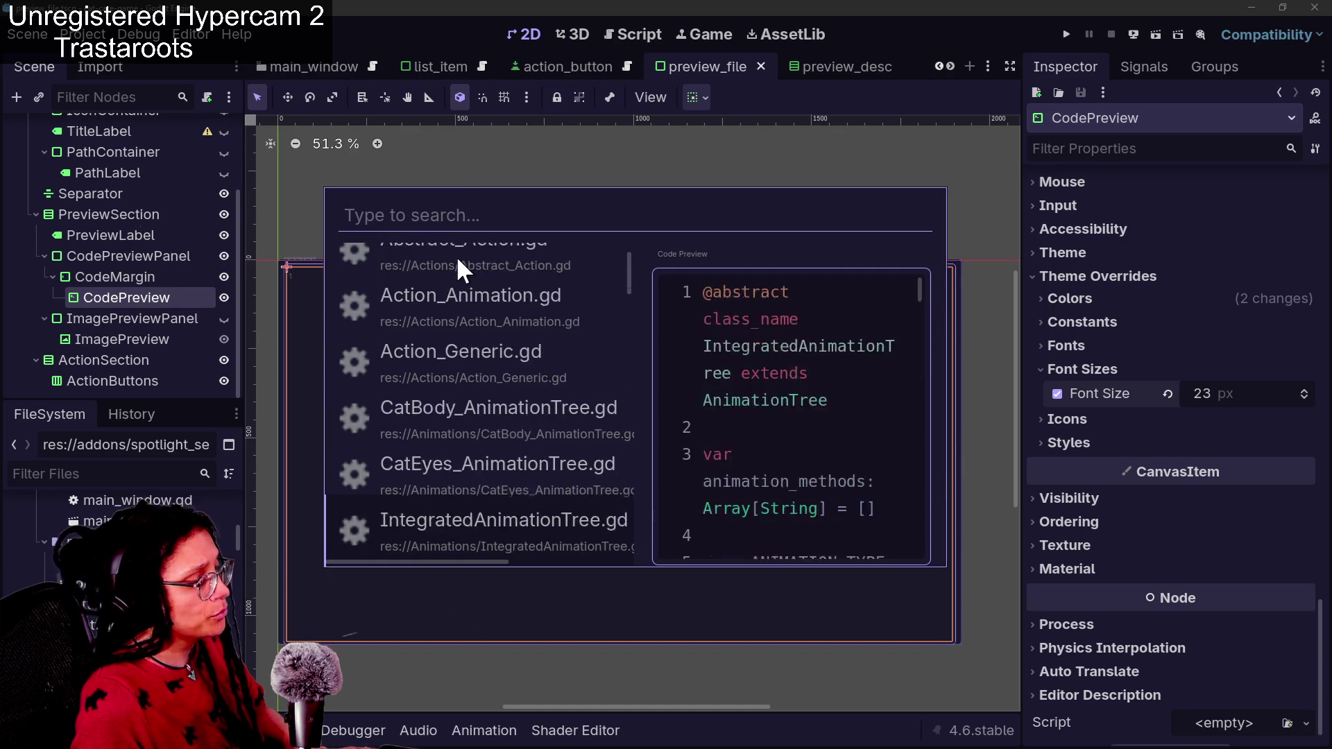
key("Up")
key("Down")
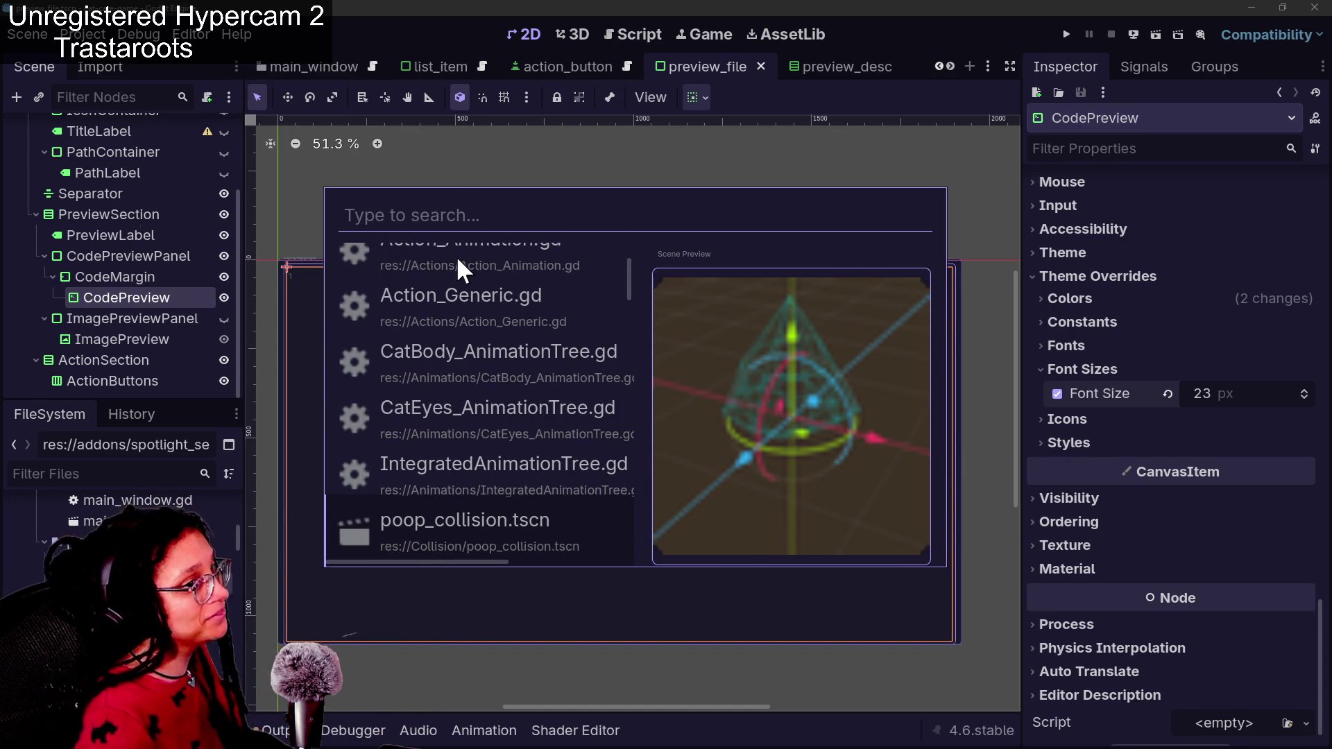
key("Down")
key("Down")
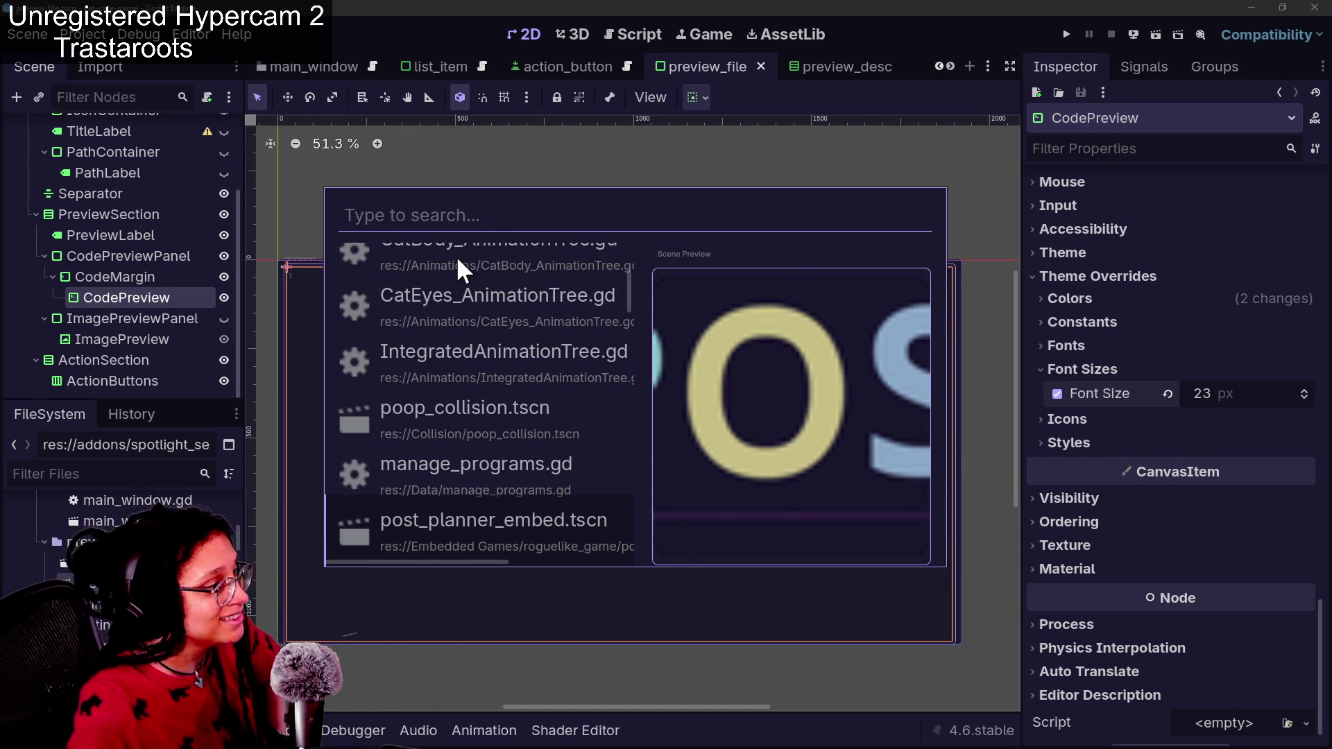
key("Down")
key("Down")
key("Down")
scroll(455, 256, "down", 2)
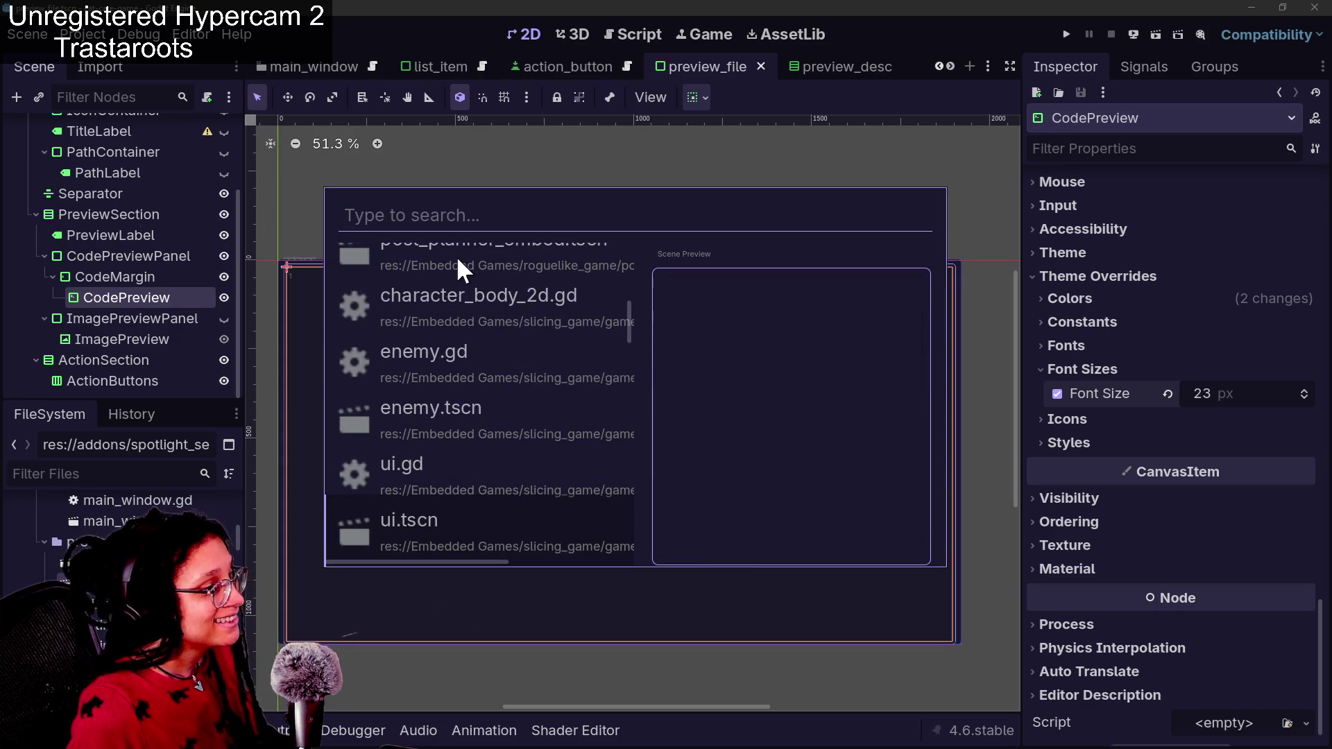
key("Down")
key("Down")
key("Down")
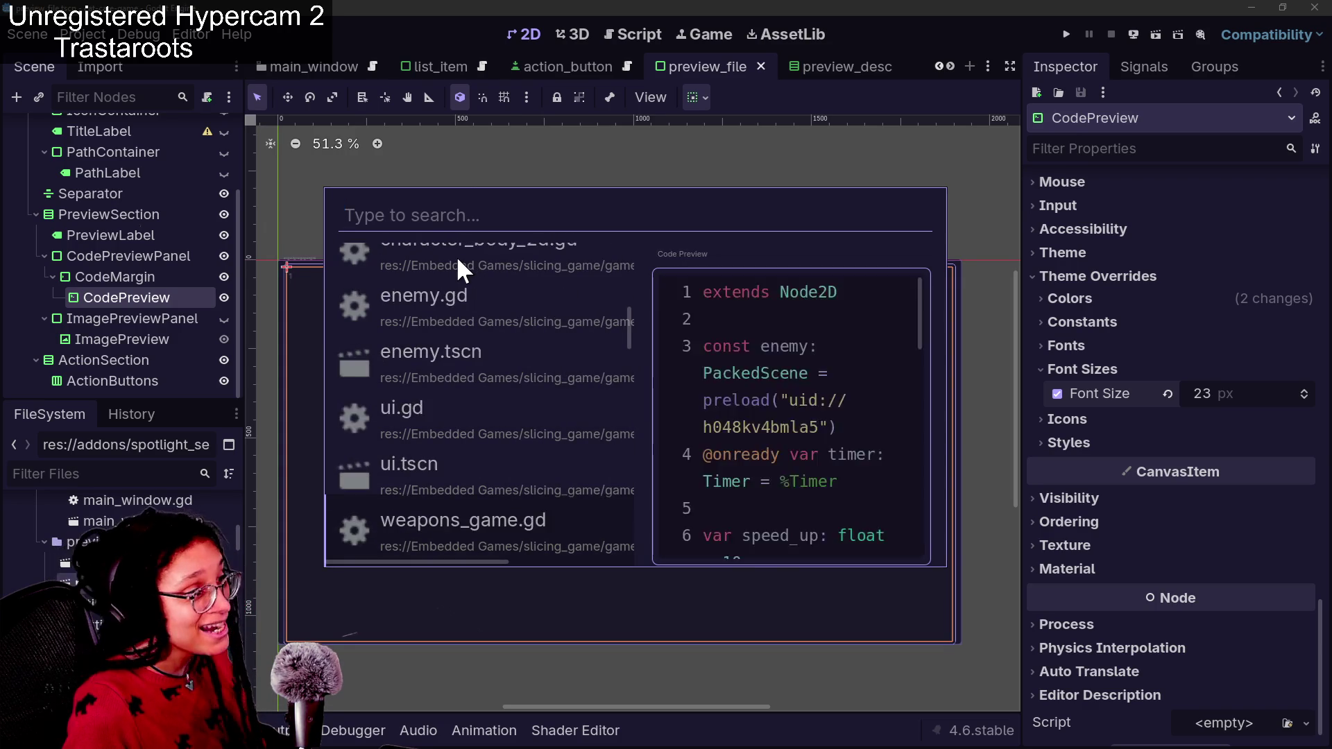
key("Down")
key("Down")
key("Down")
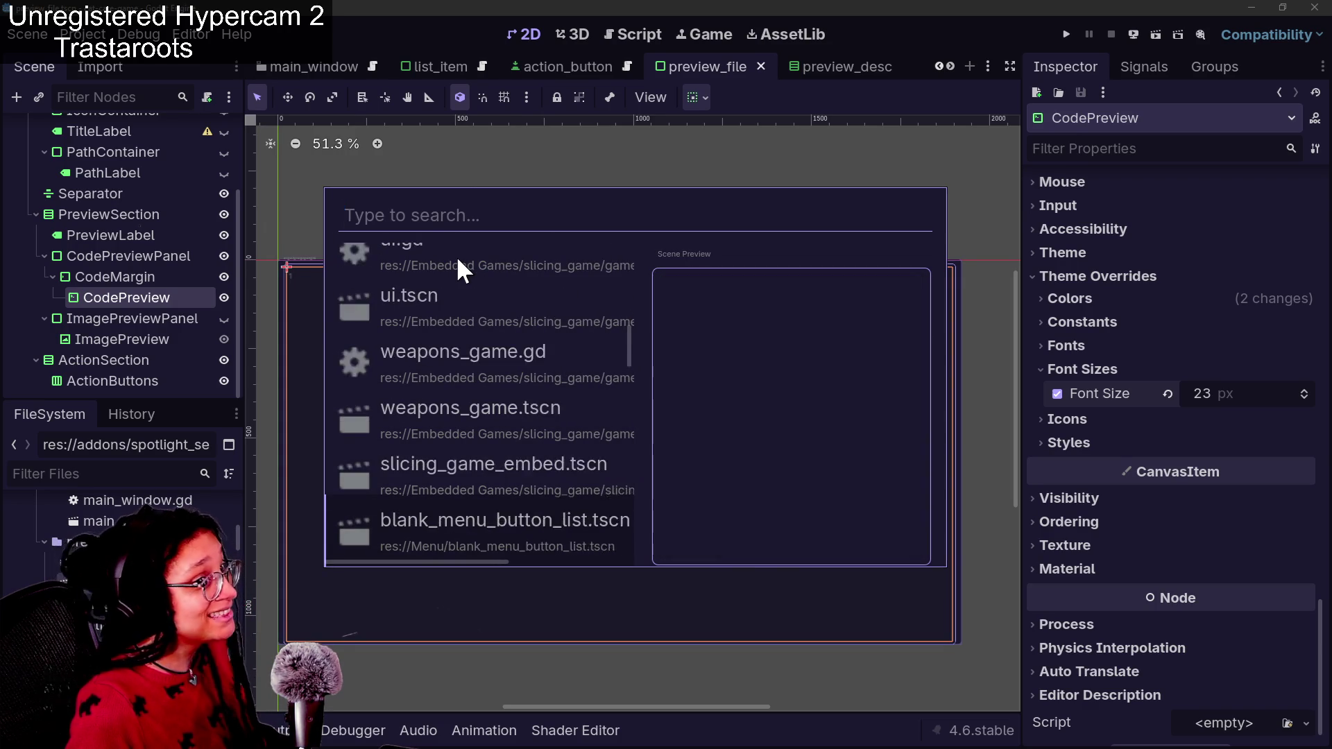
key("Down")
key("Down")
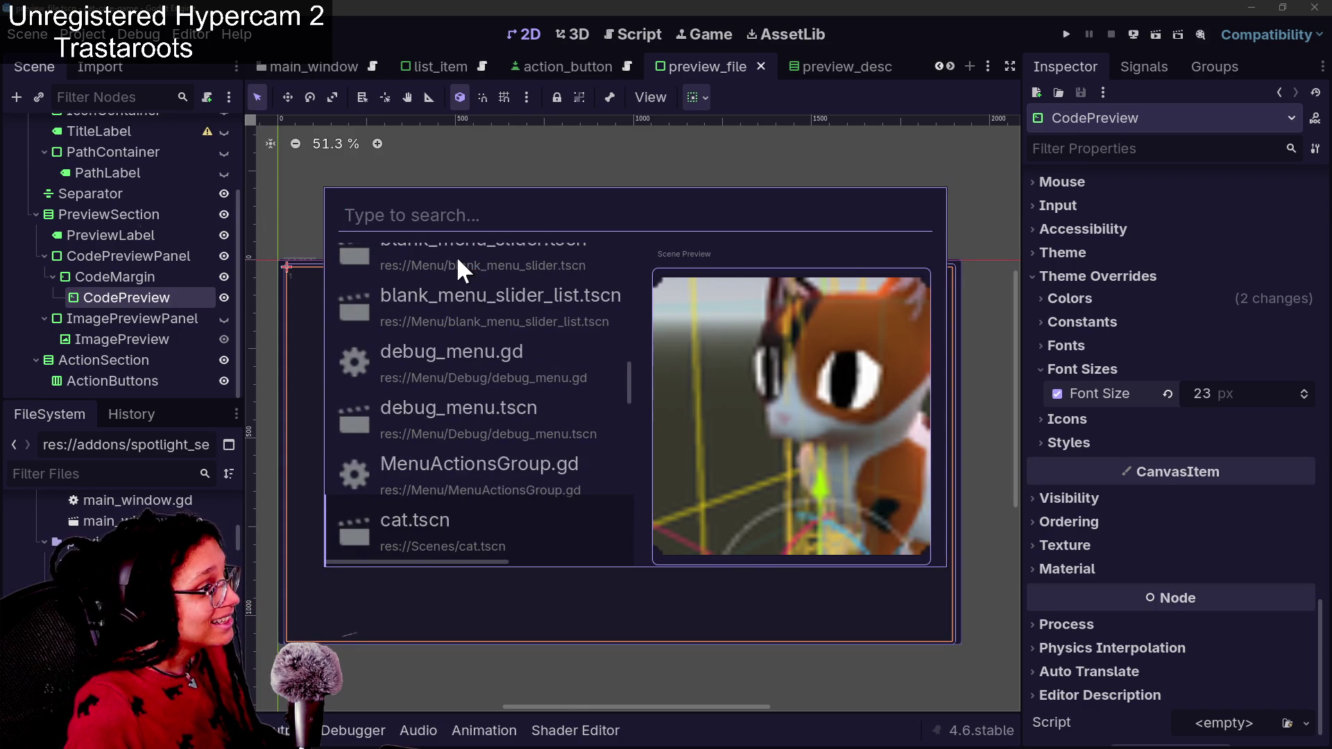
key("Down")
key("Down")
key("Down")
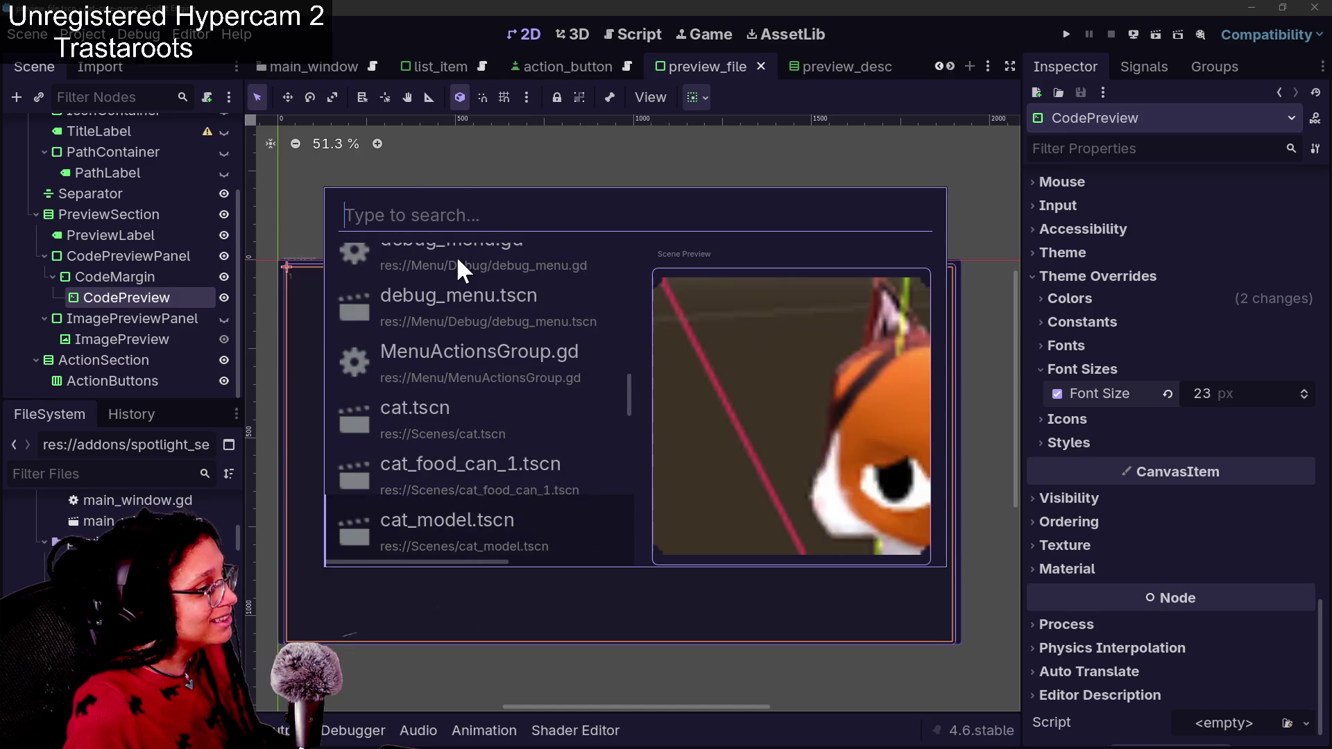
key("Down")
key("Down")
key("Down")
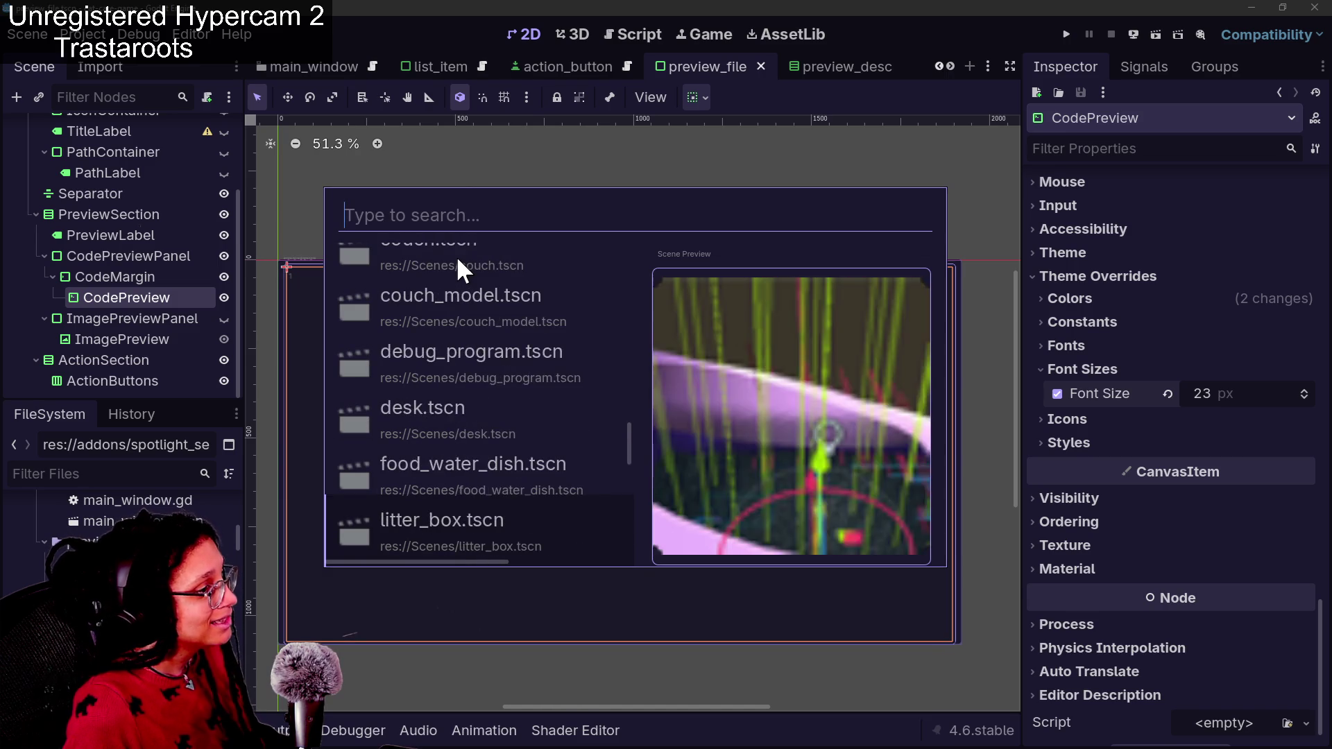
key("Down")
key("Down")
key("Down")
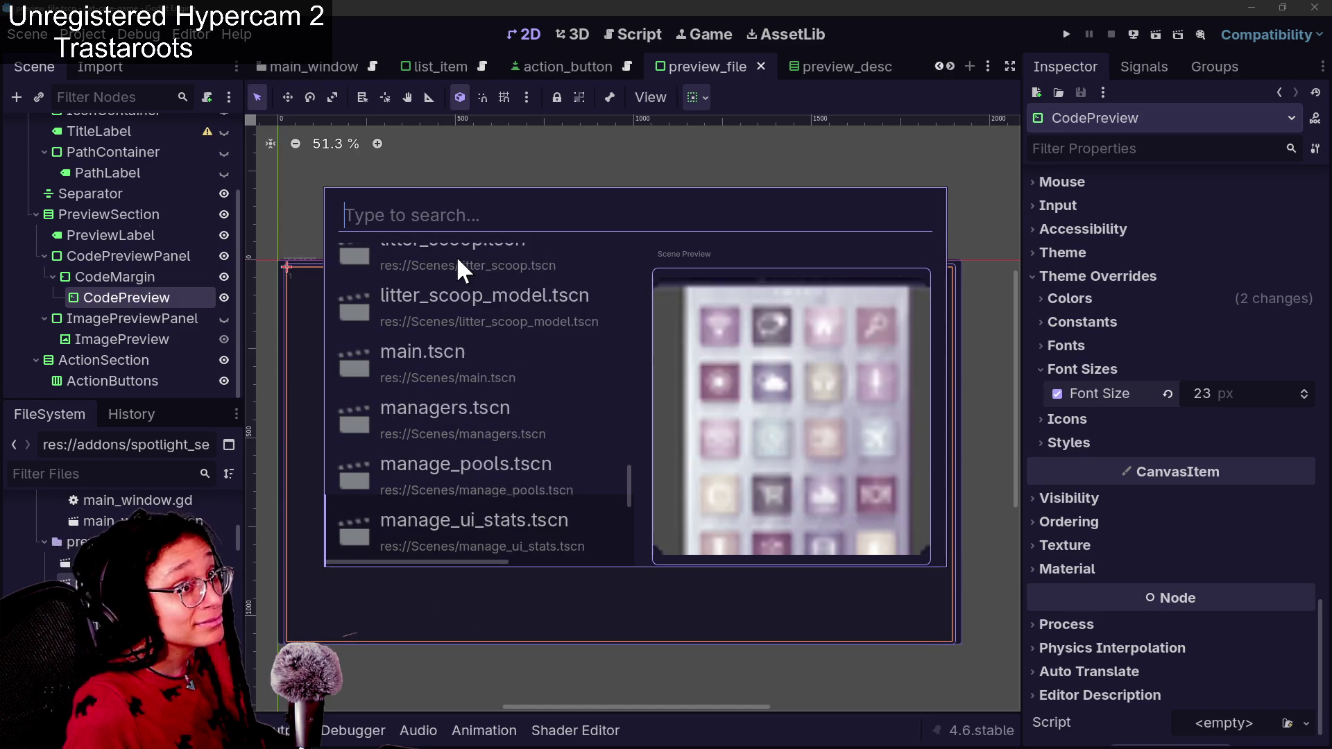
Move back up through the results to land on CatBody_AnimationTree.gd's code preview
key("Down")
key("Down")
key("Down")
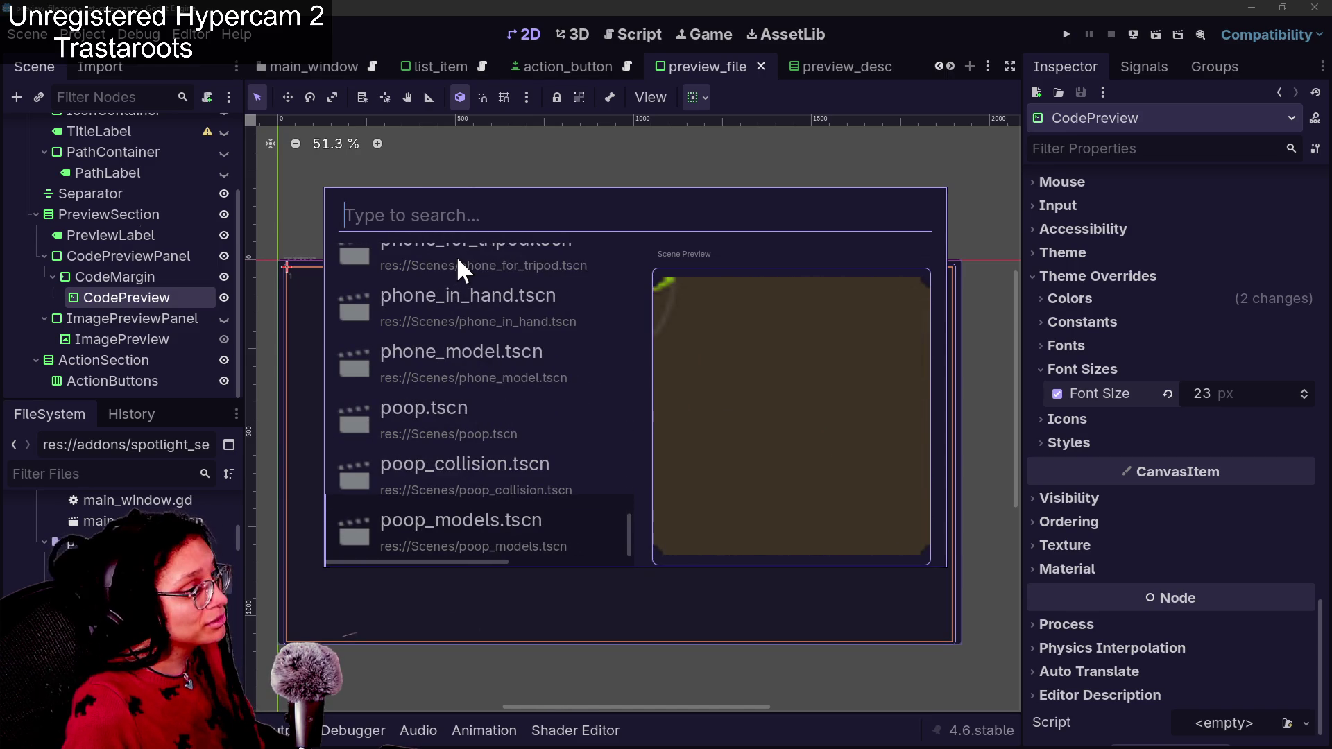
key("Up")
key("Up")
key("Up")
key("Up")
key("Up")
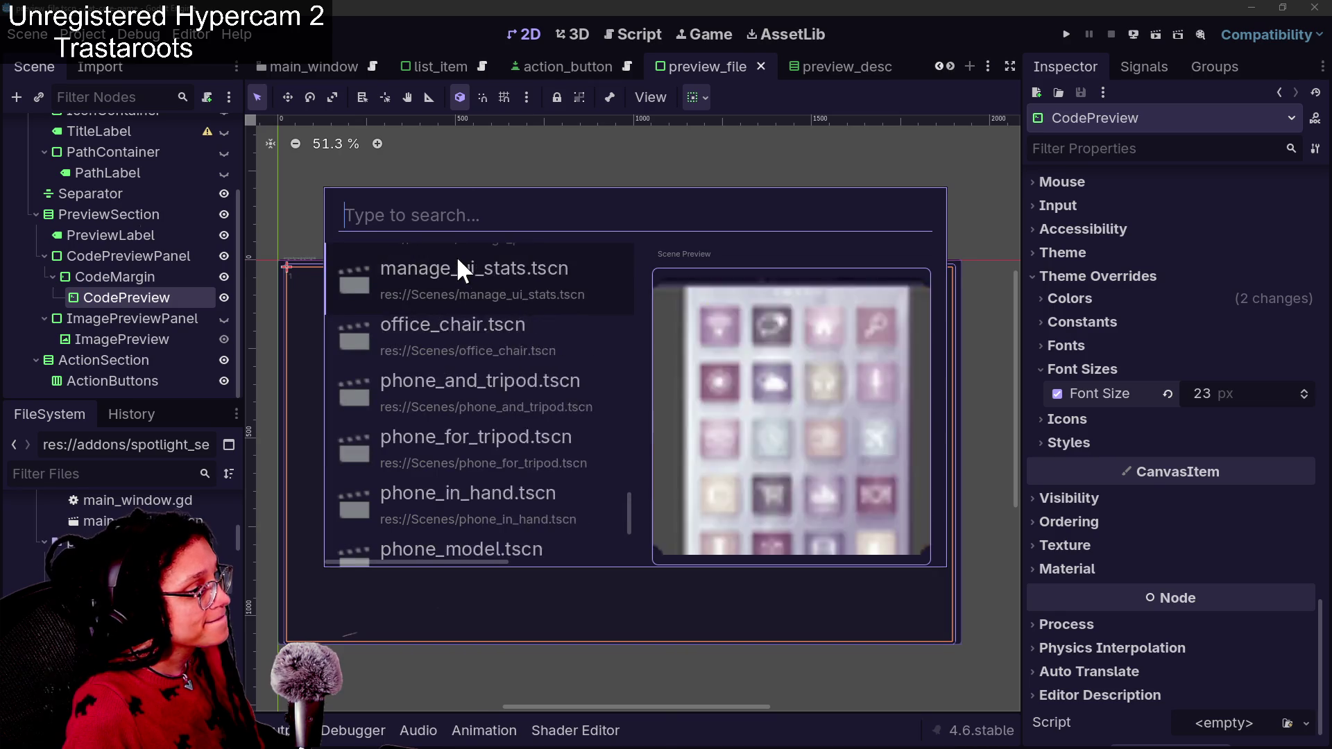
key("Up")
key("Up")
key("Up")
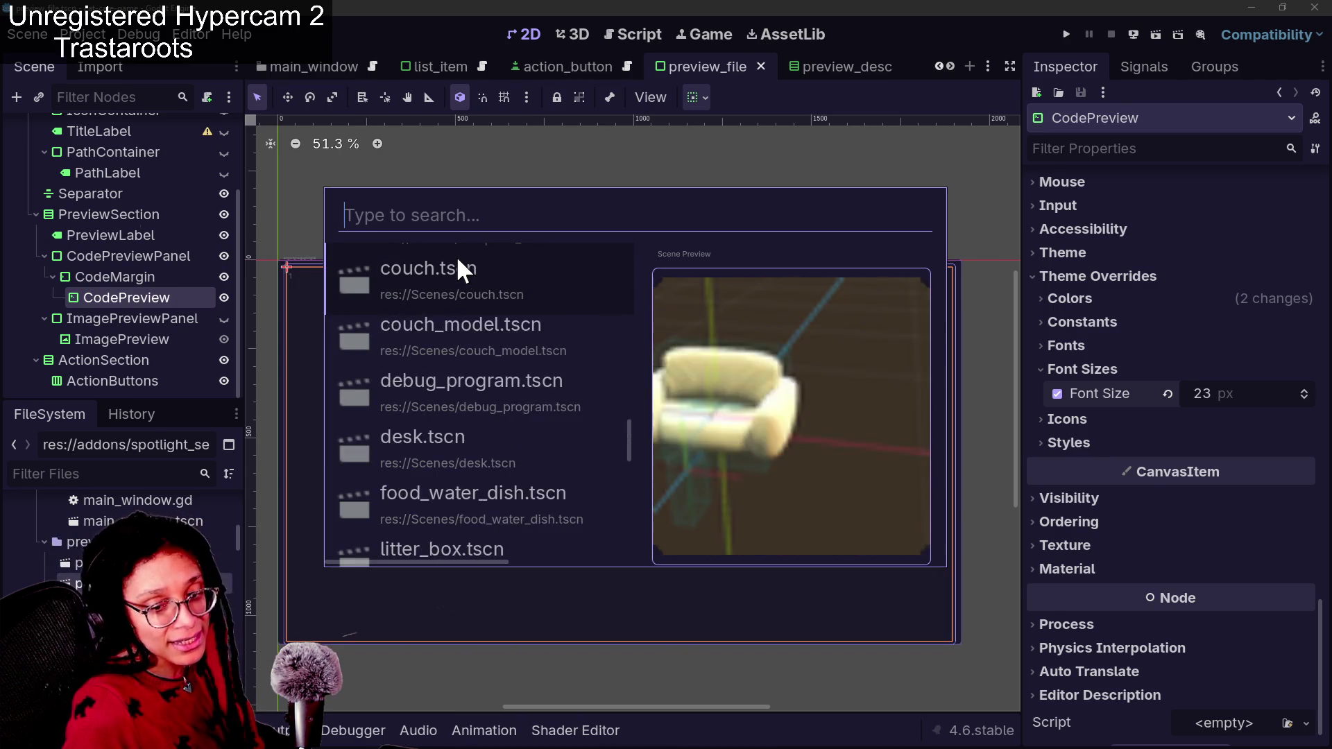
key("Up")
key("Up")
key("Up")
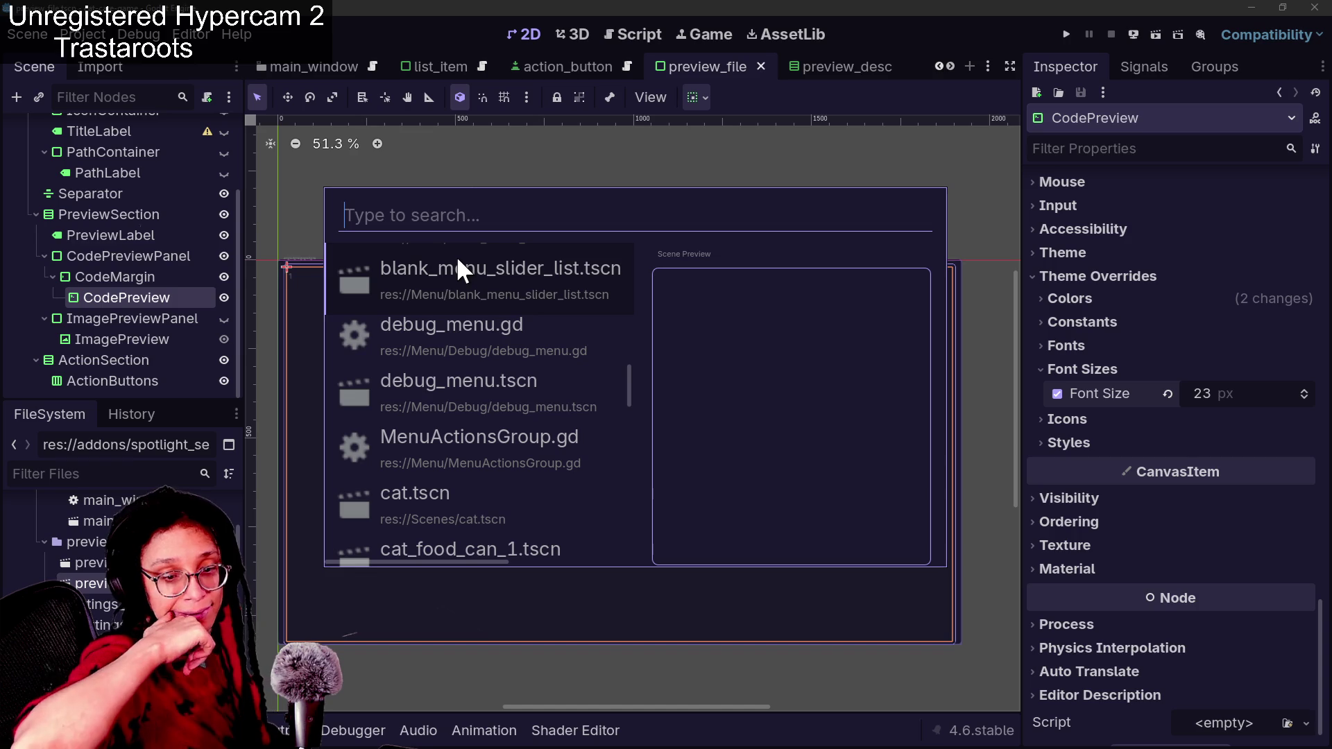
key("Down")
key("Down")
key("Up")
key("Up")
key("Up")
key("Up")
key("Up")
key("Up")
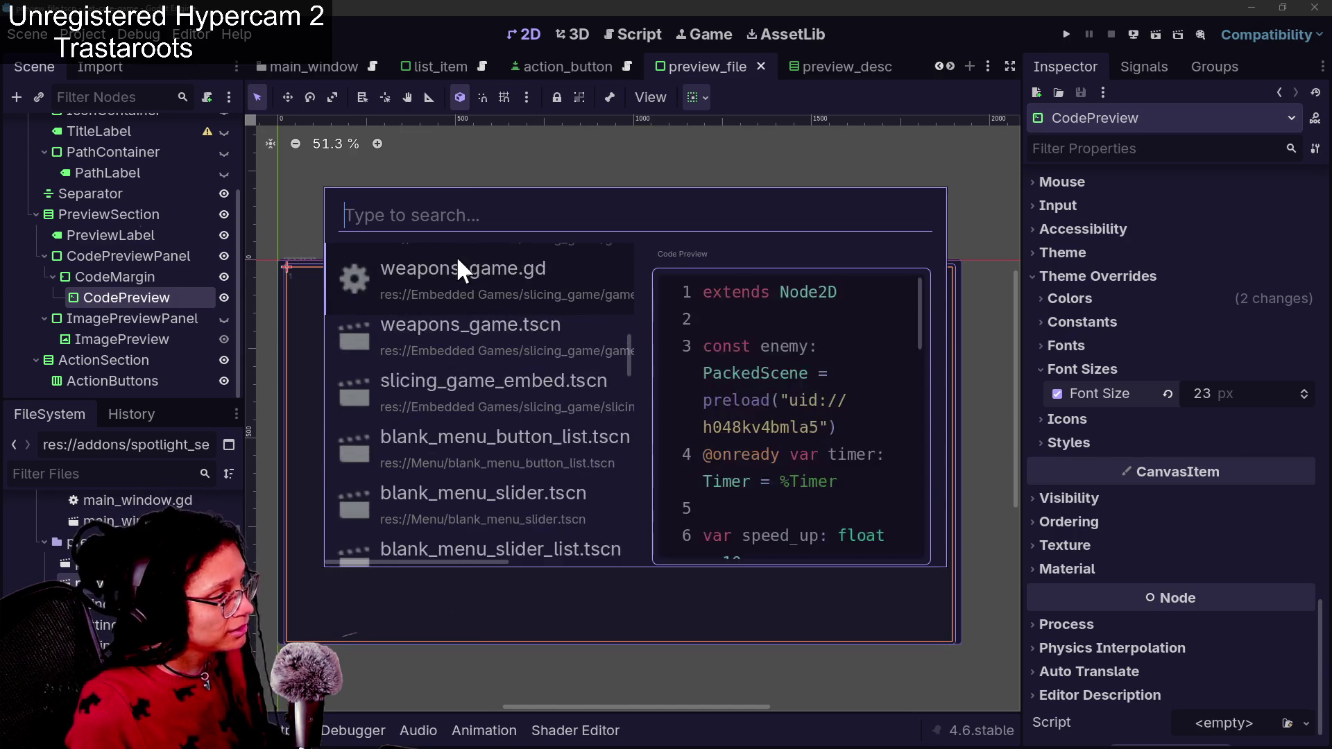
key("Up")
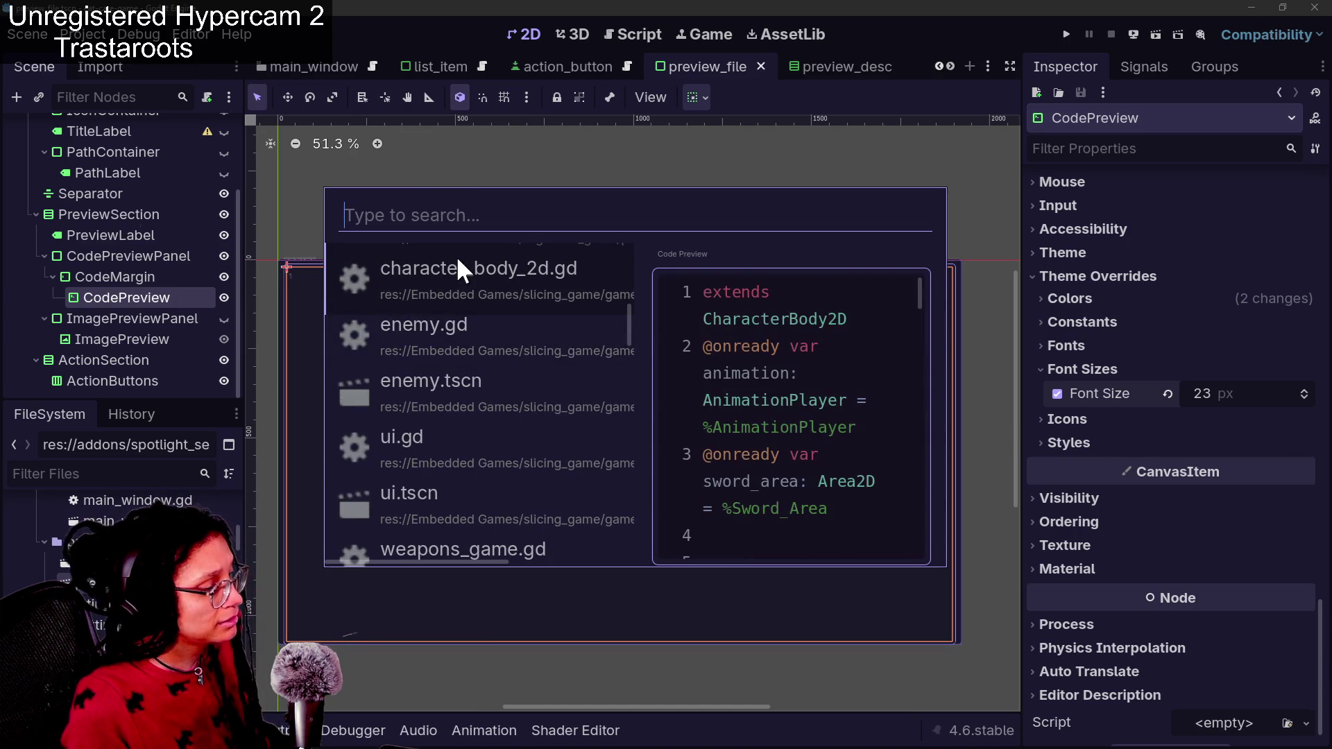
key("Down")
key("Down")
key("Down")
key("Down")
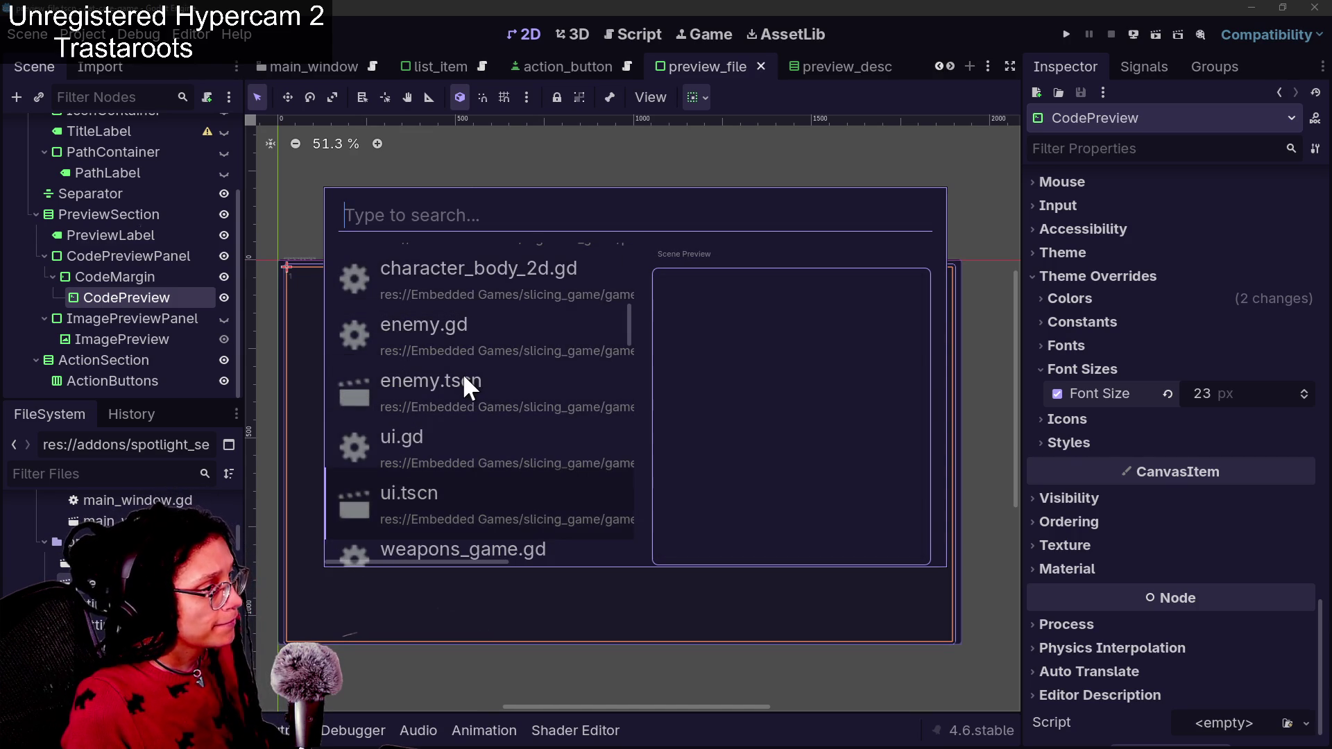
scroll(462, 373, "down", 5)
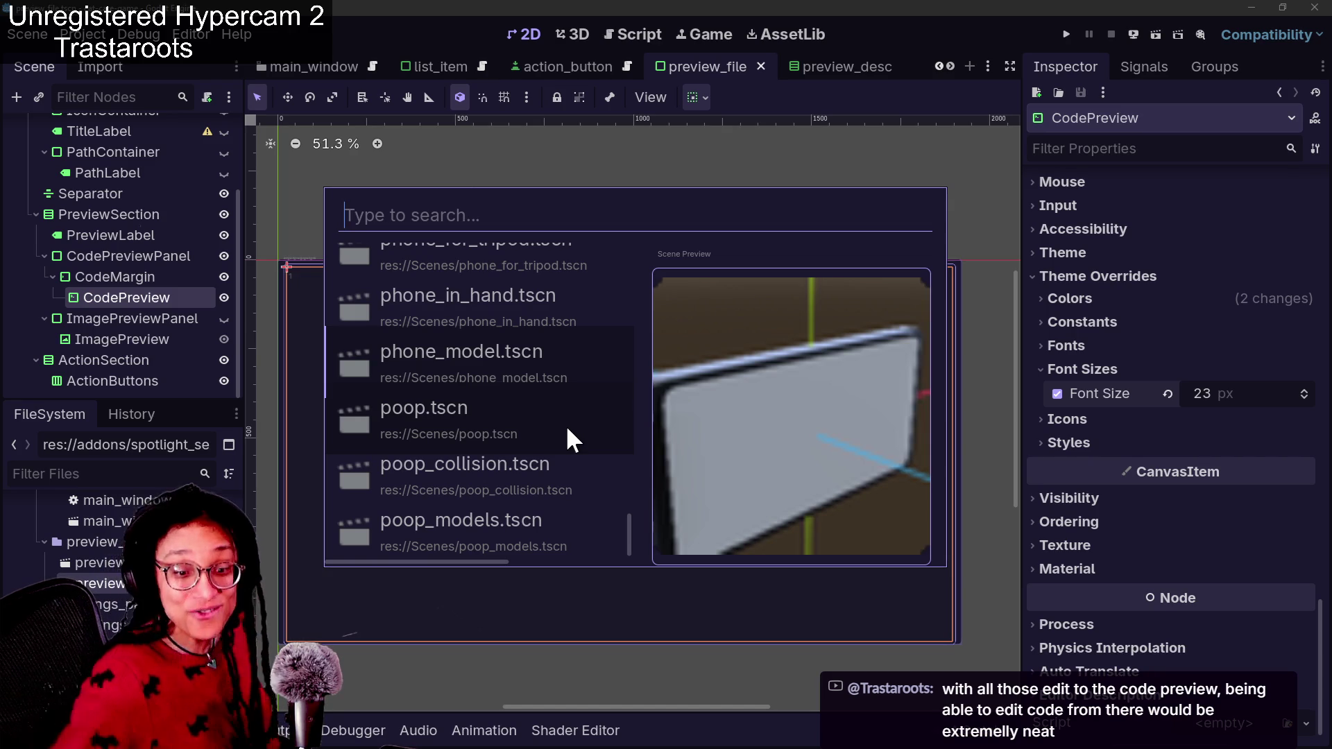
key("Up")
key("Up")
key("Up")
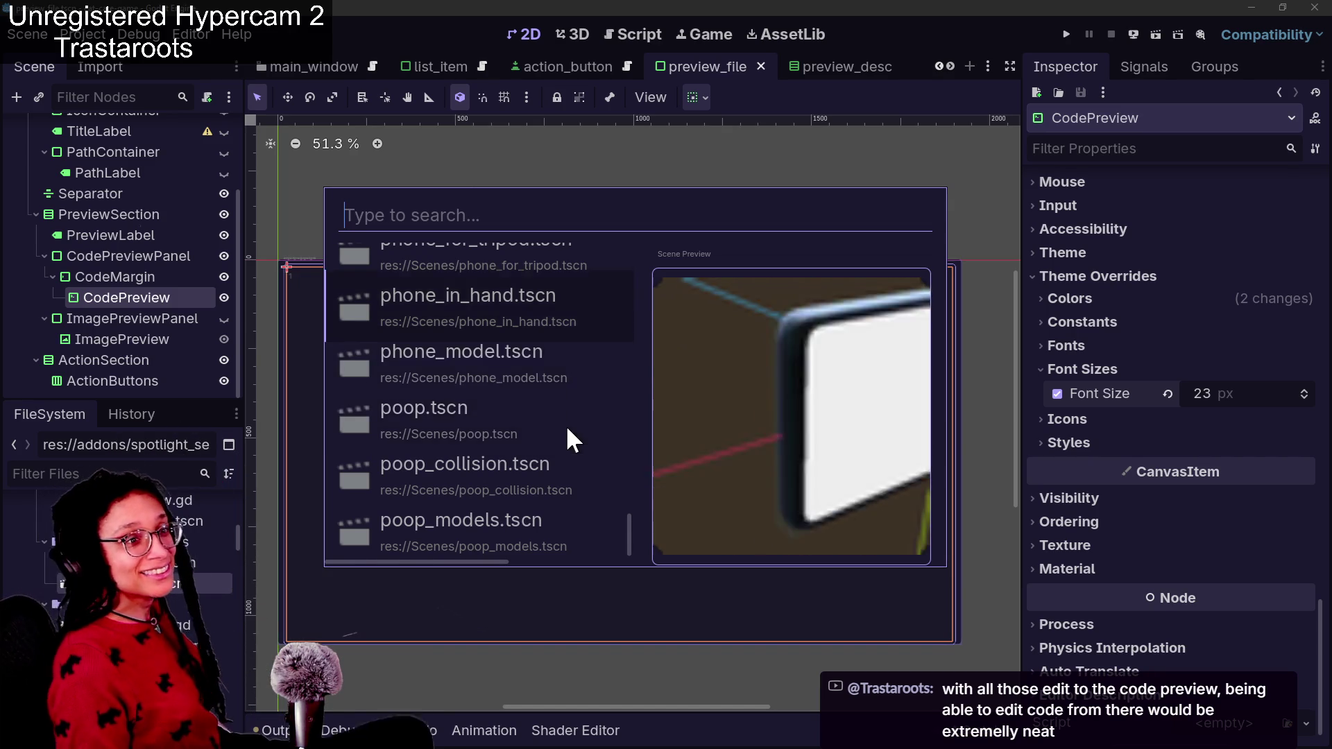
key("Up")
key("Up")
key("Up")
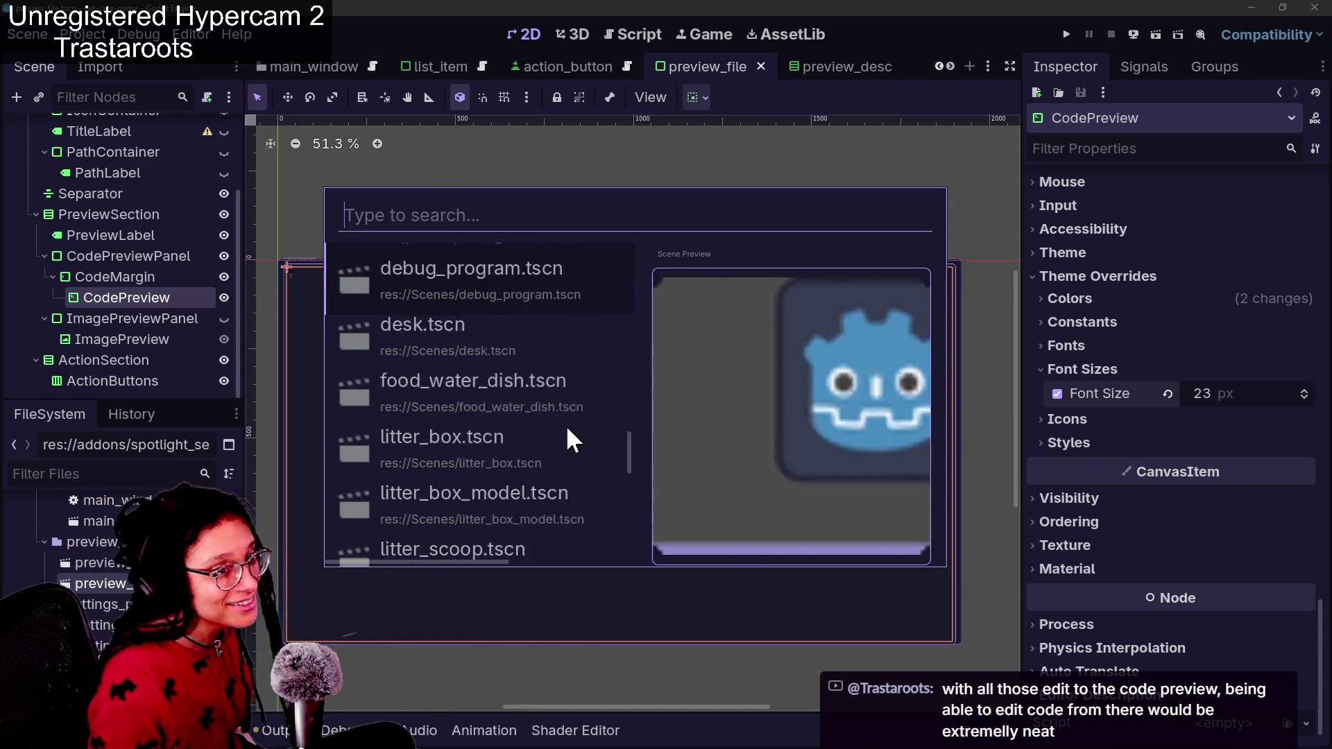
key("Up")
key("Up")
key("Up")
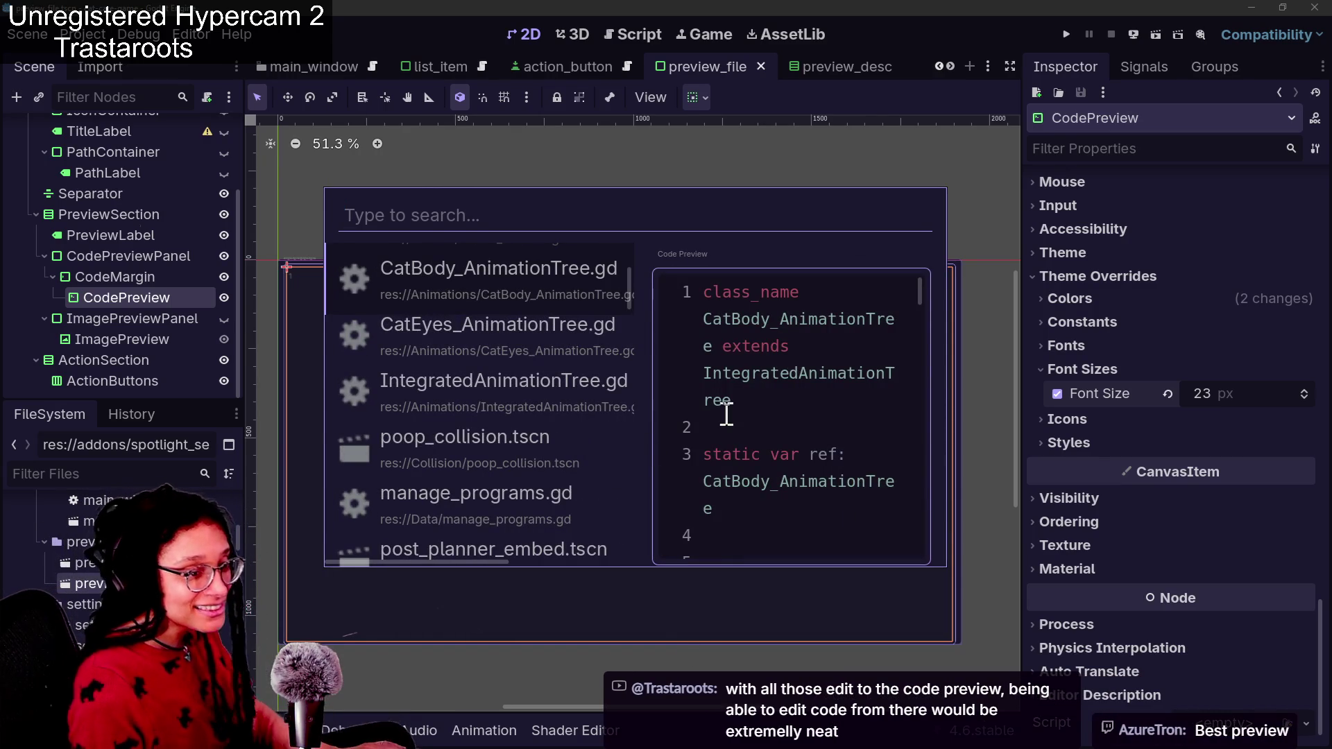
Copy the class declaration line from the CatBody_AnimationTree.gd code preview
left_click_drag(736, 434, 707, 291)
left_click_drag(747, 402, 687, 291)
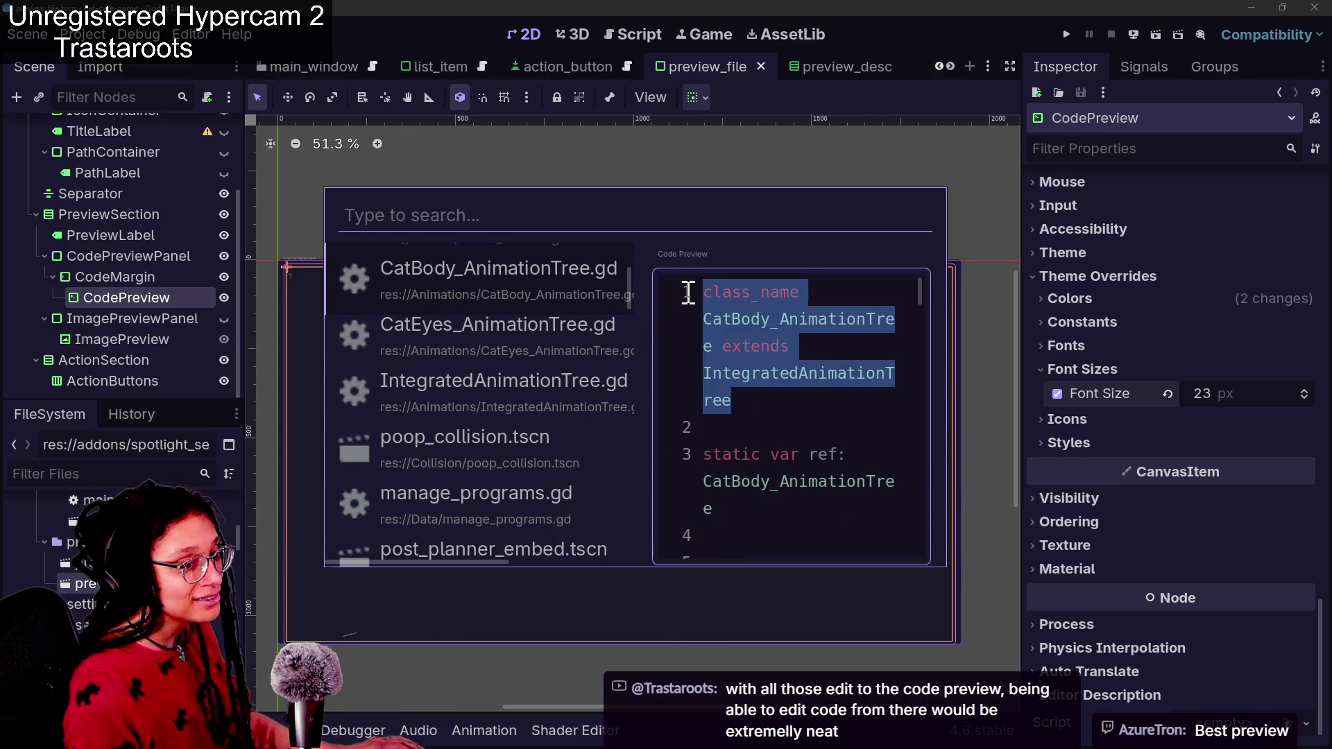
right_click(745, 361)
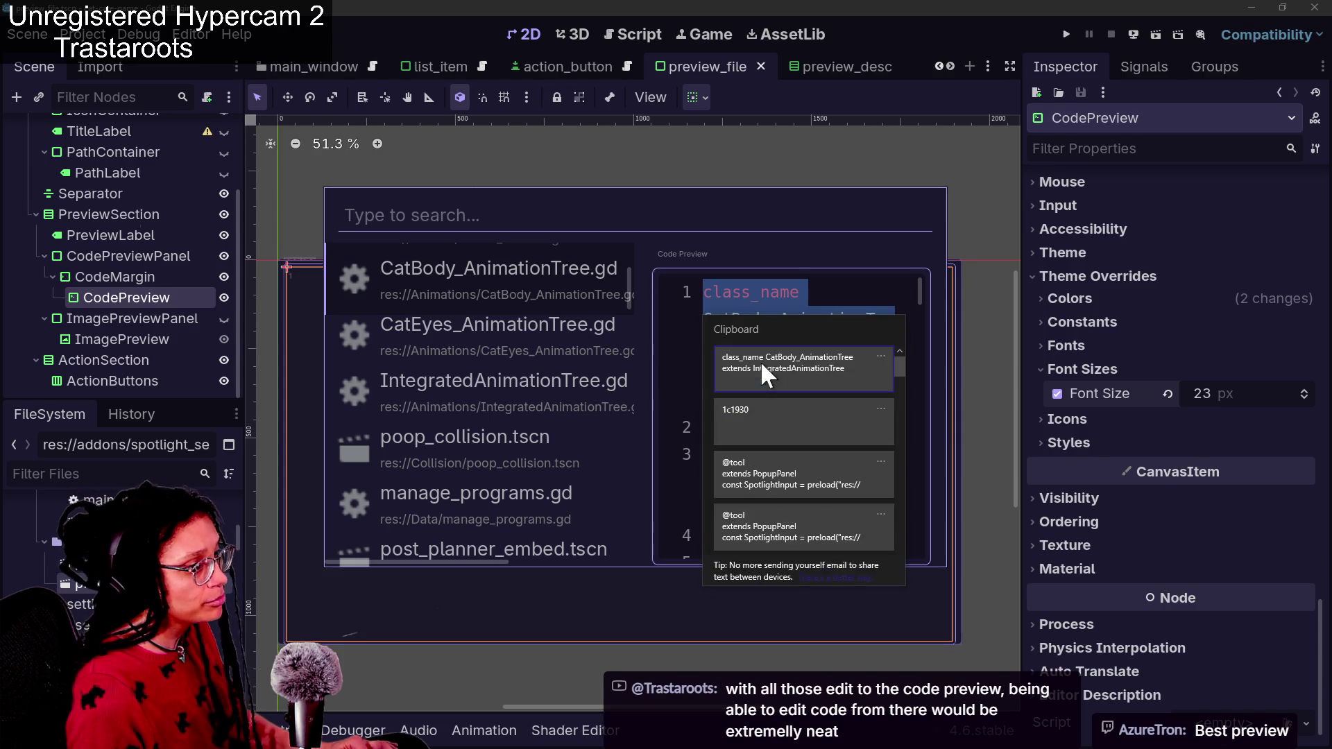
left_click(838, 424)
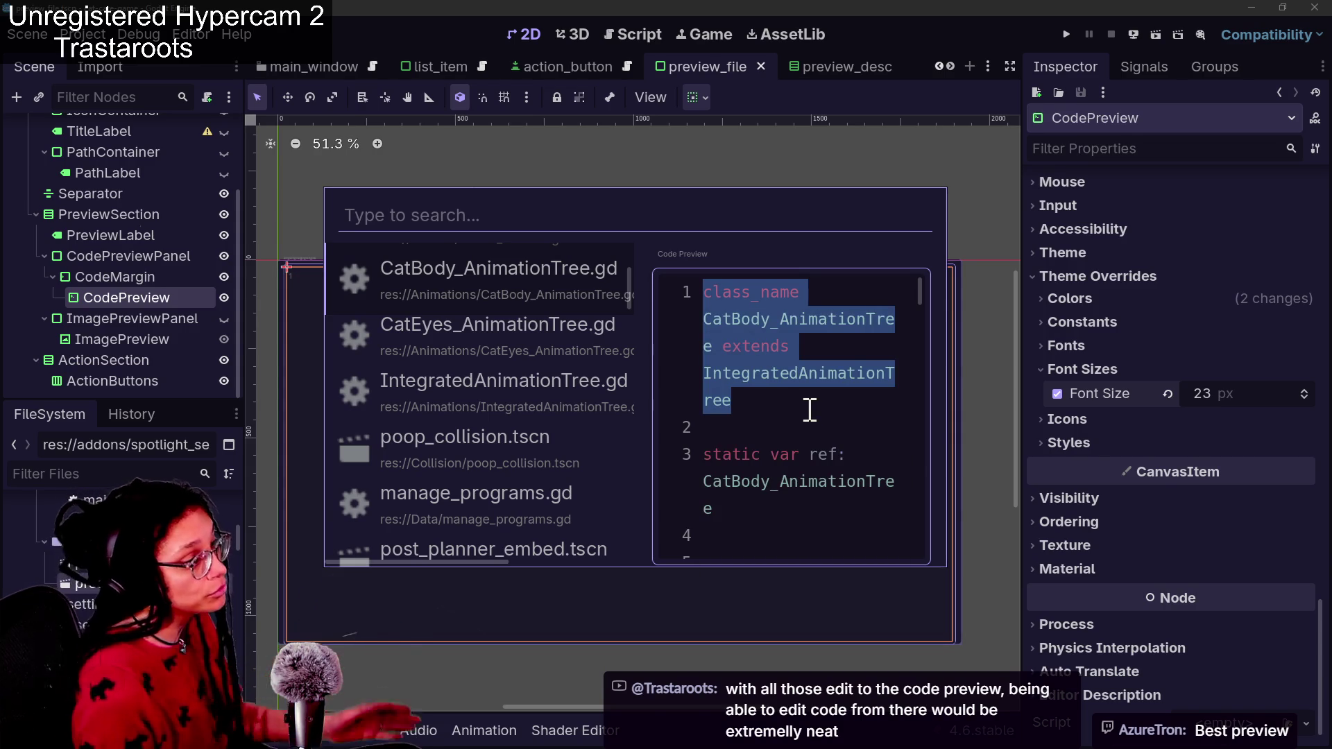
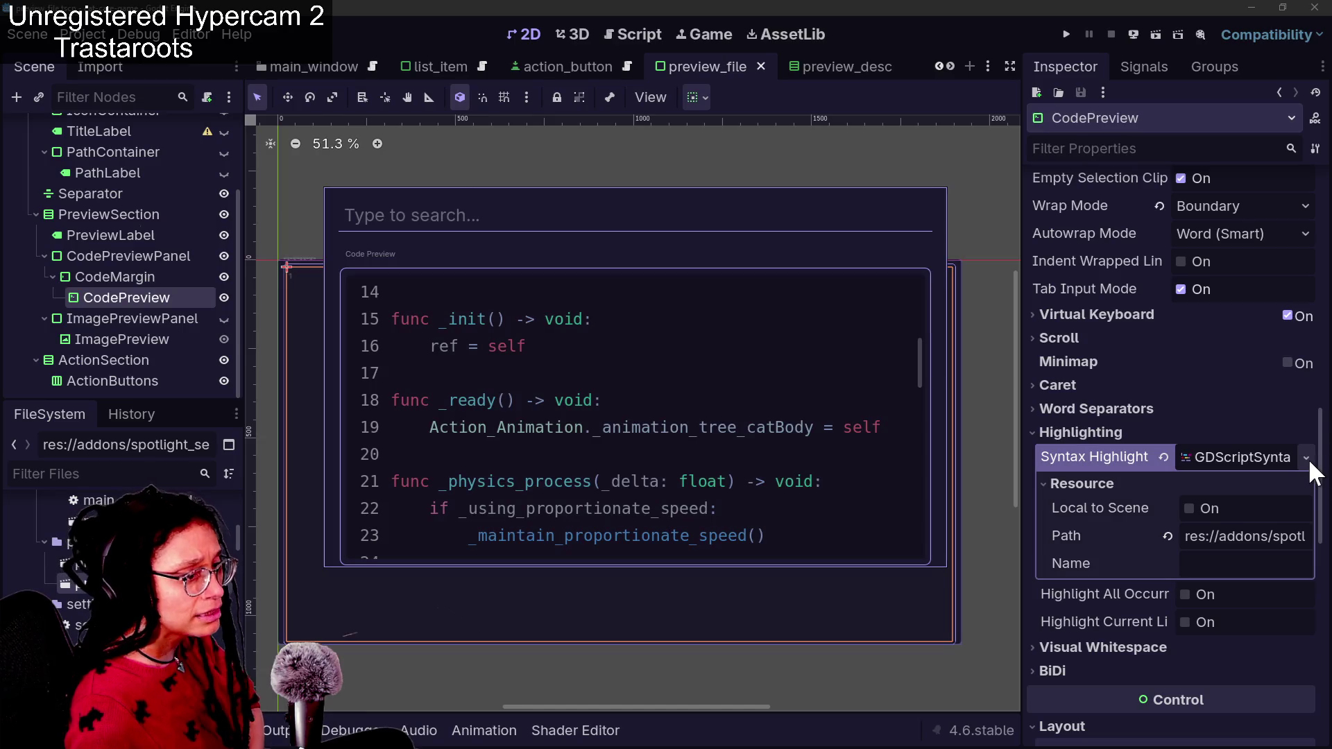
Open the Syntax Highlighter resource options, then close them without changing anything
left_click(1306, 459)
left_click(1305, 459)
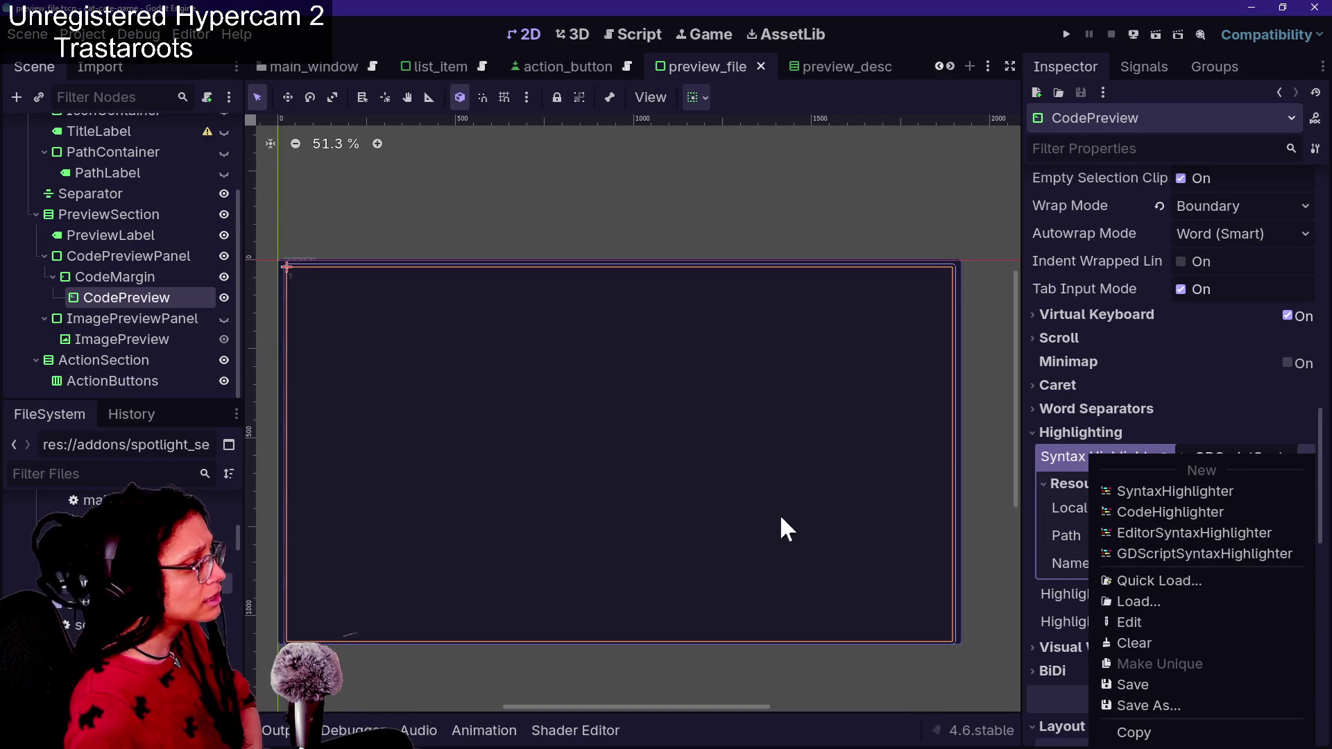
left_click(111, 308)
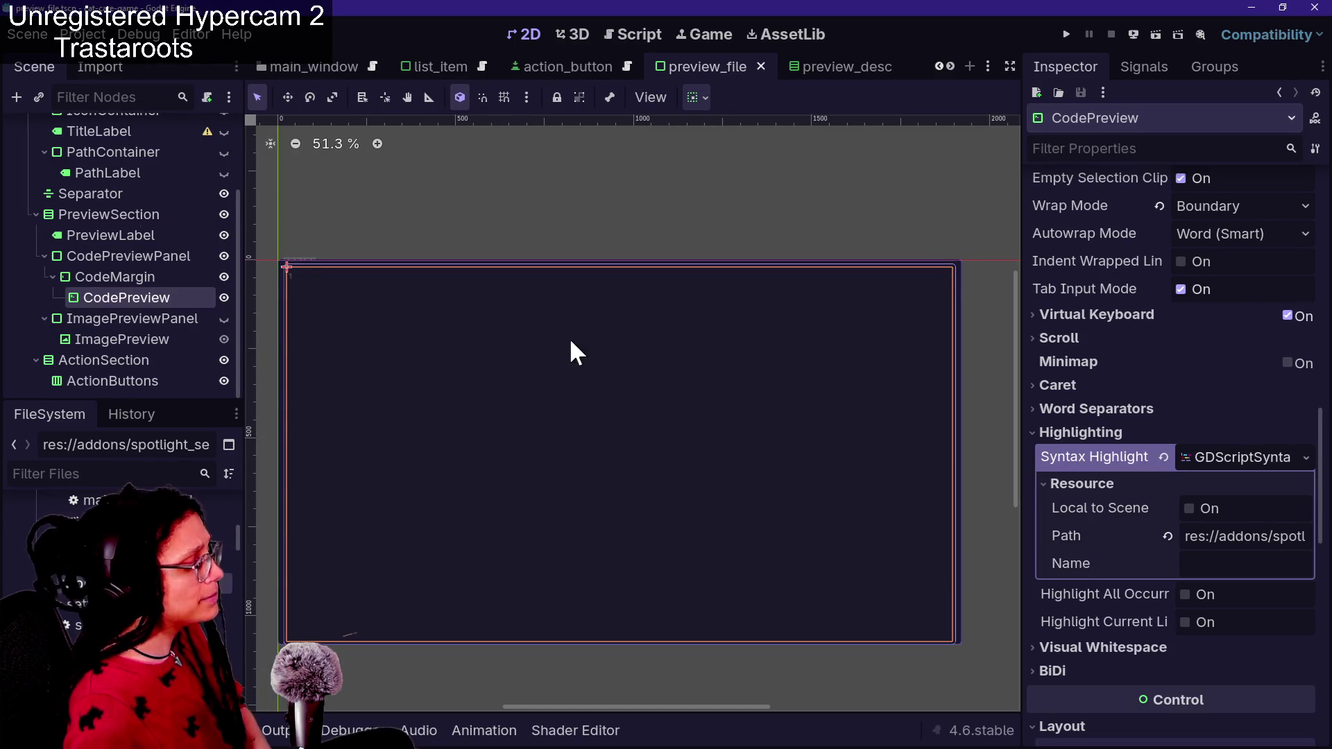
Preview poop_collision.tscn in the spotlight file search, then select the ImagePreview node
key("ctrl+space")
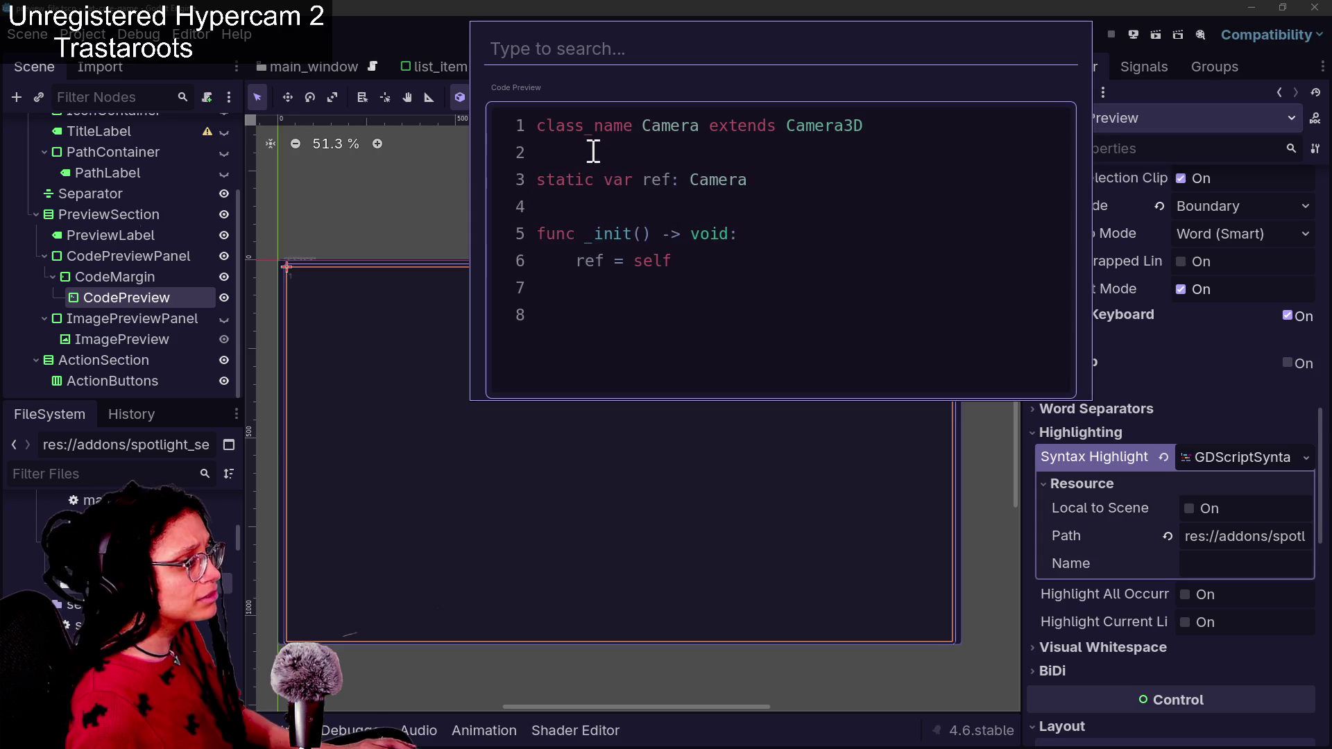
scroll(1229, 461, "down", 10)
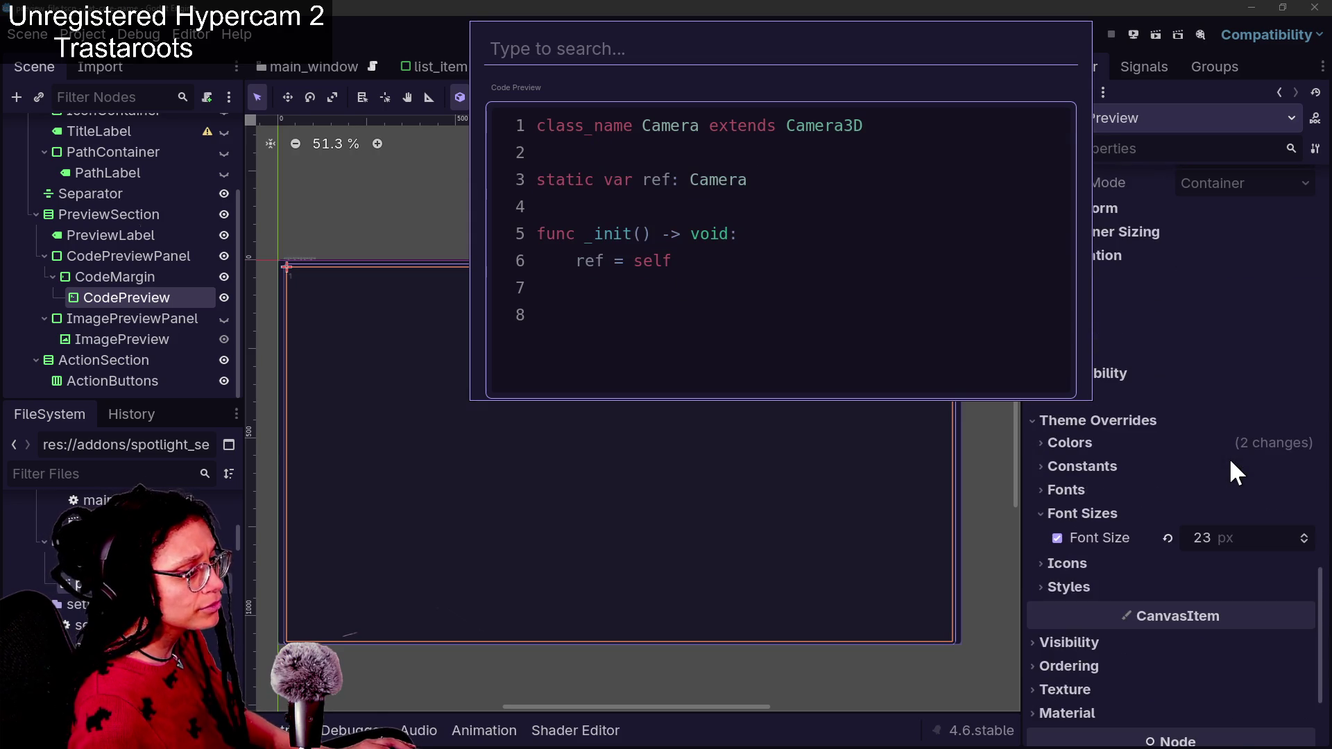
scroll(1132, 527, "down", 1)
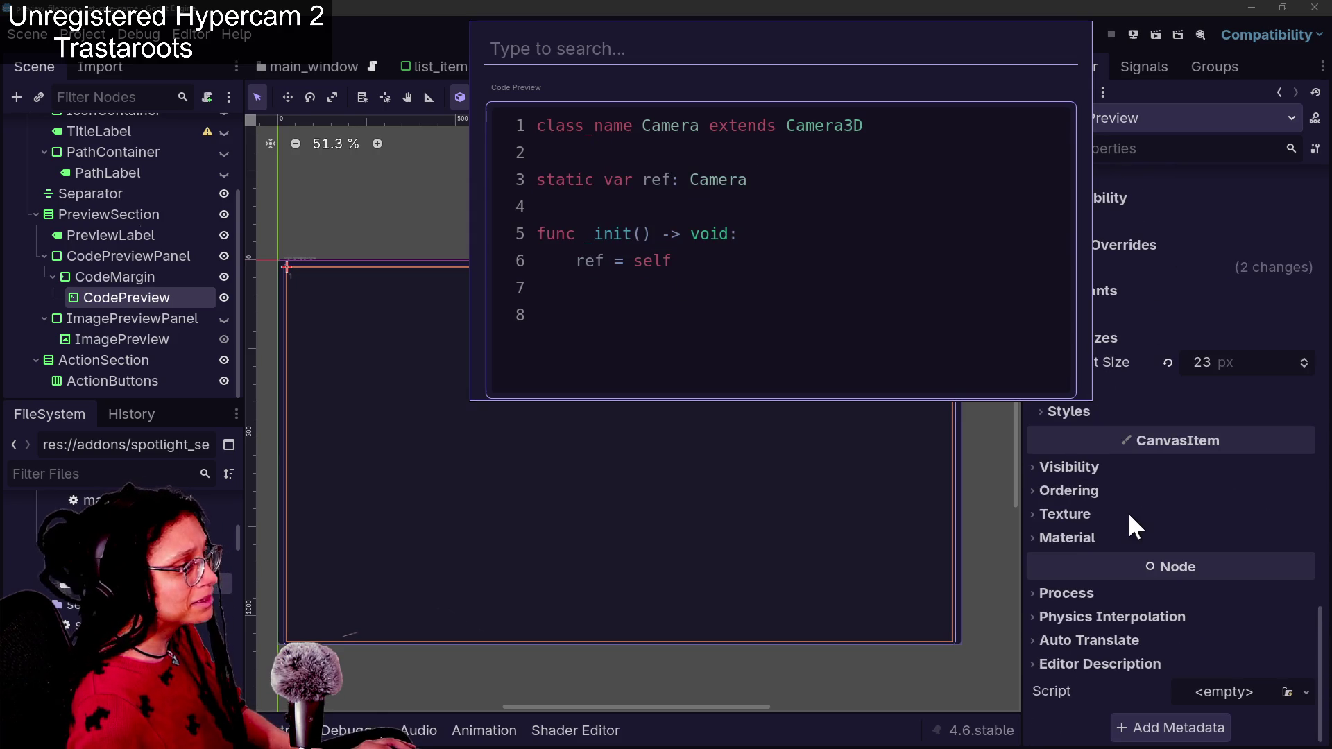
left_click_drag(693, 294, 552, 173)
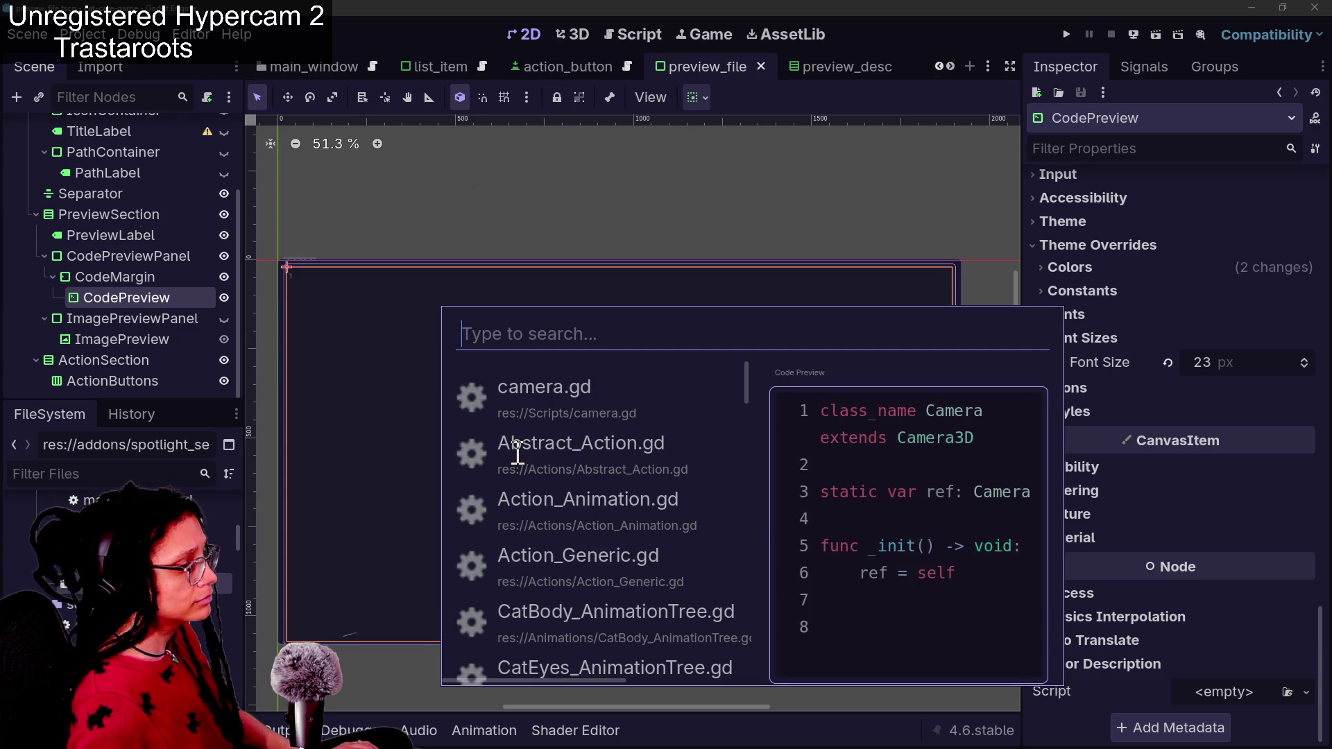
key("Down")
key("Down")
key("Down")
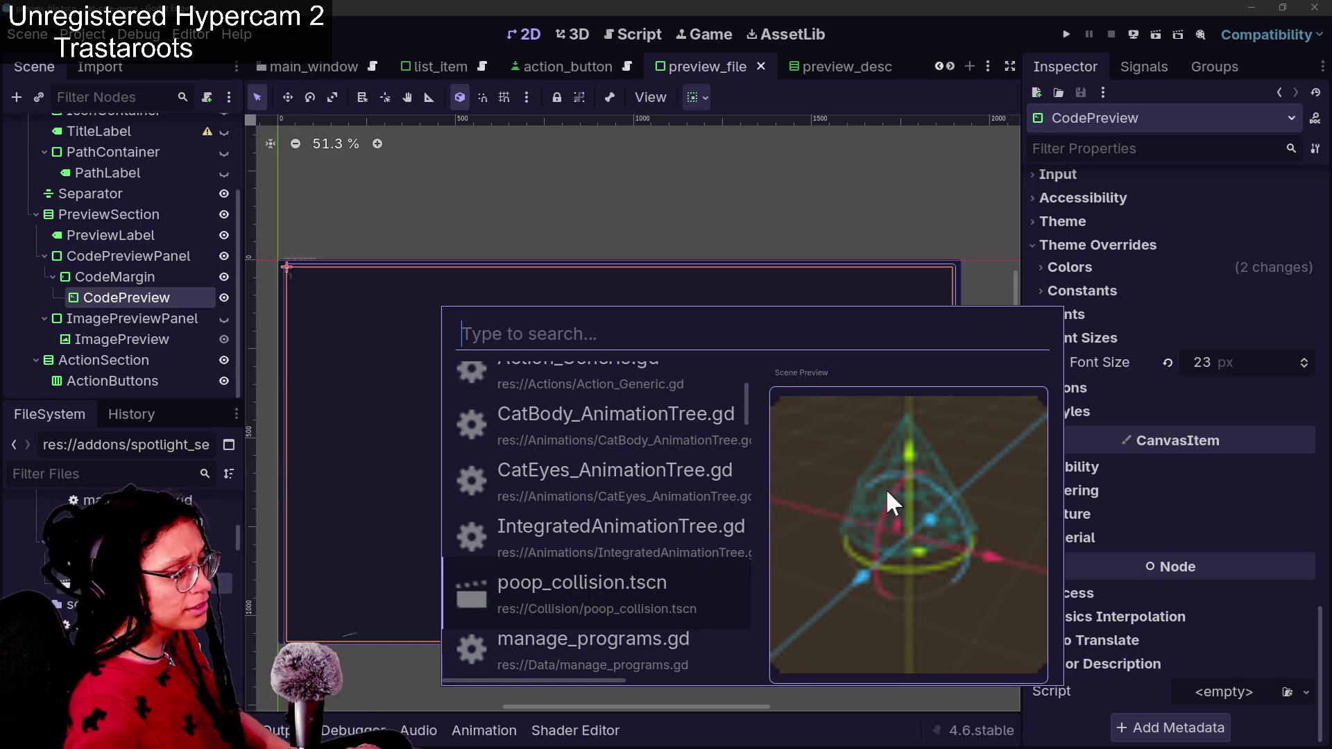
left_click(137, 343)
Expand ImagePreview's Layout and Container Sizing settings and save the preview_file scene
left_click(134, 340)
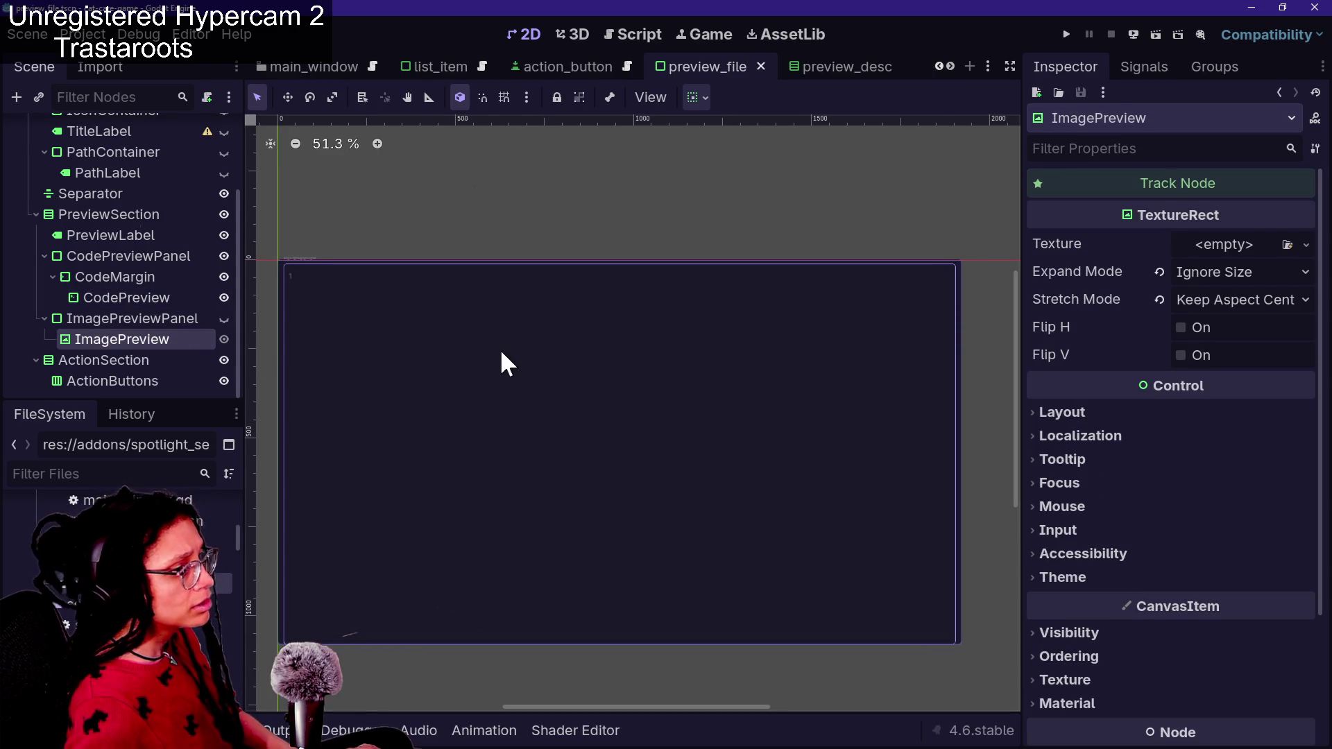
scroll(501, 352, "down", 1)
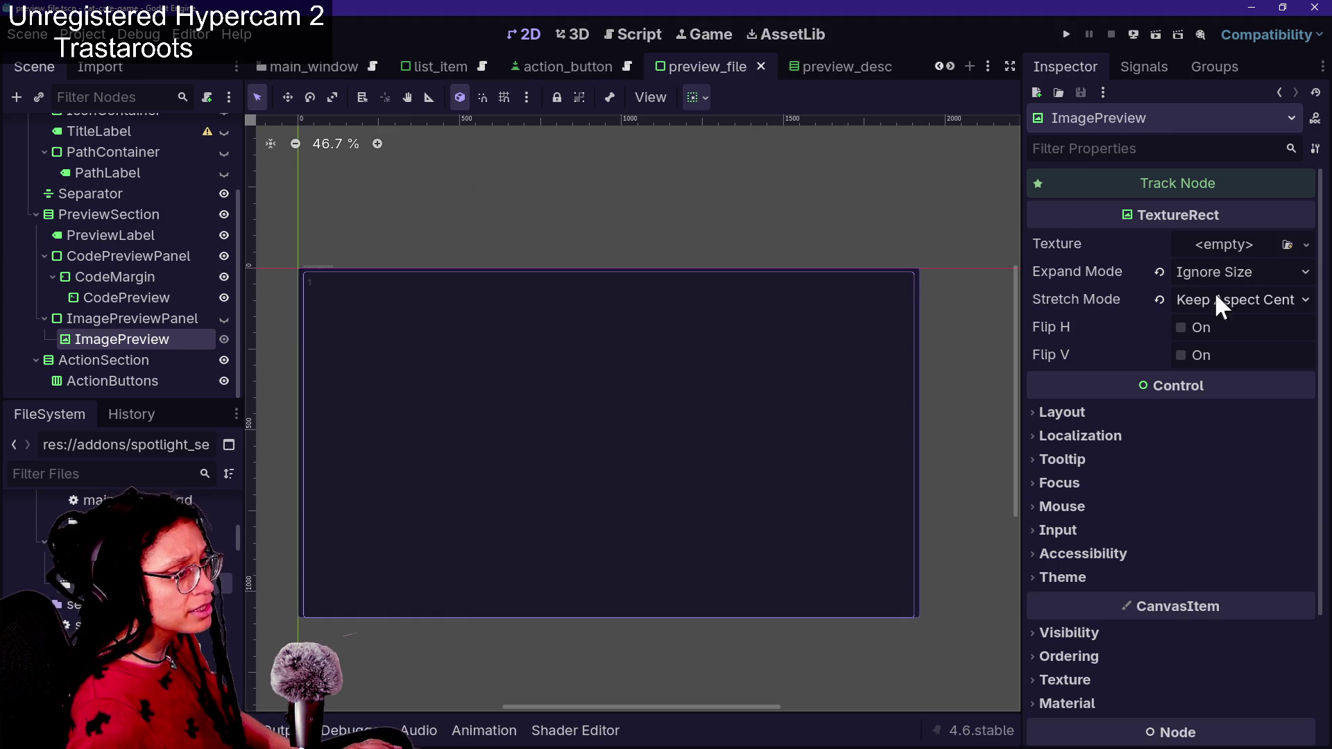
left_click(1082, 415)
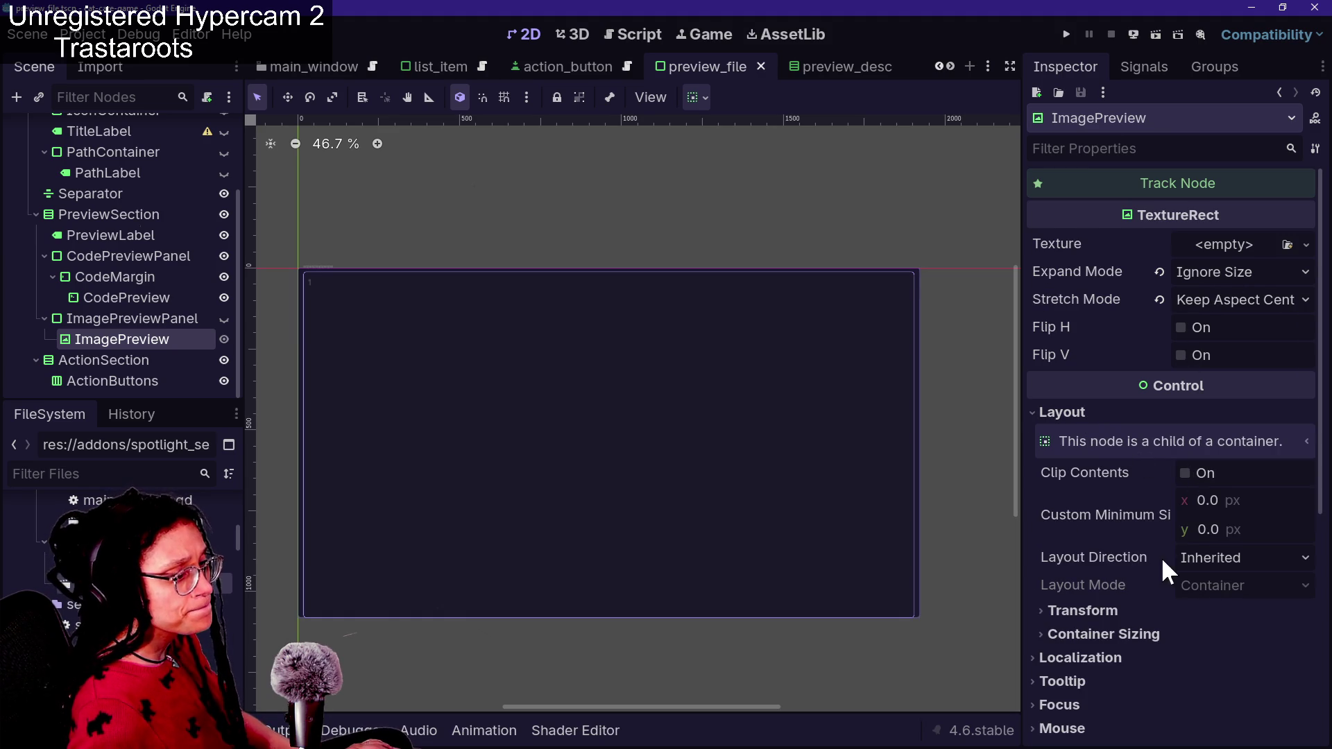
left_click(1154, 631)
scroll(1153, 628, "down", 1)
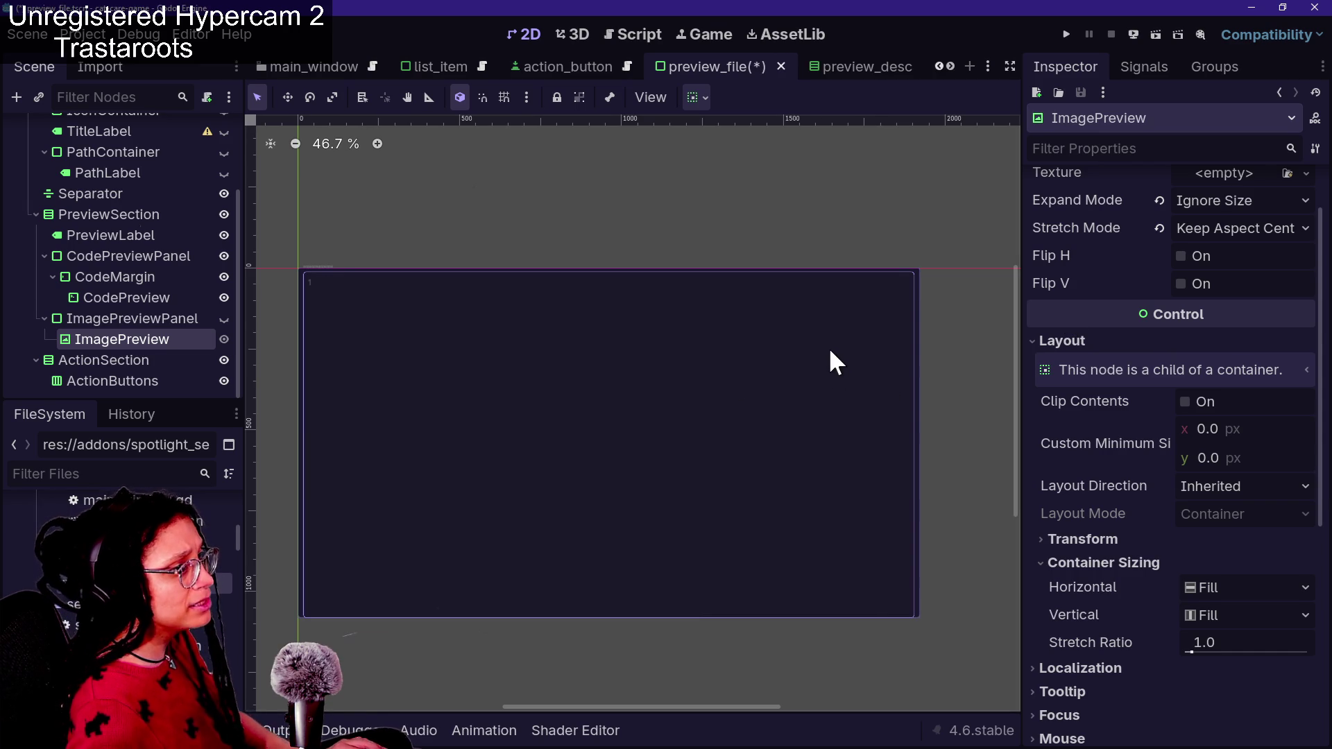
key("ctrl+s")
Search the spotlight popup for 'poop', then close it
key("ctrl+space")
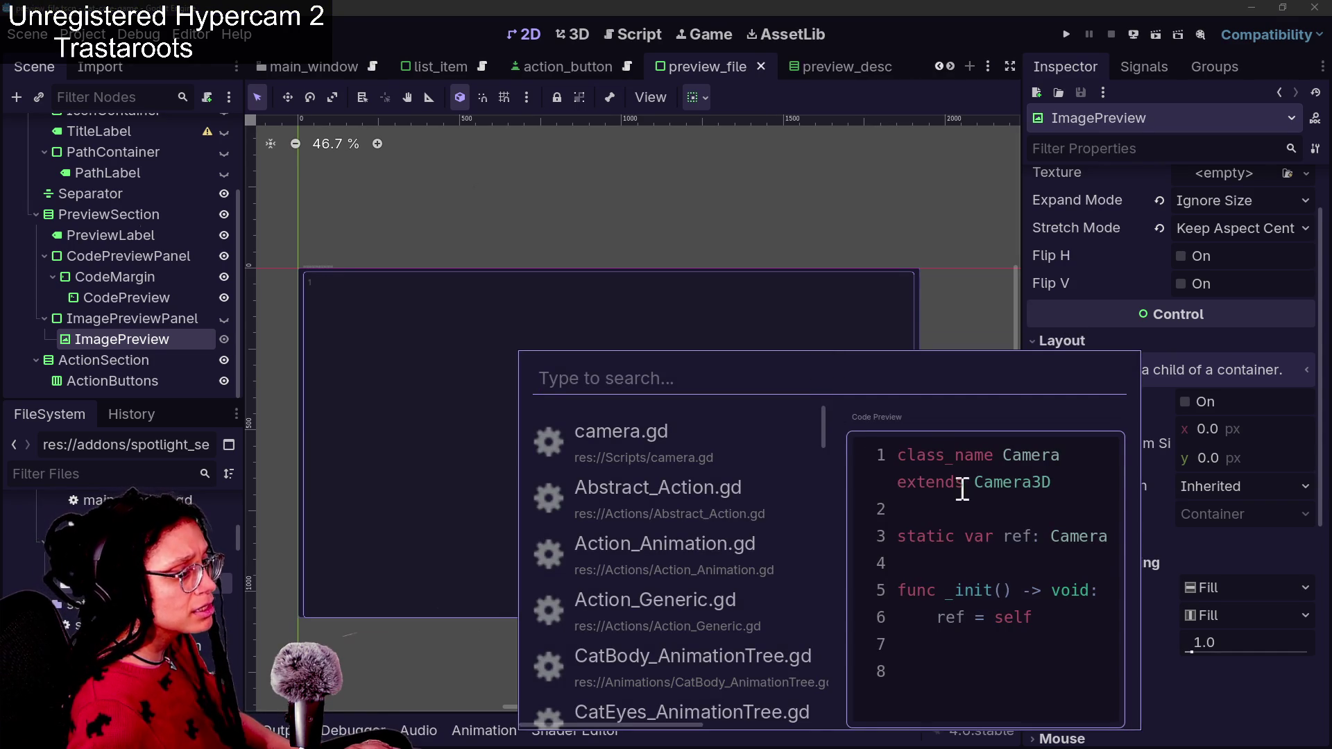
key("Down")
key("Down")
key("Down")
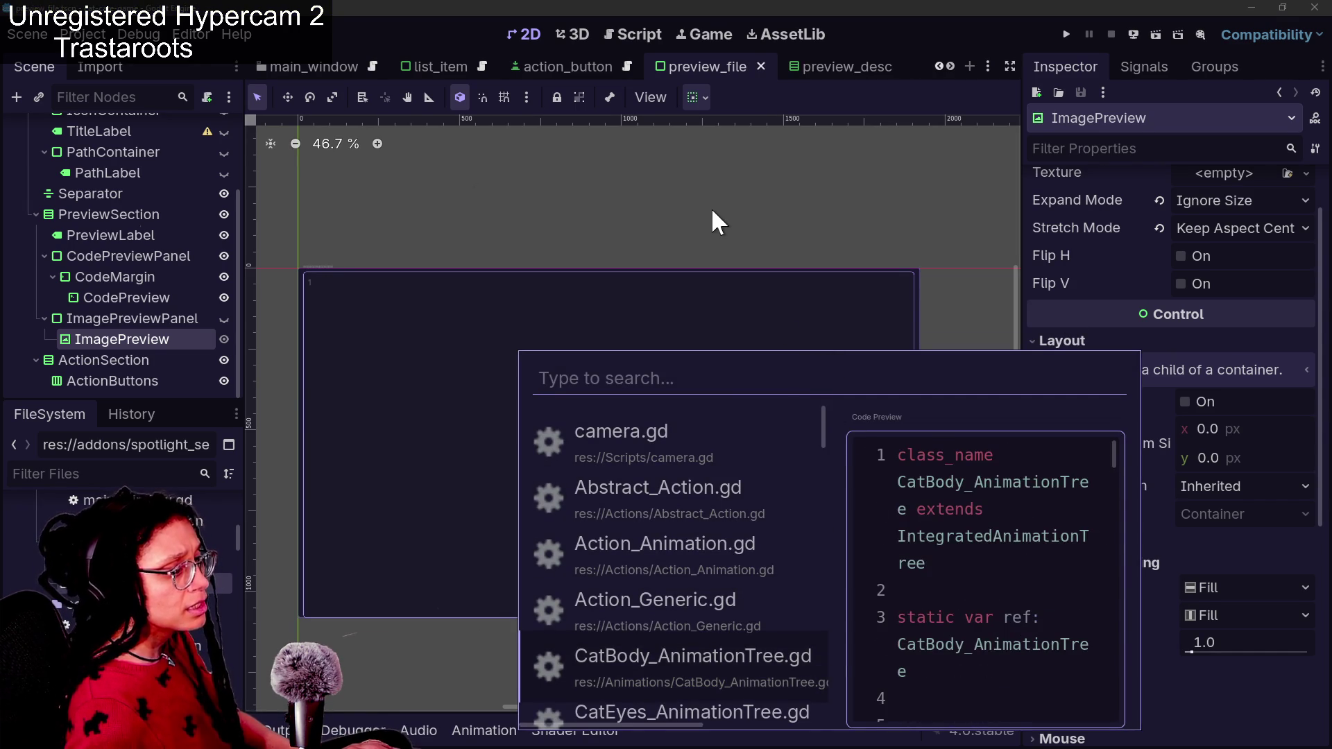
type("poop")
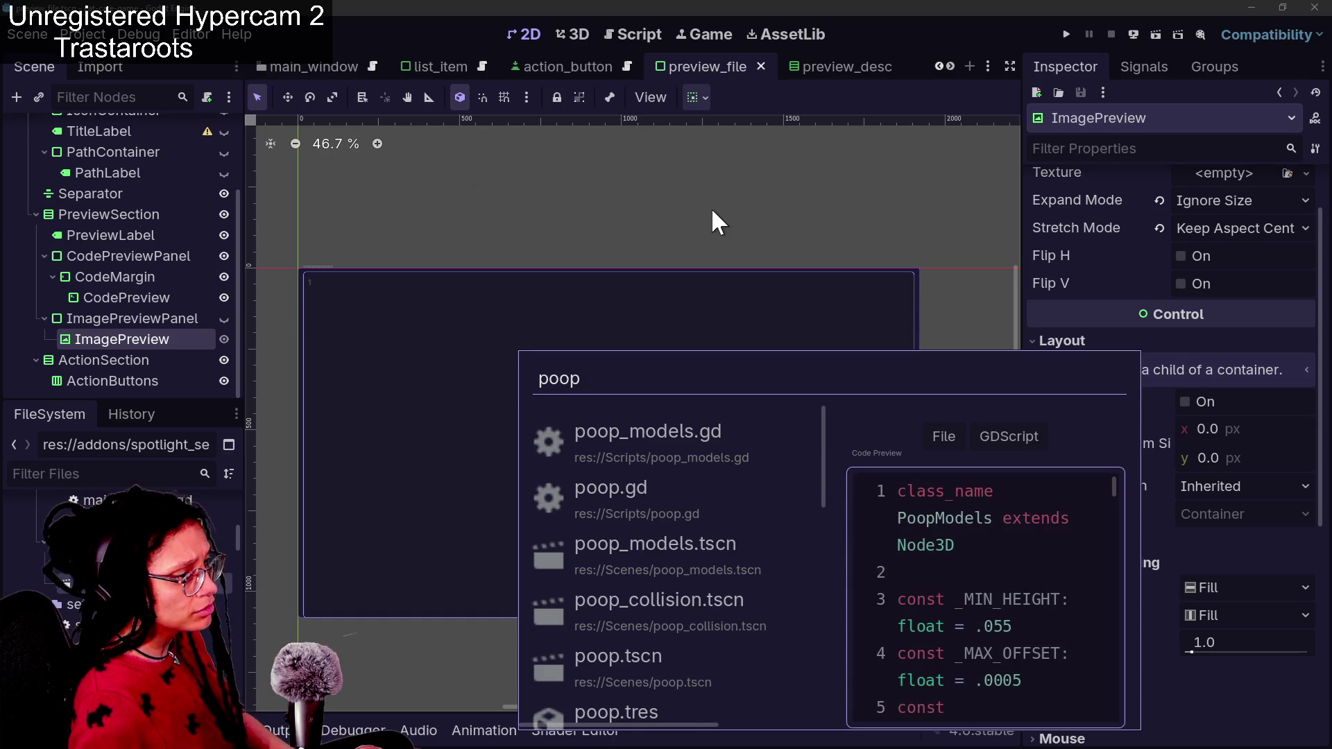
key("Escape")
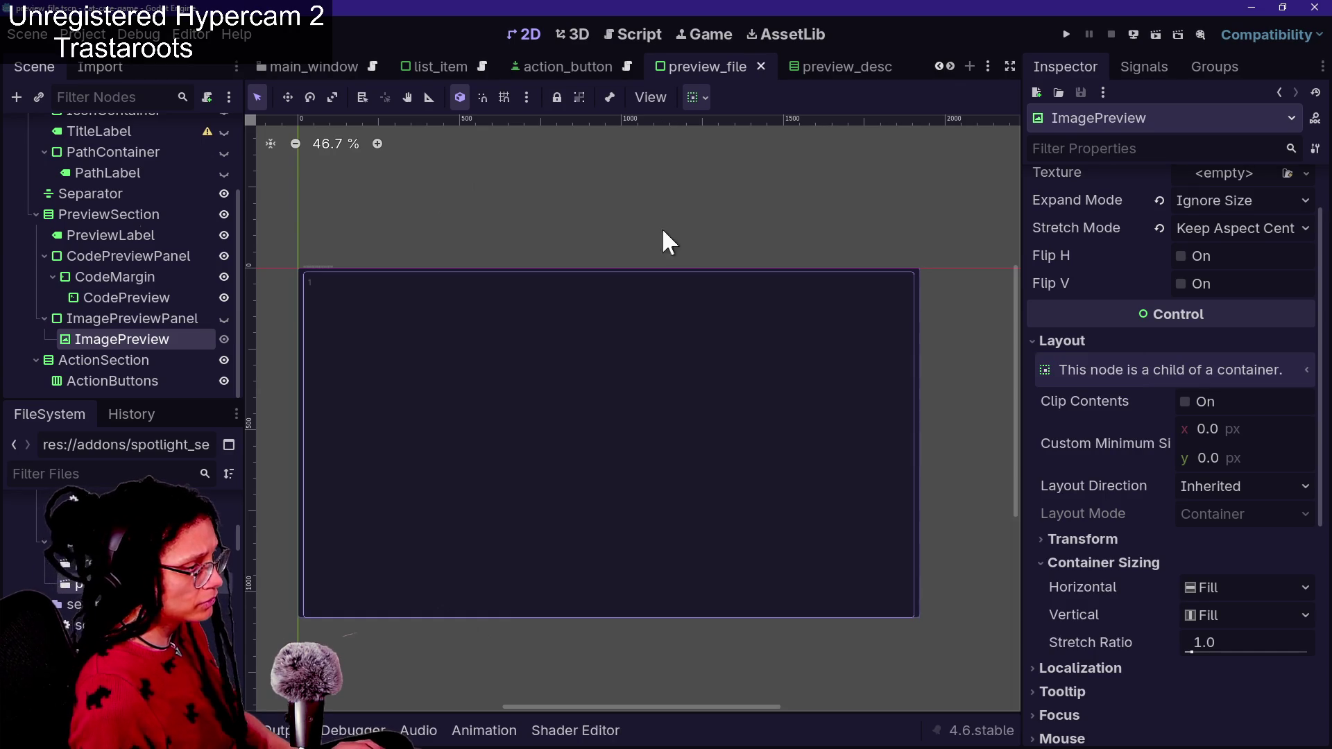
Search 'poop' again to preview poop_collision.tscn and poop.tscn, then dismiss the popup
key("ctrl+space")
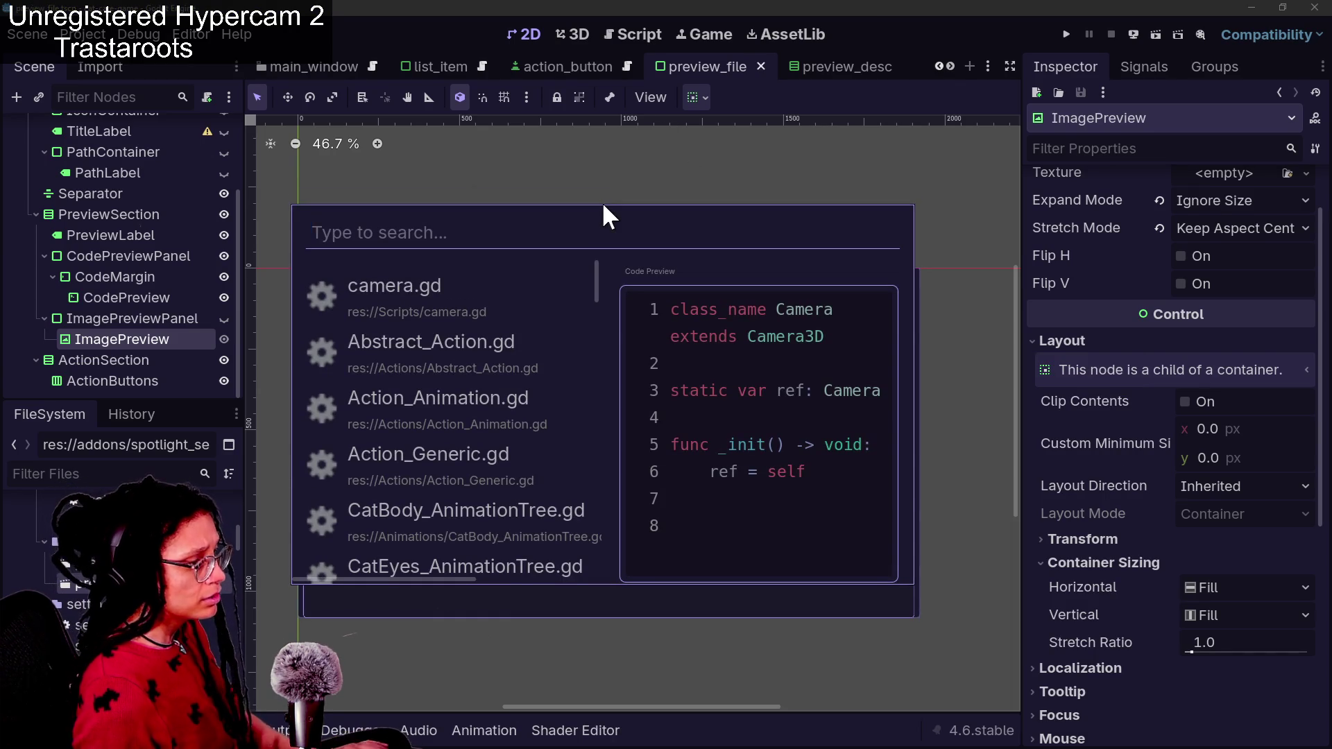
type("poop")
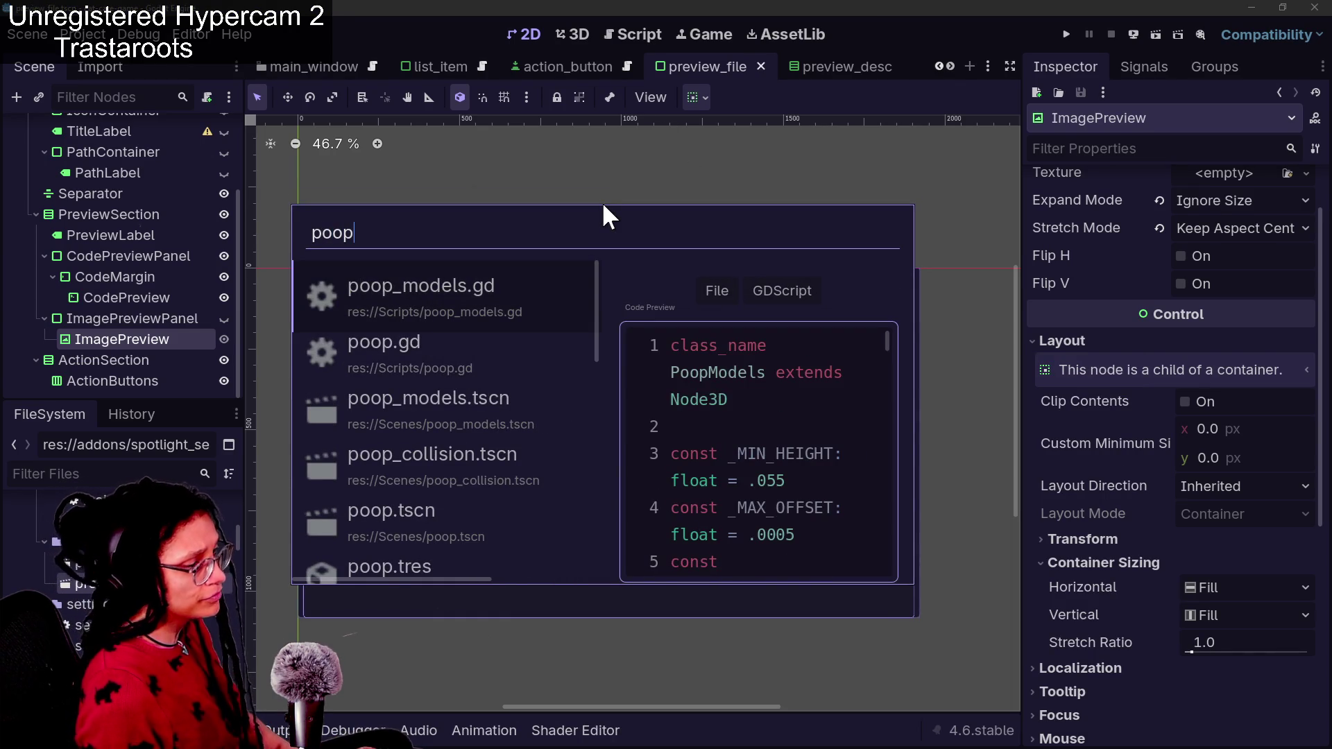
key("Down")
key("Down")
key("Down")
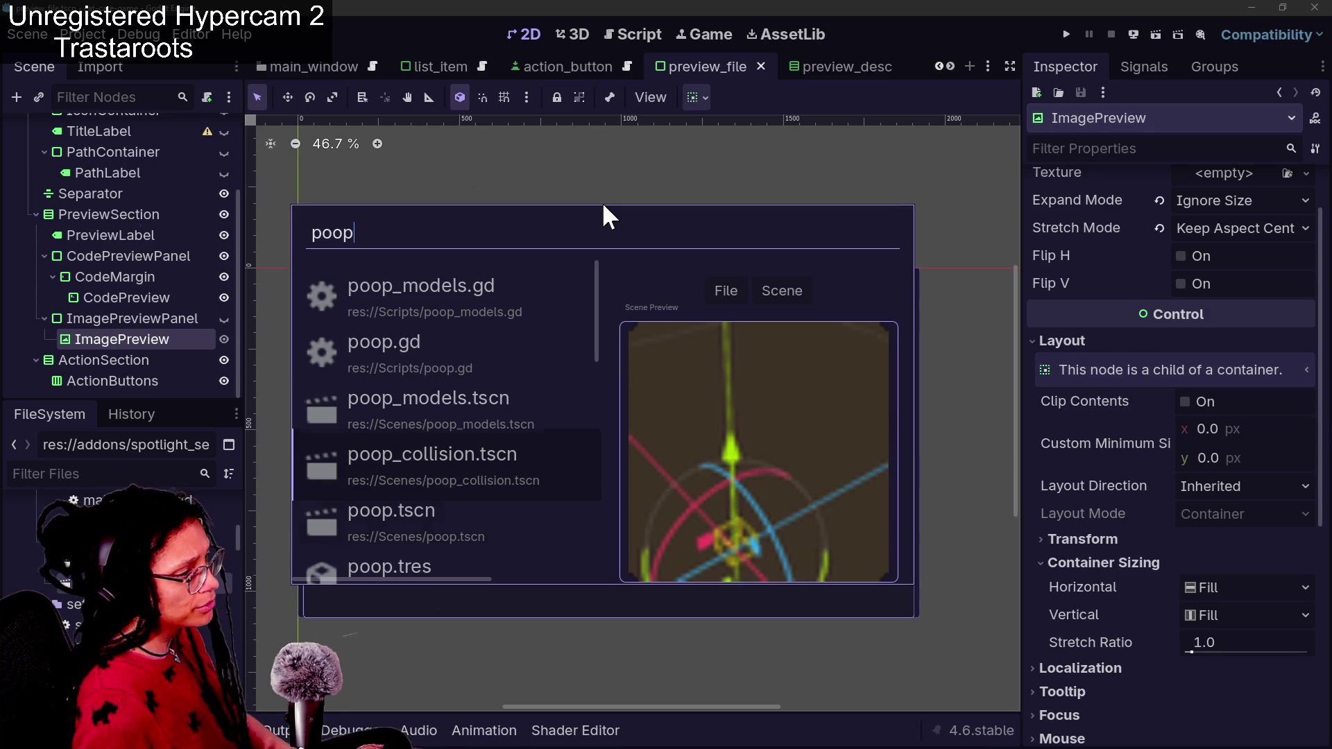
key("Down")
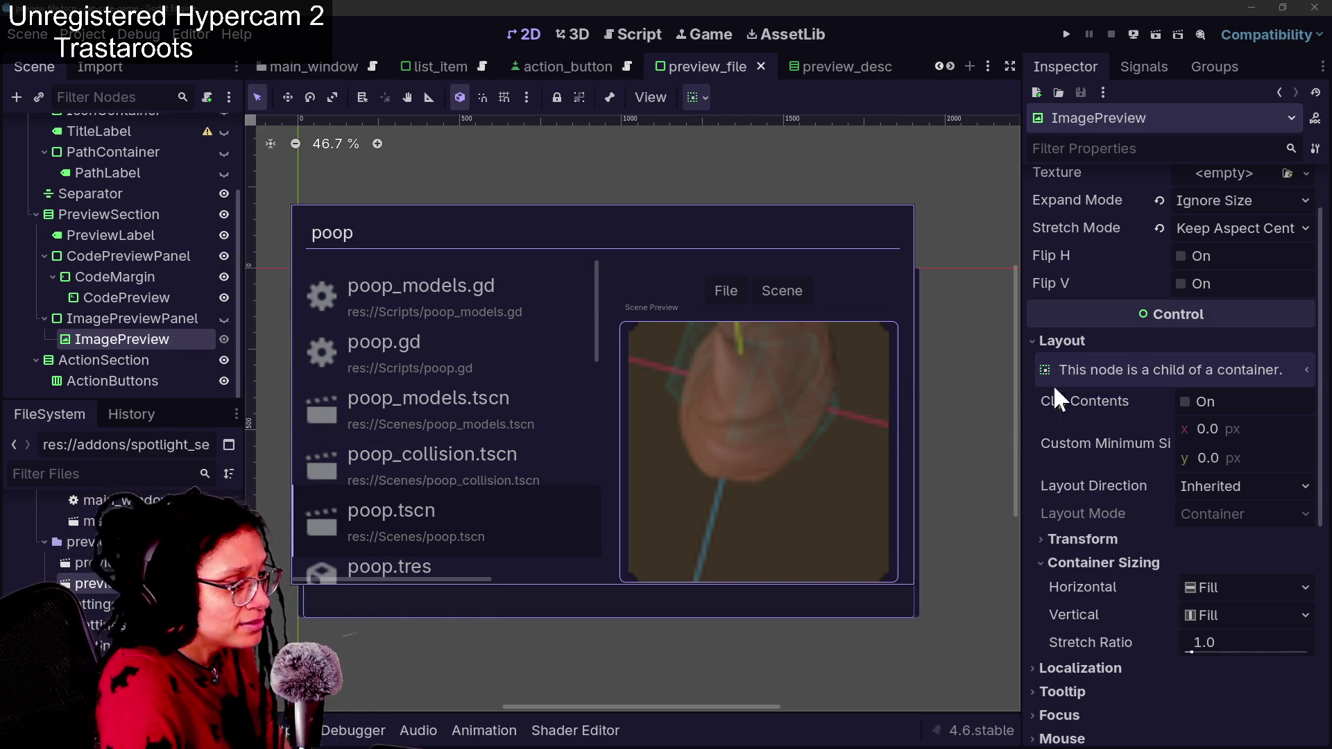
scroll(1170, 222, "up", 2)
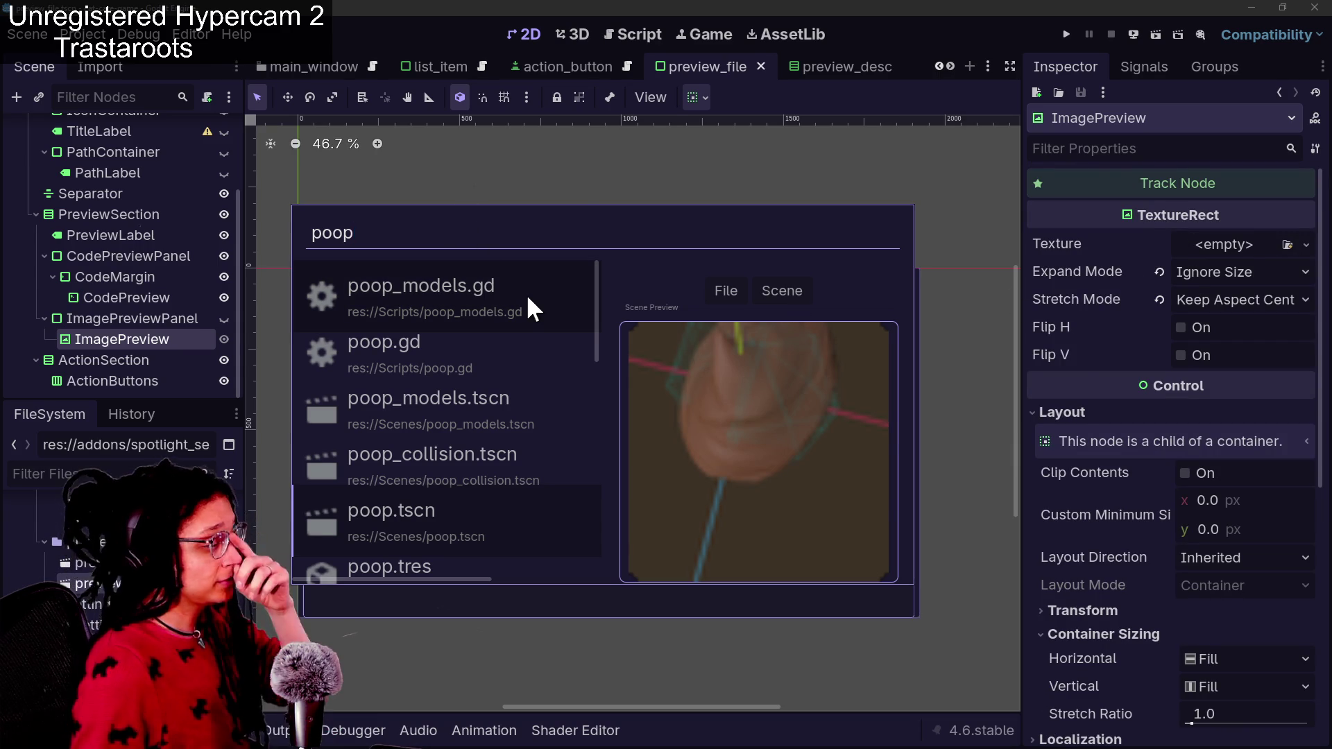
left_click(1165, 372)
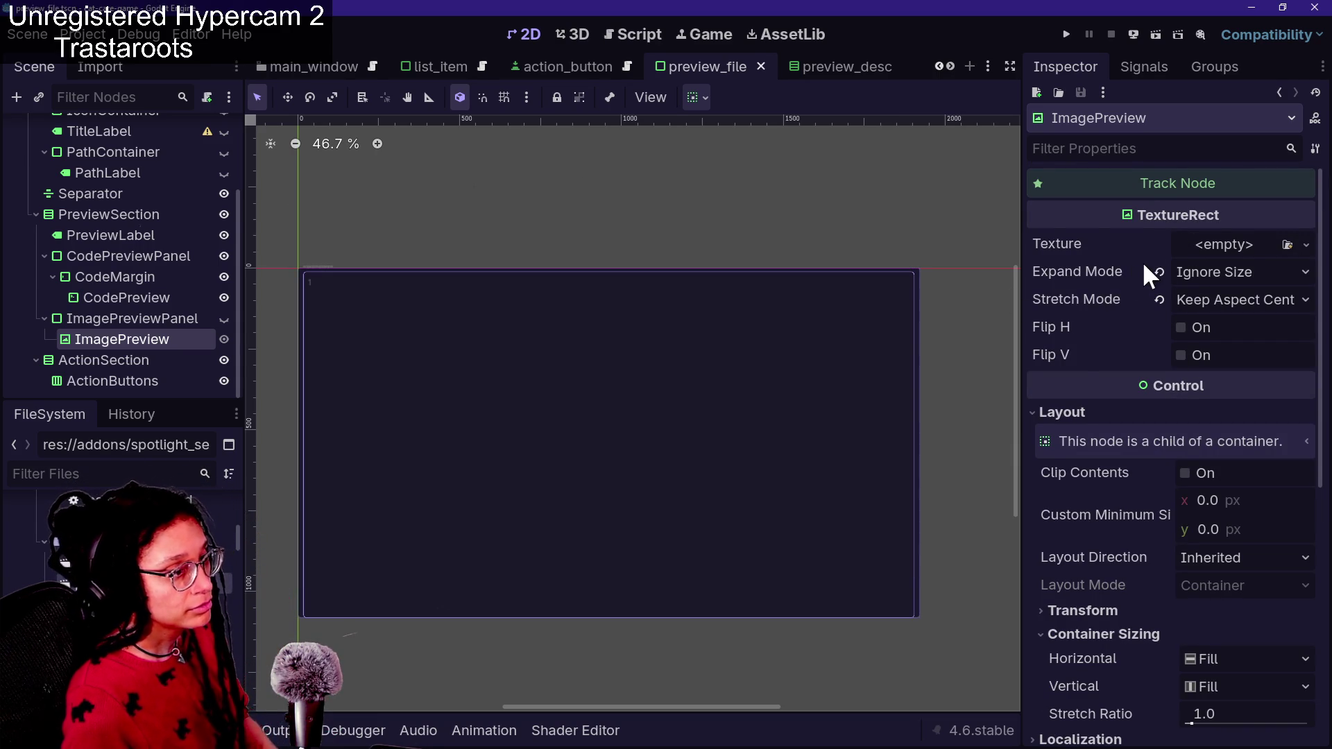
key("ctrl+space")
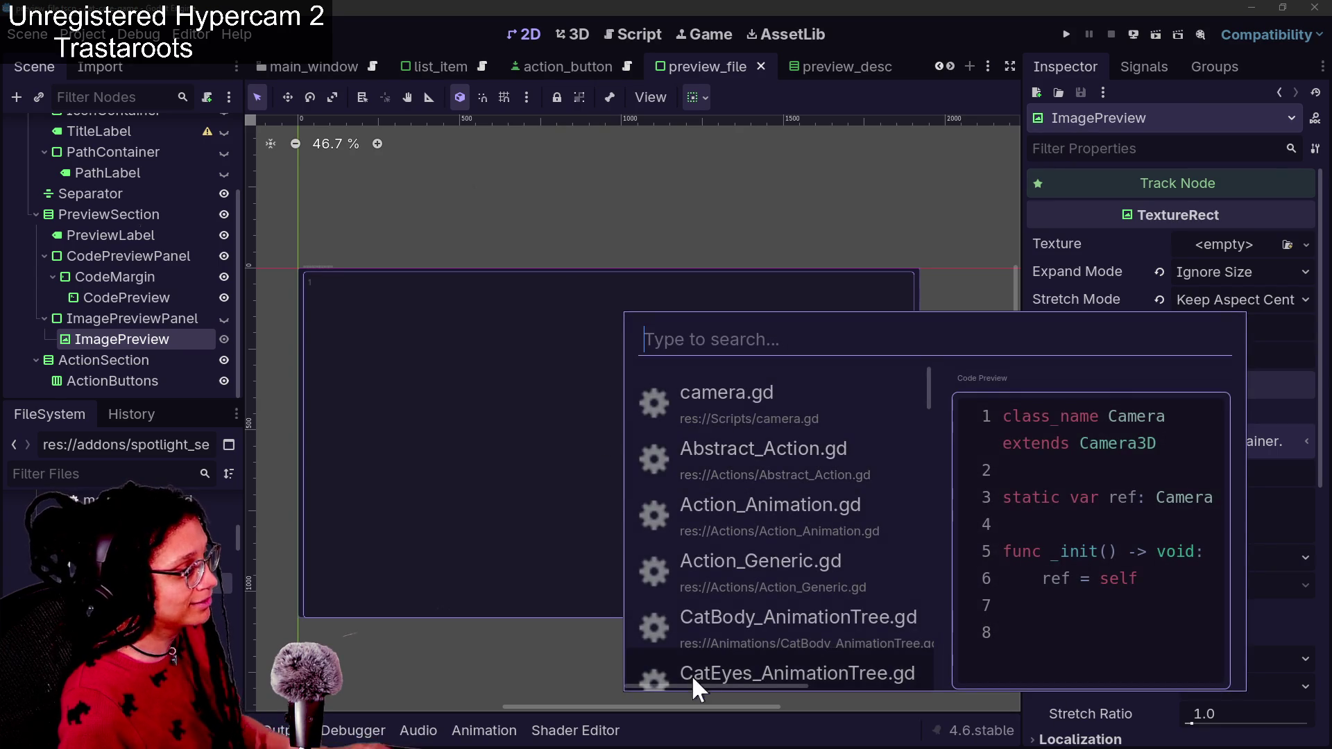
left_click(1084, 217)
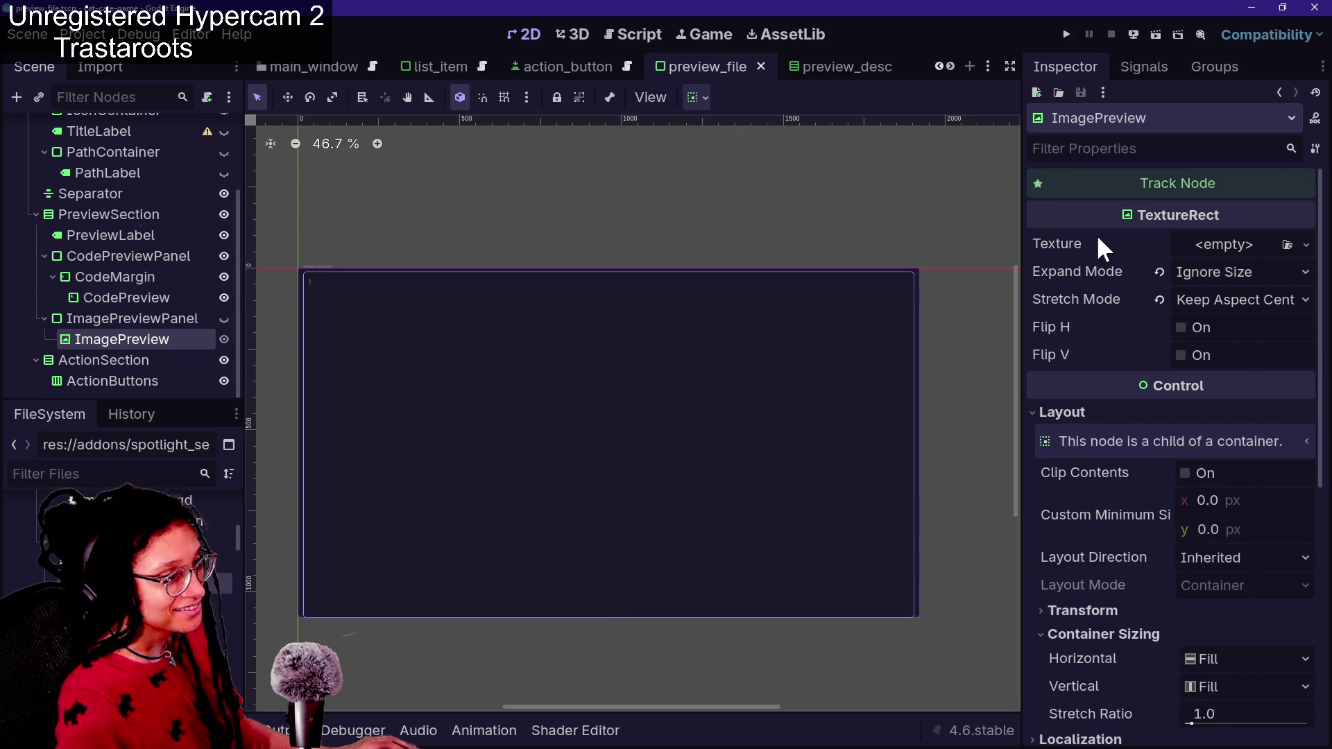
Assign icon.svg, found by filtering for 'icon', as the ImagePreview texture
left_click(1251, 264)
left_click(1245, 250)
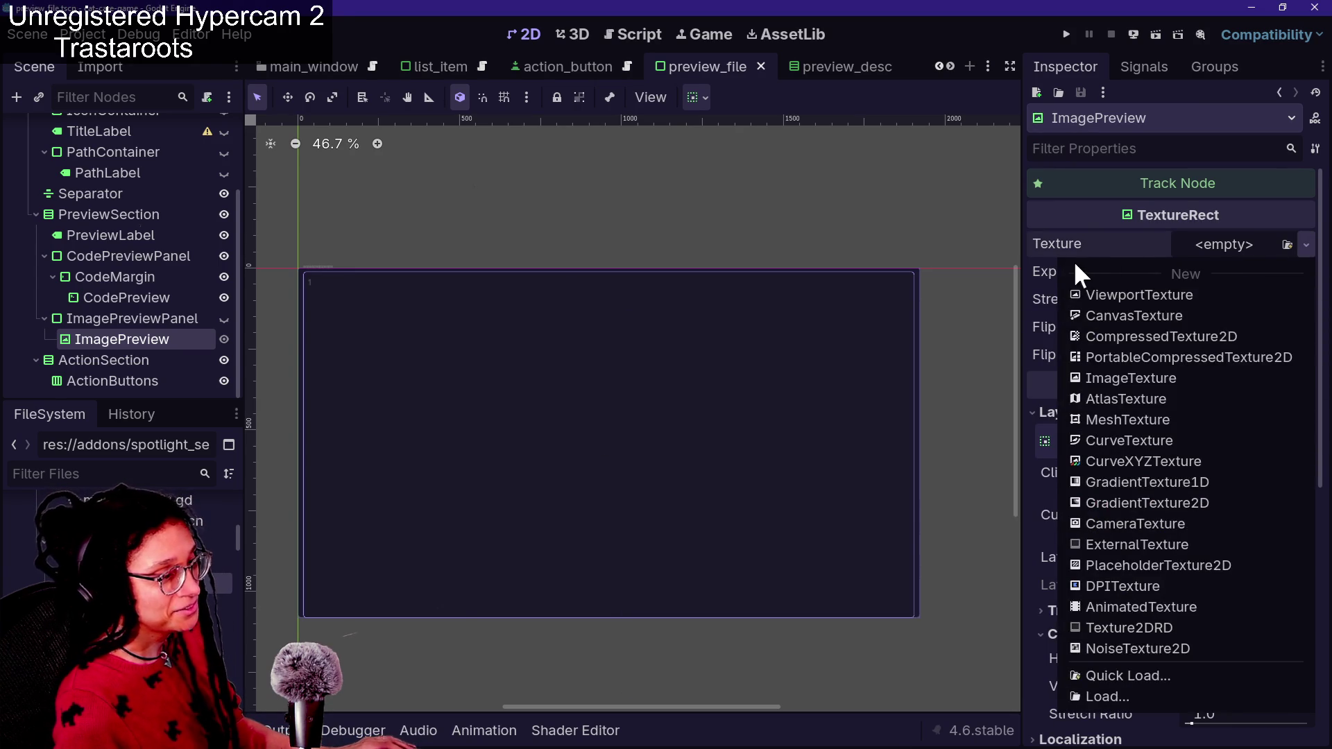
left_click(1073, 249)
left_click(1252, 244)
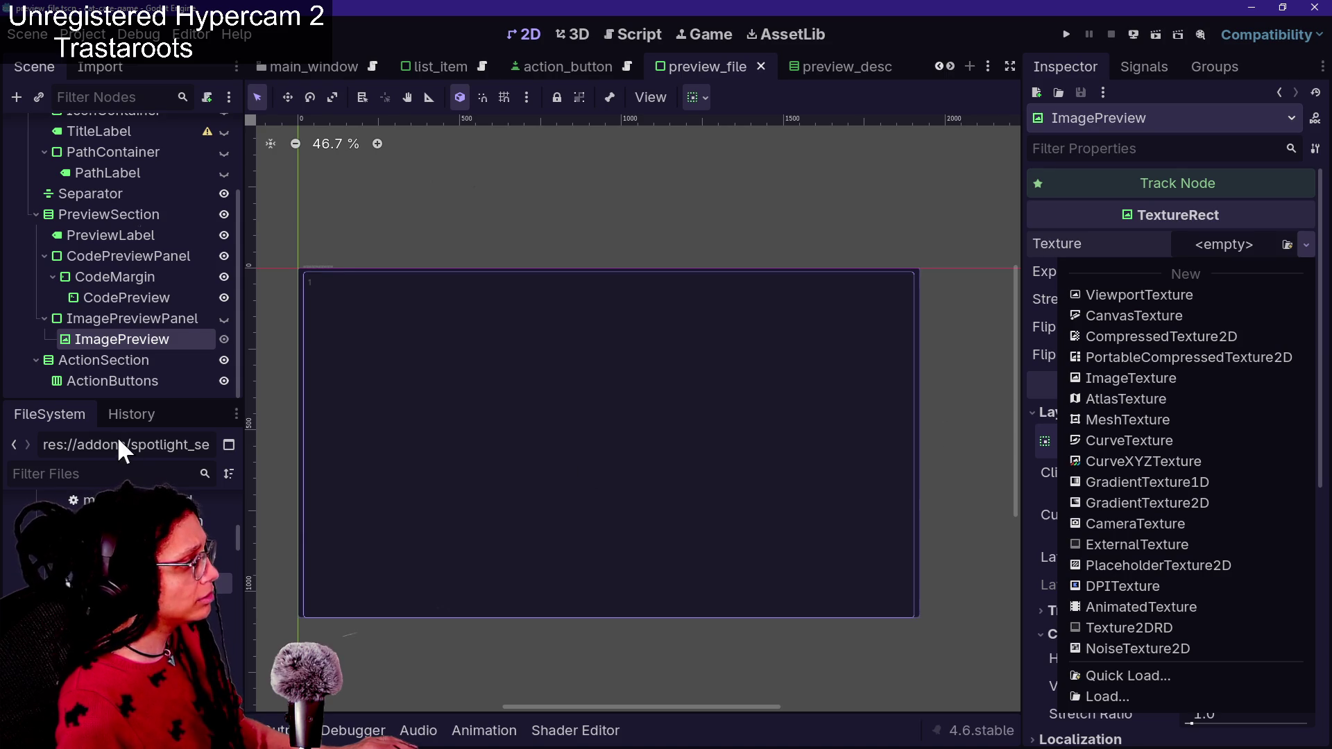
left_click(104, 472)
type("godo")
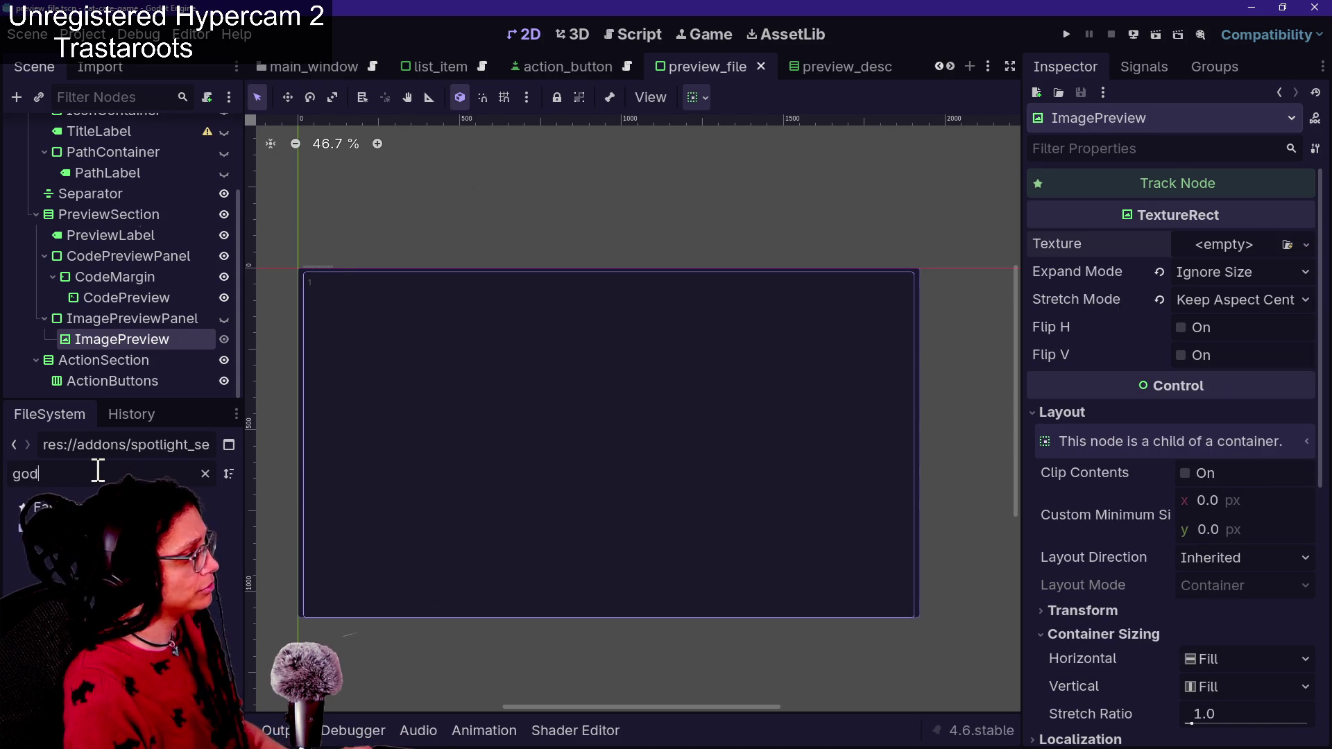
key("BackSpace")
key("BackSpace")
key("BackSpace")
type("icon")
mouse_move(87, 500)
left_mouse_down()
mouse_move(145, 534)
mouse_move(606, 613)
mouse_move(1211, 251)
left_mouse_up()
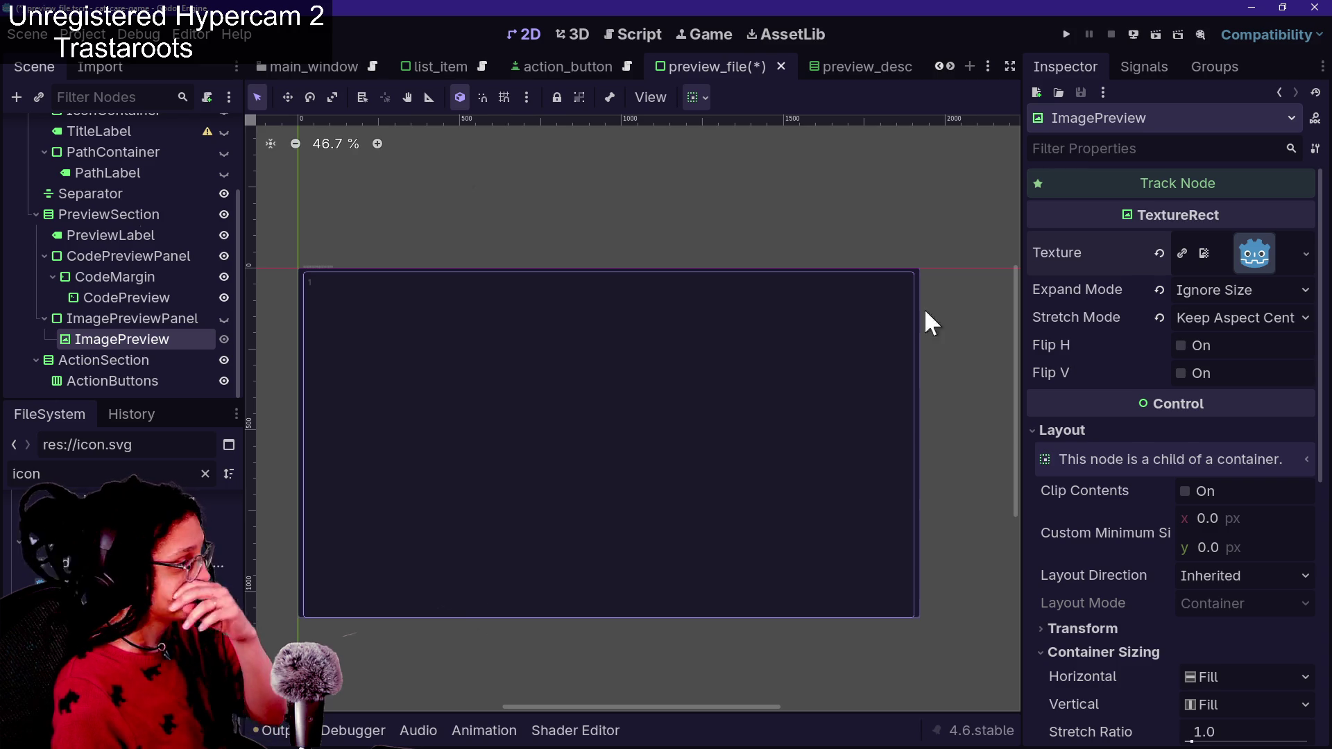
Make the ImagePreviewPanel visible
left_click(224, 318)
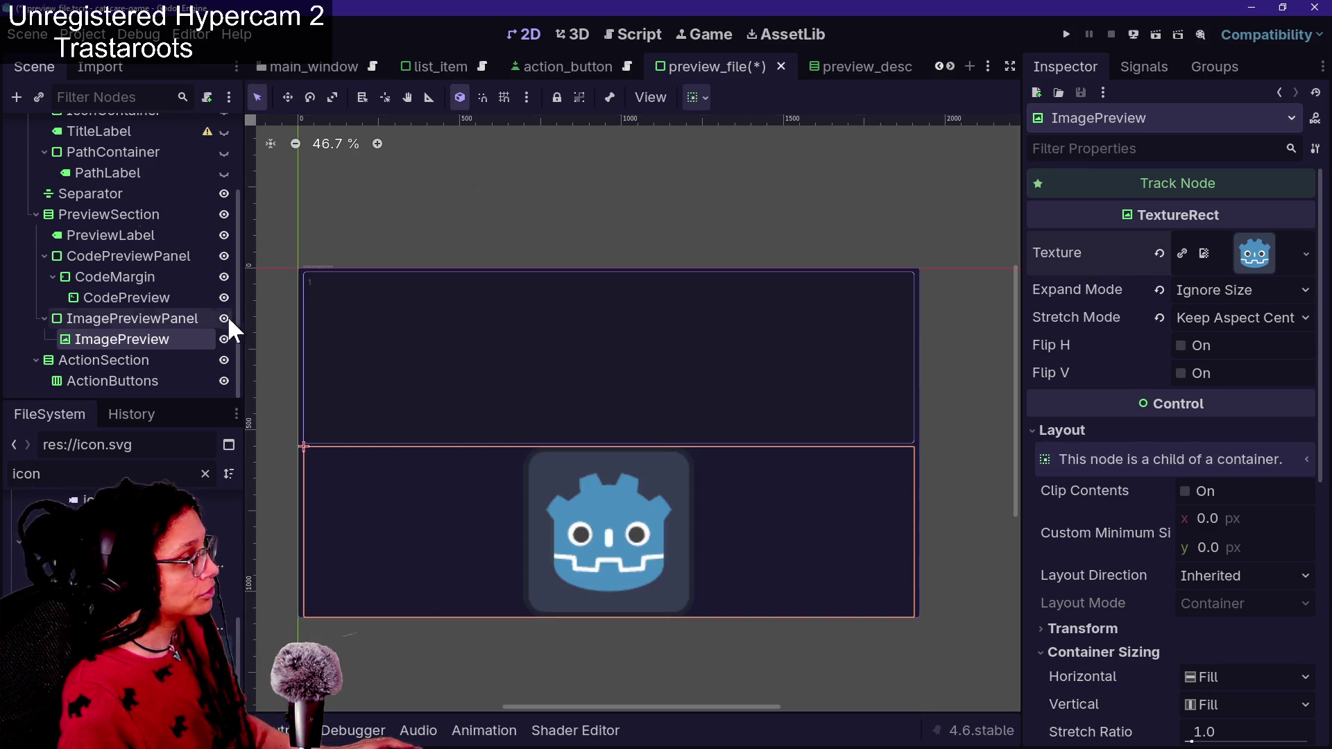
scroll(521, 496, "down", 2)
scroll(519, 492, "up", 4)
scroll(615, 523, "down", 3)
Preview Action_Generic.gd in the file search, close it, and select the ContentLayout node
key("ctrl+alt+o")
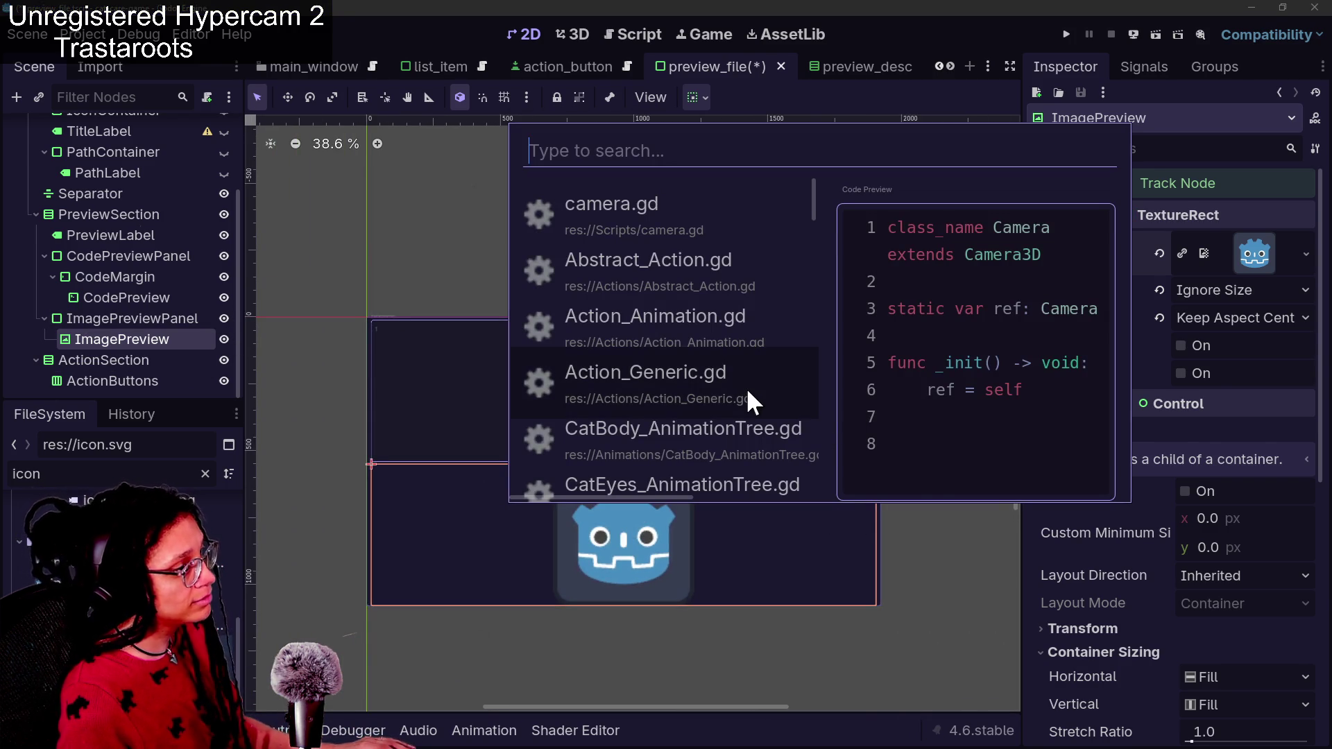
left_click(746, 387)
scroll(747, 387, "down", 4)
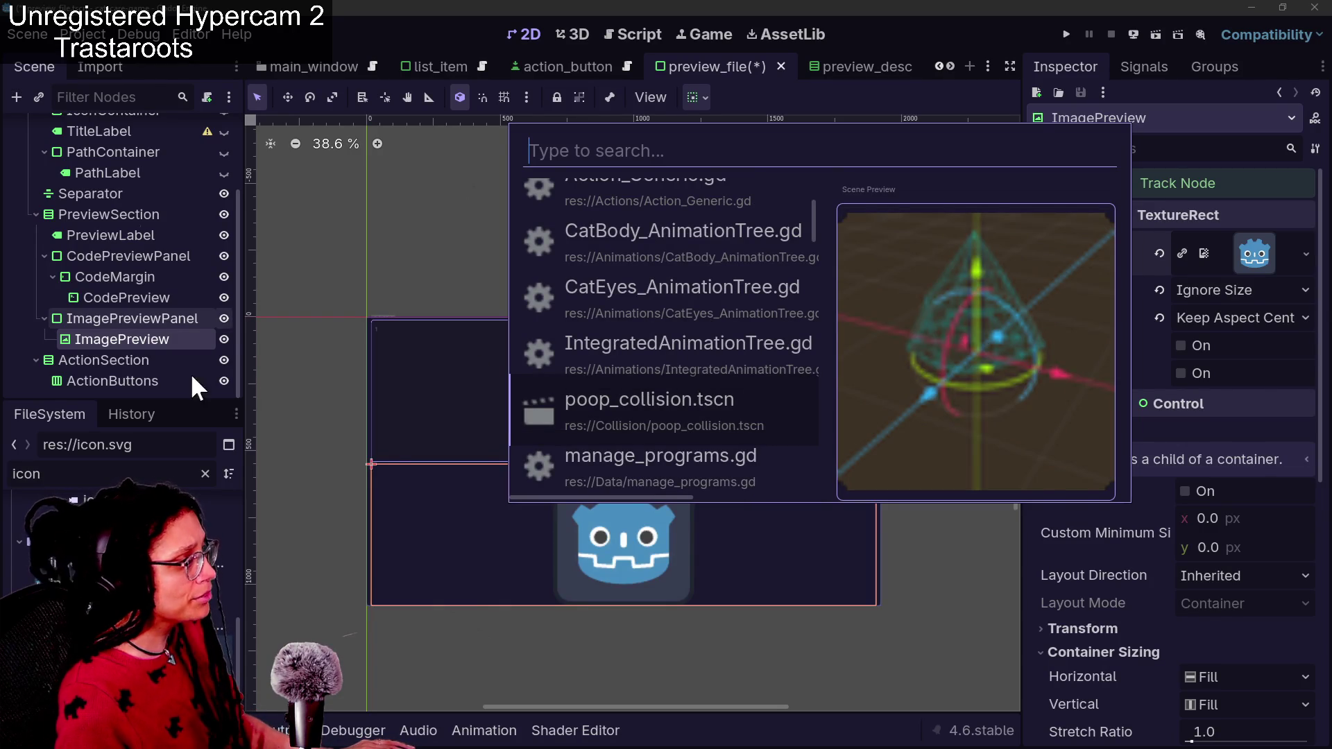
key("Escape")
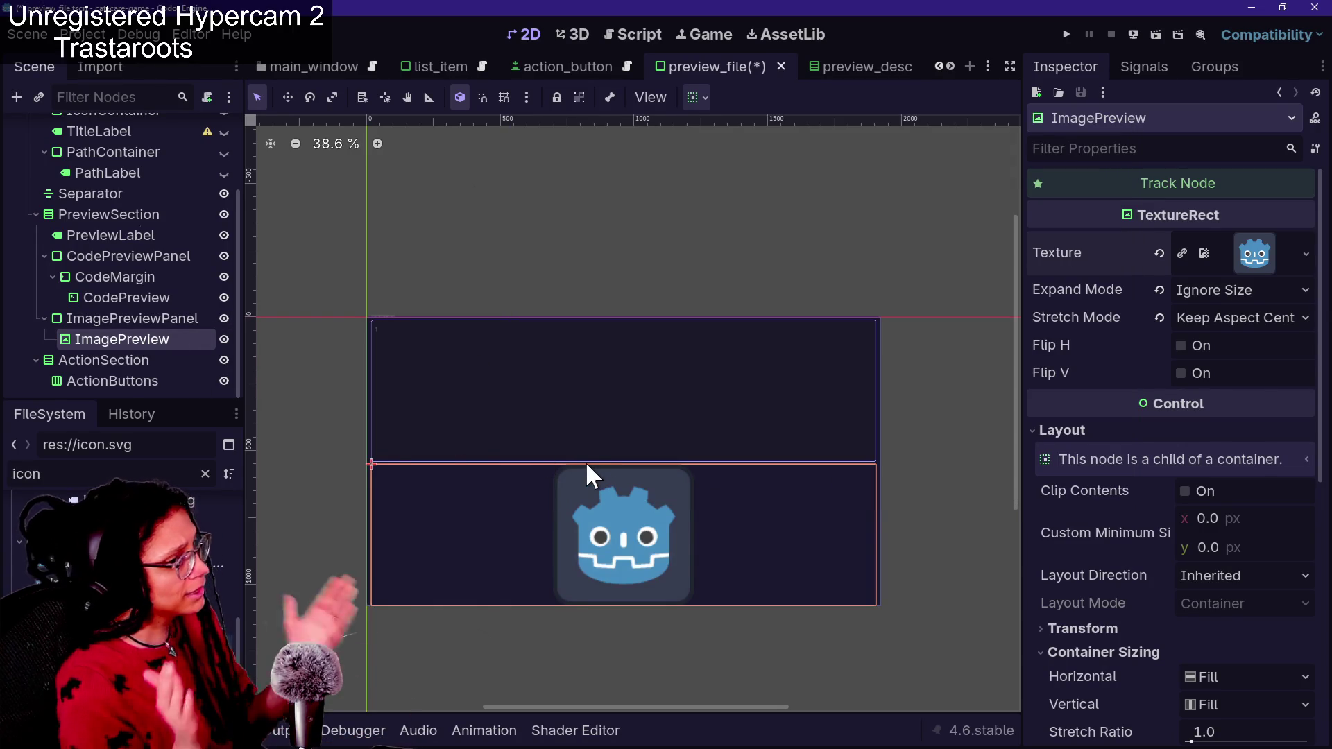
scroll(114, 223, "up", 3)
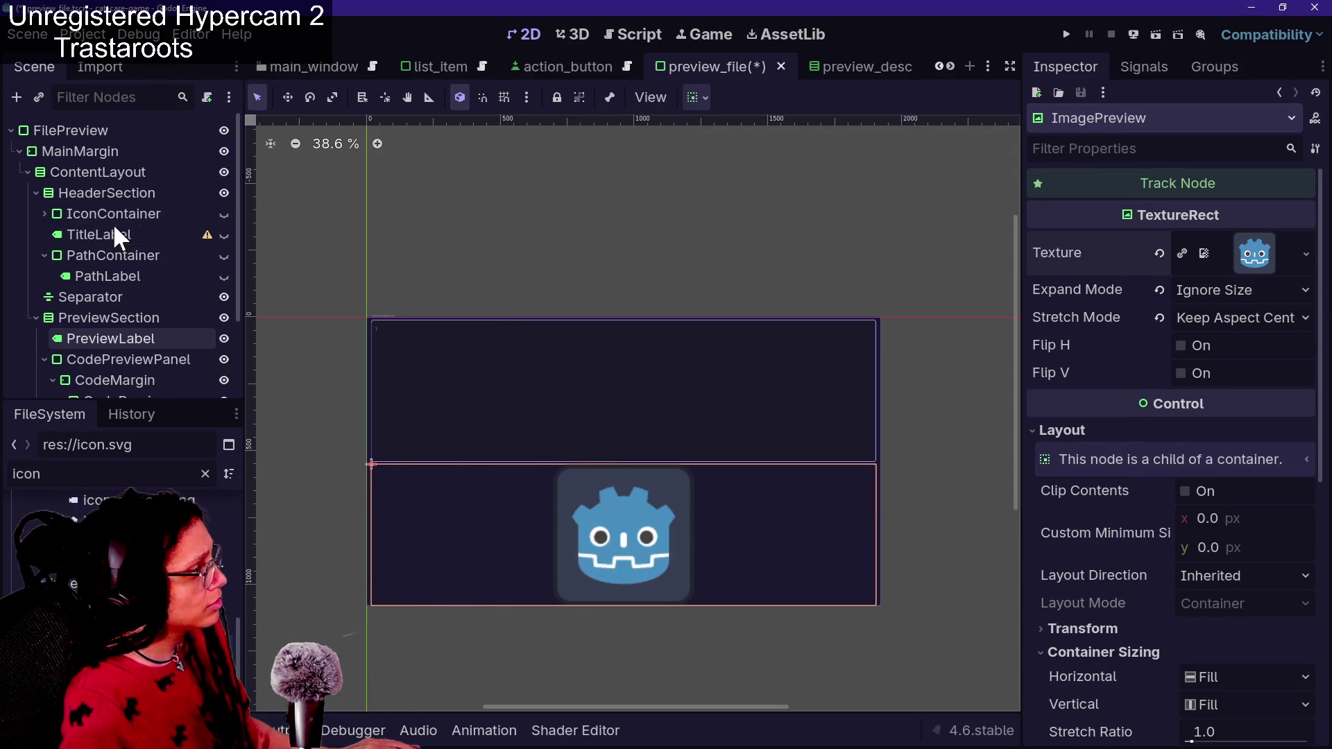
left_click(115, 170)
left_click(114, 148)
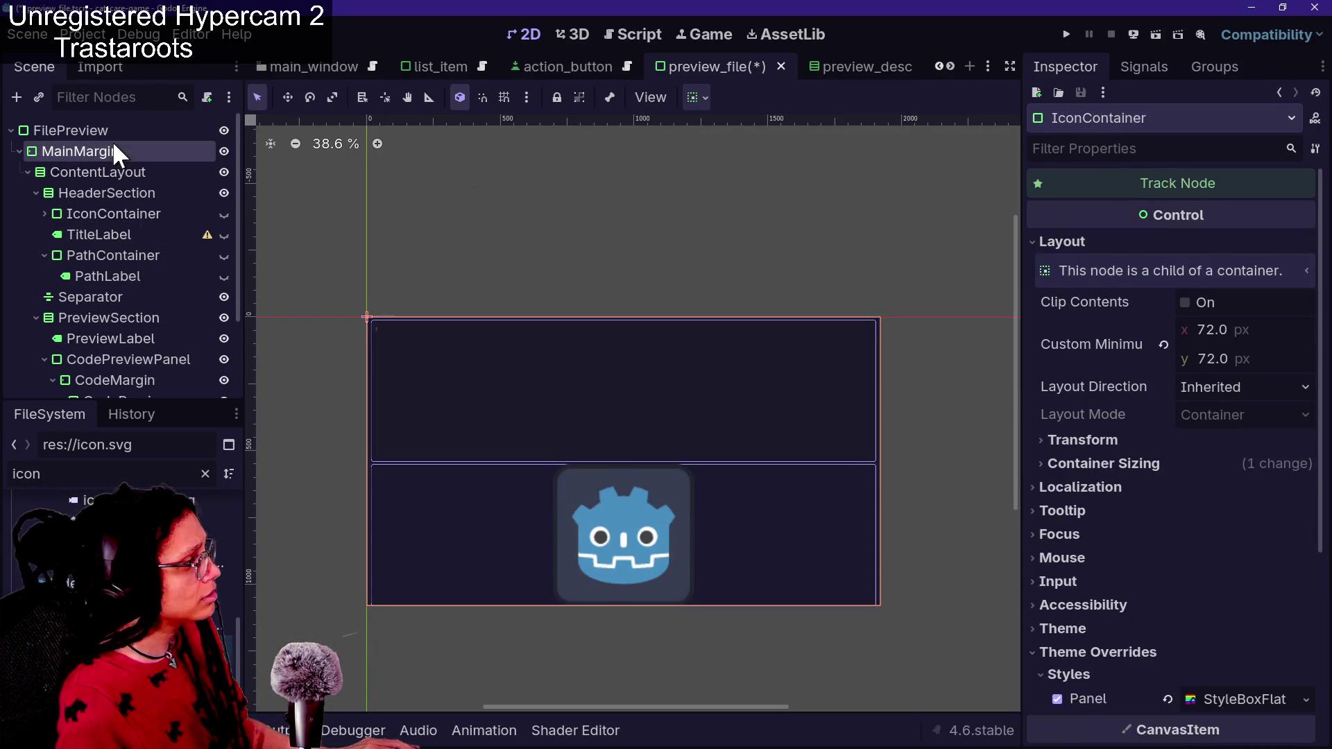
scroll(1125, 393, "down", 4)
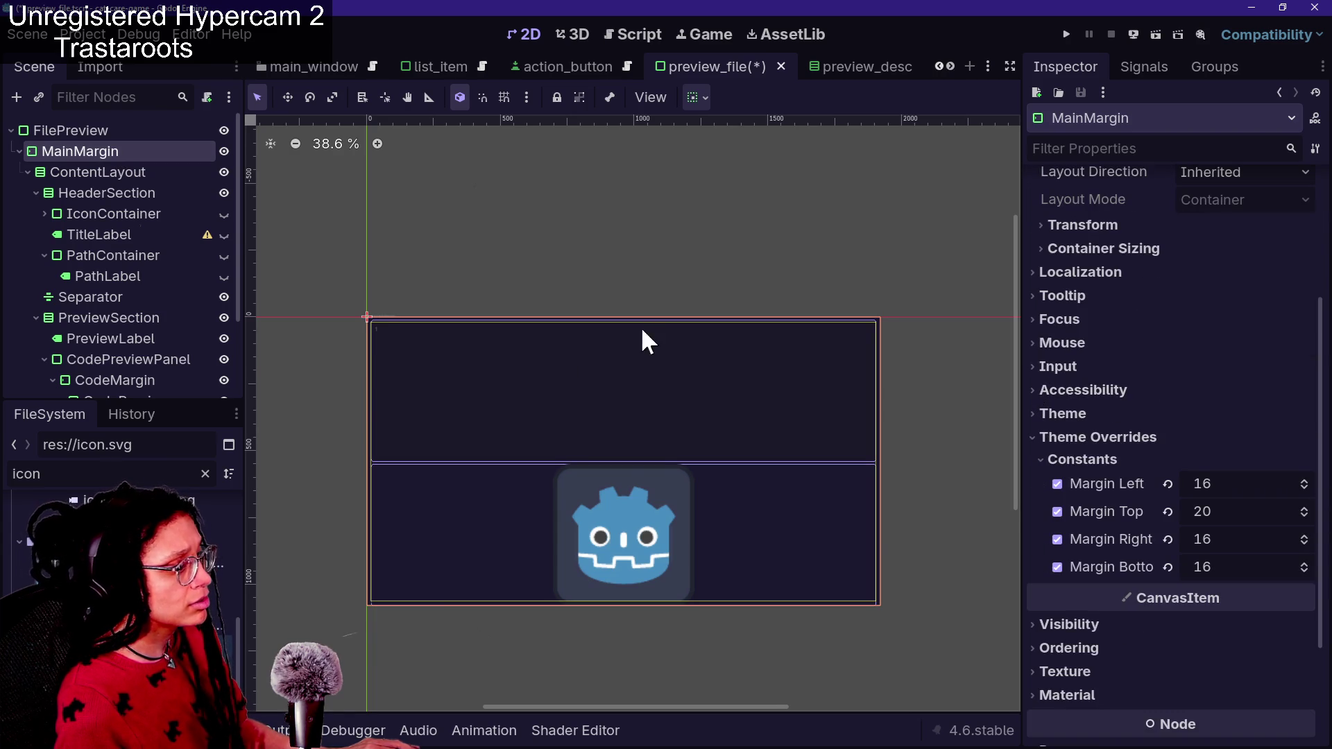
mouse_move(1234, 486)
left_mouse_down()
mouse_move(1318, 486)
mouse_move(1187, 483)
left_mouse_up()
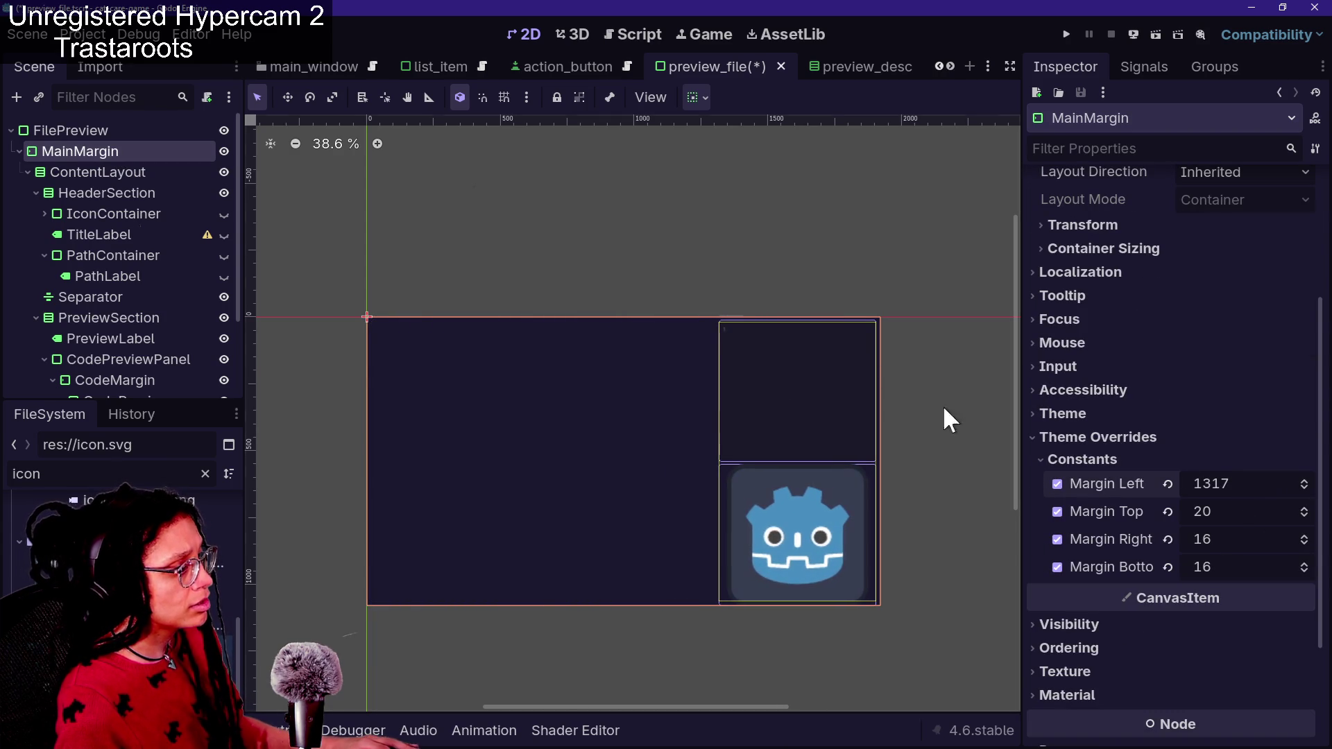
key("ctrl+alt+o")
left_click_drag(409, 306, 447, 222)
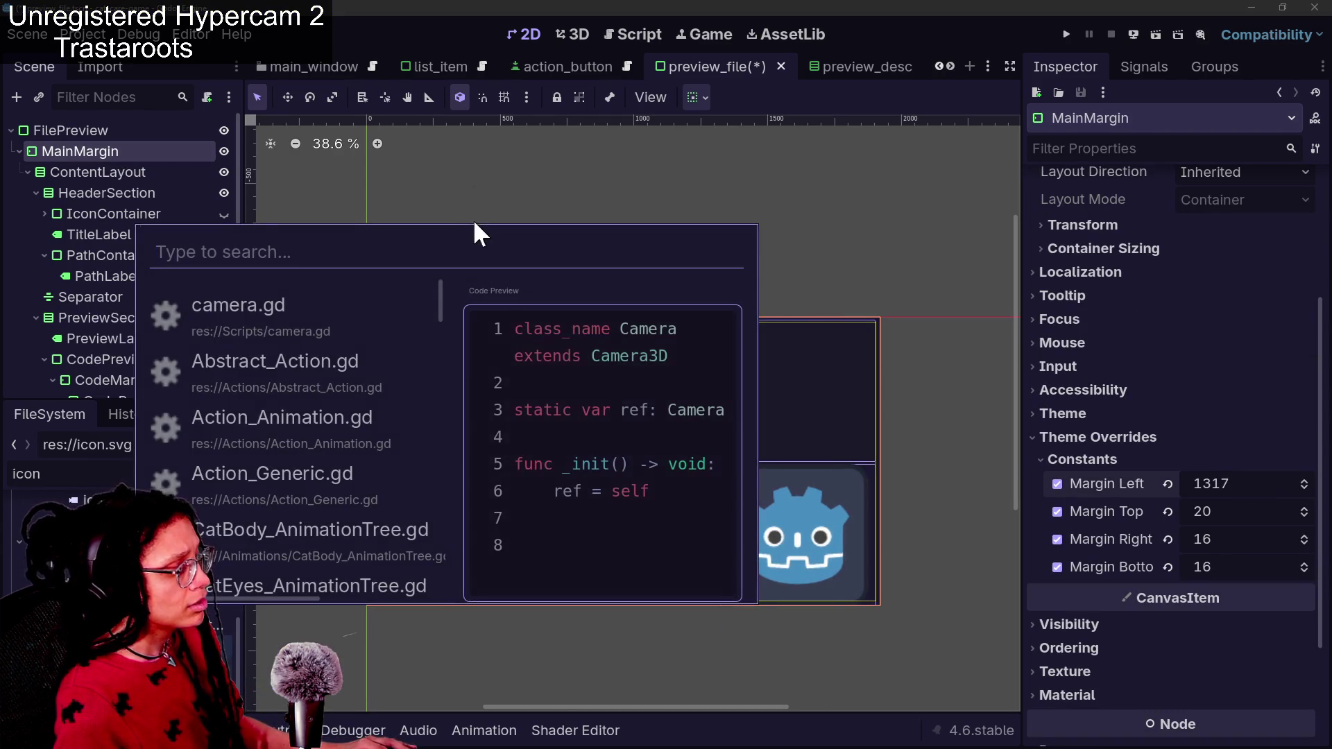
scroll(293, 384, "down", 3)
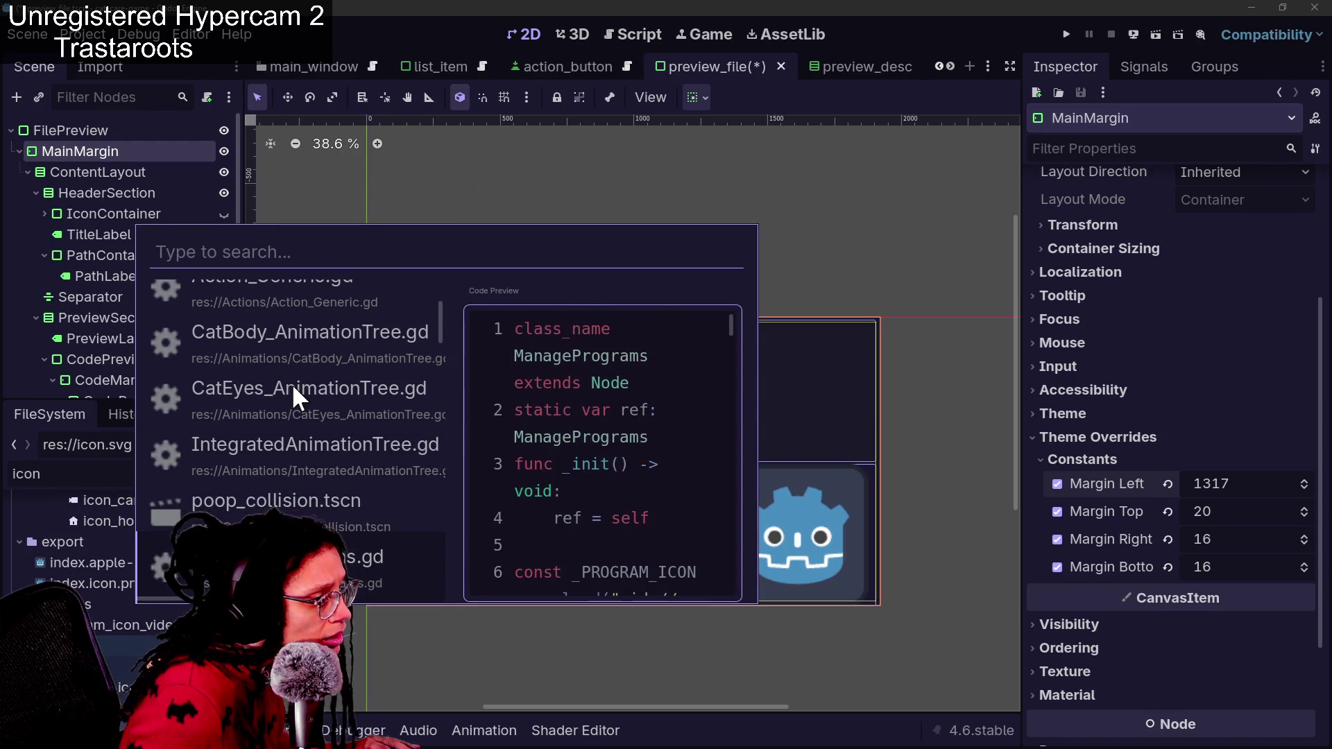
scroll(292, 384, "down", 2)
scroll(293, 384, "down", 2)
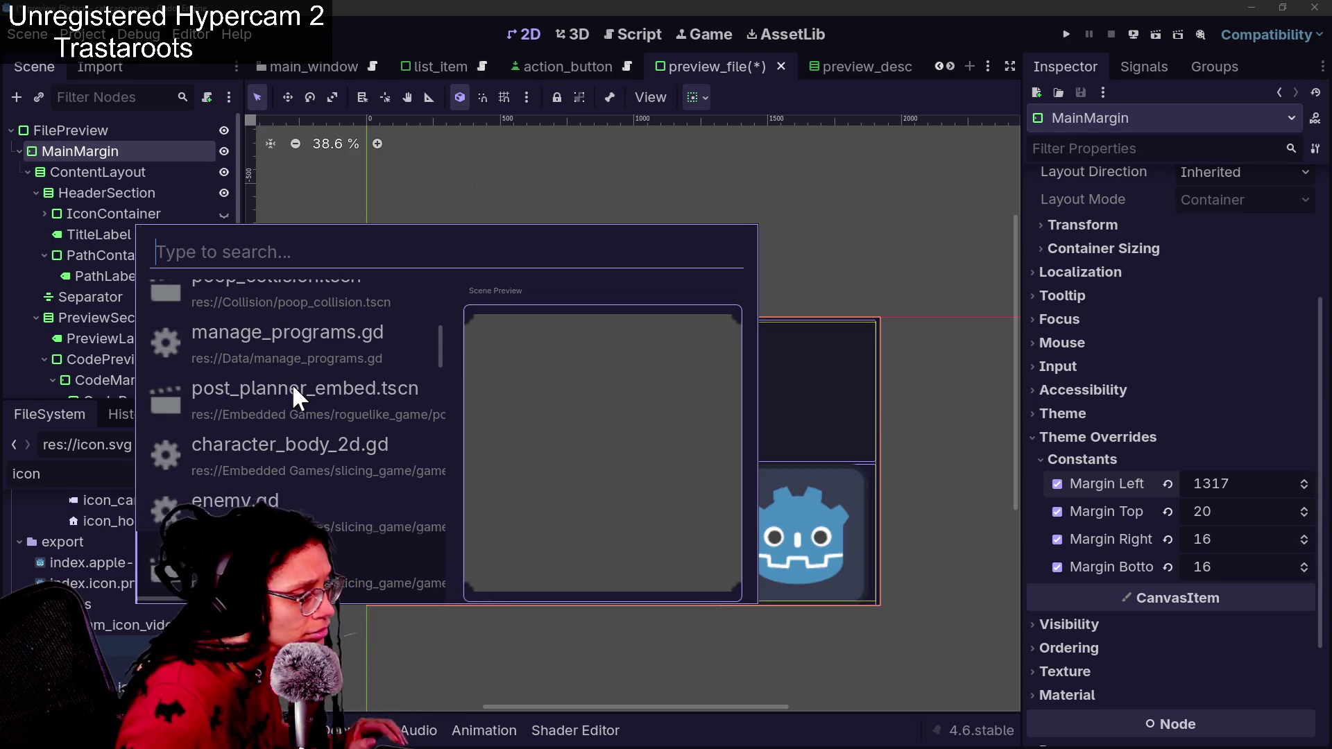
scroll(293, 384, "down", 5)
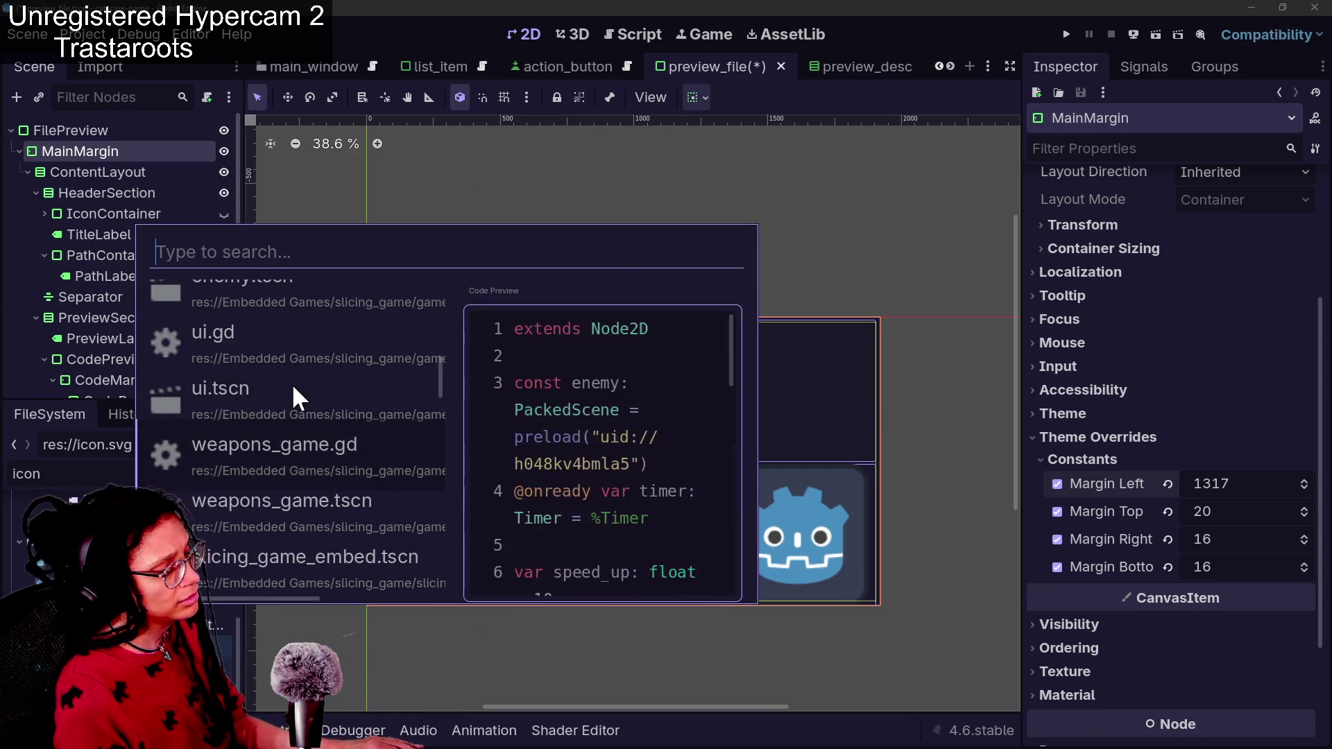
scroll(291, 383, "down", 3)
scroll(292, 388, "down", 5)
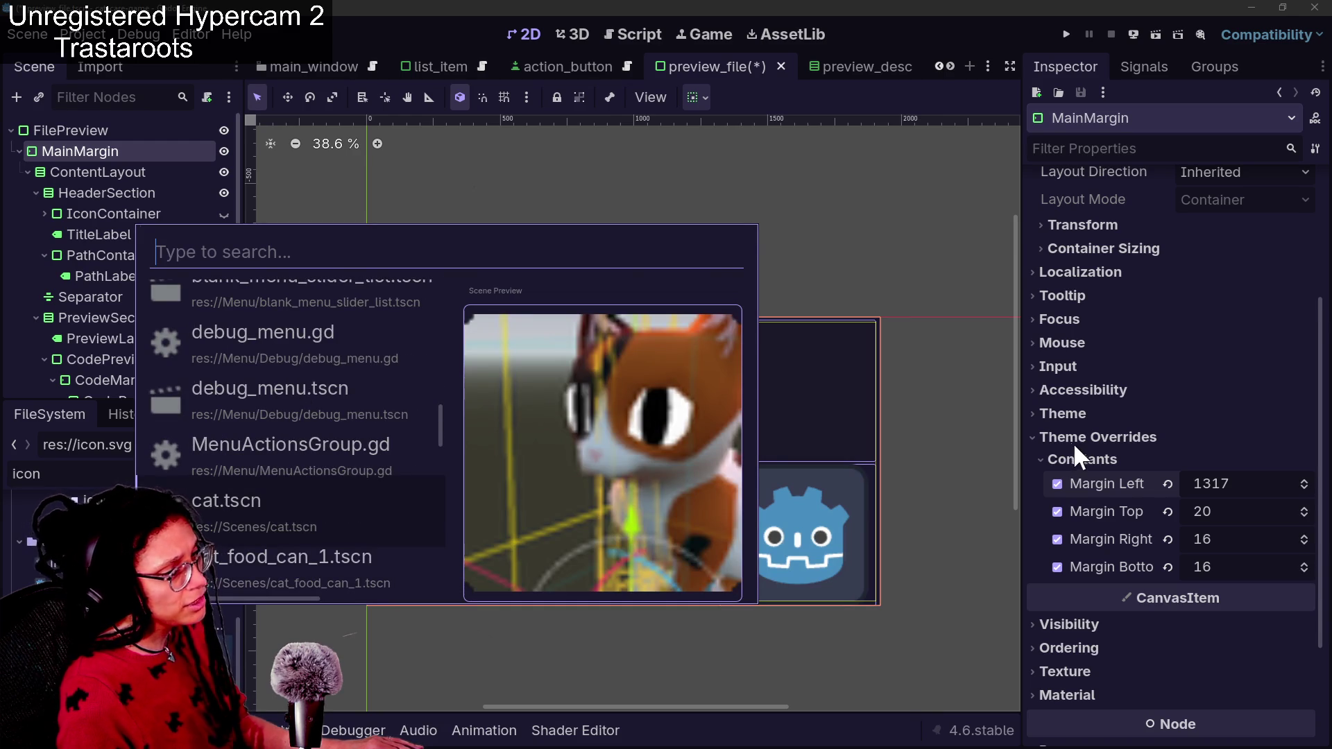
key("Escape")
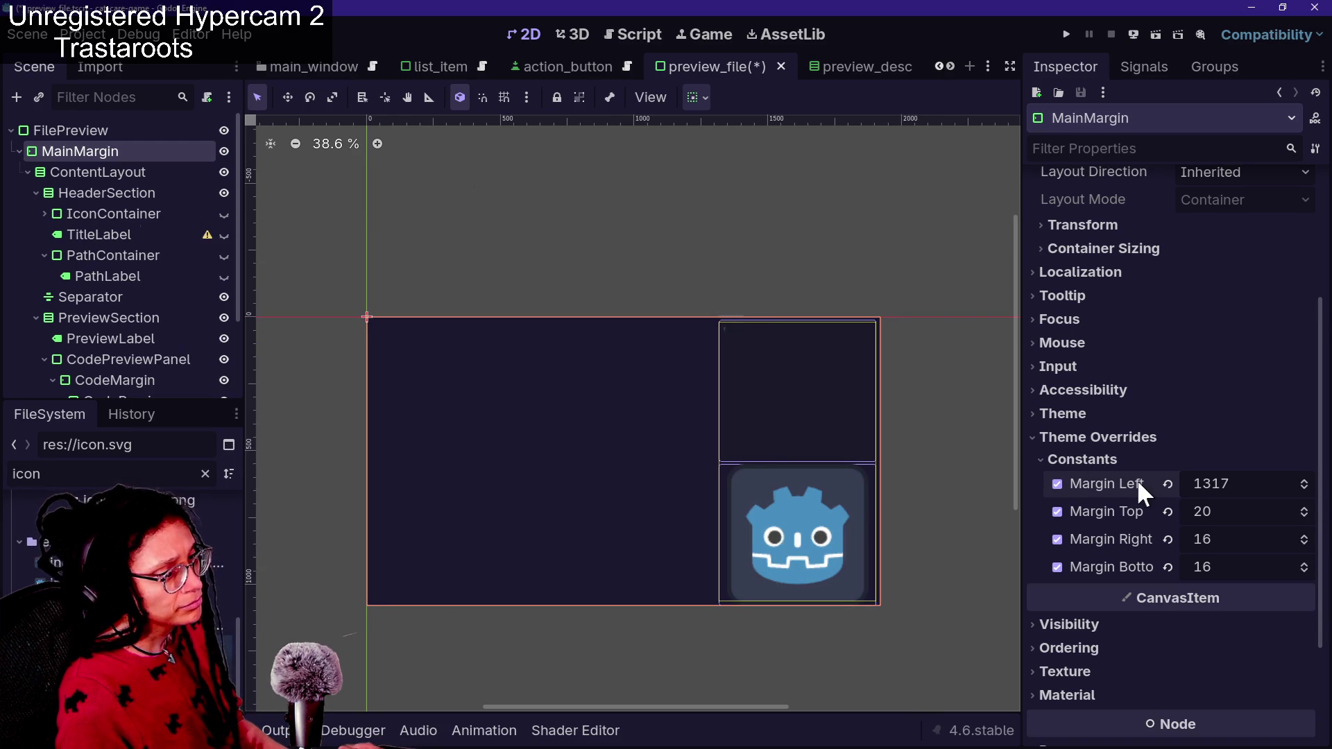
key("ctrl+z")
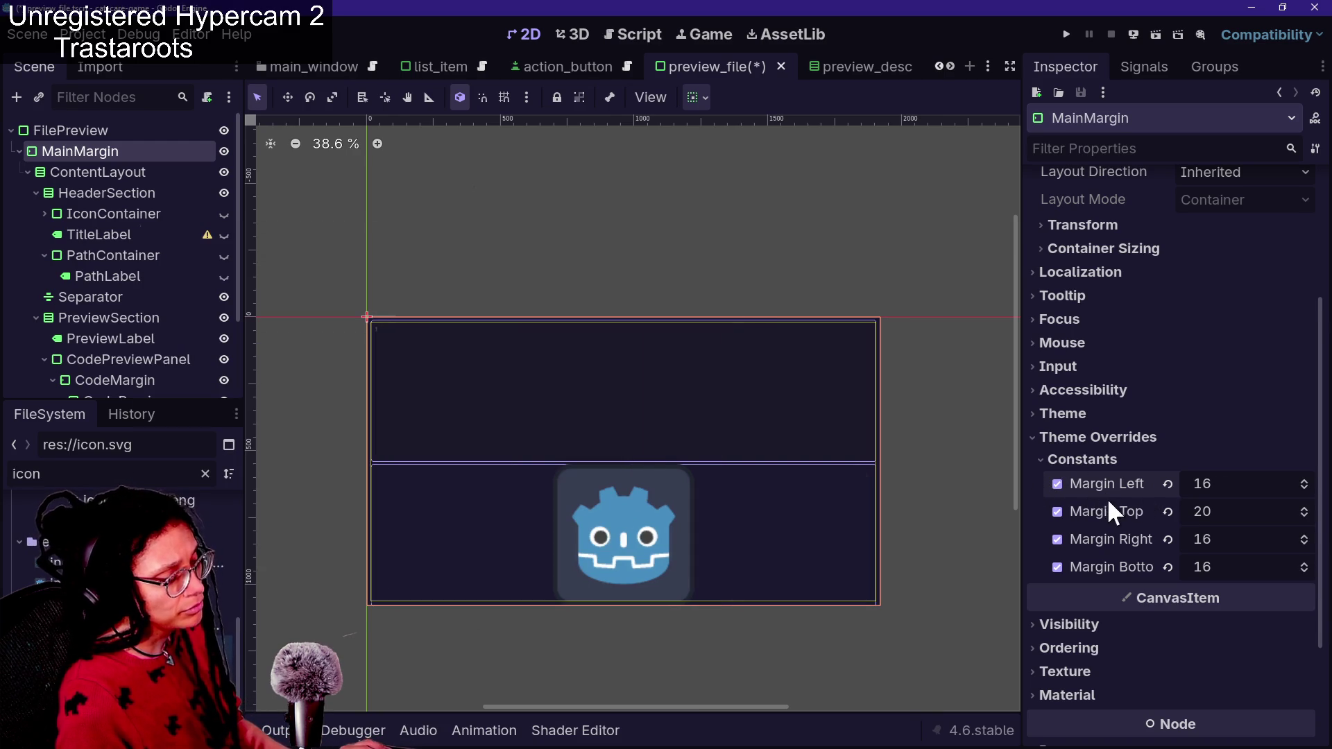
scroll(1088, 500, "up", 5)
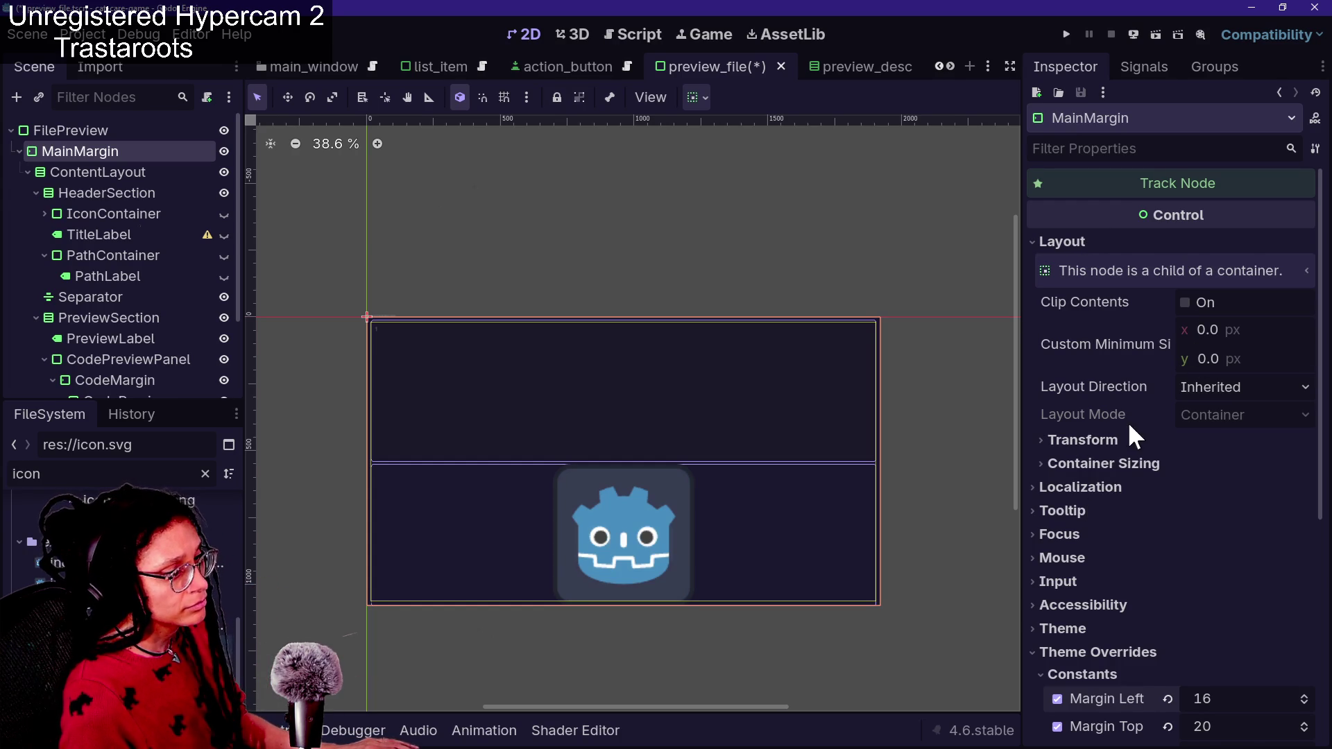
left_click(1114, 485)
left_click(1114, 465)
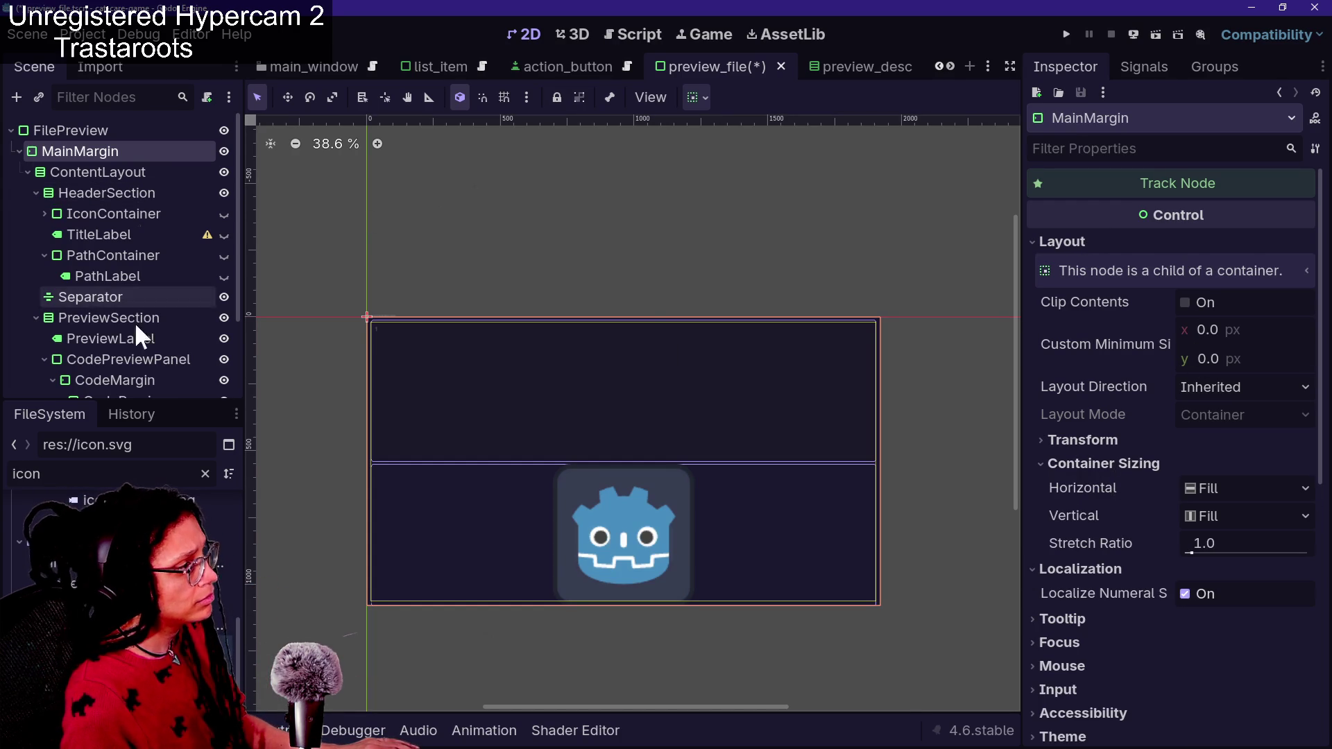
scroll(39, 306, "down", 3)
left_click(118, 339)
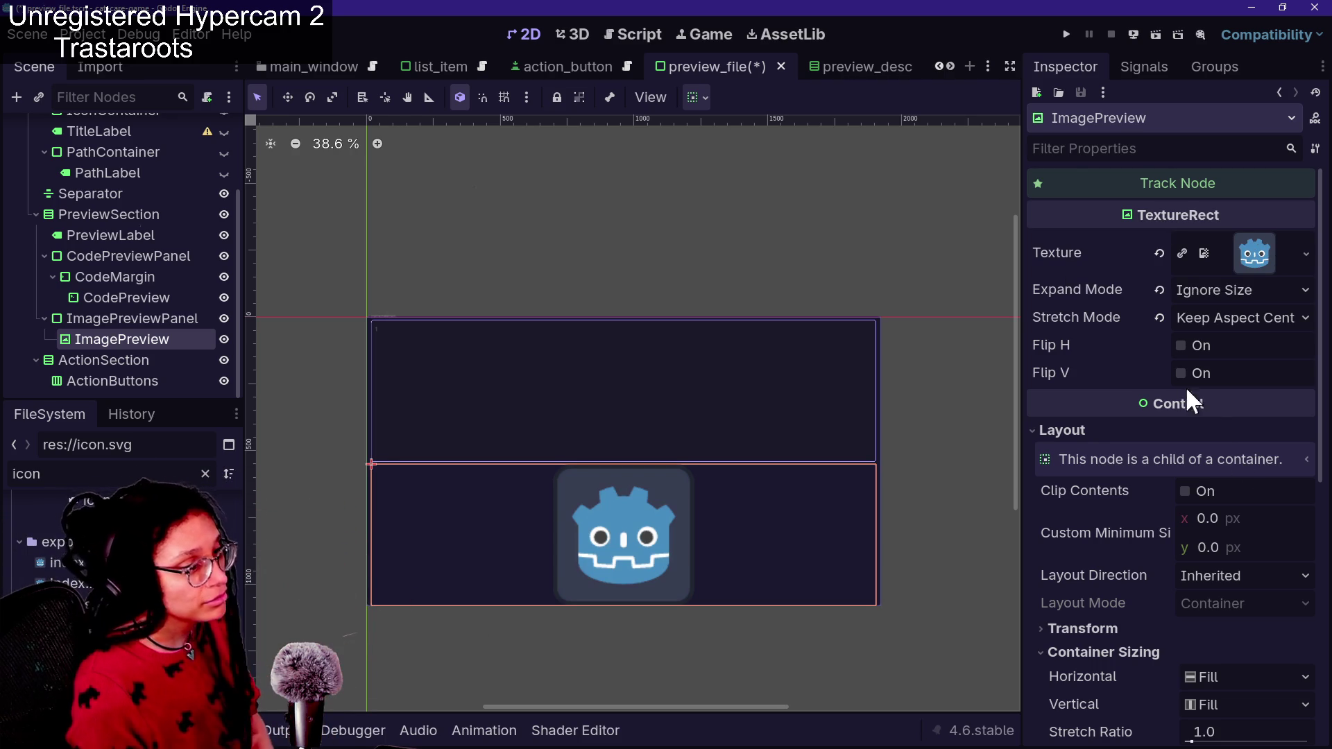
Set ImagePreview's Expand Mode to Fit Height after trying Keep Size and Fit Width, then save
left_click(1195, 290)
left_click(1188, 314)
left_click(1188, 291)
left_click(1203, 361)
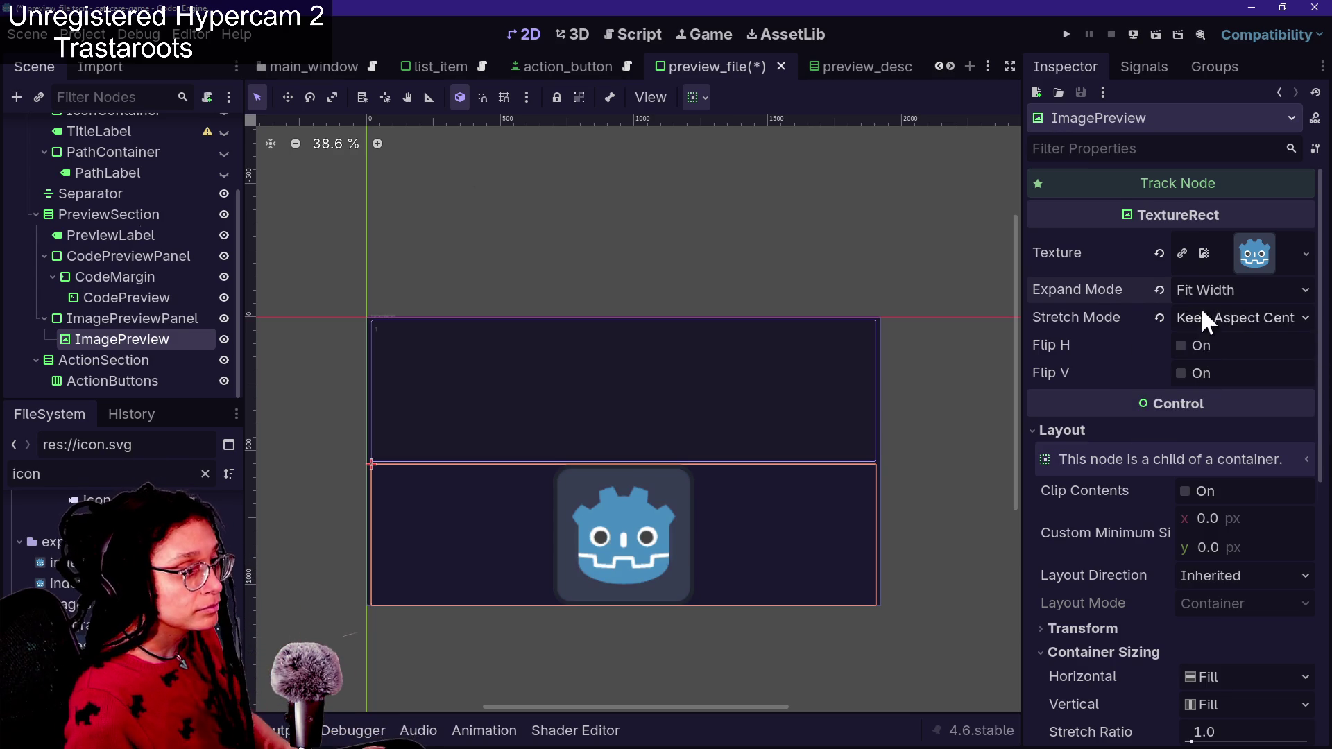
left_click(1199, 291)
left_click(1200, 287)
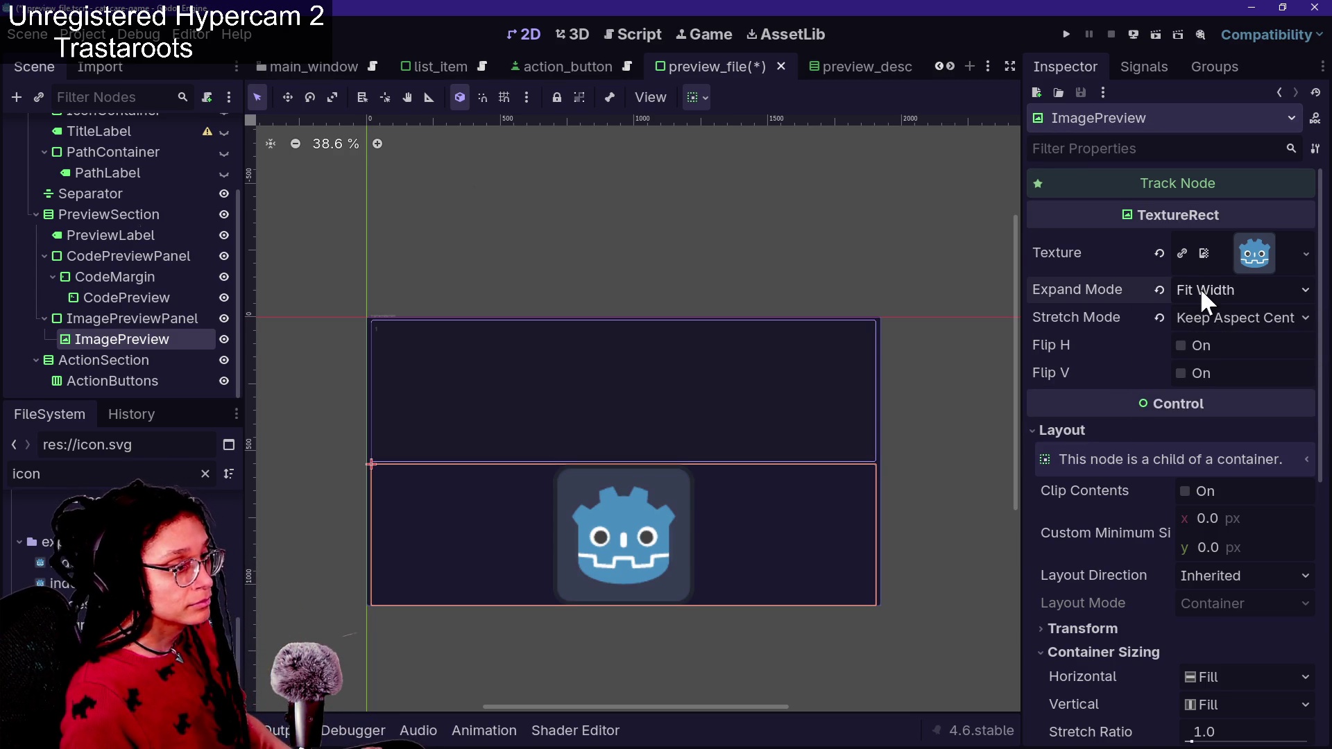
left_click(1200, 287)
key("Down")
key("Down")
key("Down")
key("Return")
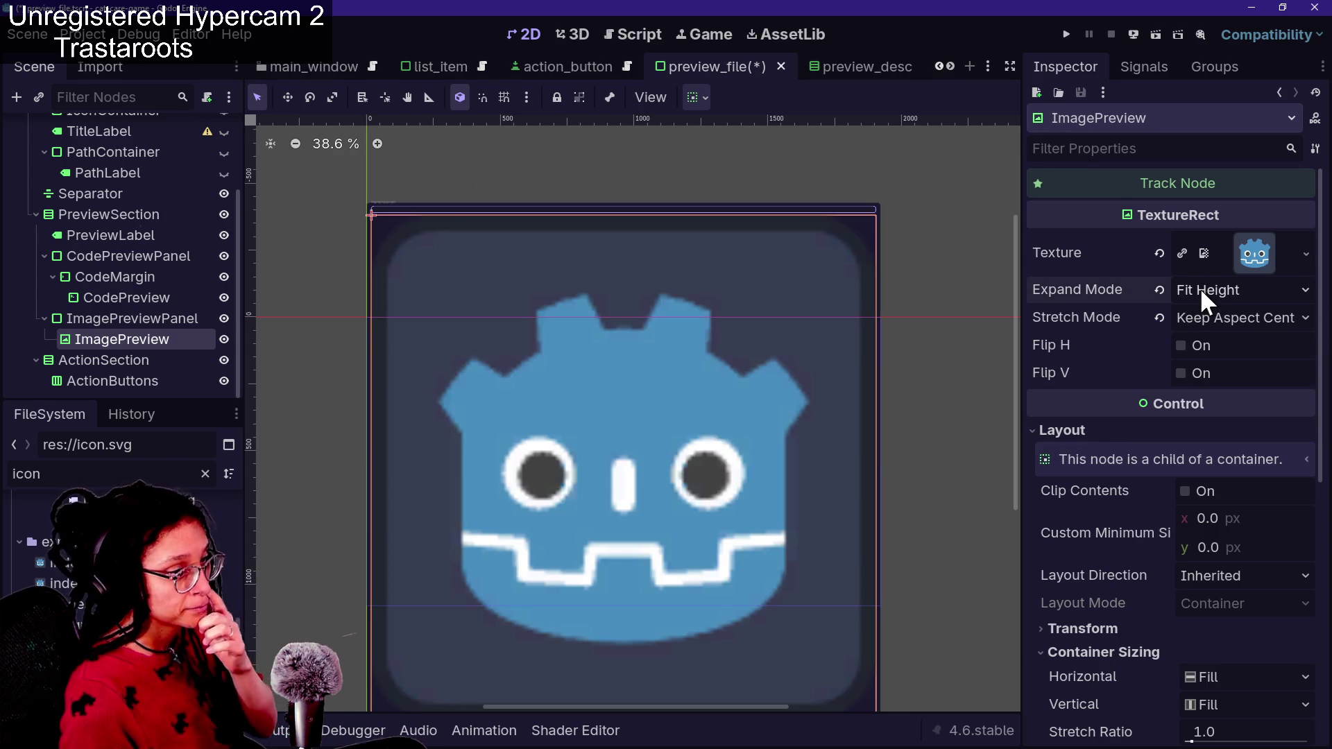
key("ctrl+s")
Reload the current project from the Project menu after browsing the file search
key("ctrl+alt+o")
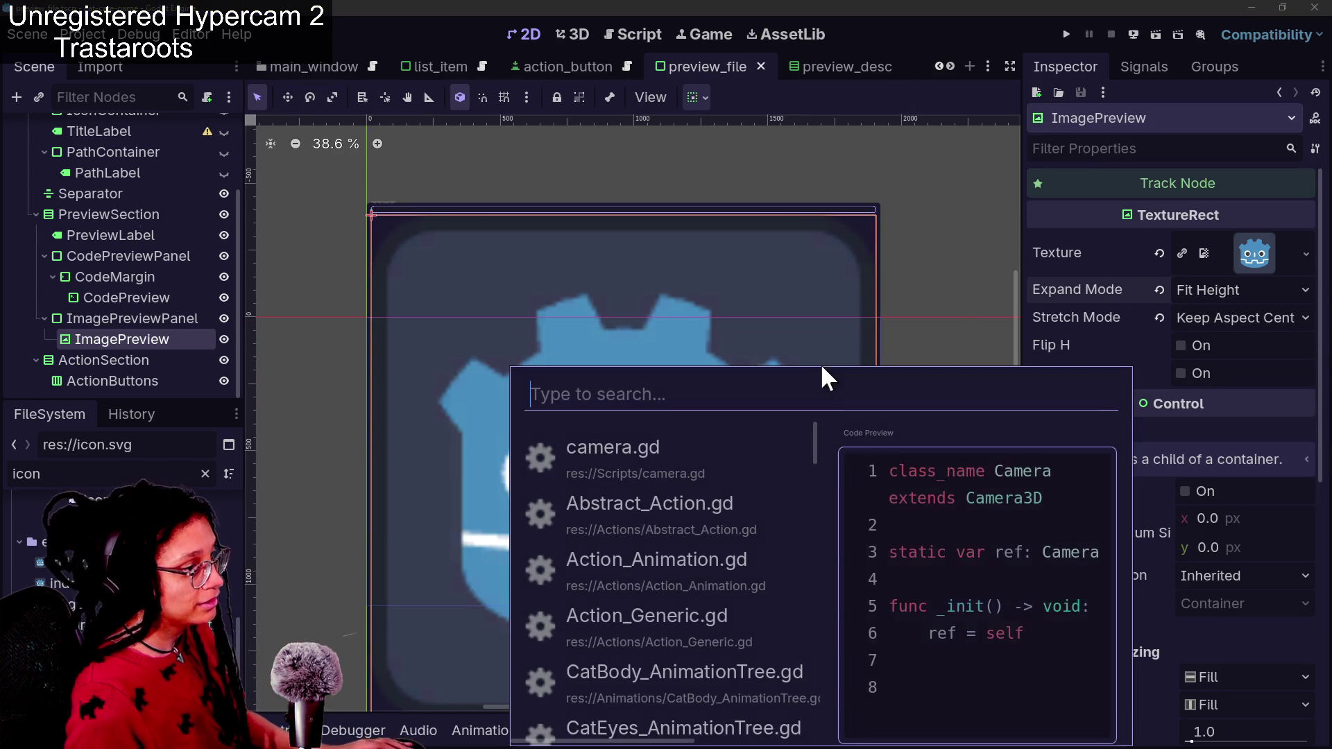
key("Down")
key("Down")
key("Down")
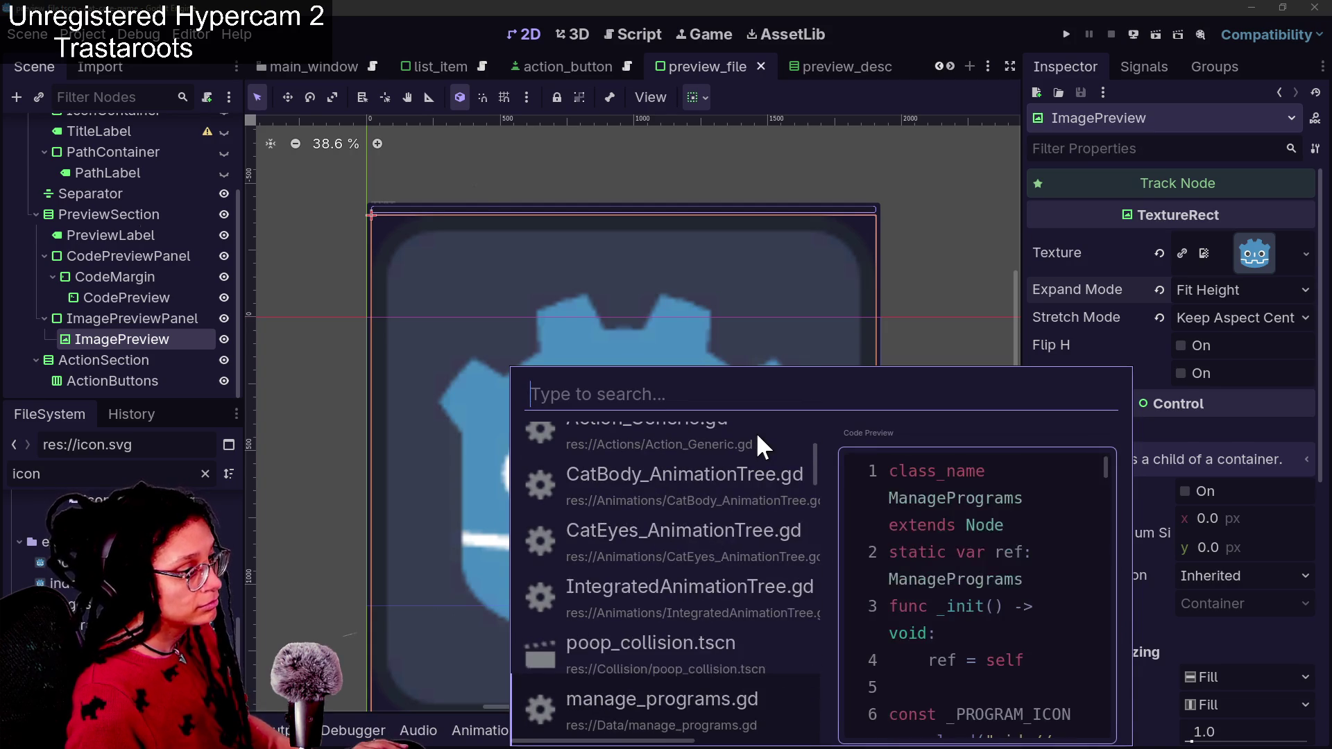
left_click(84, 34)
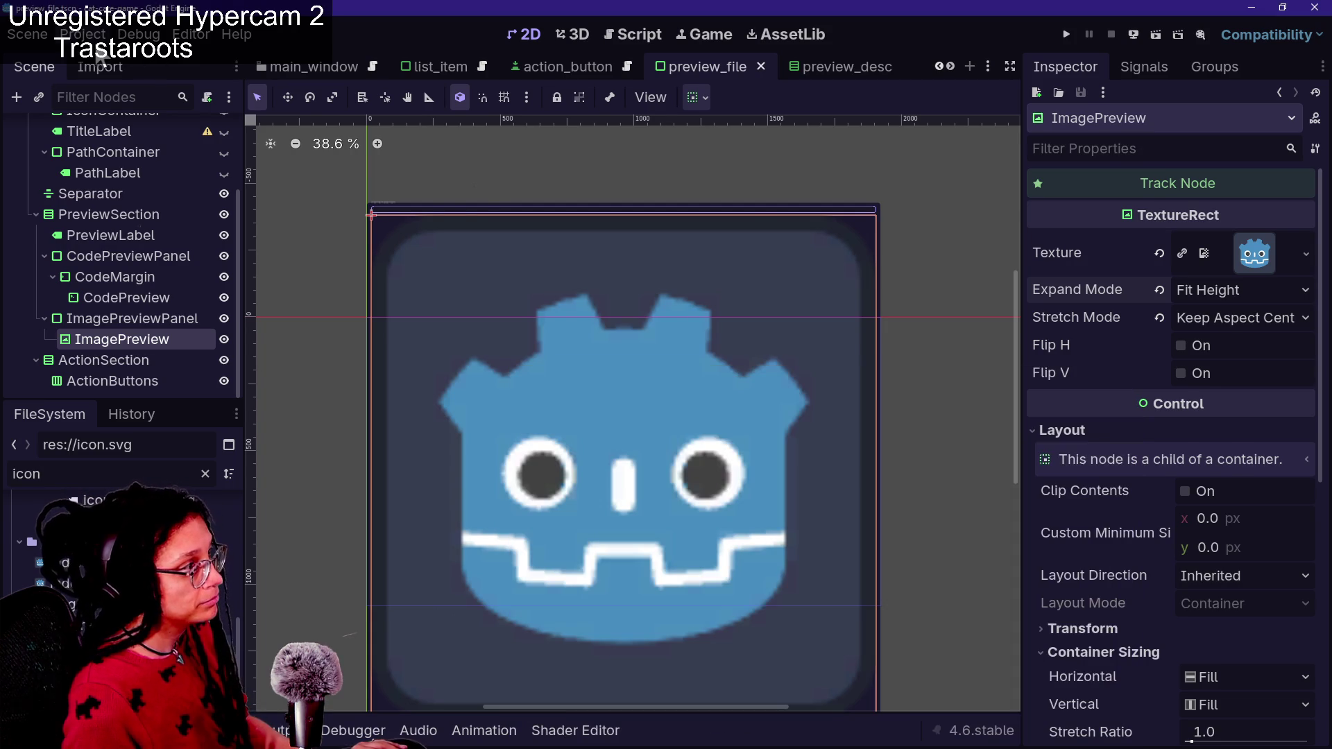
left_click(84, 34)
left_click(185, 254)
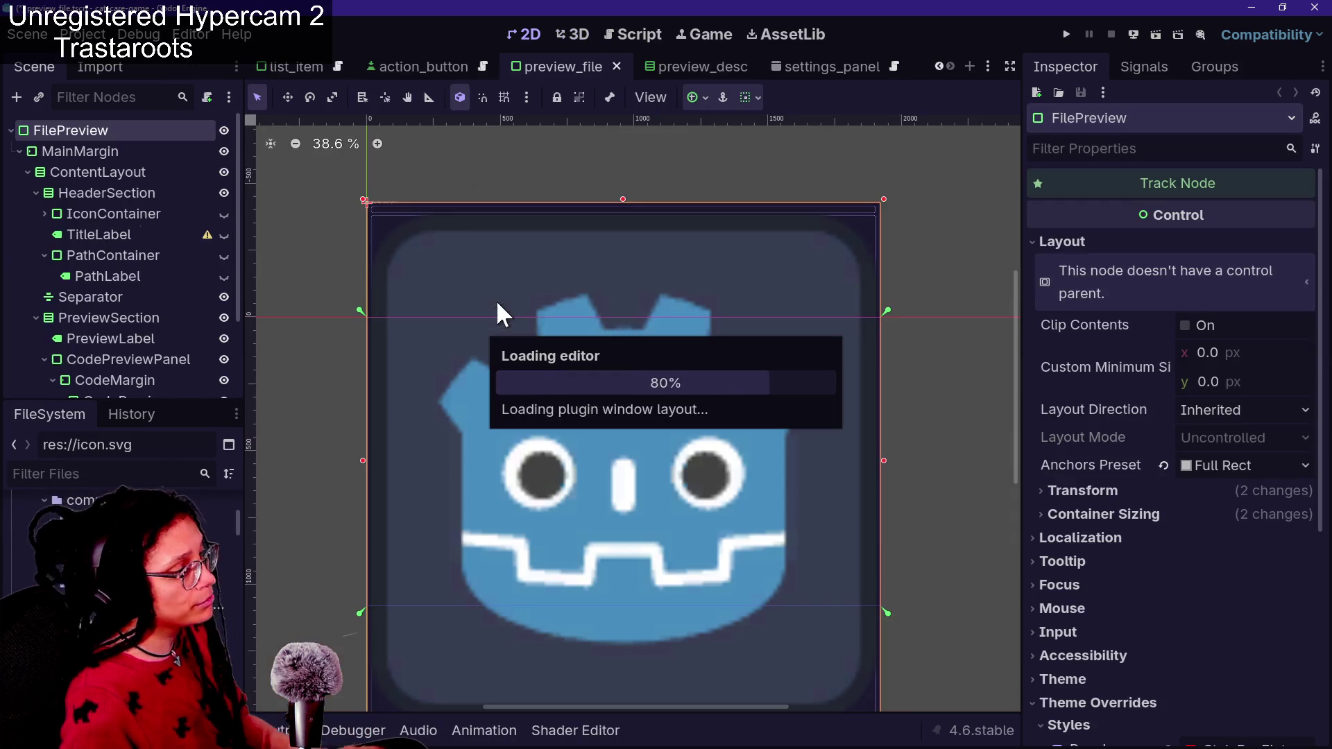
Browse the scene files from poop_collision.tscn to couch_model.tscn, then close the search
key("Down")
key("Down")
key("Down")
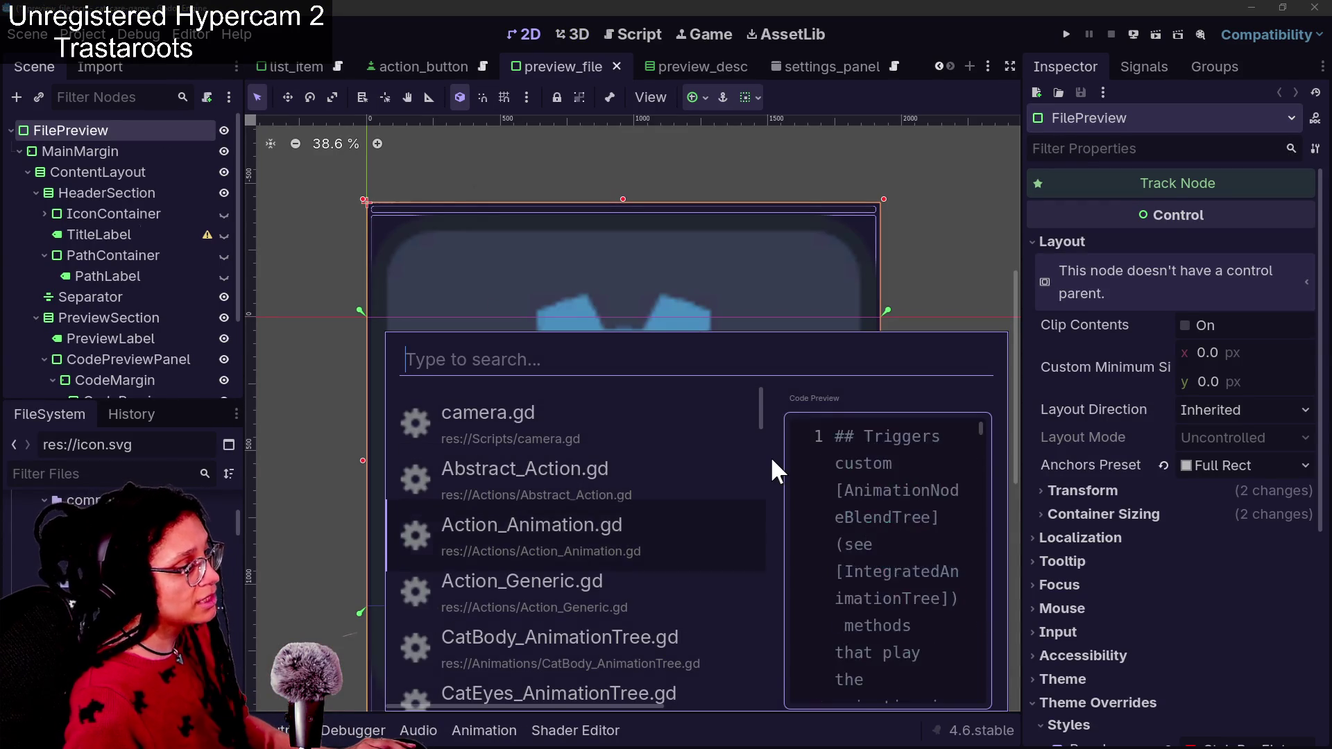
key("Up")
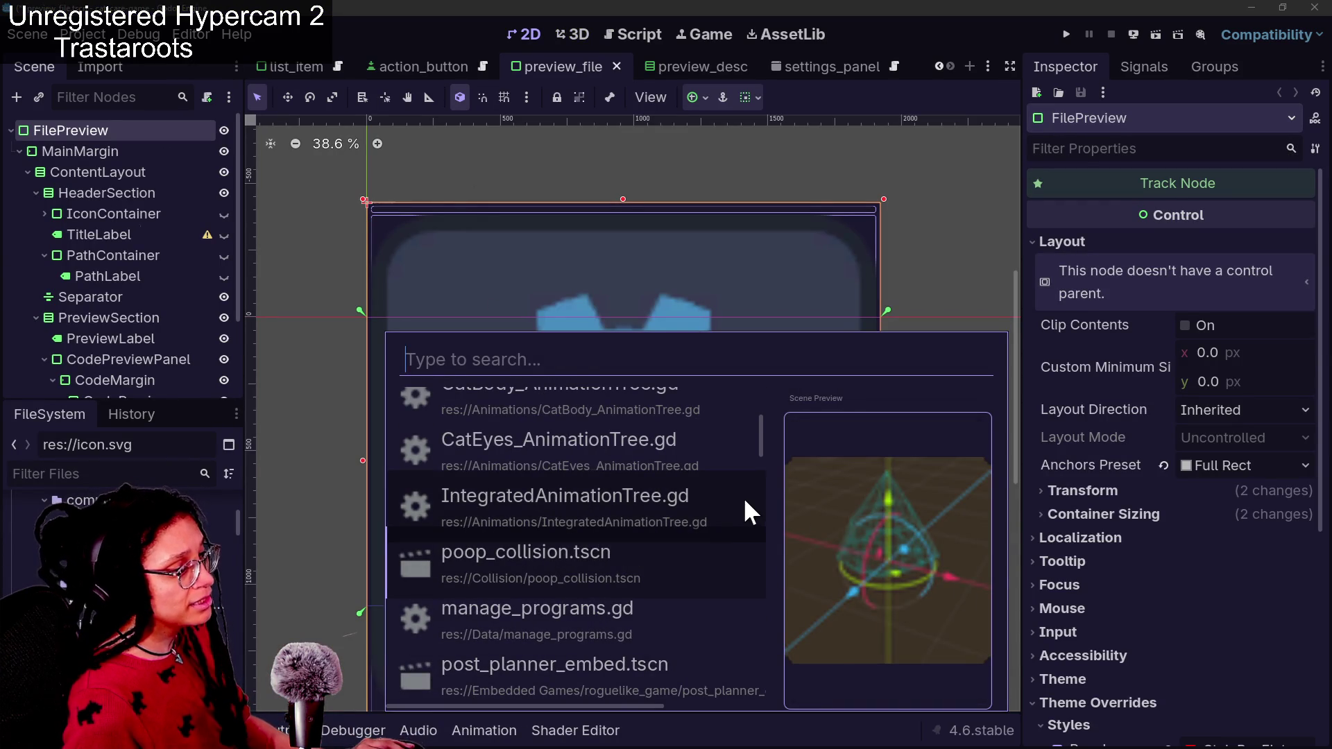
key("Down")
key("Down")
key("Down")
key("Down")
key("Down")
key("Down")
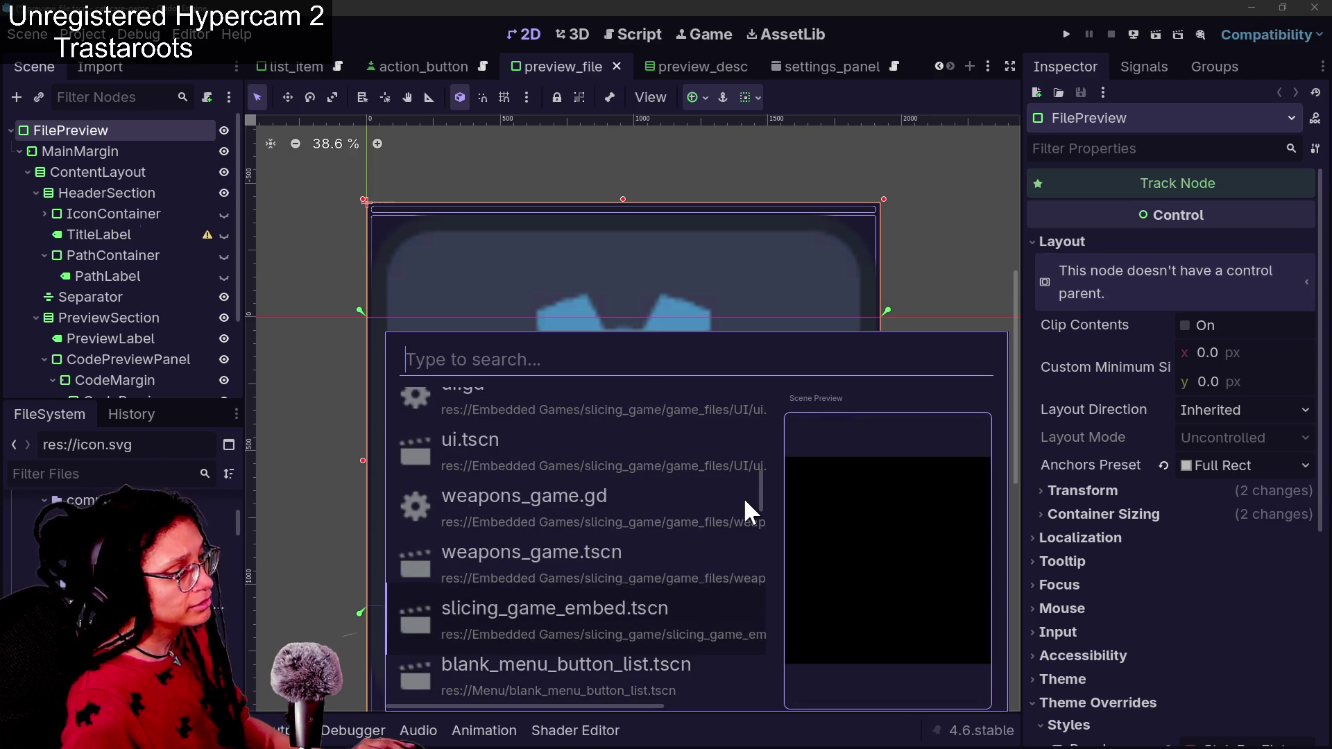
key("Down")
key("Down")
key("Down")
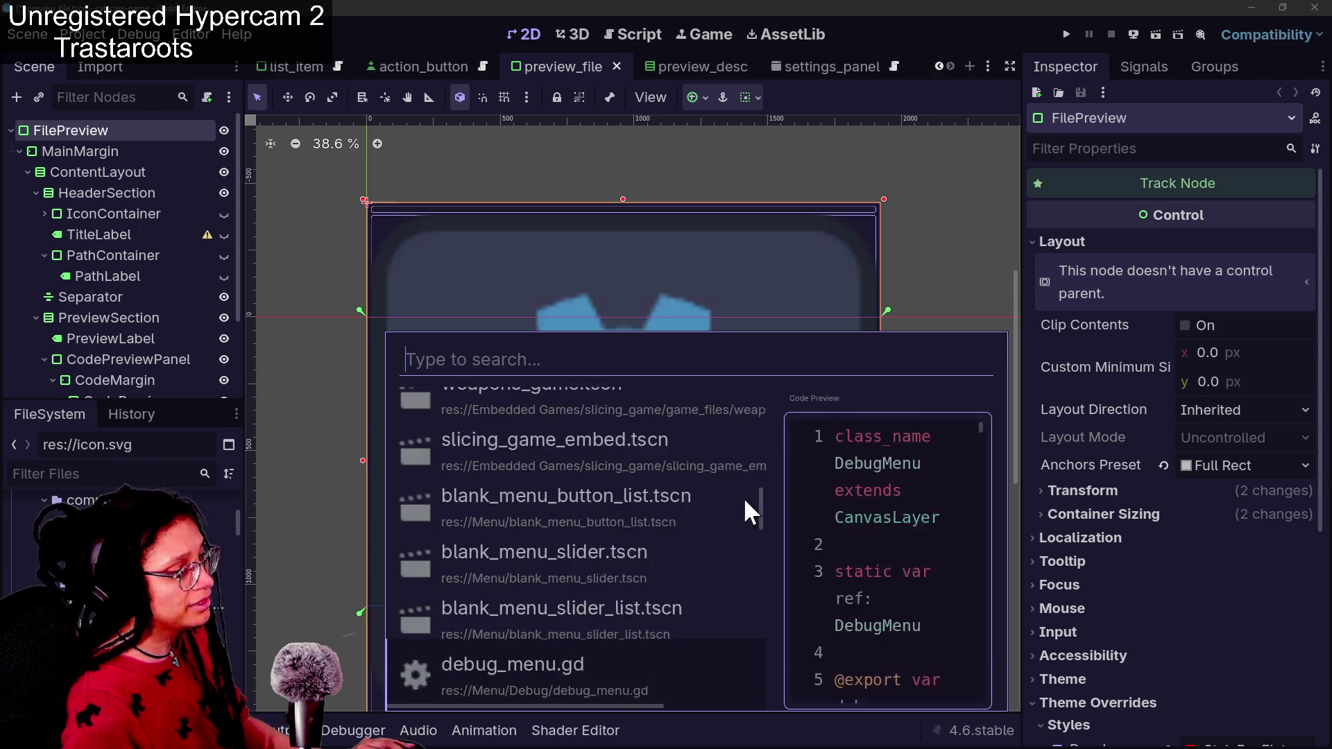
key("Down")
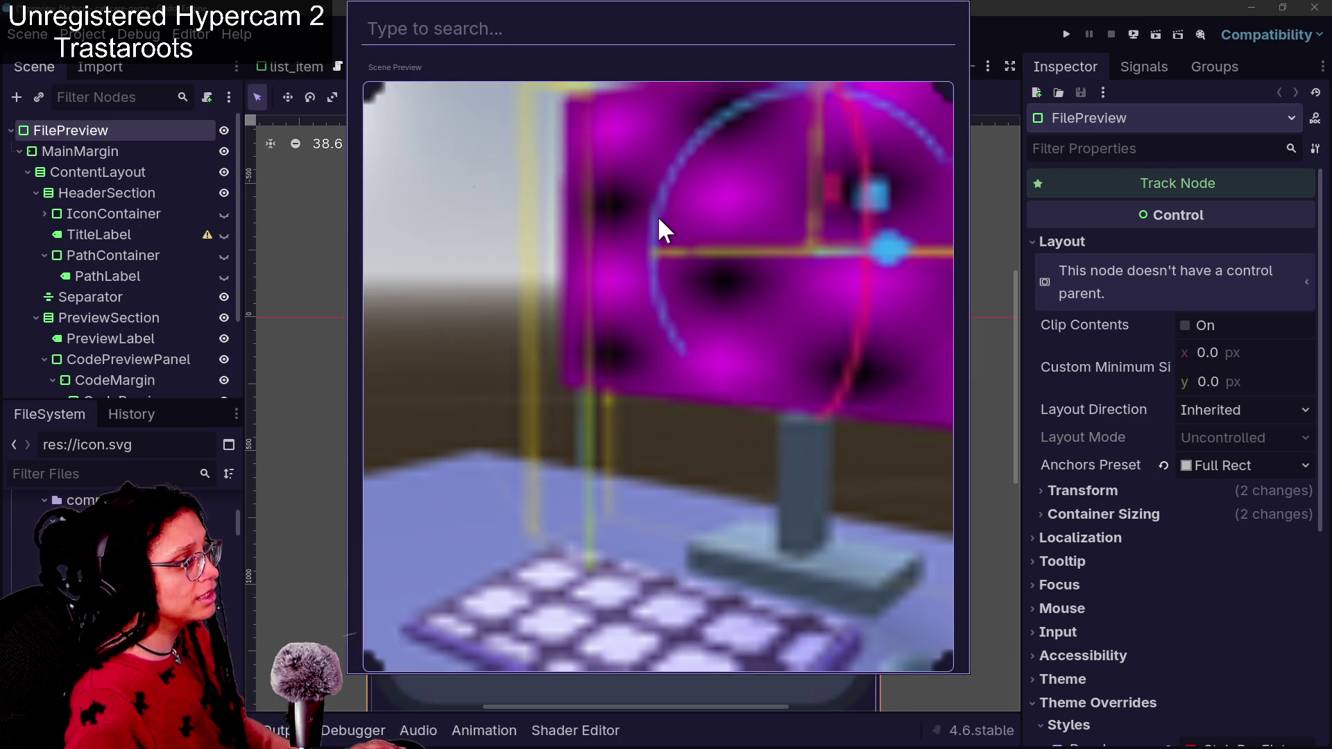
key("Down")
key("Down")
key("Down")
key("Down")
key("Down")
key("Down")
key("Up")
key("Up")
key("Up")
key("Down")
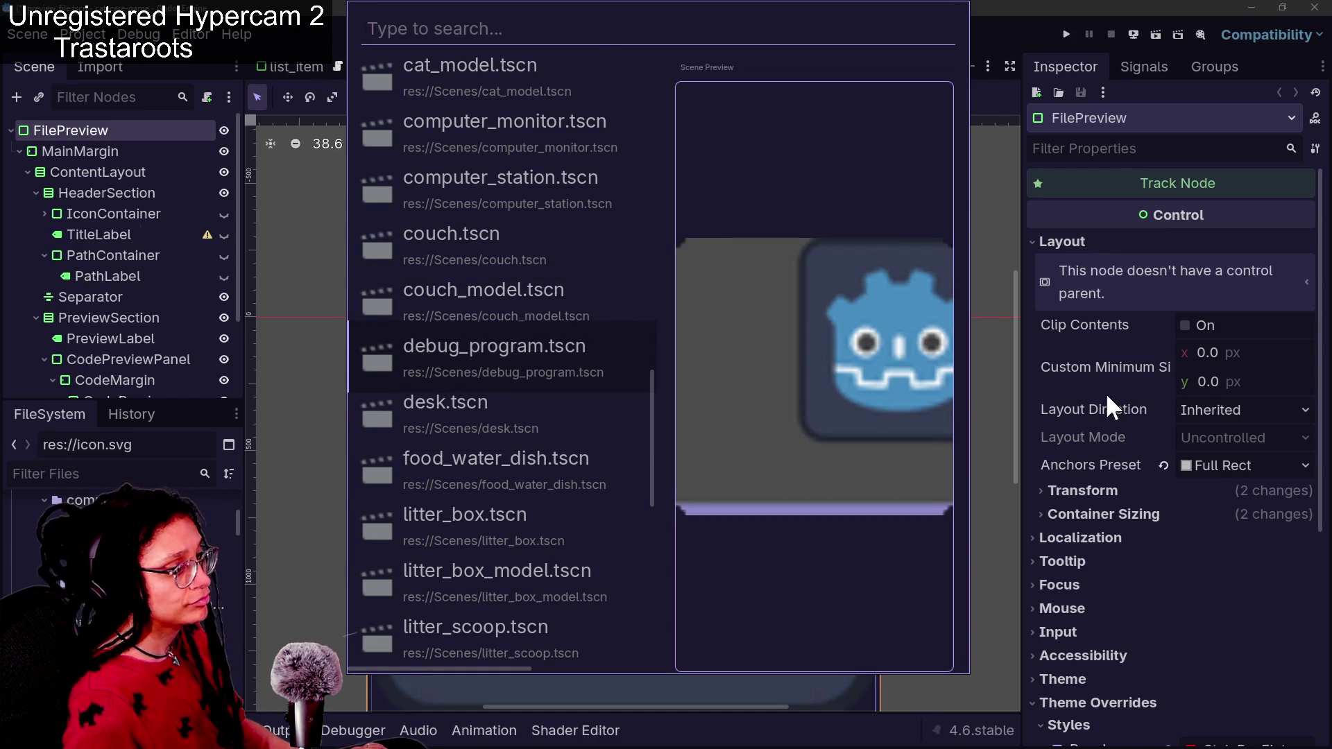
key("Escape")
Save the preview_file scene and switch to the Game workspace
scroll(923, 442, "down", 3)
key("ctrl+s")
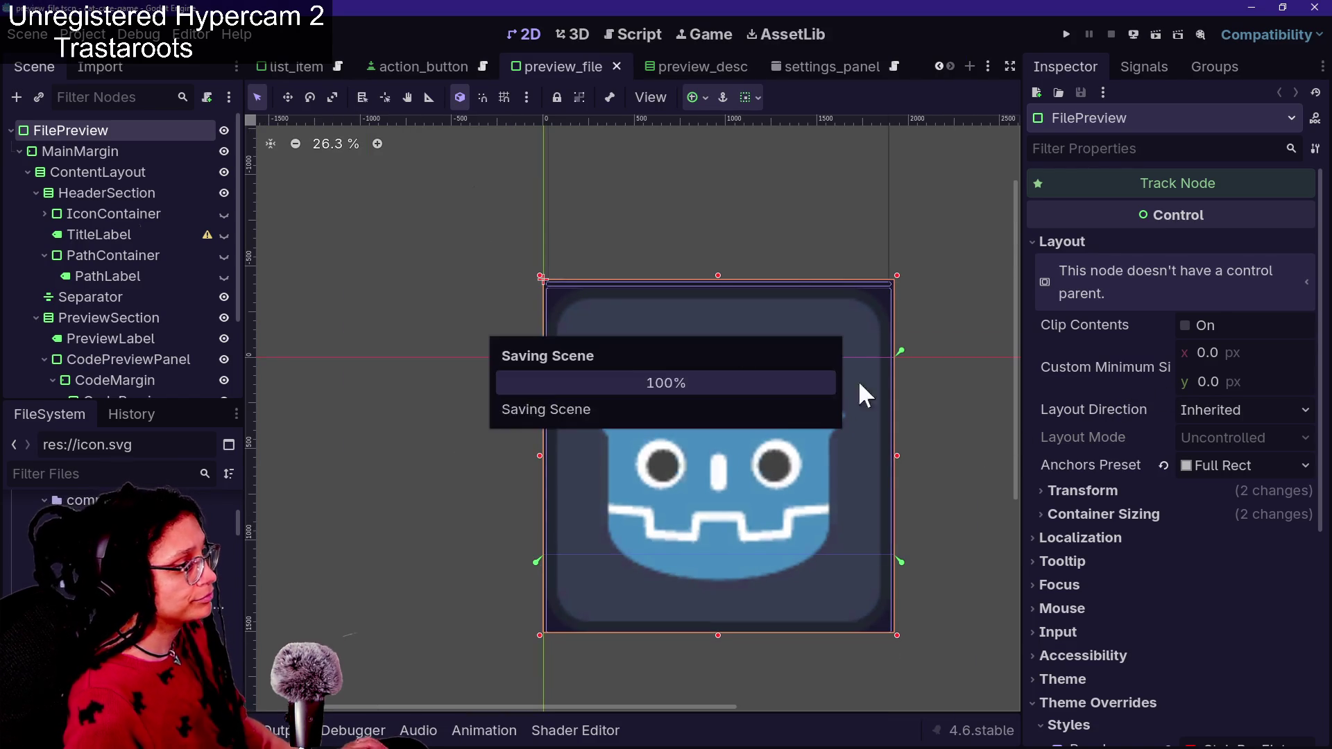
left_click(685, 36)
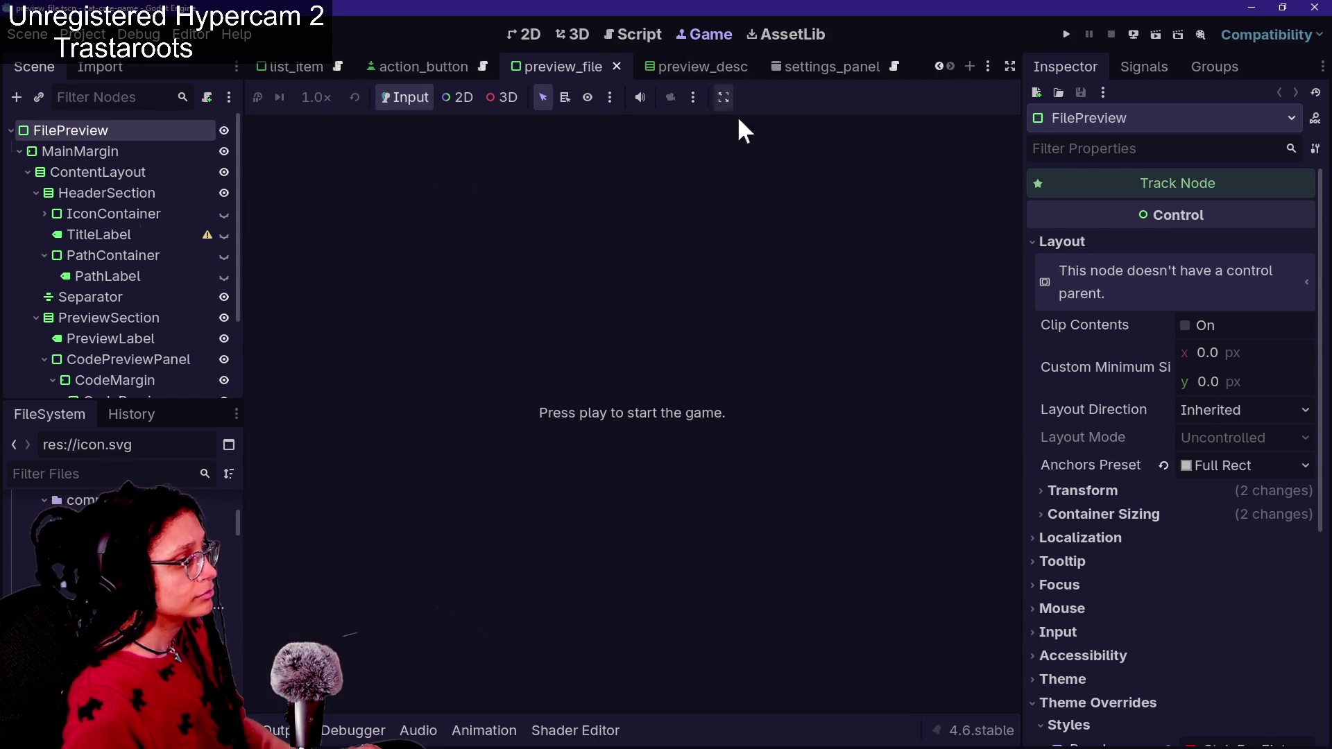
Switch to the script editor and browse the quick project file search
key("ctrl+F3")
key("ctrl+alt+o")
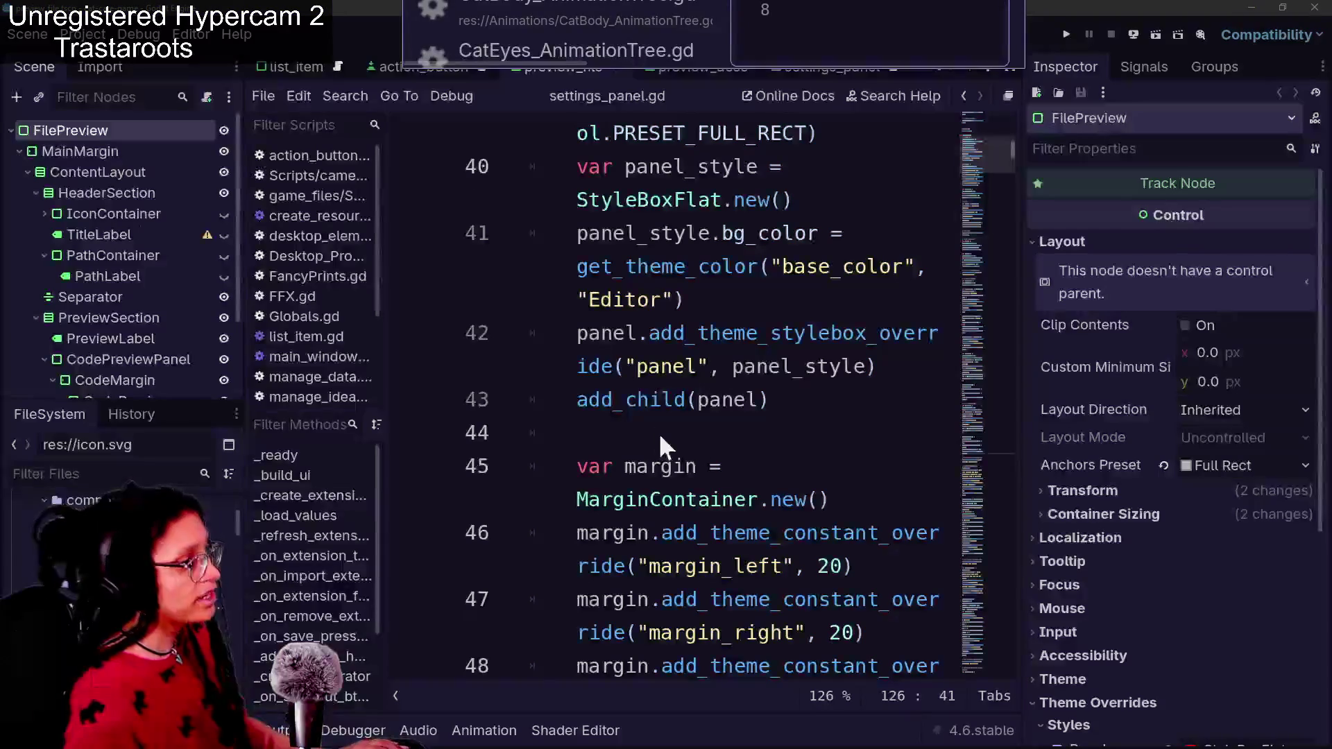
type("f")
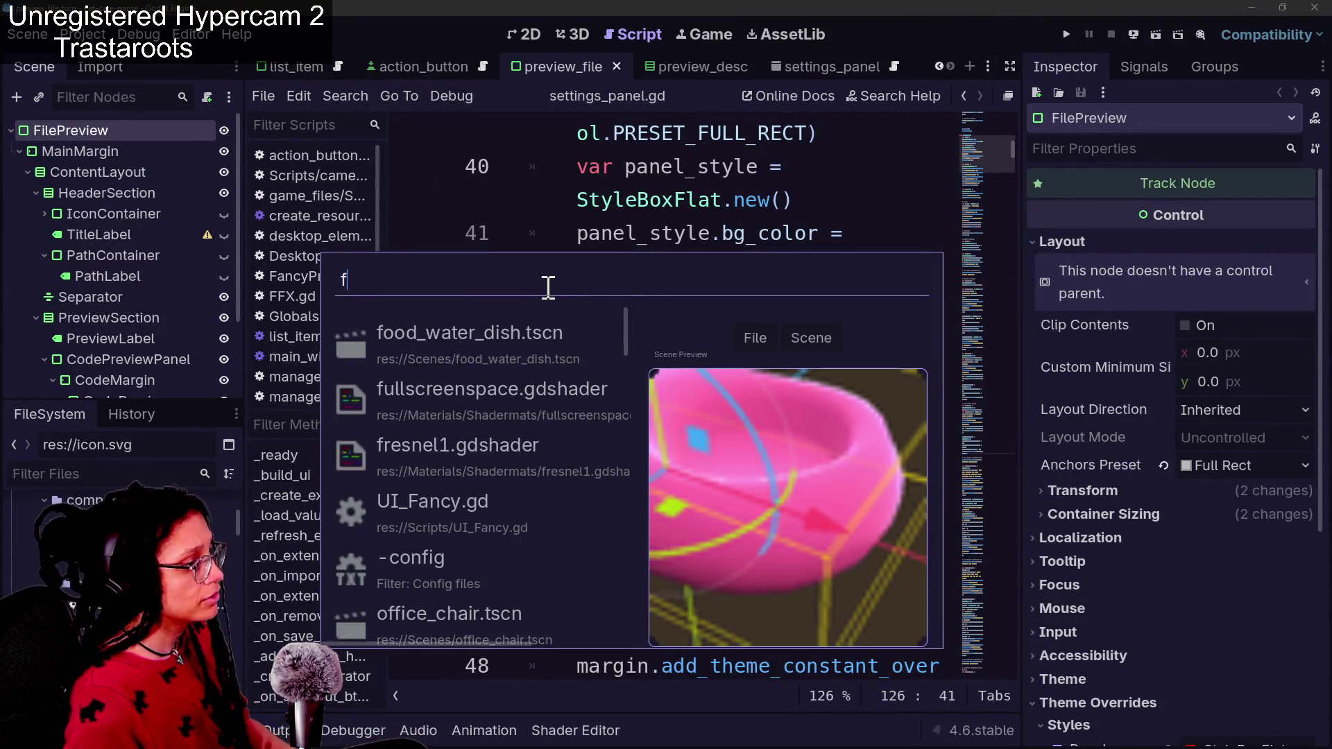
key("BackSpace")
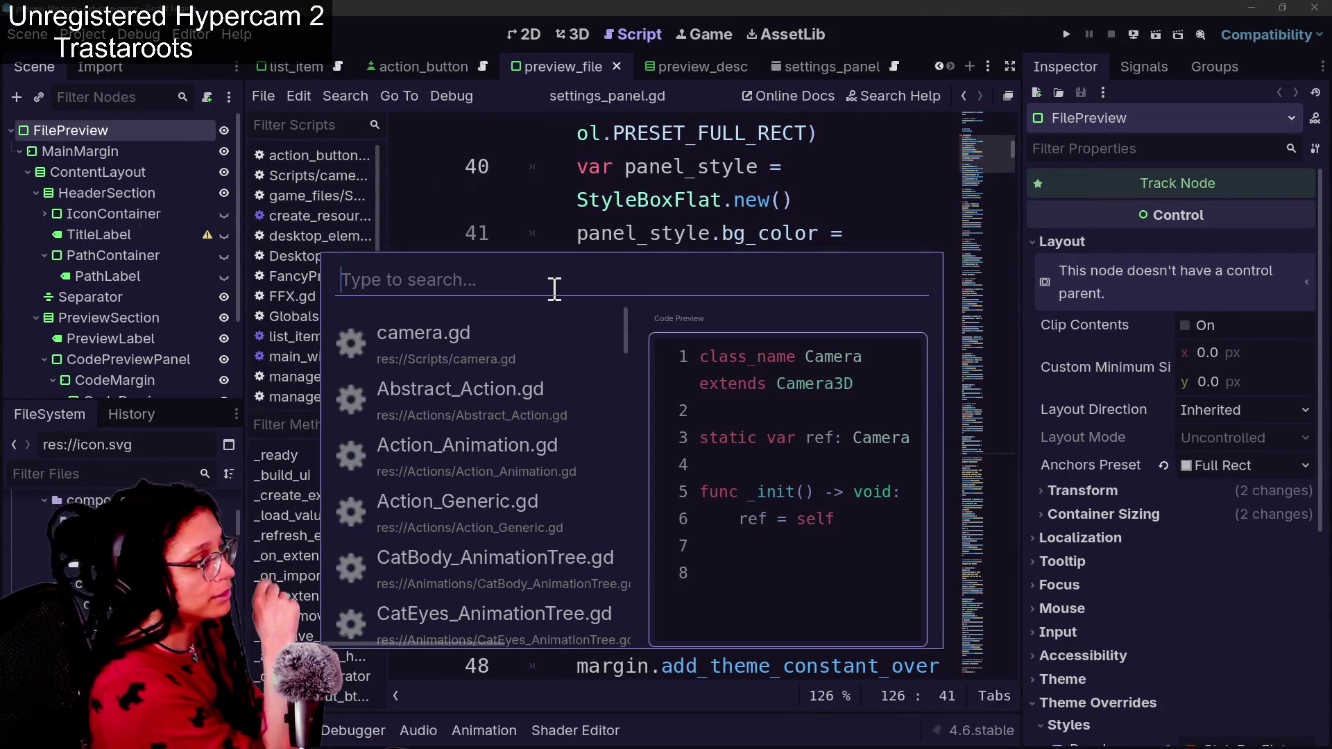
scroll(542, 485, "down", 1)
scroll(539, 480, "up", 1)
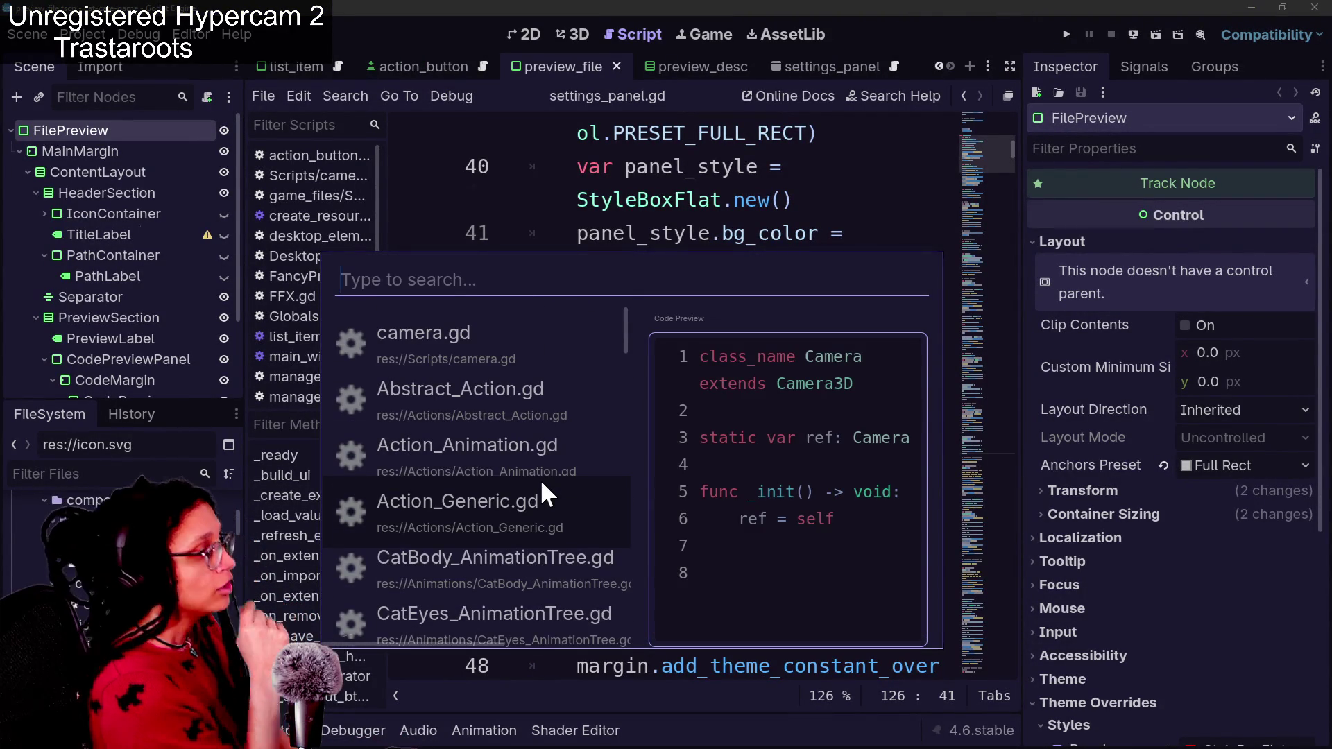
Close the search, save the scene, and switch to GitHub Desktop
key("Escape")
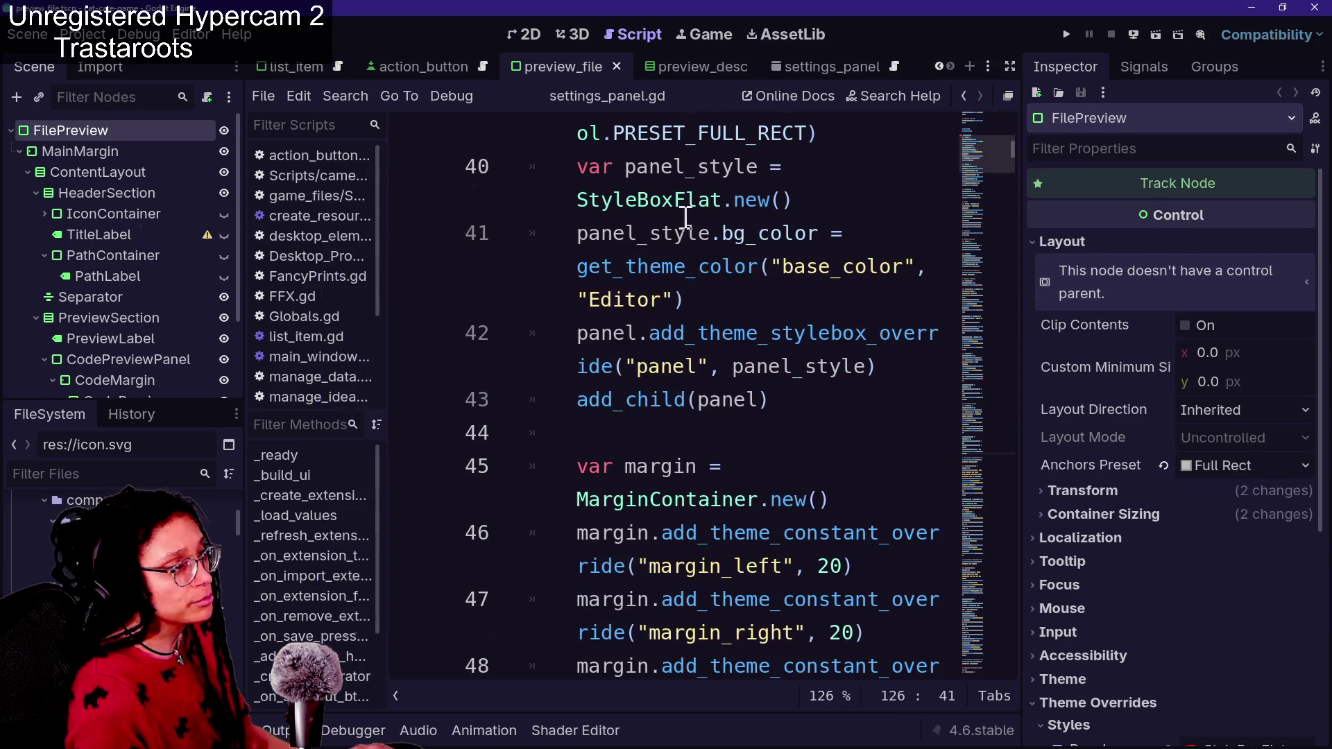
key("ctrl+s")
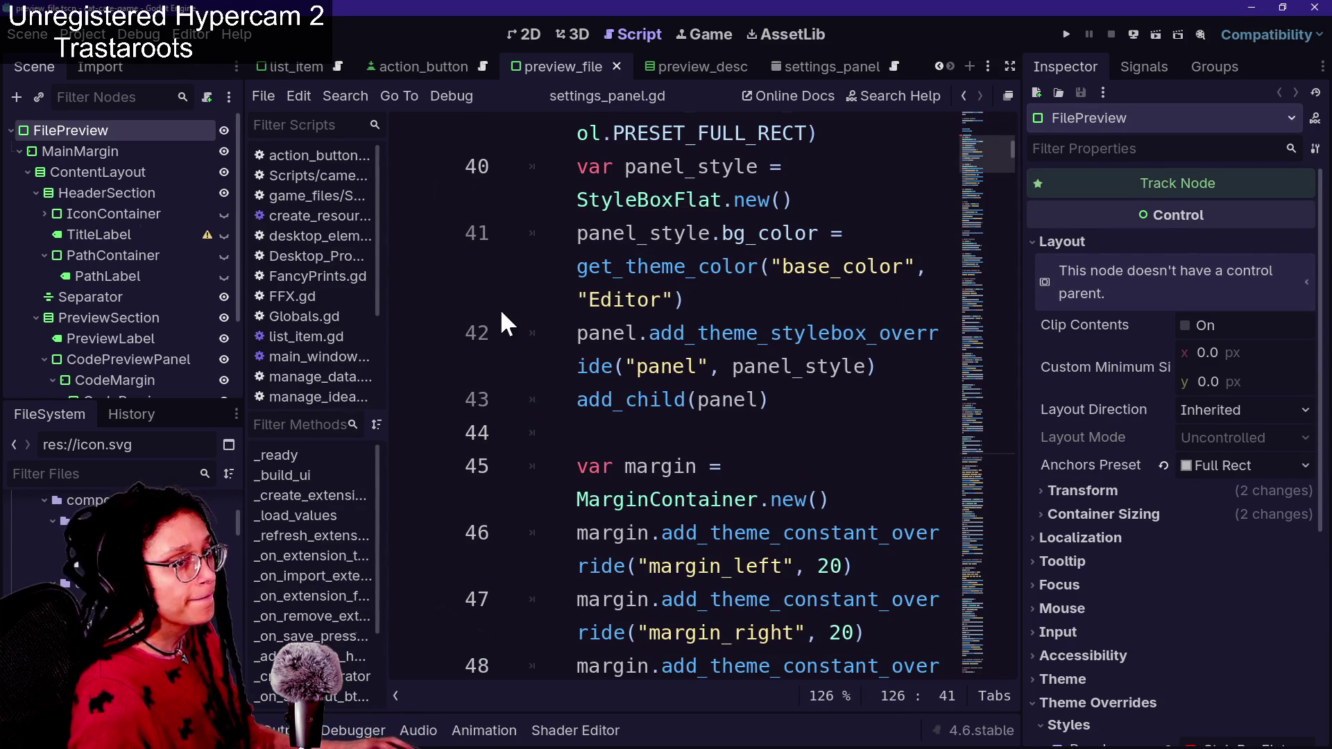
key("alt+Tab")
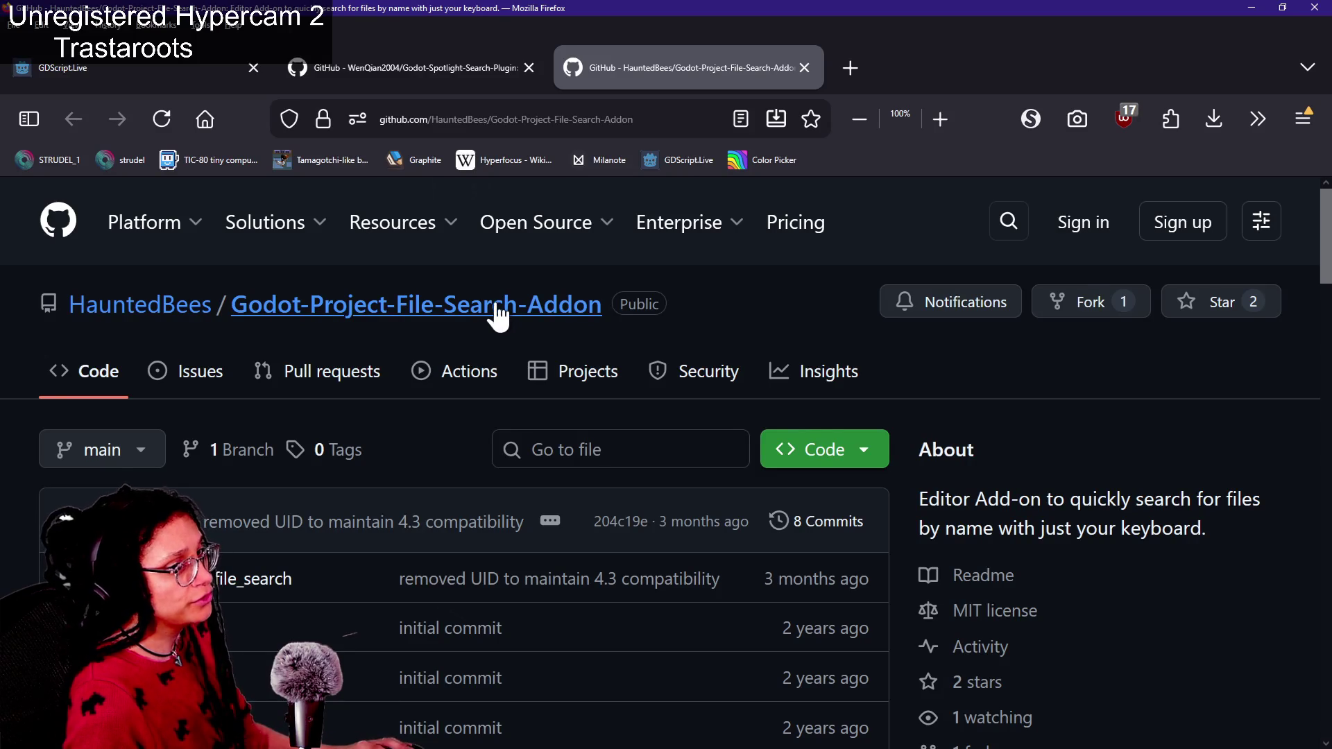
key("alt+Tab")
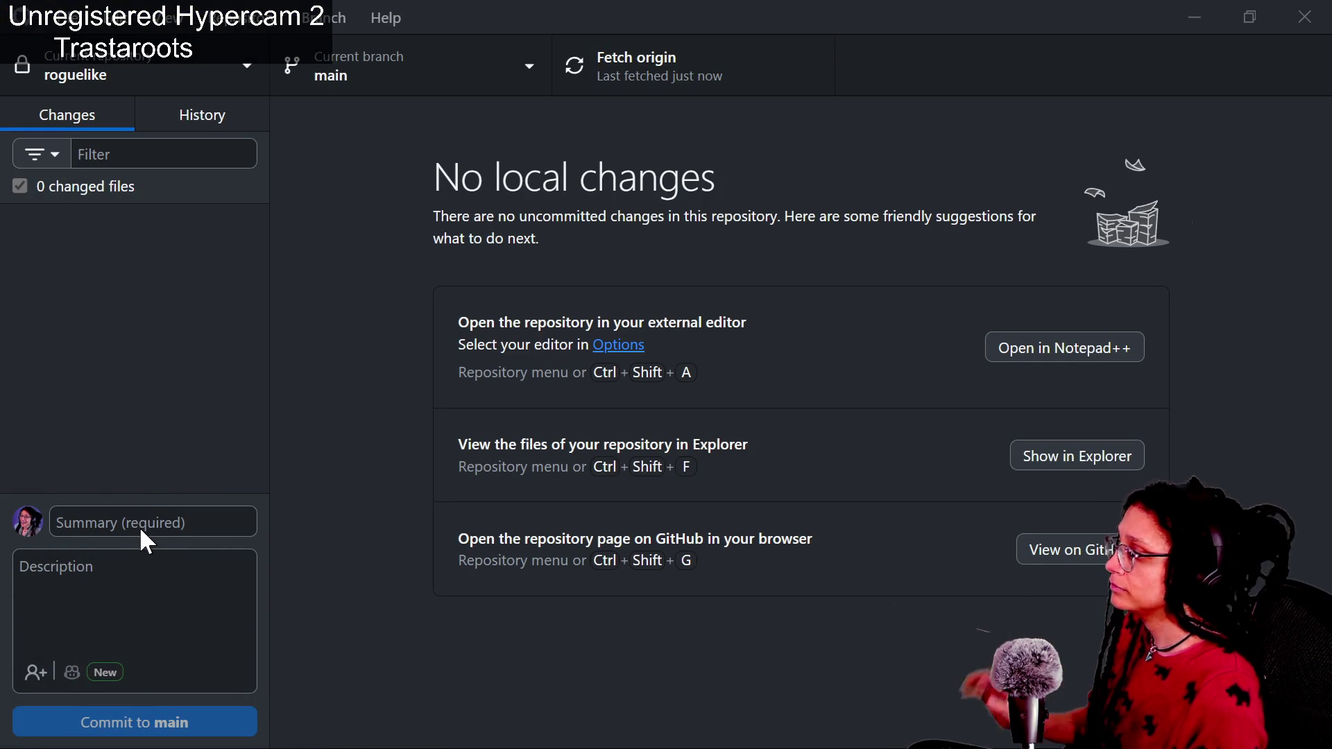
Commit all 84 cat-care-game files to main with summary 'spotlight search addon dope'
left_click(173, 60)
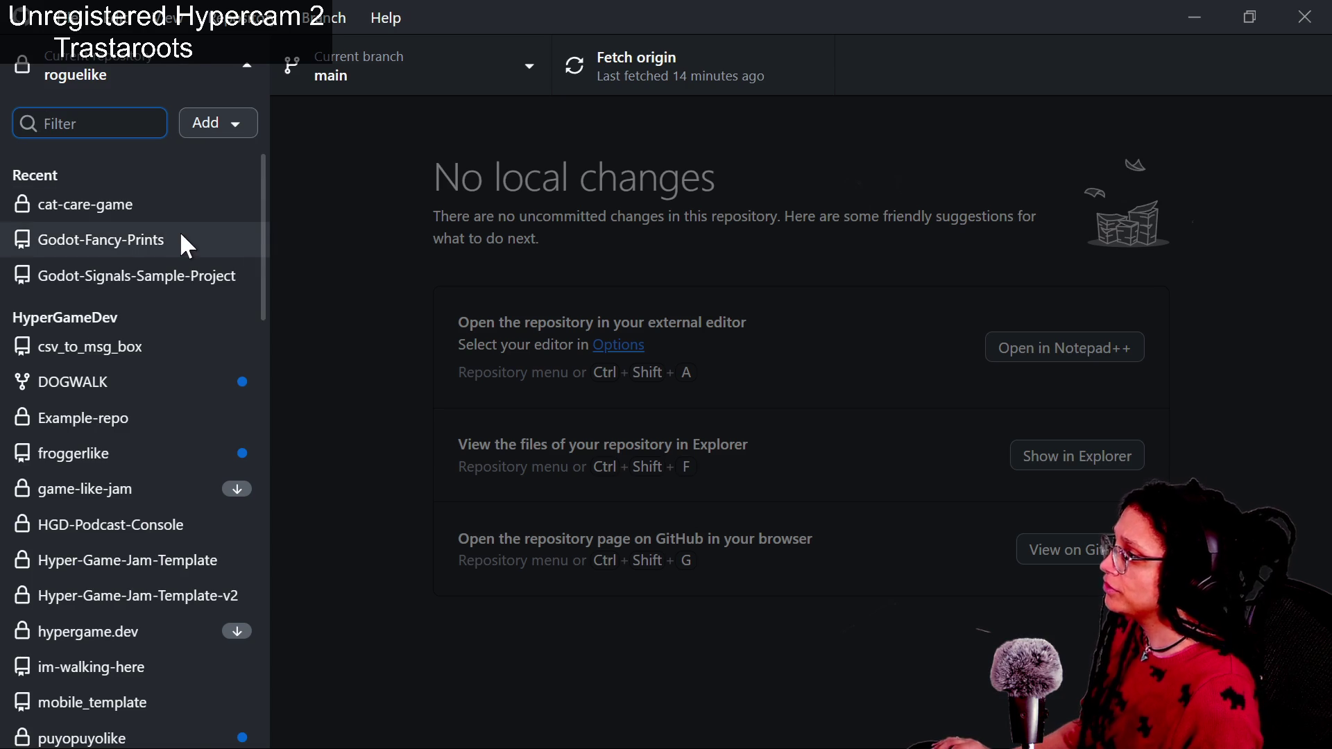
left_click(153, 200)
left_click(190, 524)
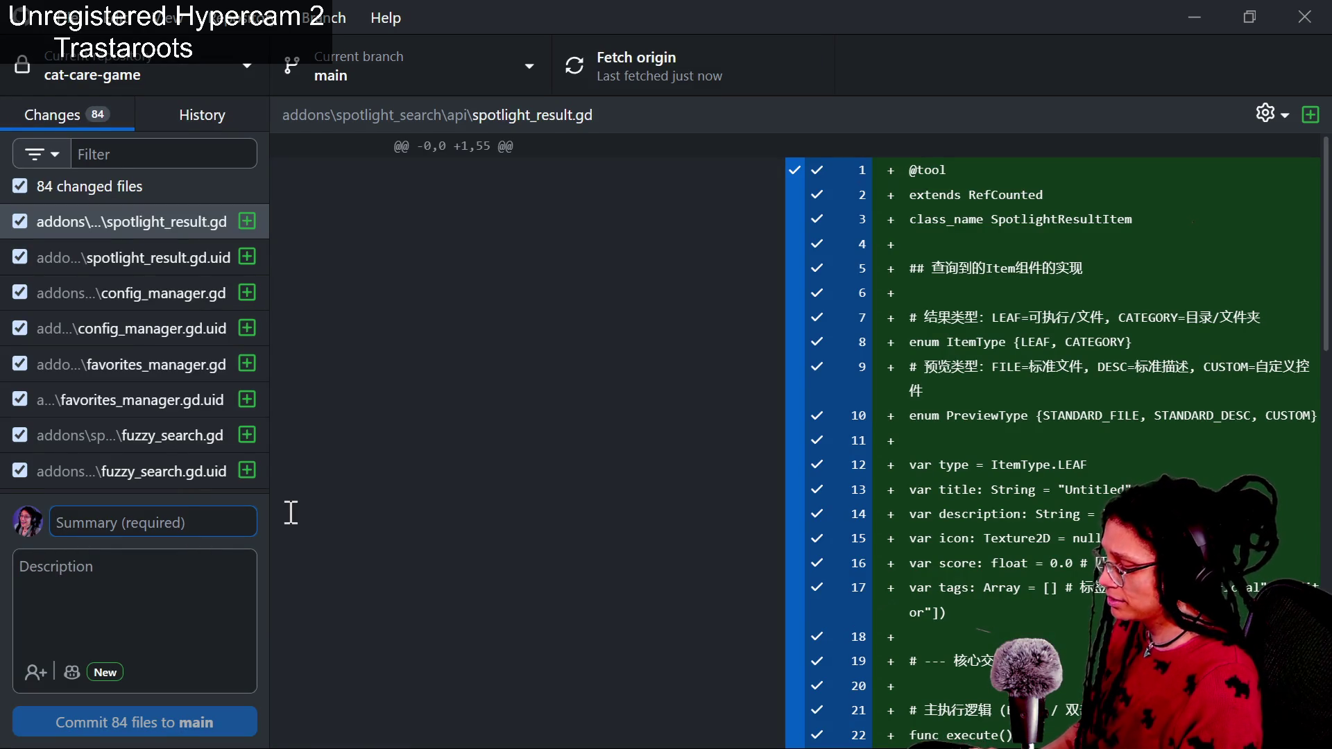
type("a")
key("BackSpace")
type("s")
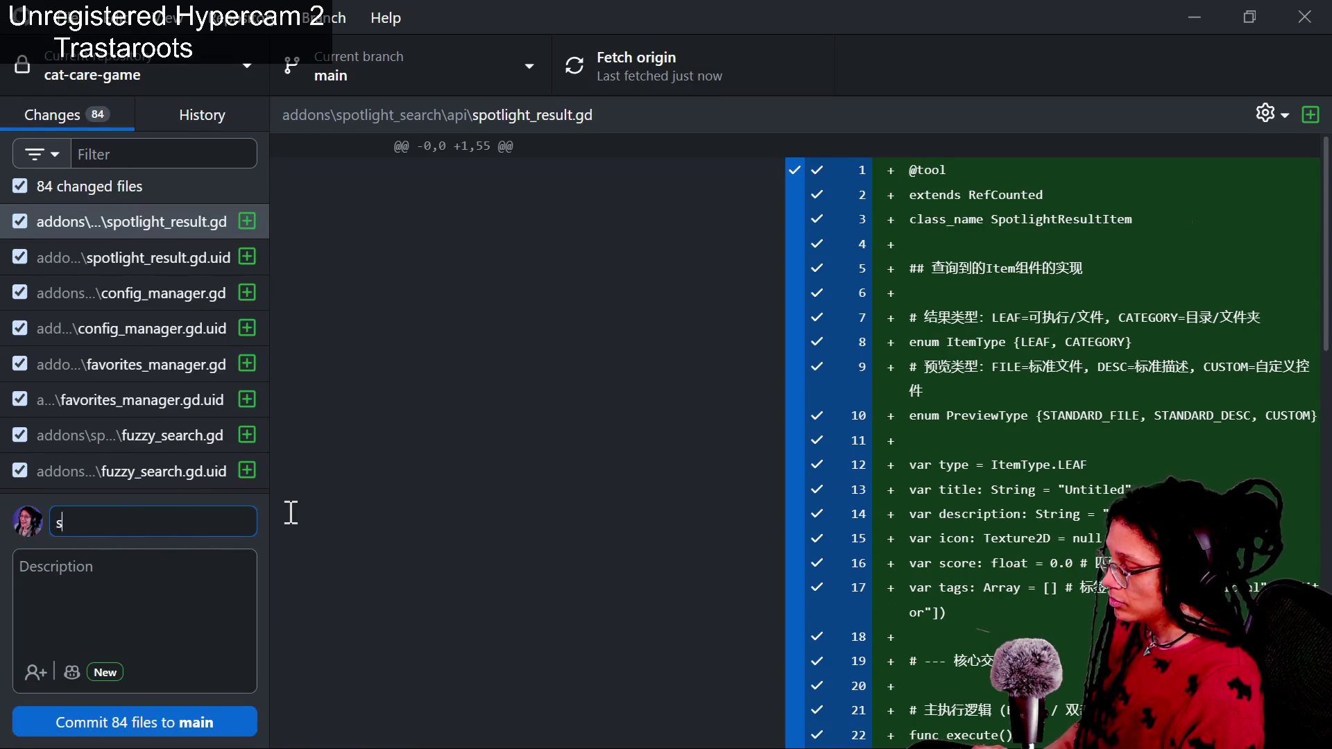
type("potlight search addon dope")
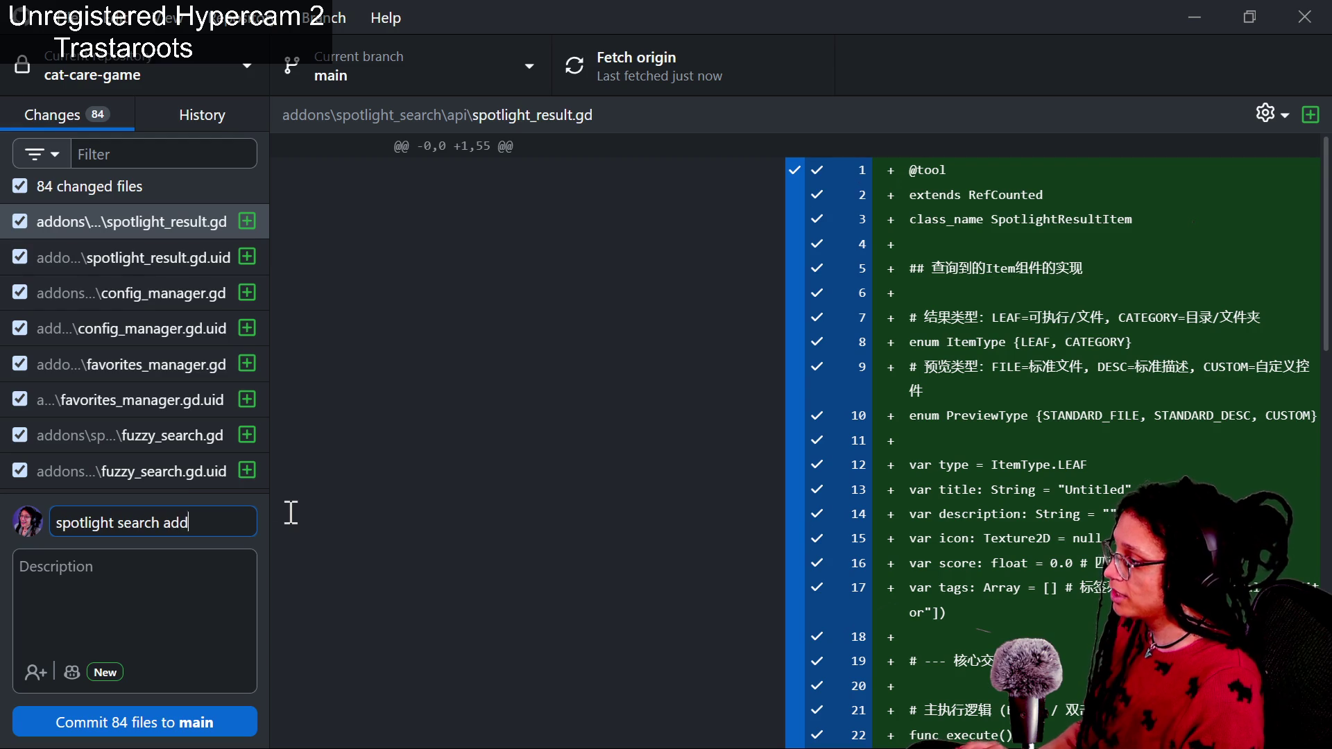
left_click(154, 719)
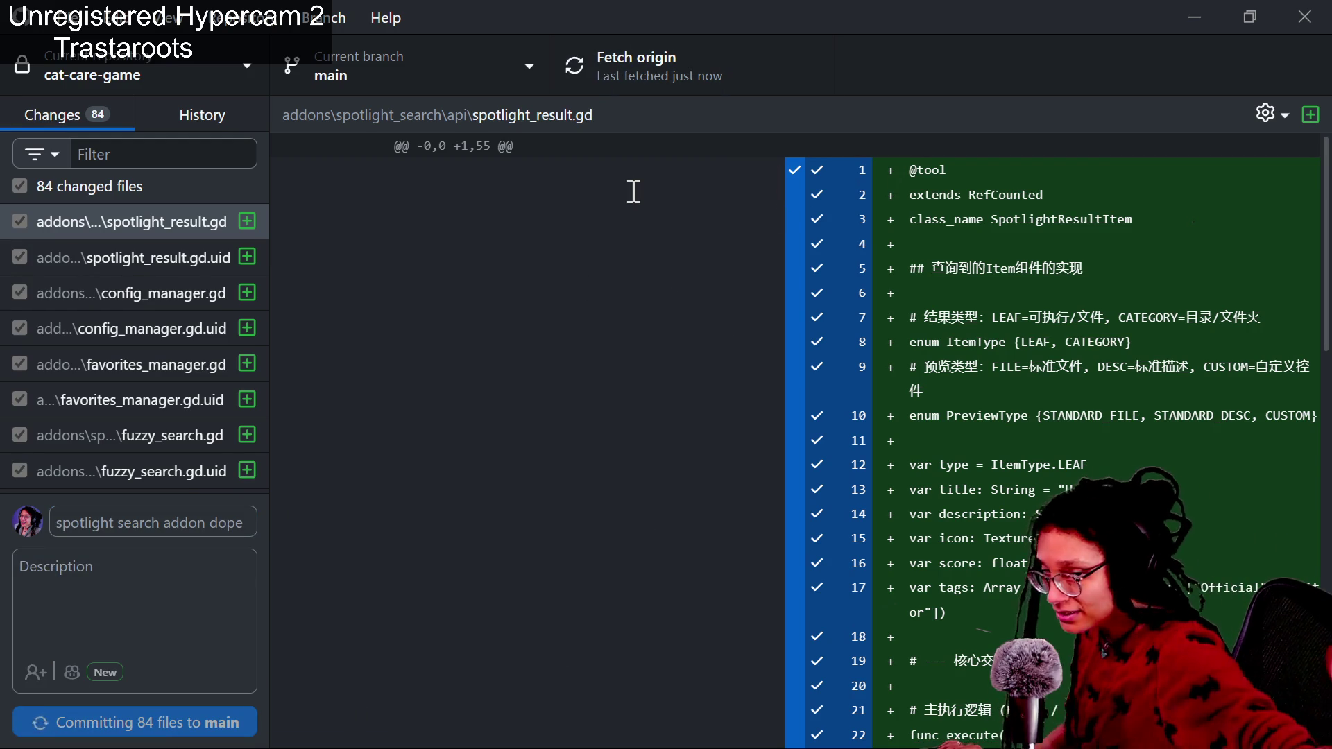
key("alt+Tab")
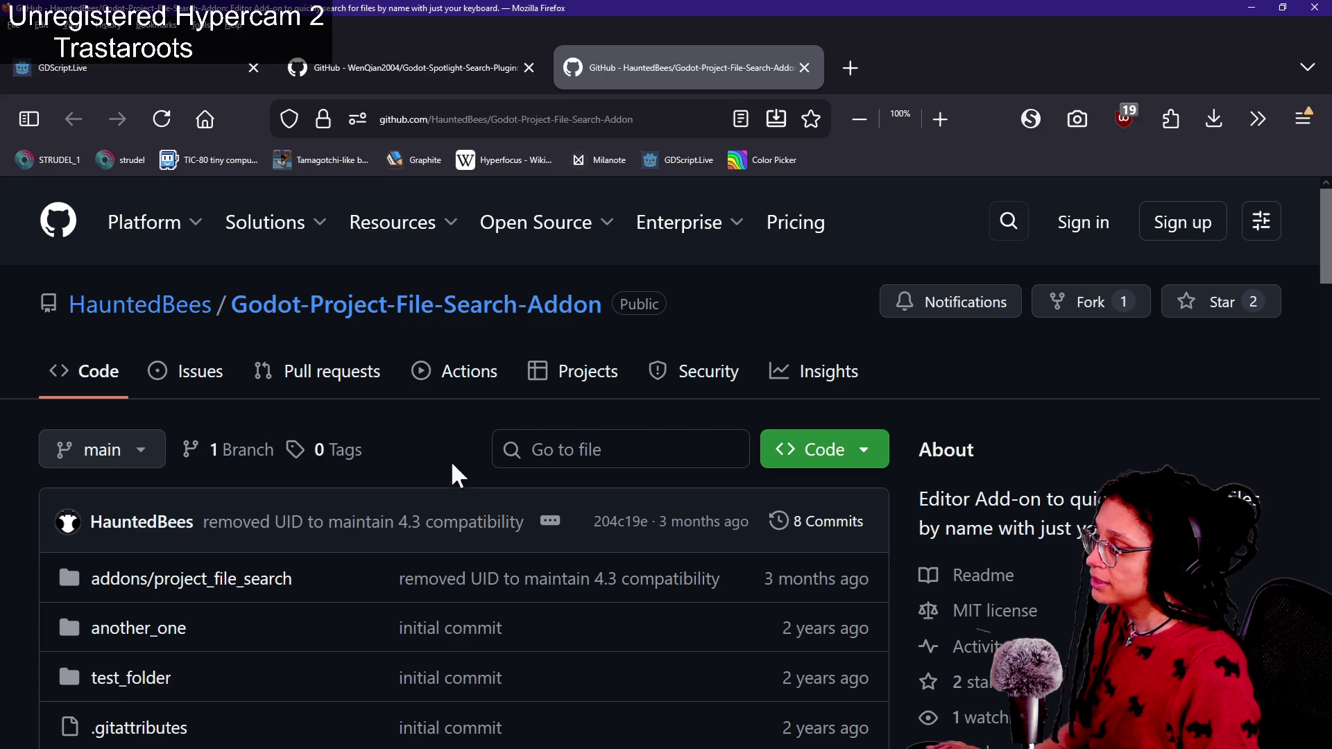
Switch from Firefox back to the Godot editor showing settings_panel.gd
key("alt+Tab")
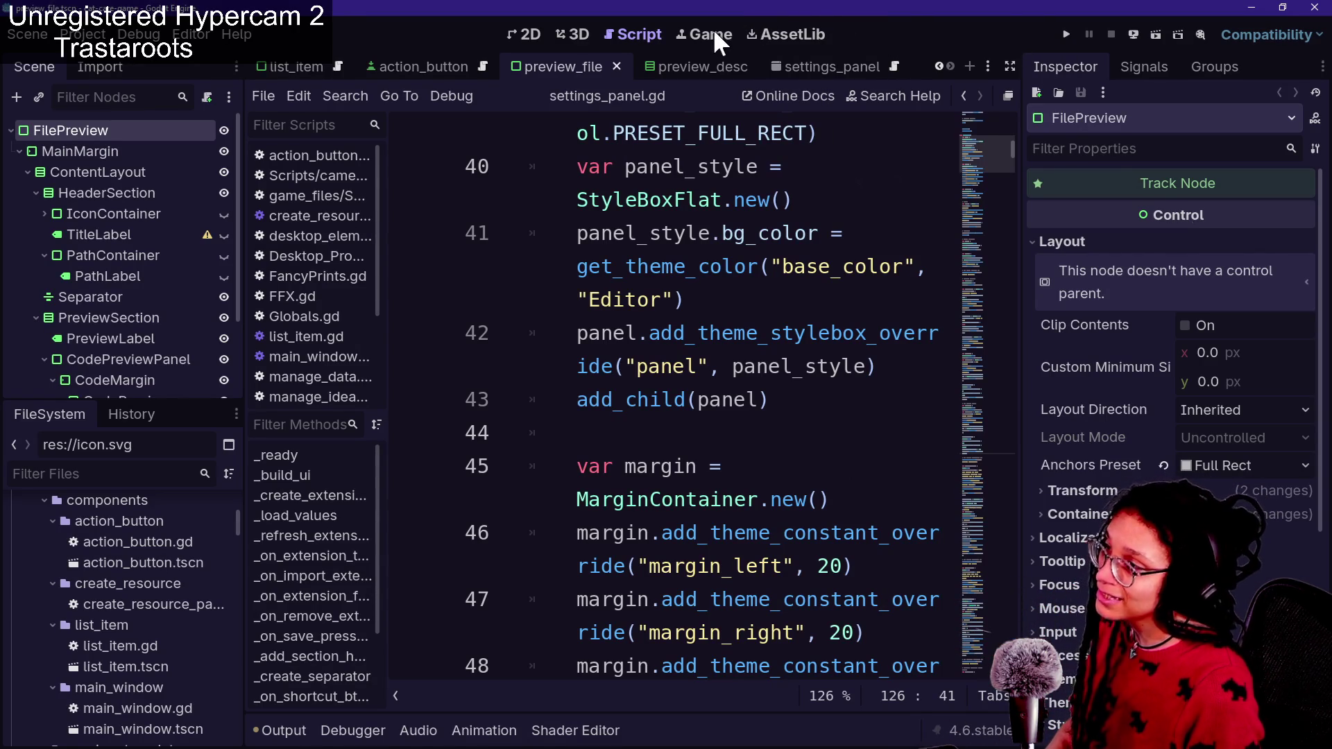
Run the game, launch Post Planner on the desk computer, and play a platform level
key("F5")
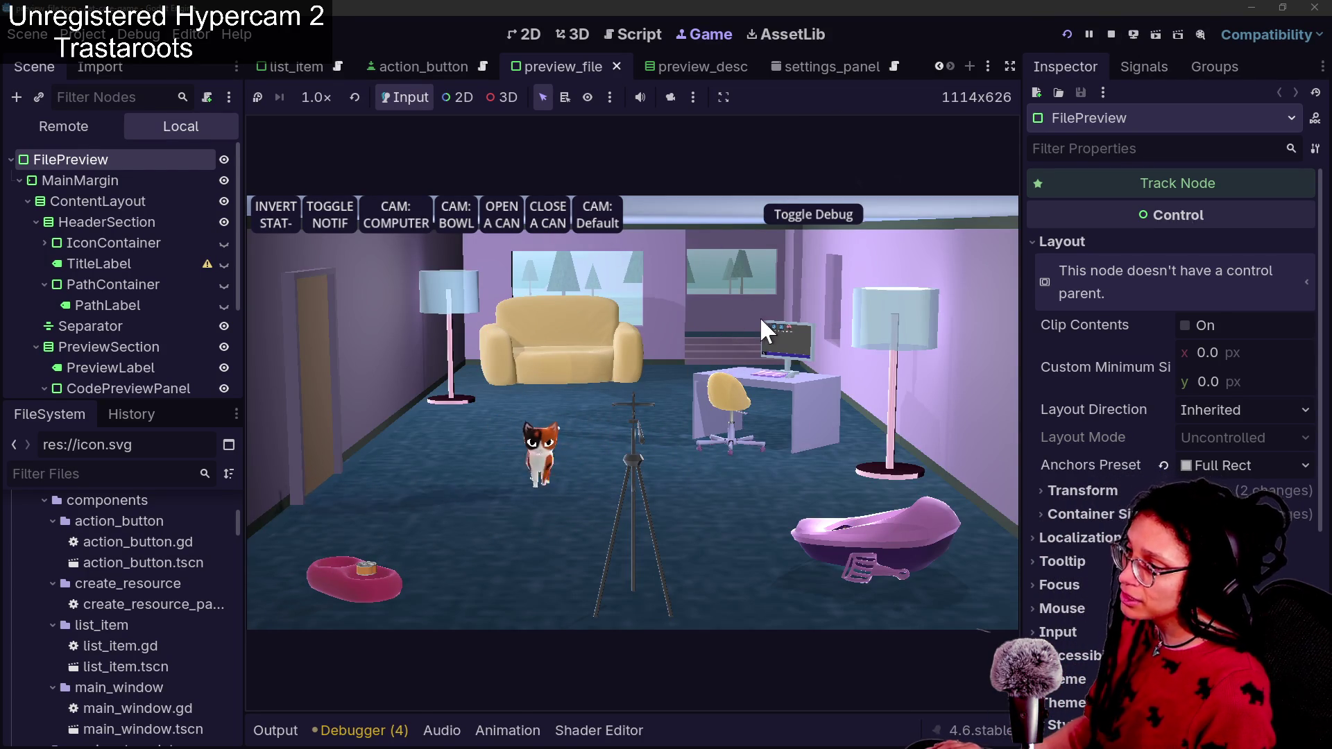
left_click(422, 218)
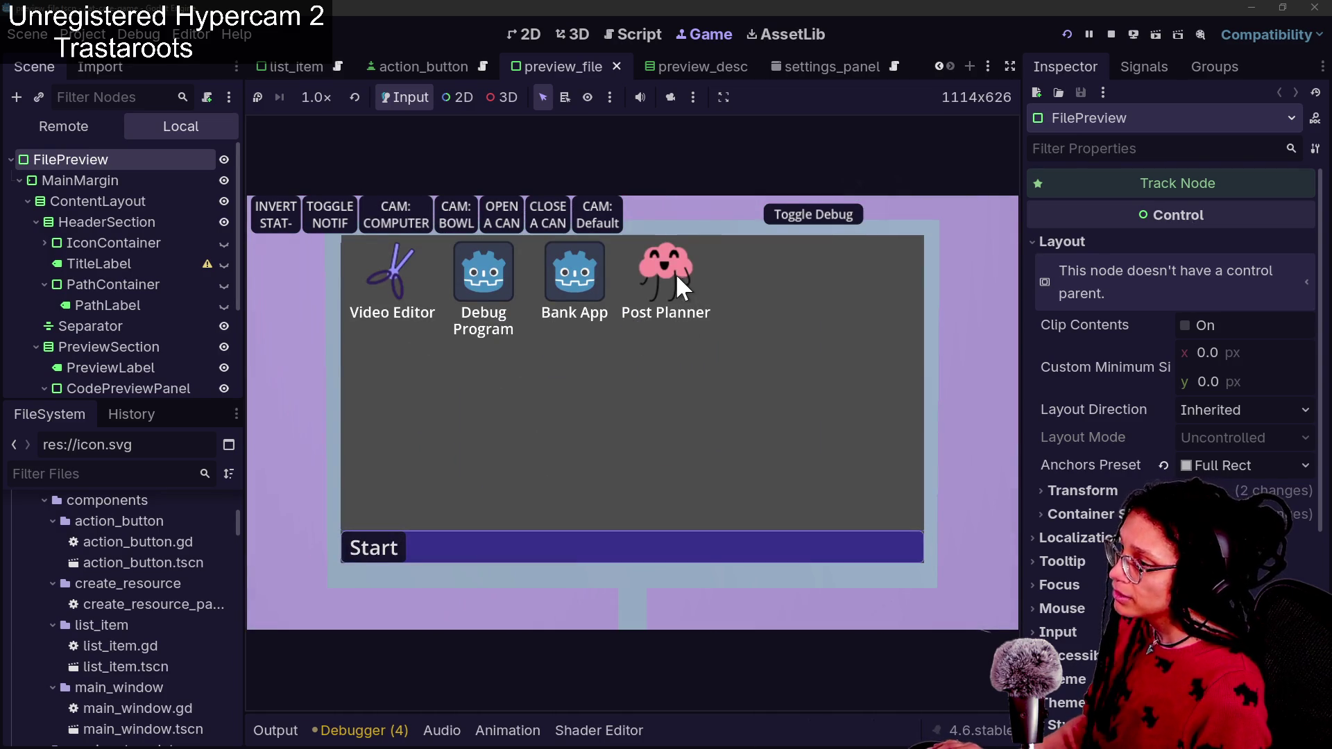
left_click(777, 221)
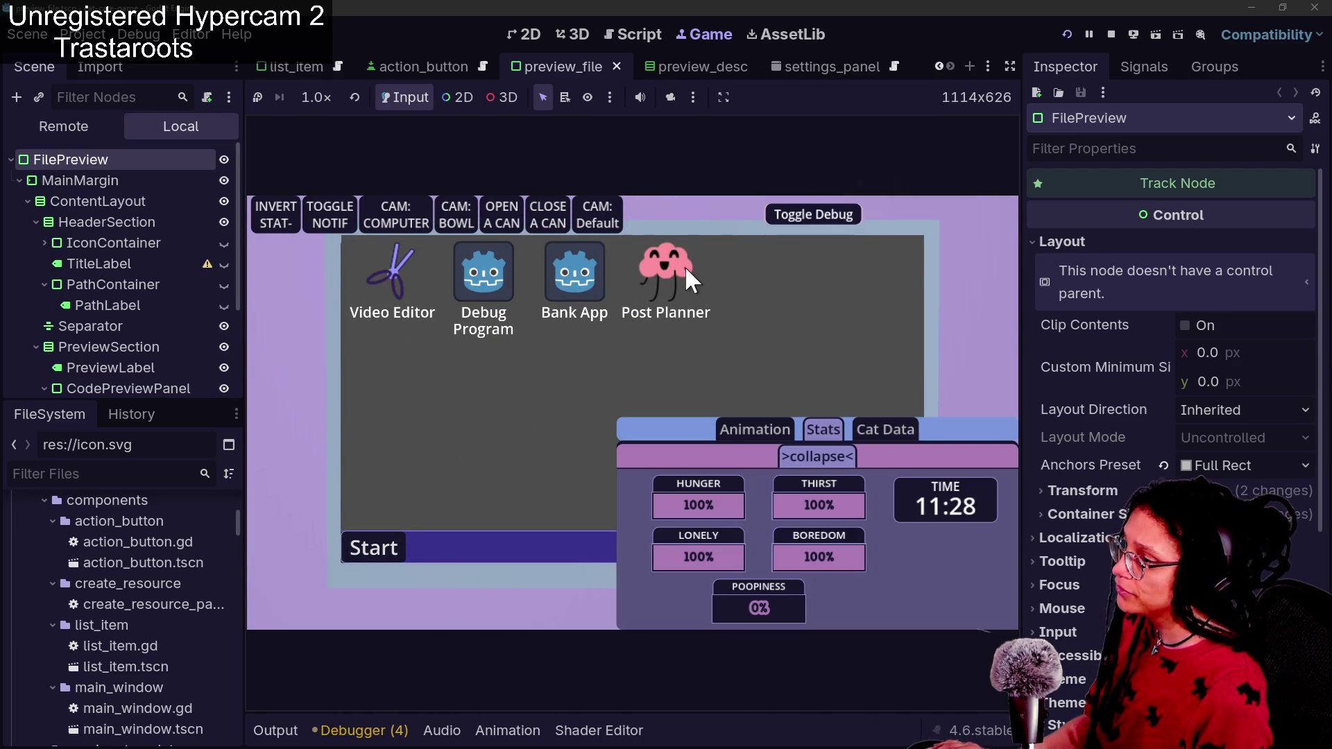
left_click(804, 214)
double_click(662, 274)
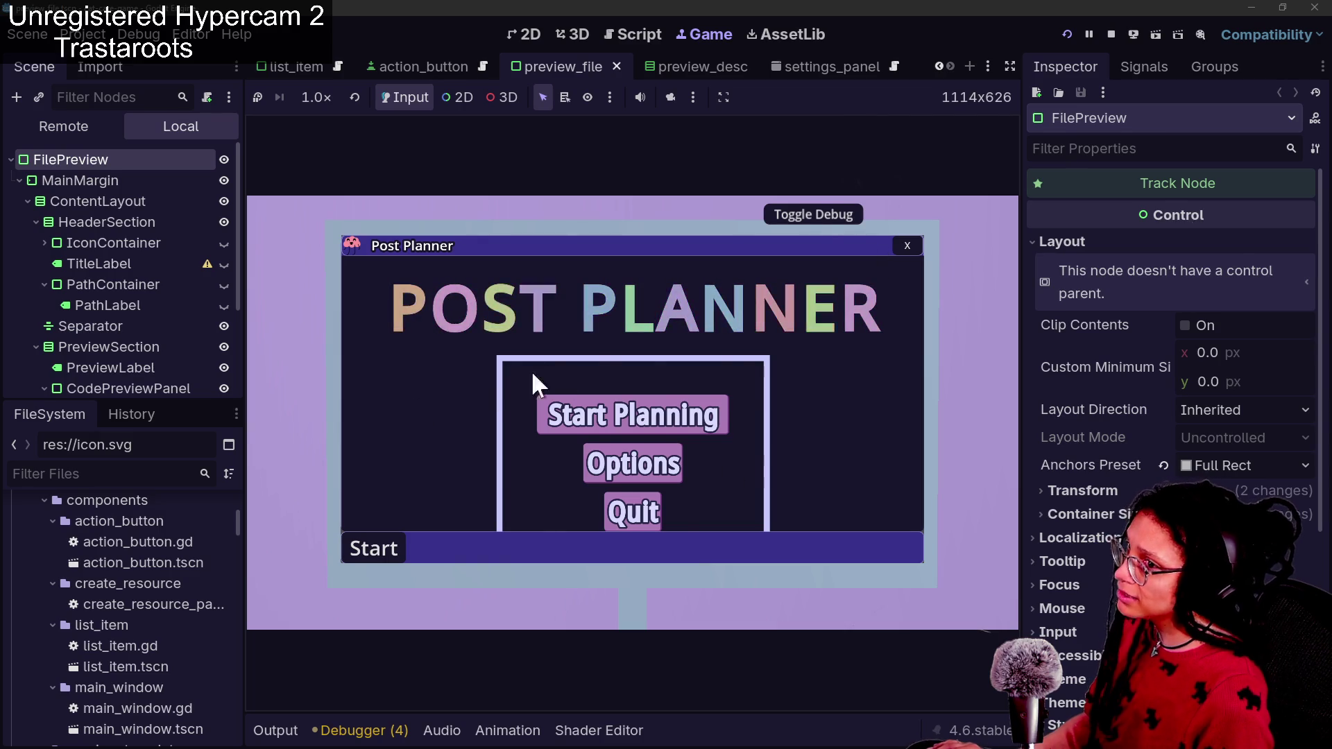
left_click(630, 405)
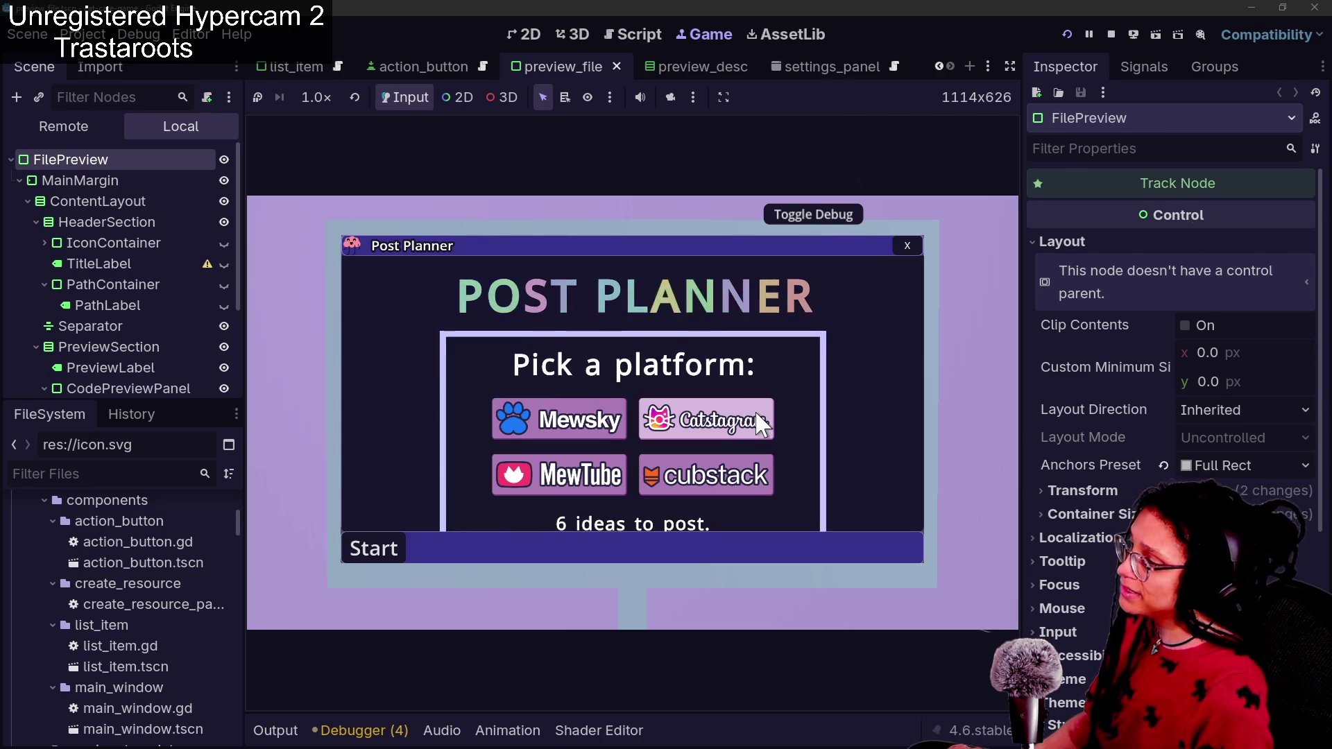
left_click(620, 450)
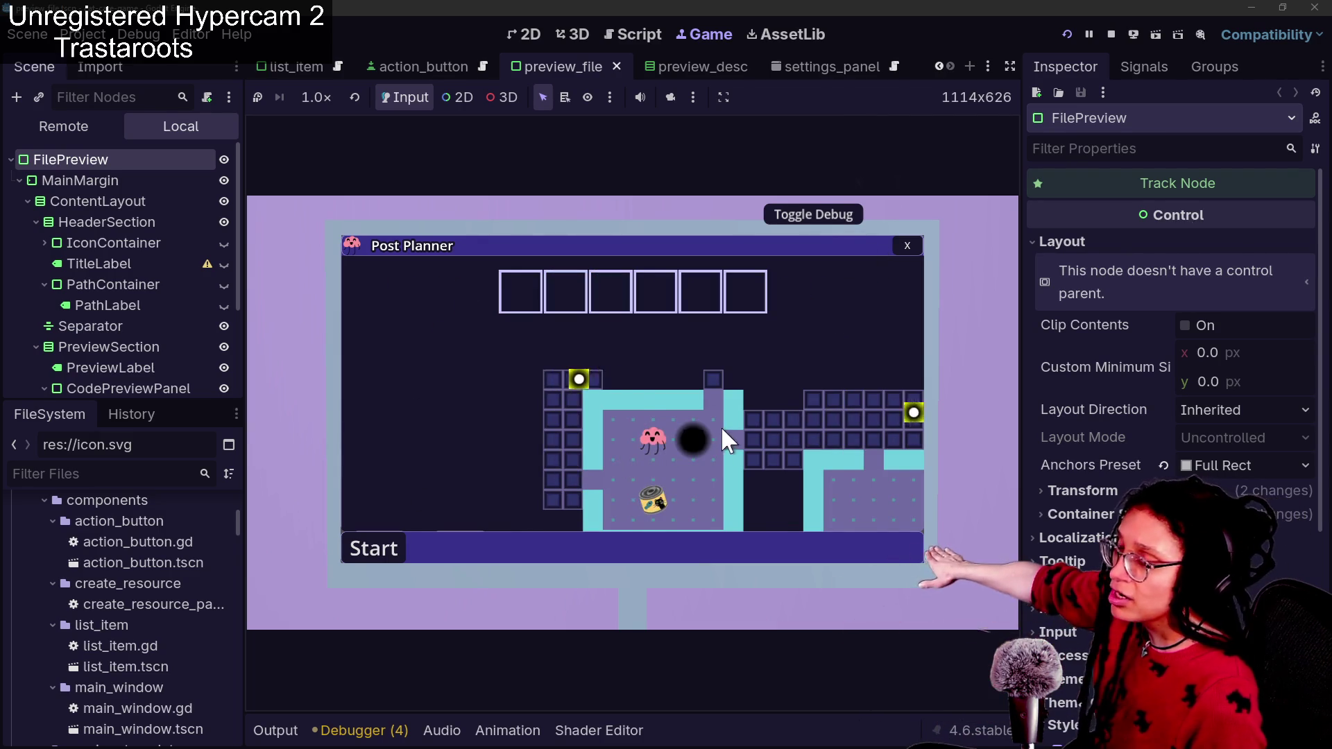
key("Right")
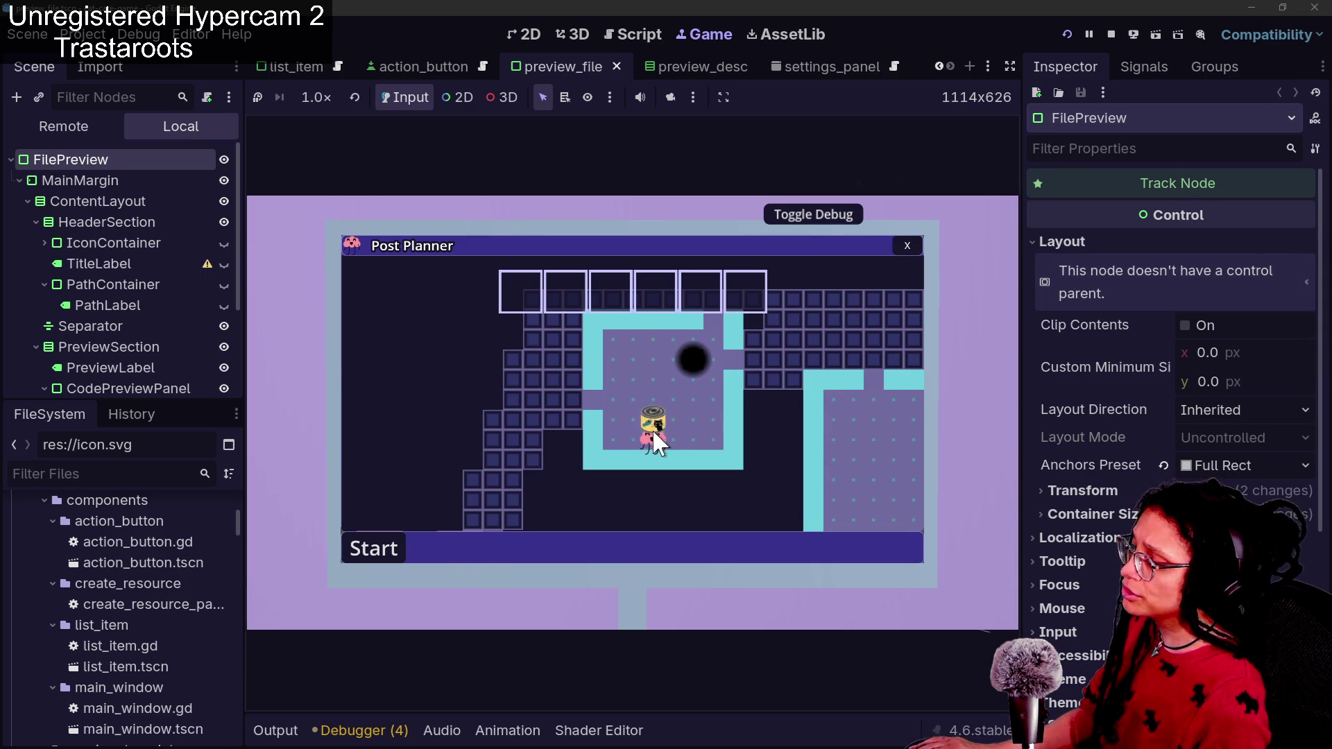
Stop the game and pick the cat-care-game project in the Project Manager
left_click(359, 555)
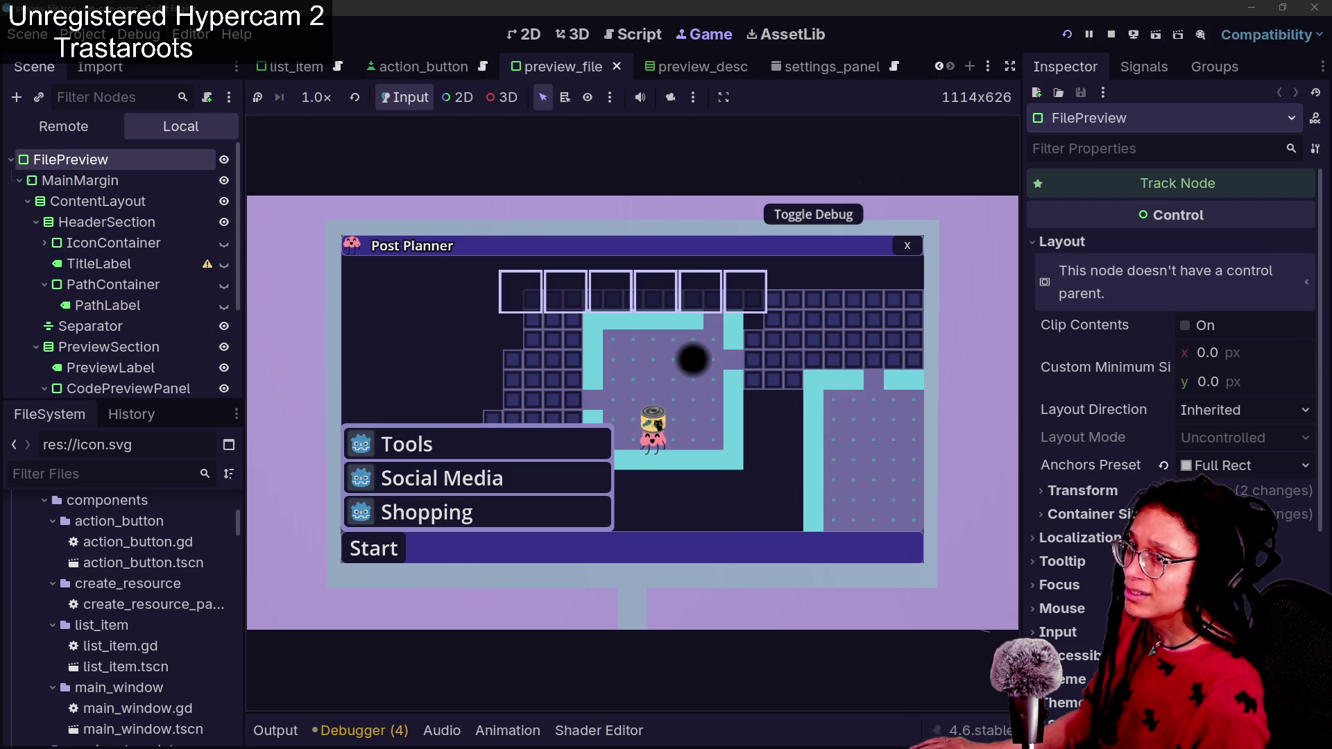
left_click(906, 244)
left_click_drag(869, 239, 489, 75)
left_click(430, 263)
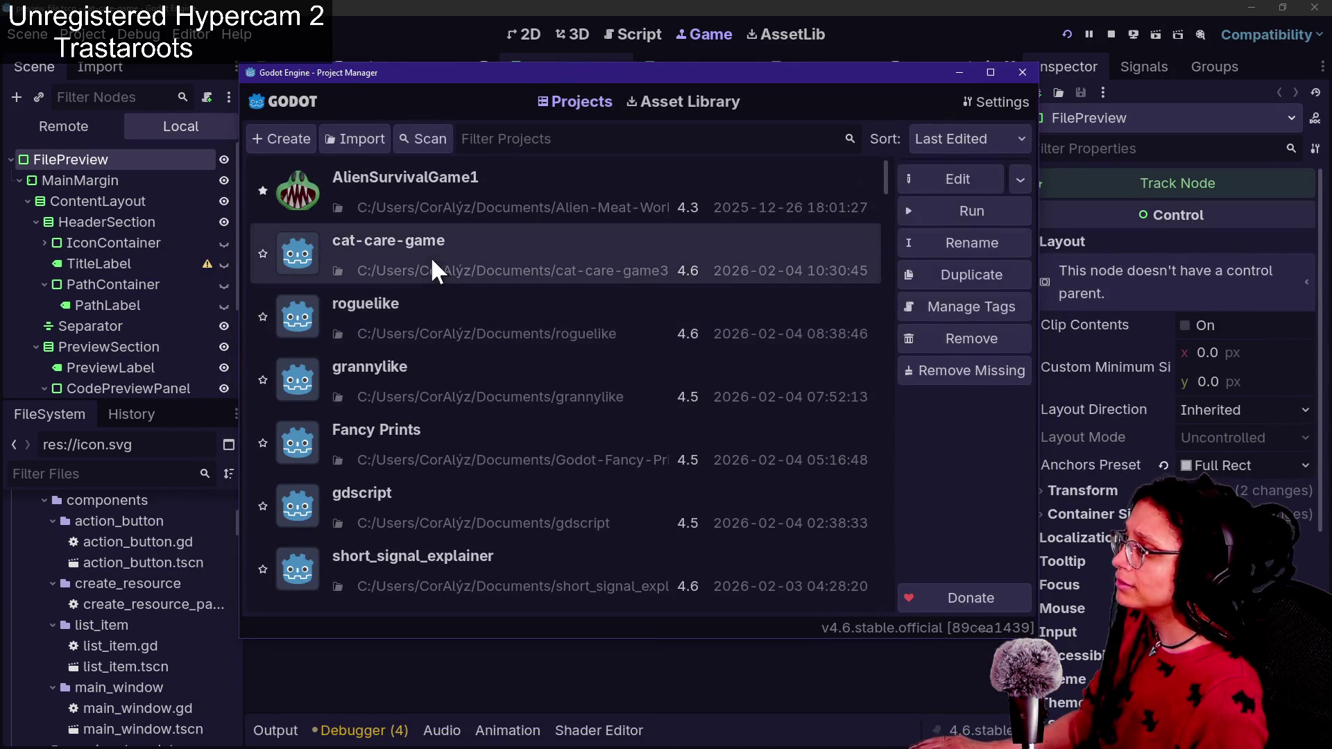
Open the roguelike project and check the output log of errors
double_click(460, 323)
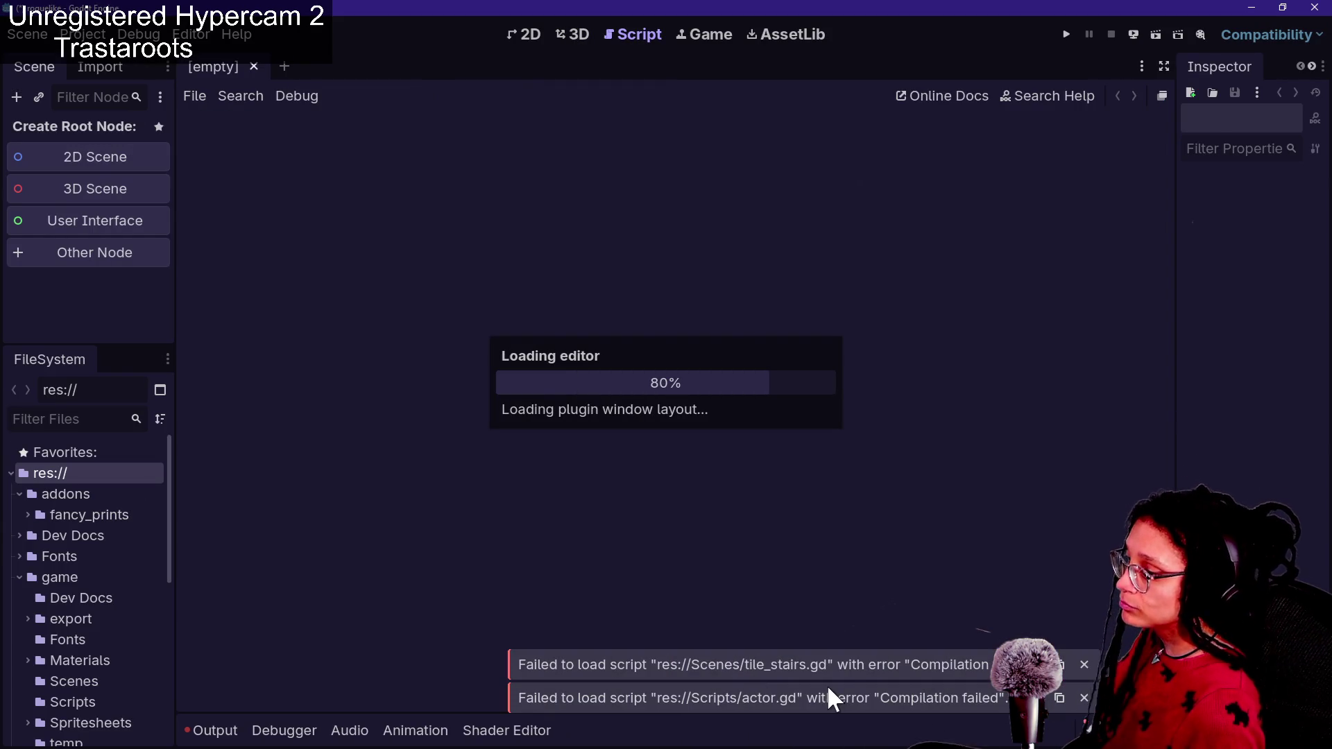
left_click(215, 731)
left_click(211, 728)
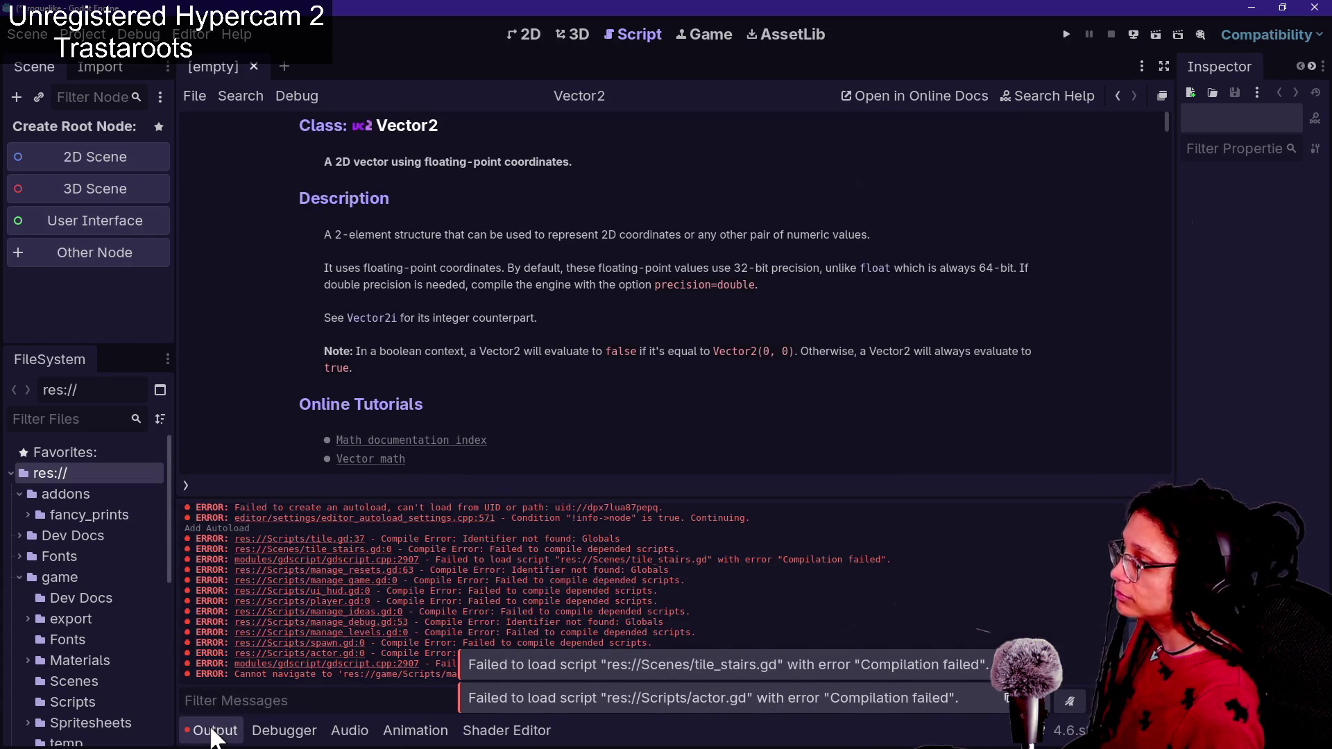
left_click(211, 728)
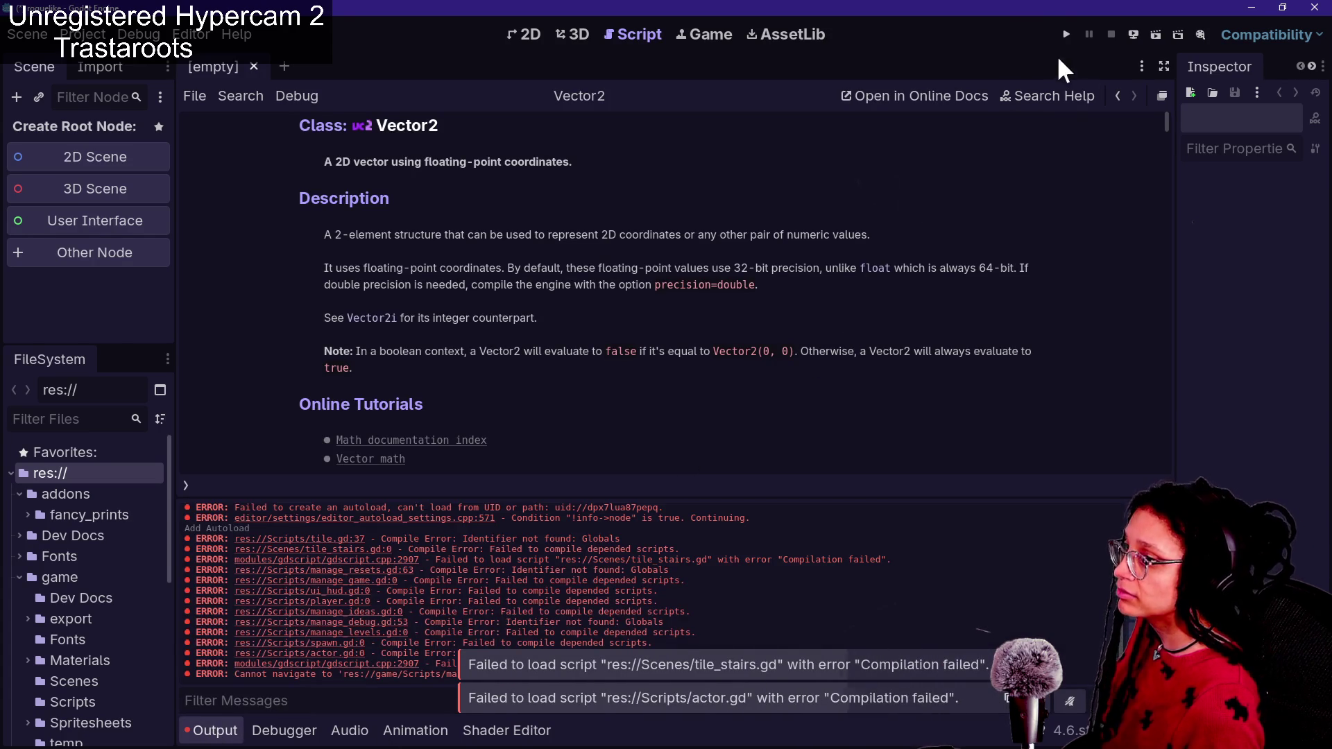
Run the game into Catstagram gameplay, stop it, and open the Project menu
left_click(1066, 34)
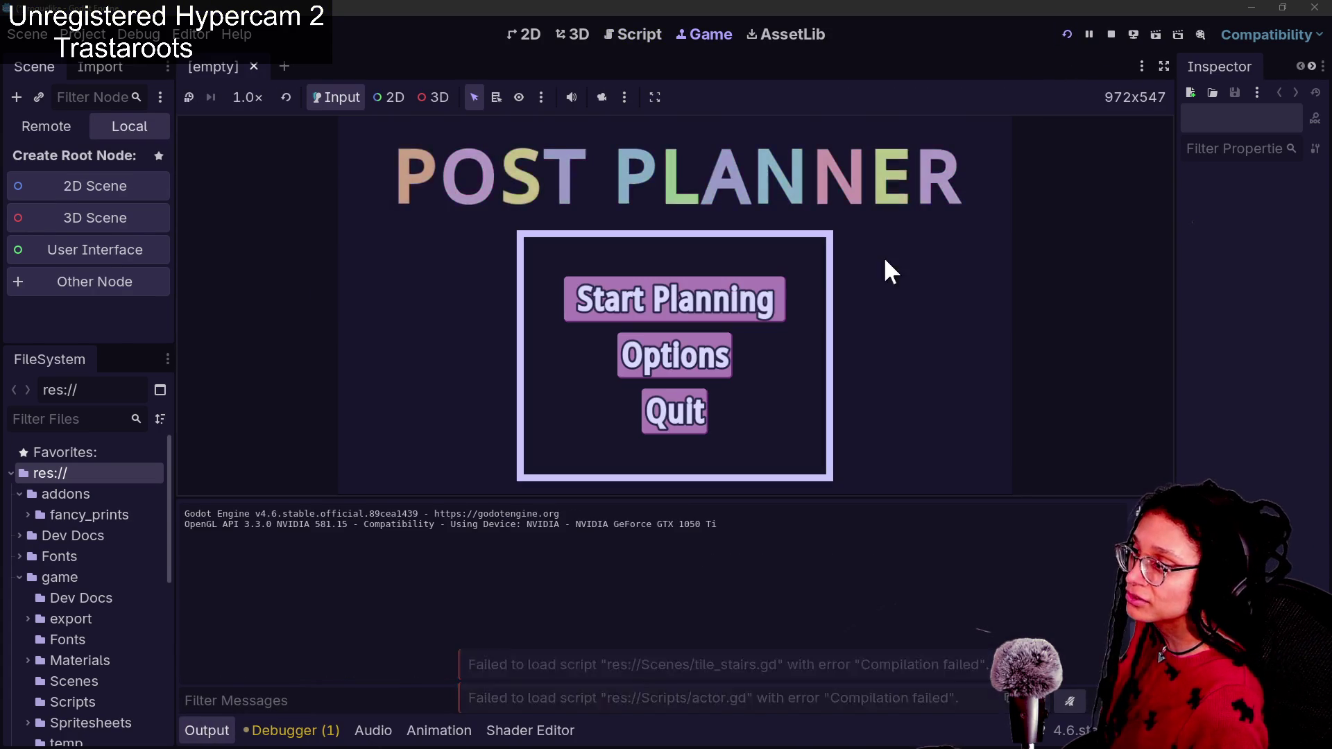
key("Return")
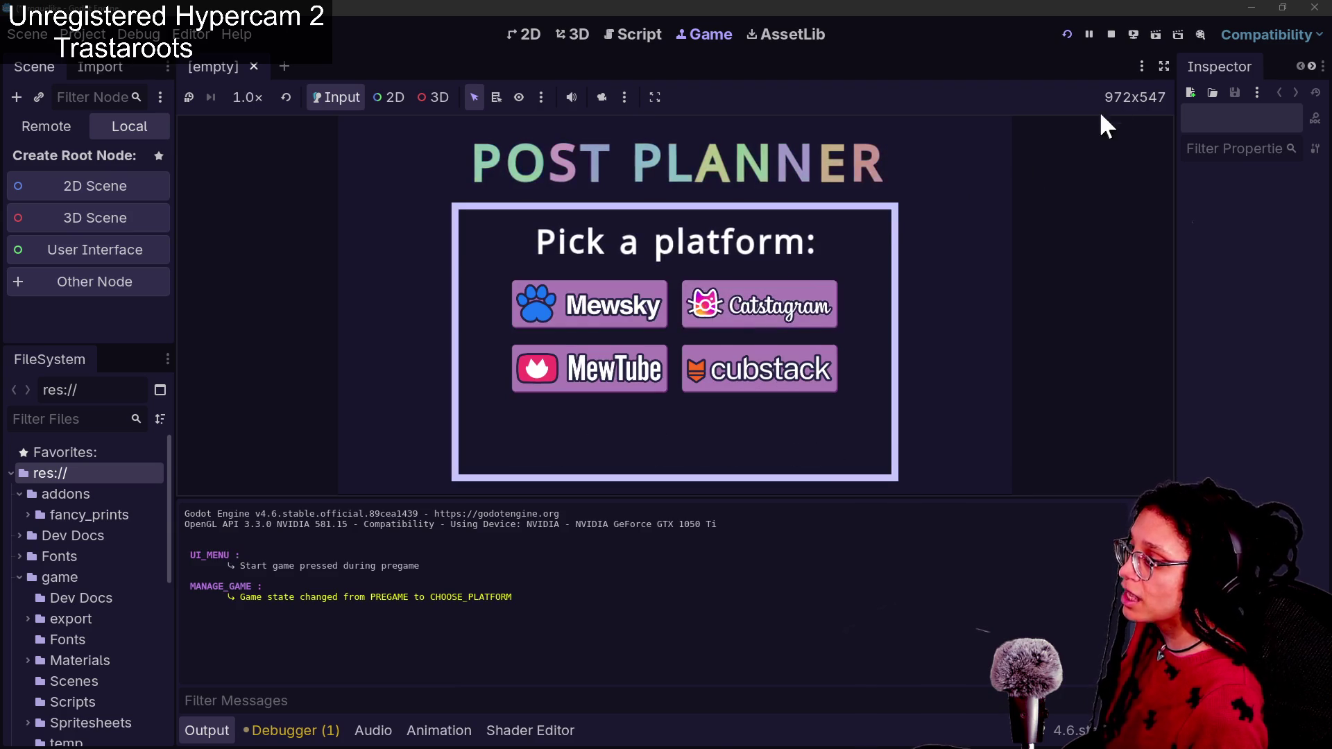
left_click(798, 305)
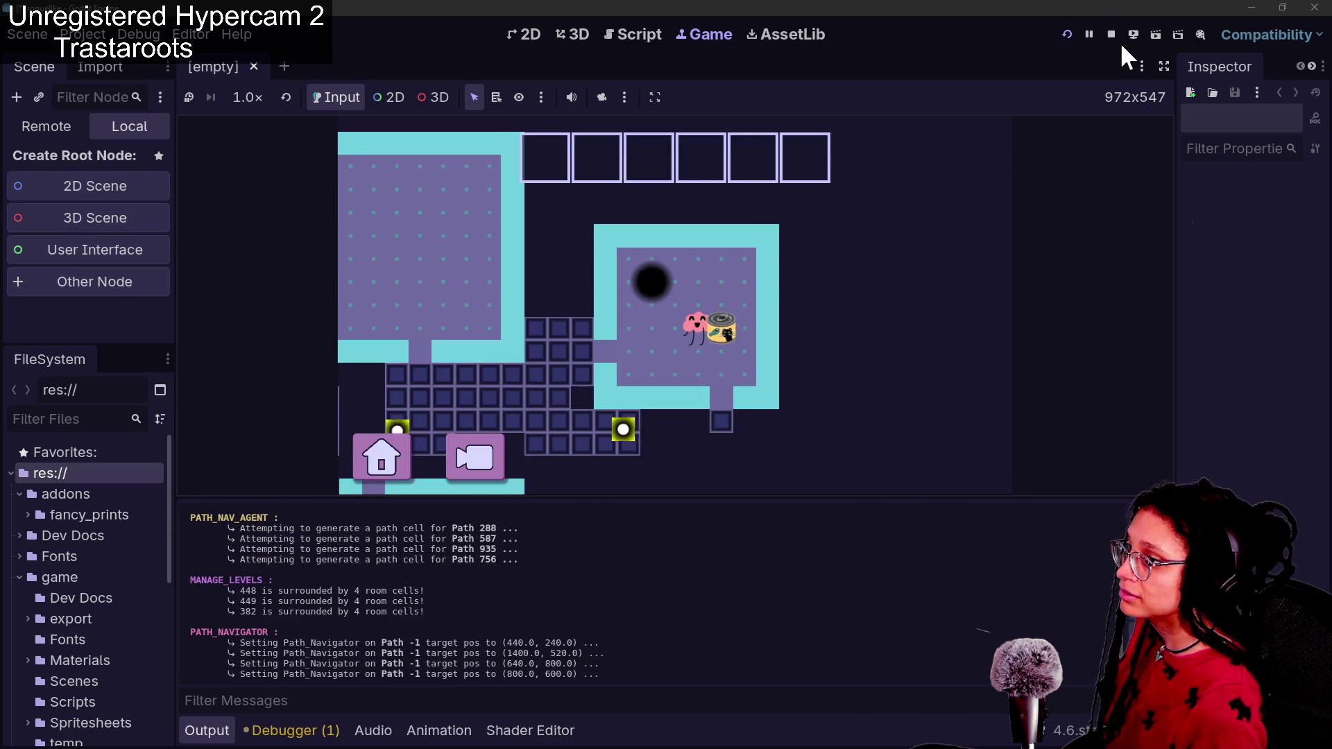
left_click(1112, 33)
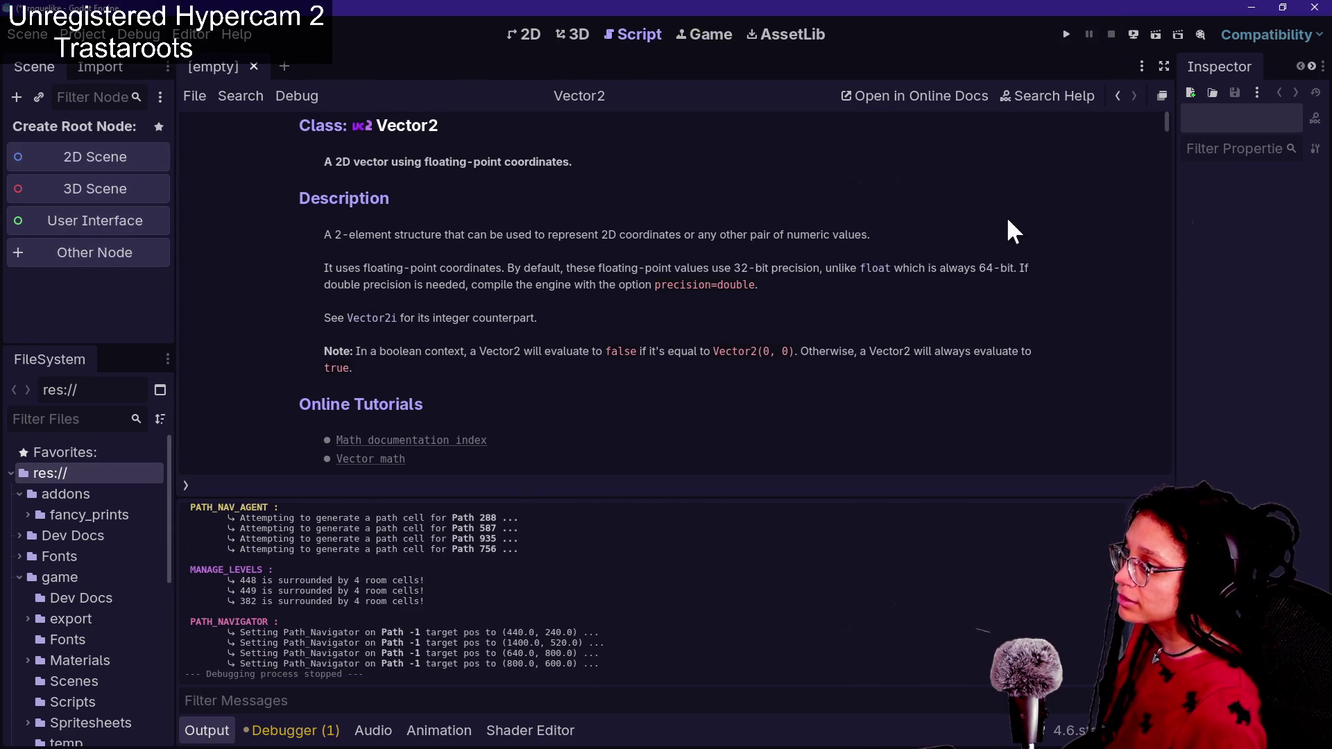
left_click(89, 35)
Save modified resources and reload the project, then view Project Settings' Display > Window page
left_click(157, 247)
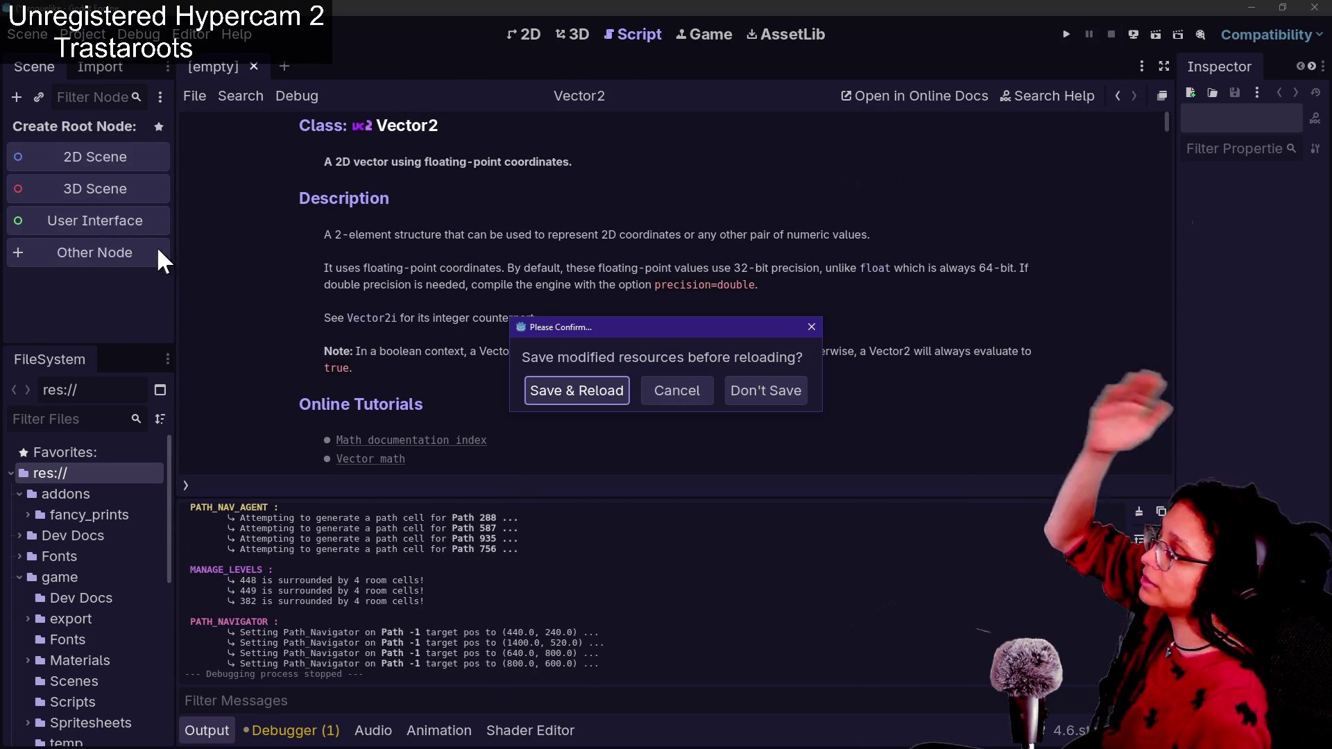
left_click(593, 385)
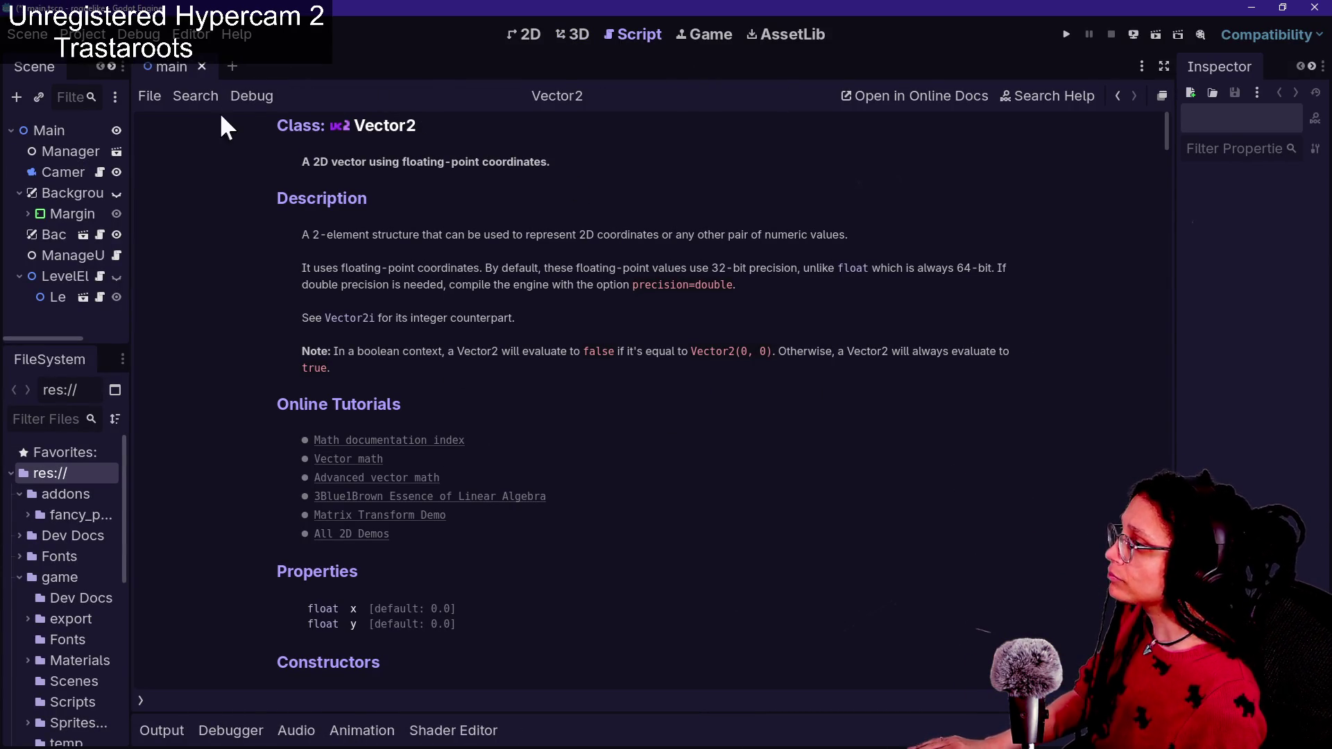
left_click(83, 34)
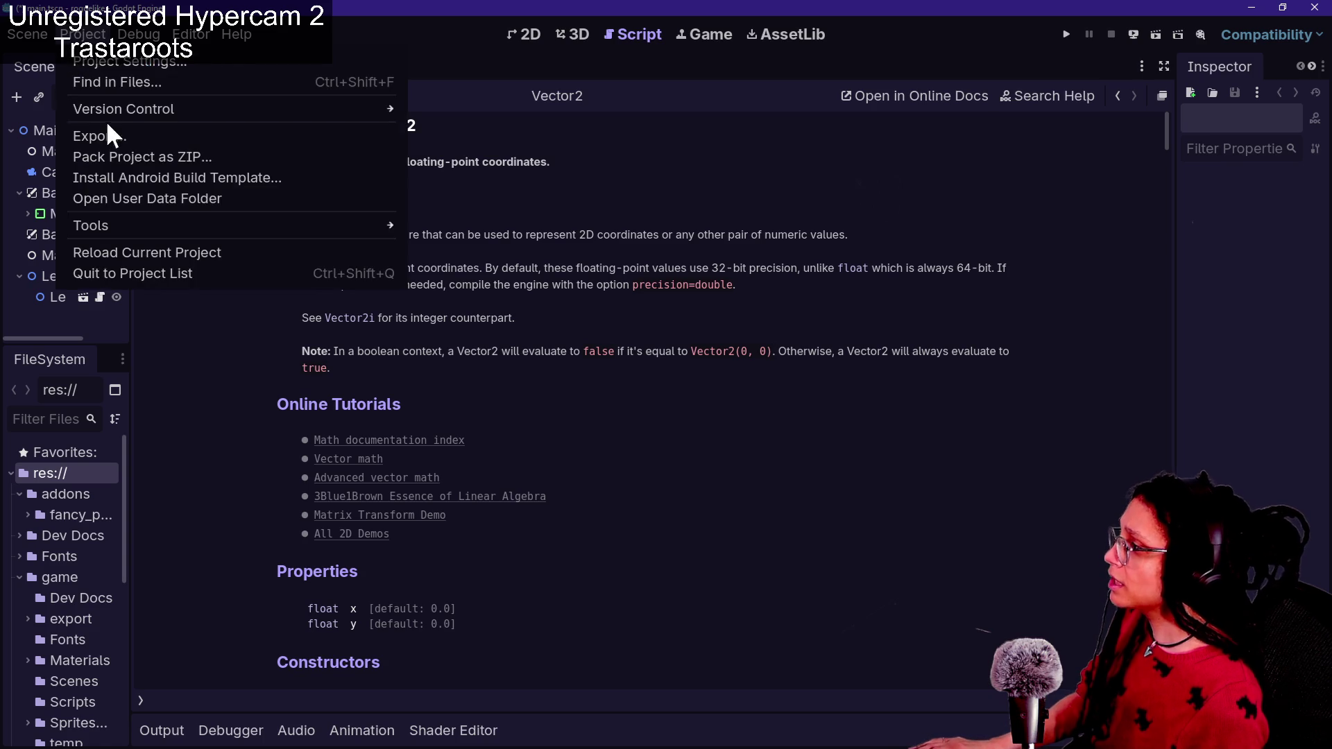
left_click(112, 65)
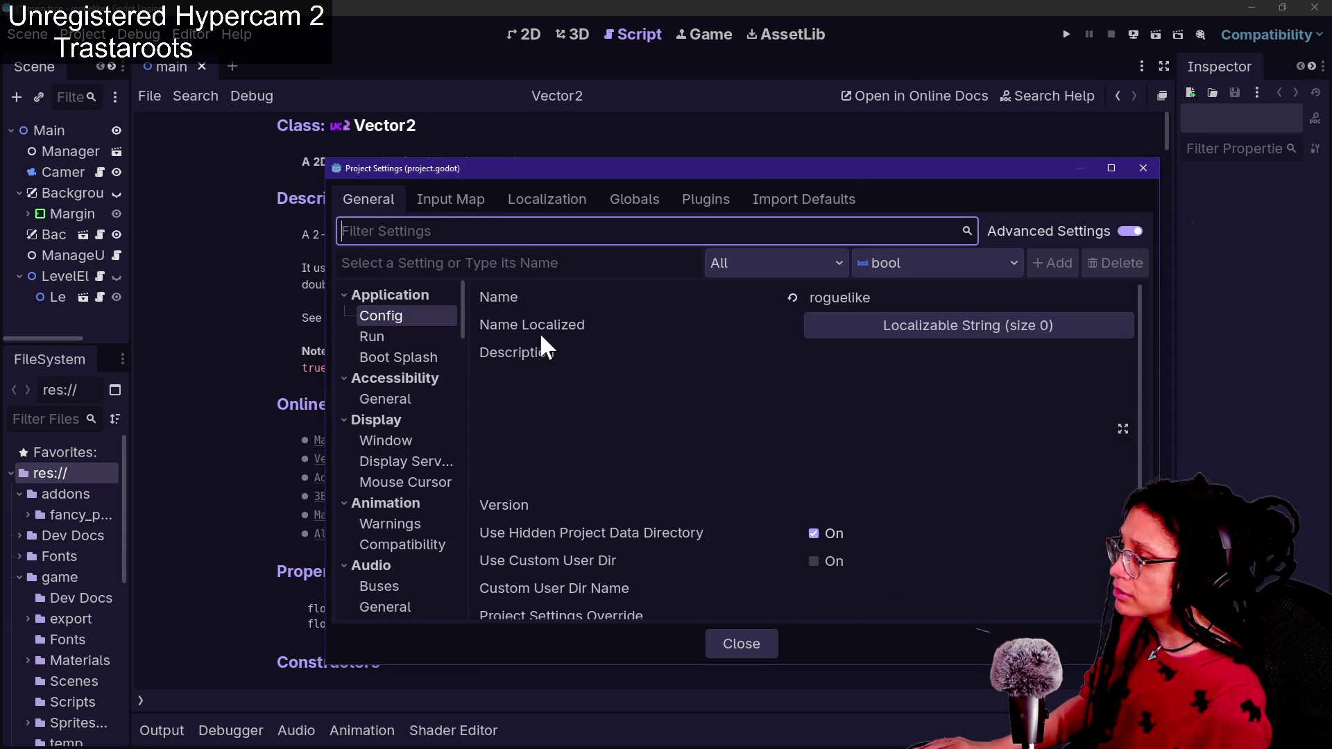
mouse_move(710, 348)
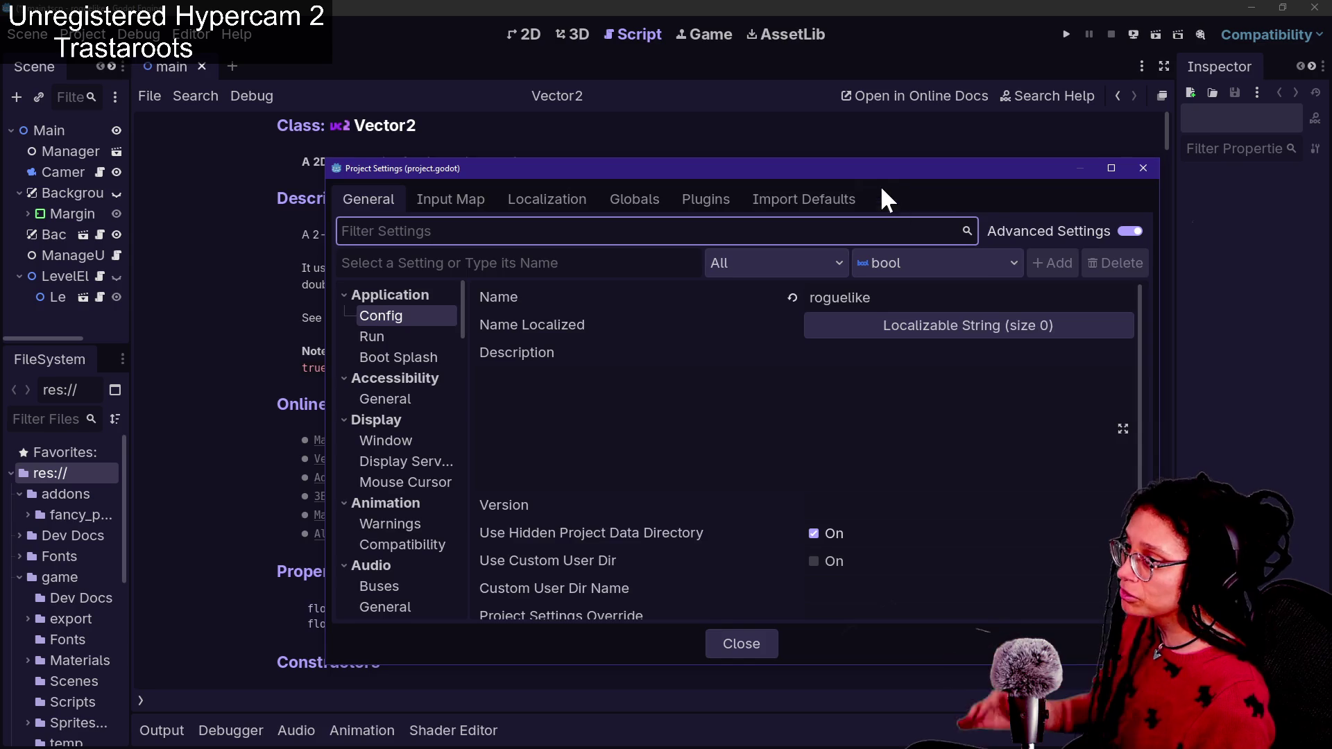
left_click_drag(873, 167, 746, 140)
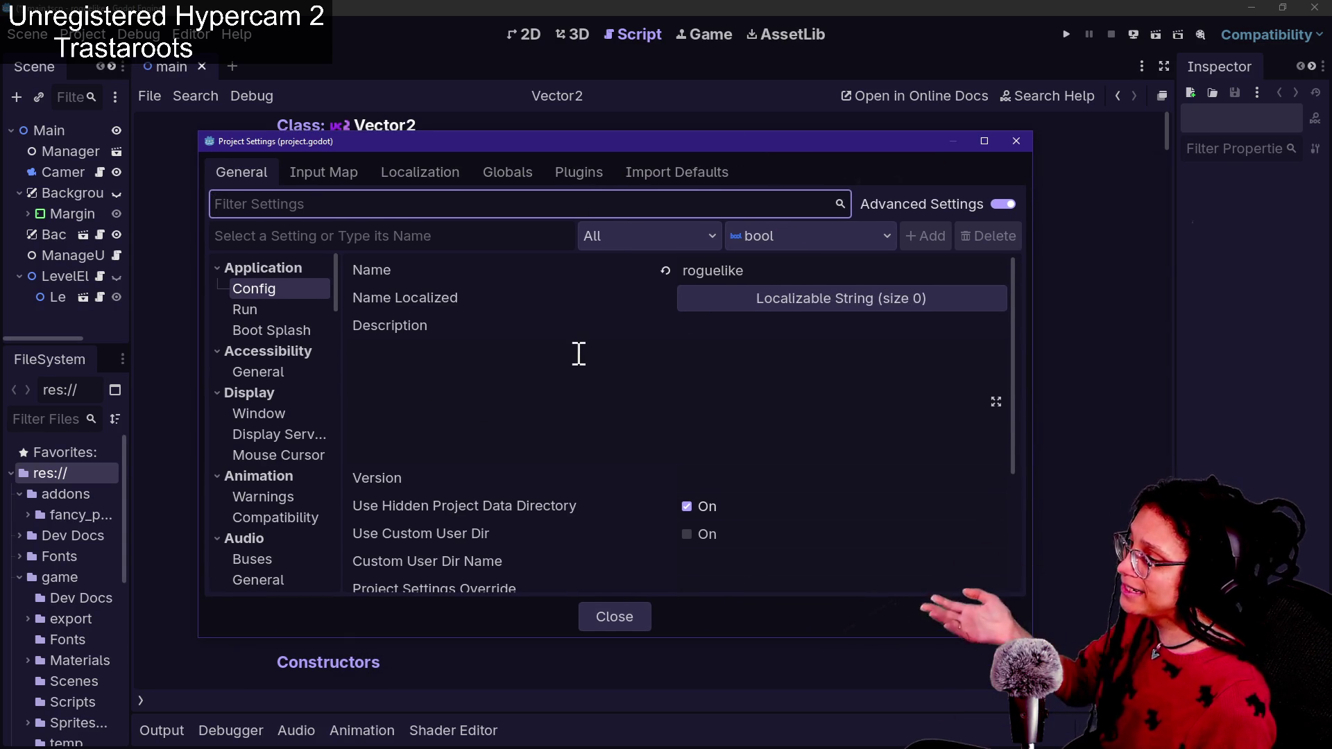
mouse_move(1008, 288)
left_mouse_down()
mouse_move(996, 376)
mouse_move(981, 292)
left_mouse_up()
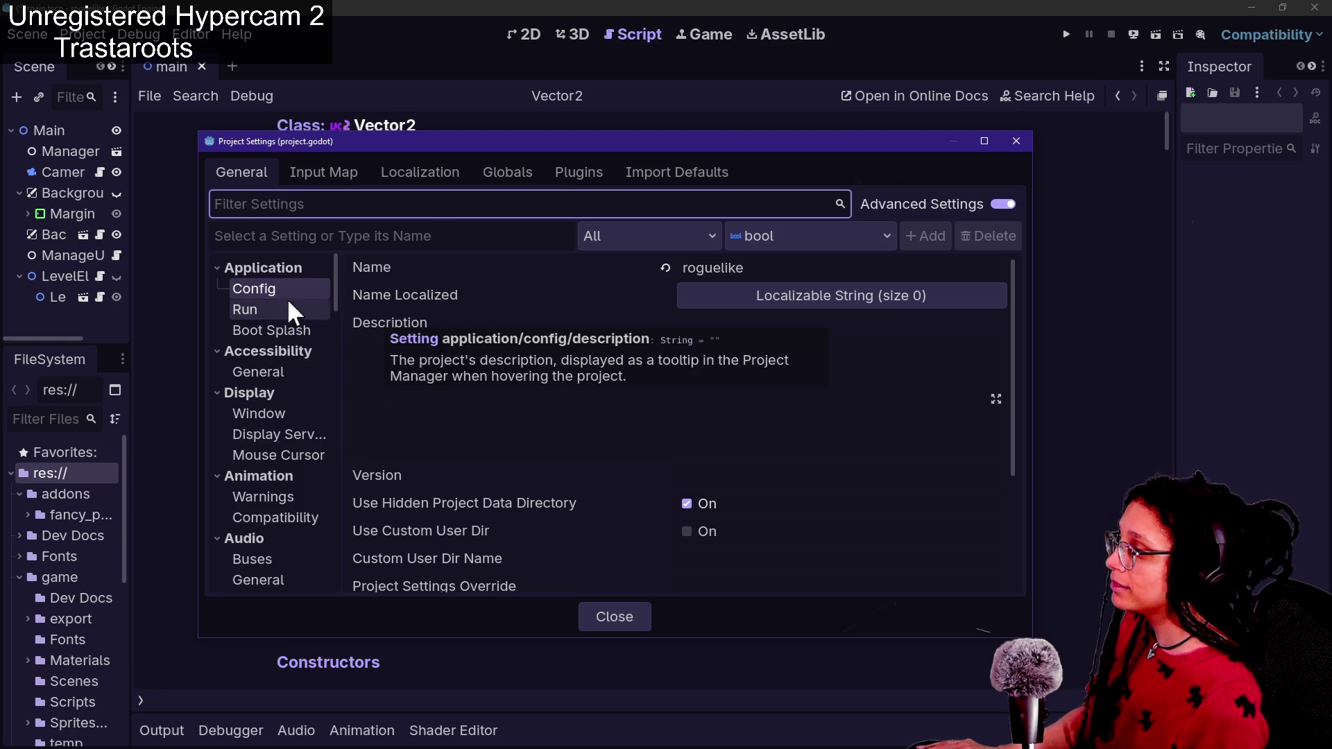
left_click(294, 412)
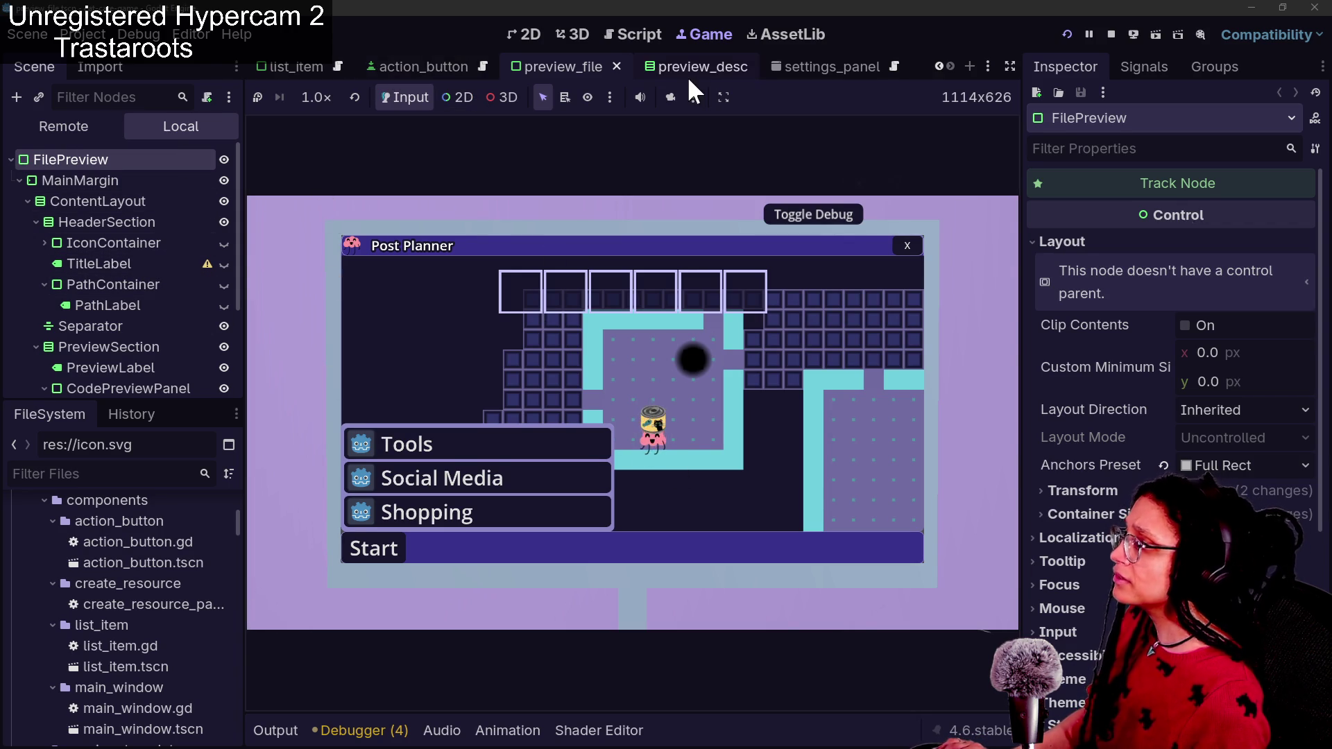
Close the preview_file, action_button, settings_panel, preview_desc, list_item, main_window and post_planner_embed scene tabs
left_click(616, 65)
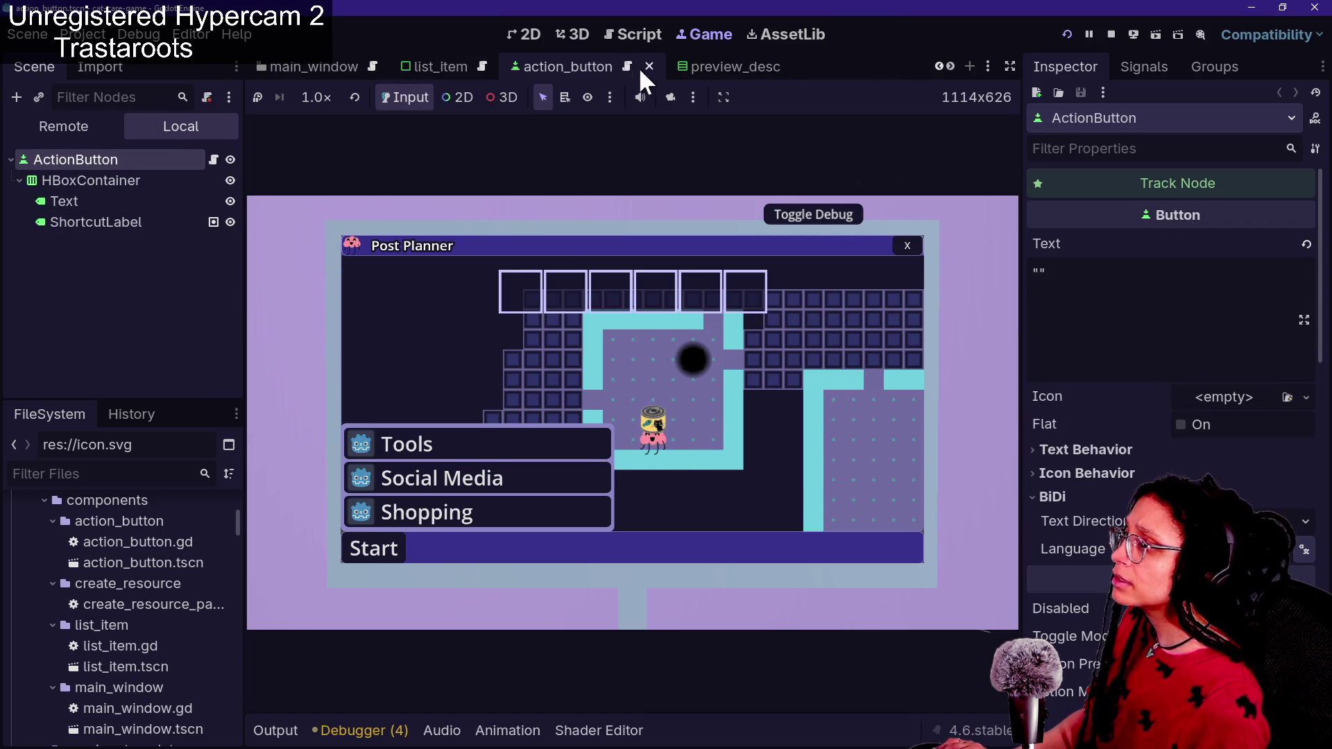
left_click(629, 66)
left_click(651, 68)
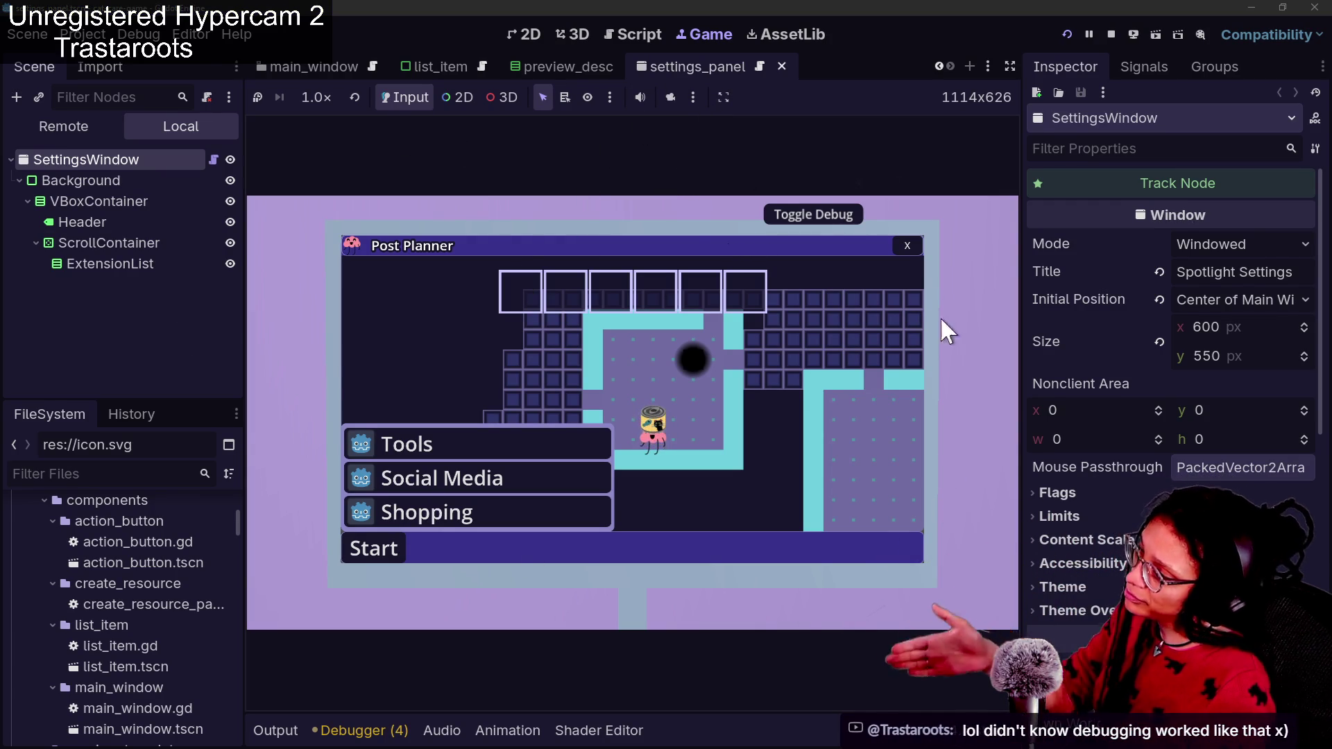
left_click(782, 66)
left_click(836, 66)
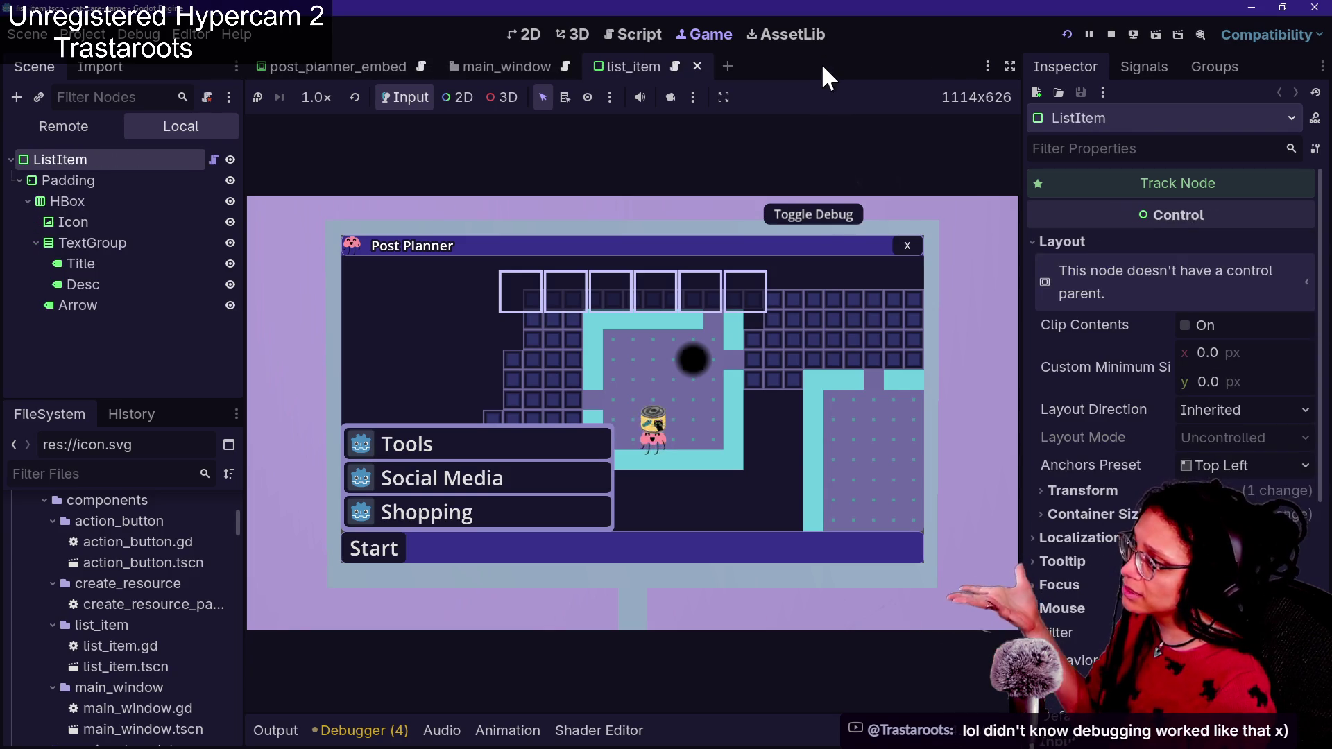
left_click(696, 65)
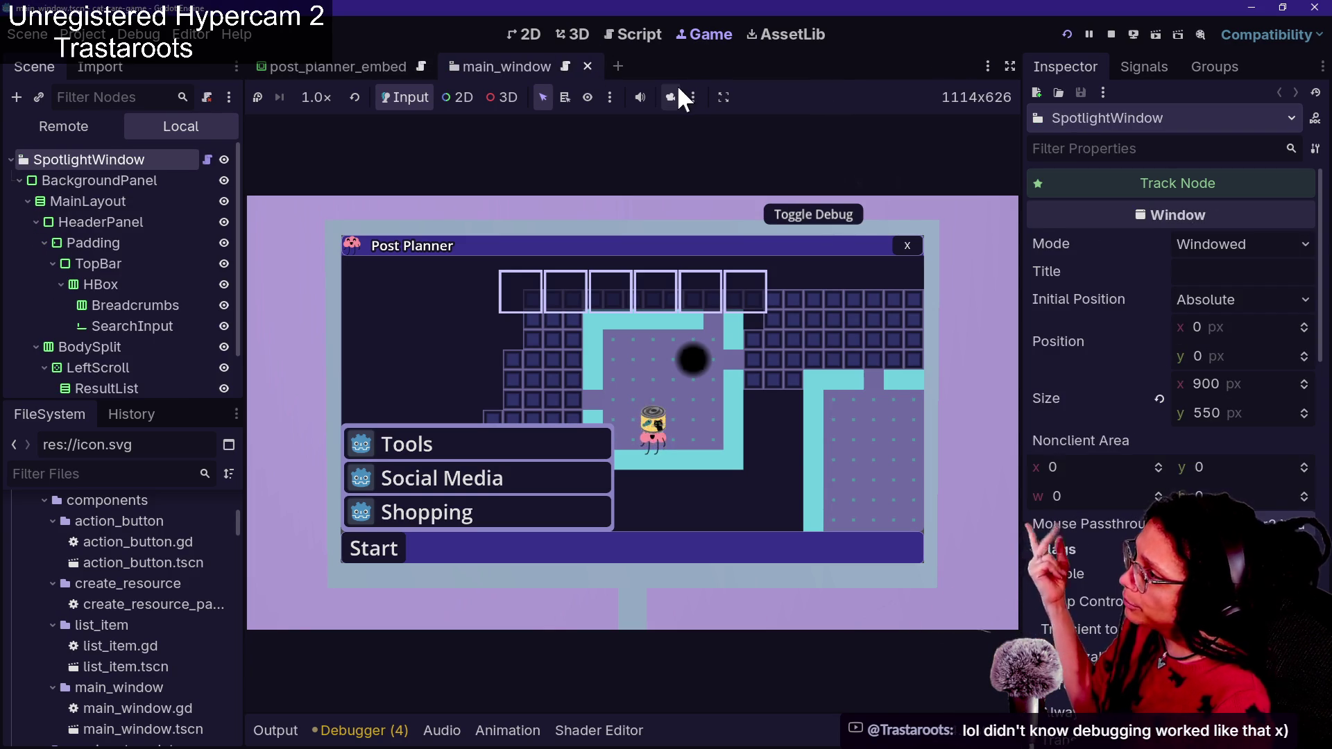
left_click(588, 66)
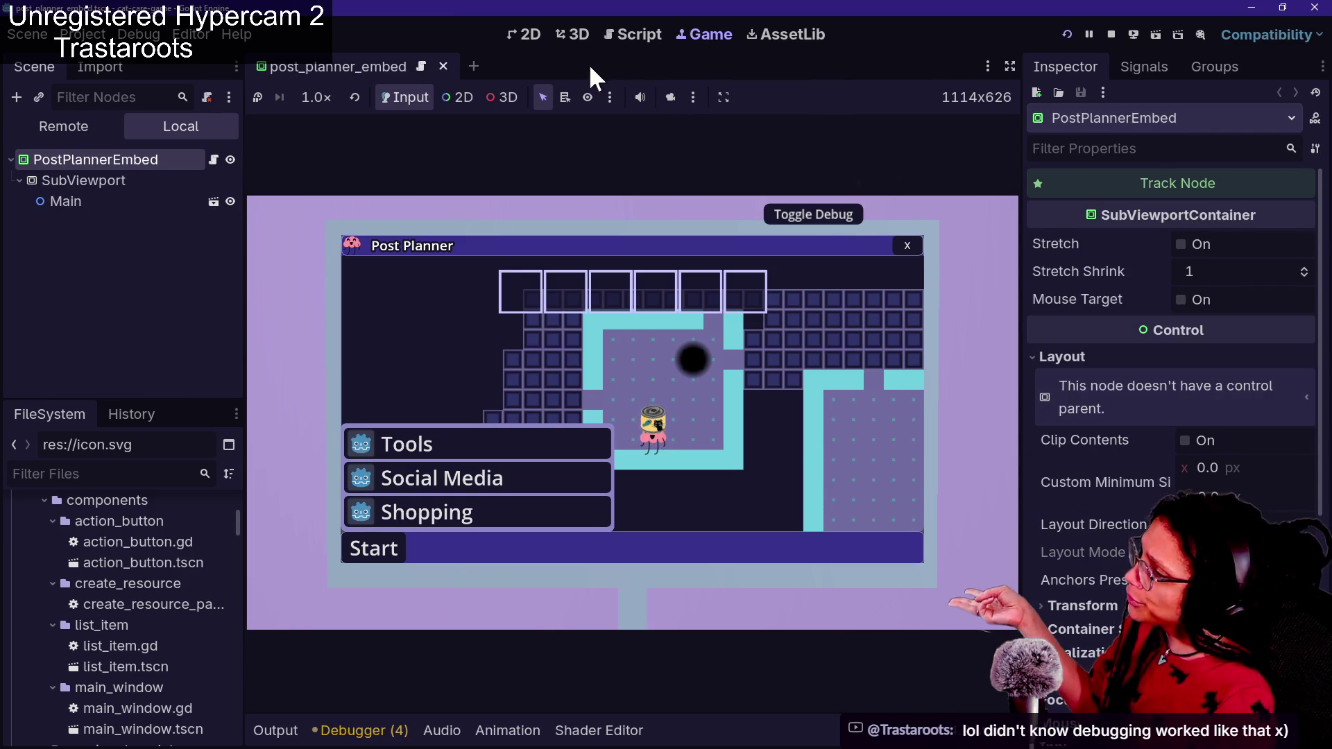
left_click(443, 66)
left_click(126, 478)
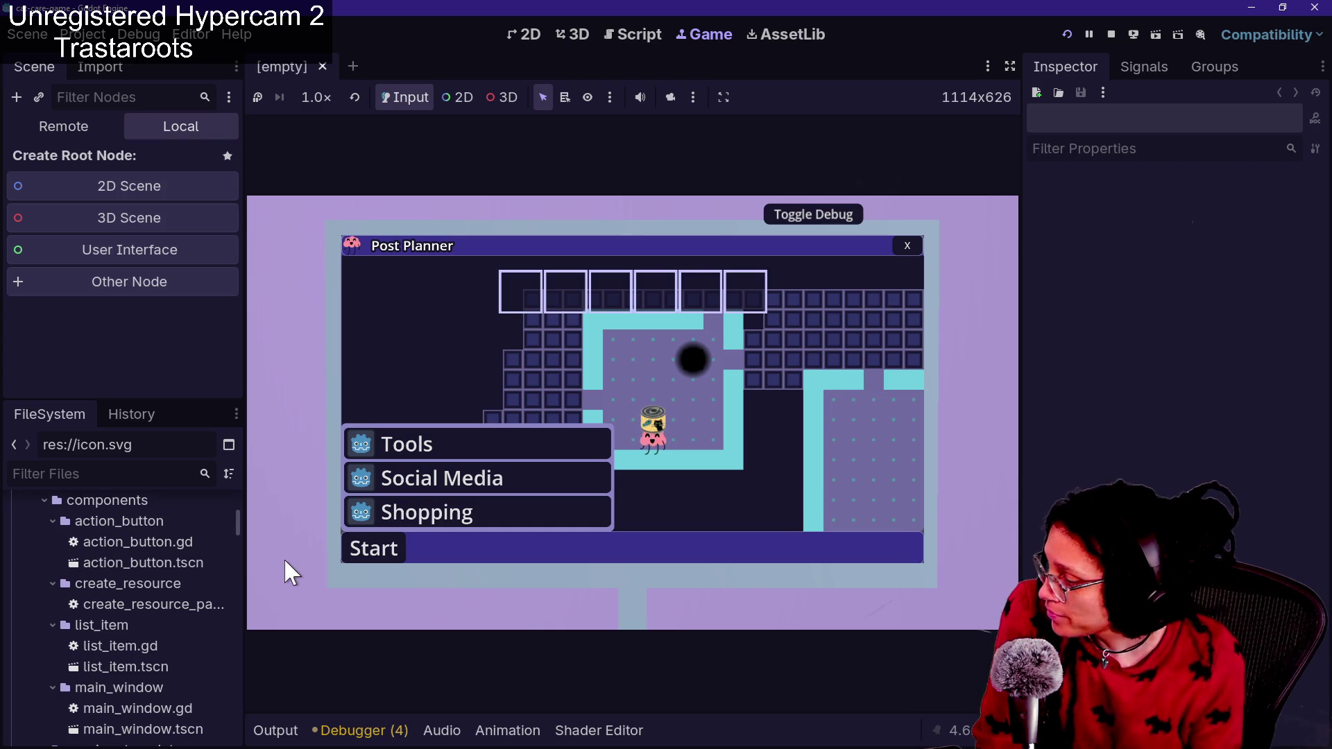
Scroll the FileSystem dock to the top, collapse the addons folder, and bring up Quick Open
scroll(222, 588, "up", 1)
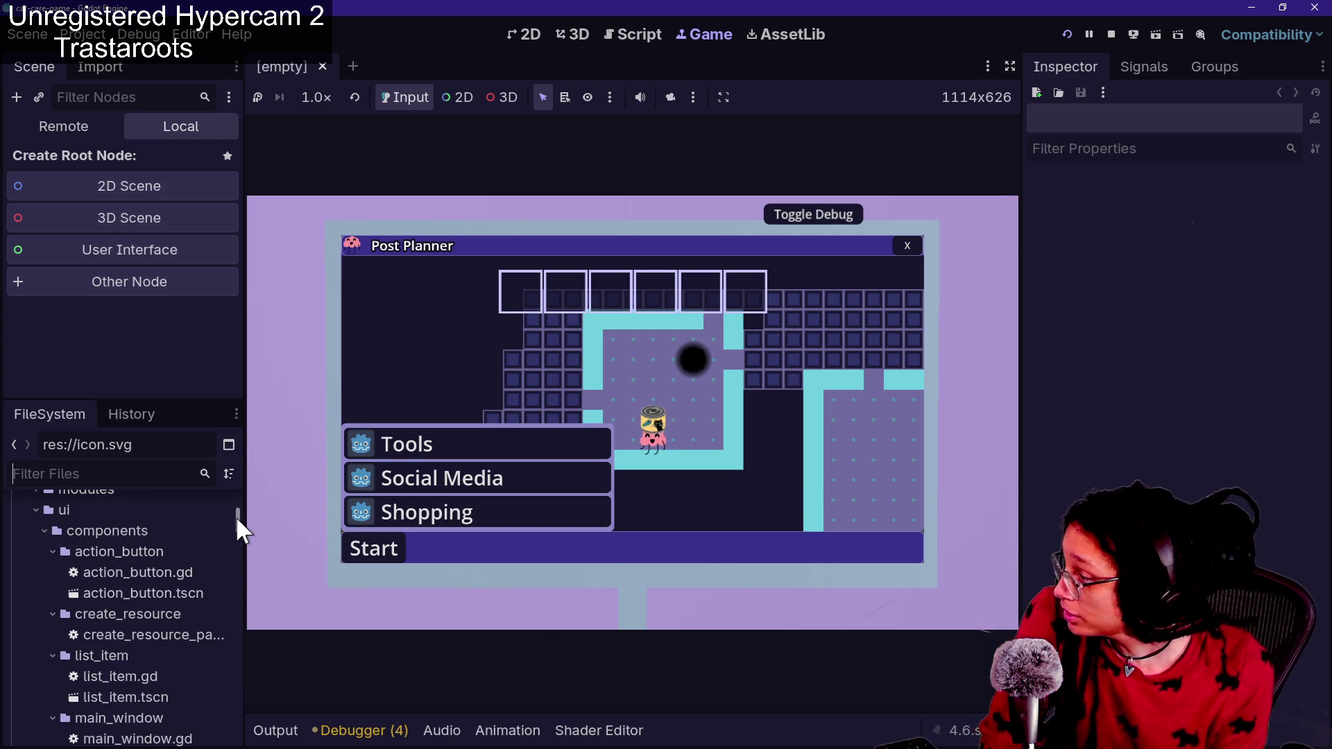
left_click_drag(235, 517, 235, 509)
scroll(235, 509, "up", 1)
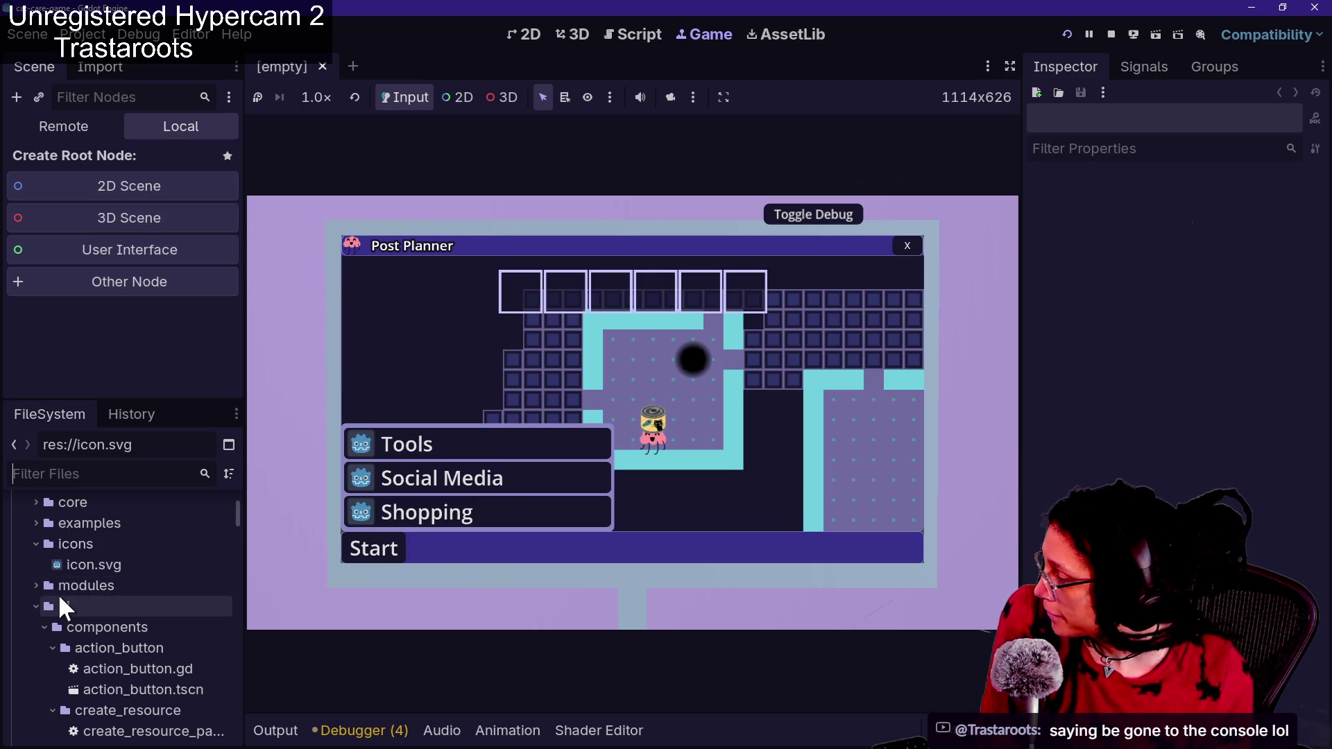
scroll(57, 593, "up", 4)
left_click(21, 570)
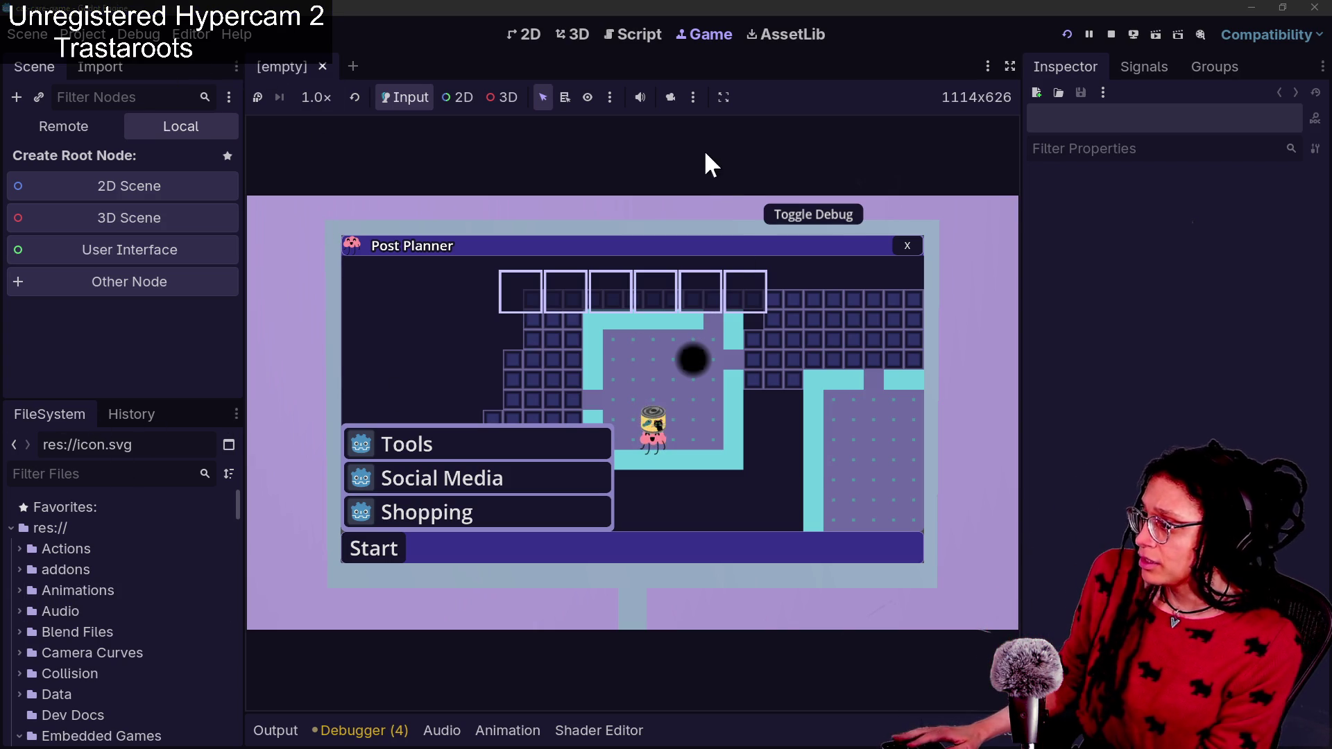
left_click(698, 194)
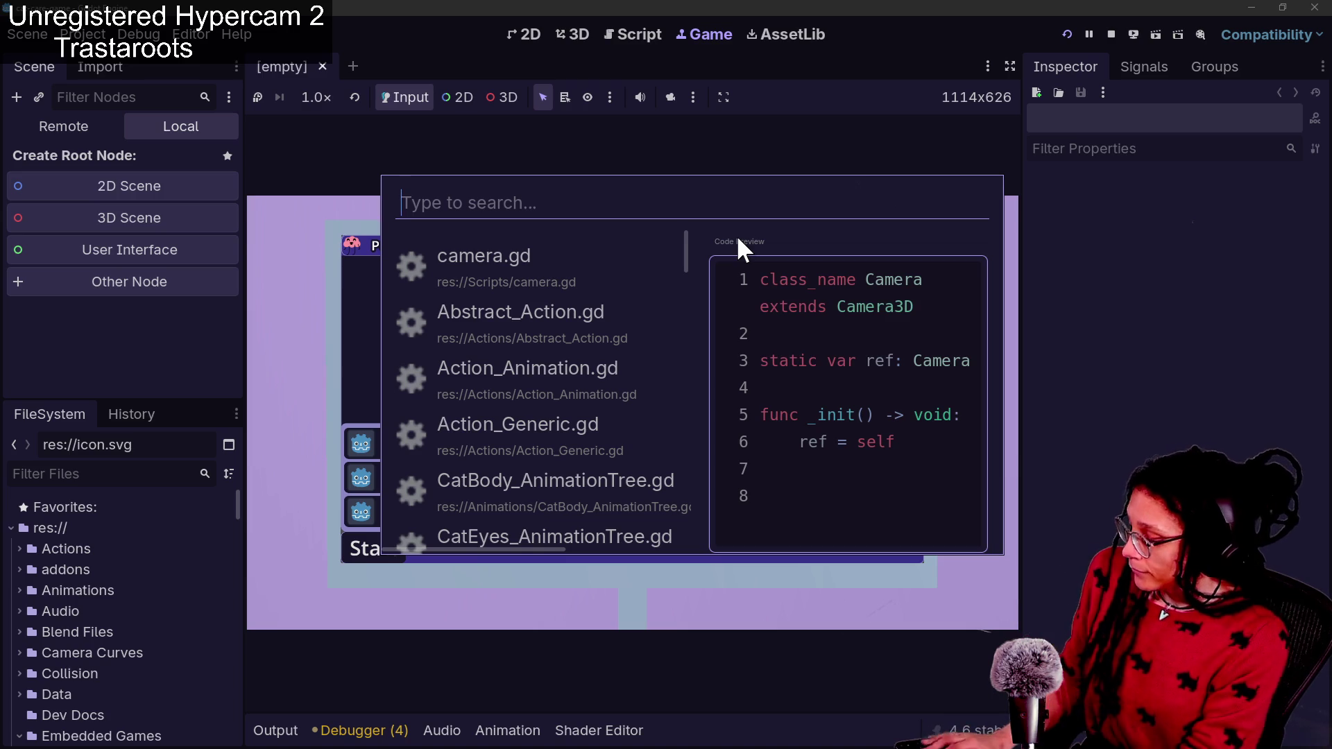
Search 'monitor' in Quick Open and open computer_monitor.tscn in the 3D editor
type("monitor")
key("Up")
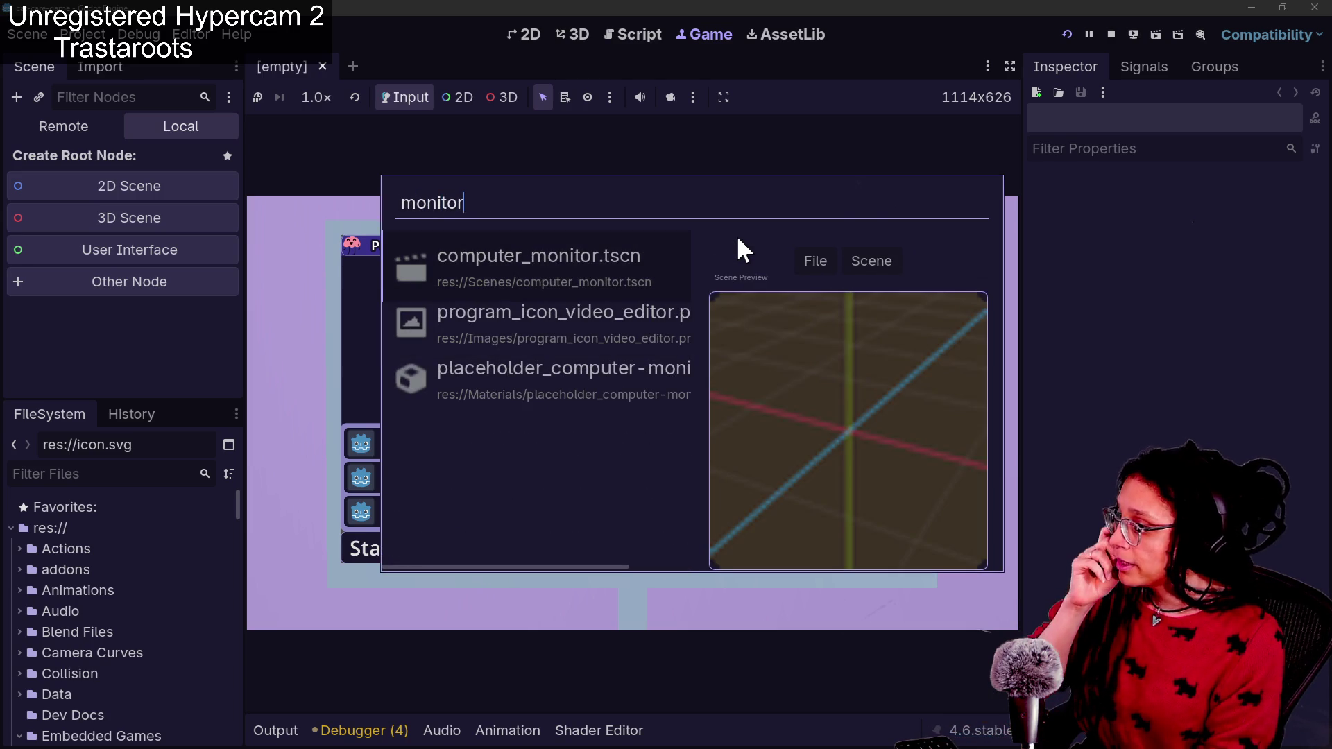
key("Return")
key("shift+alt+o")
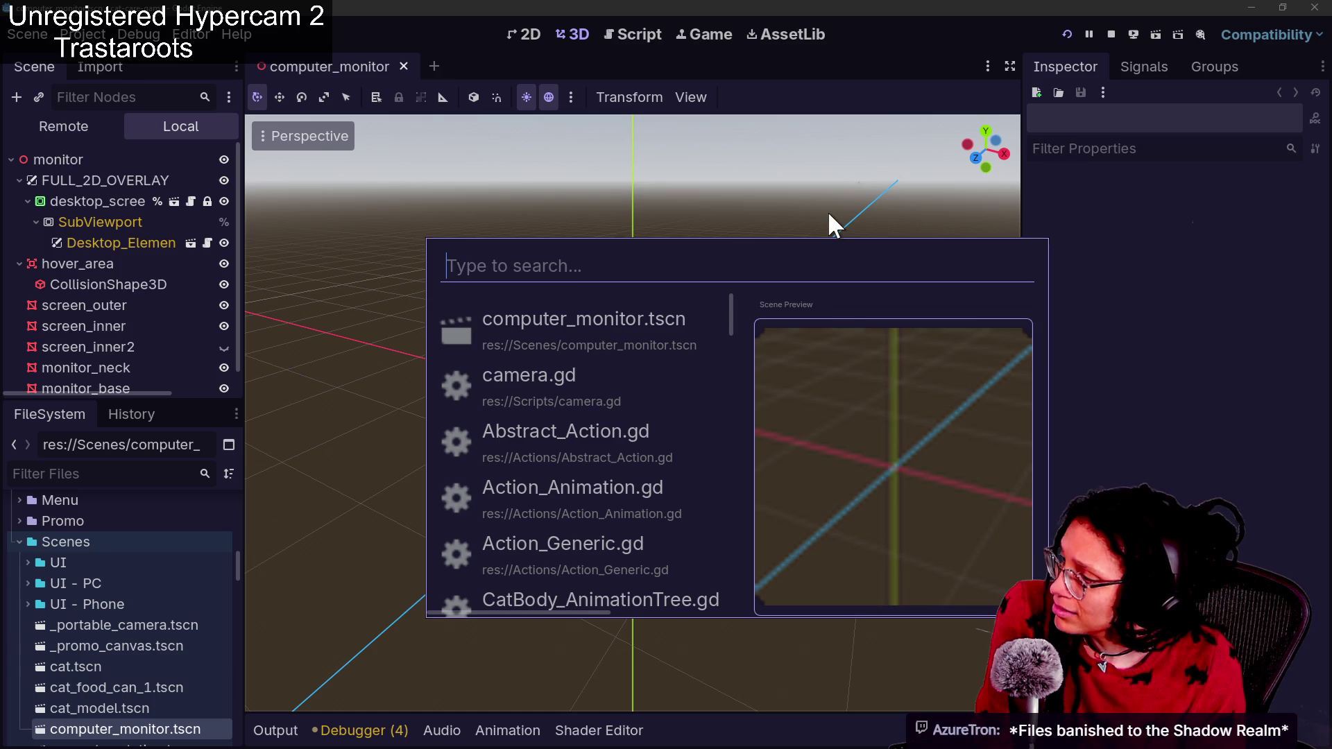
Preview camera.gd and computer_monitor.tscn in Quick Open, then open Abstract_Action.gd
key("Down")
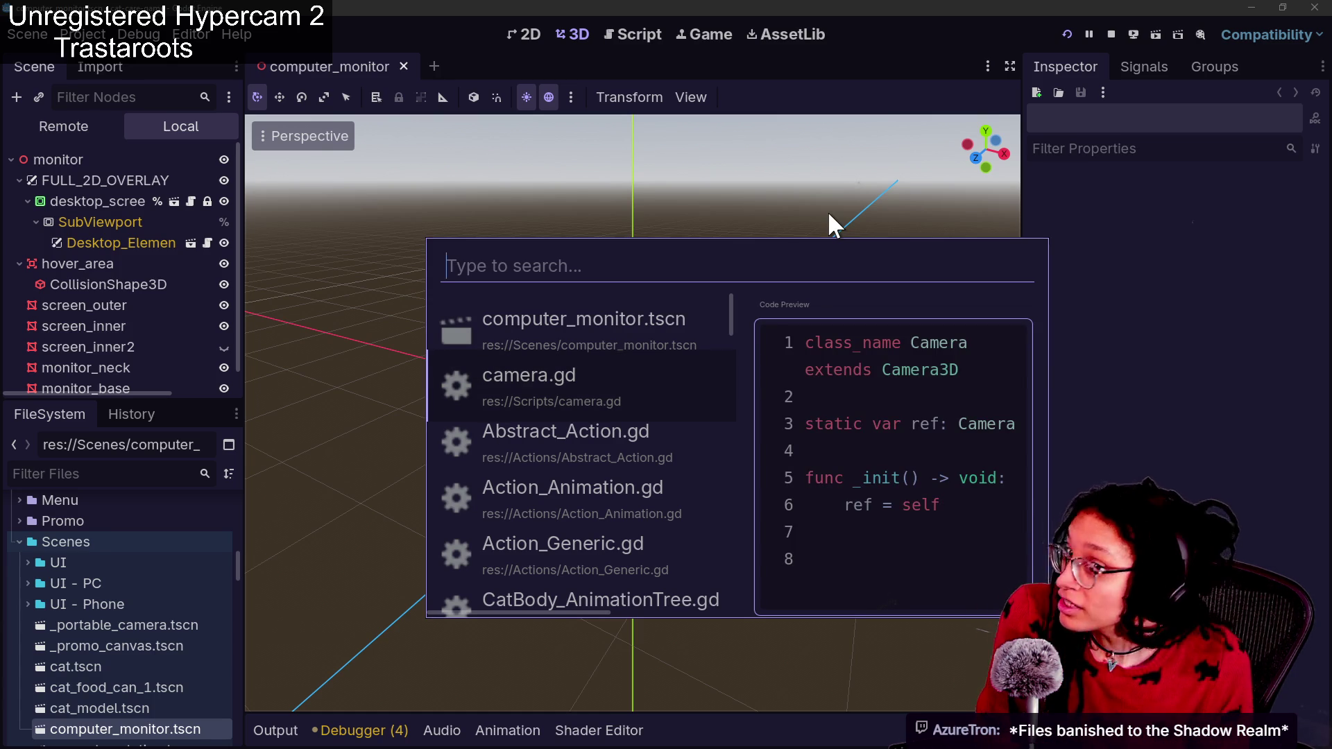
key("Up")
key("Down")
key("Down")
key("Up")
key("Down")
key("Down")
key("Down")
key("Down")
key("Up")
key("Up")
key("Up")
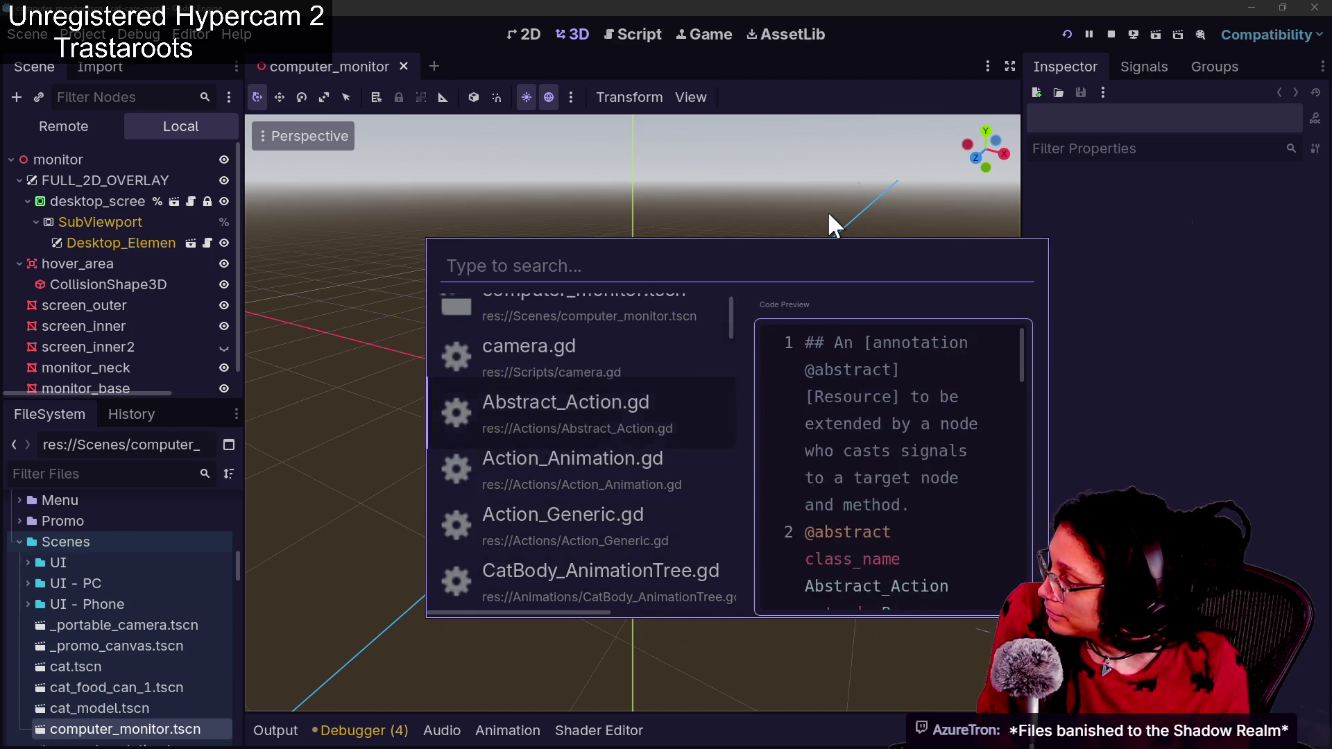
key("Up")
key("Up")
key("Down")
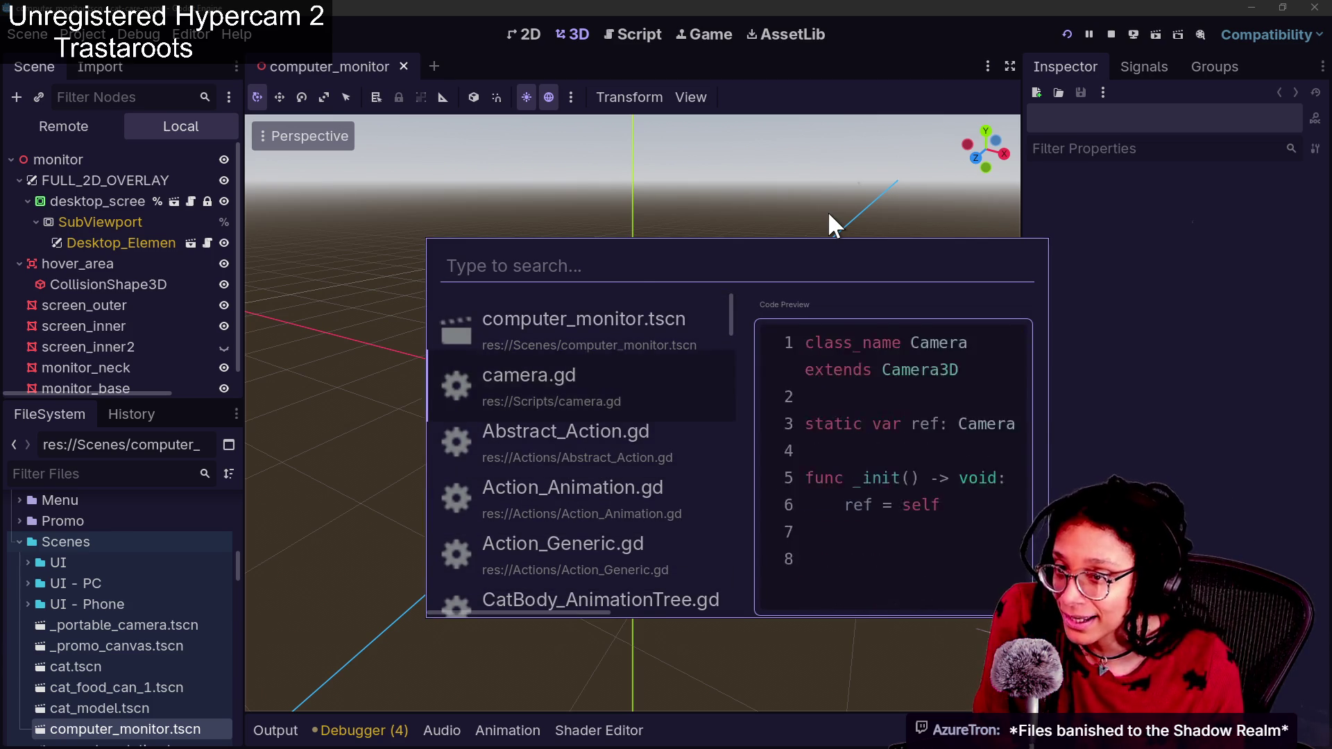
key("Up")
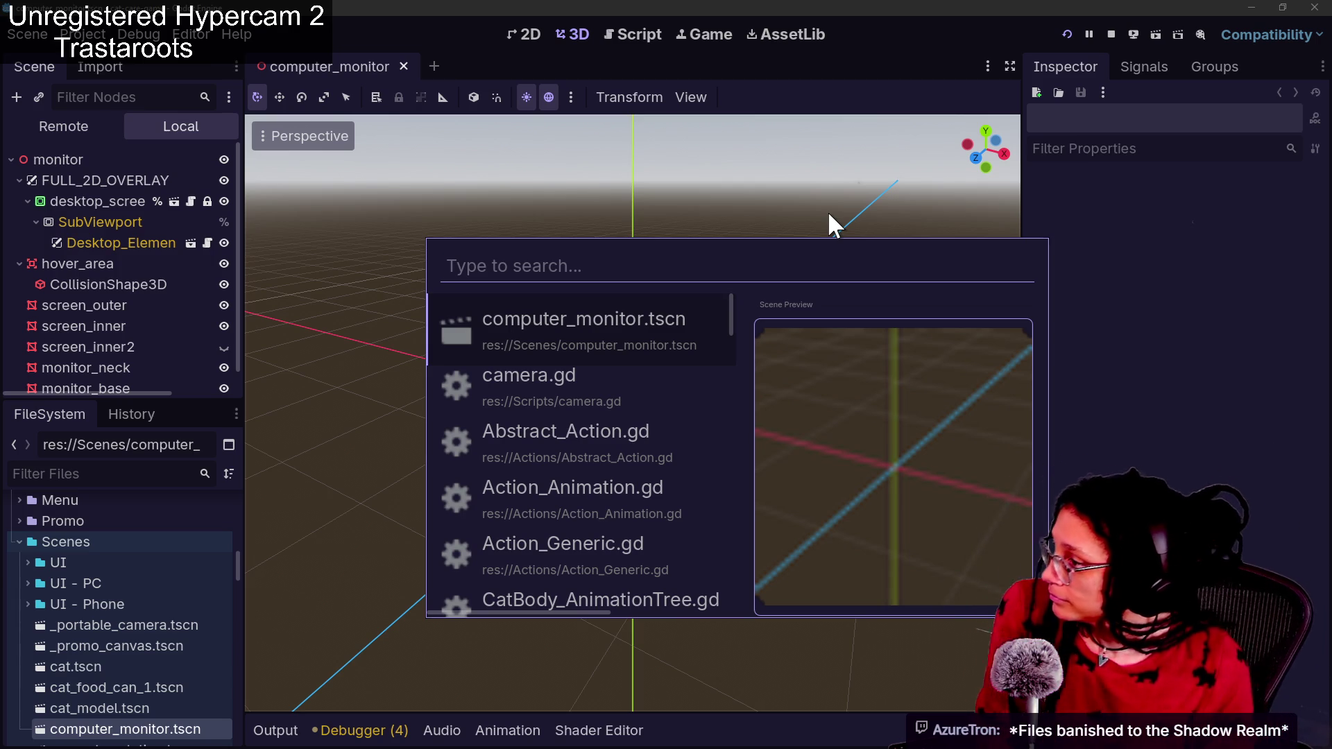
key("Down")
key("Down")
key("Up")
key("Up")
key("Down")
key("Down")
key("Down")
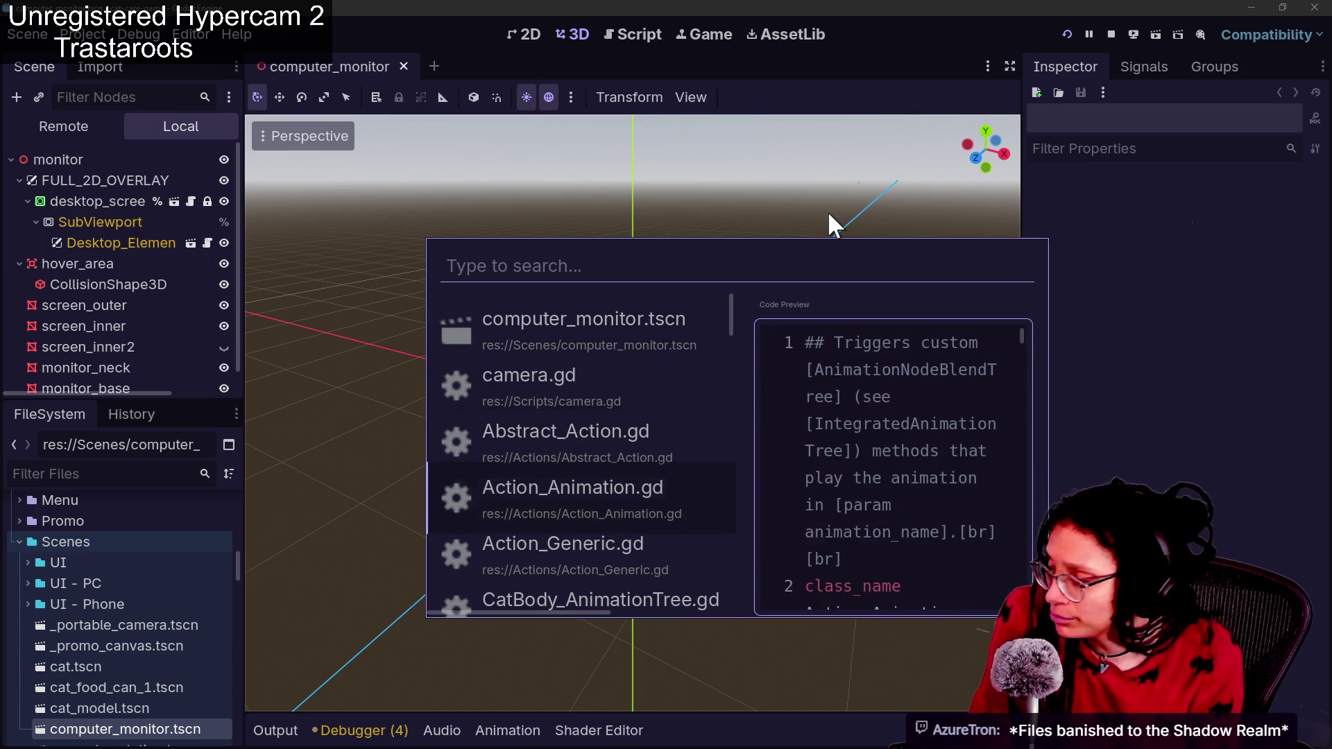
key("Up")
key("Up")
key("Up")
key("Down")
key("Down")
key("Up")
key("Up")
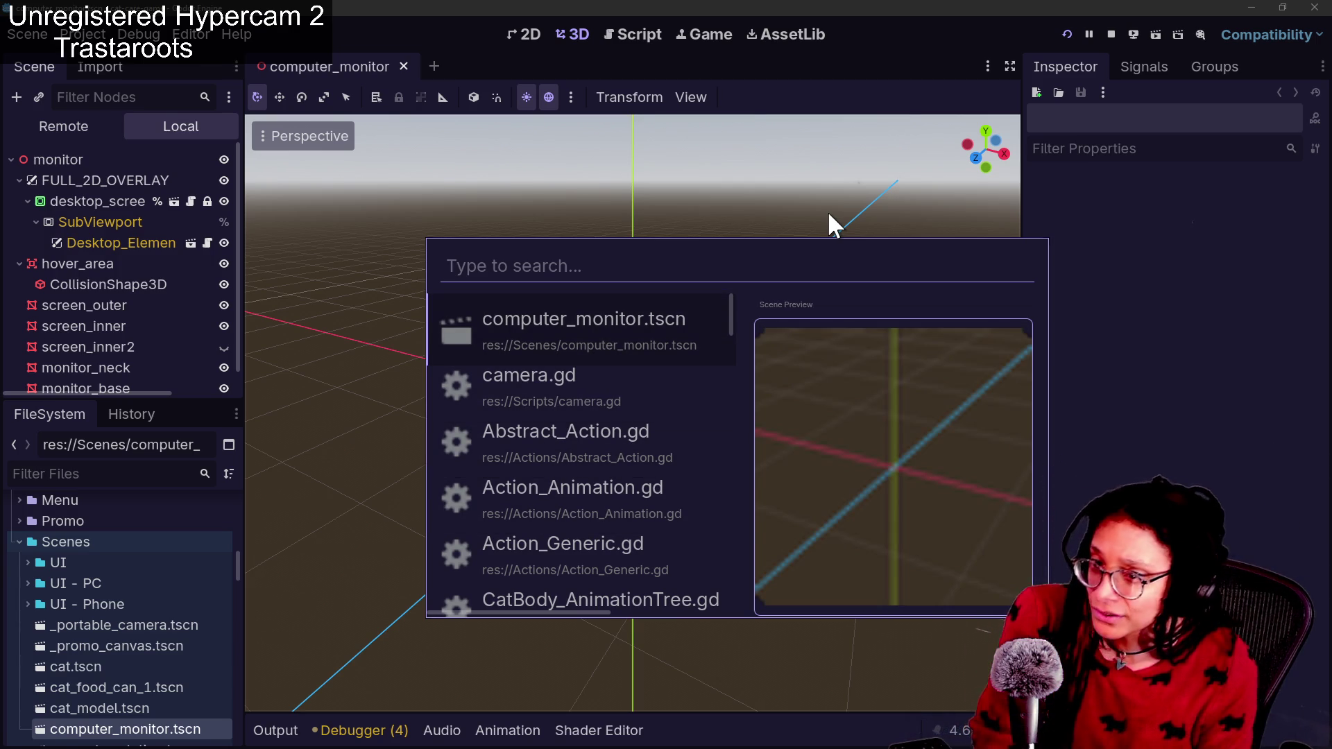
key("Down")
key("Up")
key("Down")
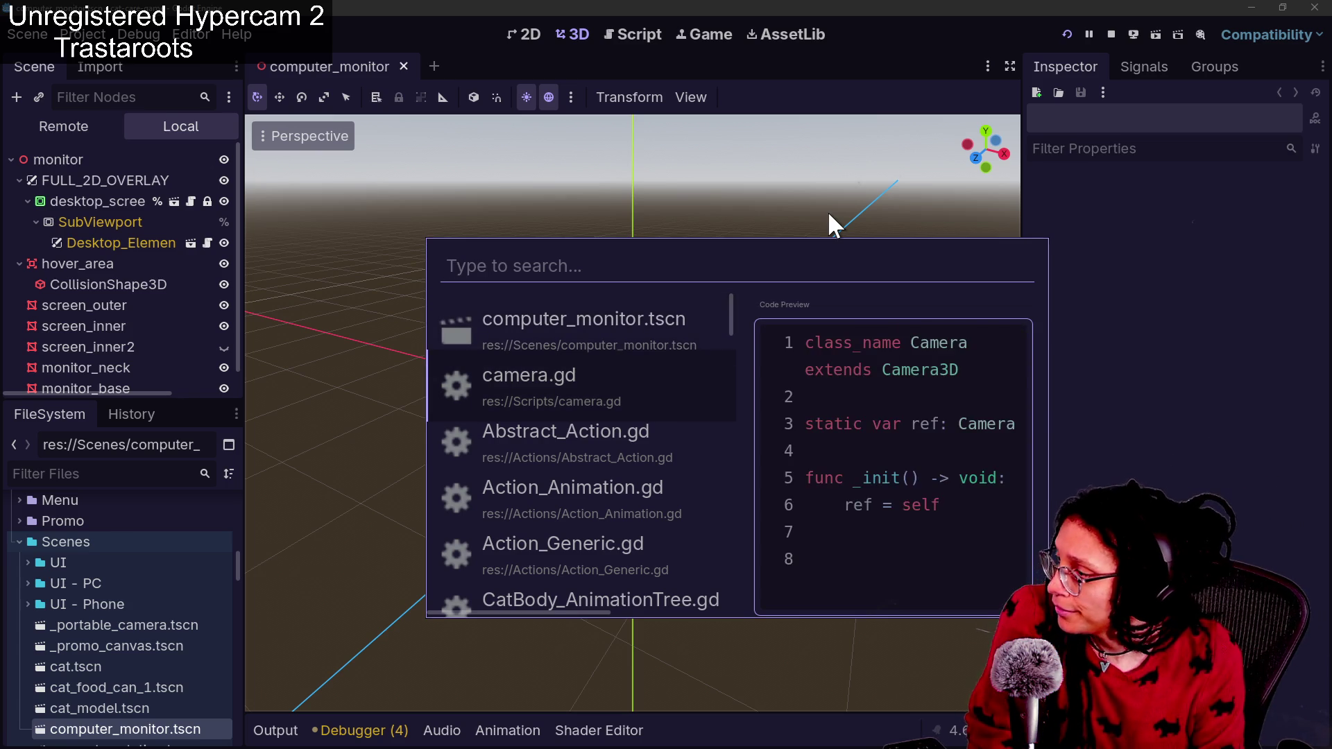
key("Down")
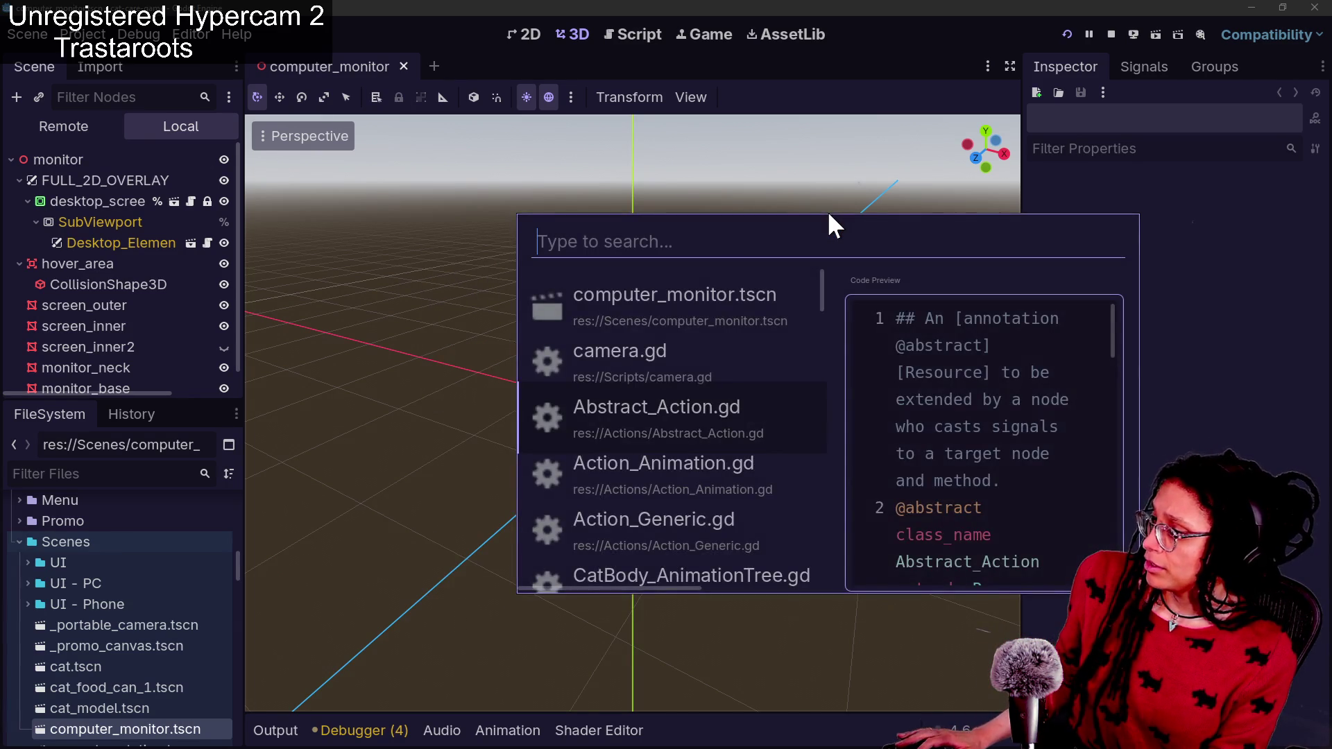
key("Escape")
key("shift+alt+o")
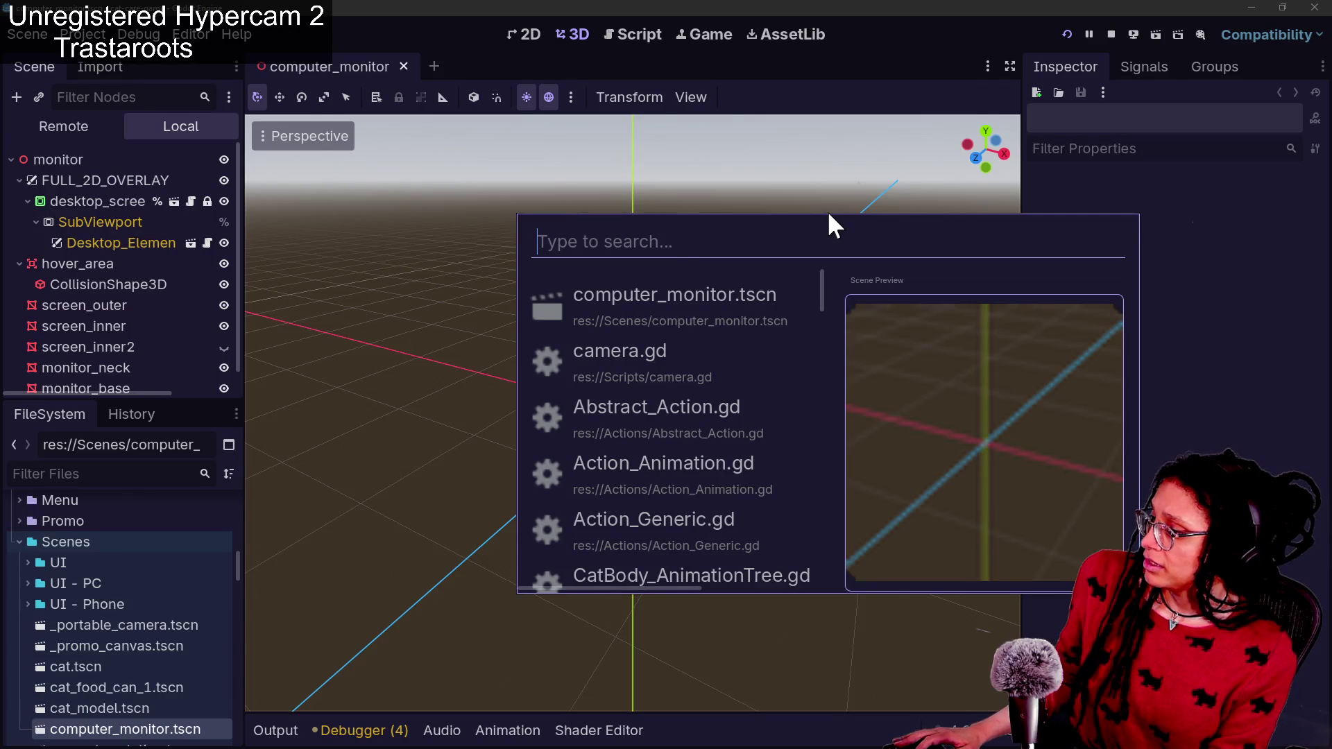
key("Escape")
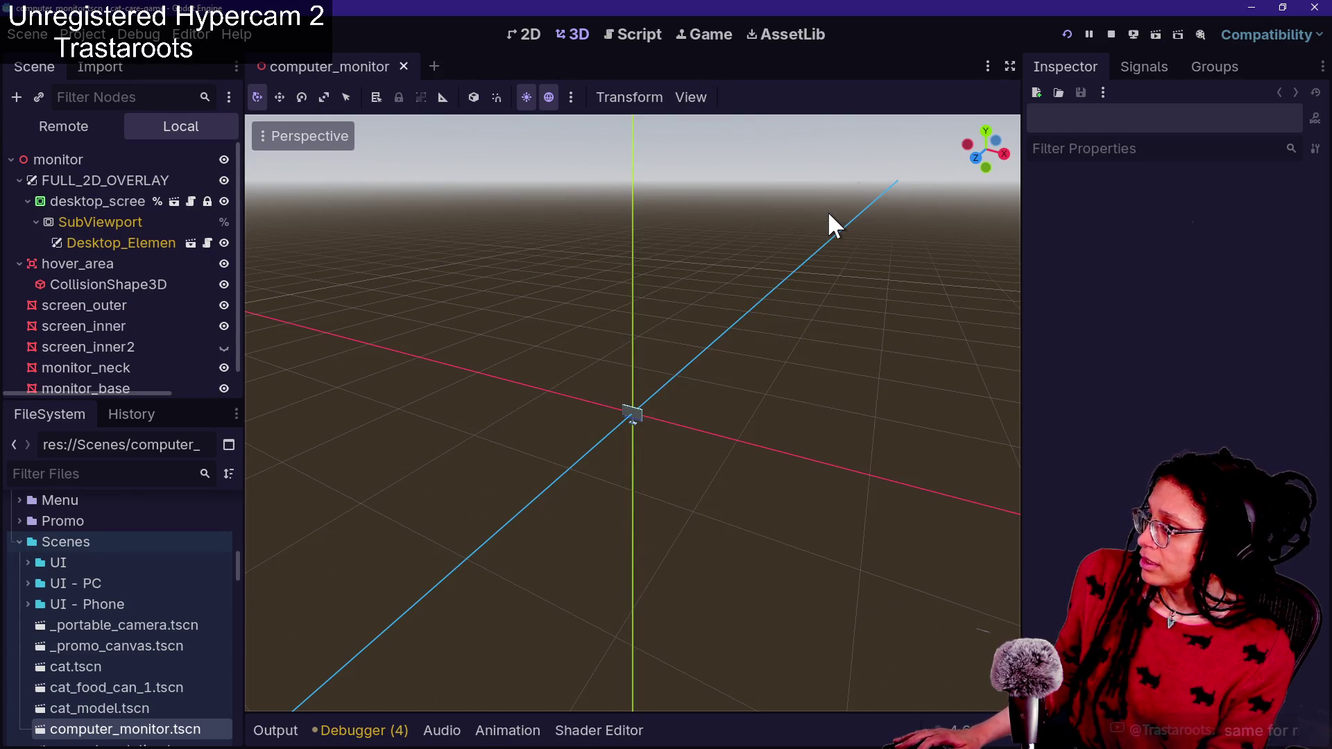
key("shift+alt+o")
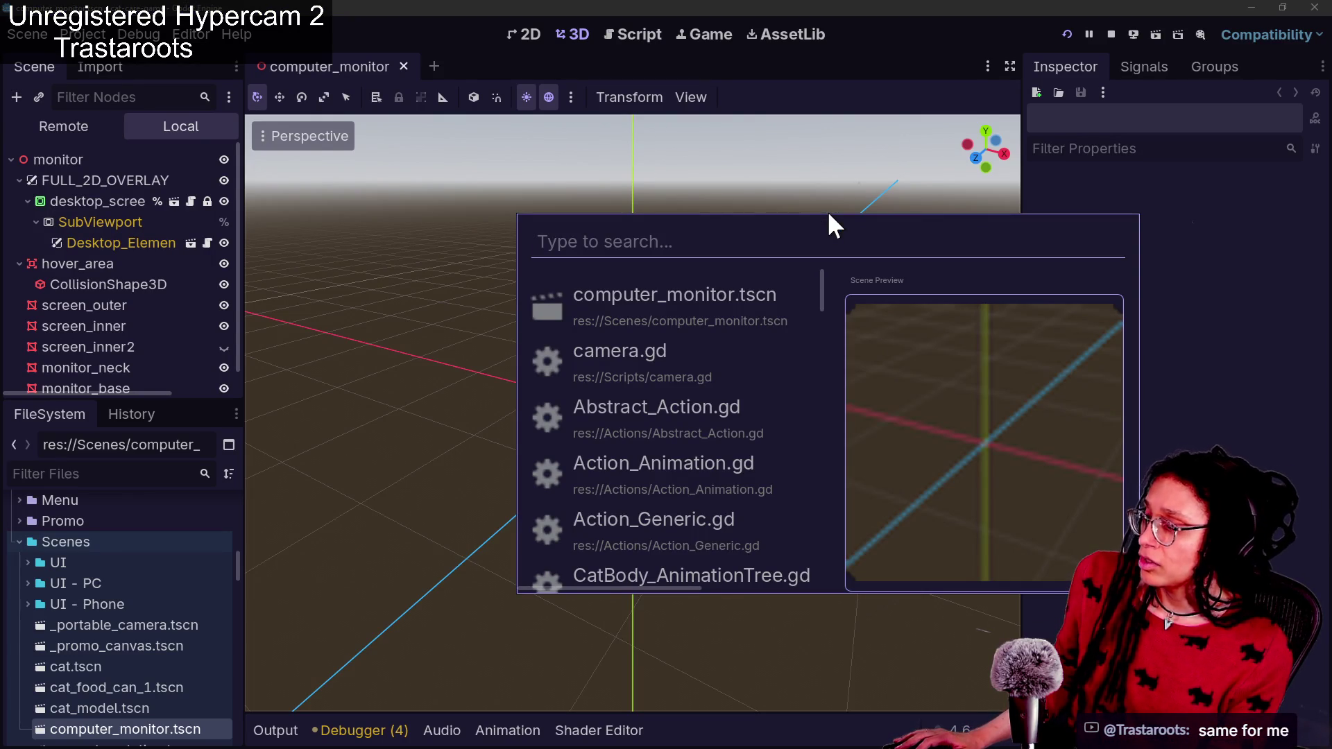
key("Down")
key("Down")
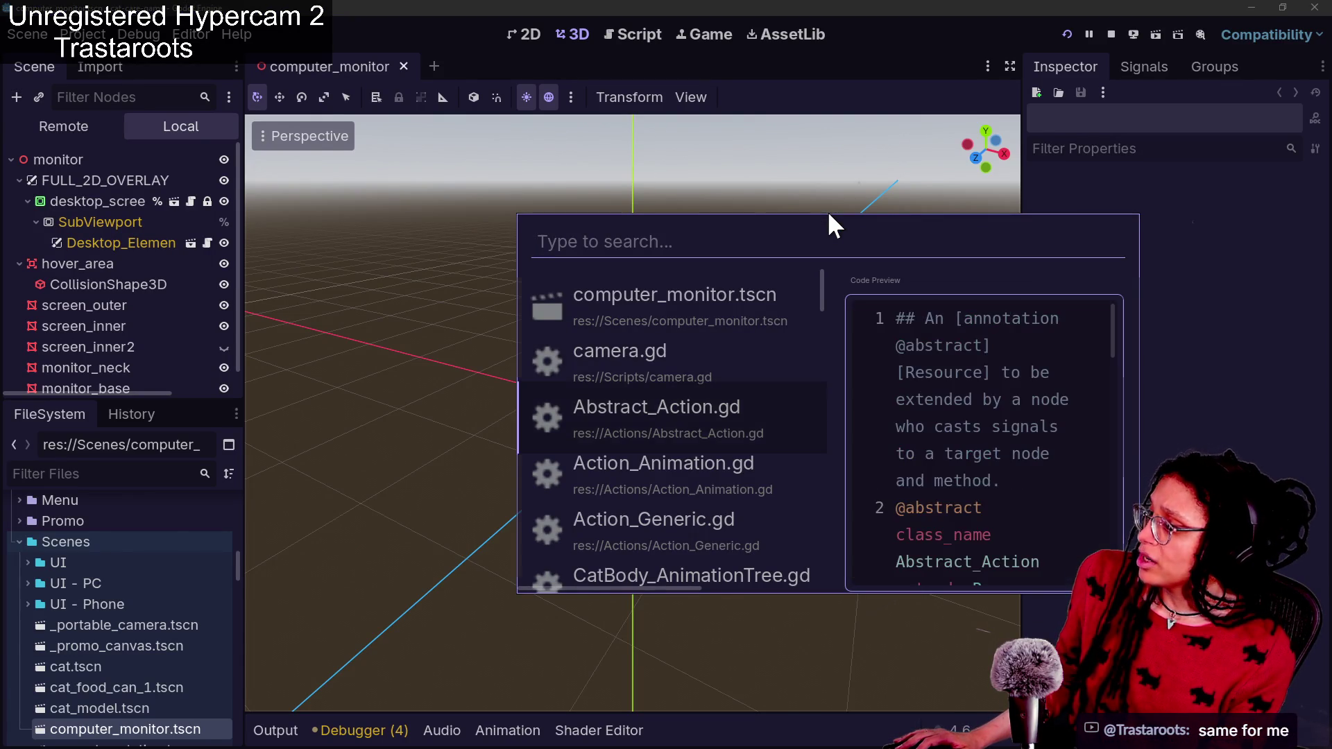
key("Return")
Look over camera.gd and other scripts' code in the Quick Open preview without opening them
key("shift+alt+o")
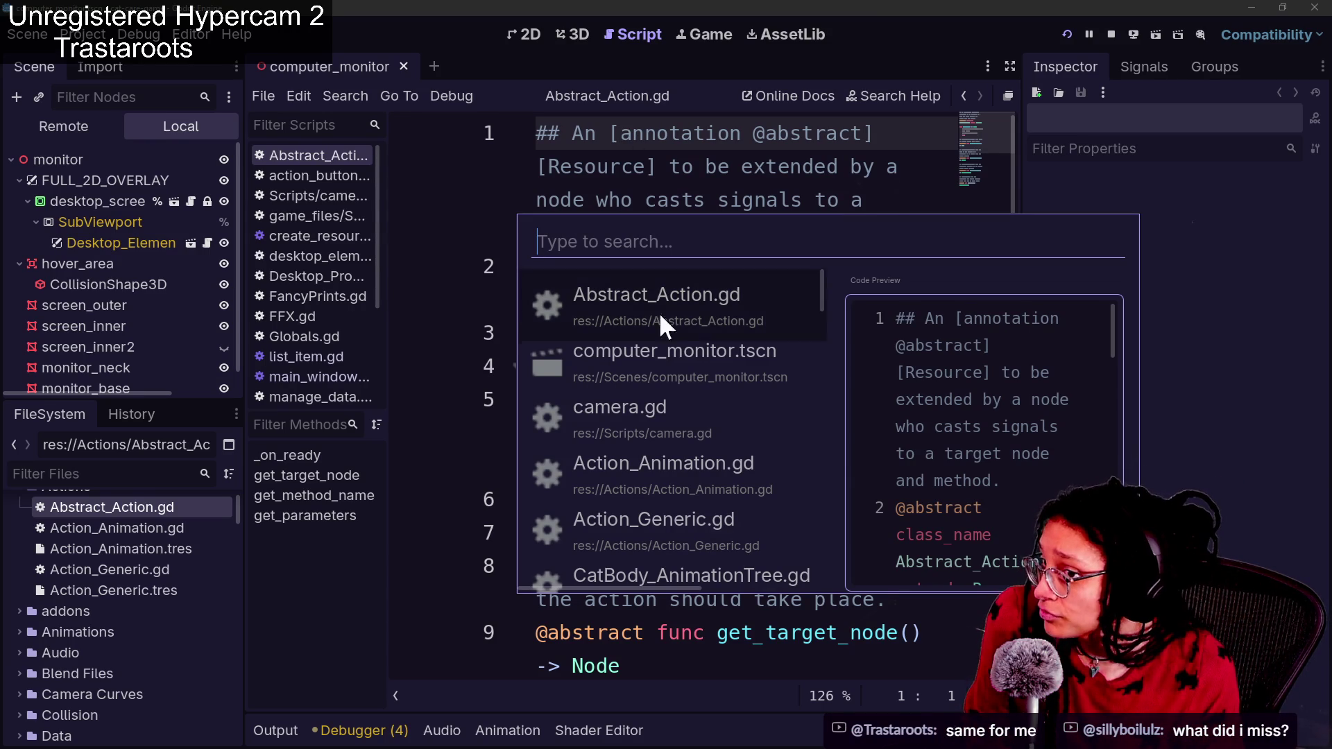
key("Down")
key("Down")
key("Down")
key("Down")
key("Down")
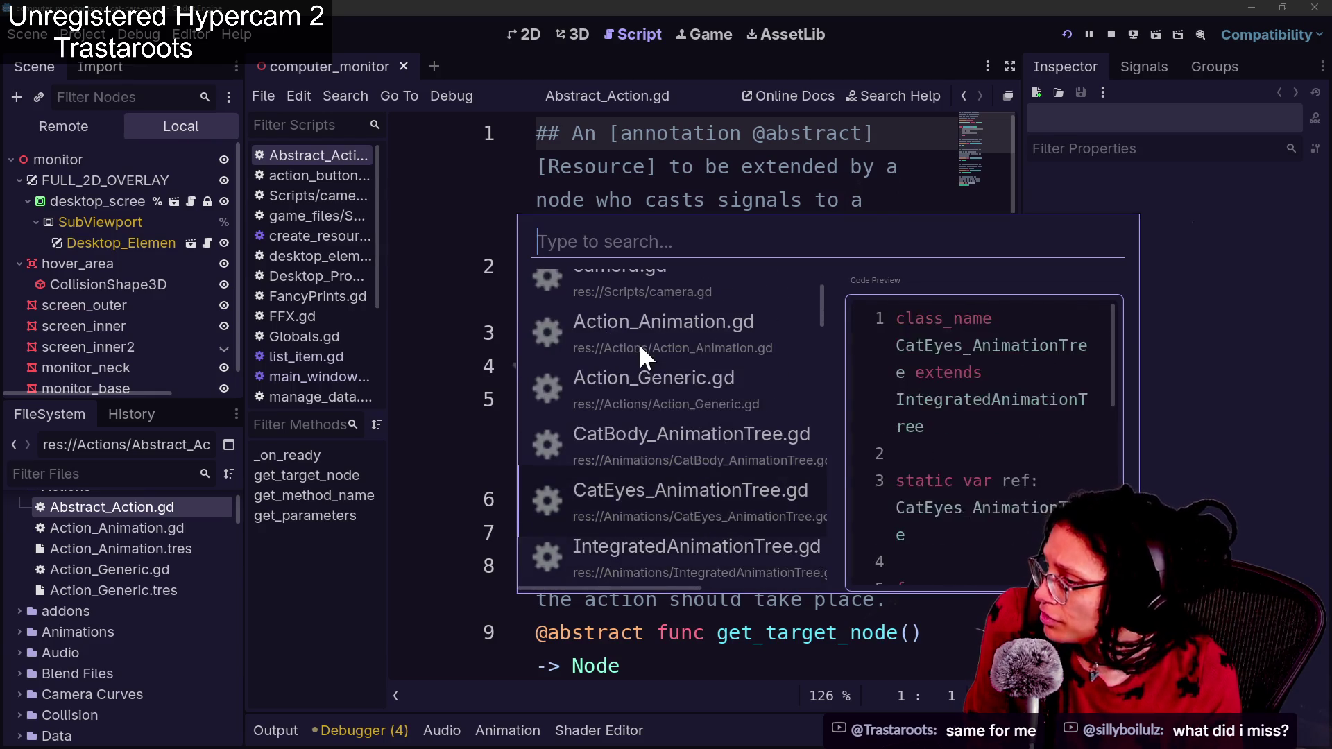
key("Up")
key("Up")
key("Up")
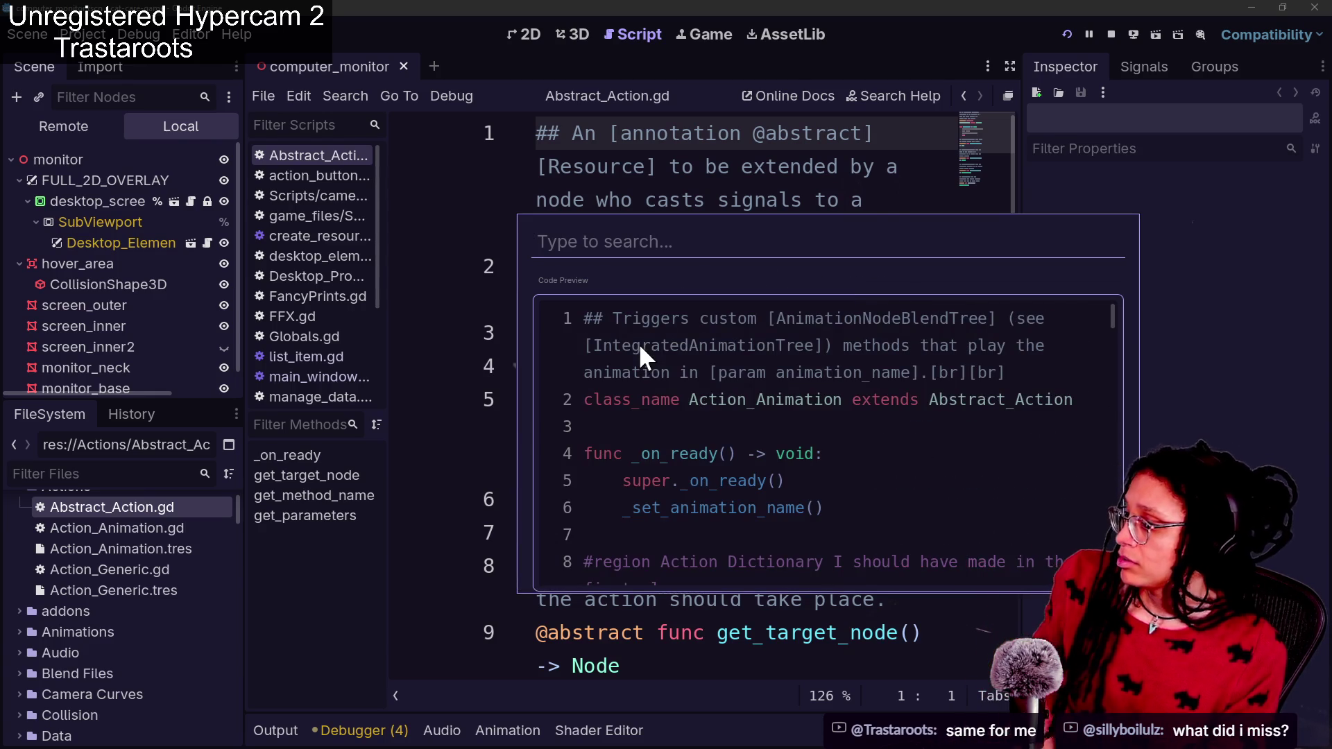
scroll(765, 458, "down", 15)
scroll(763, 464, "down", 10)
scroll(756, 471, "up", 3)
scroll(749, 479, "down", 3)
scroll(735, 485, "up", 15)
scroll(731, 488, "up", 8)
scroll(732, 487, "down", 6)
scroll(731, 488, "up", 6)
scroll(732, 488, "down", 11)
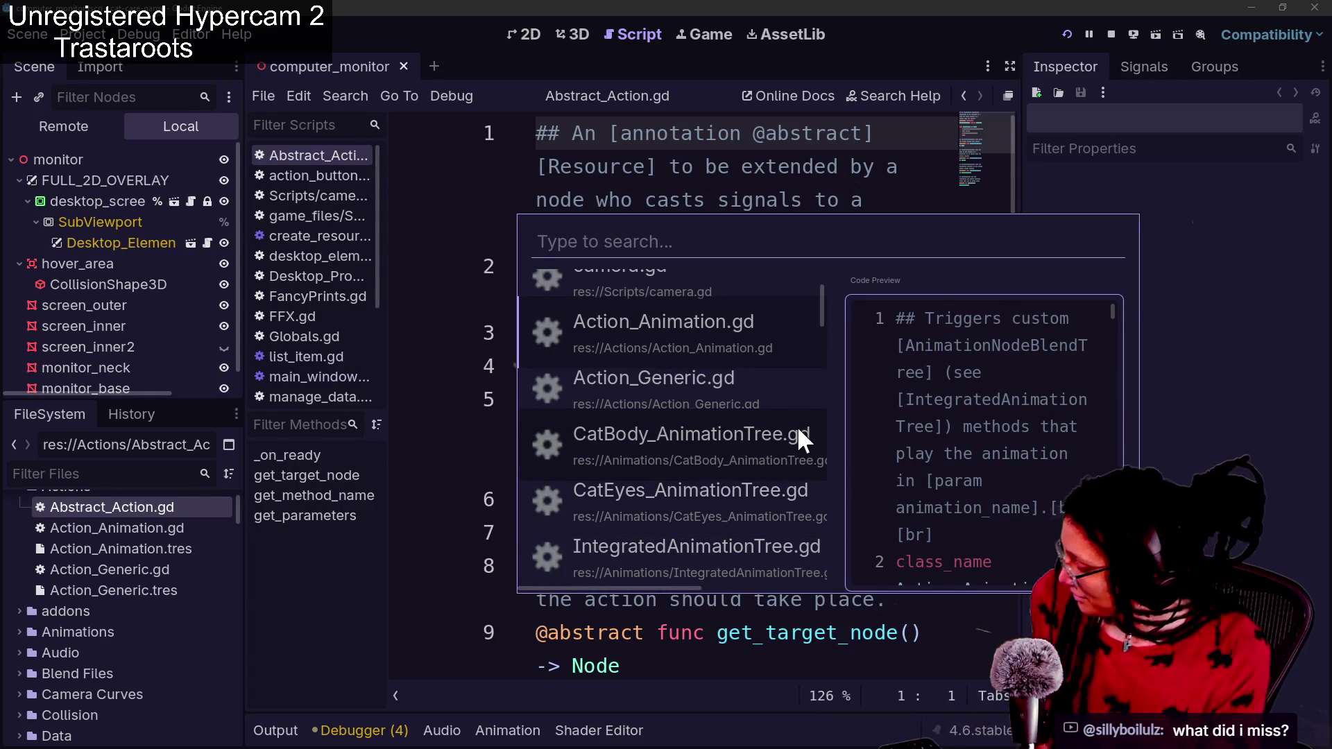
key("Escape")
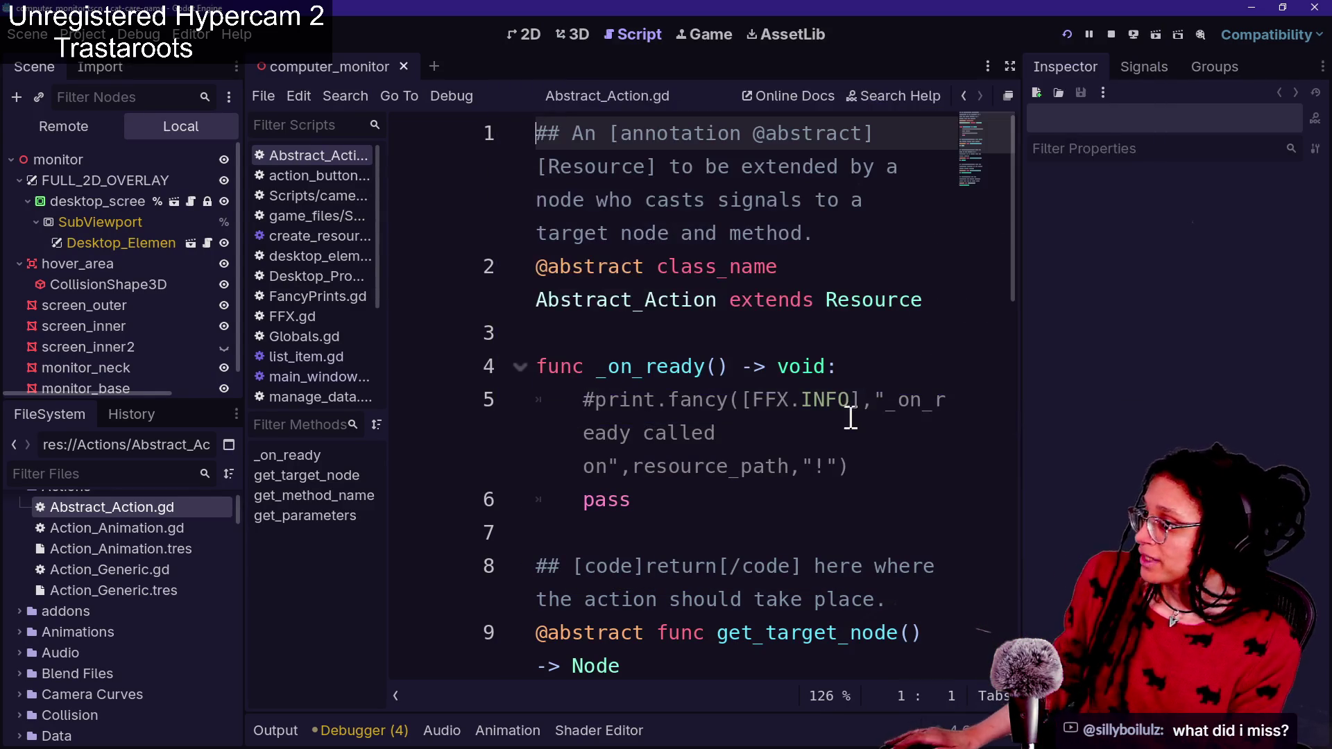
Clear stray letters from line 4 of Abstract_Action.gd and reopen computer_monitor.tscn via Quick Open
left_click(704, 367)
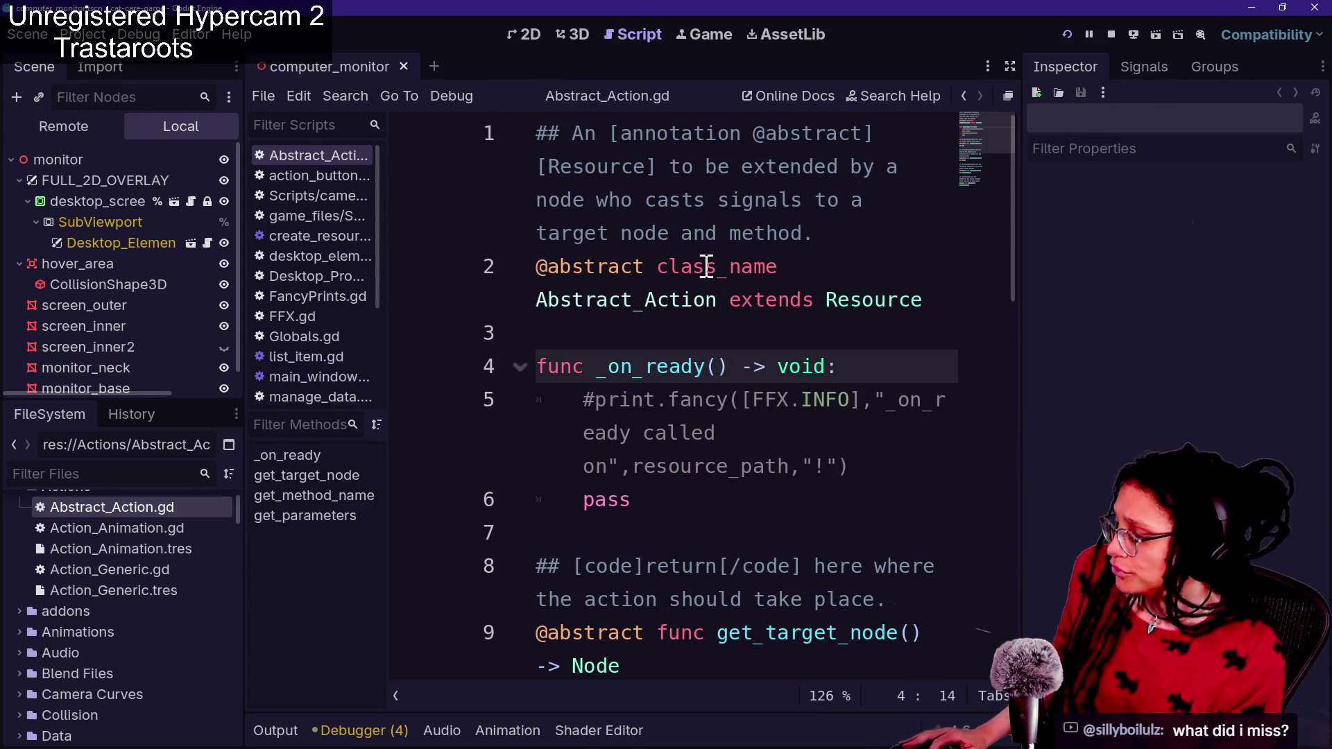
key("shift+alt+o")
type("n")
key("Escape")
type("moni")
key("BackSpace")
key("BackSpace")
key("BackSpace")
key("shift+alt+o")
type("mo")
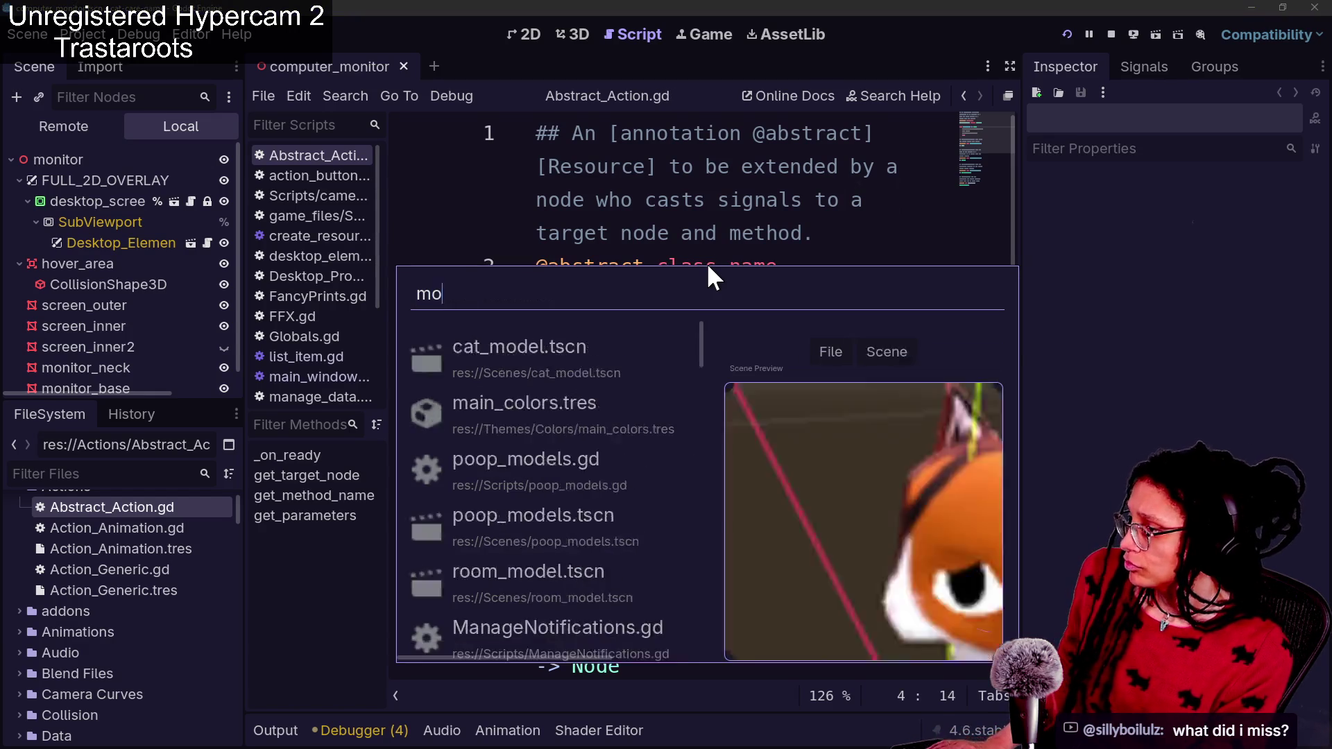
type("nitor")
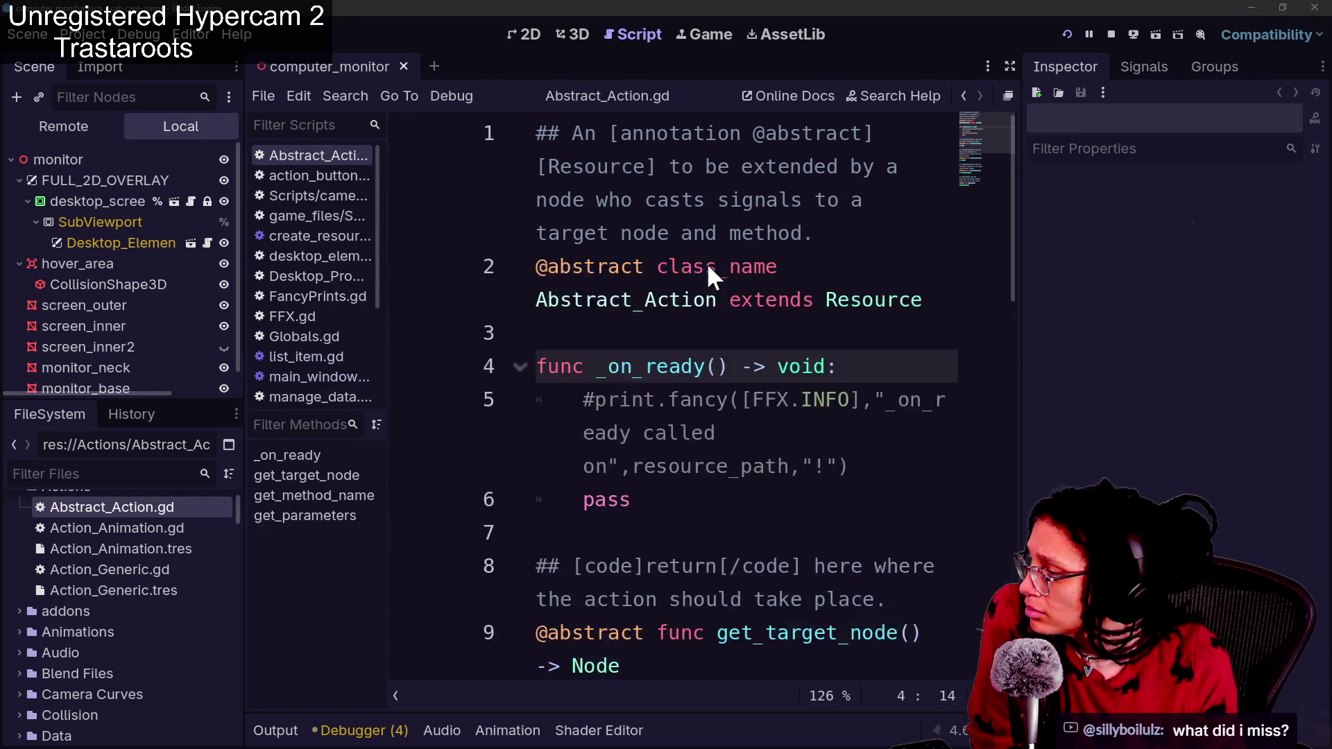
key("Return")
scroll(667, 404, "up", 5)
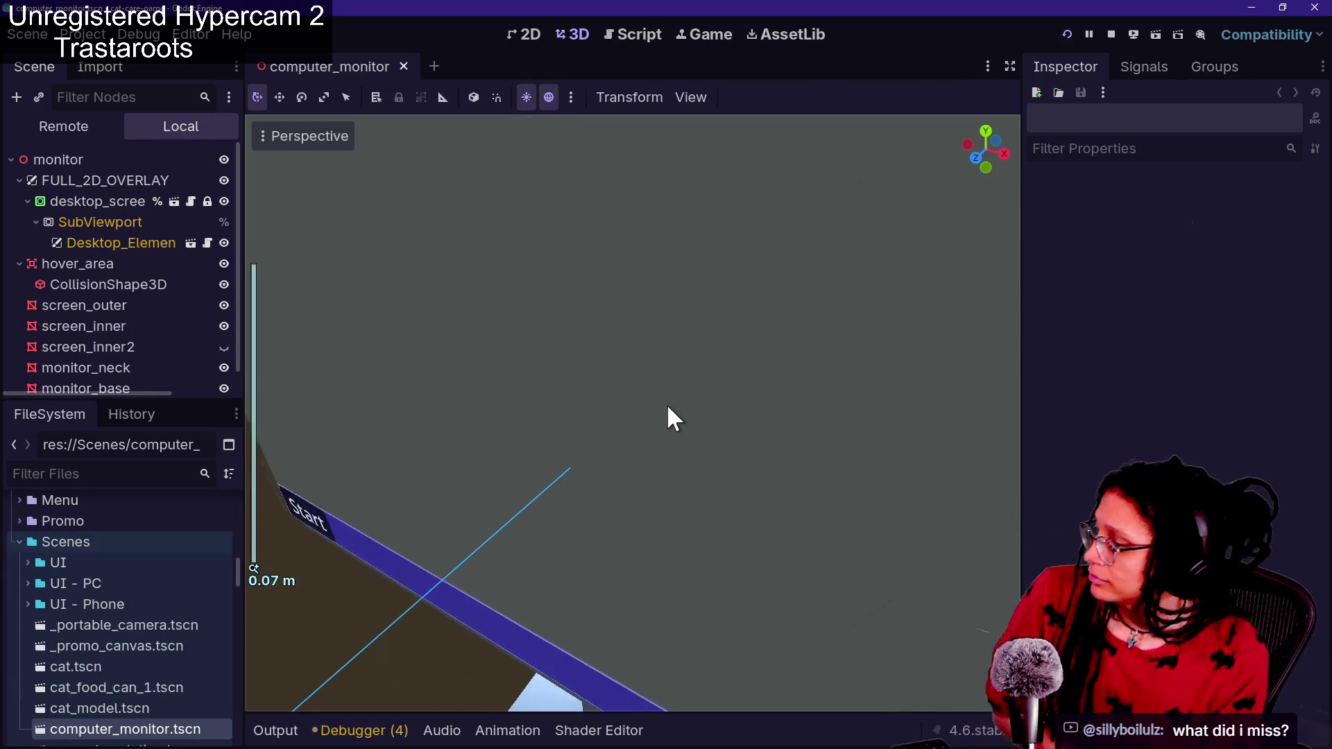
Zoom out and fly the viewport camera with W/S to face the monitor from the front
scroll(667, 403, "down", 8)
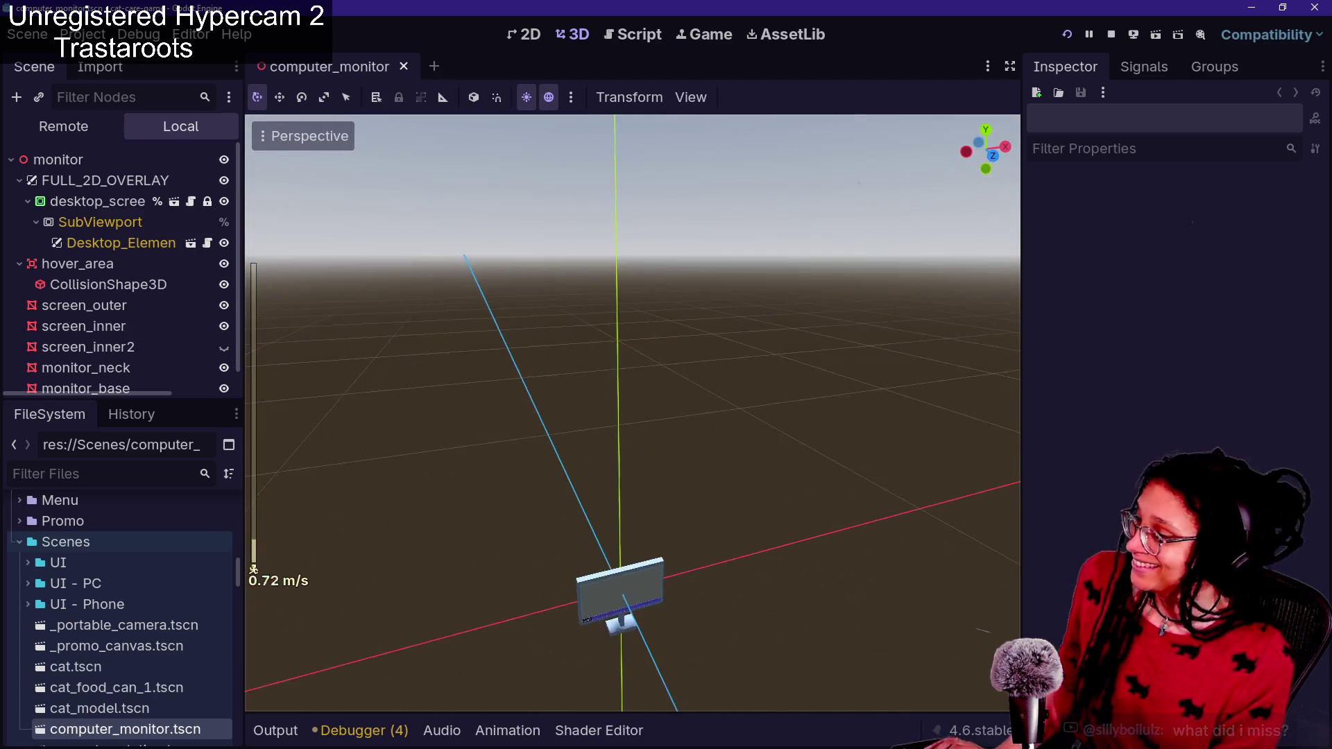
key("w")
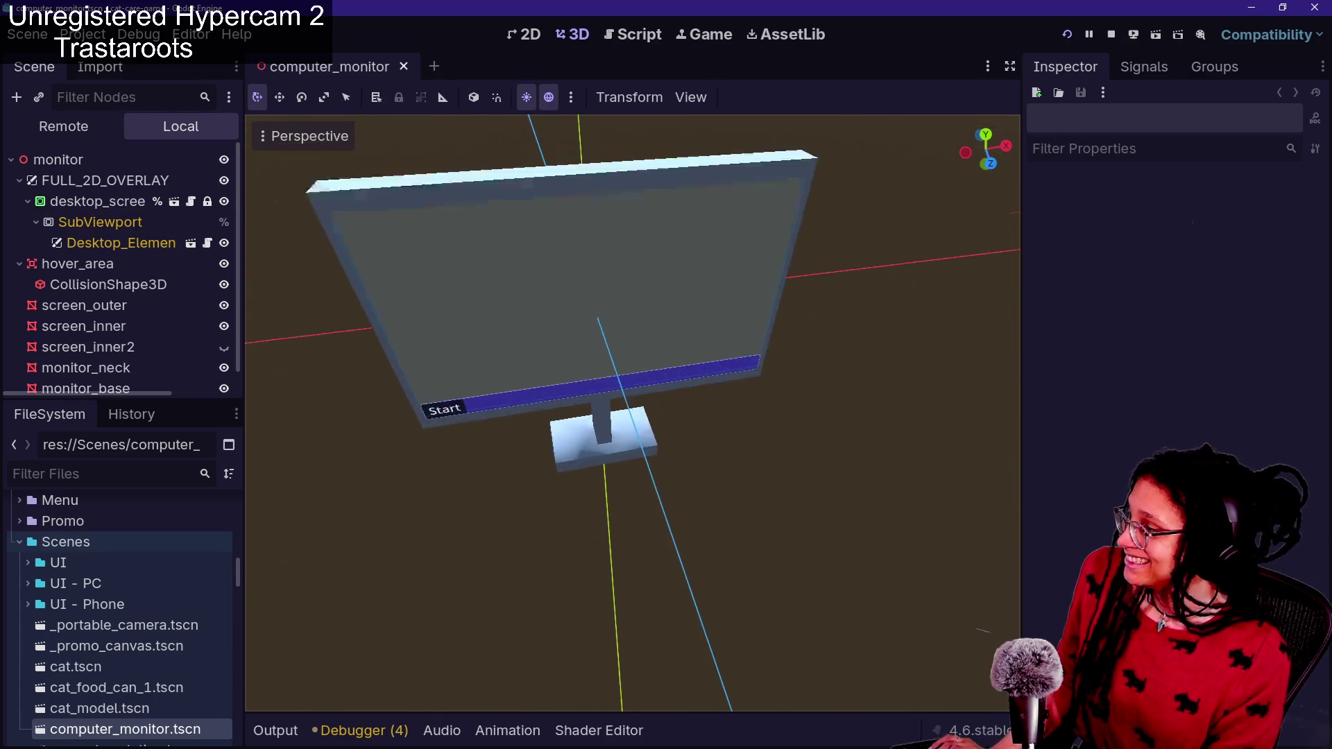
key("w")
key("s")
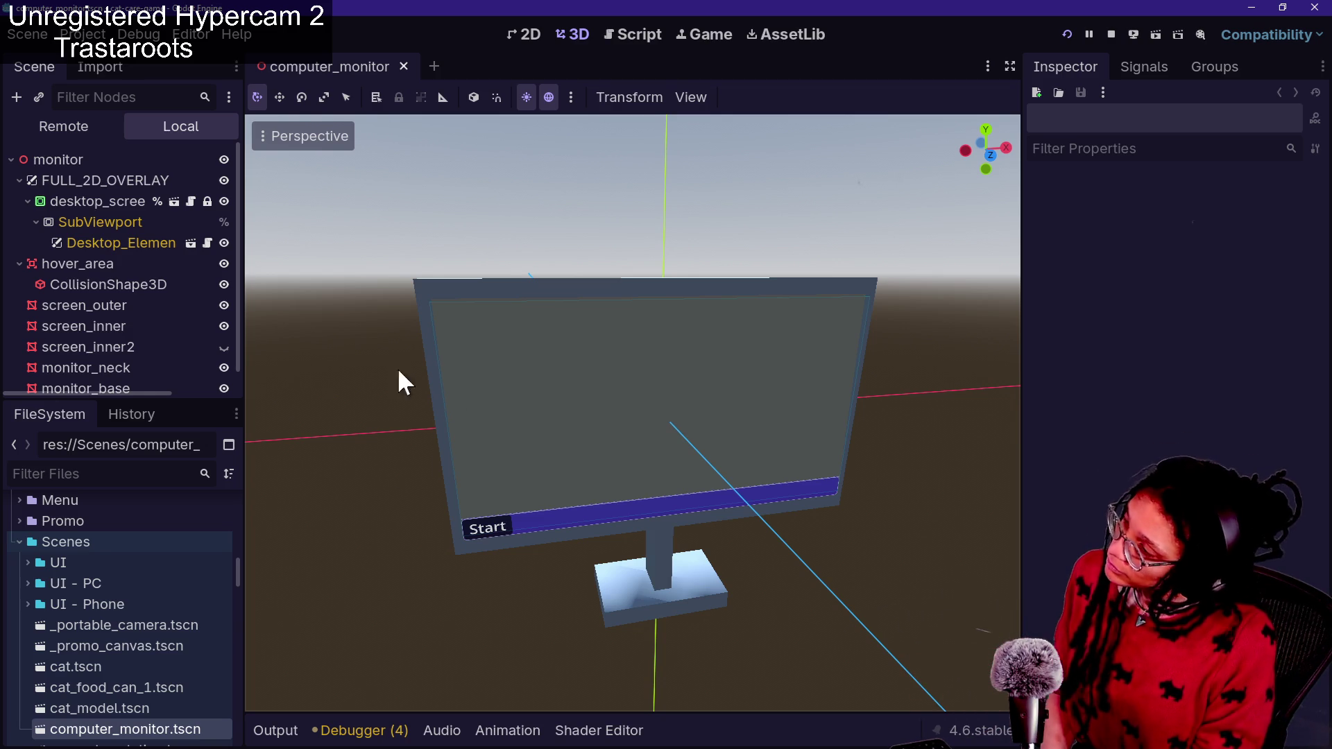
Select screen_outer and expand its BoxMesh showing size 0.2112 × 0.127 × 0.015 in the Inspector
left_click(89, 307)
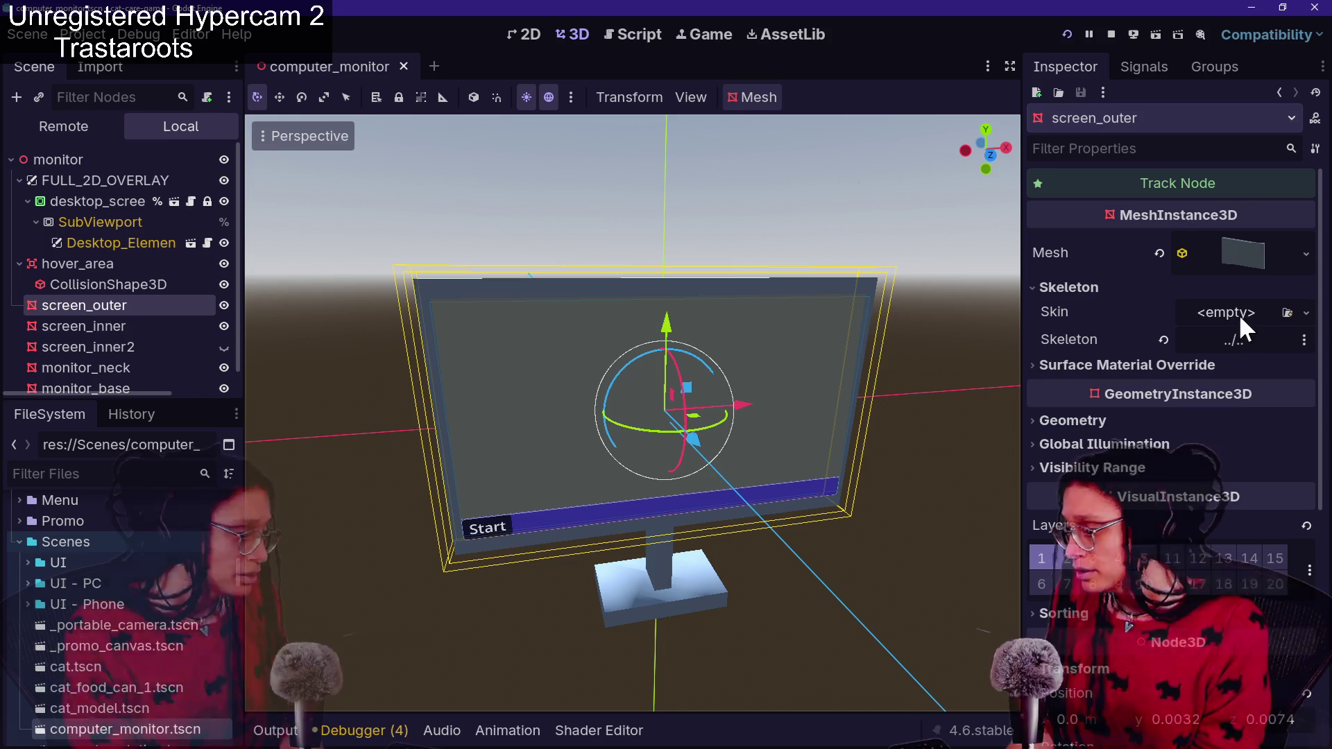
scroll(1179, 402, "down", 5)
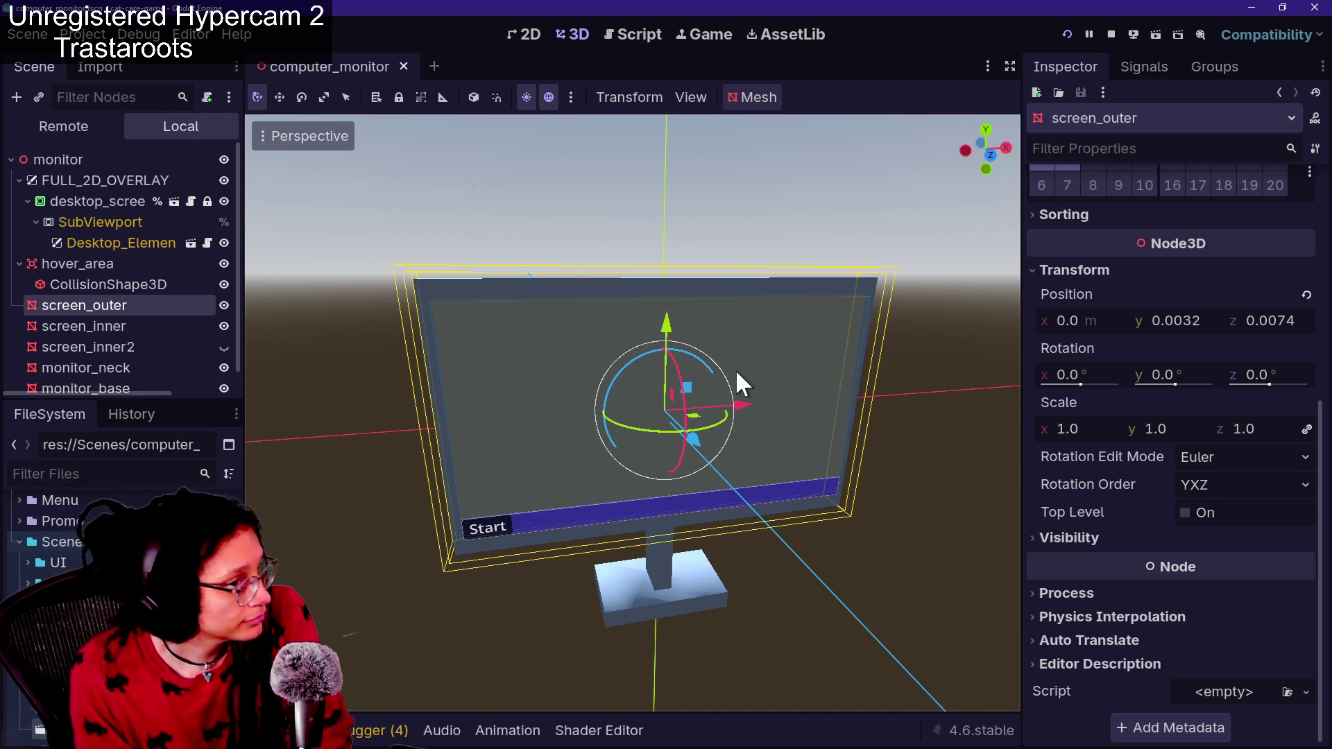
mouse_move(1131, 567)
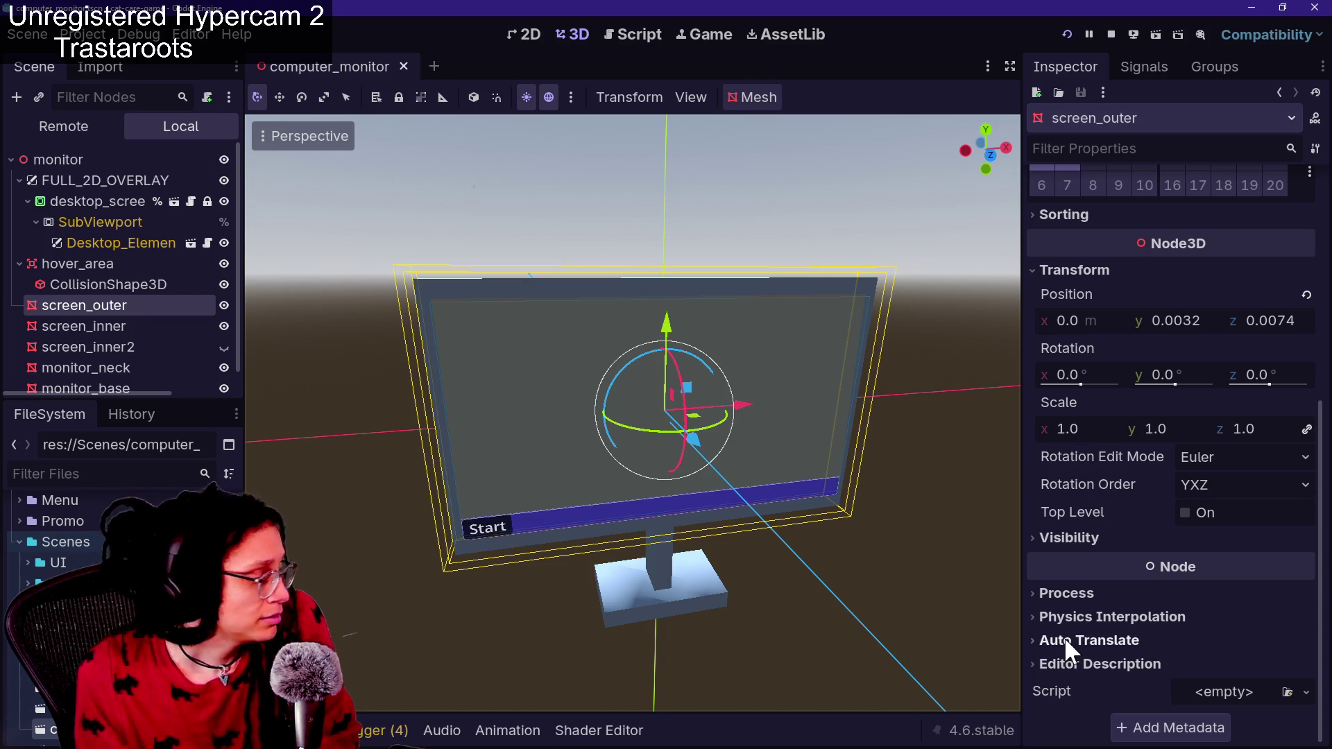
scroll(1064, 636, "up", 5)
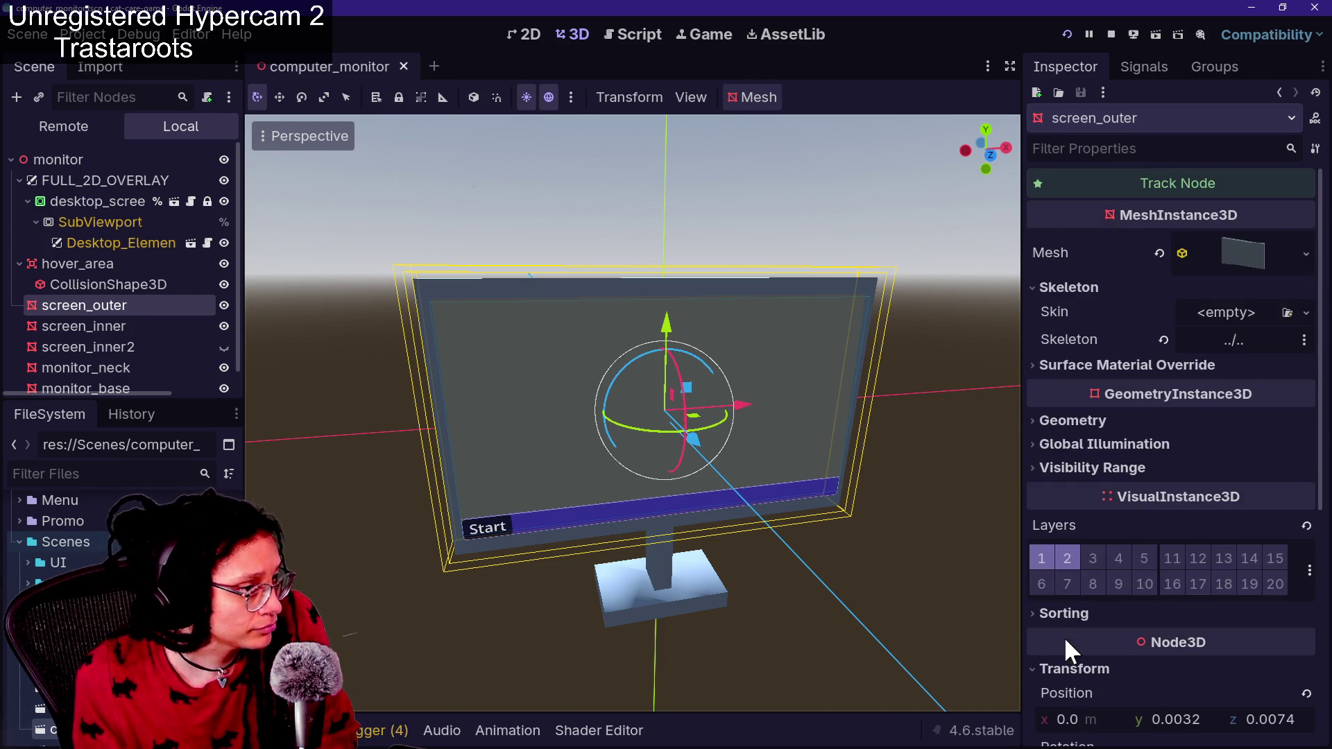
left_click(1238, 261)
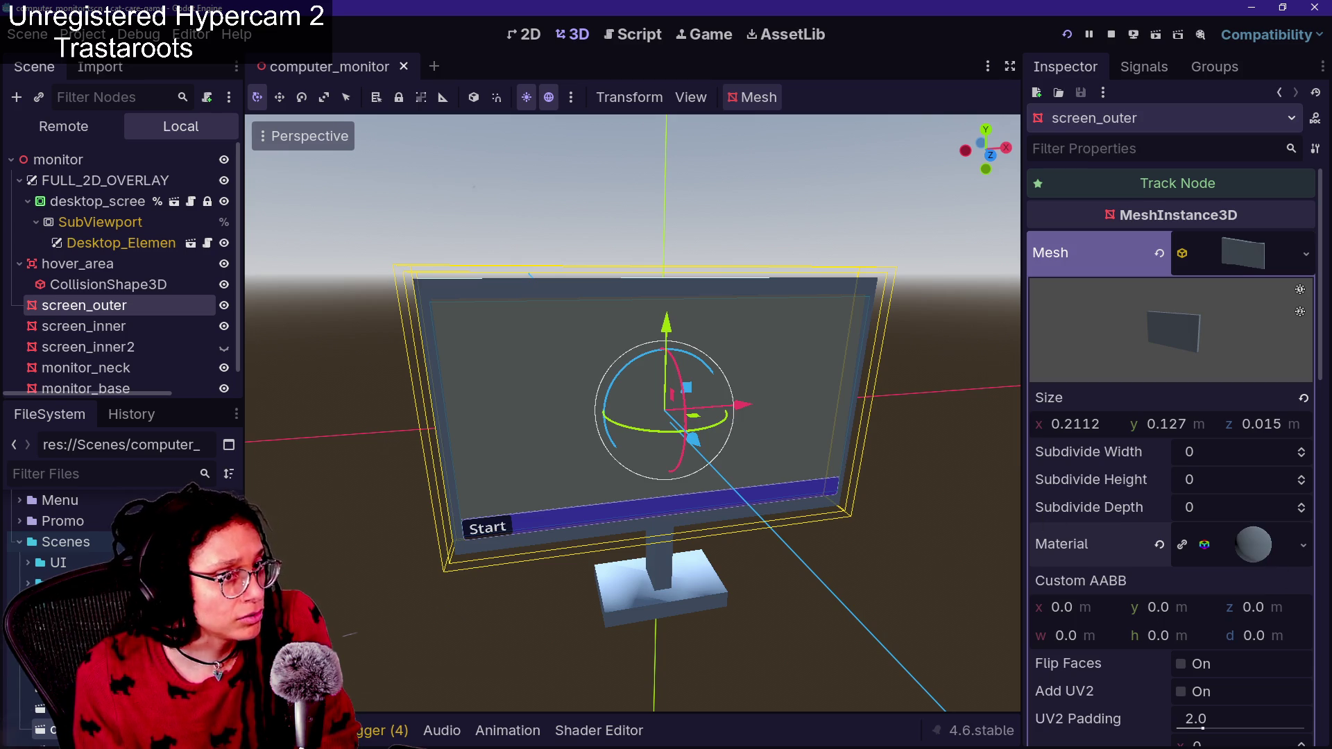
mouse_move(1291, 312)
left_mouse_down()
mouse_move(889, 381)
mouse_move(867, 361)
left_mouse_up()
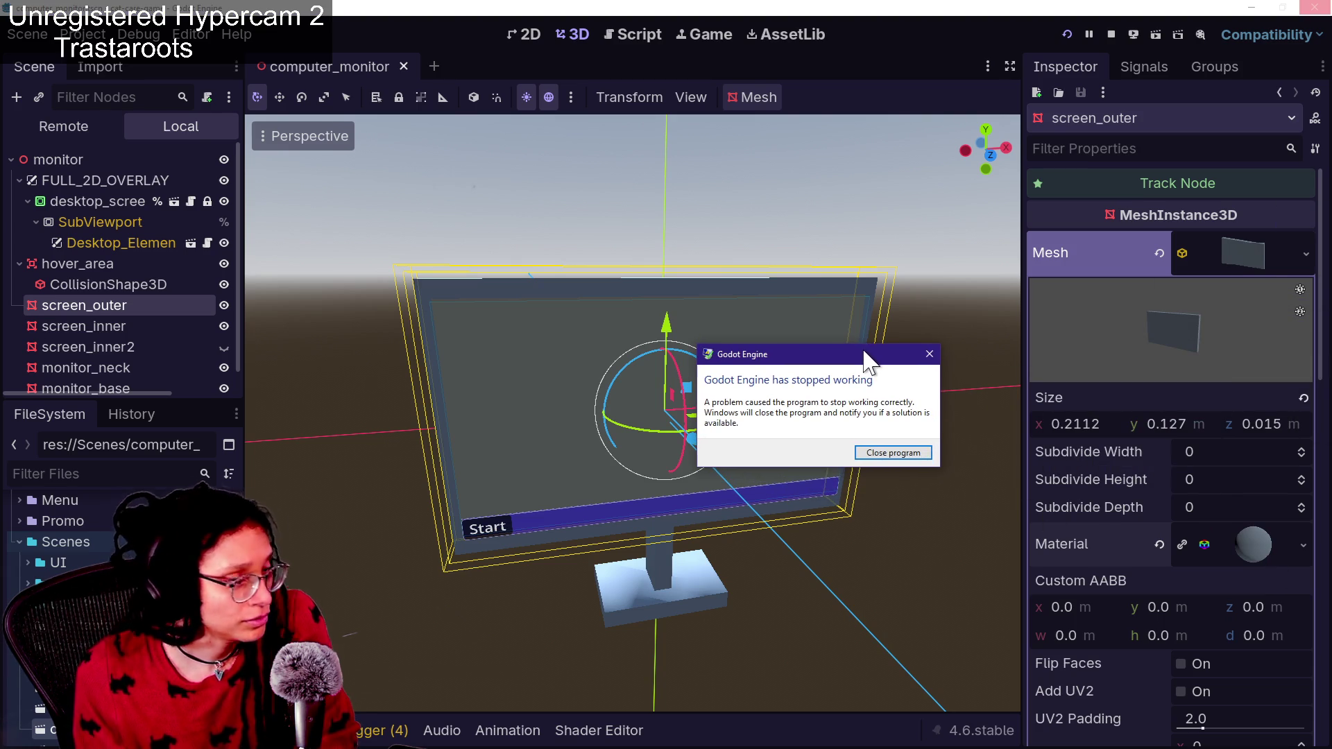
Close the crashed Godot editor via Close program and switch to the Firefox window
key("Return")
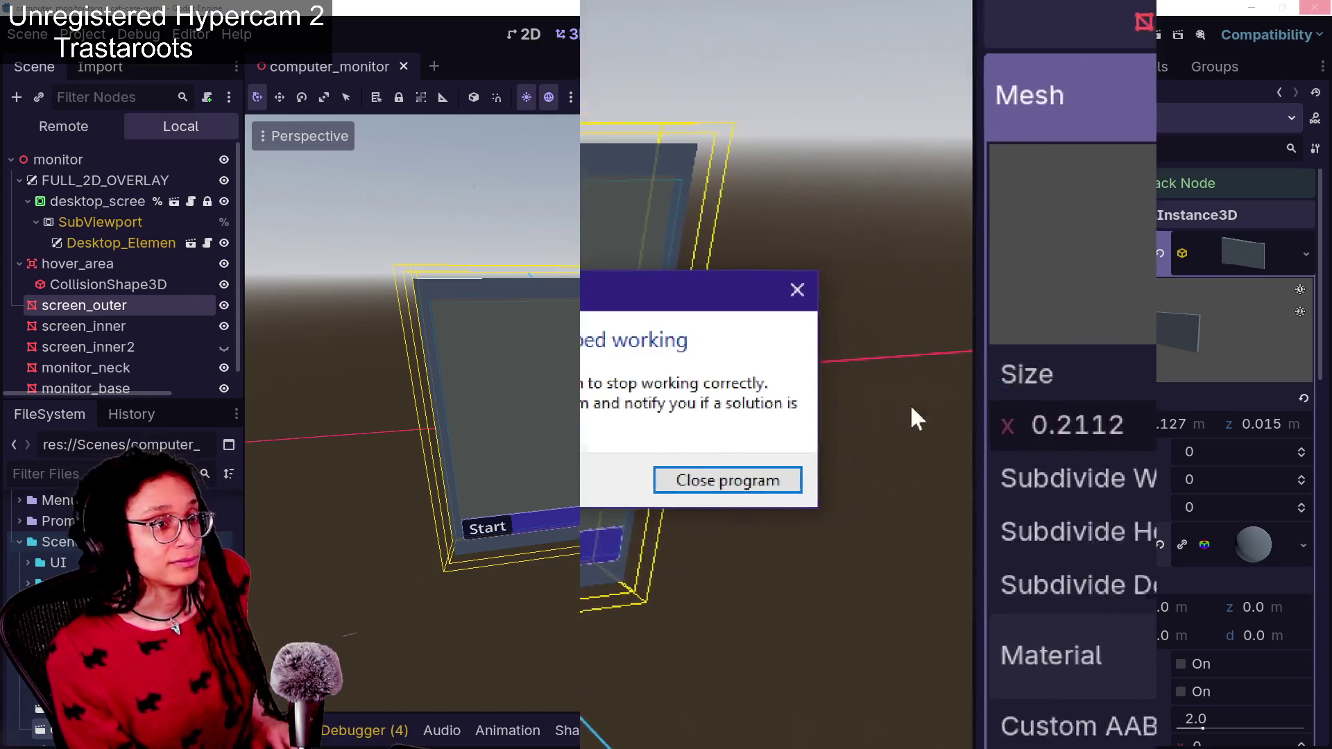
left_click(966, 407)
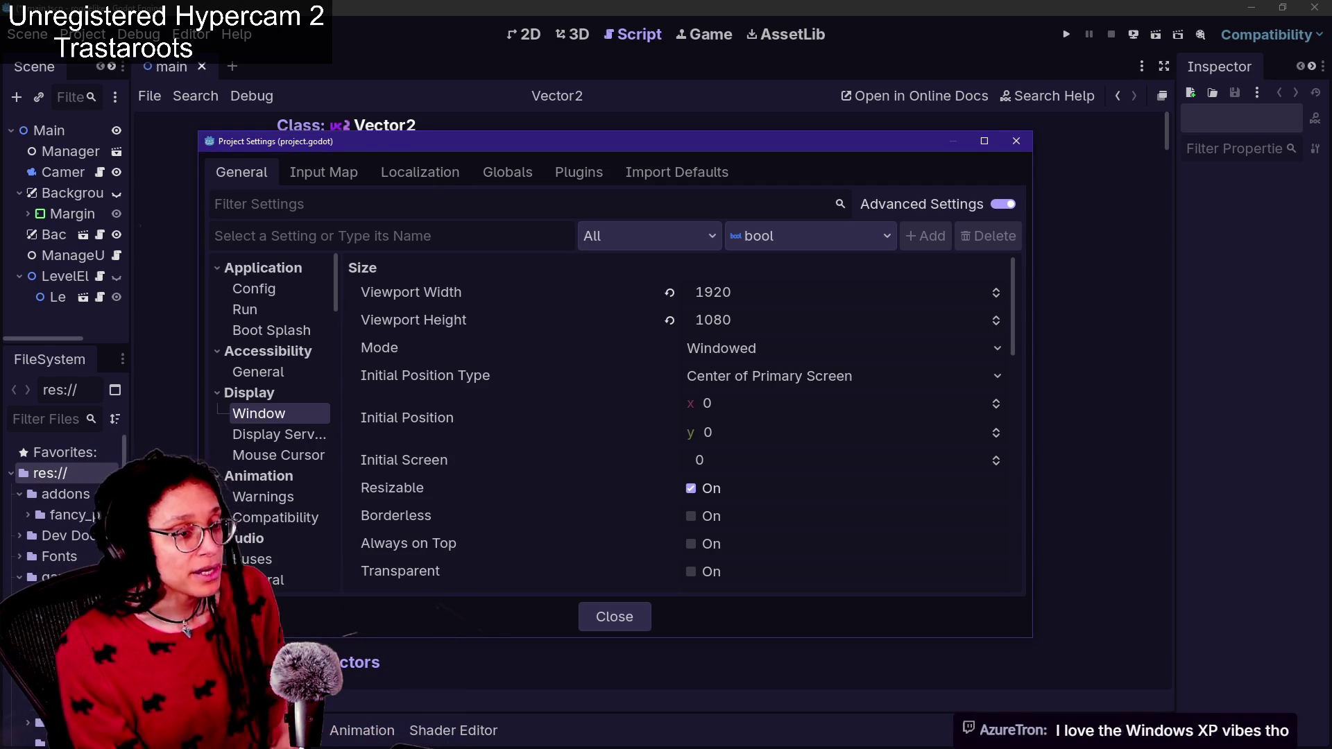
key("alt+Tab")
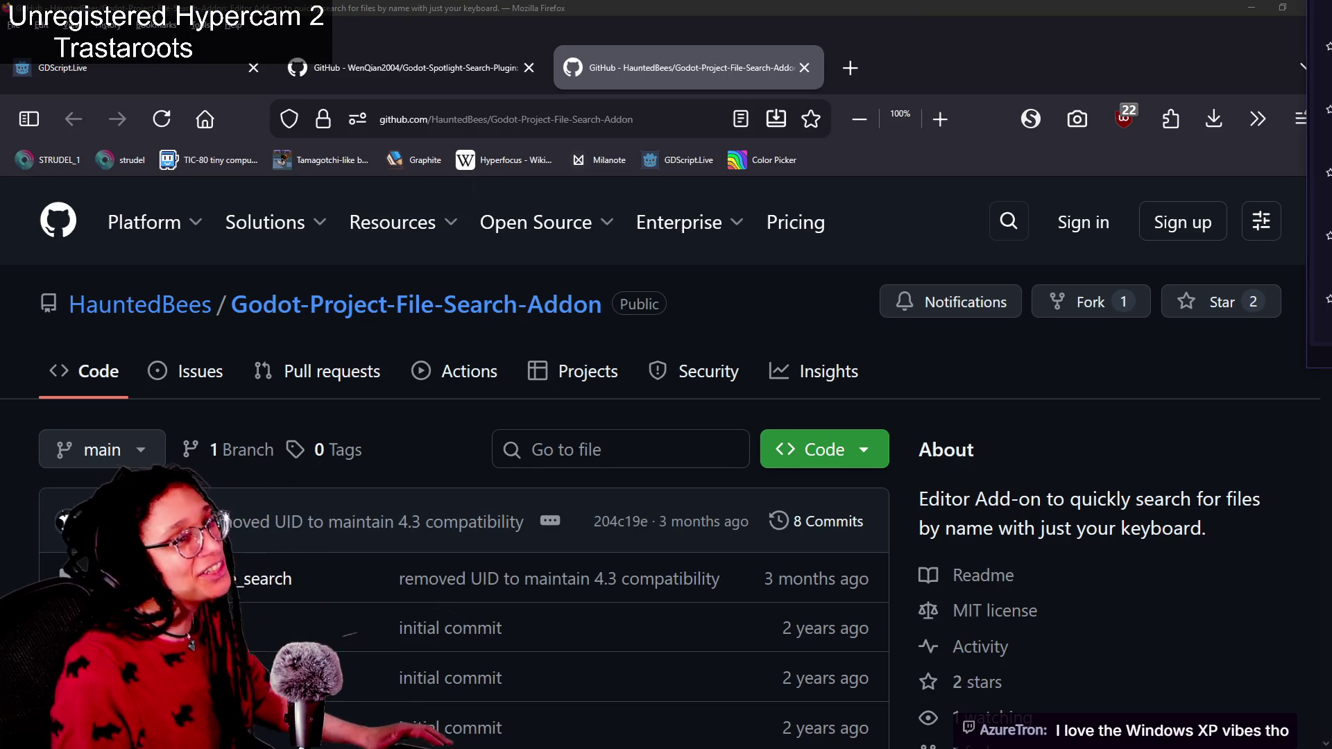
Move the Project Manager window into view and open the cat-care-game project
left_click_drag(1321, 15, 1003, 40)
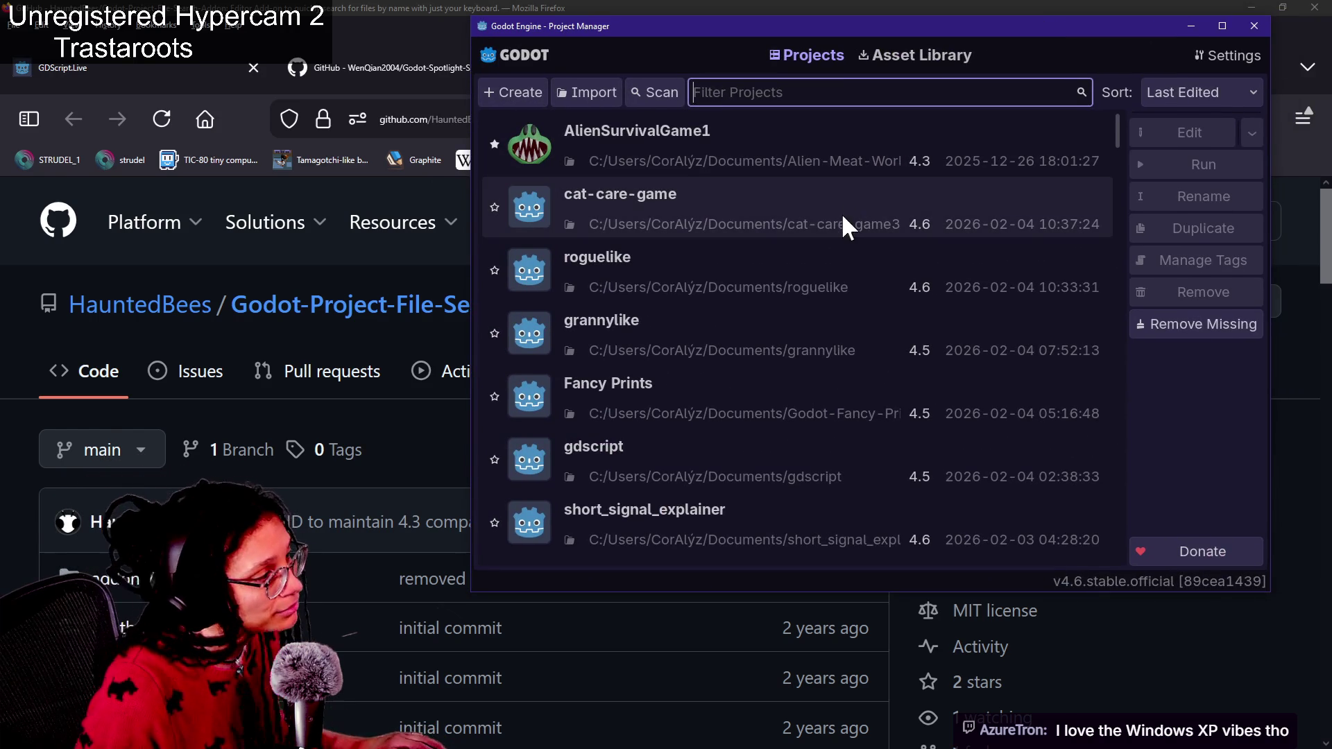
double_click(777, 212)
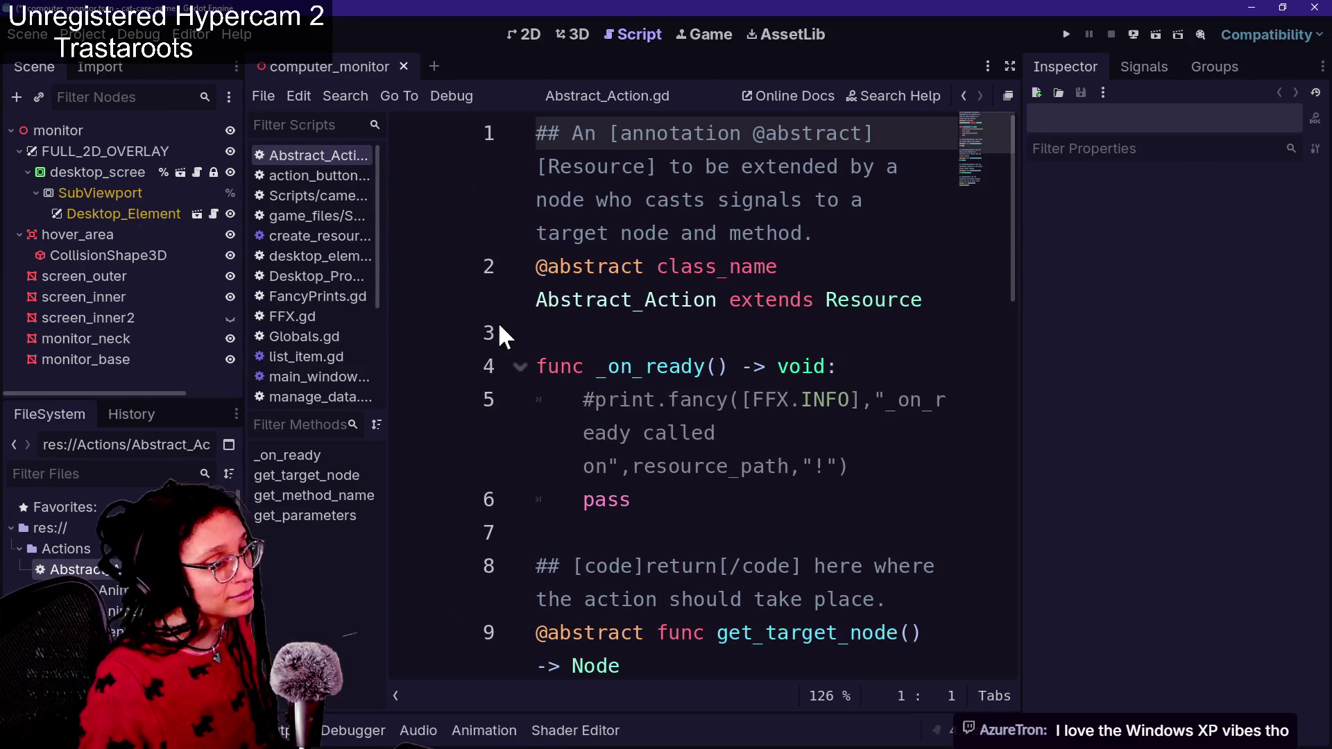
From the Abstract_Action.gd script, reopen computer_monitor.tscn through a Quick Open search for 'monitor'
left_click(680, 478)
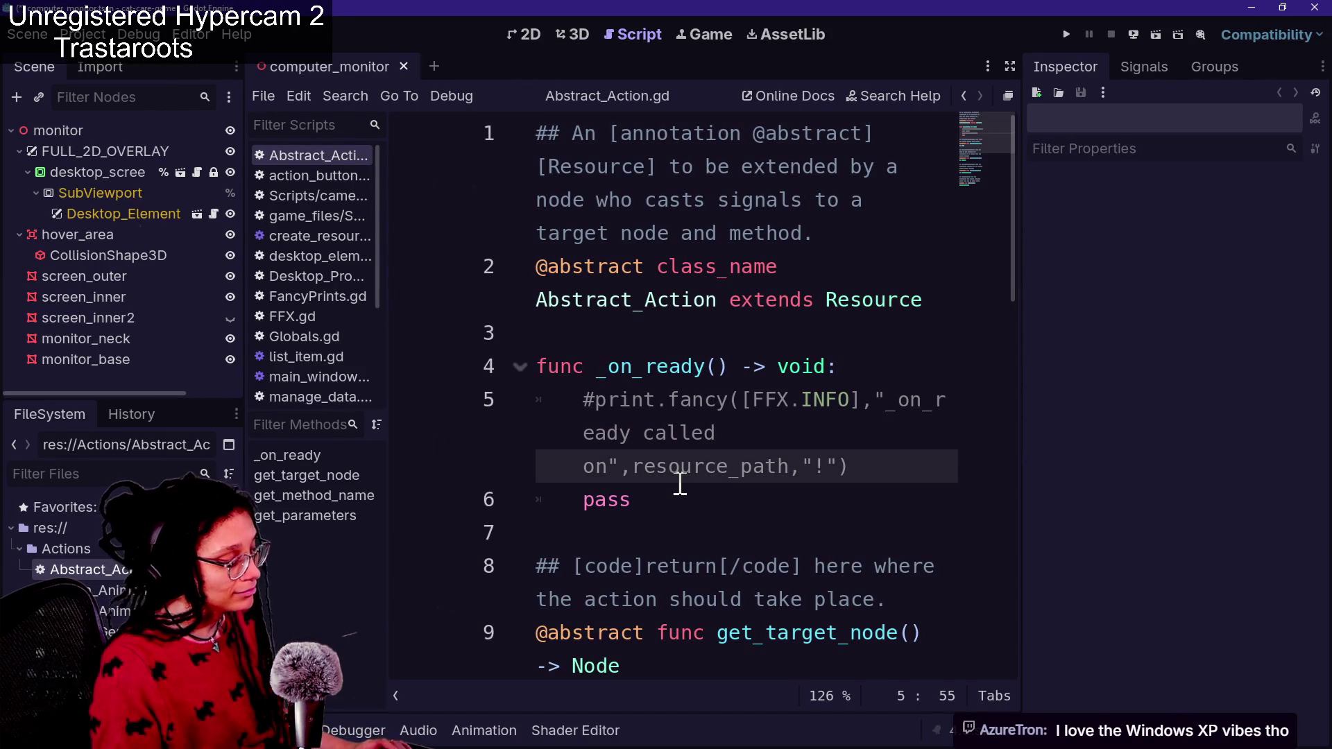
left_click_drag(694, 479, 721, 432)
key("shift+alt+o")
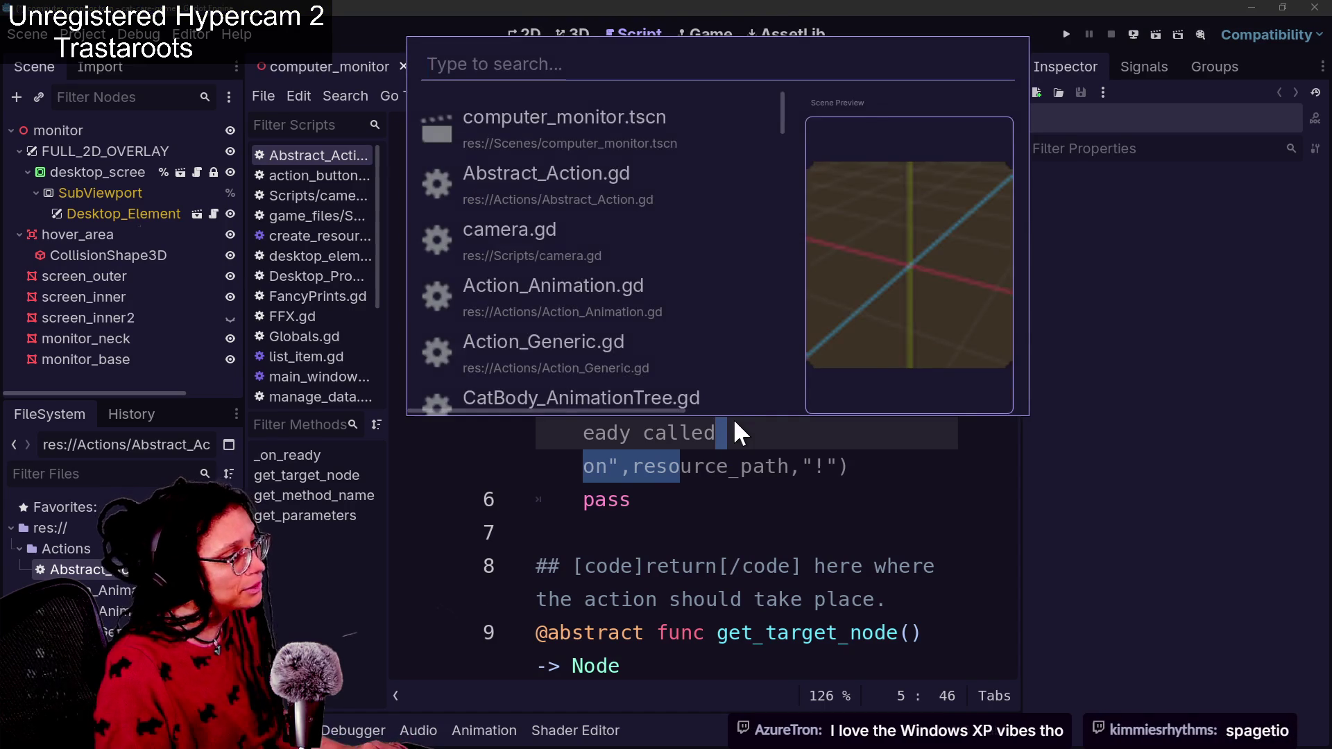
type("monitor")
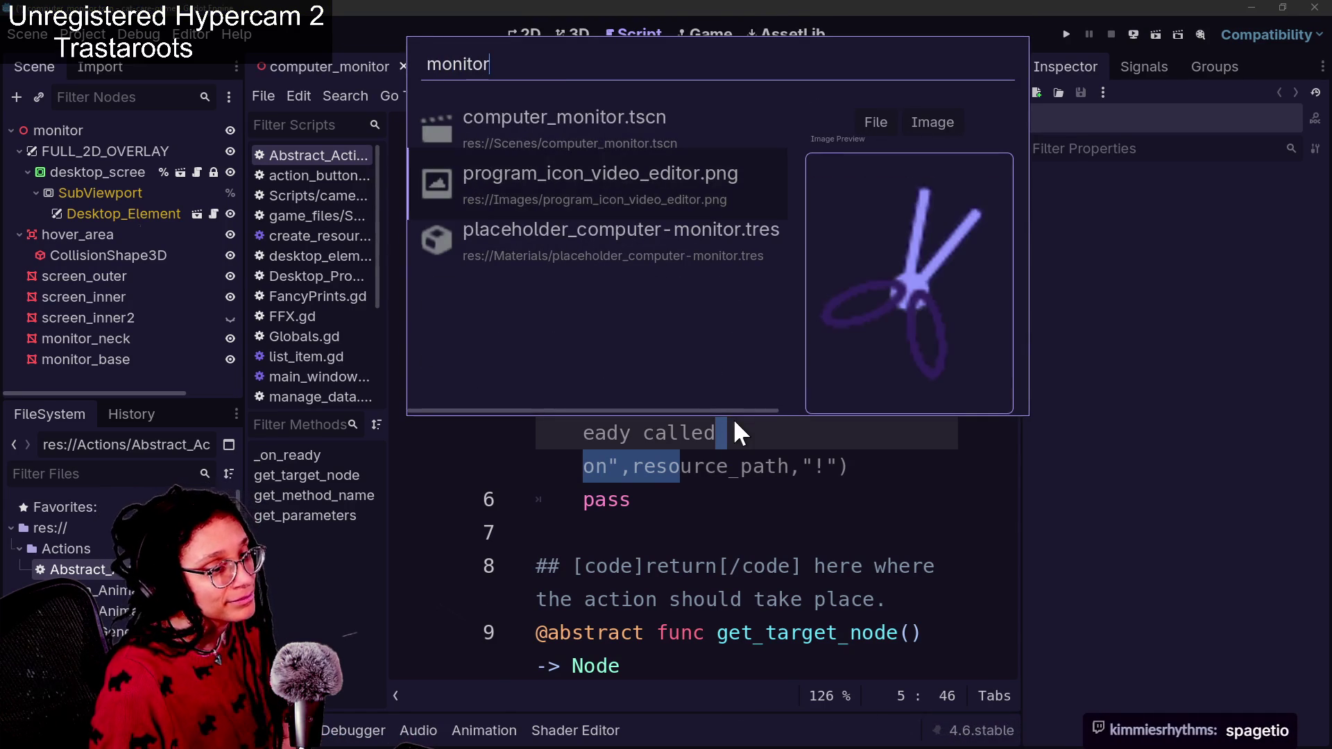
key("Down")
key("Up")
key("Return")
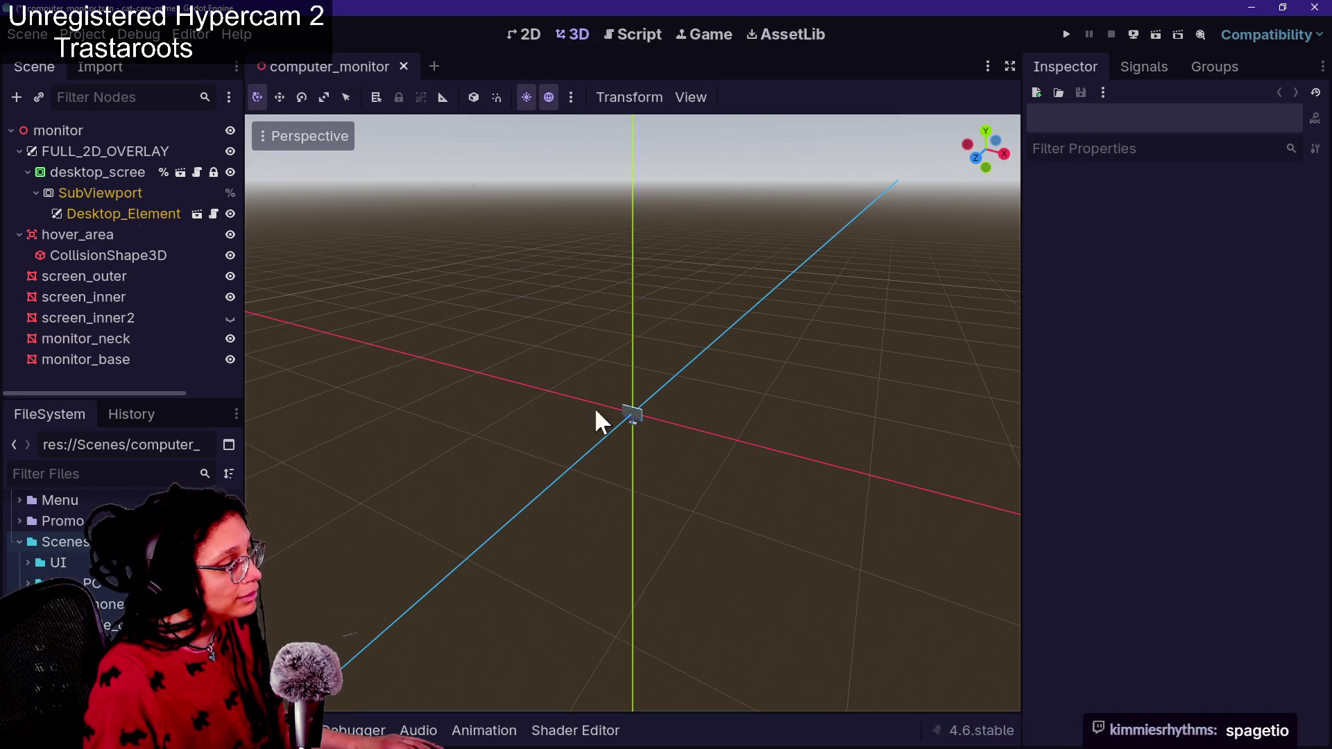
scroll(620, 403, "up", 3)
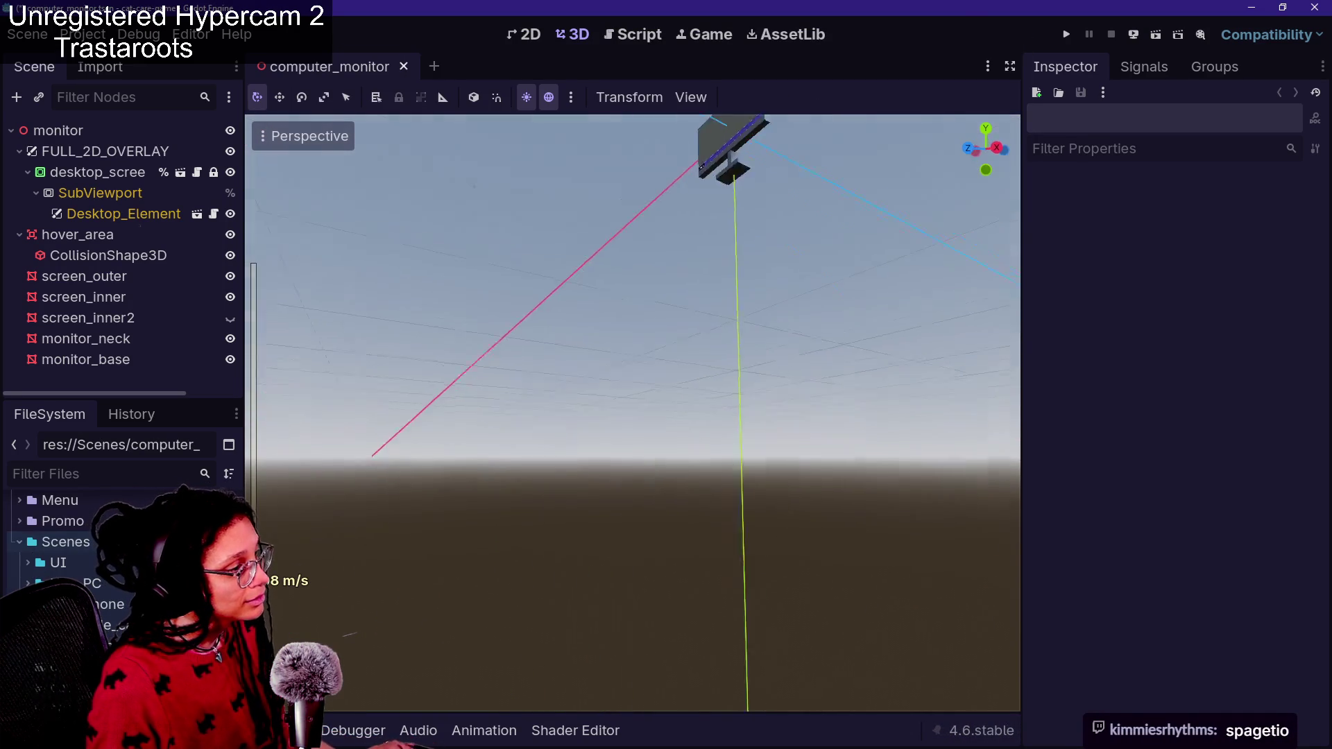
Fly the camera back so the monitor fills the view, then select the screen_inner mesh
key("s")
key("w")
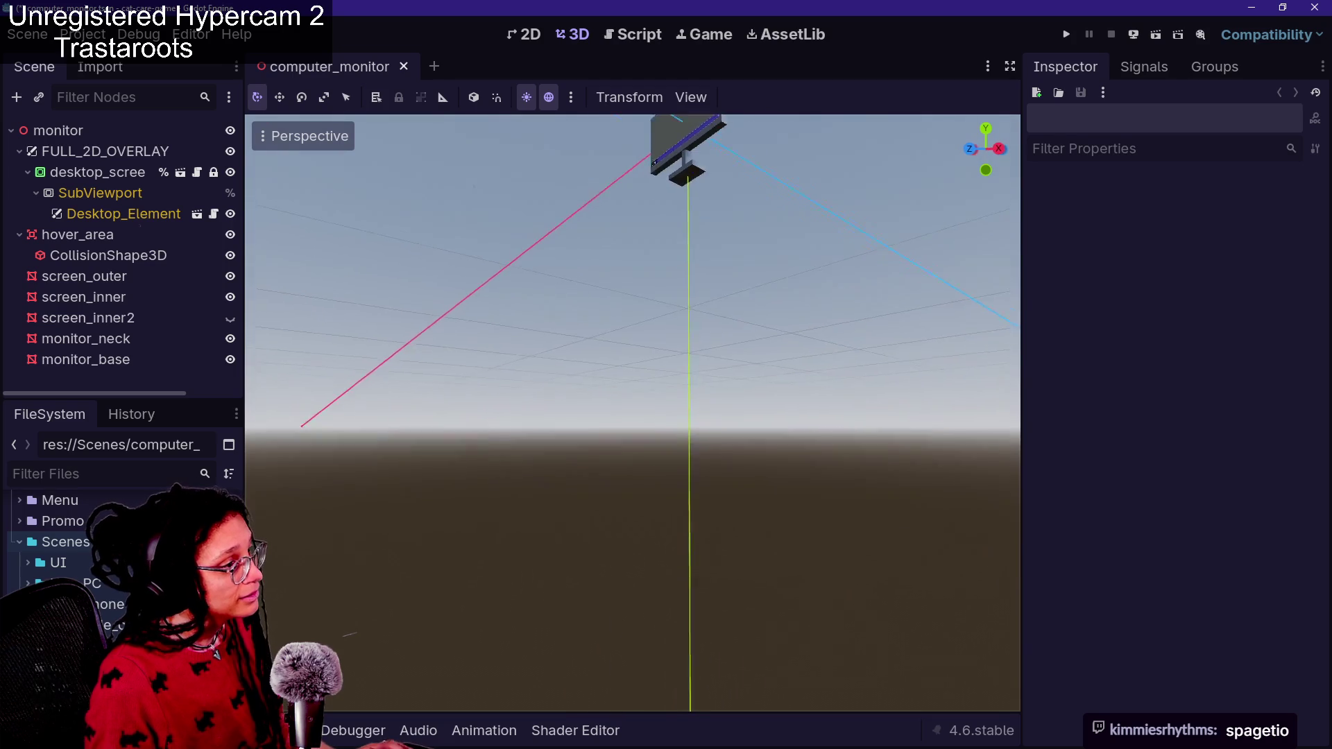
key("e")
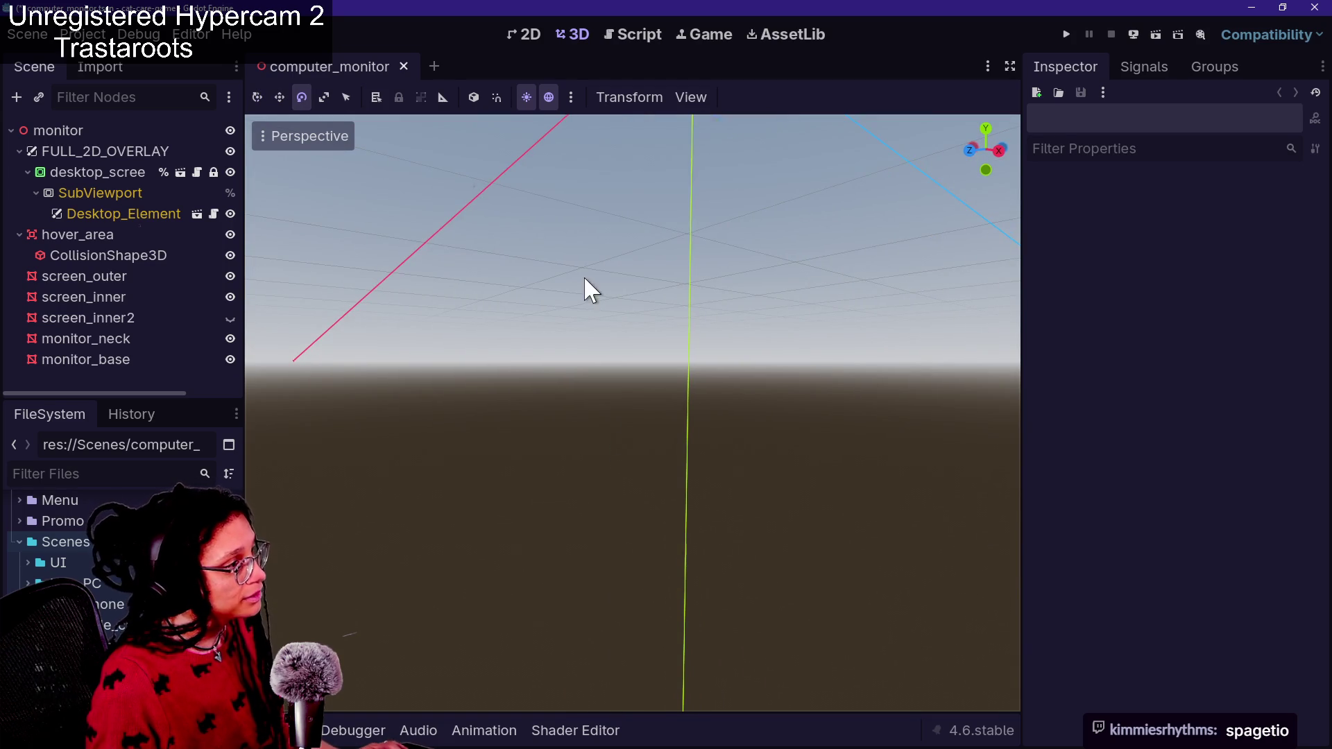
key("s")
key("w")
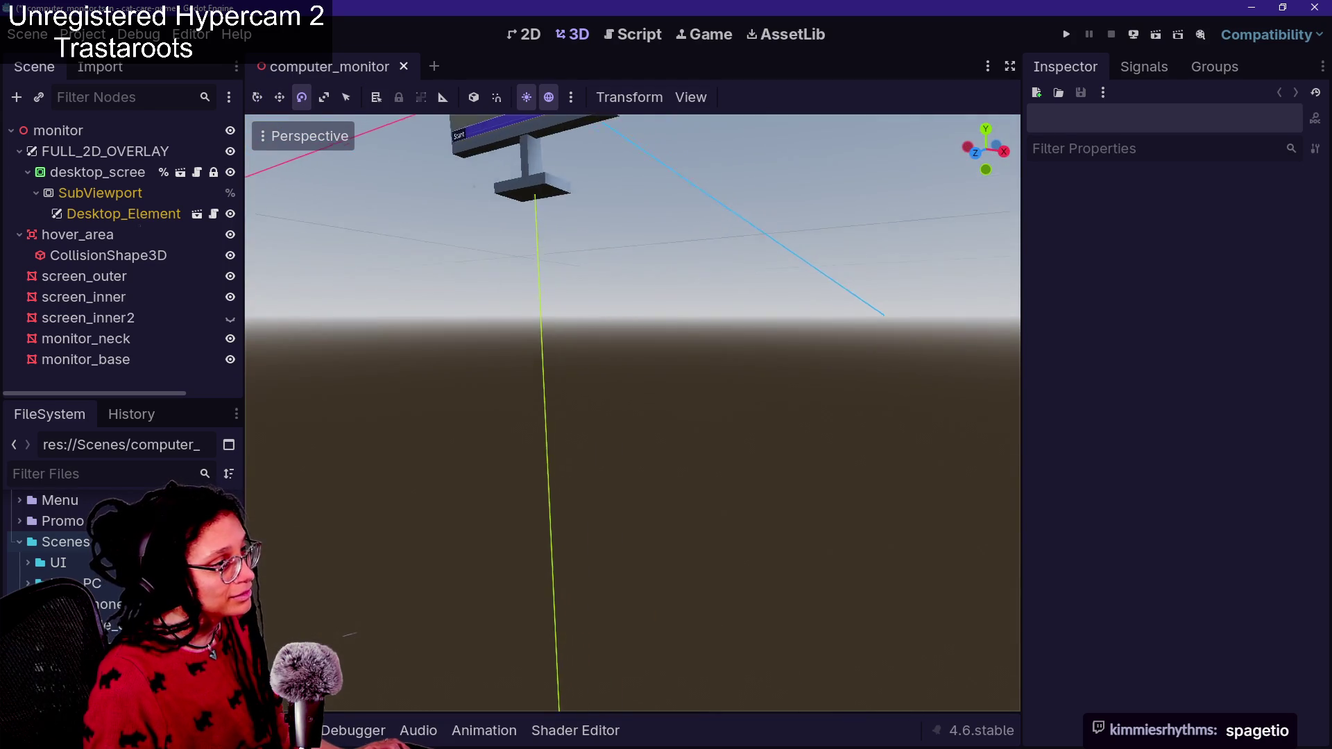
key("s")
key("w")
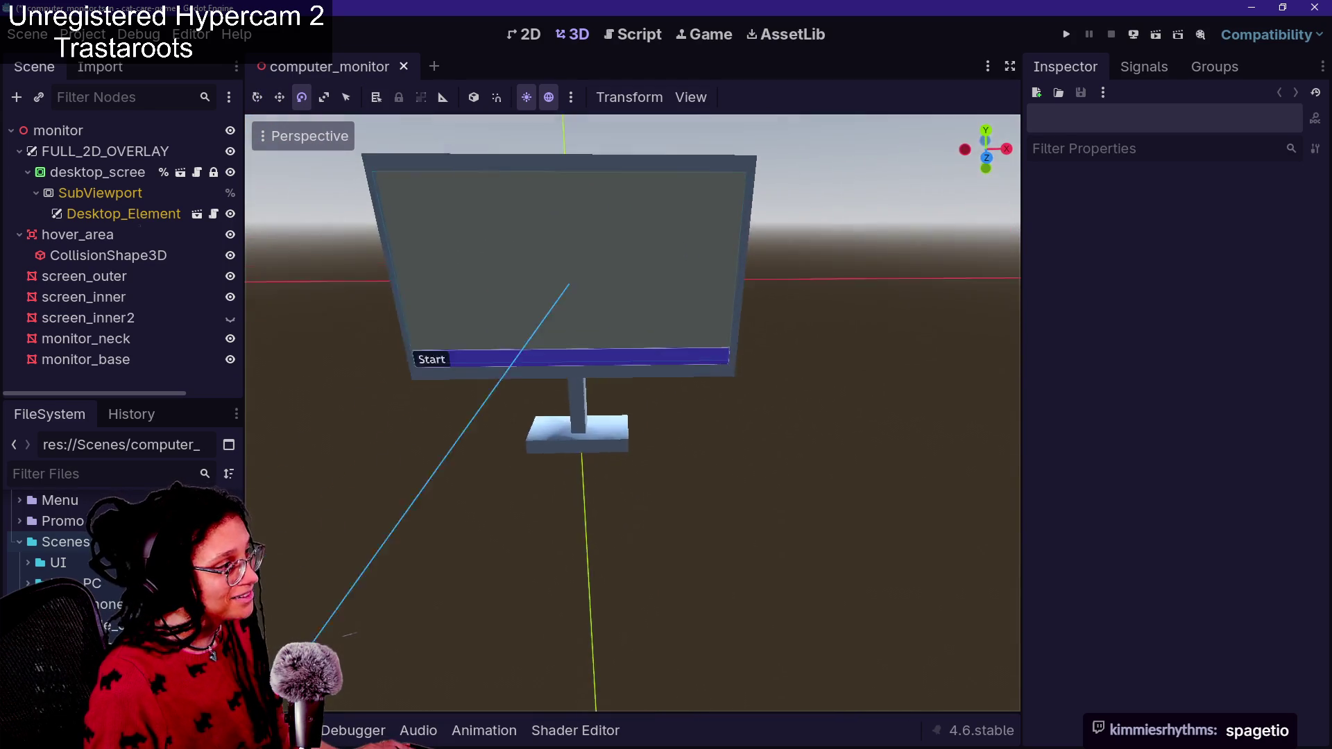
key("d")
key("w")
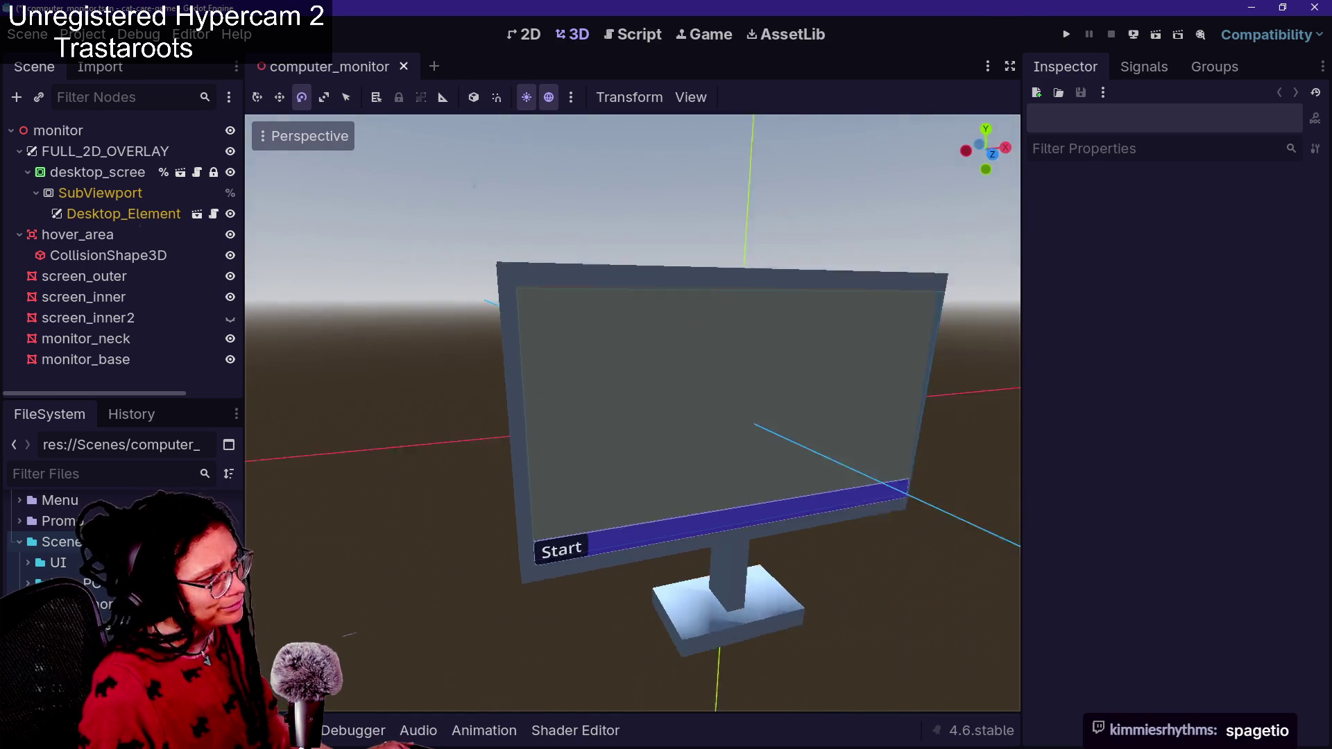
left_click(83, 297)
Fly closer to the monitor, inspect screen_inner's override material Albedo settings, then select screen_outer
key("w")
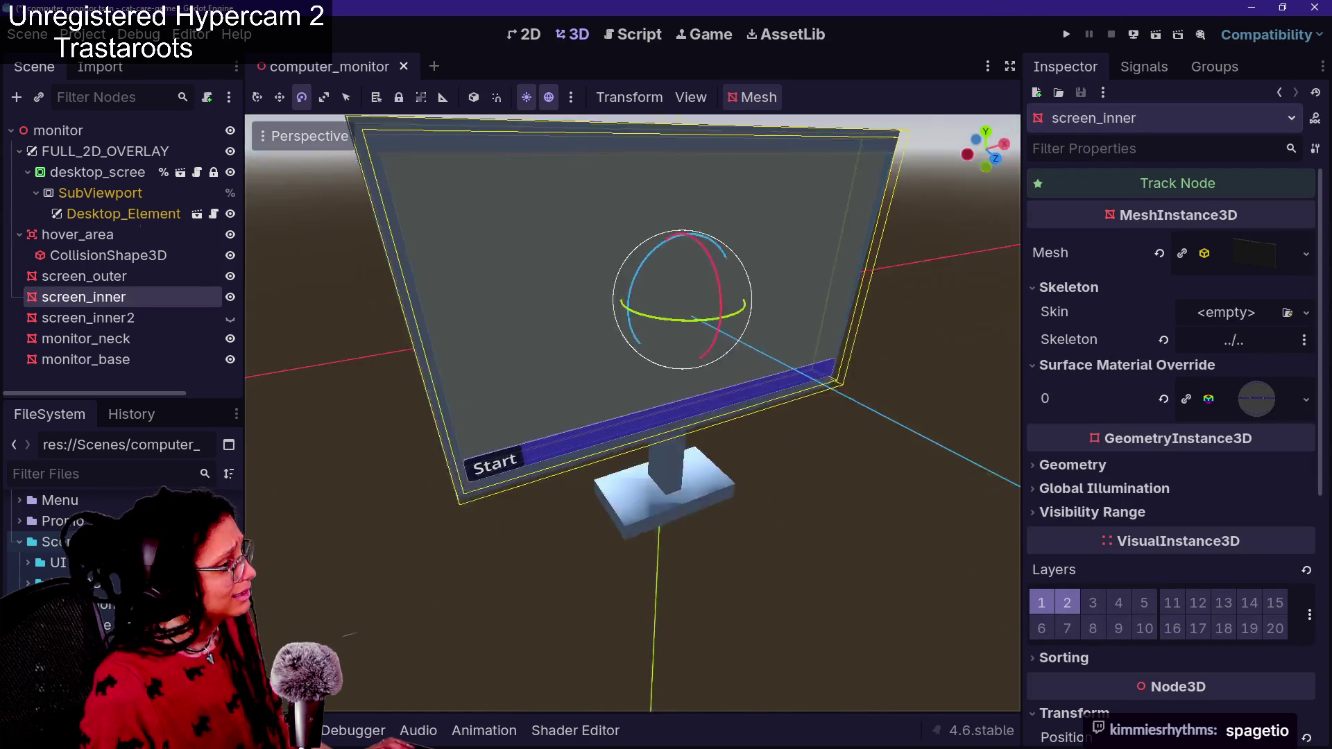
key("w")
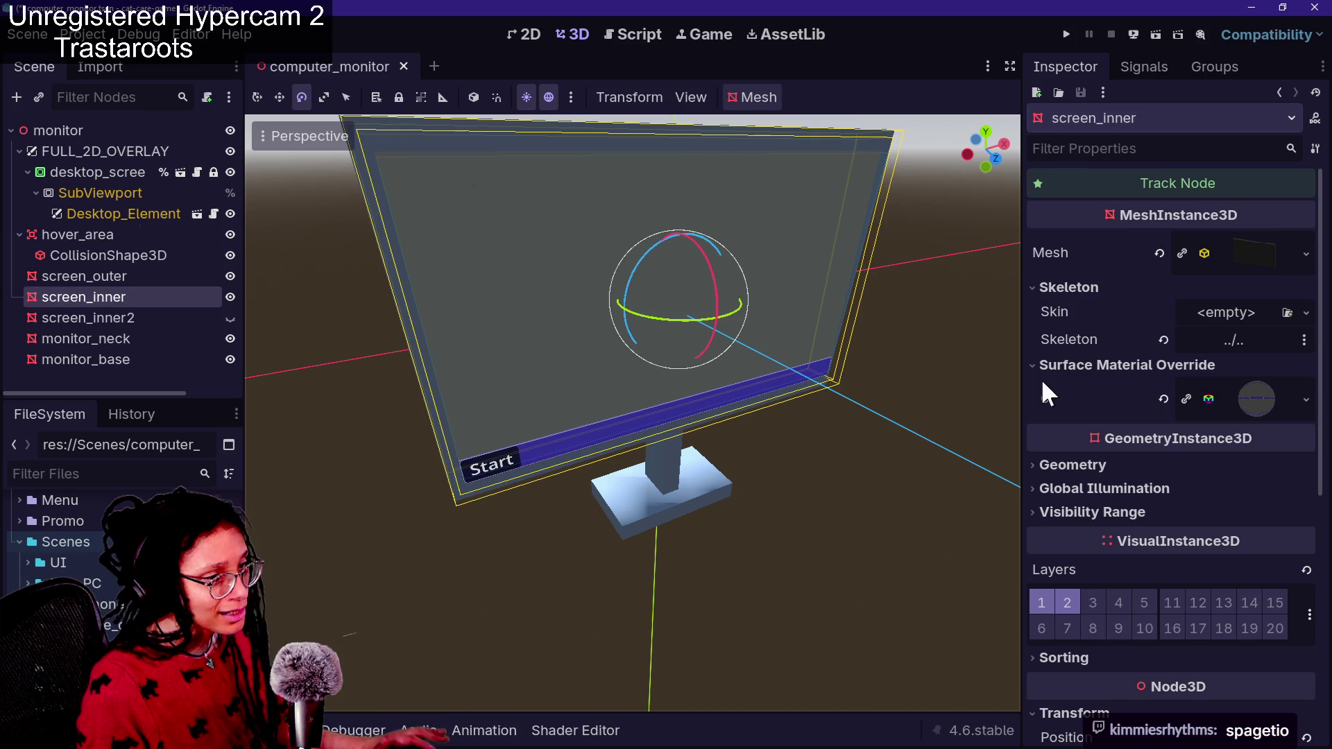
left_click(1258, 404)
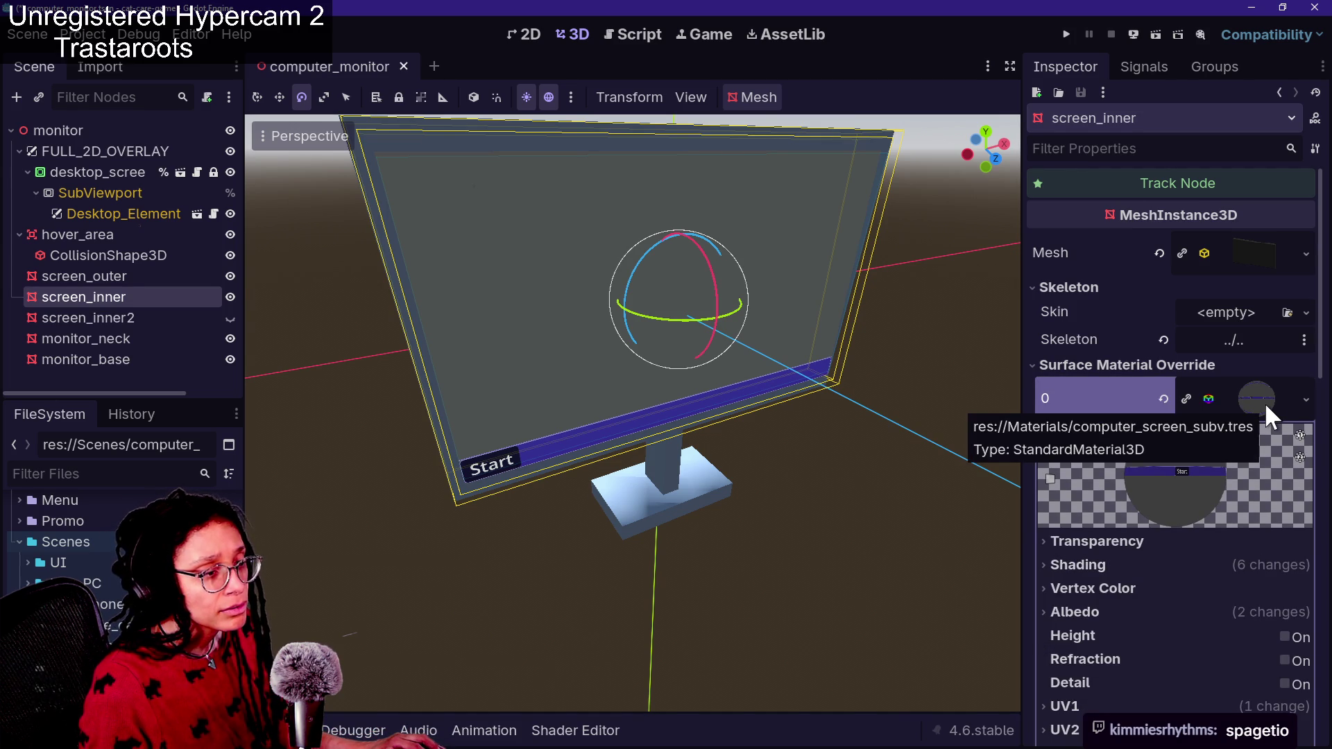
scroll(1182, 634, "down", 5)
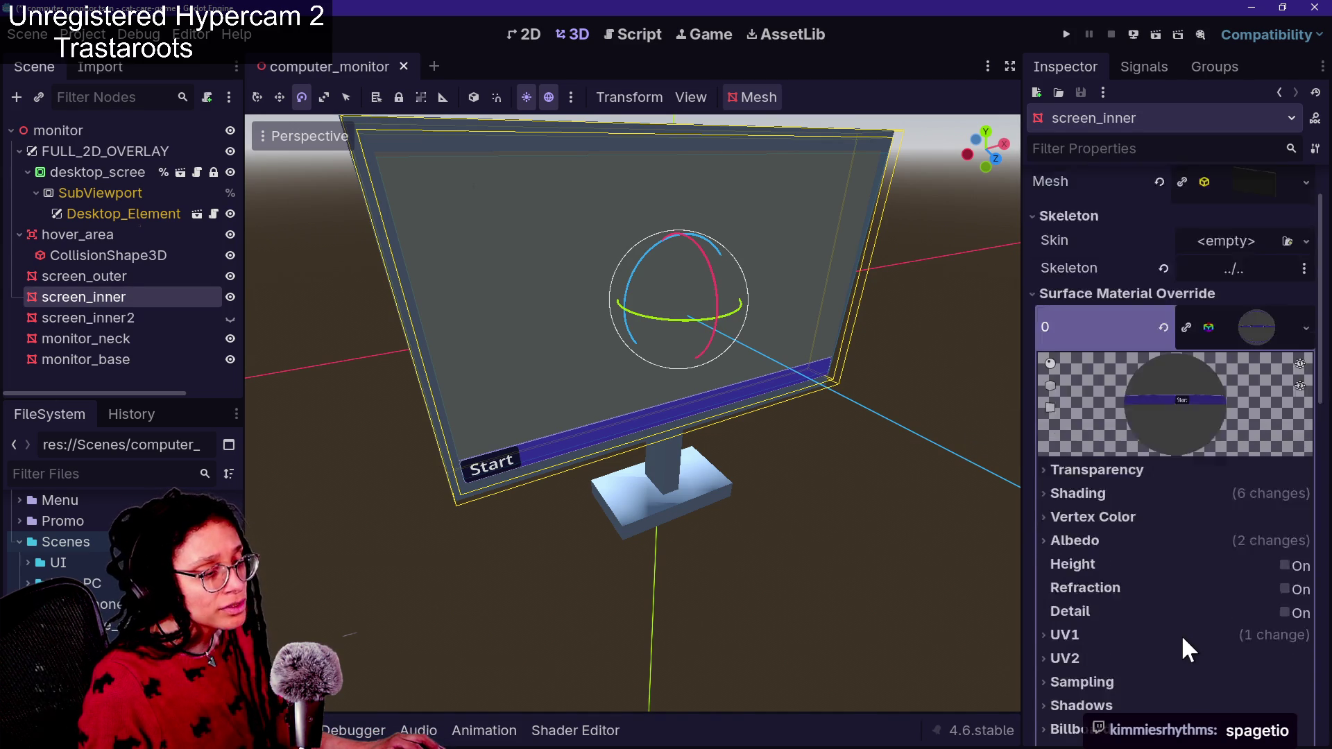
left_click(1108, 408)
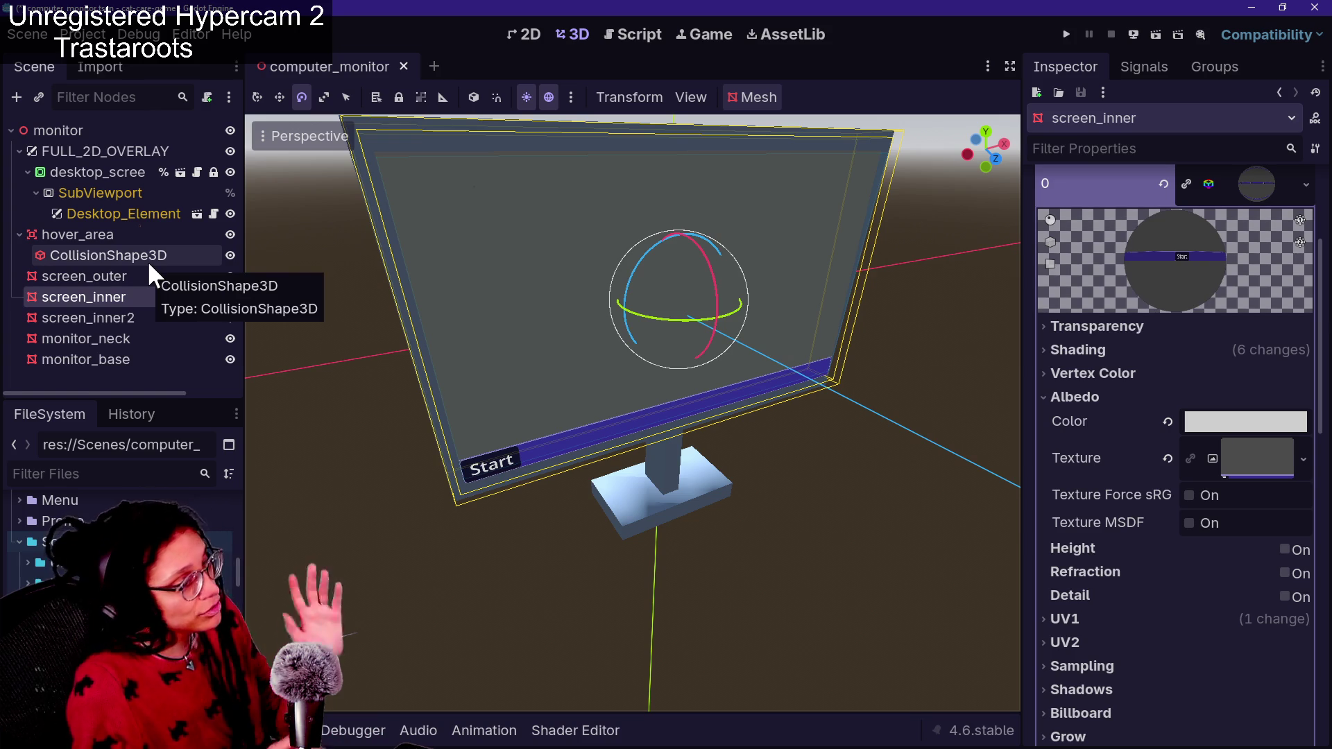
left_click(89, 276)
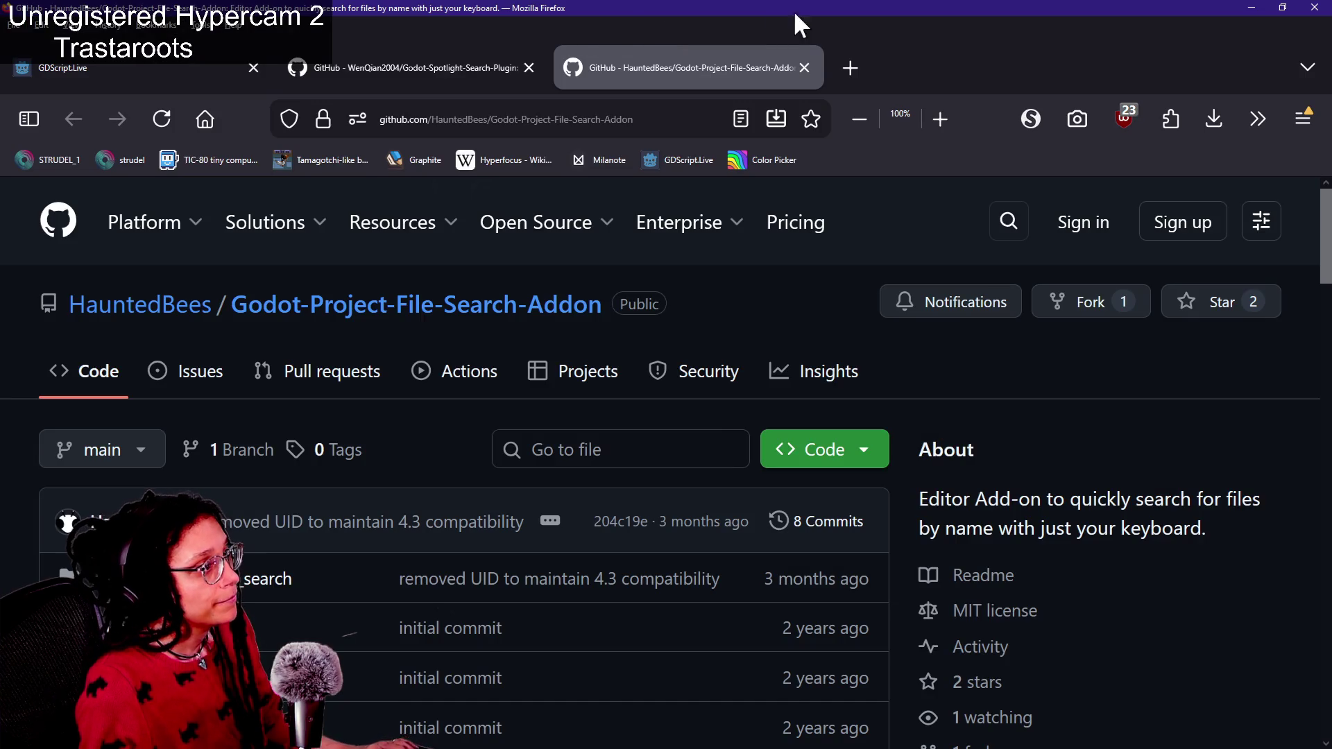
Unlock the password-protected Tamagotchi-like itch.io page in a new tab and run the wip build
left_click(851, 67)
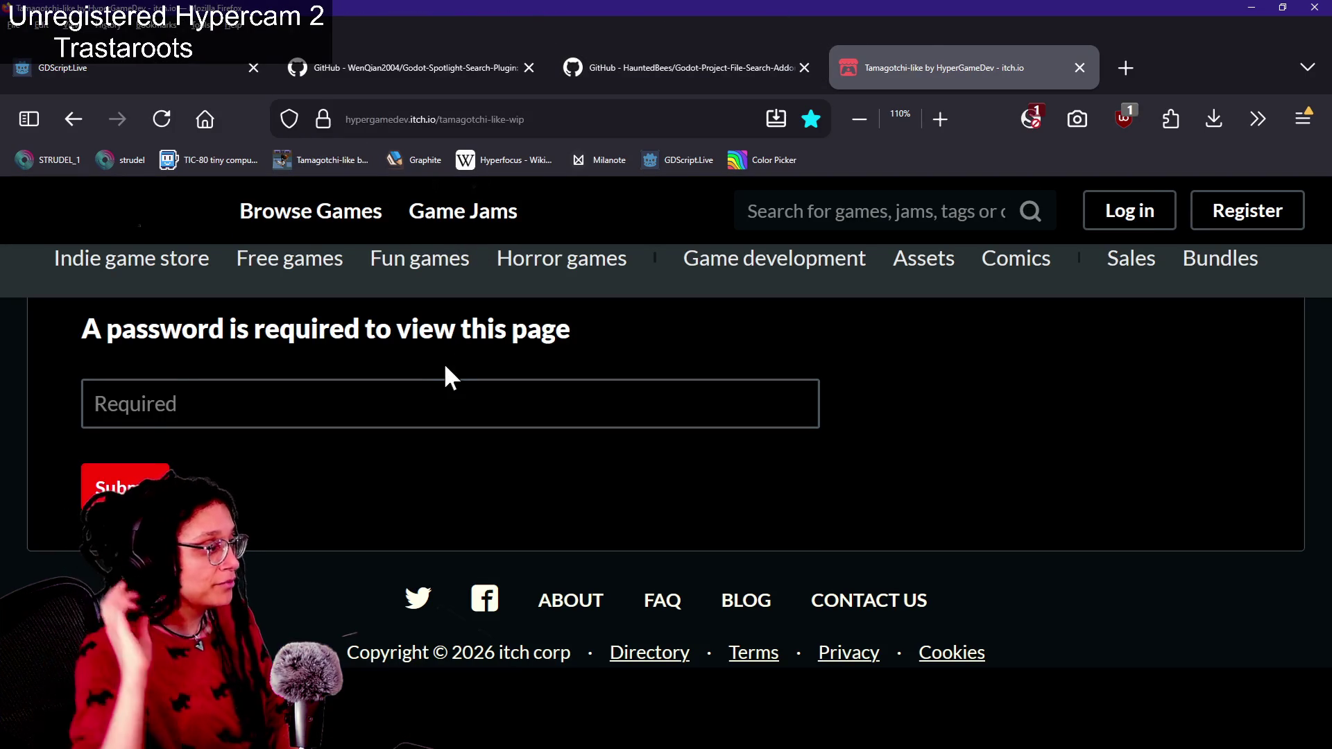
left_click(438, 393)
type("••••")
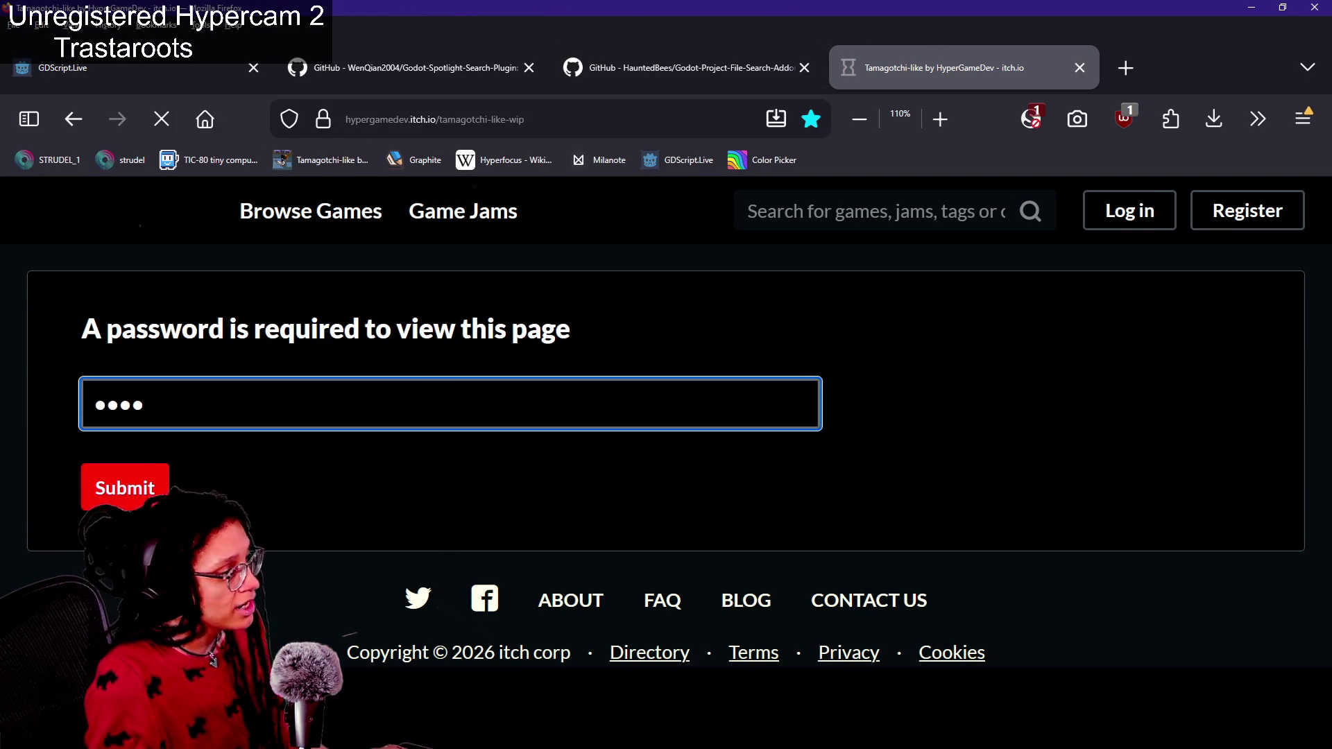
key("Return")
left_click(655, 463)
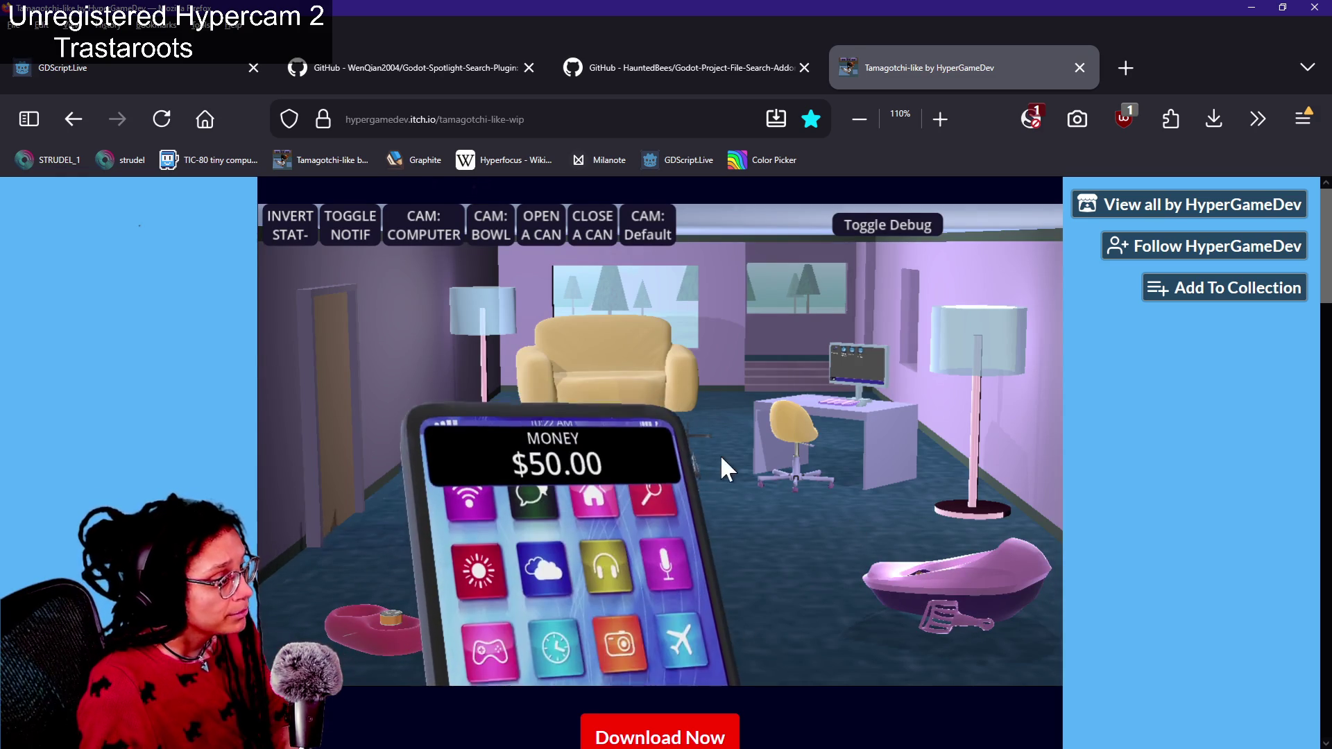
Test the in-game phone's tripod camera view, return to the room view, and reload the page
mouse_move(542, 593)
left_click(540, 560)
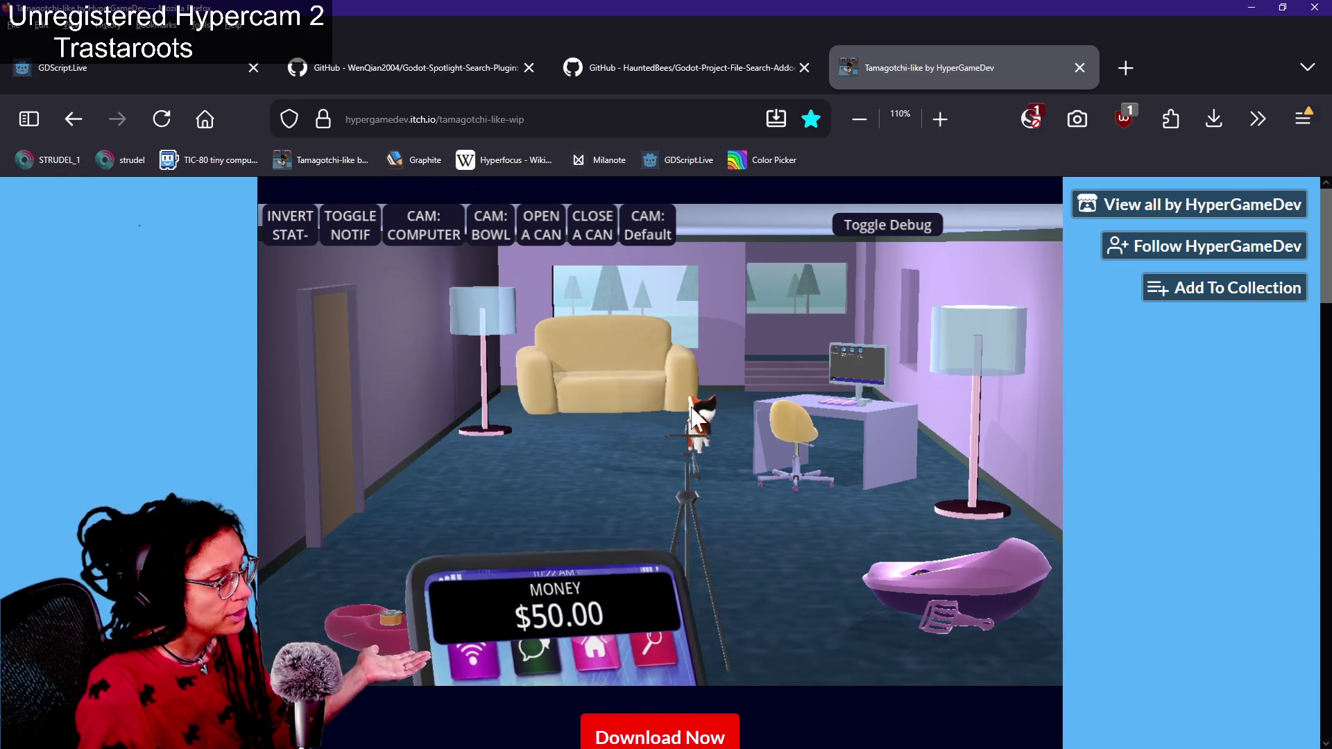
left_click(675, 467)
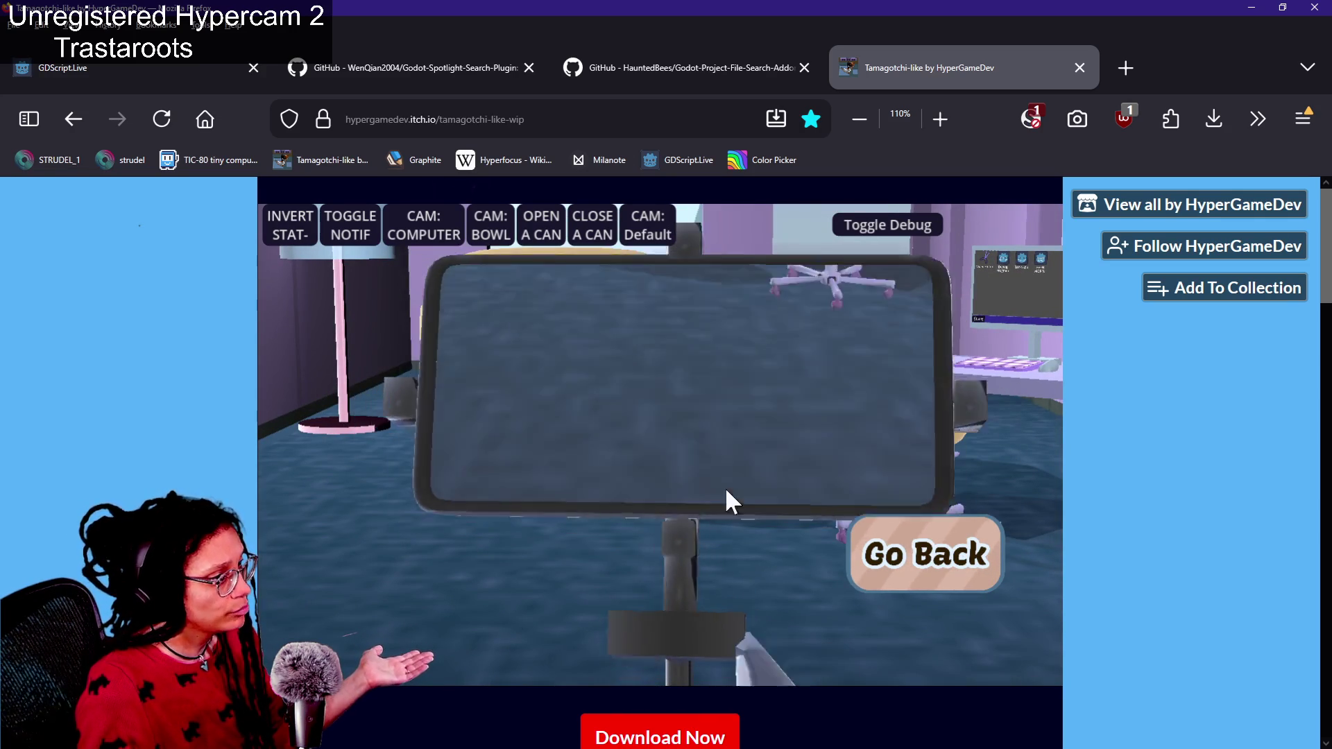
left_click(881, 558)
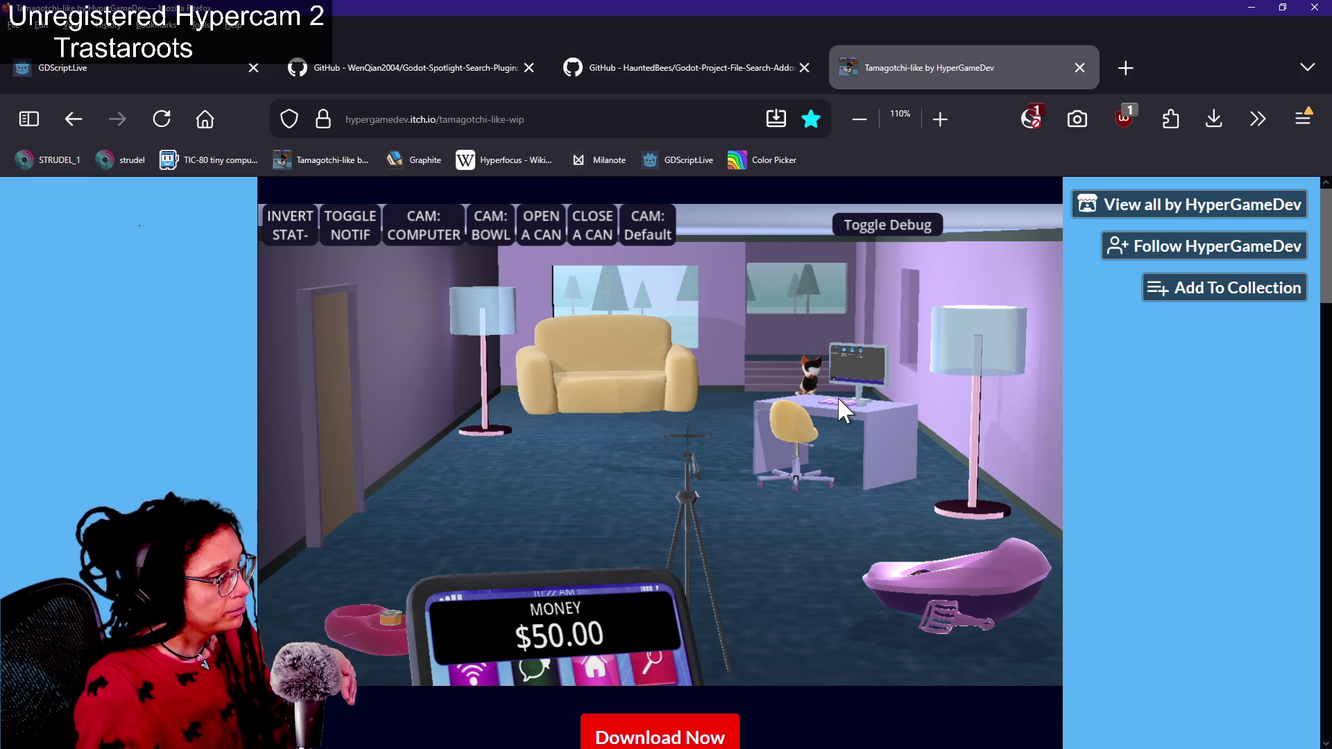
key("alt+Tab")
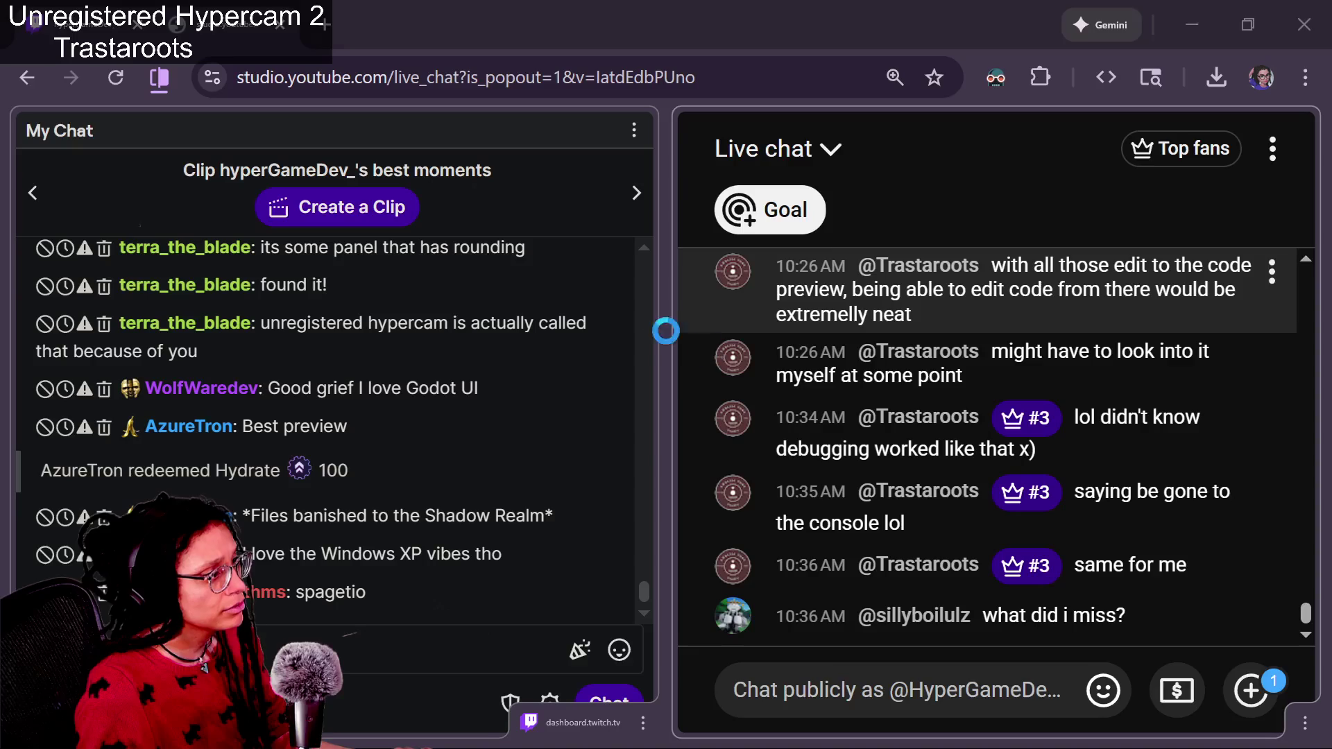
key("alt+Tab")
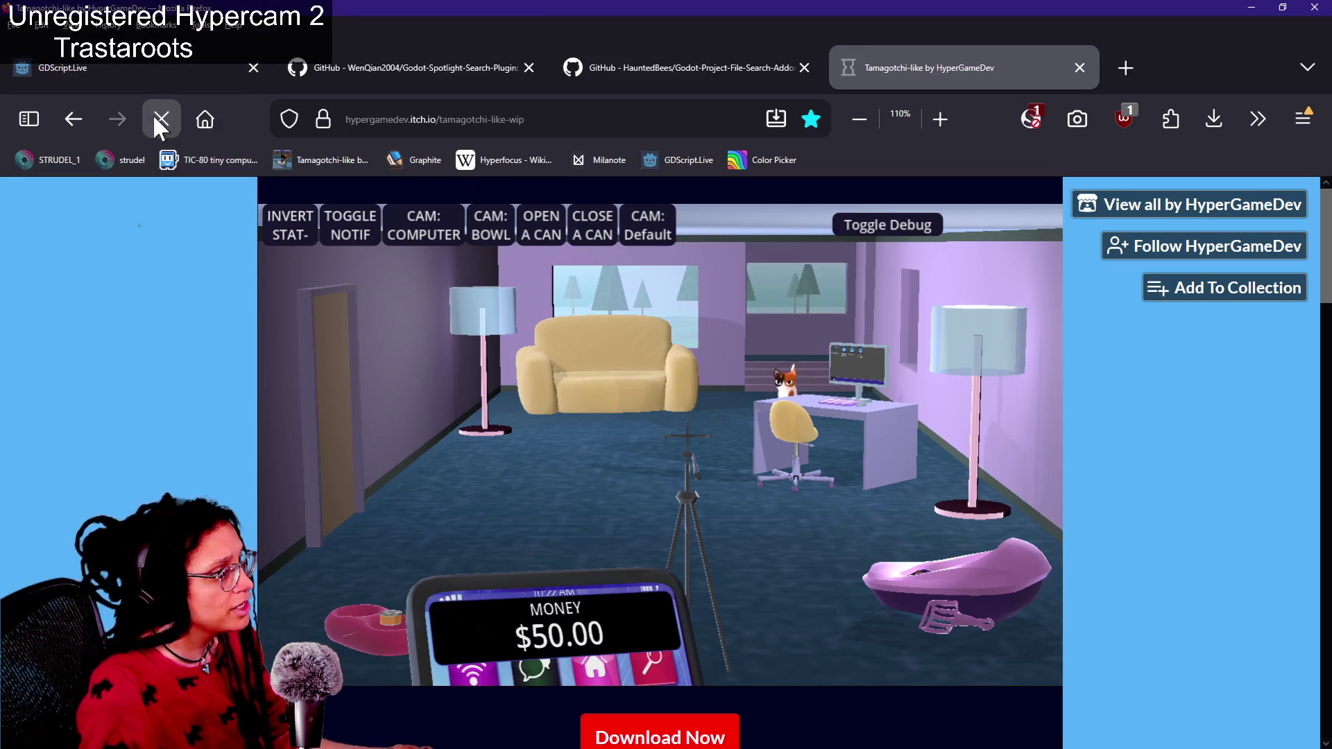
left_click(162, 118)
key("alt+Tab")
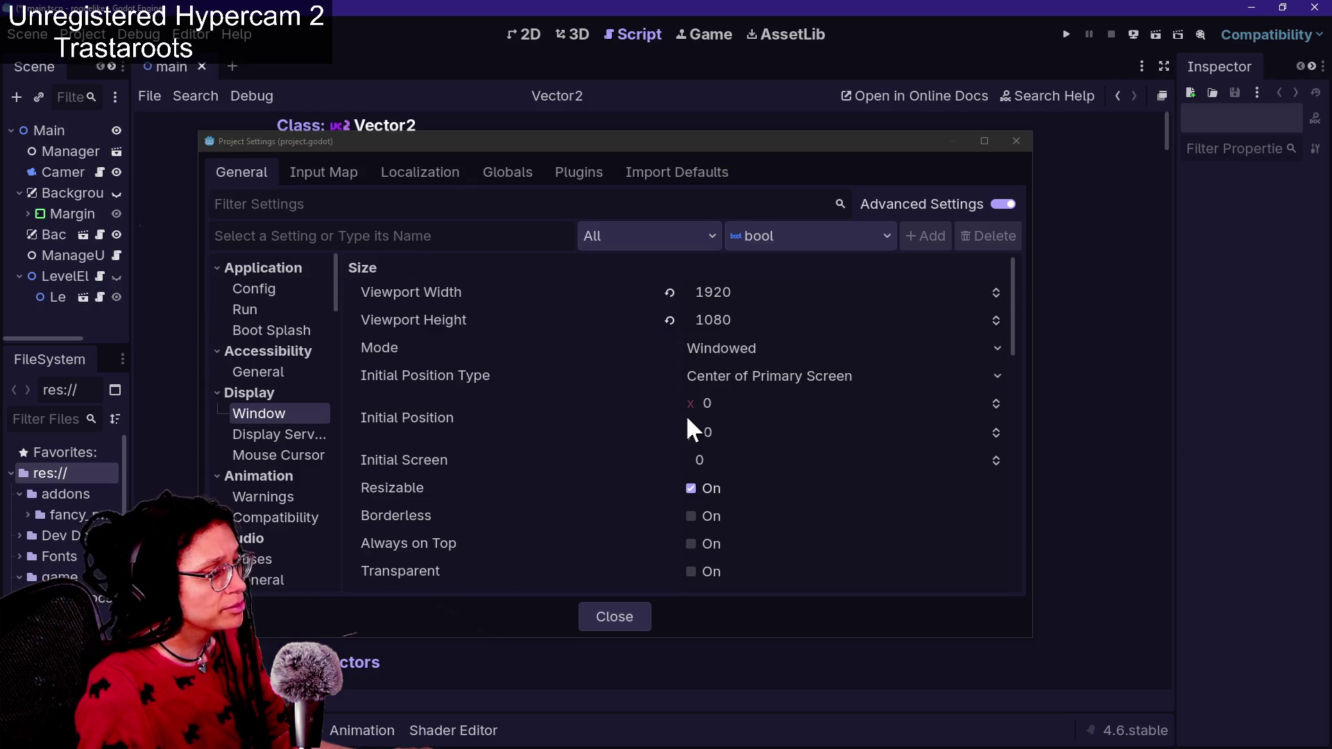
Check screen_outer's empty material slot and 0.2112 × 0.127 × 0.015 box mesh, save, then close the crashed editor
key("alt+Tab")
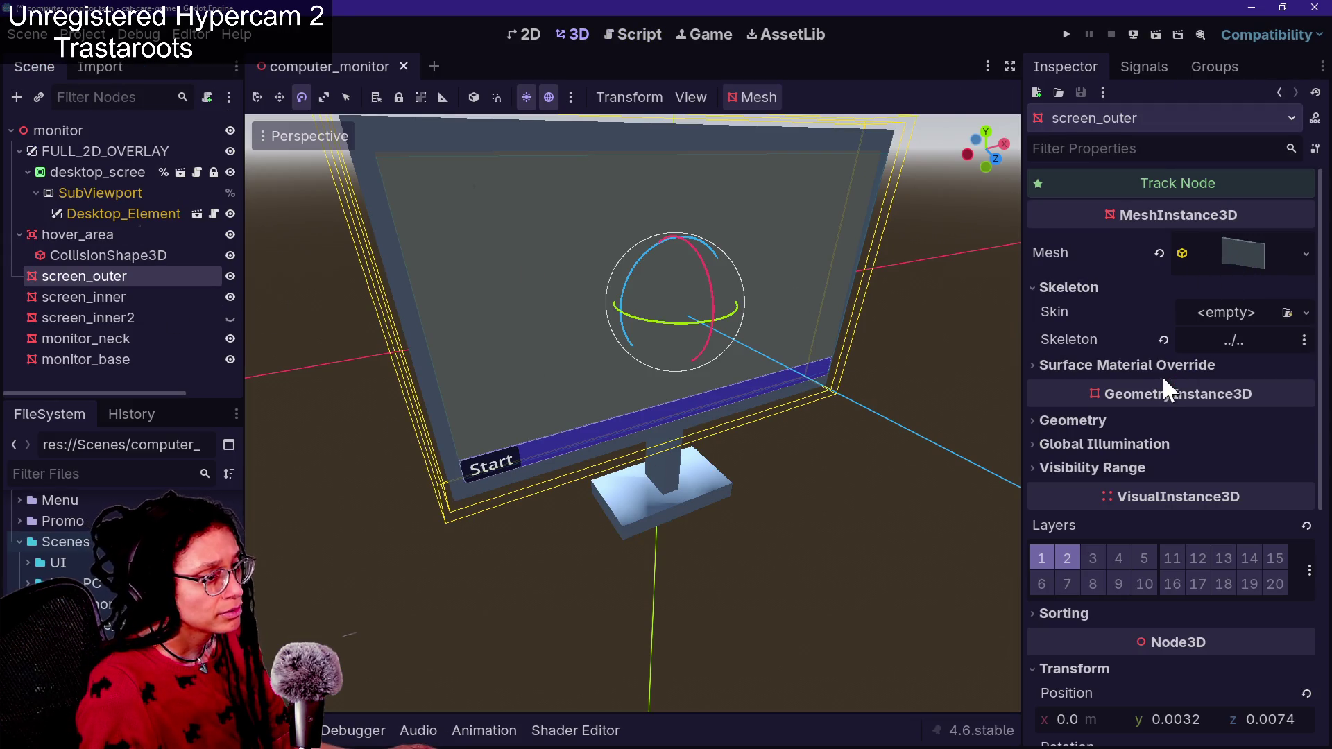
left_click(1094, 360)
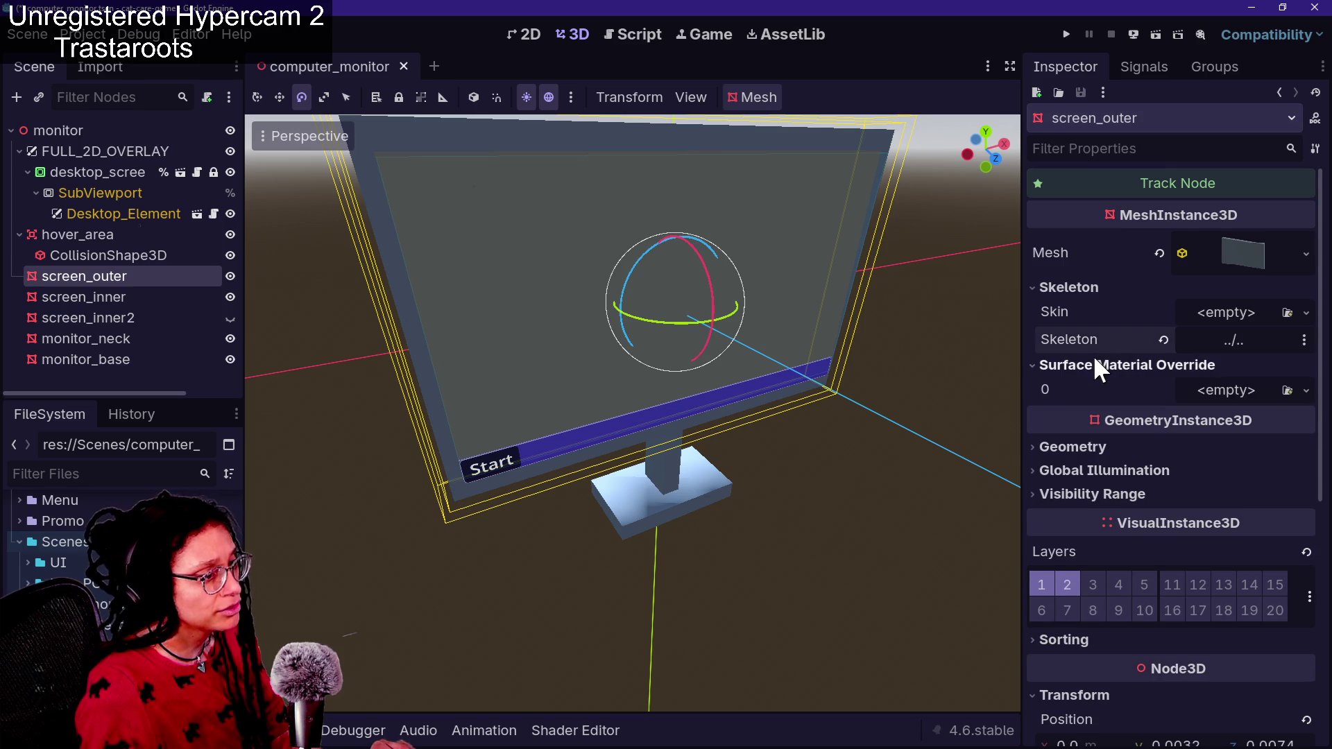
key("ctrl+s")
left_click(1192, 394)
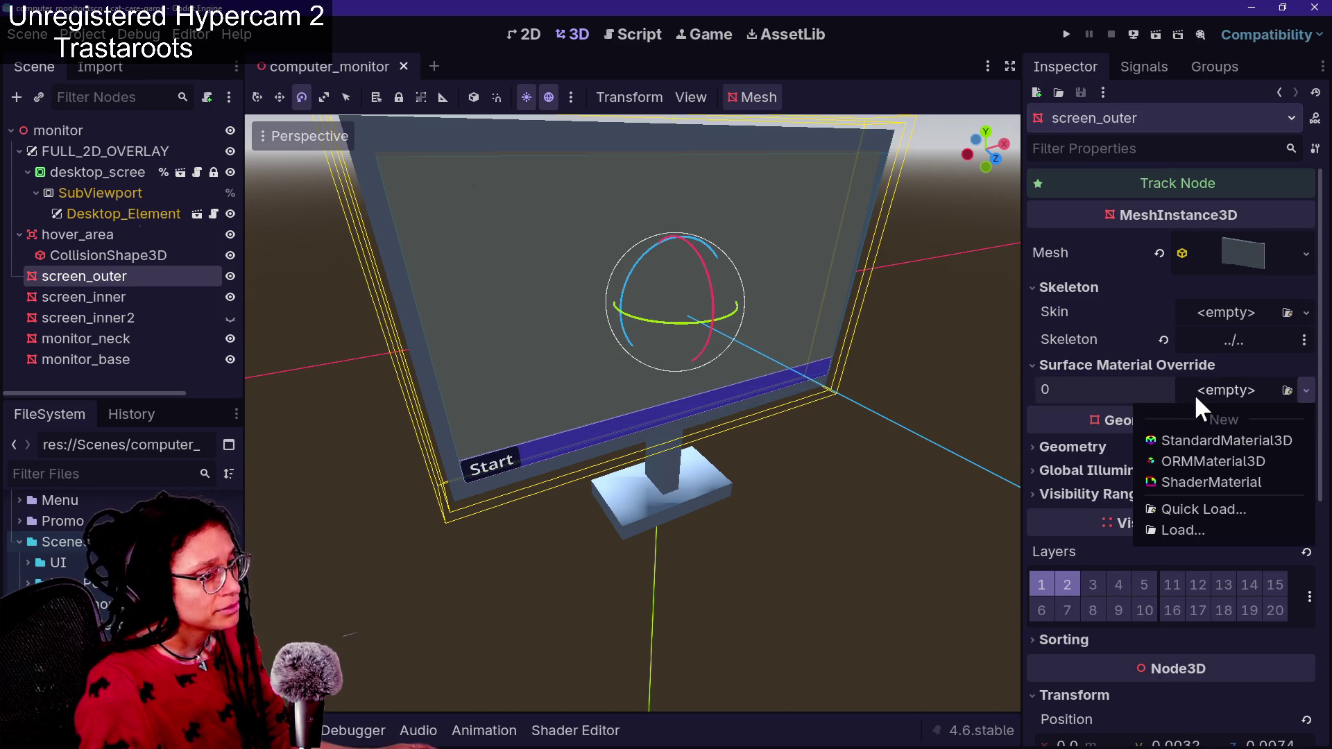
left_click(1229, 260)
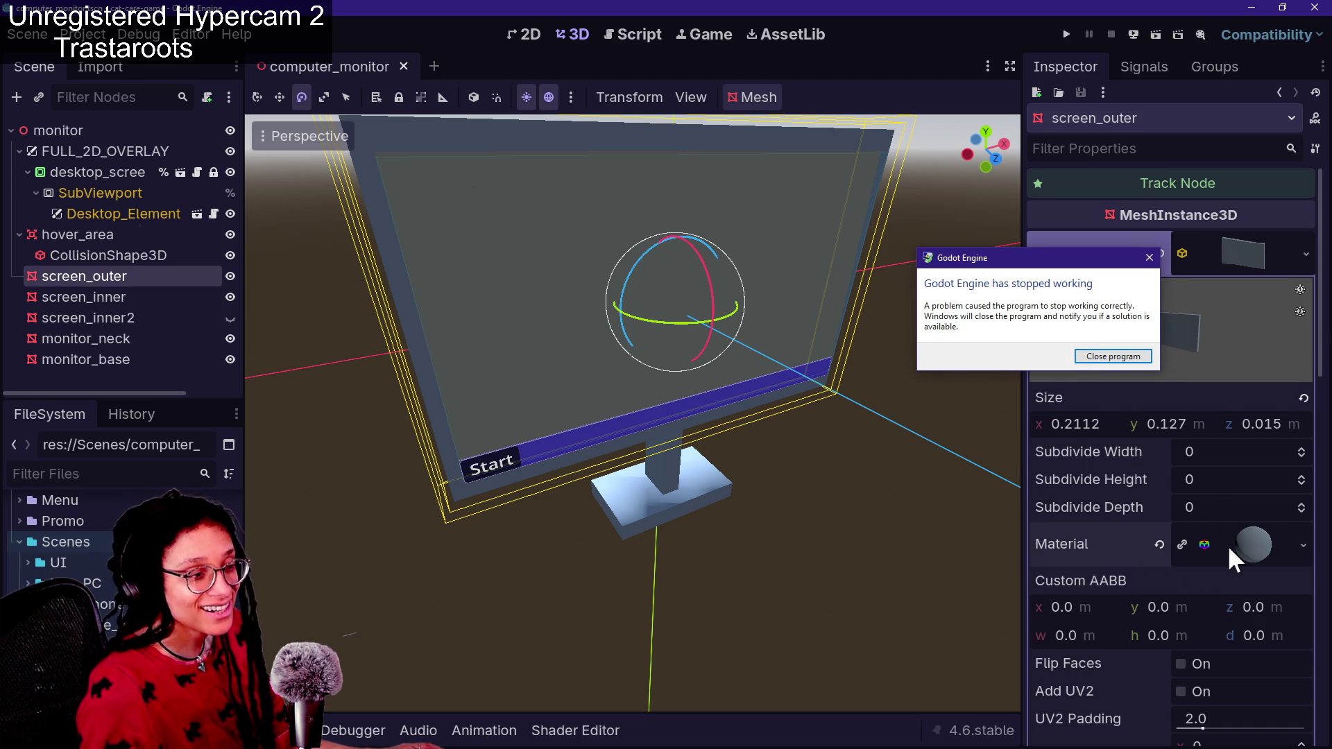
left_click(1095, 355)
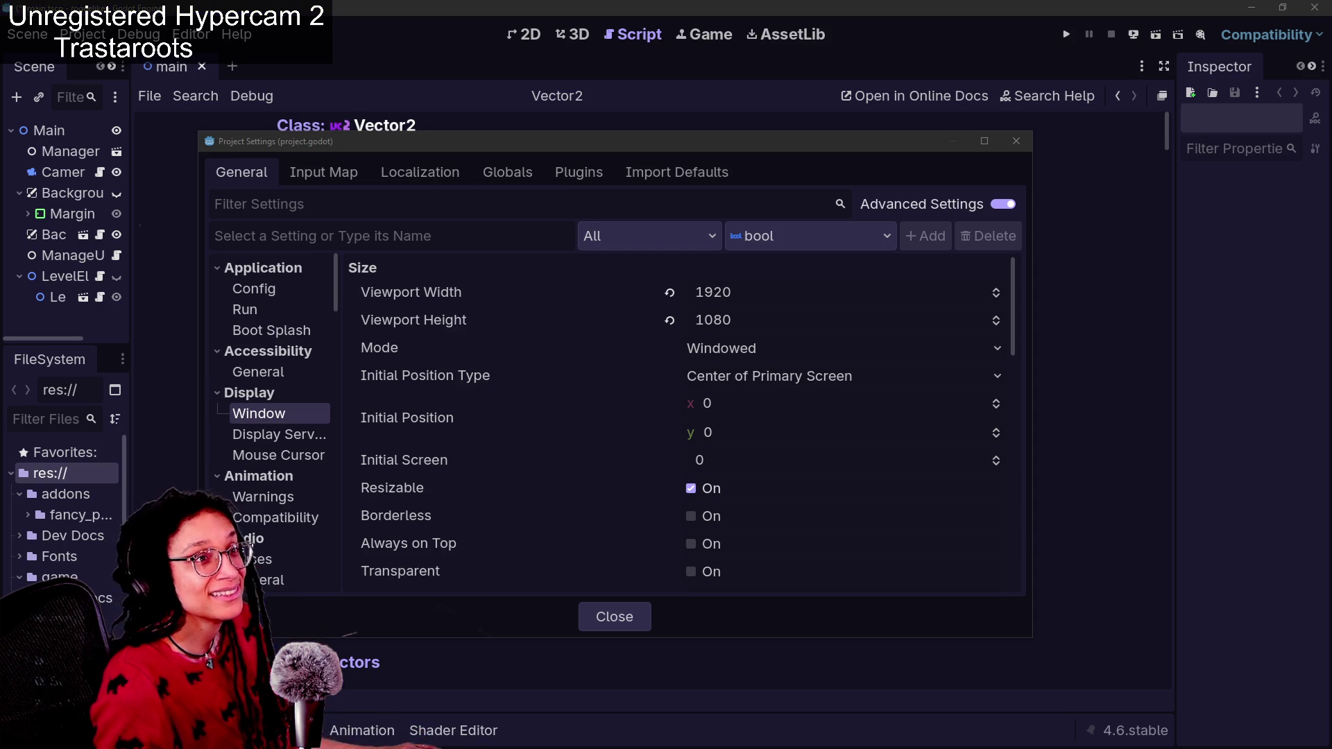
Switch from the Godot Project Settings window over to Firefox
key("alt+Tab")
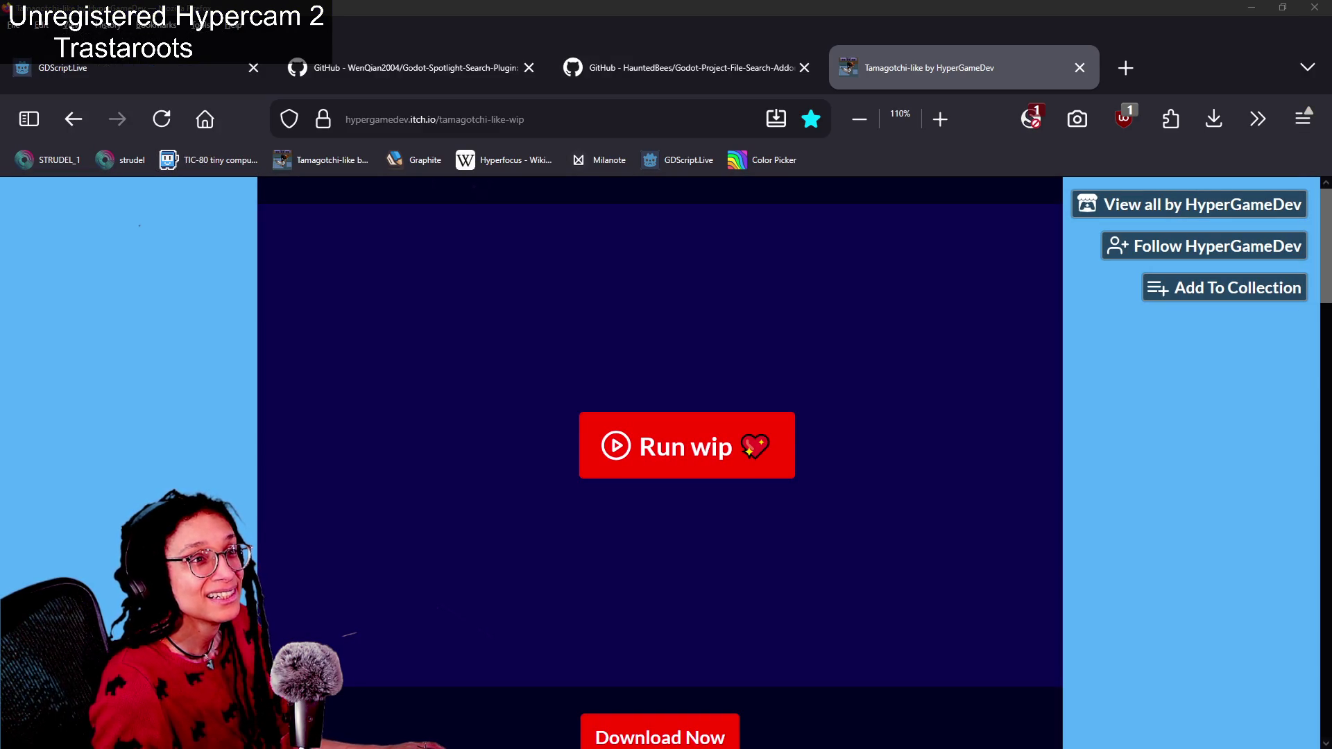
Drag the Project Manager window into view and relaunch the cat-care-game project
mouse_move(1322, 14)
left_mouse_down()
mouse_move(992, 283)
mouse_move(635, 198)
left_mouse_up()
double_click(663, 359)
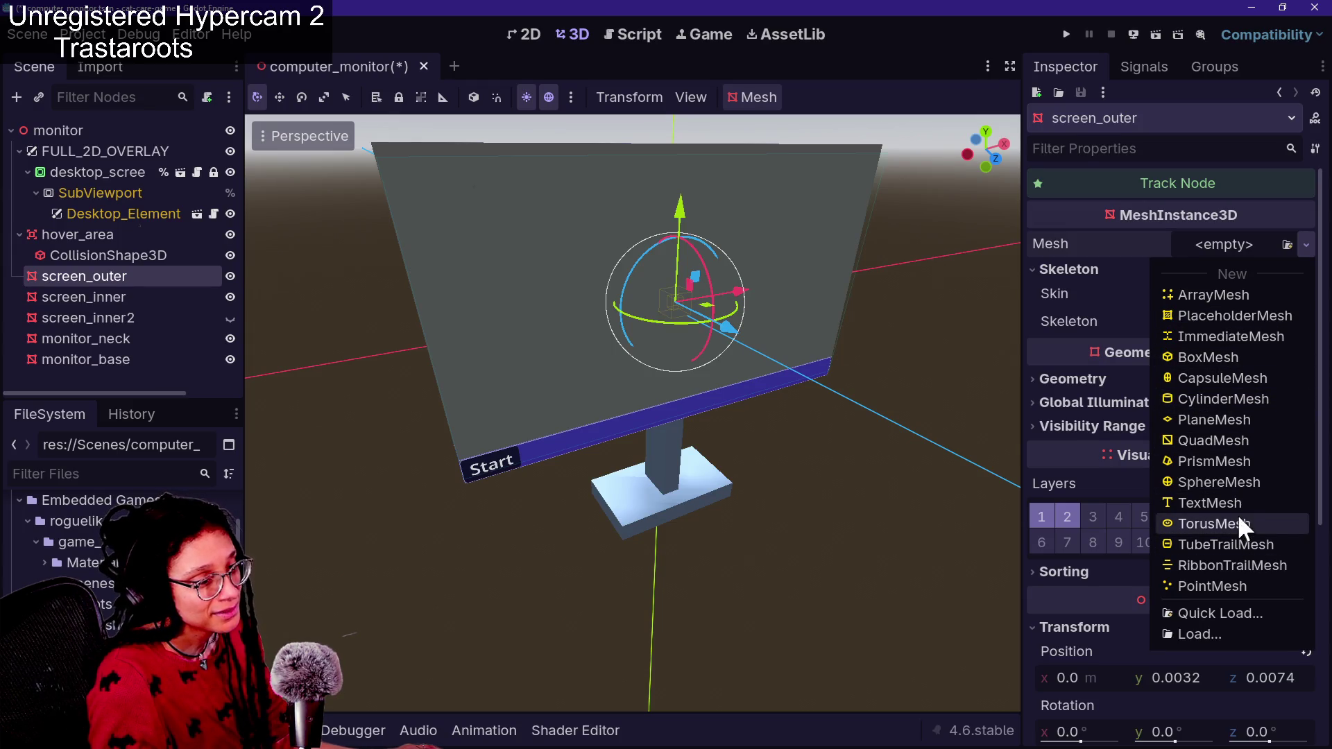
Give screen_outer a new box mesh and resize it to roughly 1.31 × 0.744, flattened thin
left_click(1224, 356)
mouse_move(813, 403)
left_mouse_down()
mouse_move(652, 347)
mouse_move(611, 416)
mouse_move(638, 388)
mouse_move(631, 430)
mouse_move(817, 409)
left_mouse_up()
left_click(1216, 267)
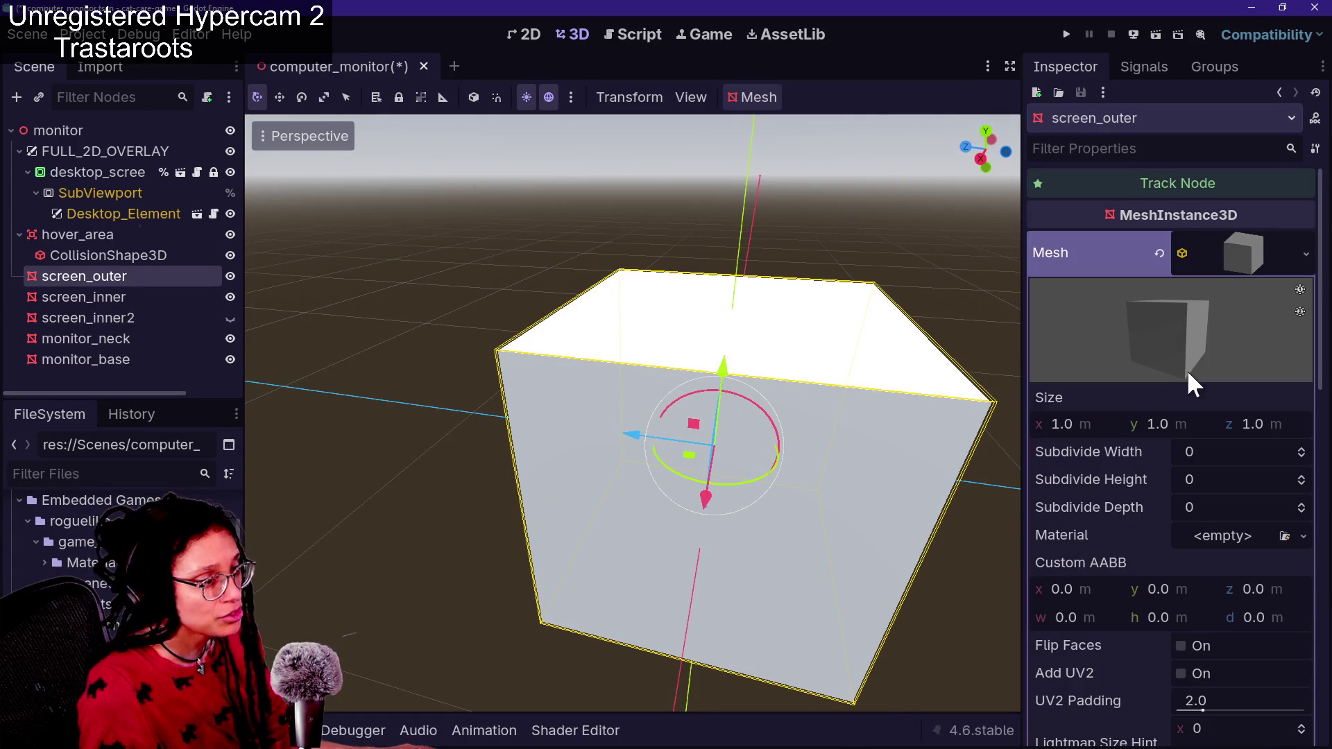
mouse_move(1084, 427)
left_mouse_down()
mouse_move(1117, 427)
mouse_move(1093, 427)
left_mouse_up()
mouse_move(1183, 427)
left_mouse_down()
mouse_move(1145, 424)
mouse_move(1157, 424)
left_mouse_up()
mouse_move(1259, 424)
left_mouse_down()
mouse_move(1220, 424)
mouse_move(1239, 434)
left_mouse_up()
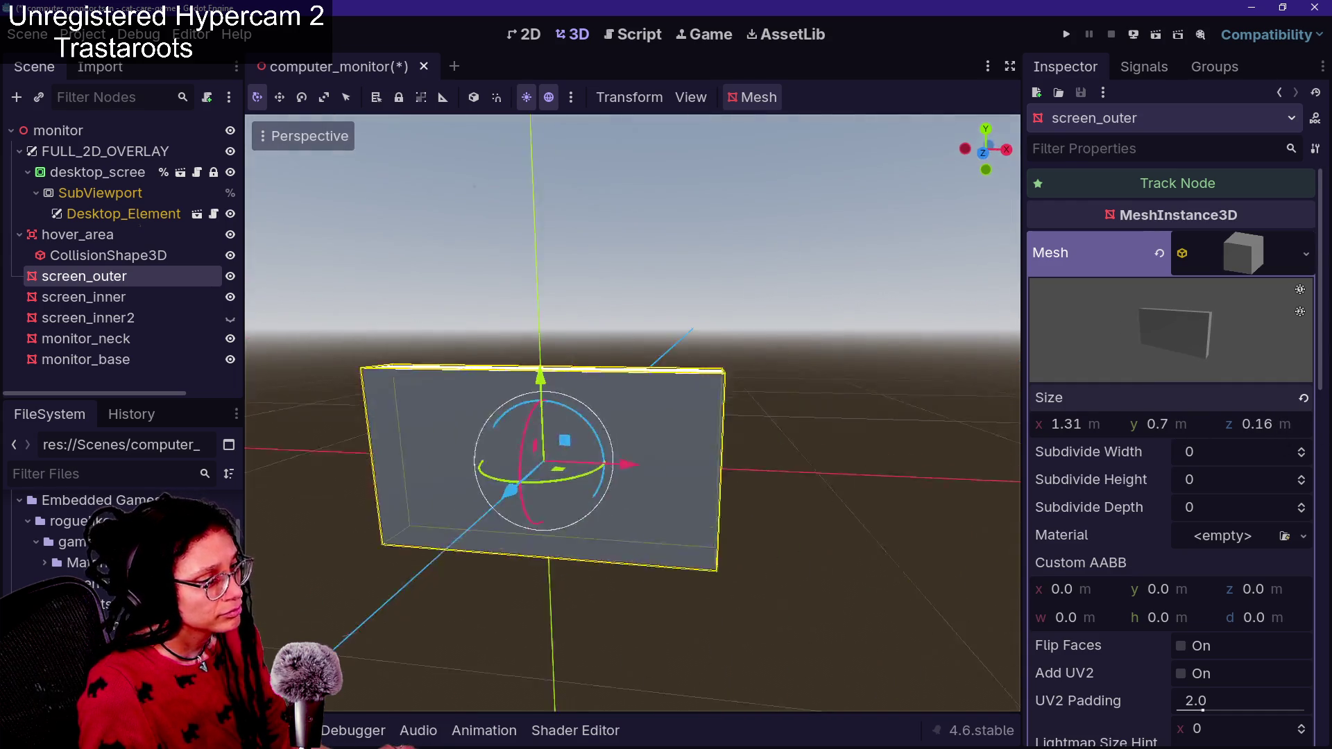
Push screen_outer back and shrink it to 0.54 m wide, 0.246 m tall and very thin
left_click_drag(735, 478, 801, 471)
mouse_move(787, 418)
left_mouse_down()
mouse_move(659, 445)
mouse_move(700, 444)
left_mouse_up()
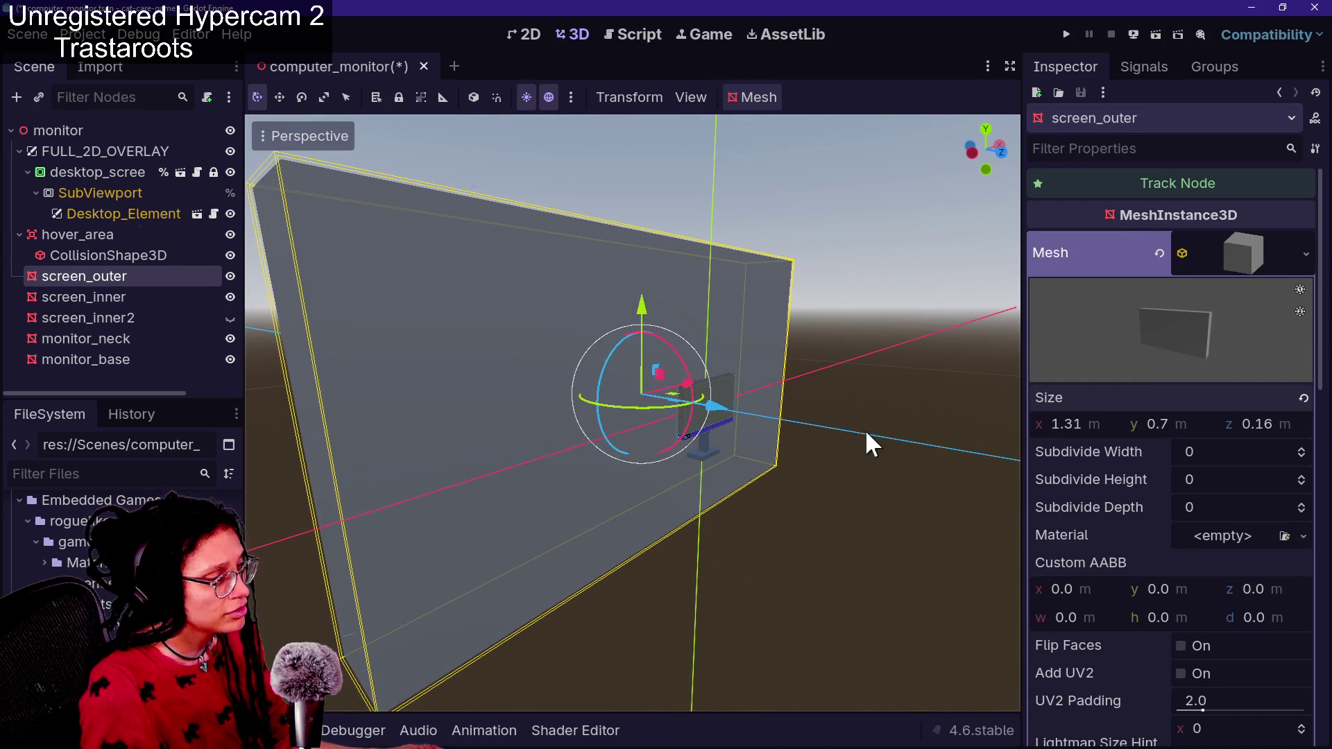
left_click_drag(1072, 424, 1037, 424)
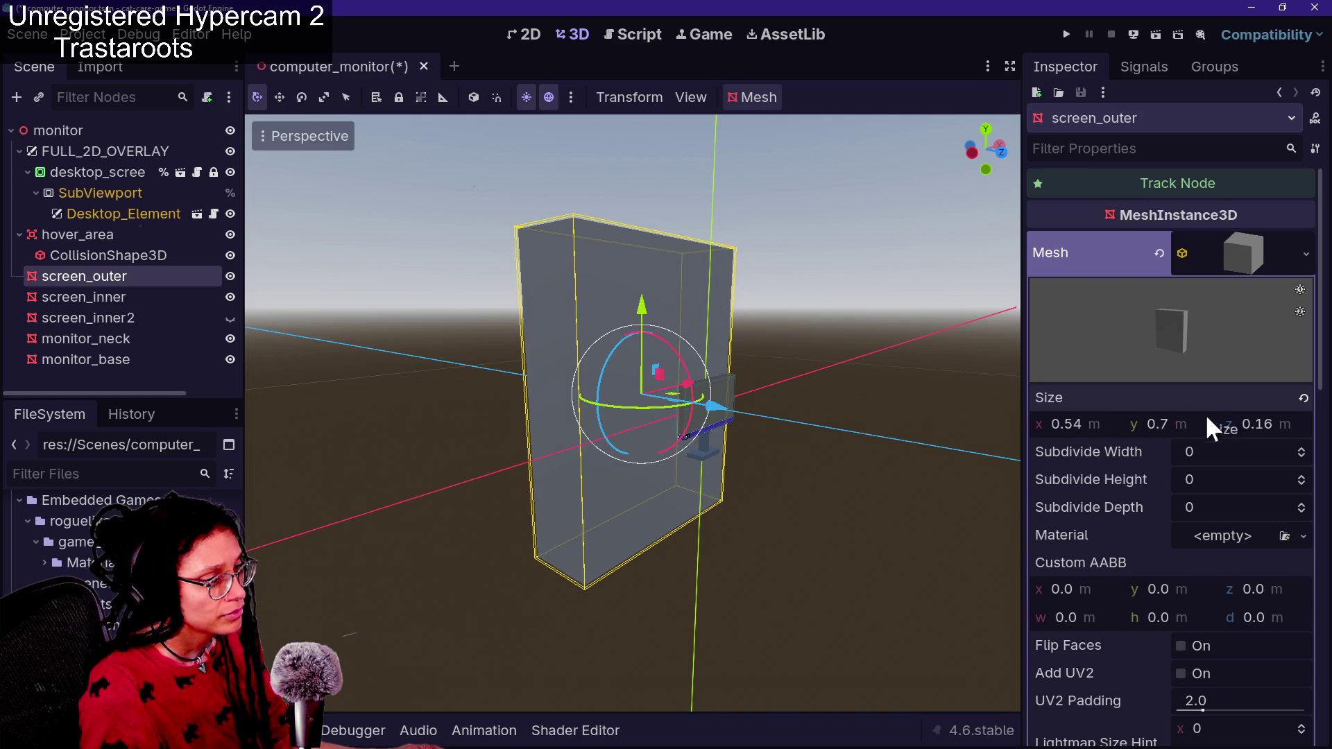
left_click_drag(1163, 422, 1138, 422)
mouse_move(1248, 422)
left_mouse_down()
mouse_move(1224, 422)
mouse_move(1242, 421)
left_mouse_up()
Slide screen_outer along its depth axis and finalize the box at 0.23 × 0.13 × 0.018 m
key("w")
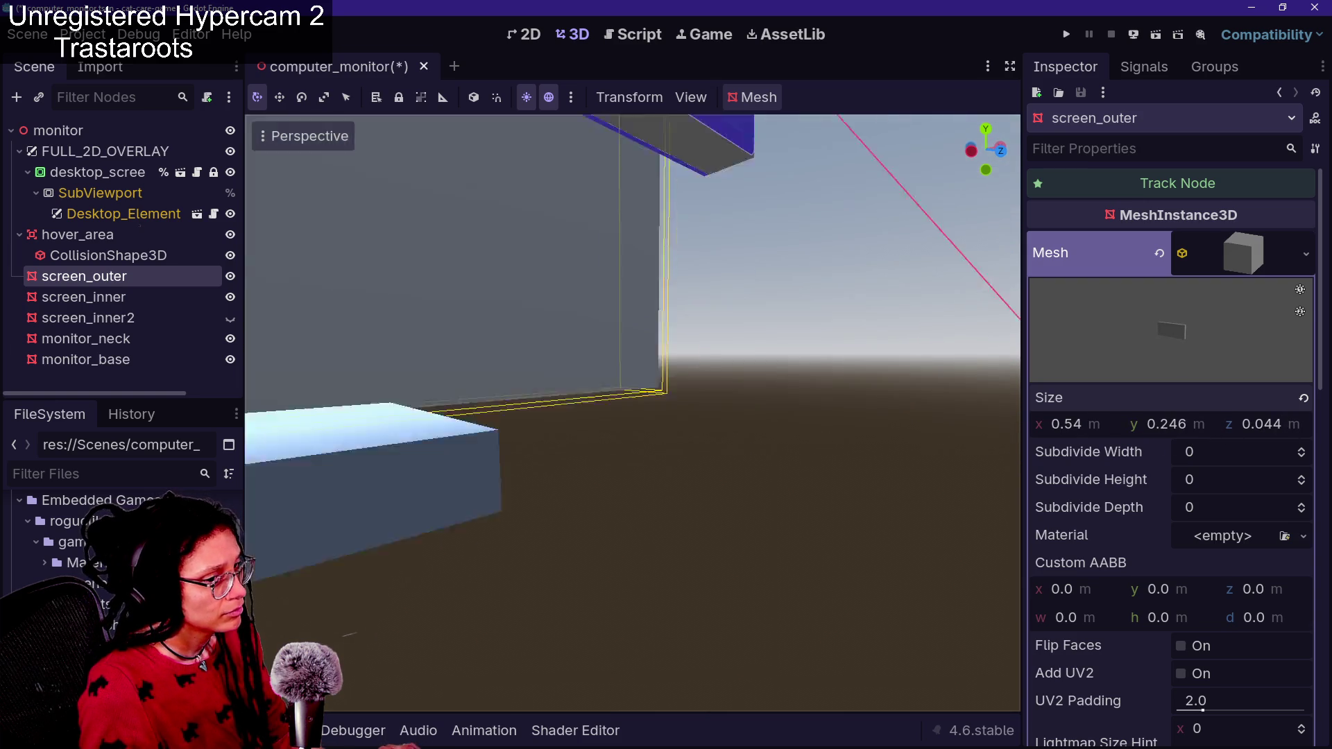
key("w")
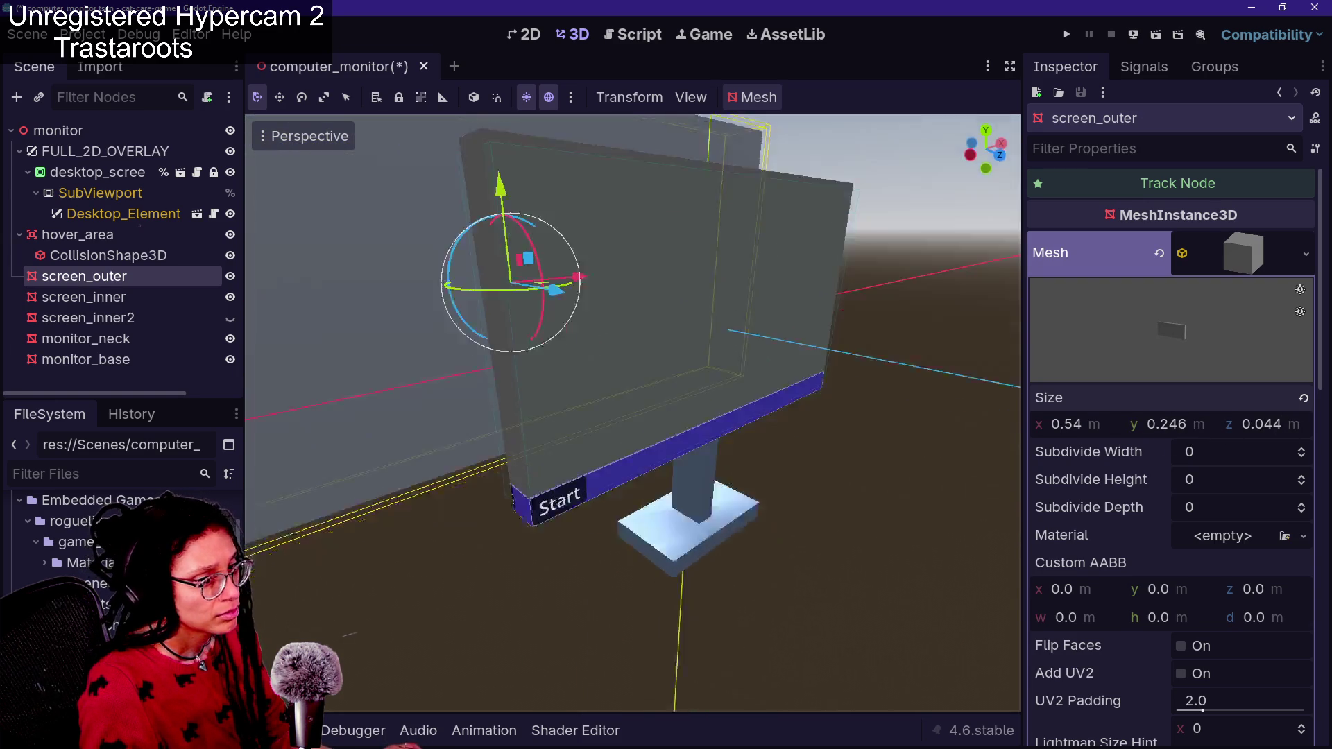
key("a")
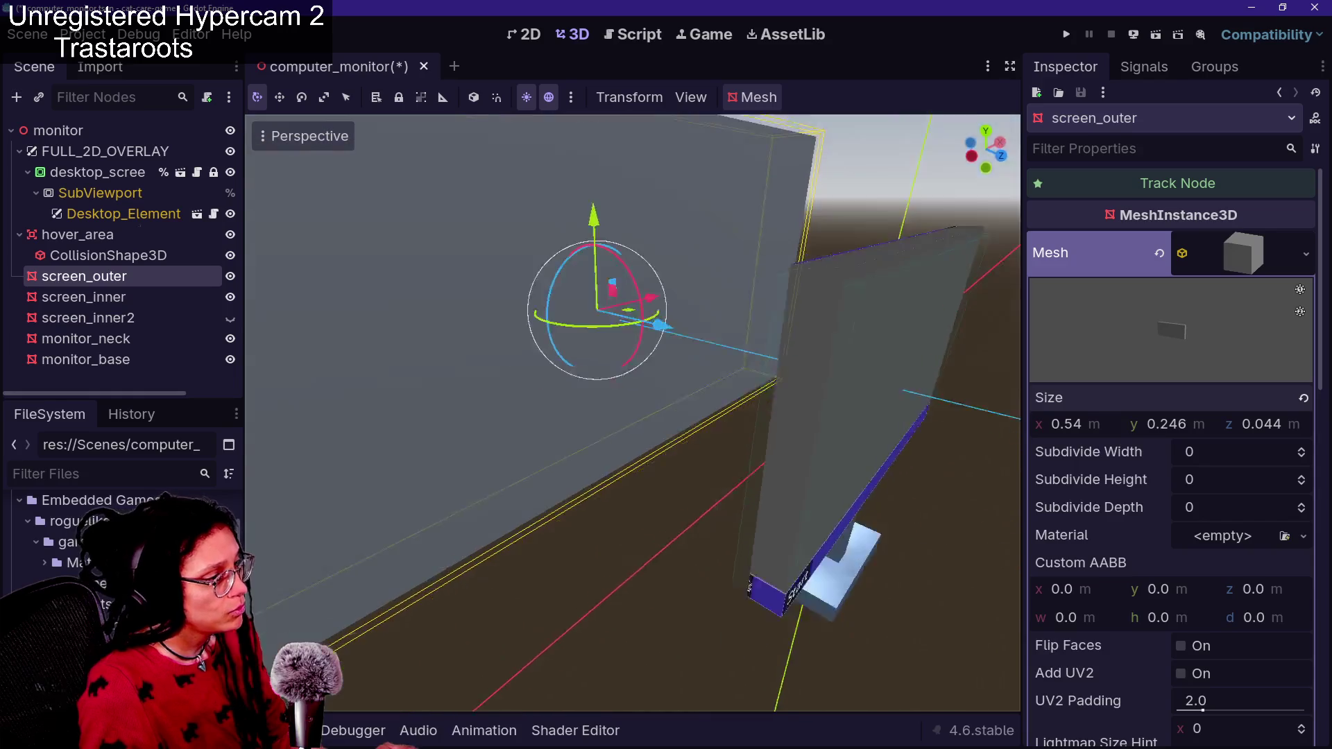
mouse_move(677, 406)
left_mouse_down()
mouse_move(948, 465)
mouse_move(907, 451)
mouse_move(927, 458)
mouse_move(853, 459)
left_mouse_up()
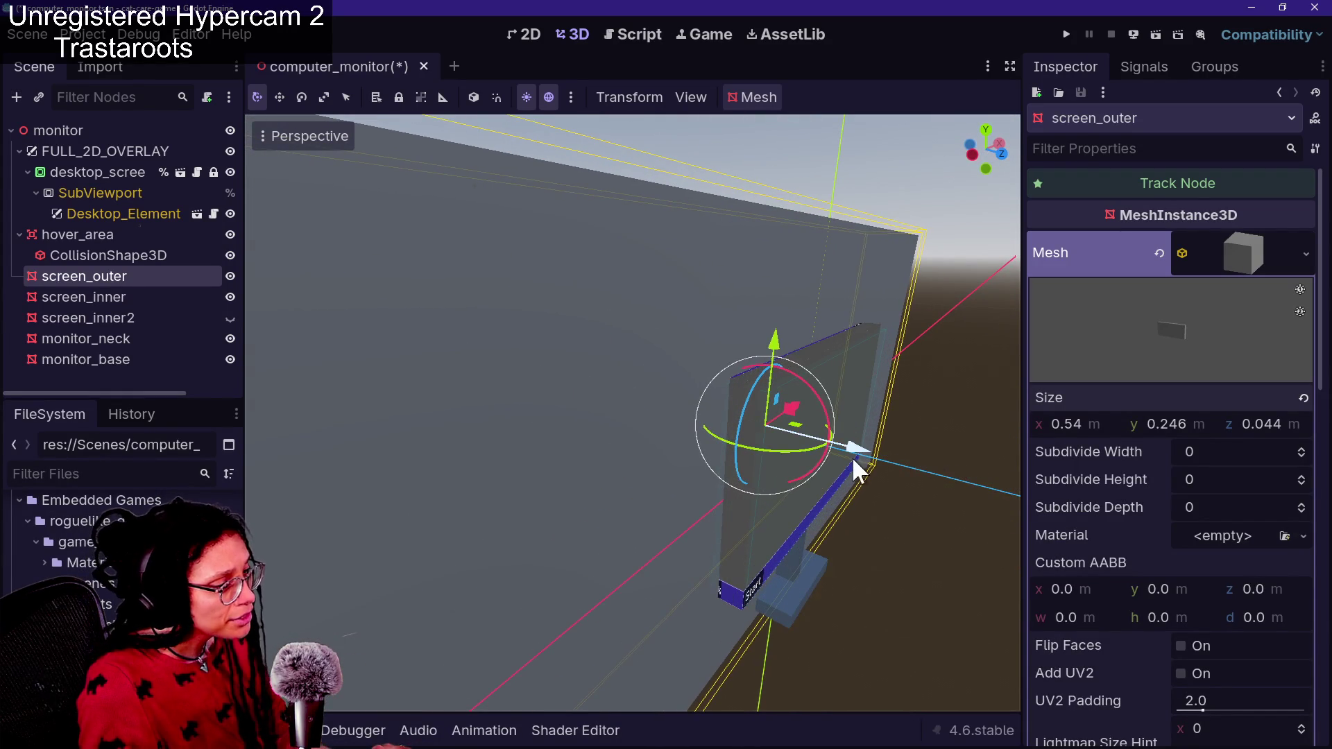
key("w")
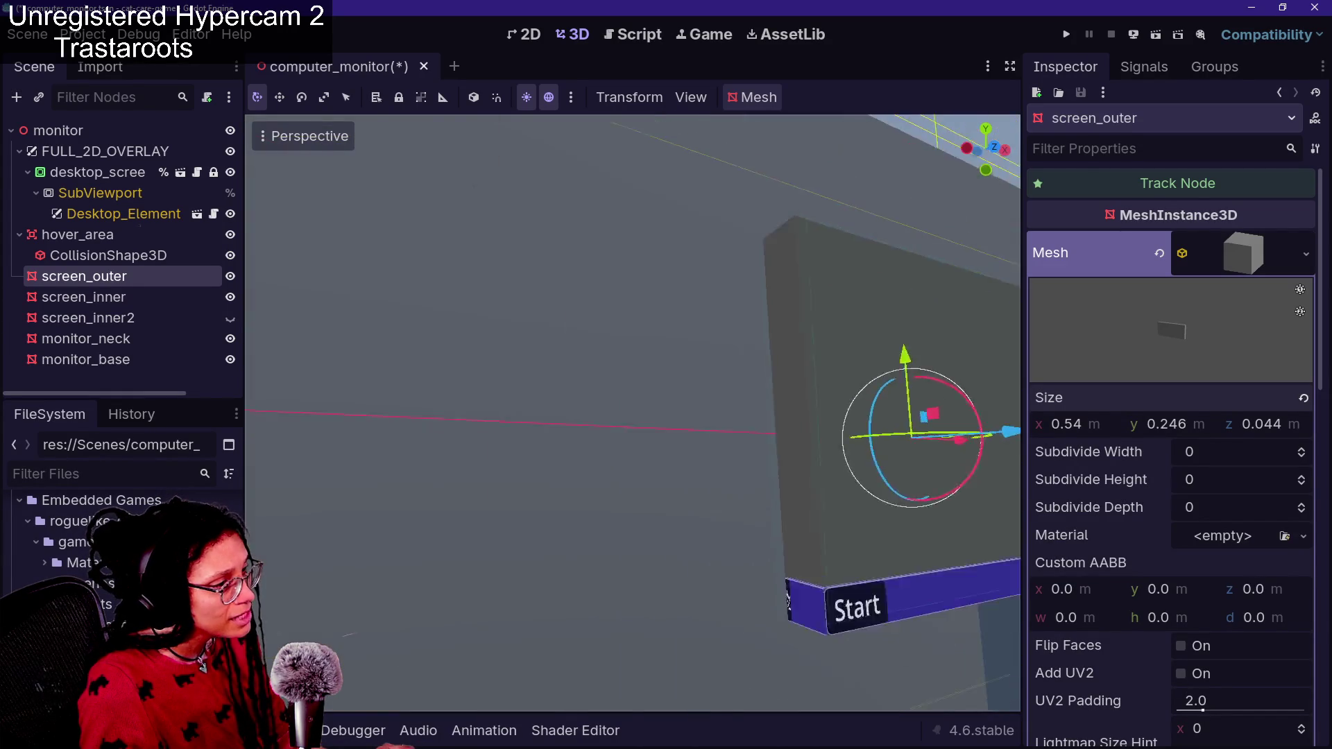
key("s")
mouse_move(1089, 451)
left_mouse_down()
mouse_move(1166, 424)
mouse_move(1082, 432)
left_mouse_up()
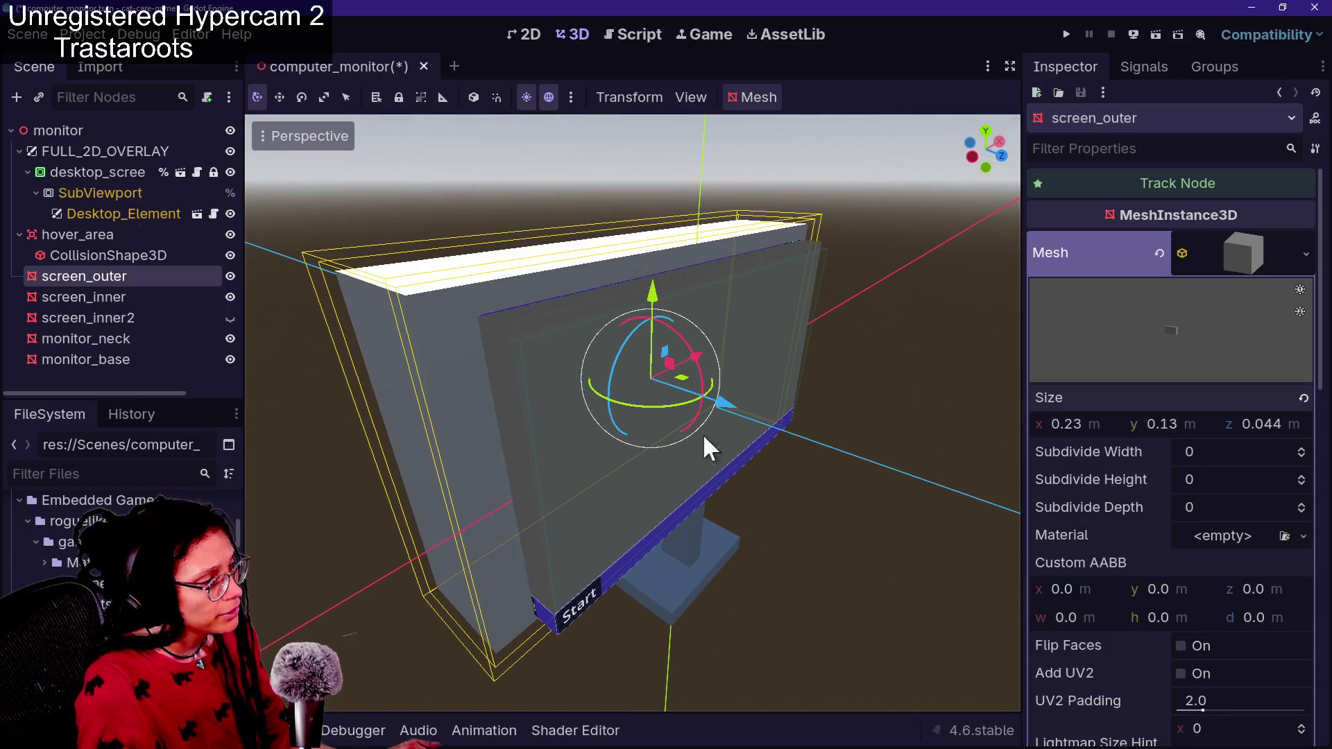
mouse_move(1276, 426)
left_mouse_down()
mouse_move(1243, 426)
mouse_move(1277, 426)
left_mouse_up()
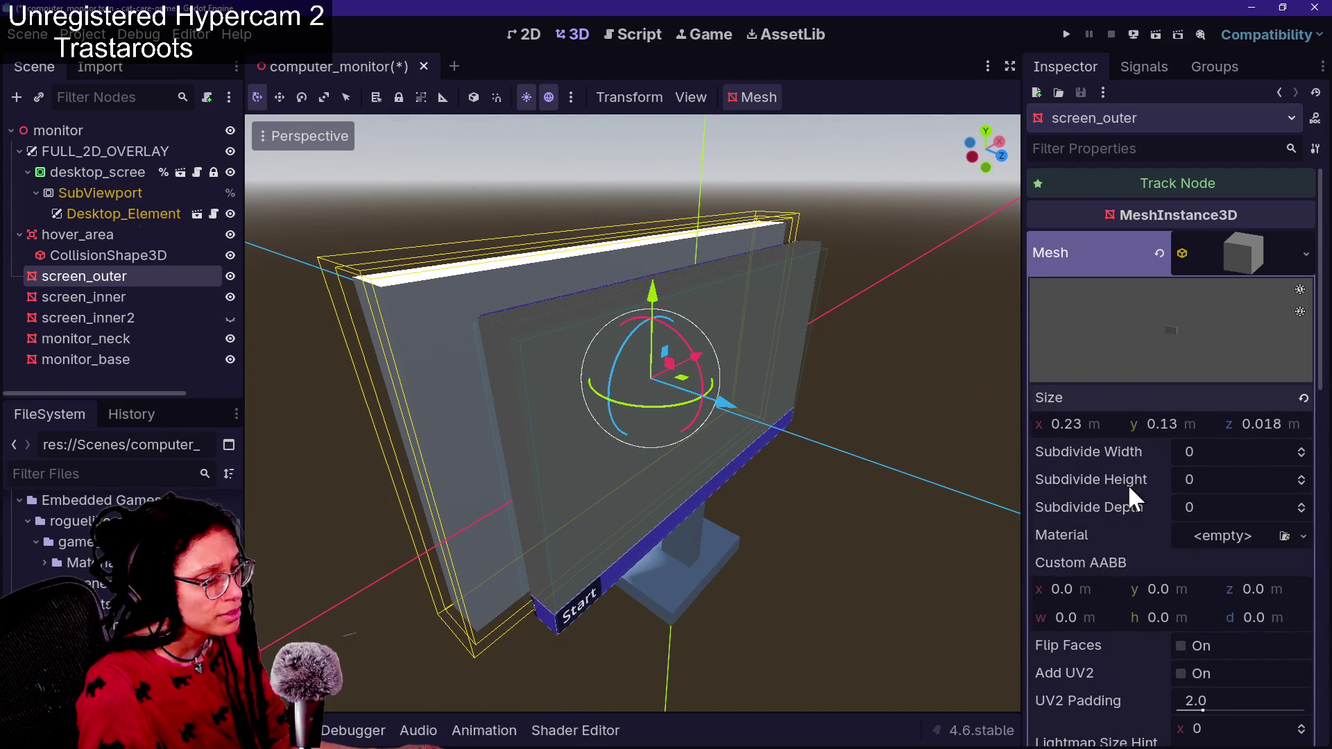
Set screen_outer's Position z to 0.0035 so it sits flush, undoing trial depth changes
scroll(1127, 484, "down", 5)
scroll(1128, 484, "down", 2)
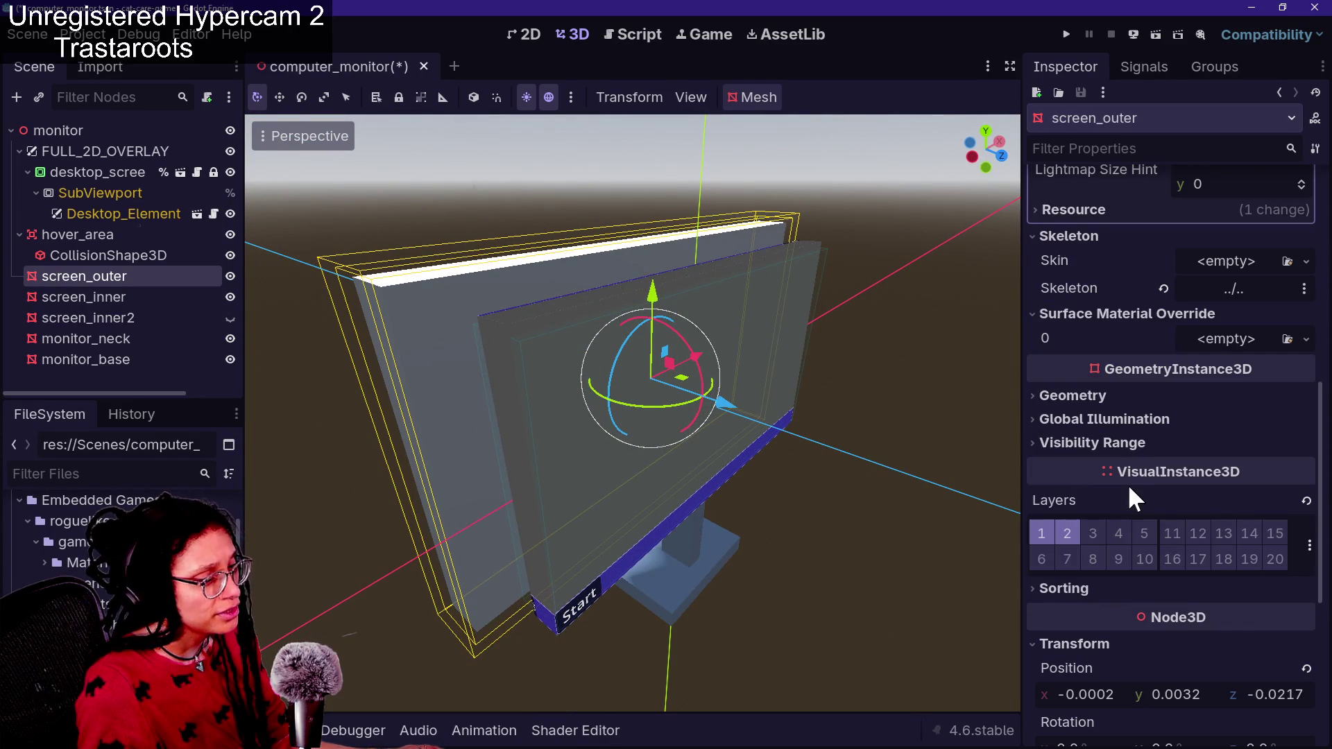
scroll(1192, 672, "down", 1)
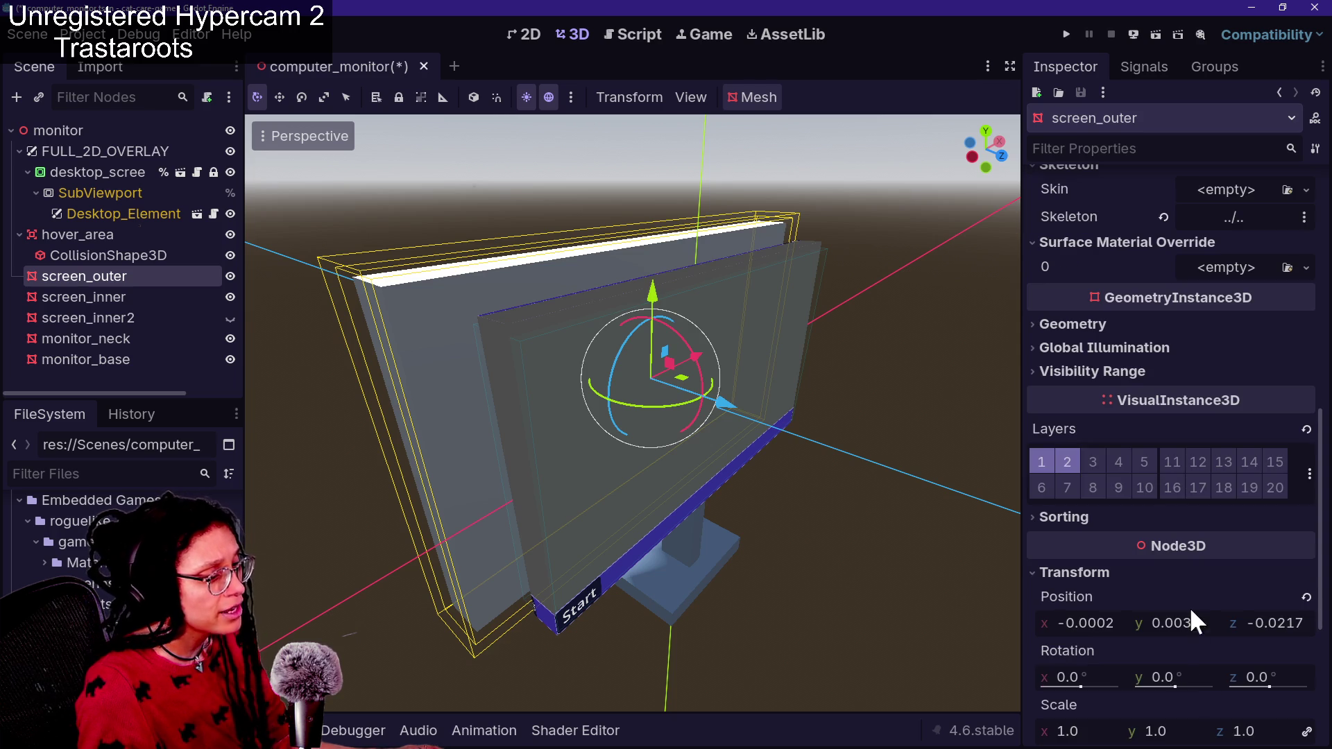
mouse_move(1261, 615)
left_mouse_down()
mouse_move(1242, 614)
mouse_move(1264, 614)
left_mouse_up()
key("ctrl+z")
key("ctrl+z")
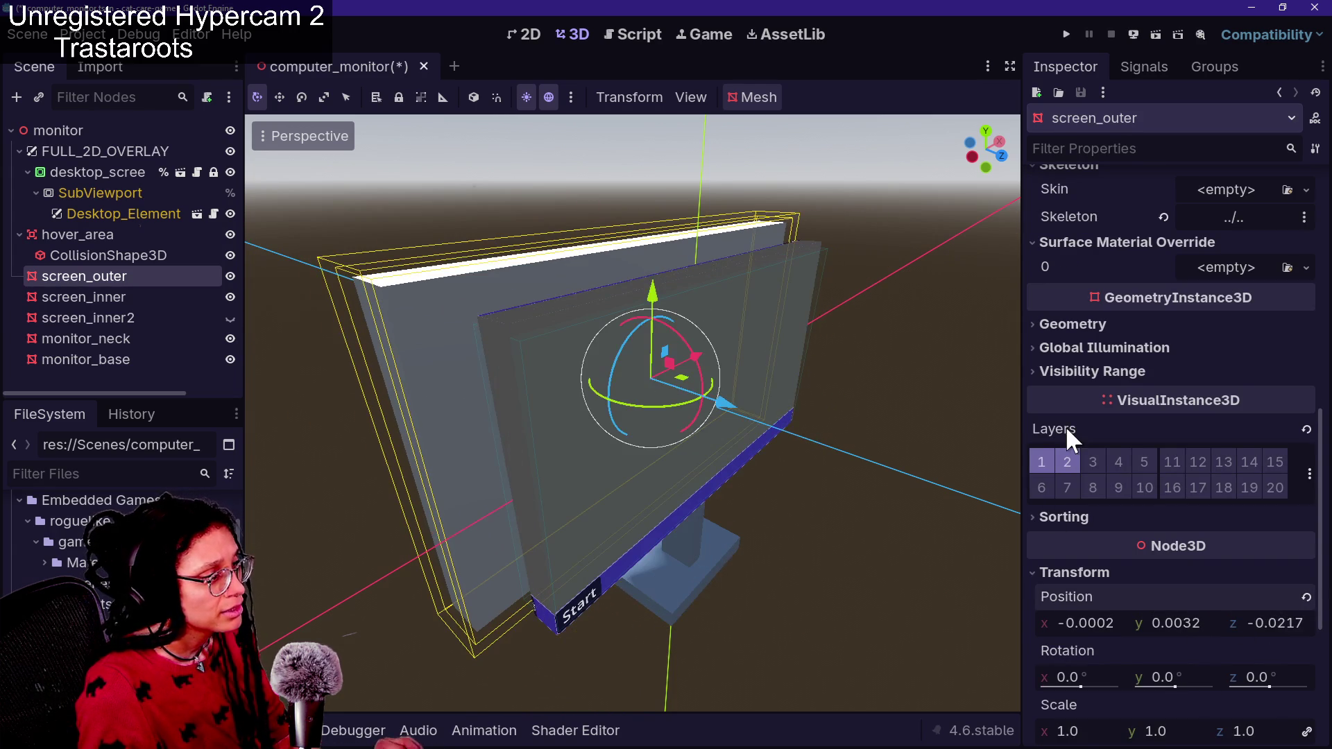
scroll(1065, 426, "up", 10)
left_click_drag(1261, 424, 1279, 423)
key("ctrl+z")
scroll(1064, 500, "down", 10)
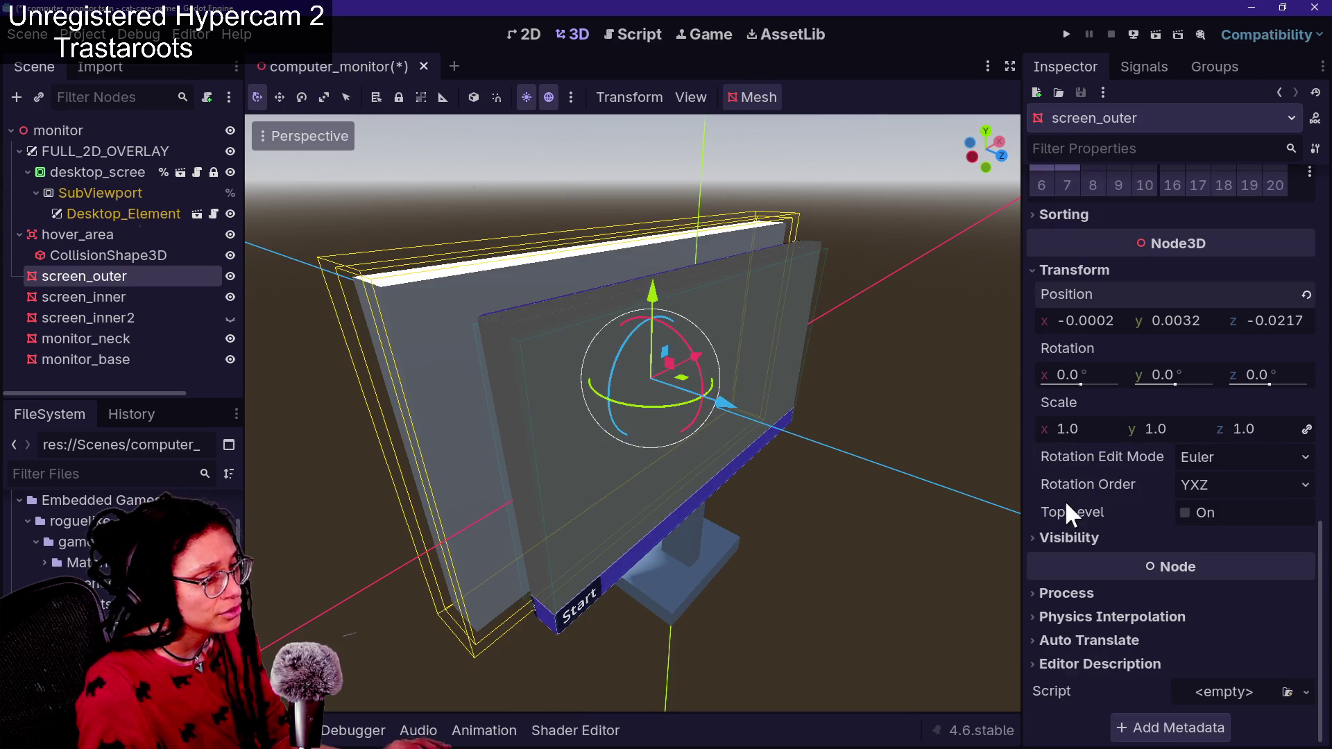
mouse_move(1270, 321)
left_mouse_down()
mouse_move(1308, 320)
mouse_move(1272, 321)
left_mouse_up()
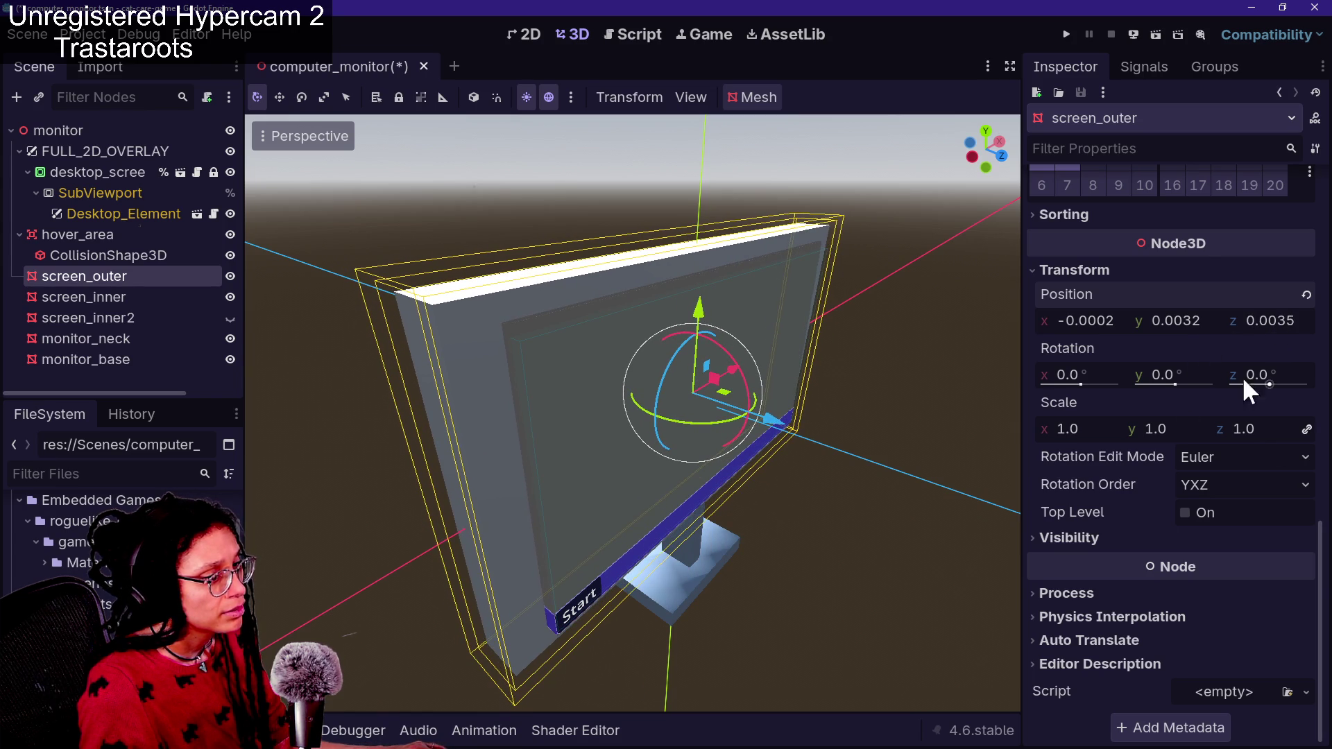
Narrow screen_outer's Mesh Size x to 0.218 m and fine-tune the height around 0.13 m
scroll(1179, 361, "up", 5)
mouse_move(920, 310)
left_mouse_down()
mouse_move(826, 299)
mouse_move(805, 326)
mouse_move(784, 319)
mouse_move(766, 403)
mouse_move(749, 340)
mouse_move(917, 312)
left_mouse_up()
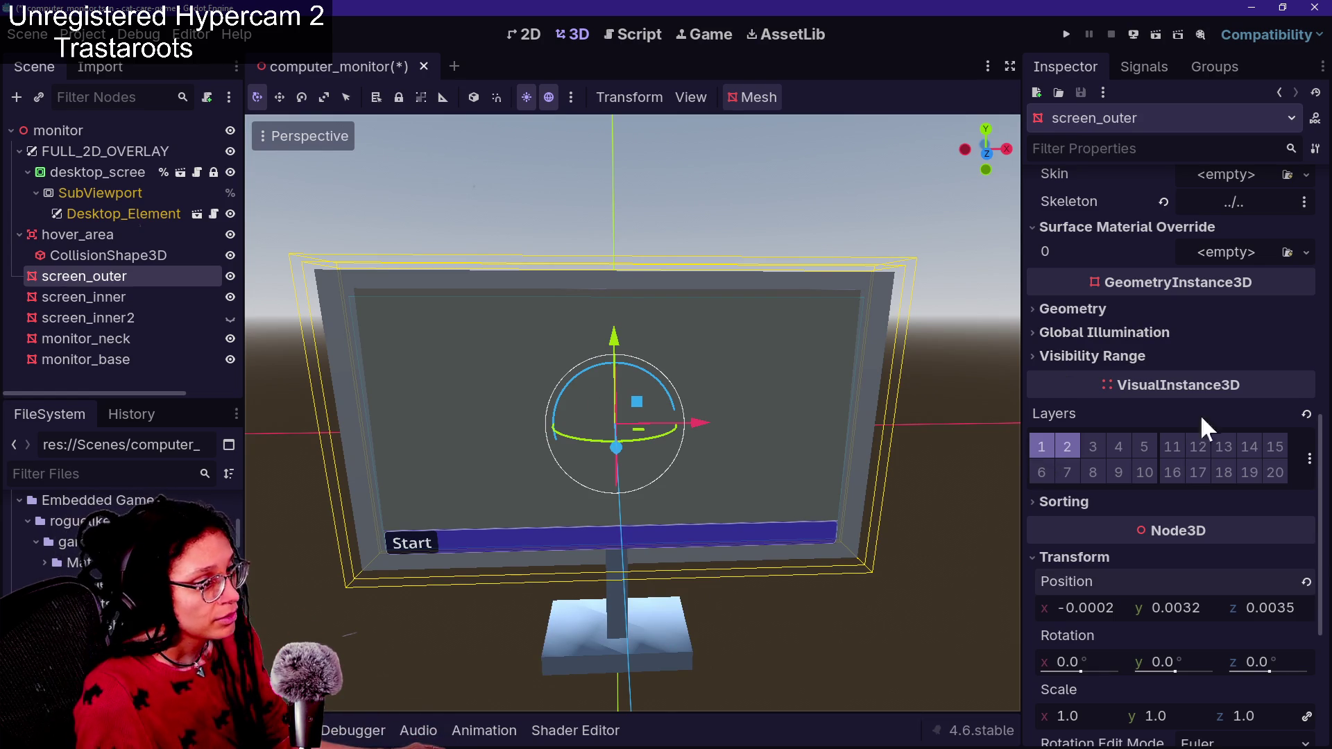
scroll(1074, 511, "up", 2)
scroll(1074, 510, "down", 6)
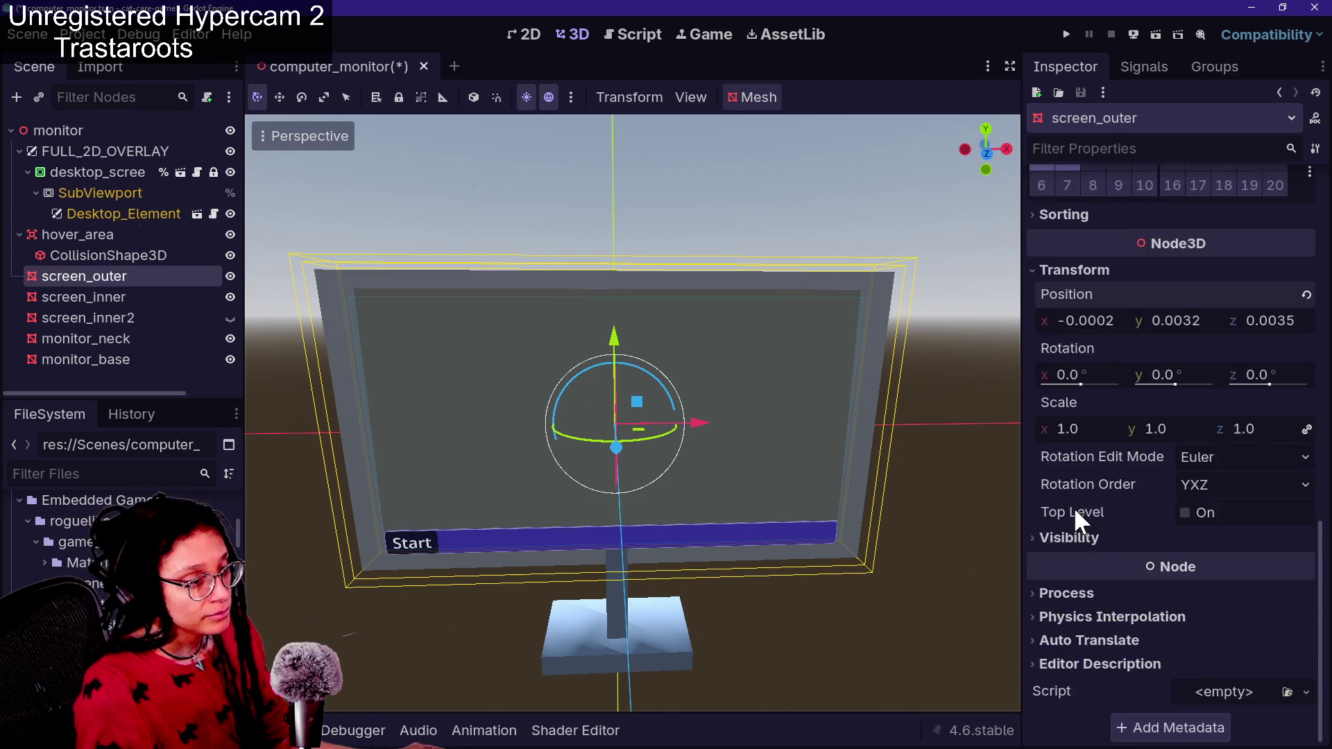
scroll(1073, 512, "up", 2)
scroll(1161, 520, "down", 1)
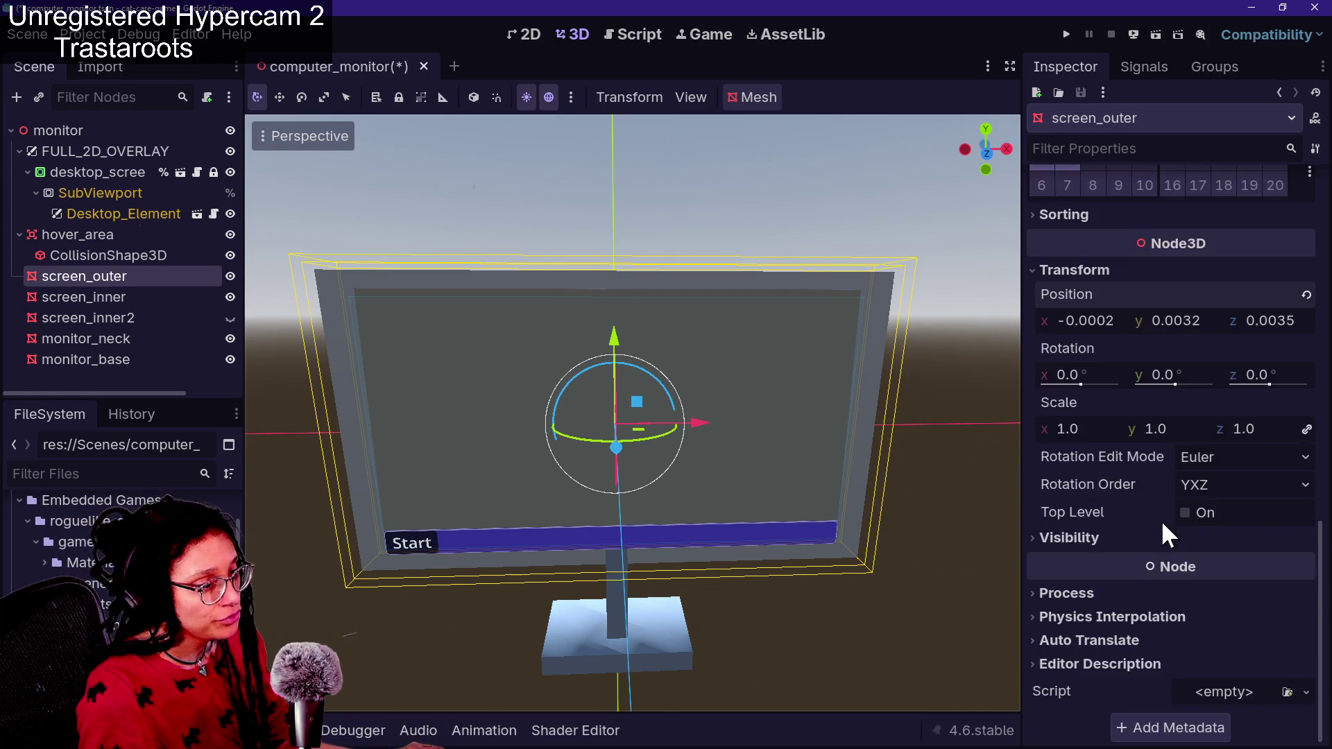
scroll(1160, 519, "up", 6)
mouse_move(1095, 419)
left_mouse_down()
mouse_move(1145, 419)
mouse_move(1057, 418)
mouse_move(1099, 419)
mouse_move(1088, 419)
left_mouse_up()
mouse_move(1193, 427)
left_mouse_down()
mouse_move(1179, 427)
mouse_move(1207, 426)
mouse_move(1193, 426)
left_mouse_up()
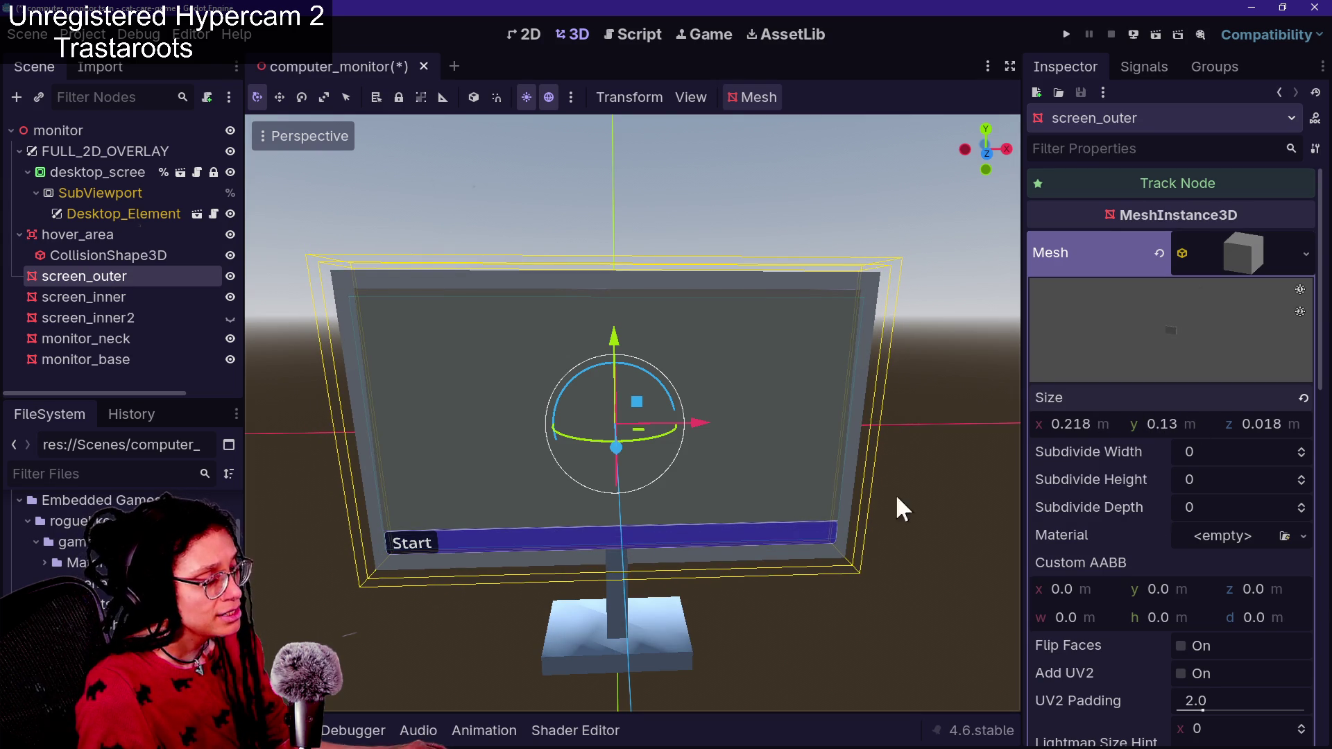
Switch to Front Orthogonal view, cancelling a stray move of screen_outer and clearing the selection
left_click(985, 153)
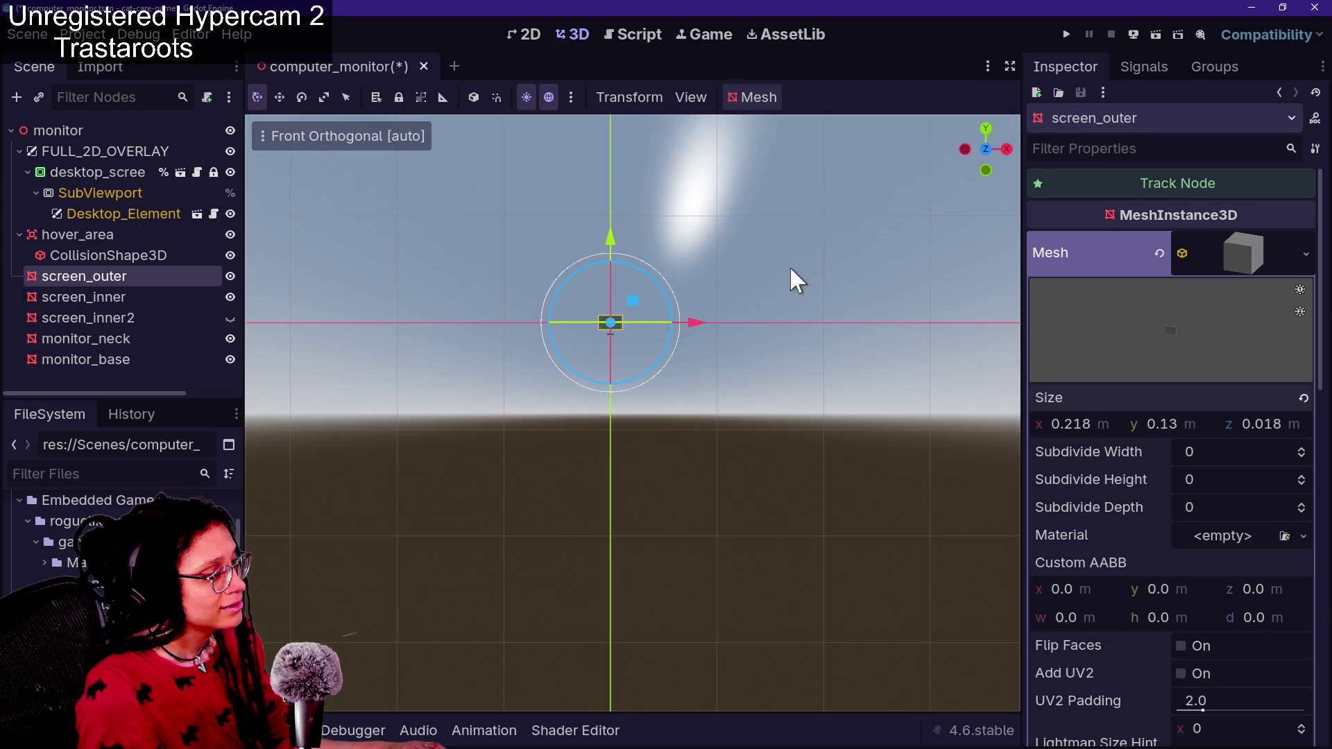
scroll(562, 319, "down", 2)
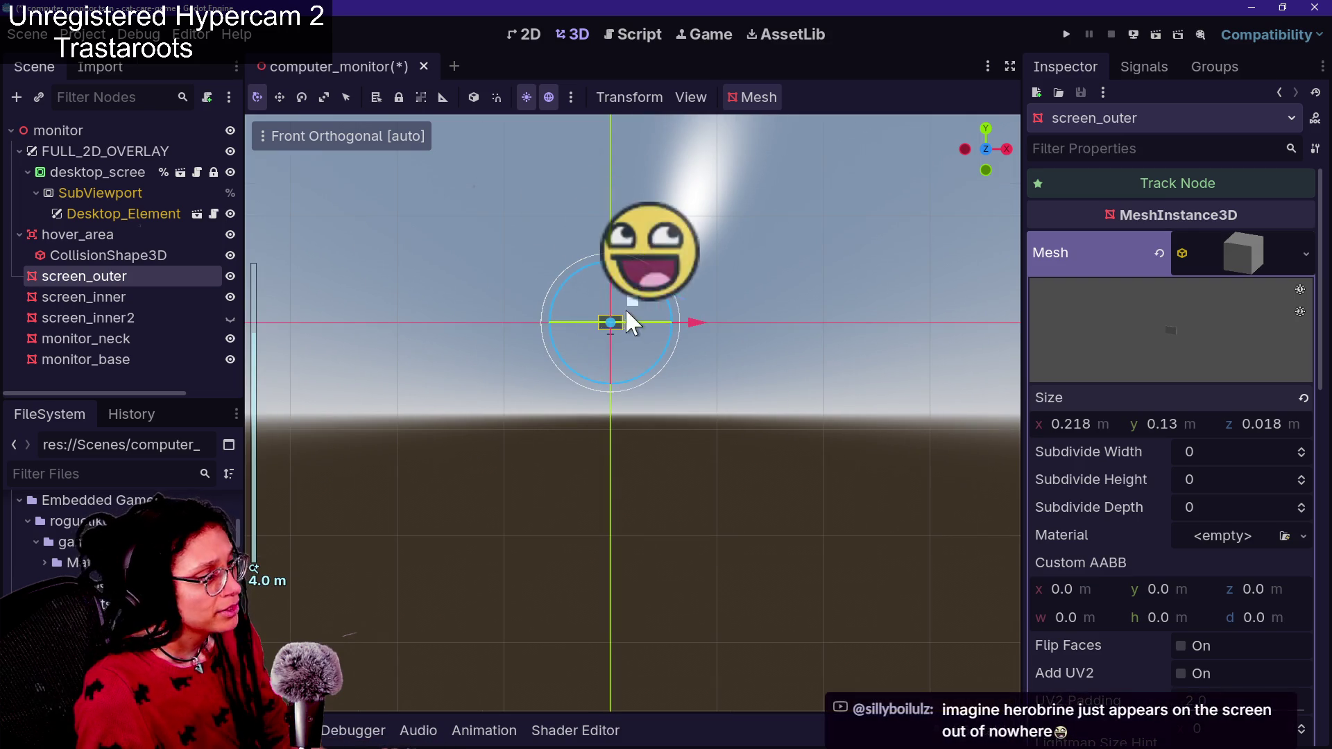
key("w")
scroll(498, 314, "up", 10)
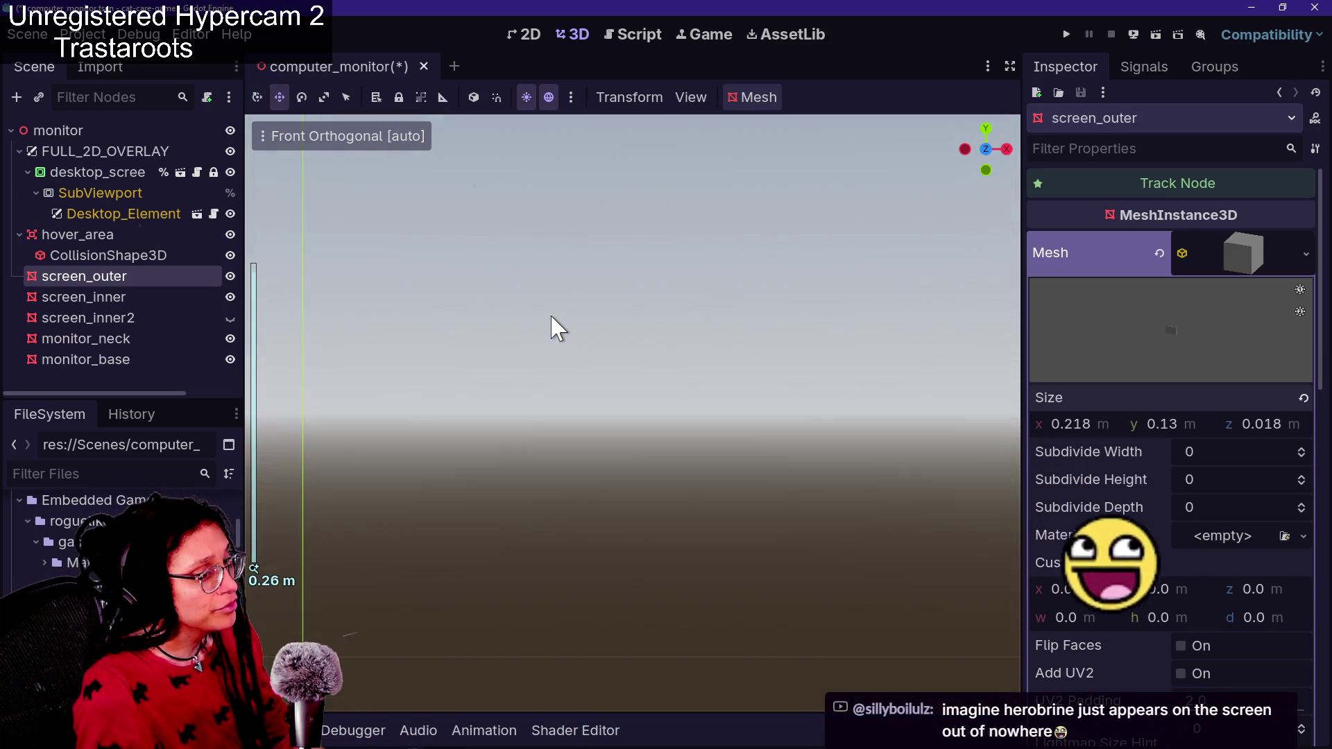
scroll(551, 315, "down", 7)
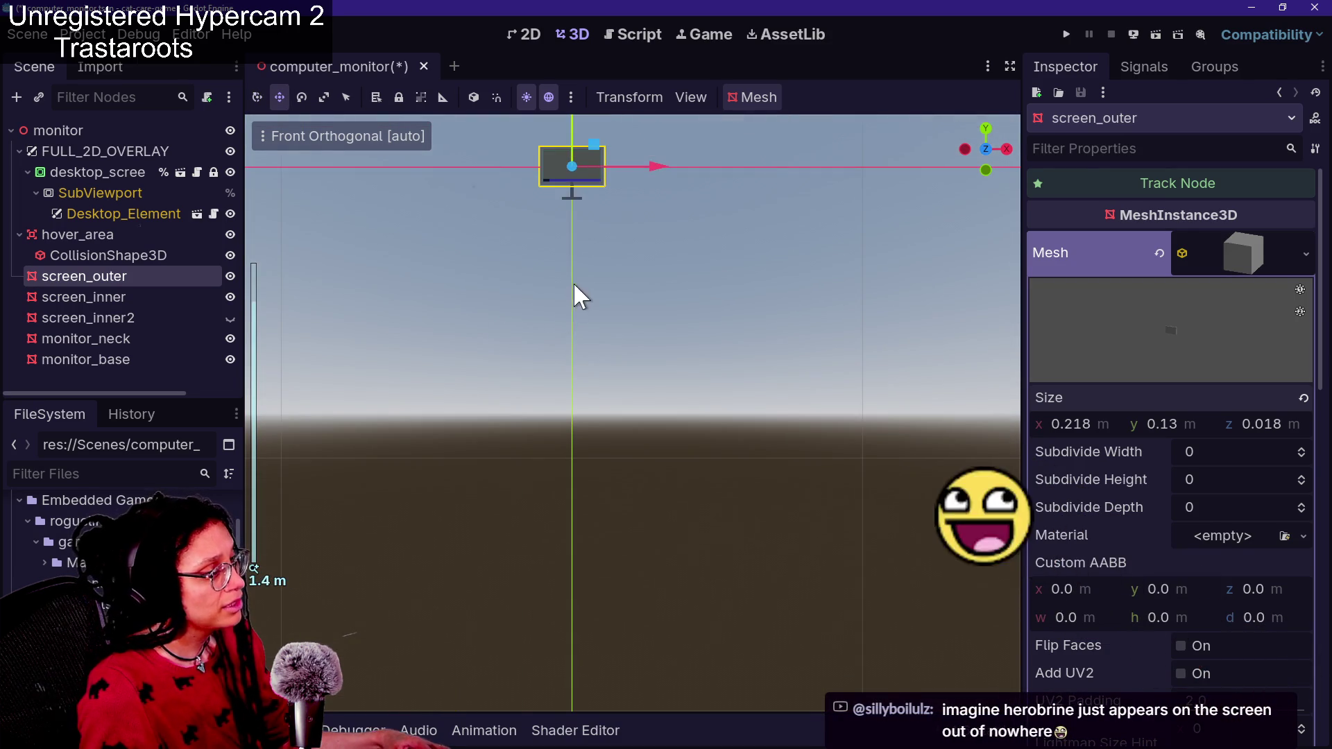
key("g")
key("Escape")
mouse_move(558, 415)
left_mouse_down()
mouse_move(660, 591)
mouse_move(620, 524)
left_mouse_up()
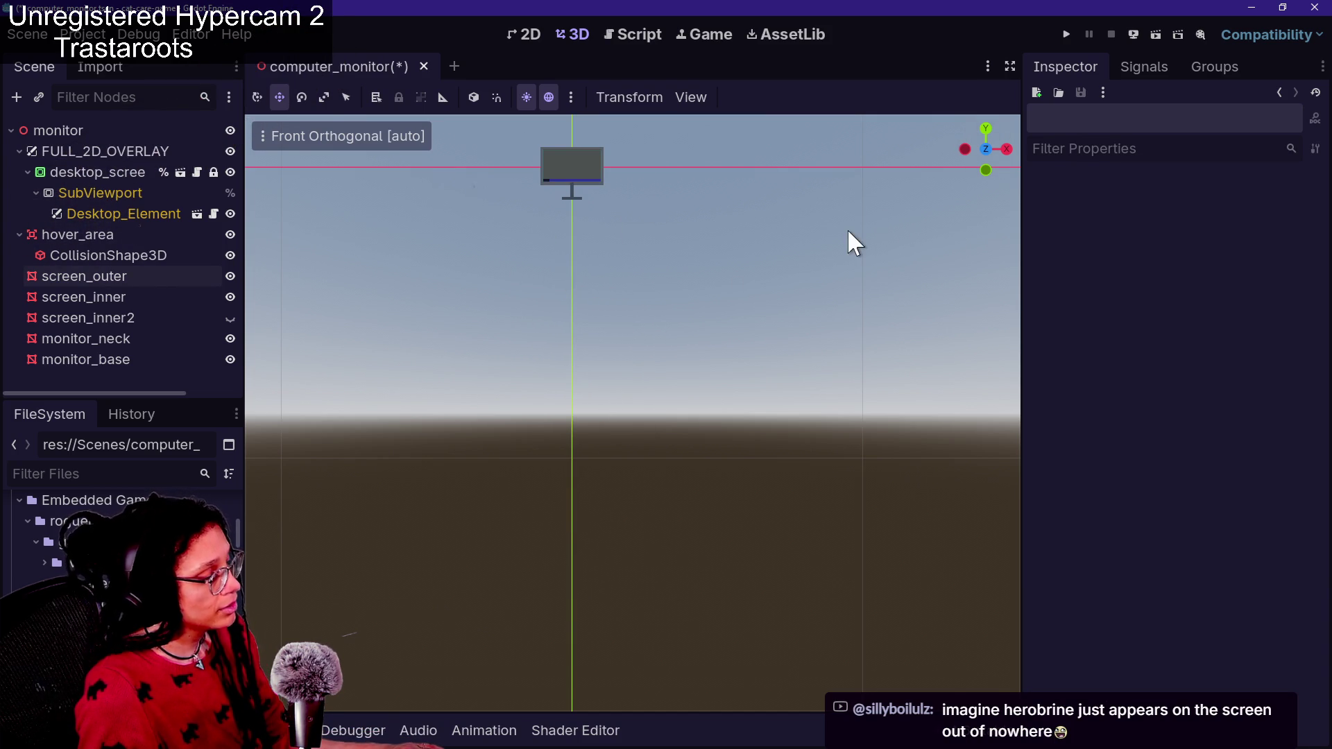
Centre the monitor in view and reselect screen_outer, positioned at -0.0002, 0.0032, 0.0035
left_click_drag(492, 302, 618, 510)
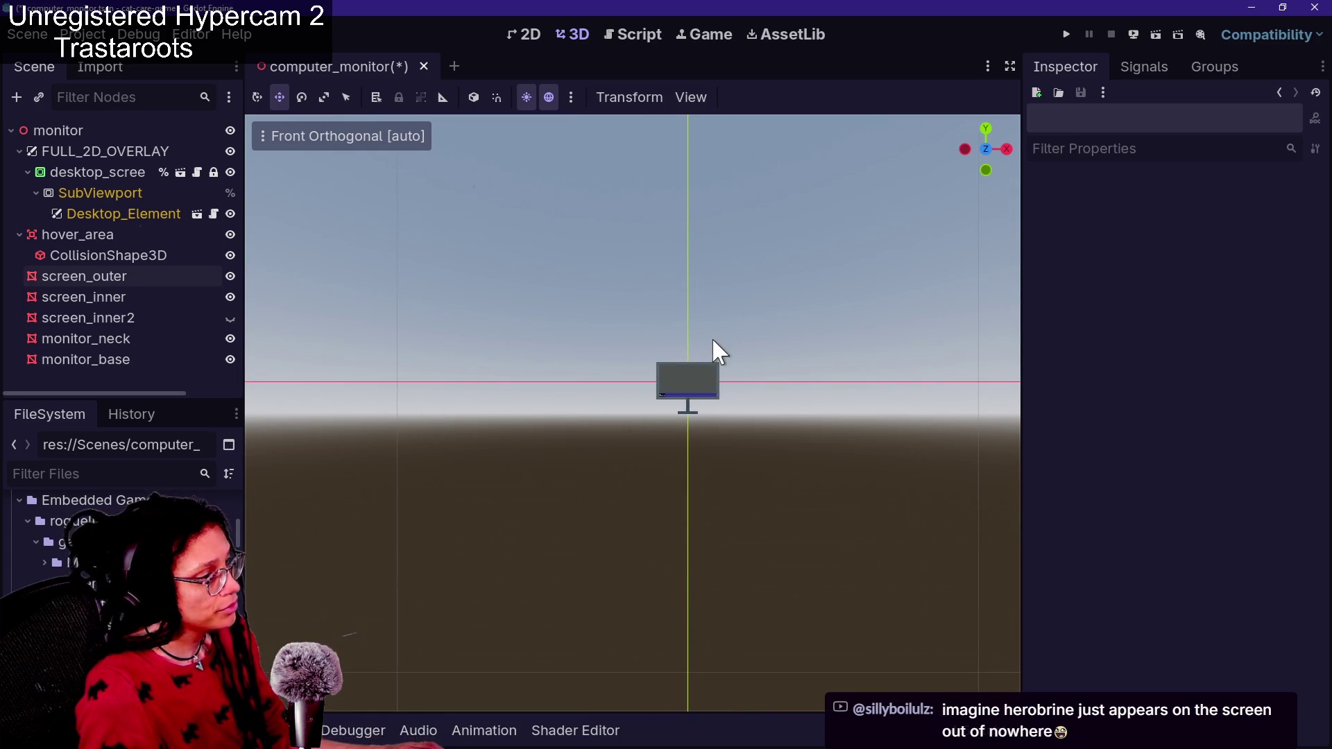
scroll(711, 337, "up", 5)
scroll(712, 337, "down", 6)
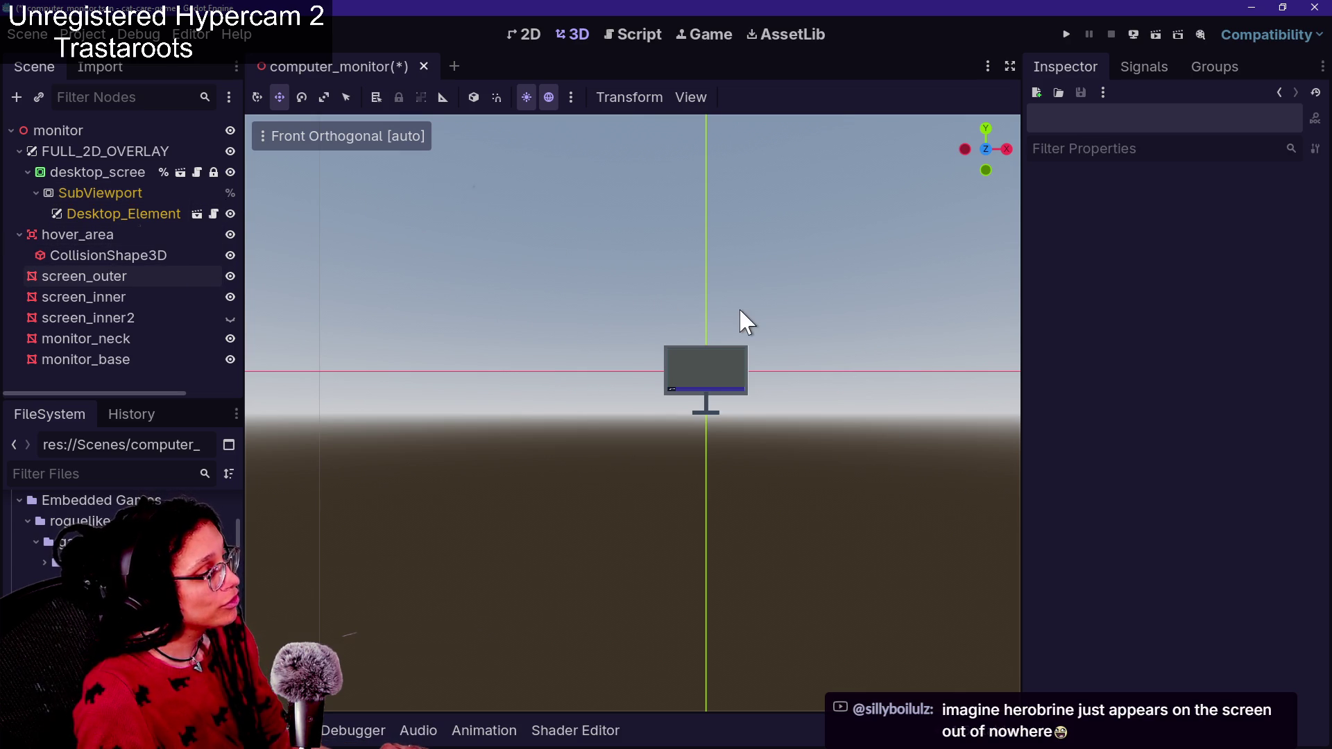
scroll(738, 307, "up", 5)
mouse_move(740, 350)
left_mouse_down()
mouse_move(555, 429)
mouse_move(645, 429)
mouse_move(583, 415)
left_mouse_up()
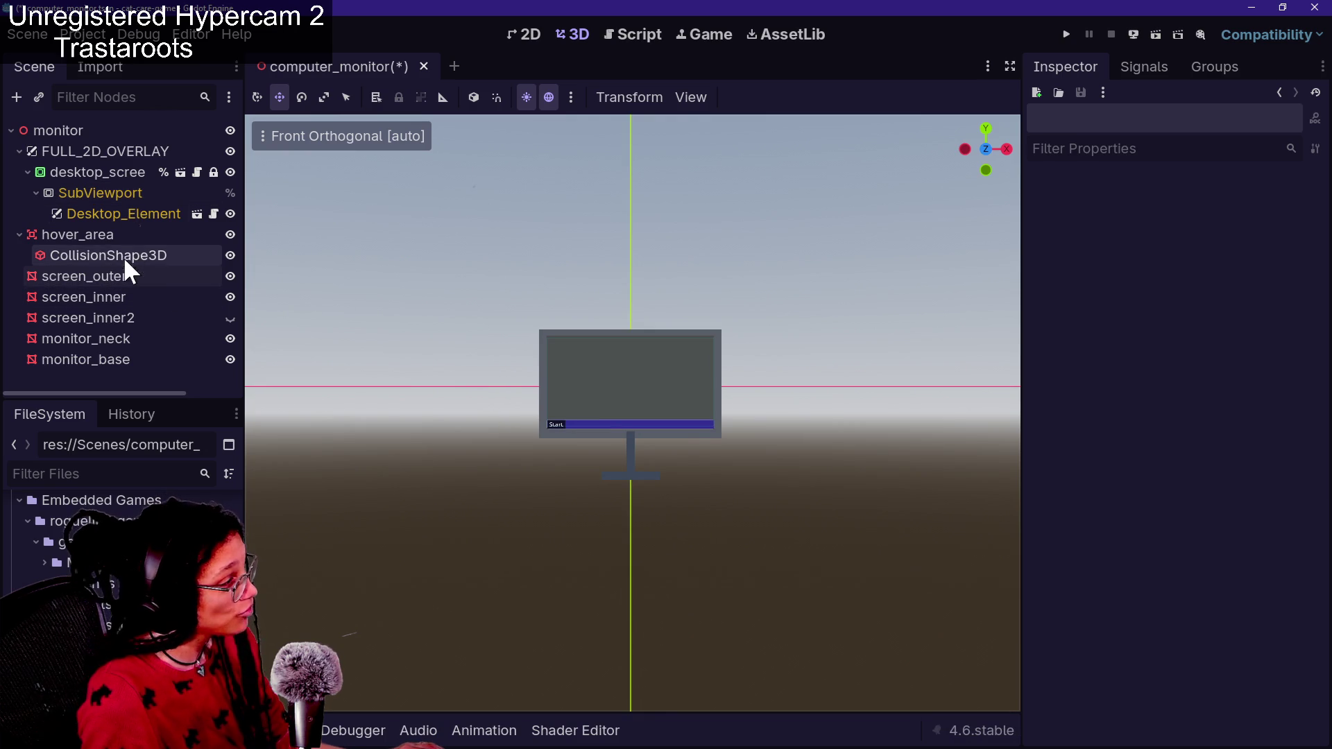
left_click(119, 278)
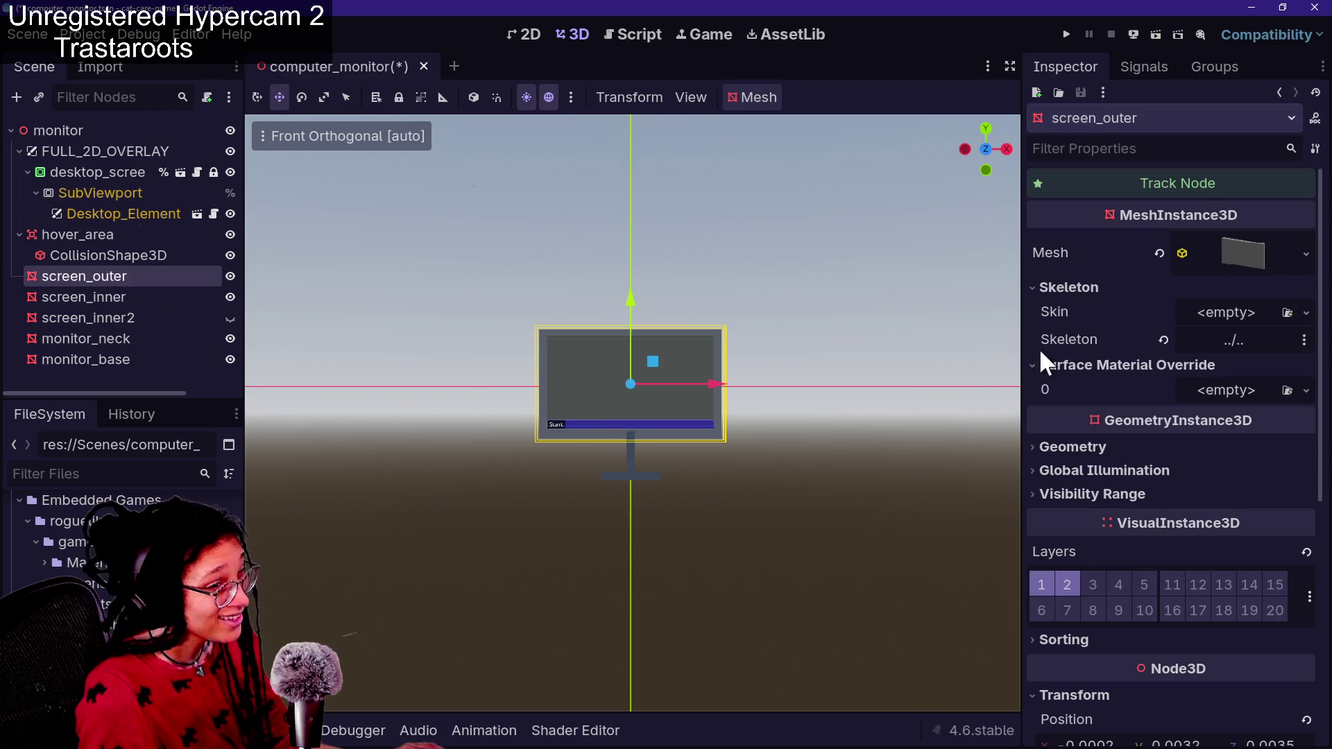
scroll(1159, 425, "down", 2)
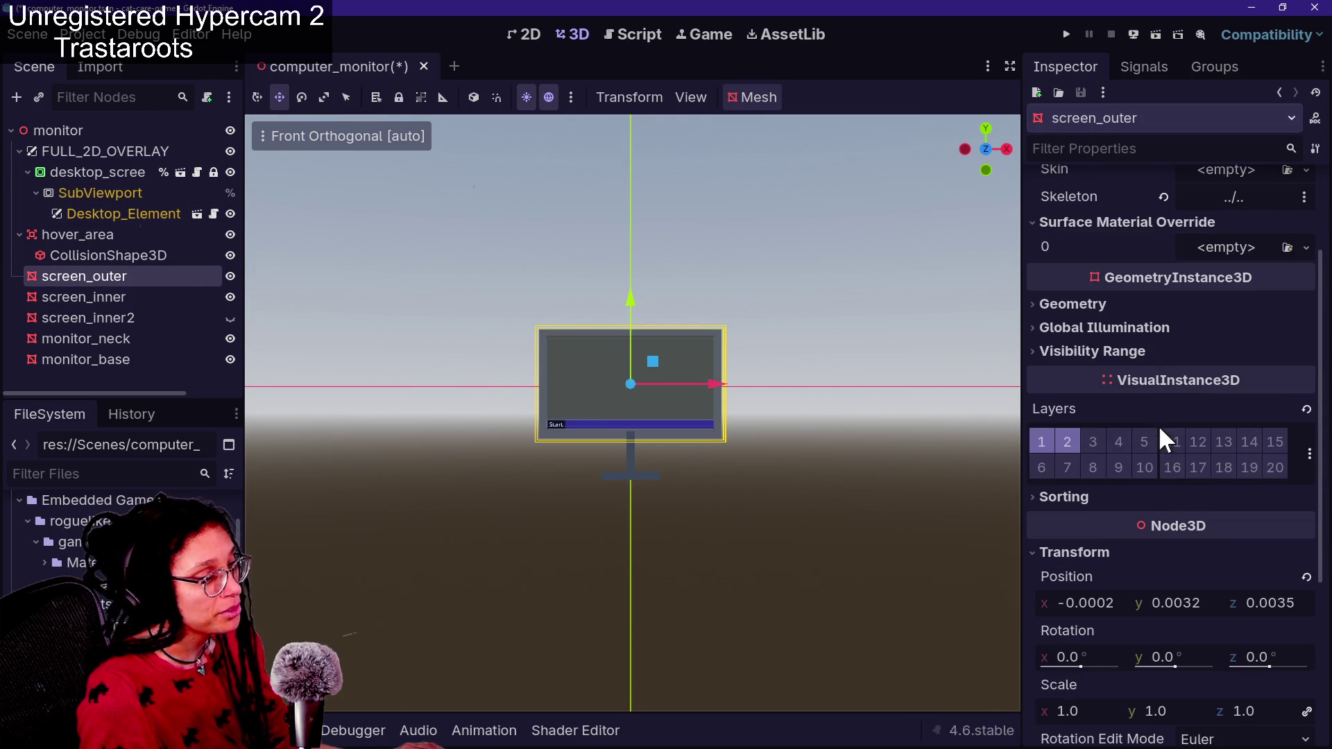
scroll(1159, 343, "down", 1)
scroll(1159, 343, "down", 2)
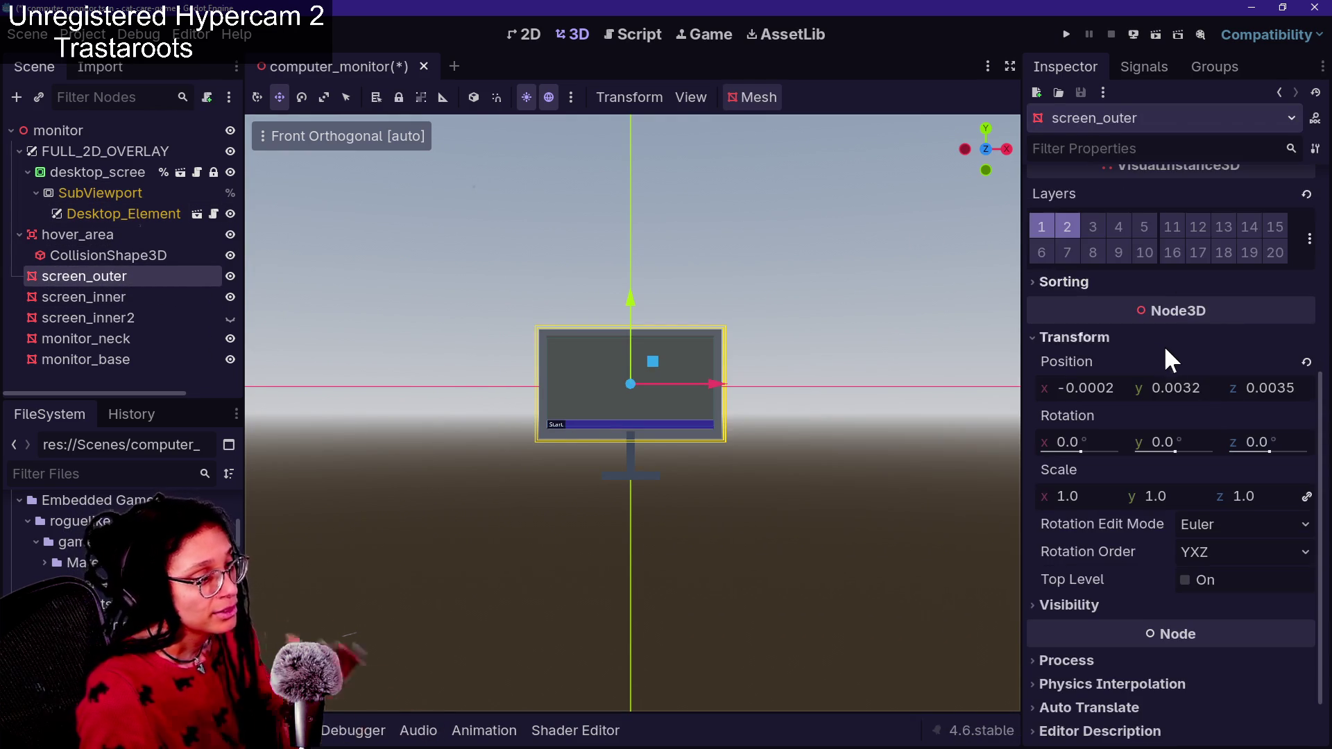
scroll(1125, 389, "up", 4)
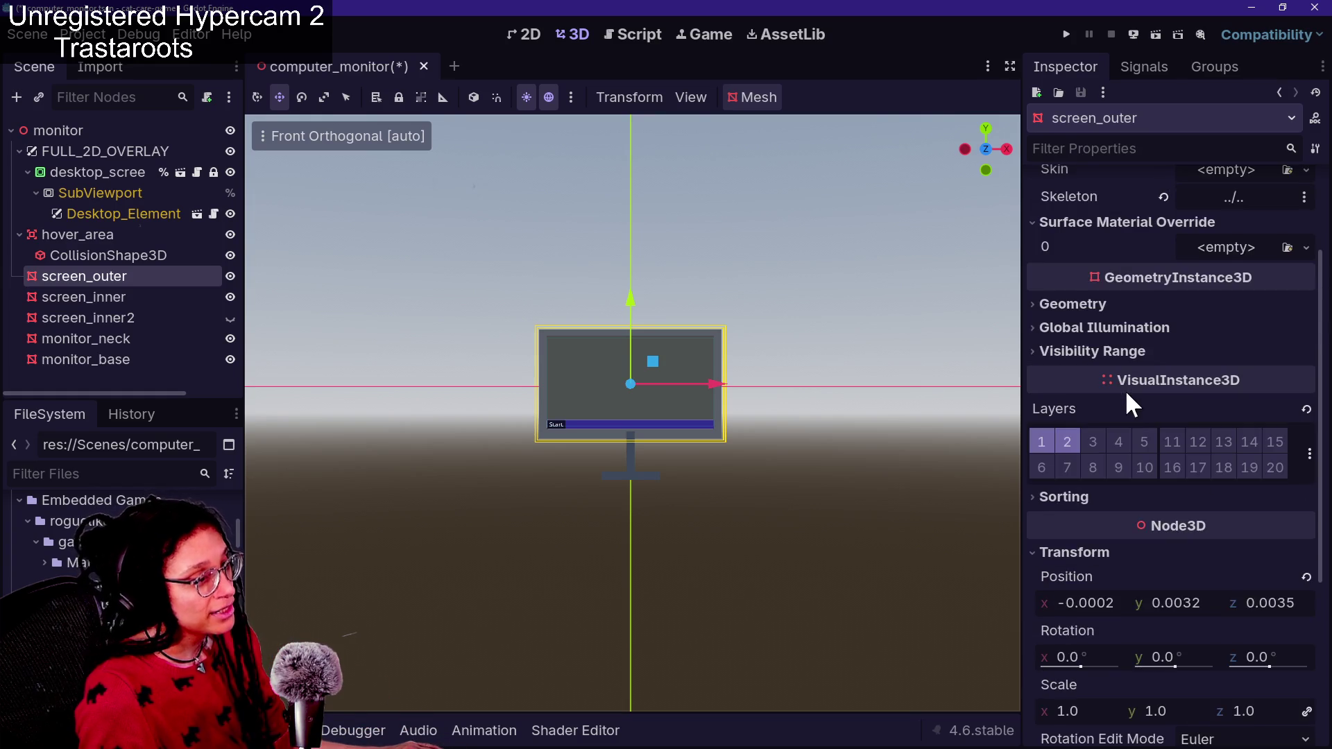
Expand screen_outer's BoxMesh and set its size to 0.216 × 0.125 × 0.018 m
left_click(1226, 173)
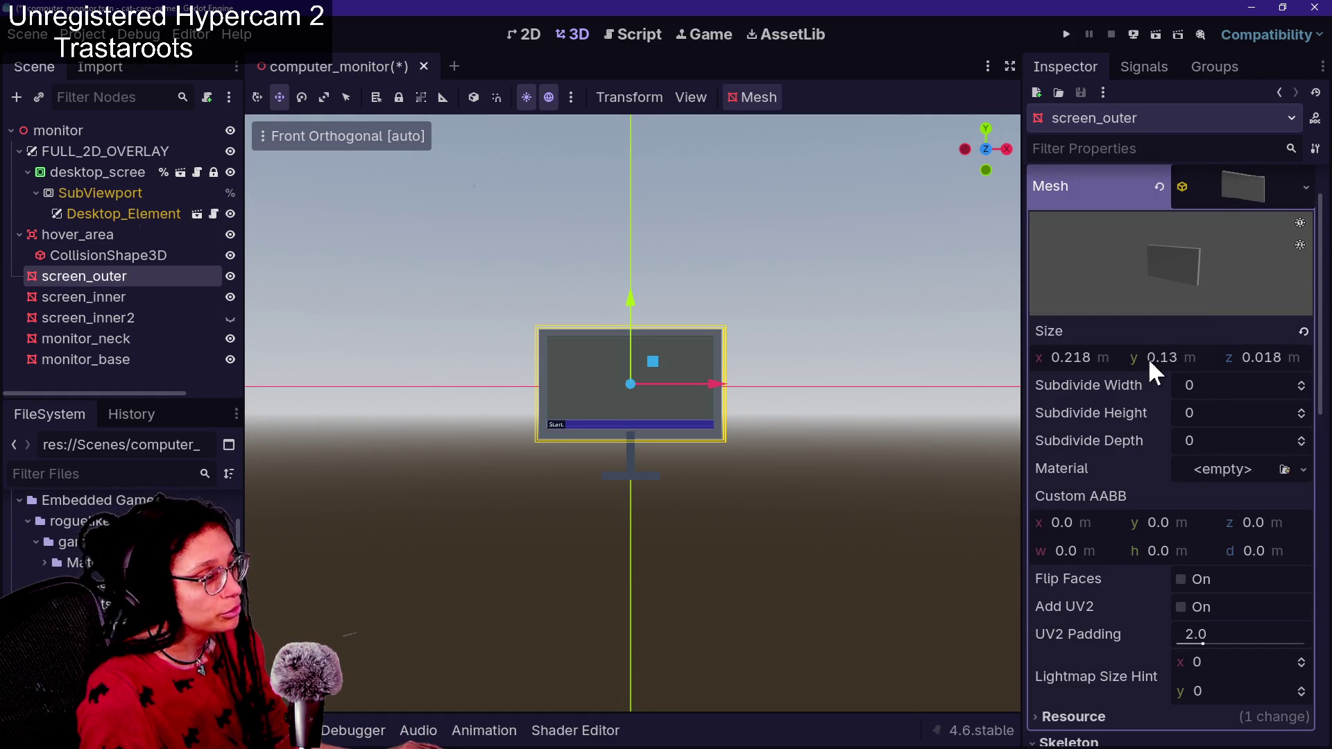
scroll(734, 355, "up", 10)
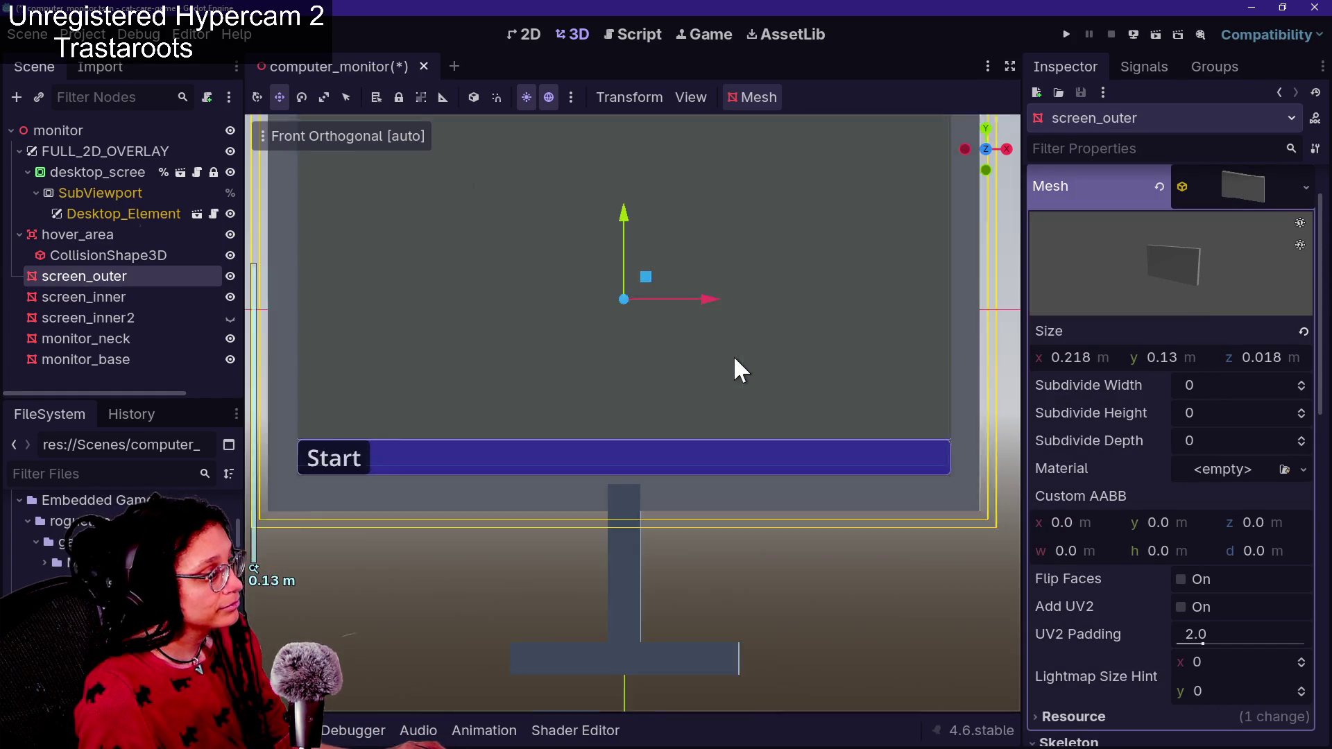
scroll(735, 355, "down", 4)
scroll(790, 347, "up", 4)
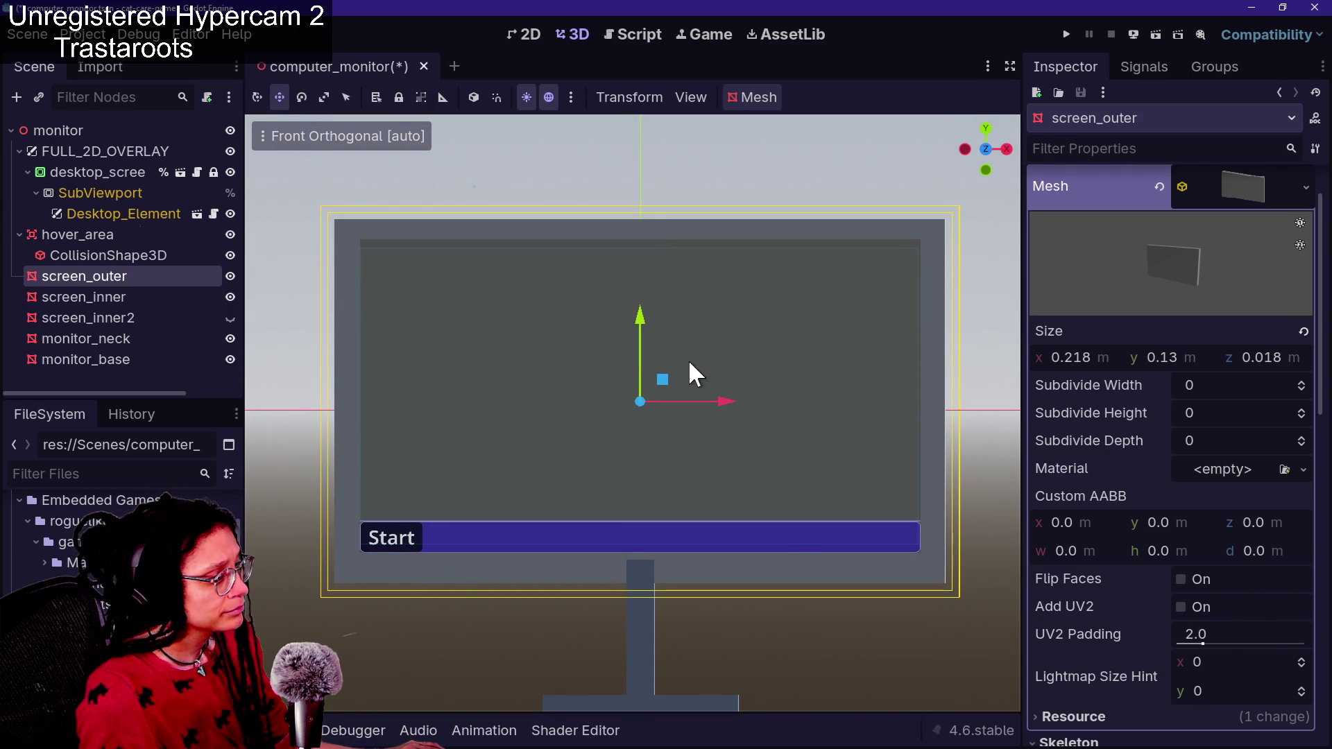
left_click_drag(644, 314, 638, 305)
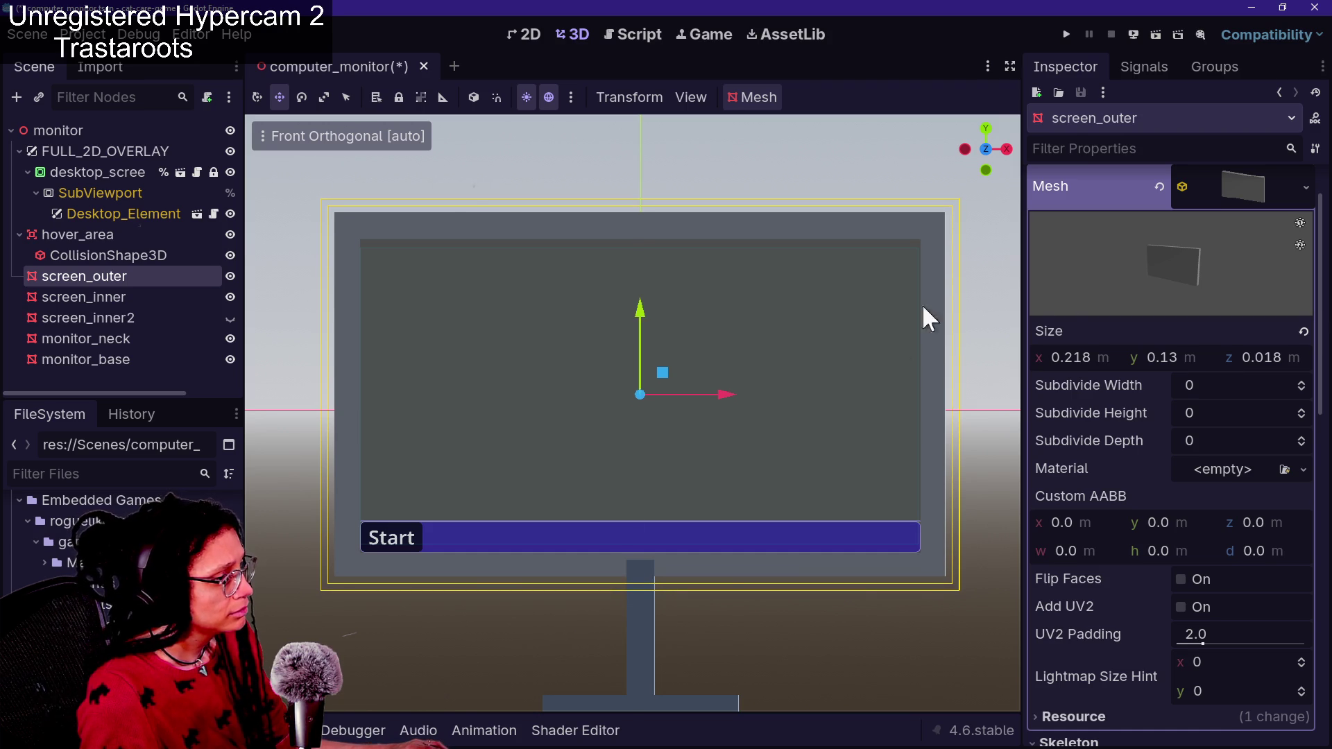
mouse_move(1192, 358)
left_mouse_down()
mouse_move(1107, 351)
mouse_move(1152, 356)
left_mouse_up()
key("ctrl+z")
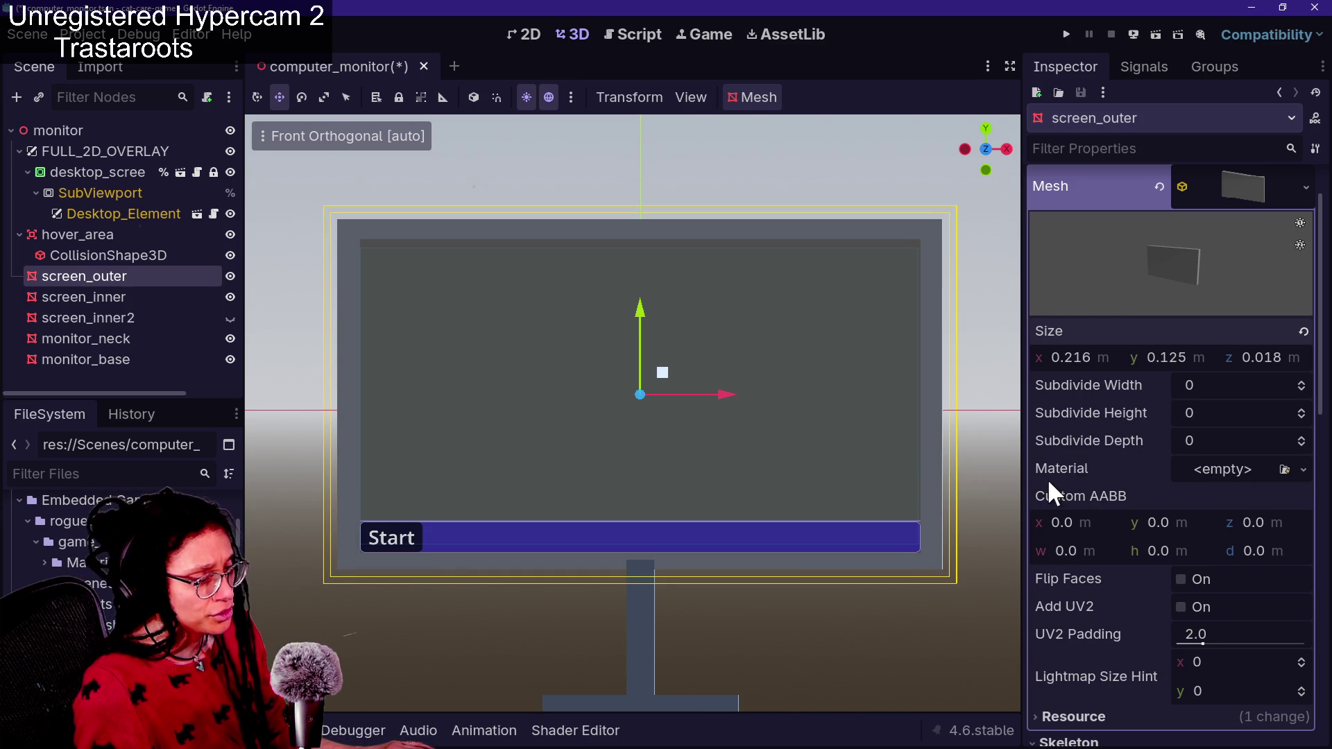
scroll(1048, 484, "down", 2)
Try the placeholder_computer-monitor material on screen_outer, undo it, and save the scene
left_click(1284, 399)
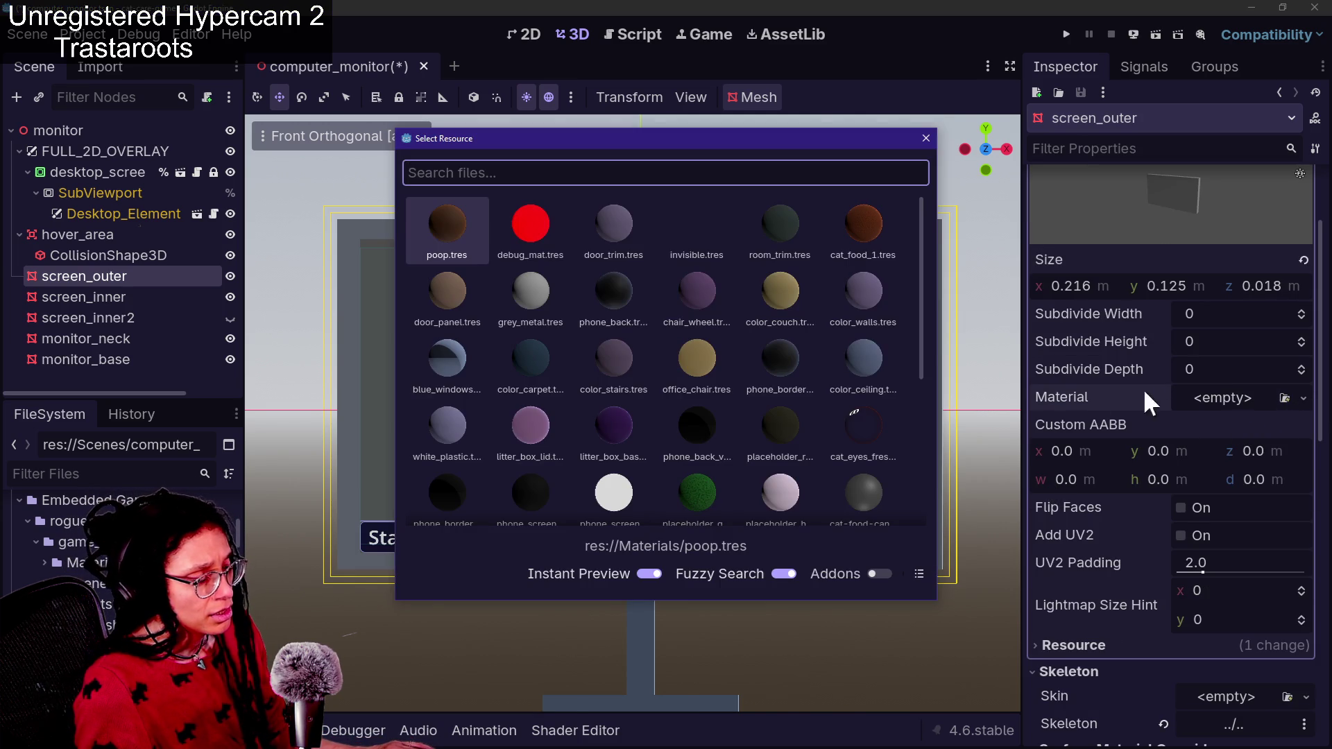
type("mon")
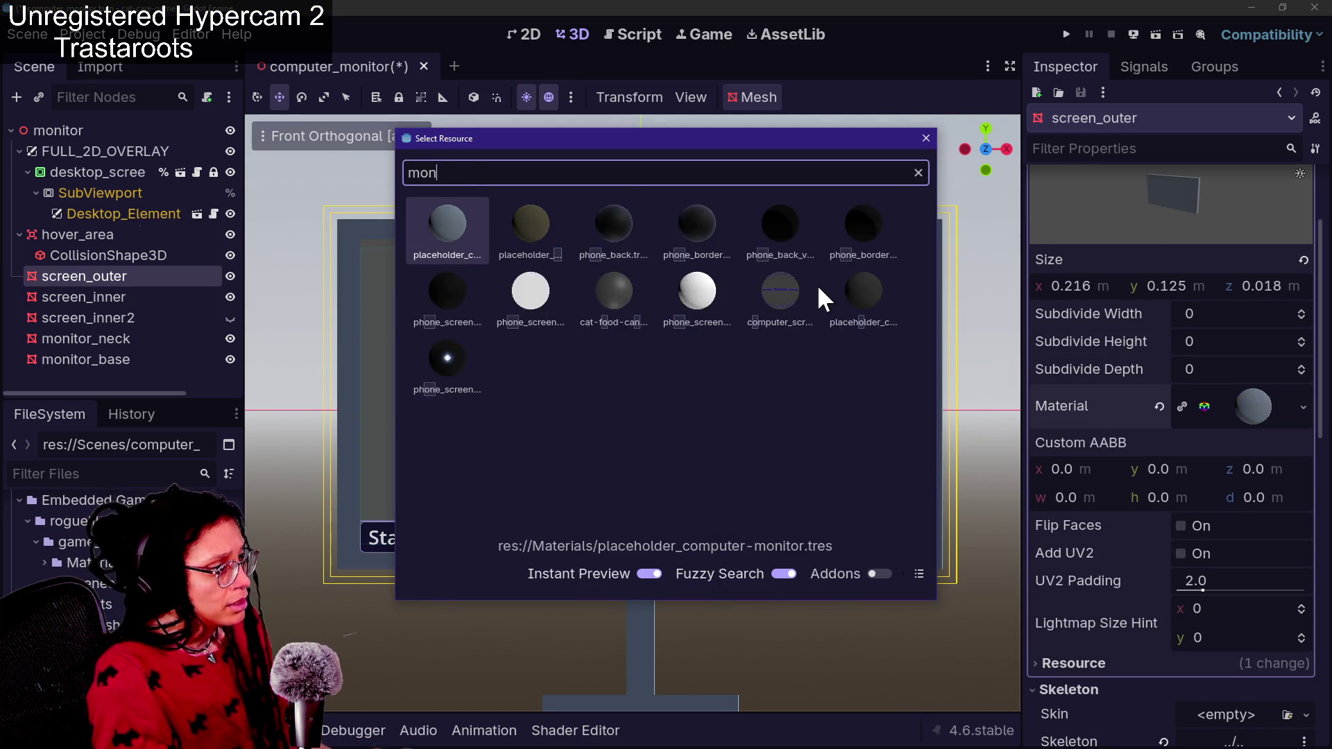
type("itor")
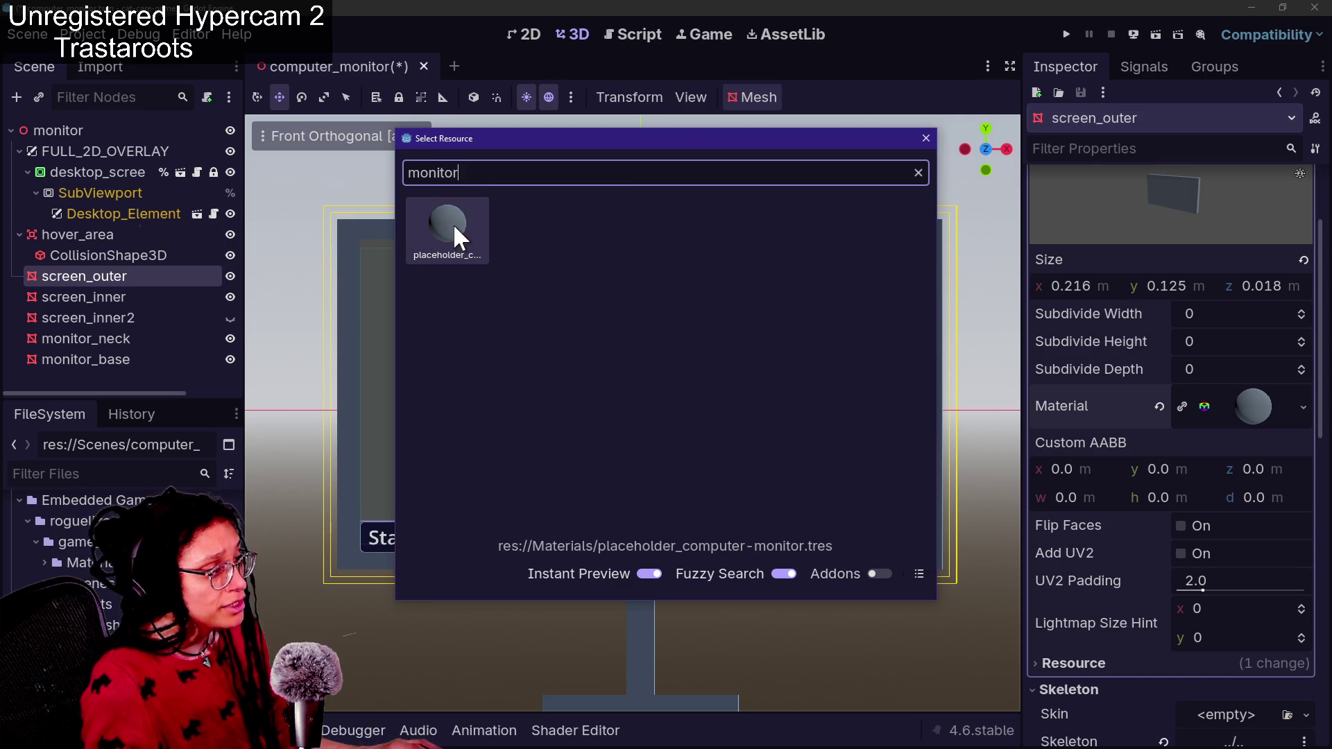
double_click(452, 224)
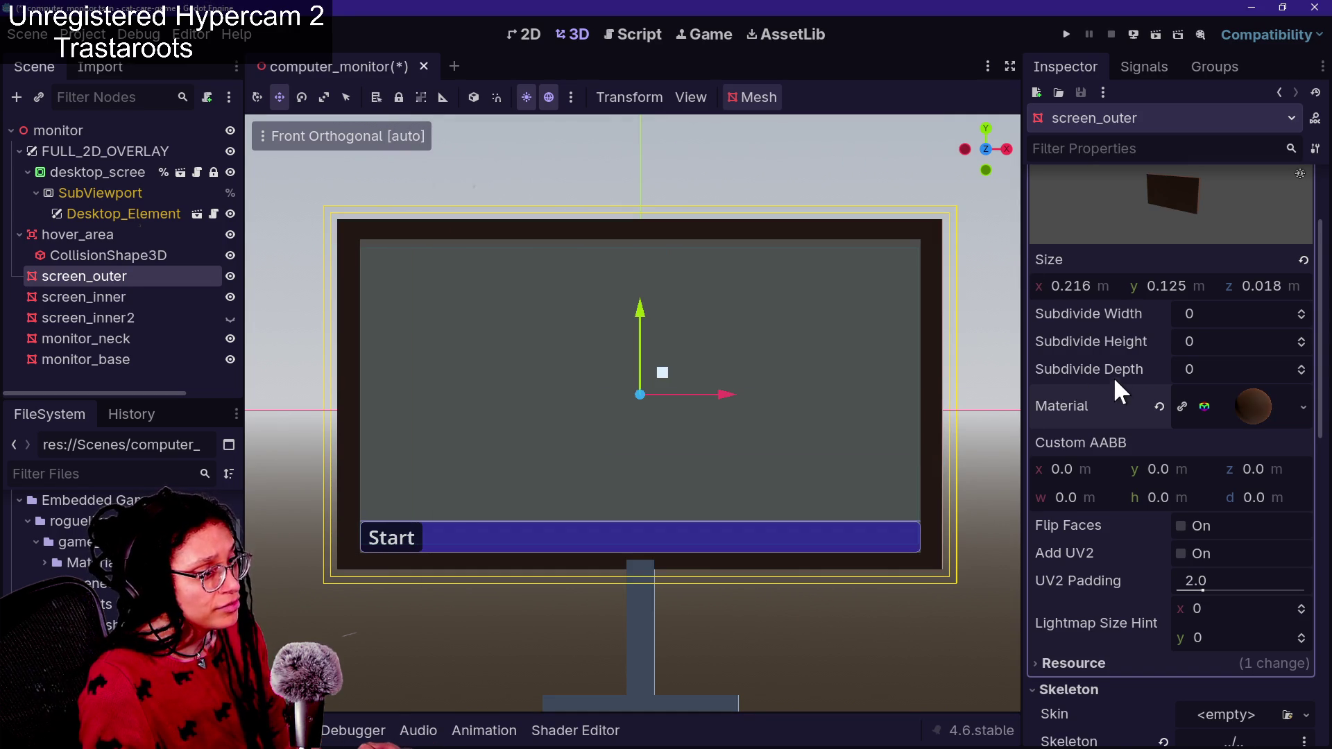
key("ctrl+z")
key("ctrl+s")
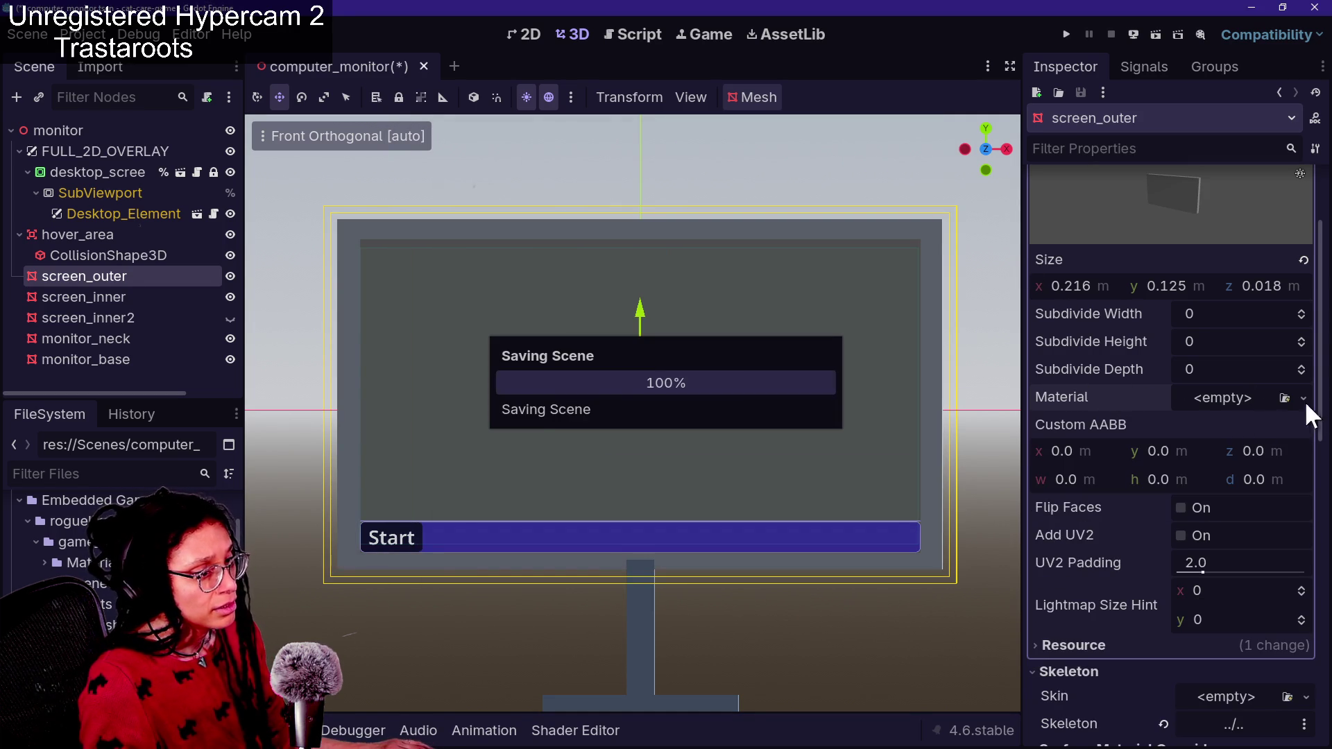
Quick-load the brown poop material onto screen_outer
left_click(1304, 397)
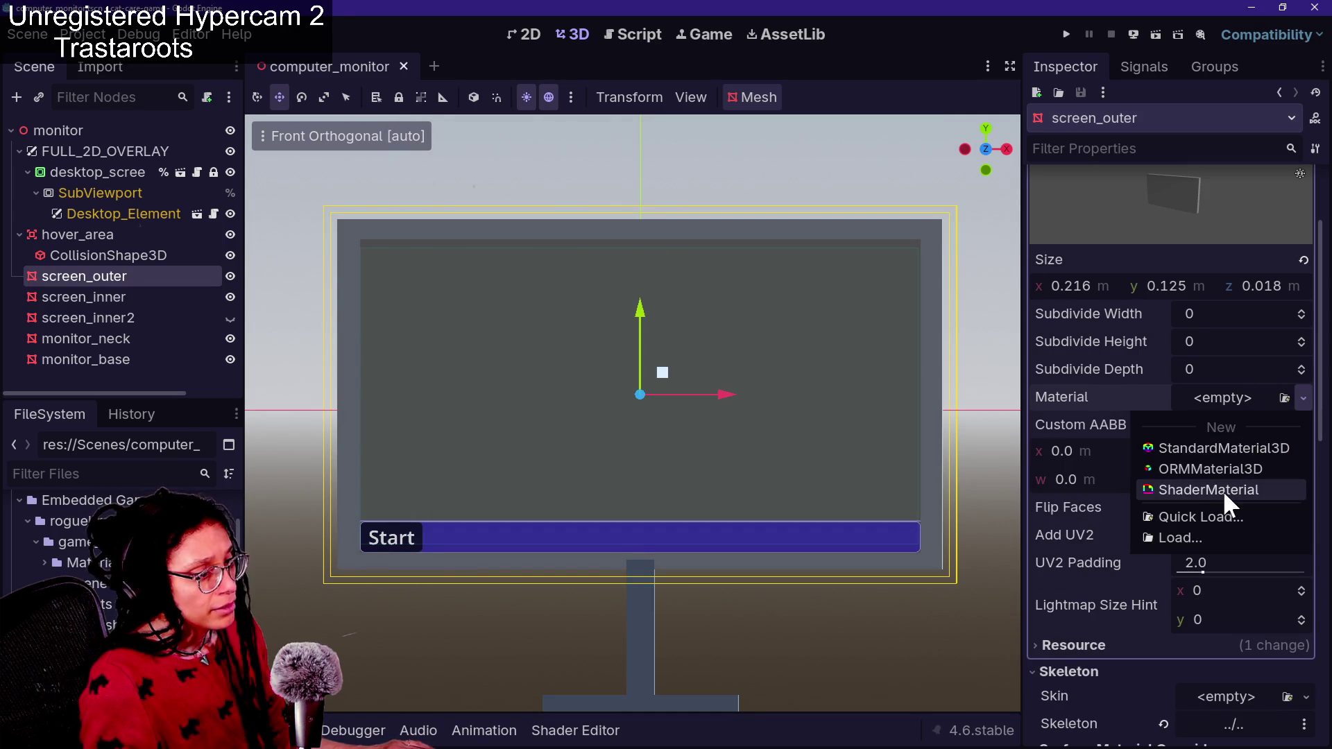
left_click(1217, 515)
type("mpo")
key("BackSpace")
key("BackSpace")
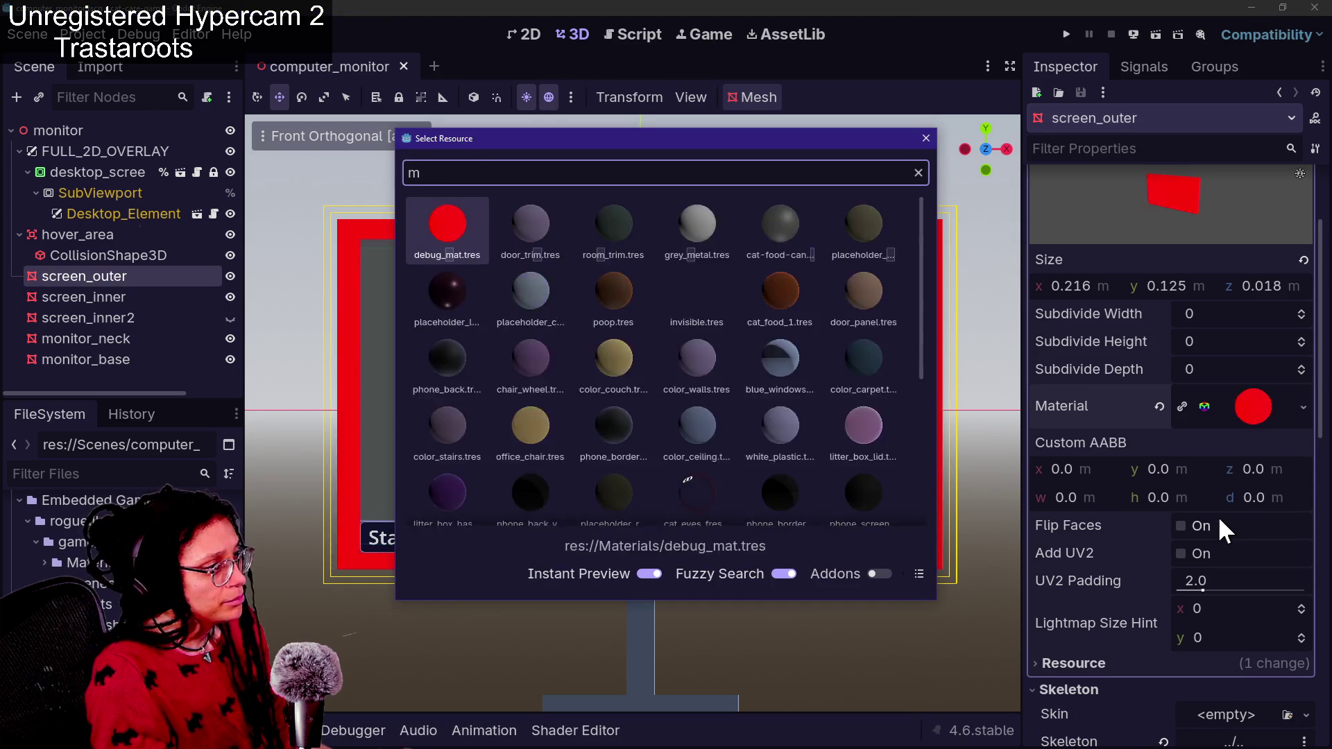
type("on")
key("Return")
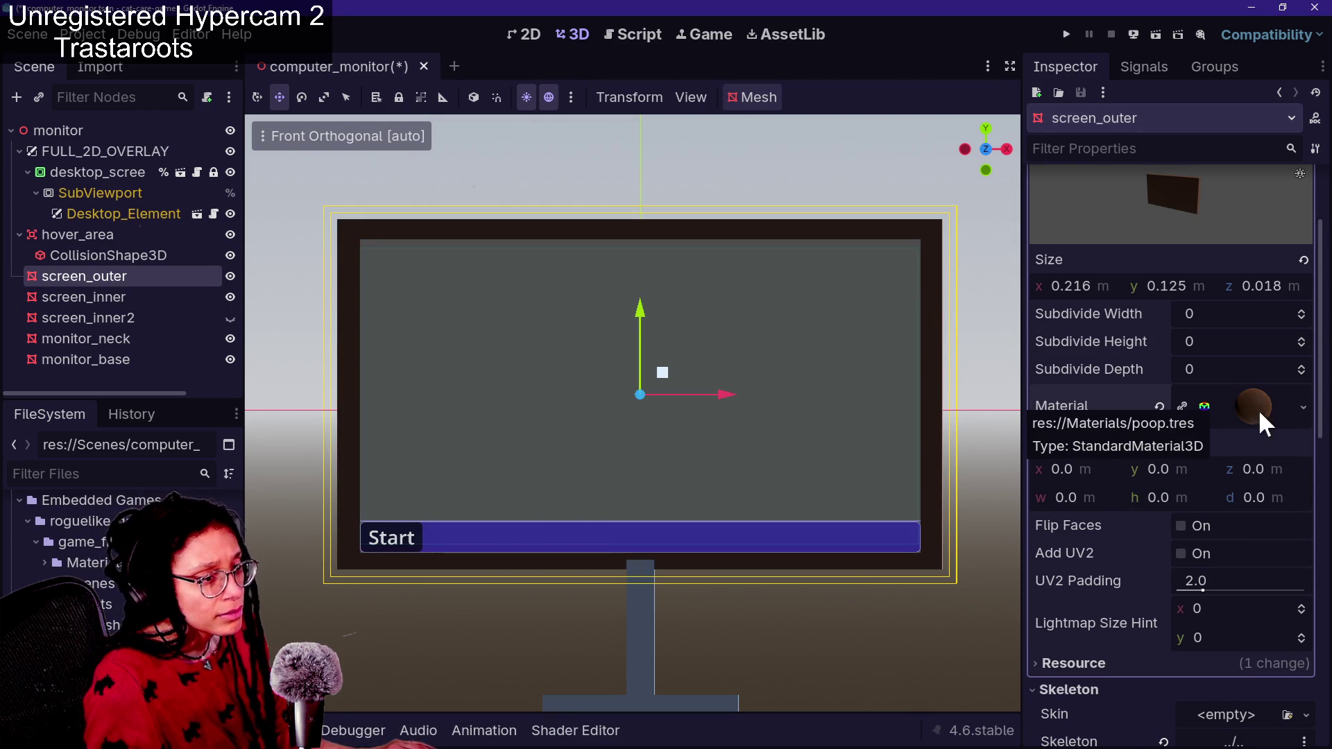
Apply the placeholder_computer-monitor material to screen_outer again
left_click(1303, 408)
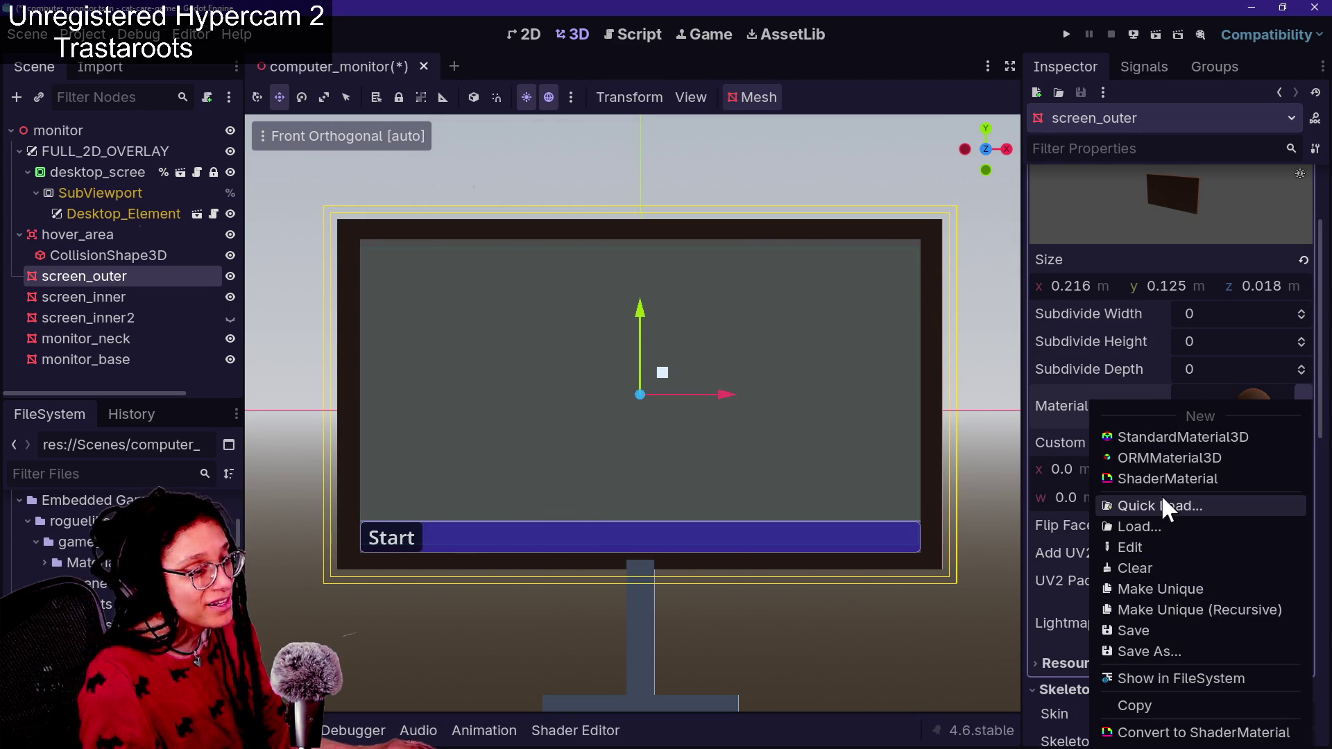
left_click(1161, 502)
type("moni")
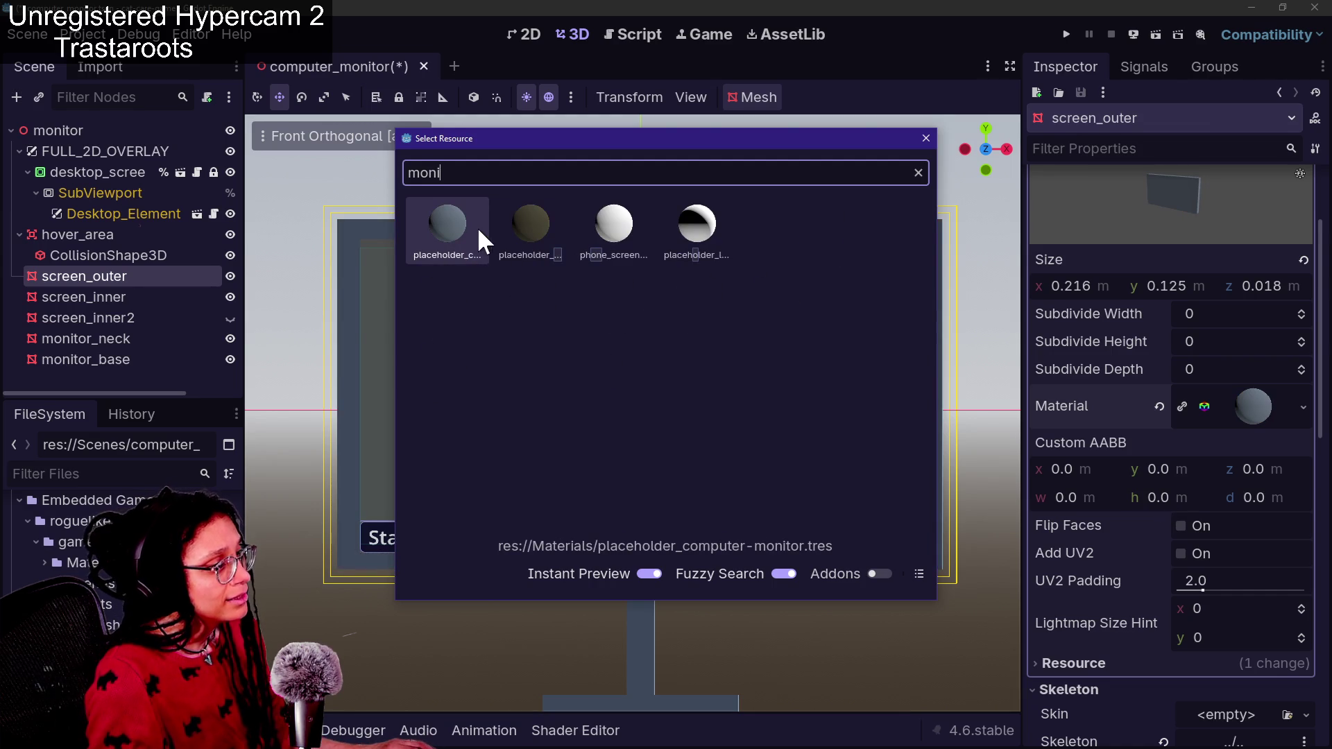
double_click(466, 212)
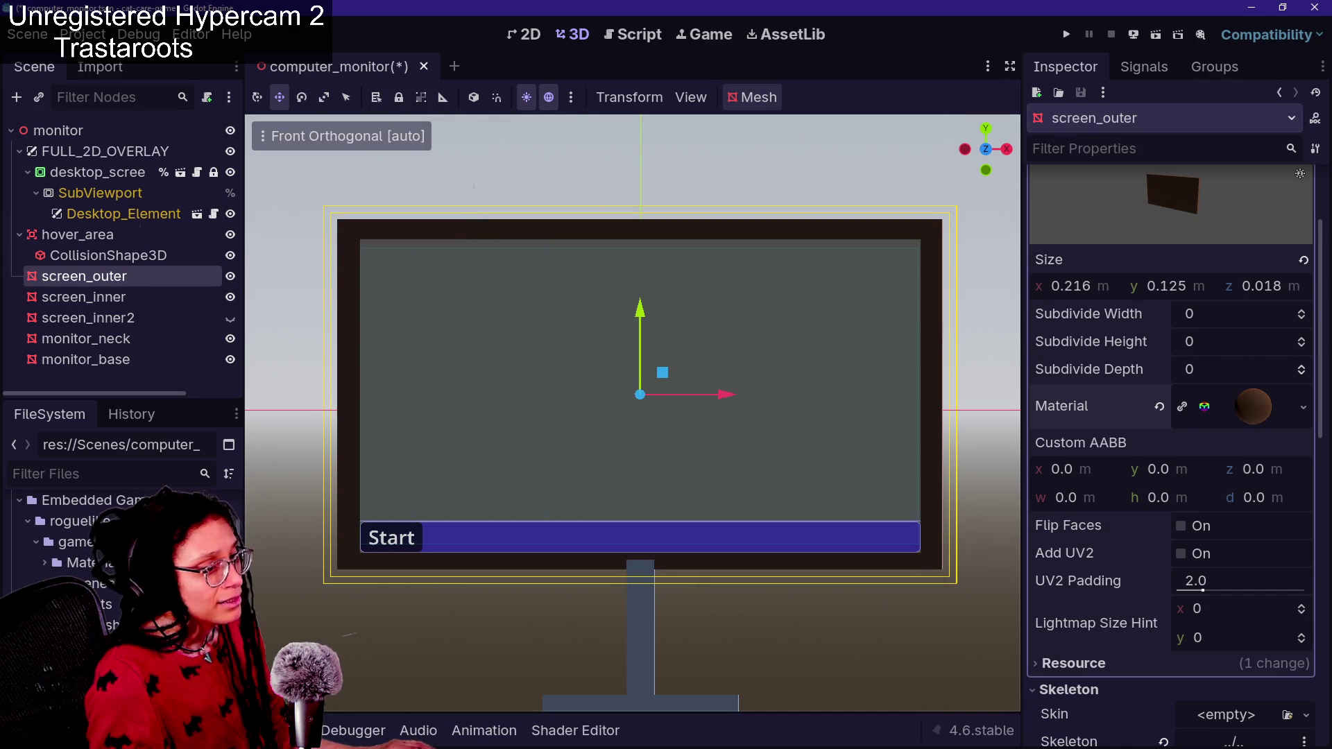
left_click(1303, 405)
left_click(1196, 504)
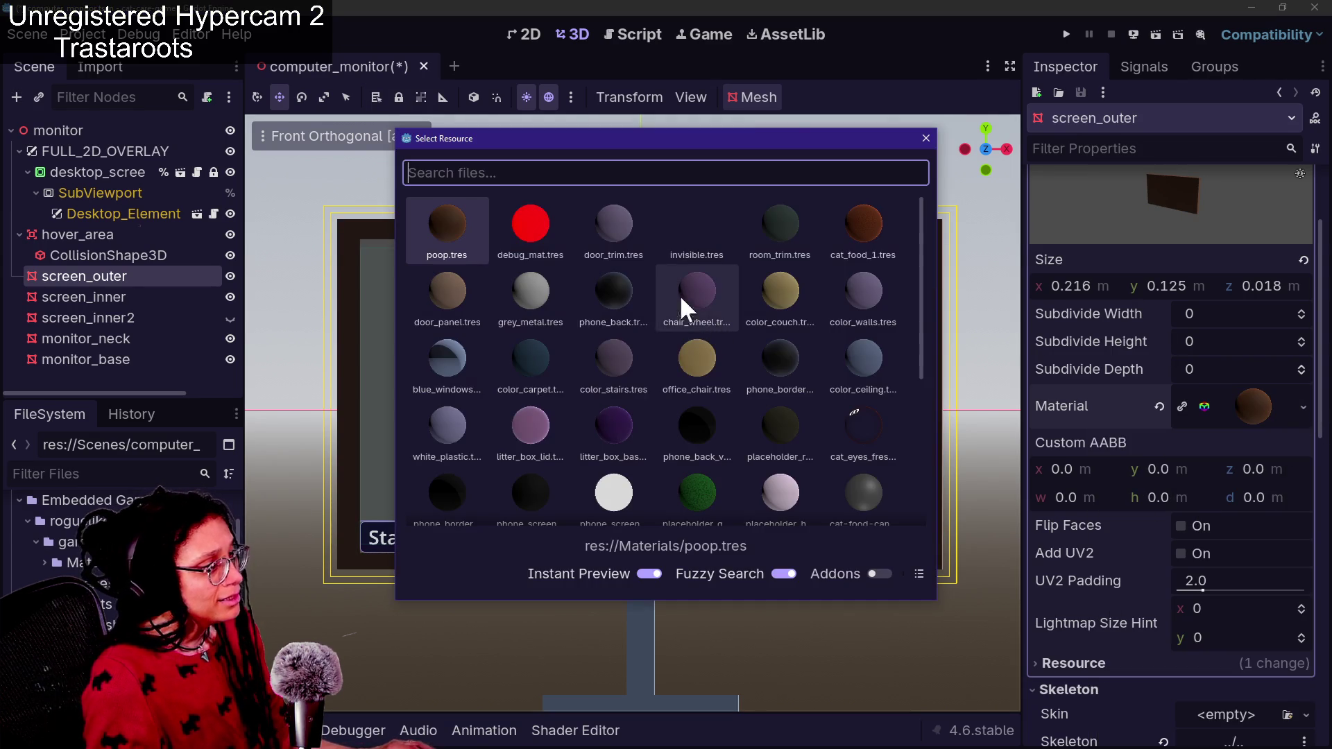
type("moniot")
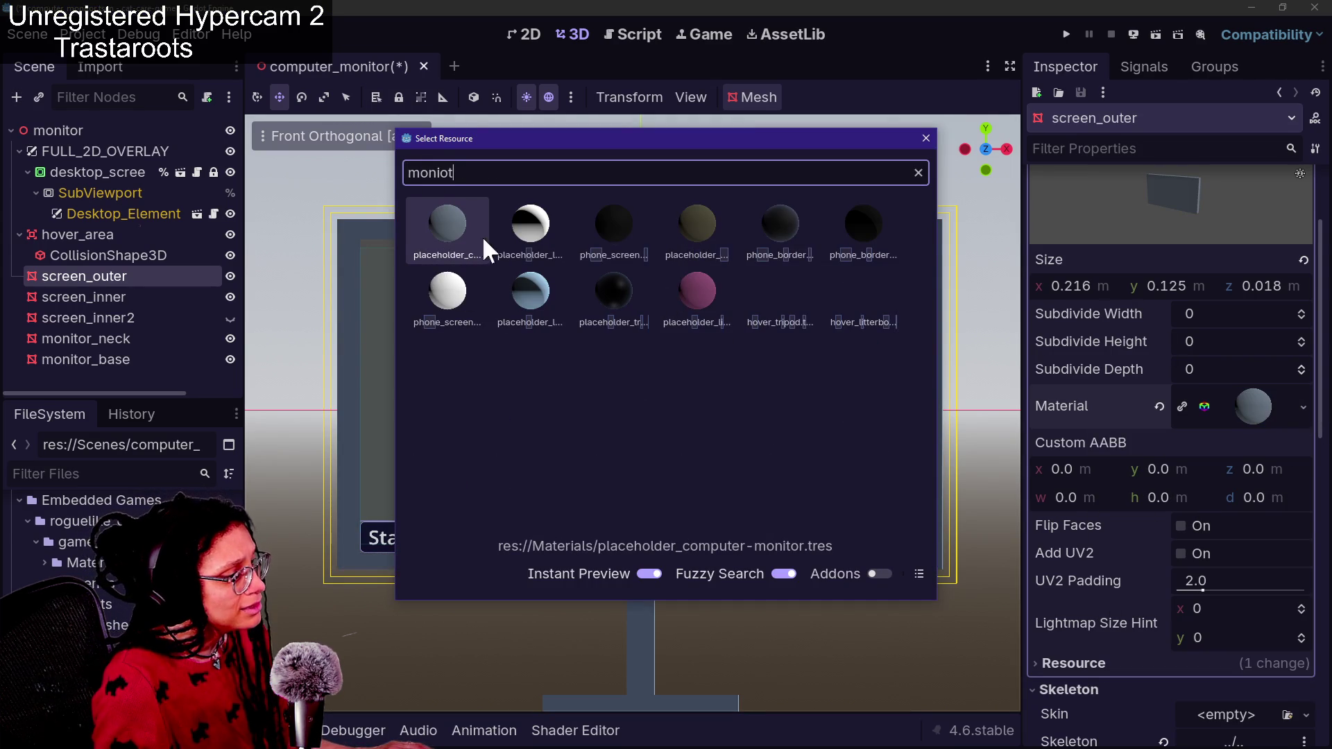
double_click(464, 227)
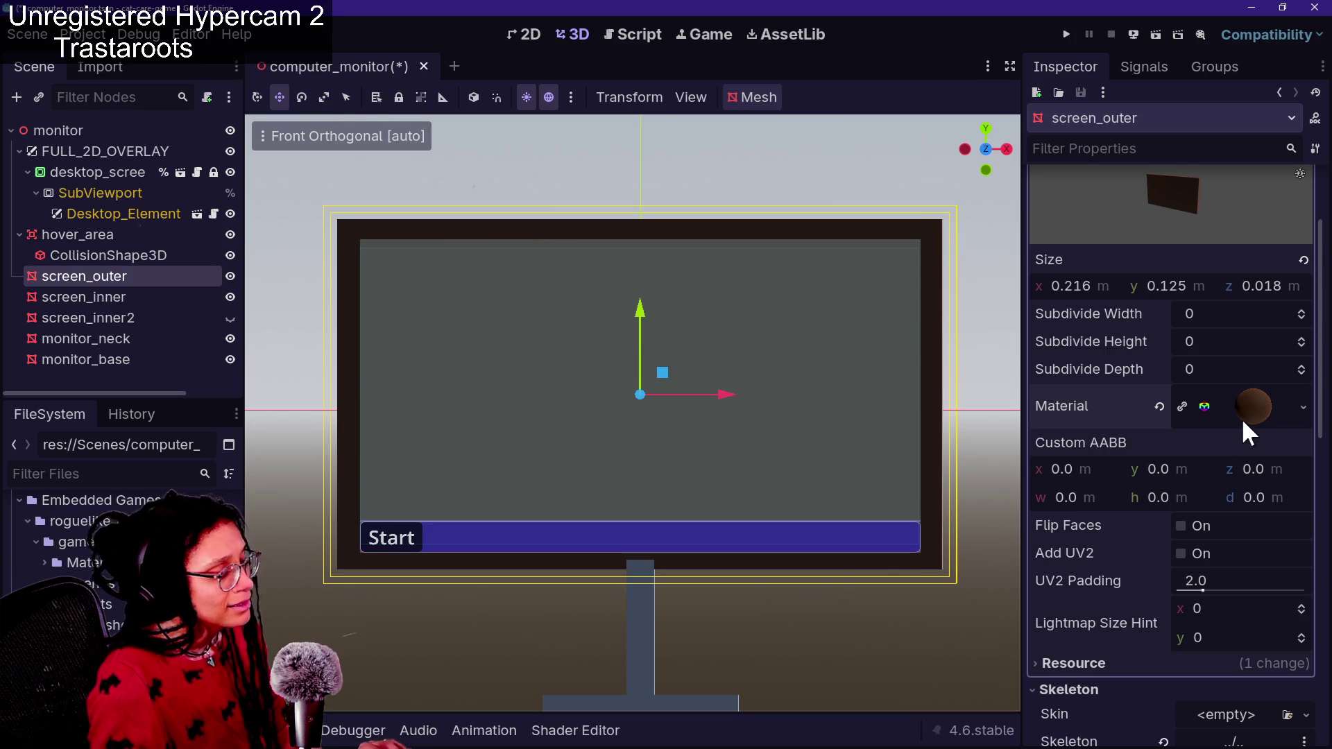
Preview phone_border, then apply the tan office_chair material to screen_outer
left_click(1301, 408)
left_click(1144, 505)
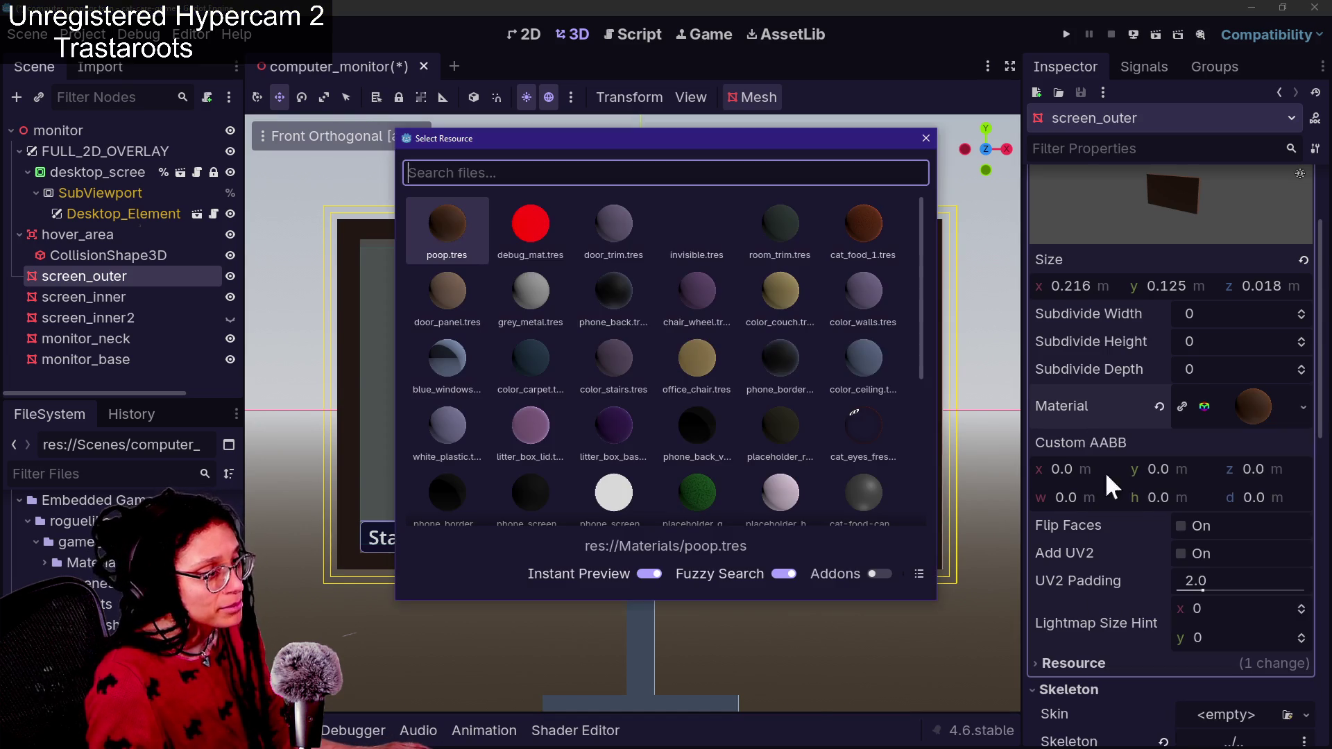
left_click(803, 357)
double_click(721, 369)
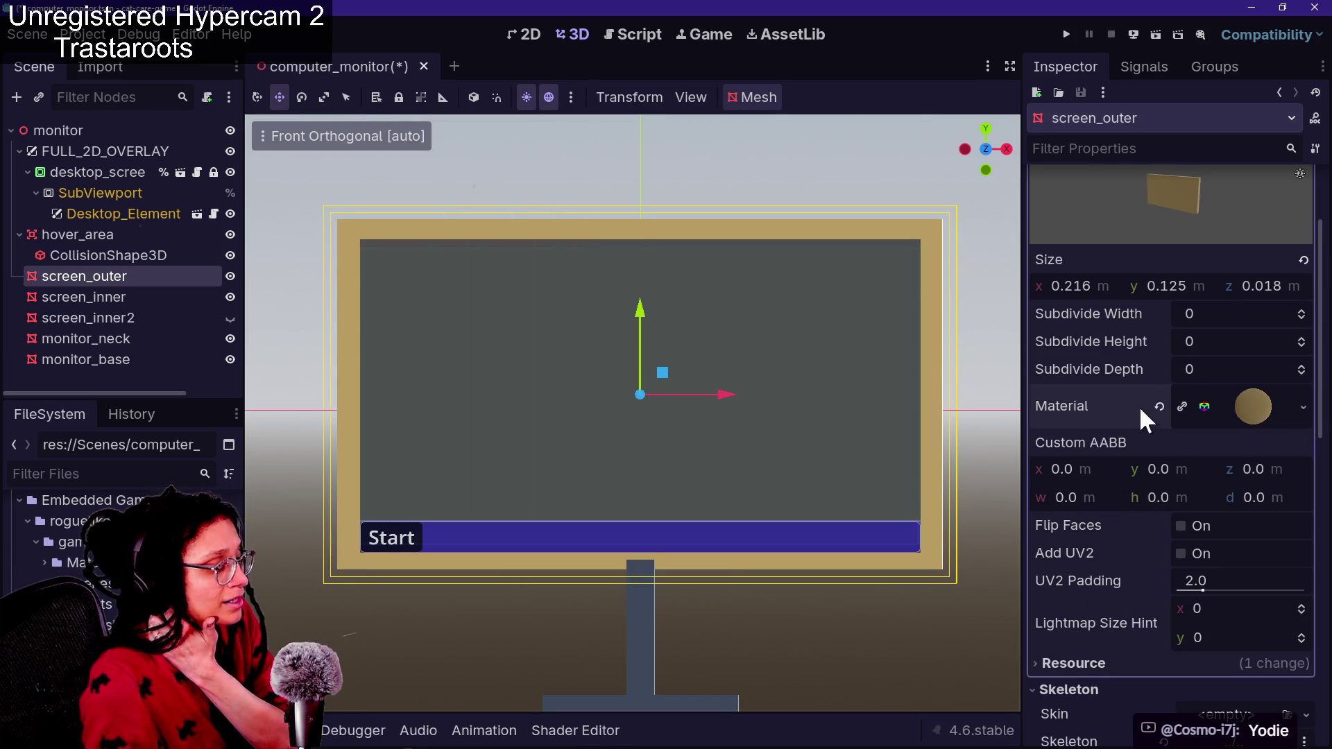
Preview blue_windows, white_plastic, phone_screen and placeholder_mountain, apply placeholder_computer-monitor, then empty the material
left_click(1302, 410)
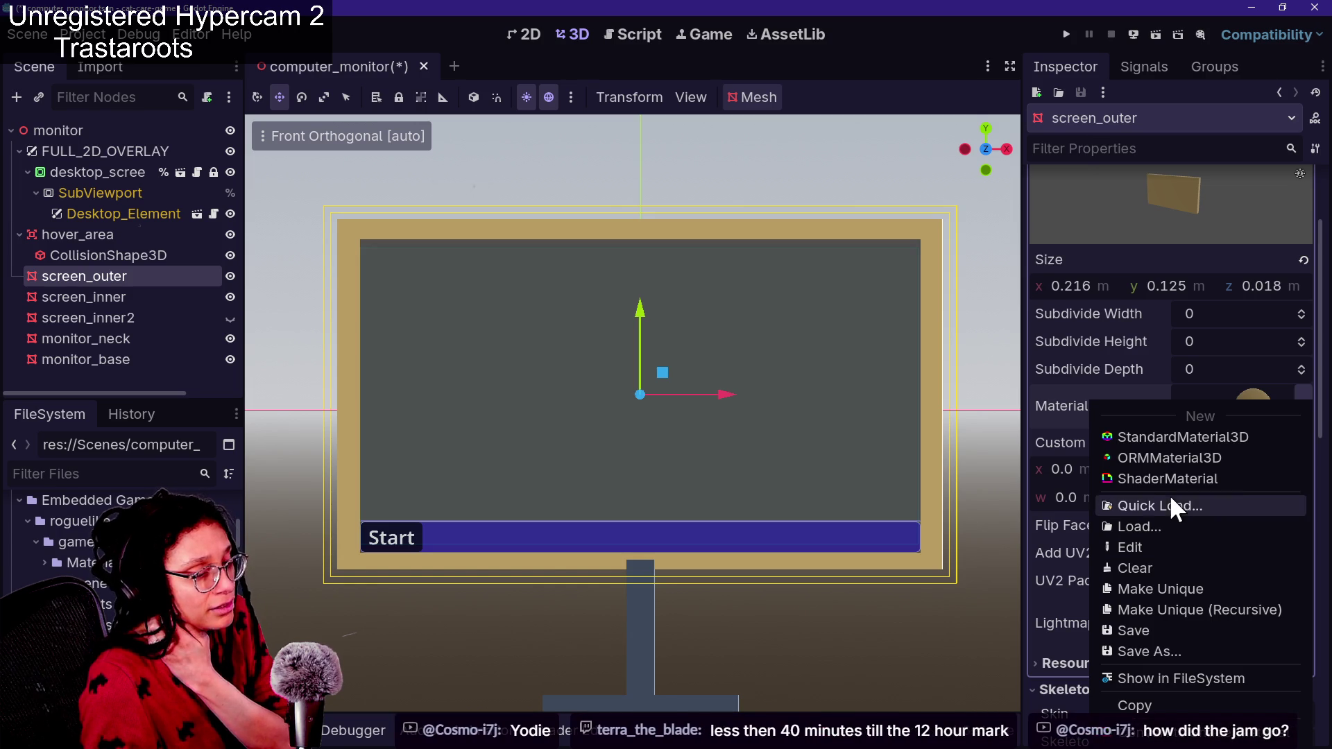
left_click(1169, 493)
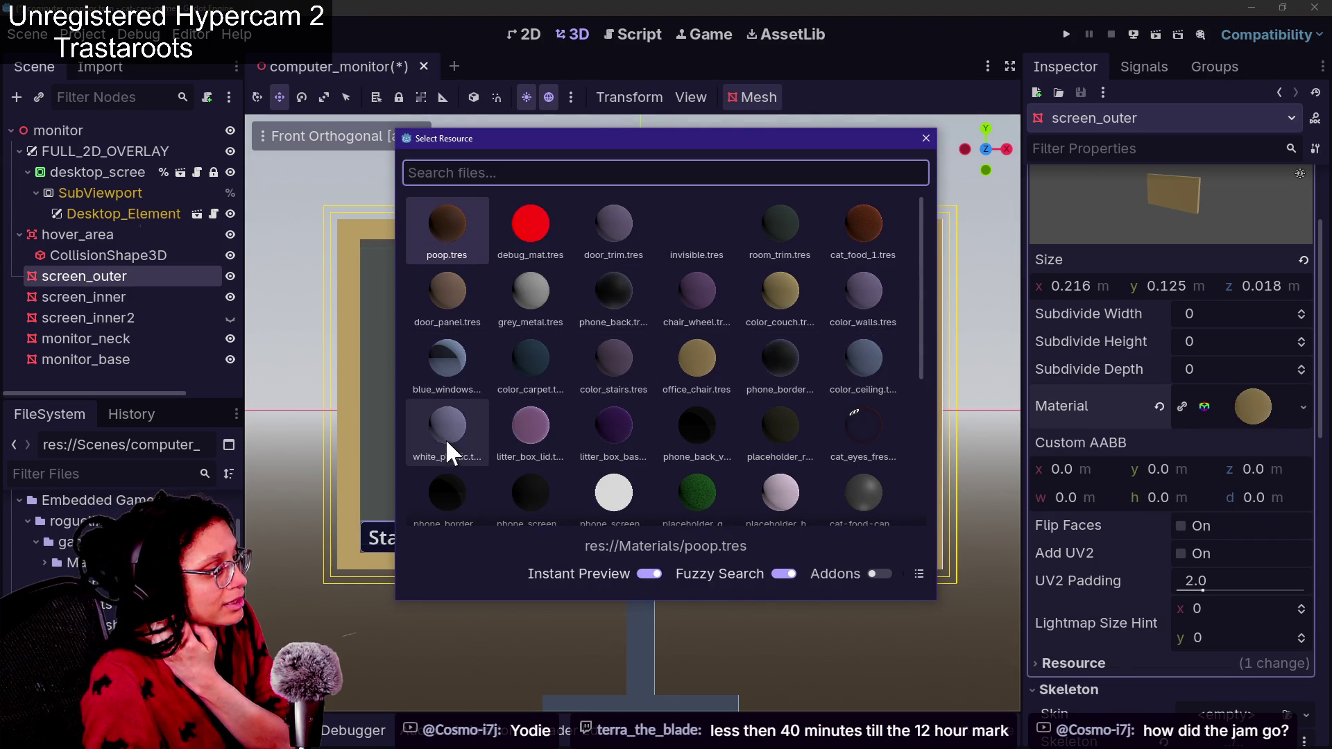
left_click(450, 393)
left_click(460, 410)
type("m")
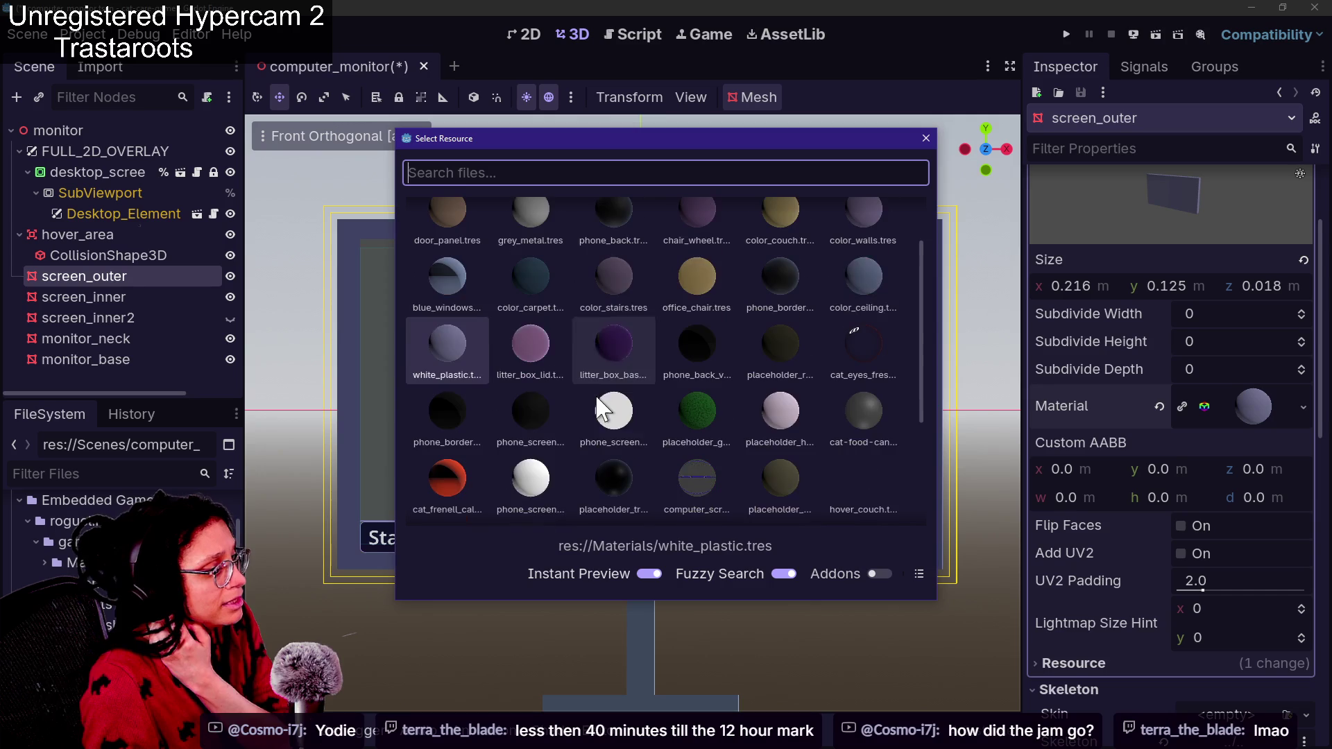
type("oni")
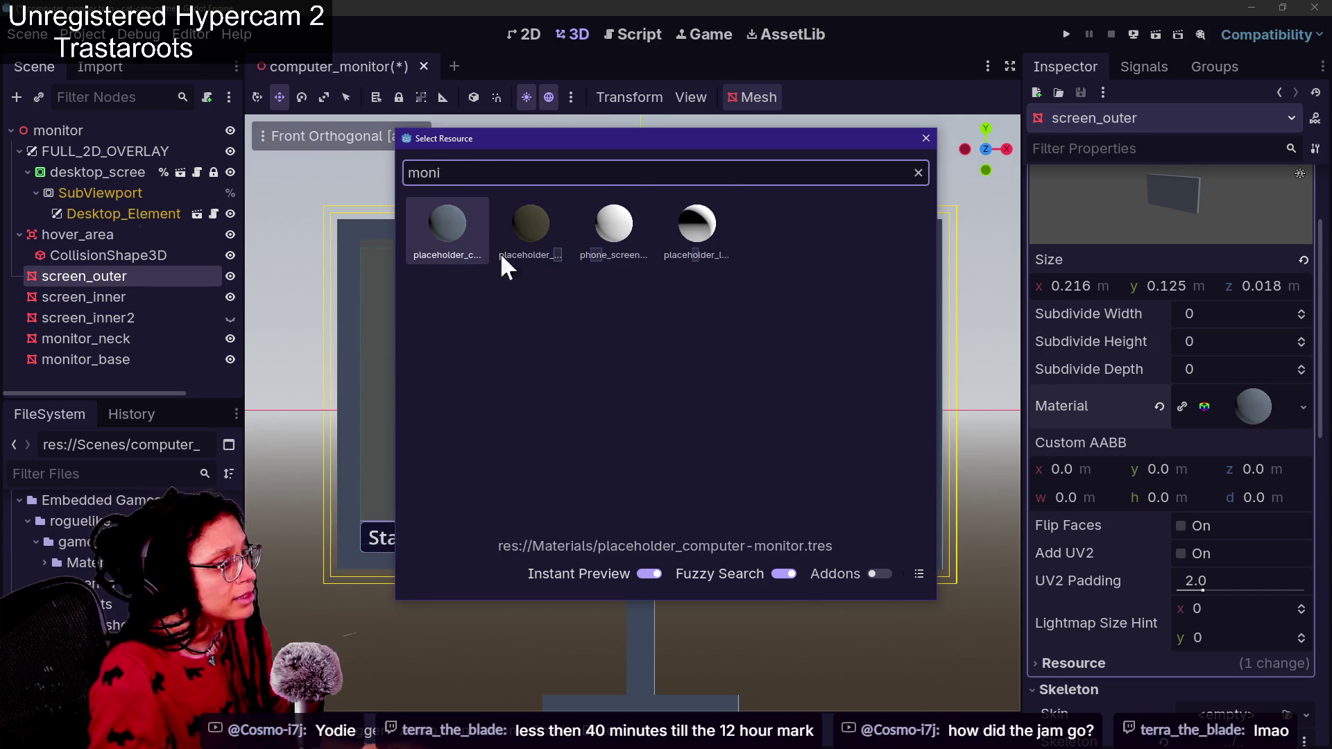
left_click(595, 218)
left_click(506, 219)
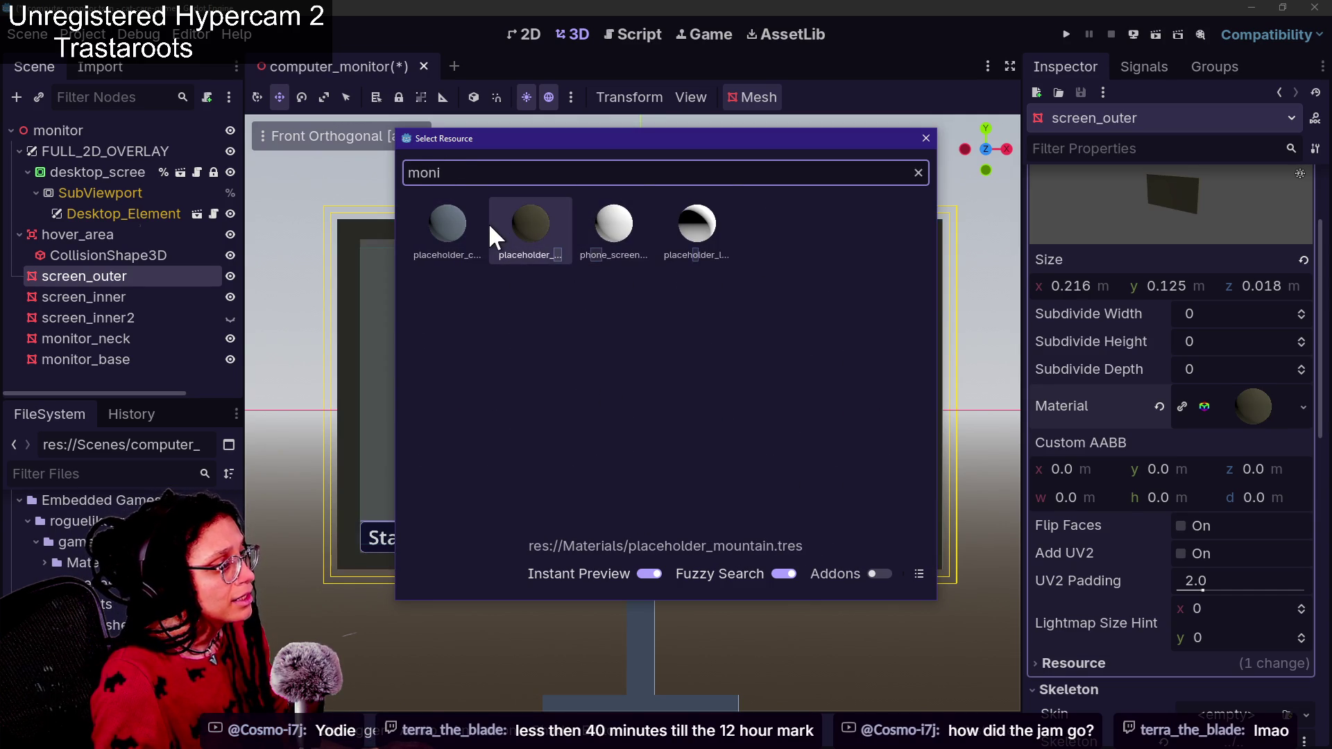
left_click(423, 219)
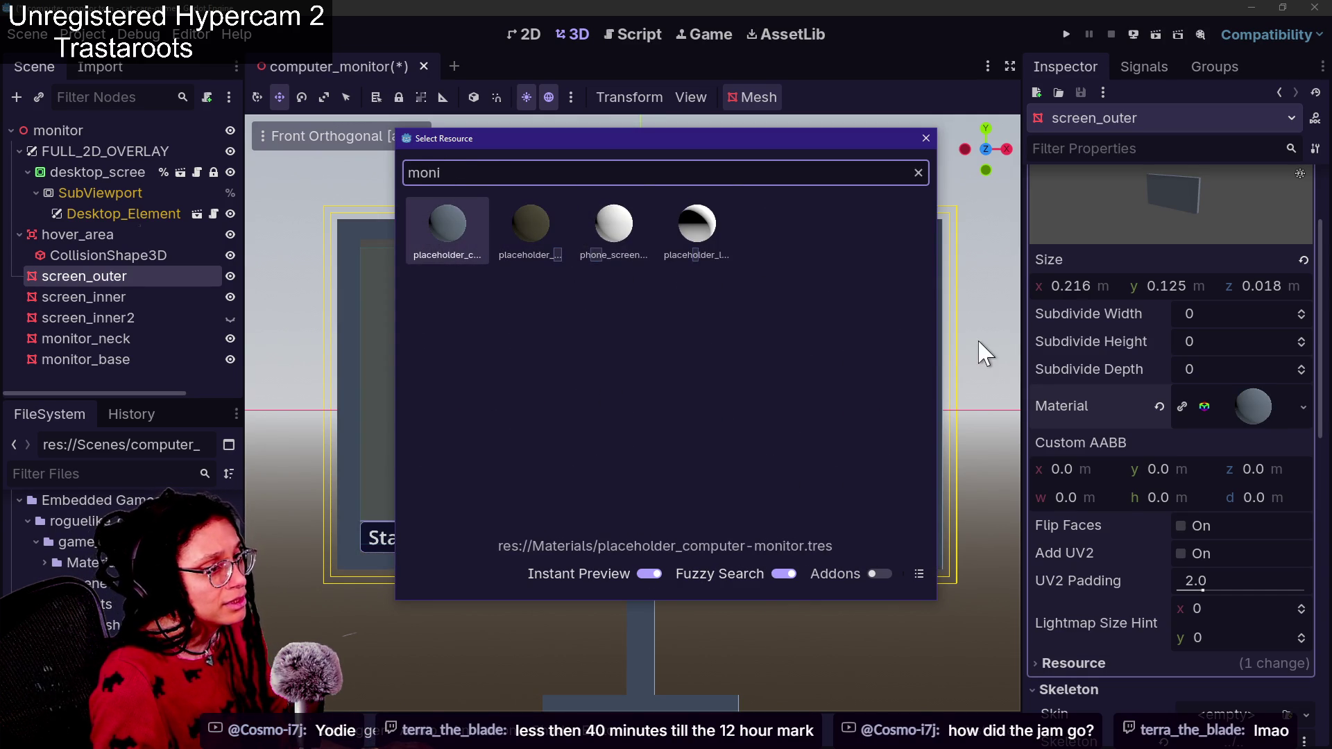
left_click(926, 138)
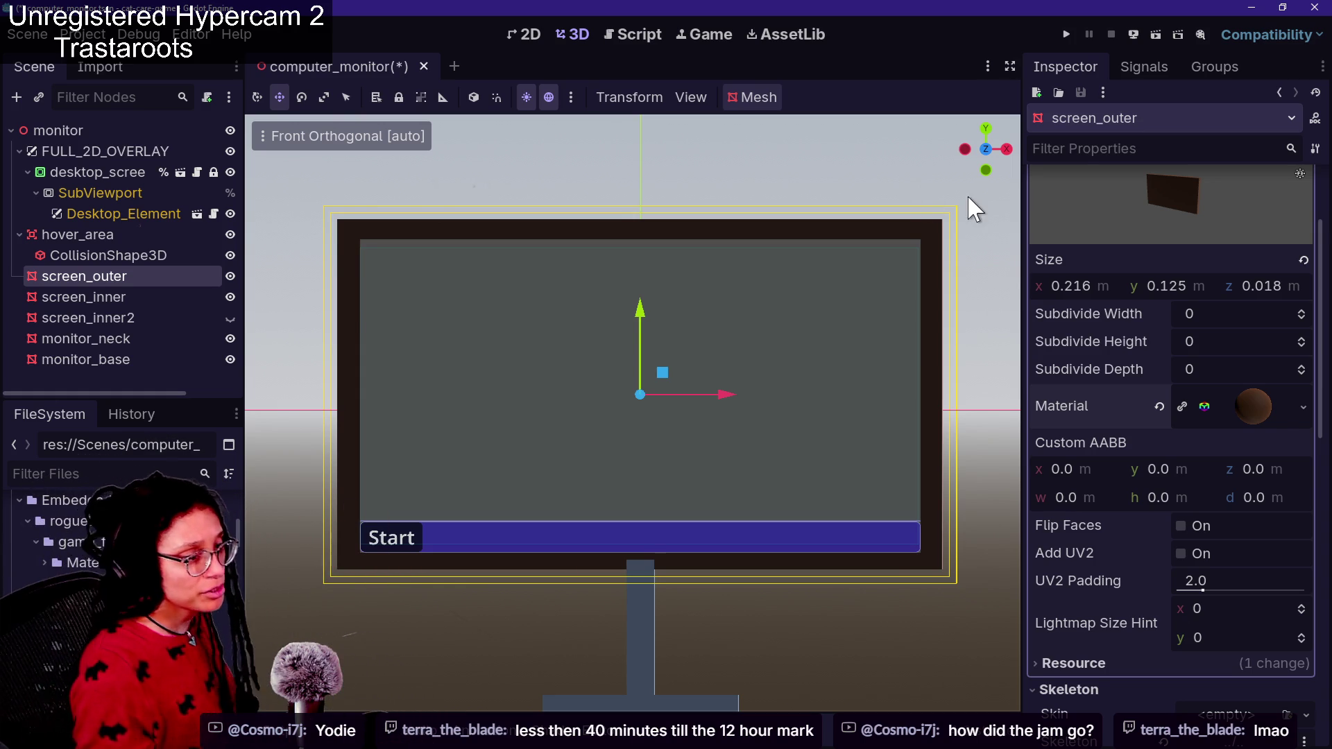
left_click(1161, 408)
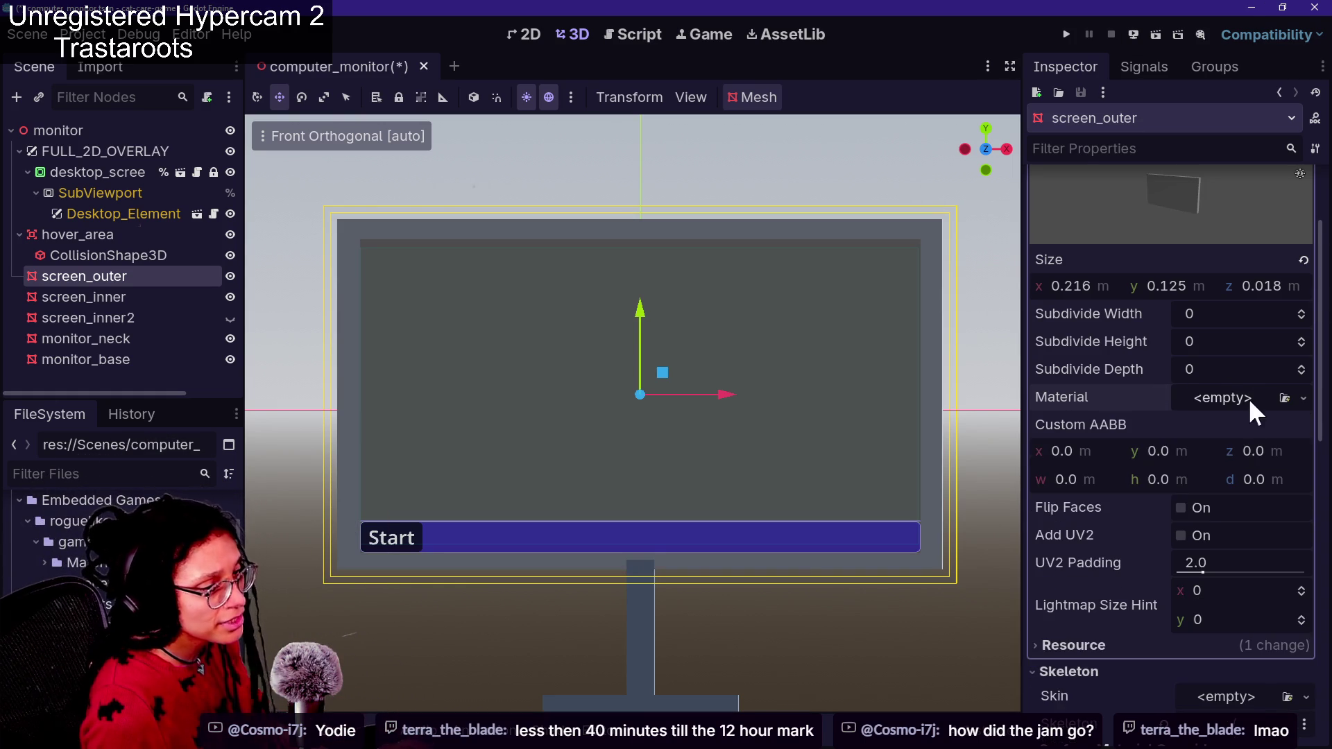
Open the Material slot's Load picker, then dismiss it without choosing a file
left_click(1293, 400)
left_click(1221, 507)
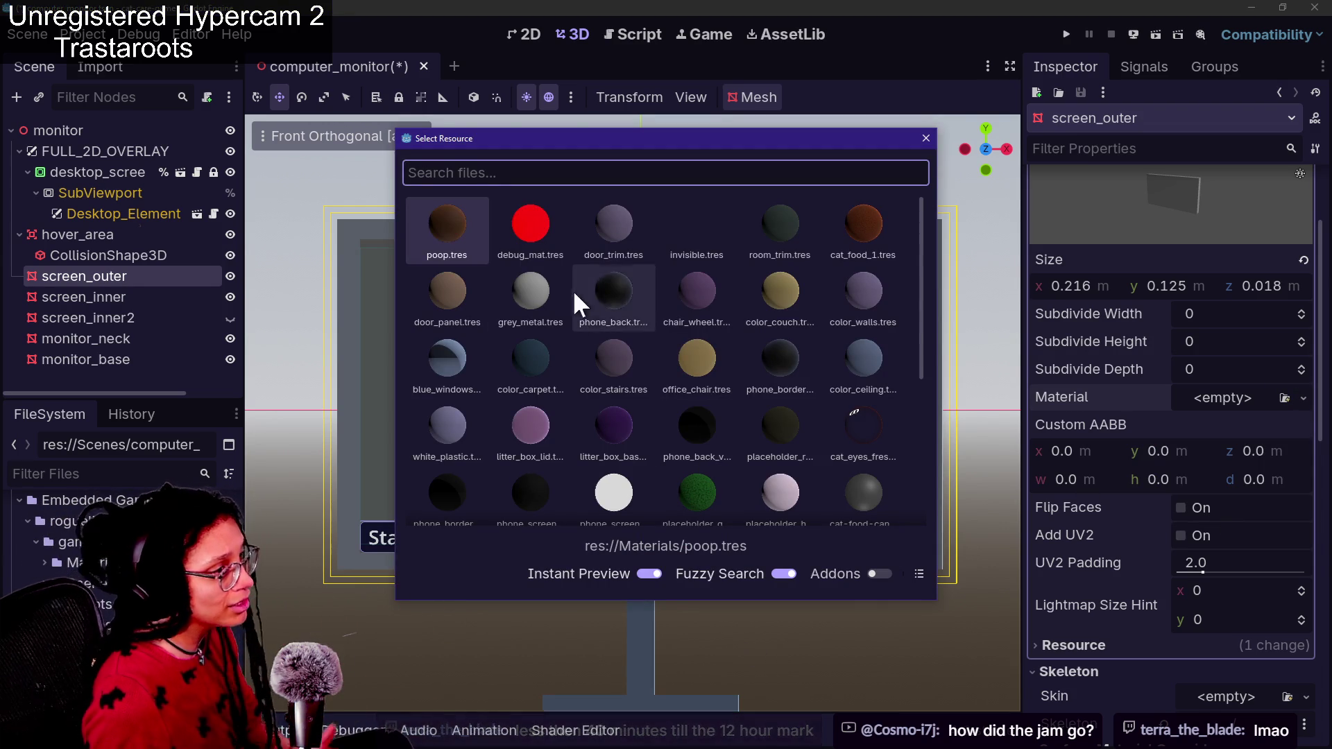
key("Escape")
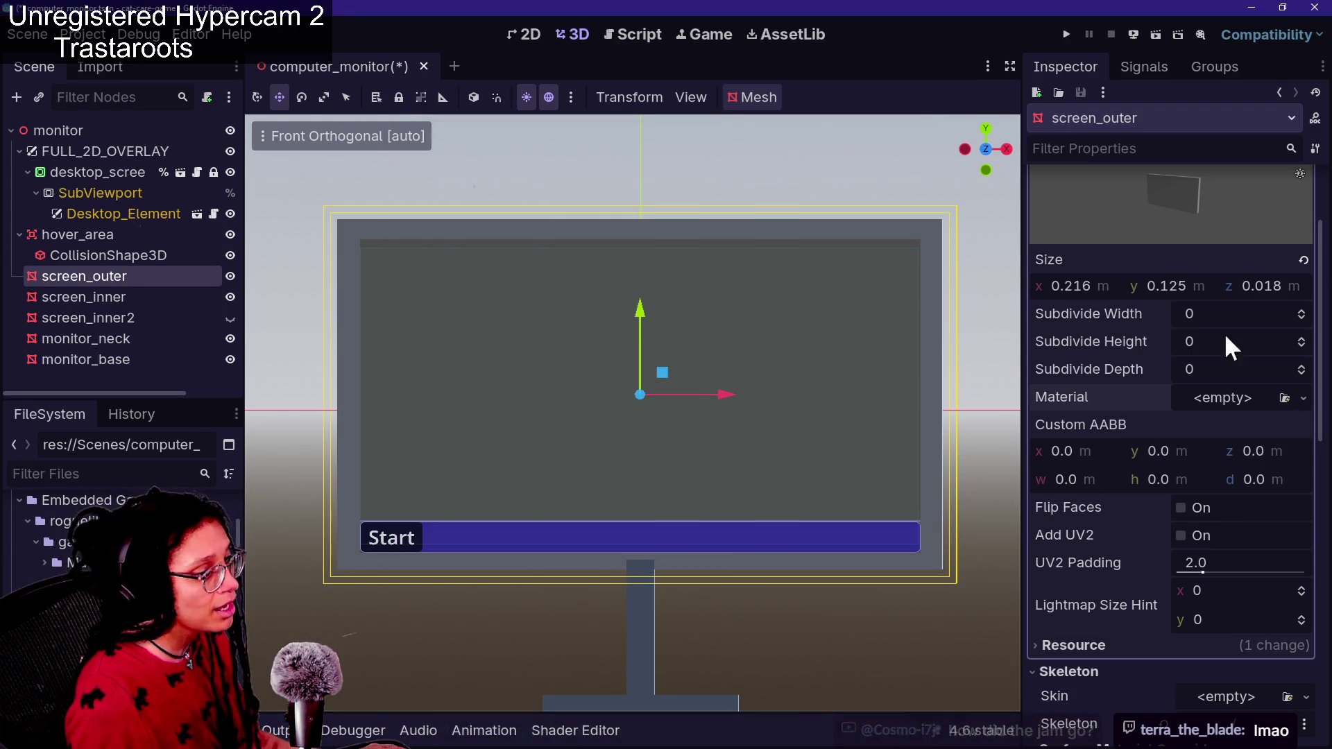
Give the screen_outer mesh a new StandardMaterial3D and start saving it with Save…
left_click(1303, 398)
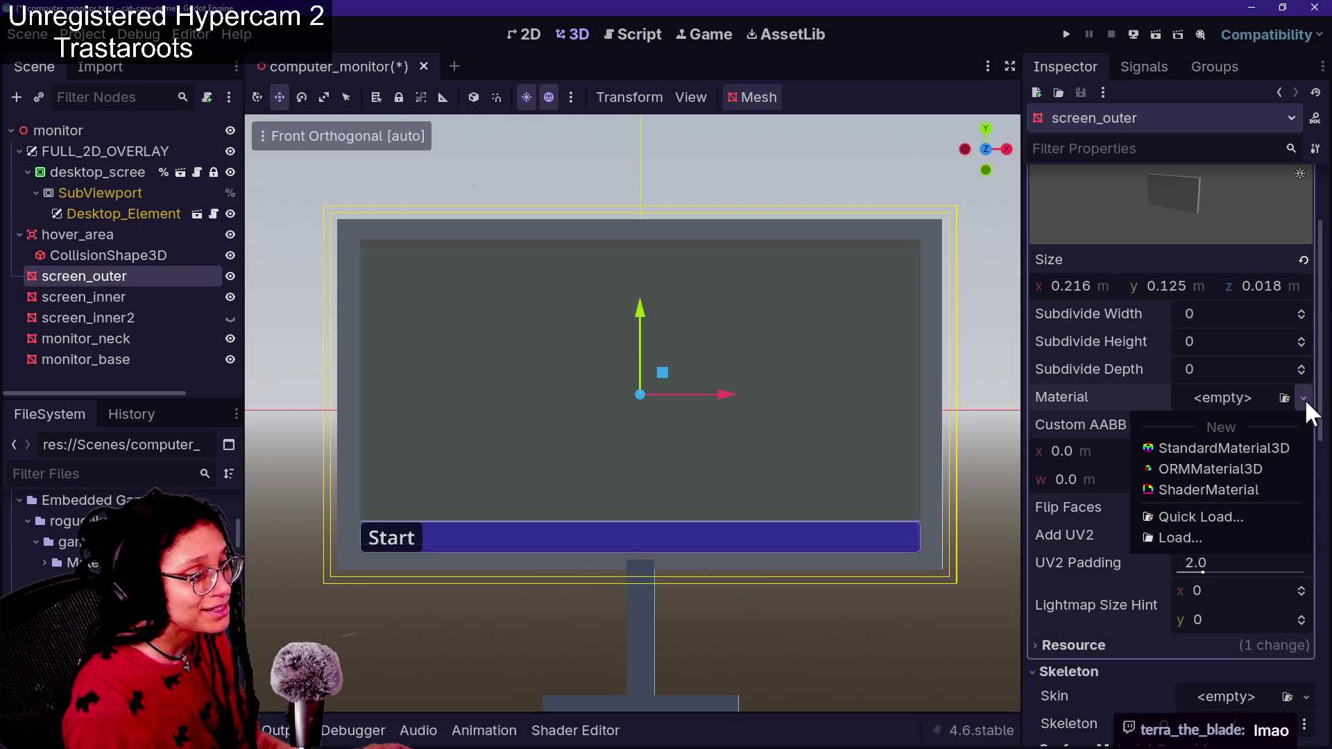
left_click(1277, 443)
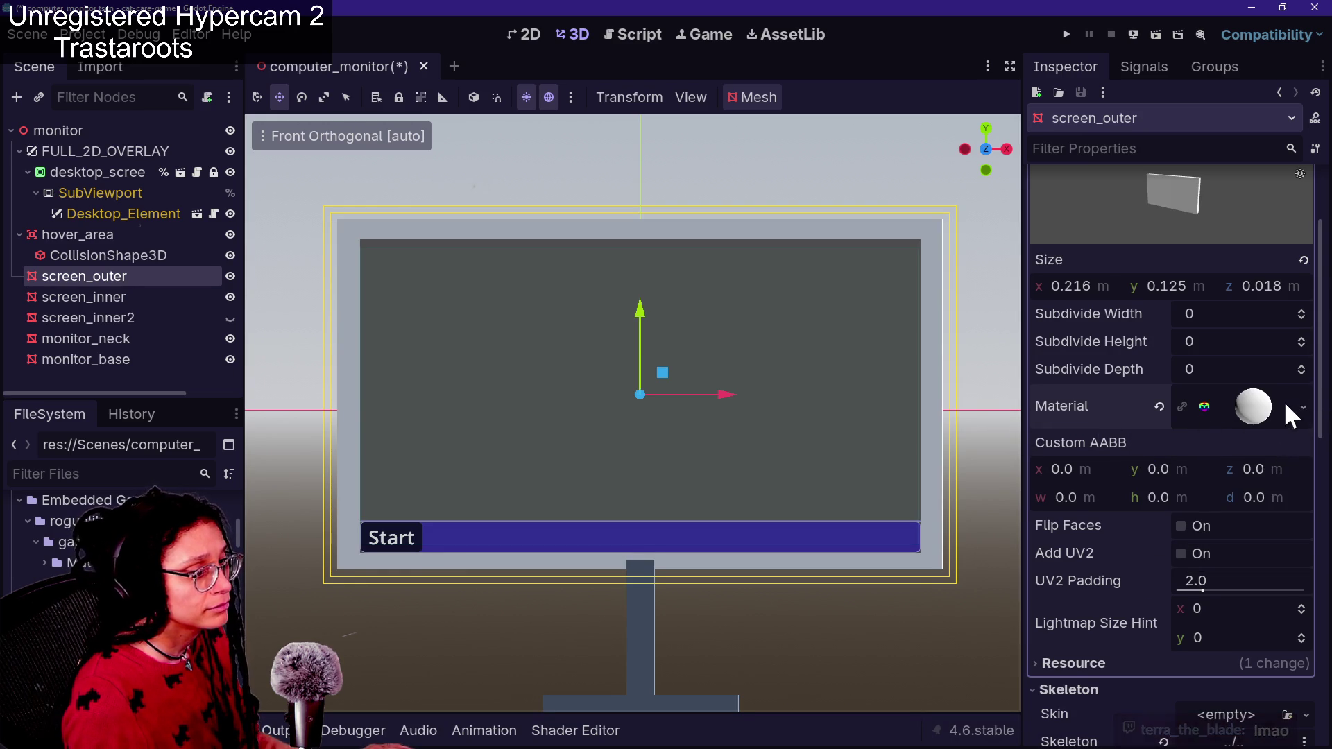
left_click(1304, 407)
left_click(1246, 636)
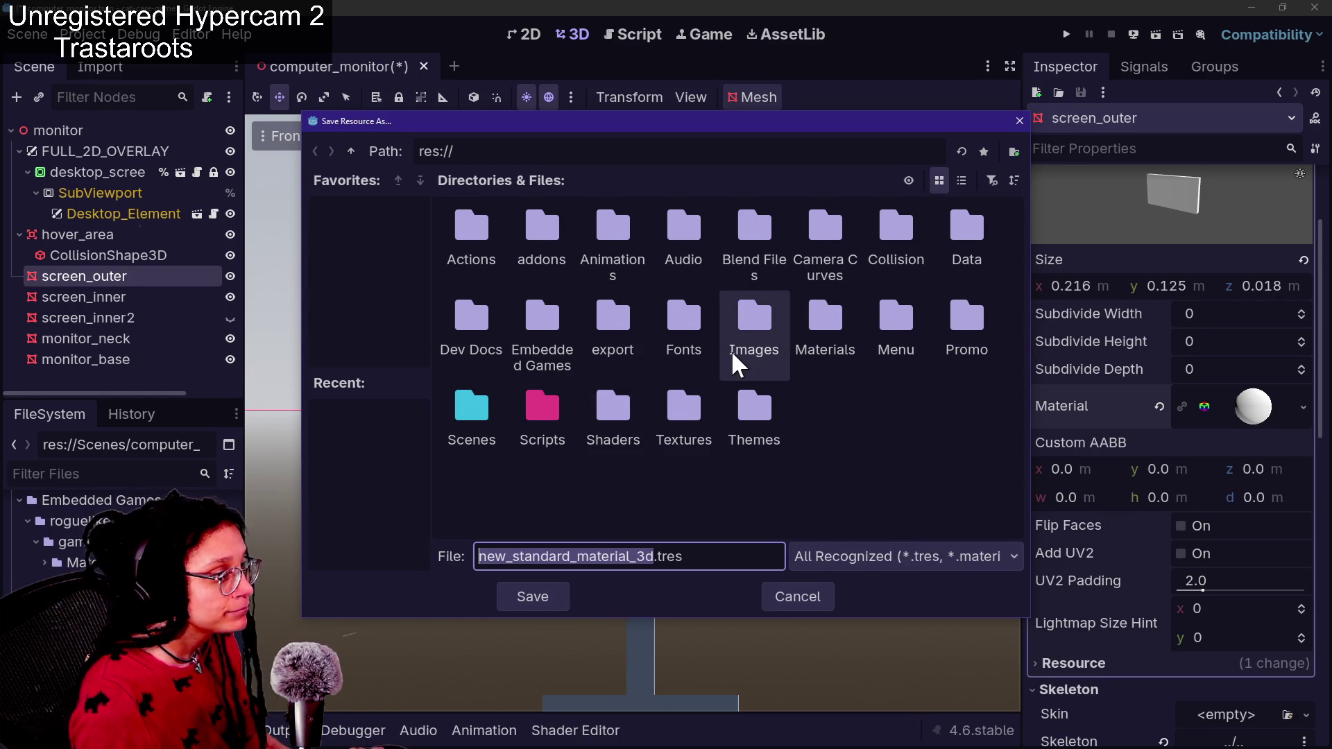
Open the Materials folder in Save Resource As and clear the default file name
double_click(801, 322)
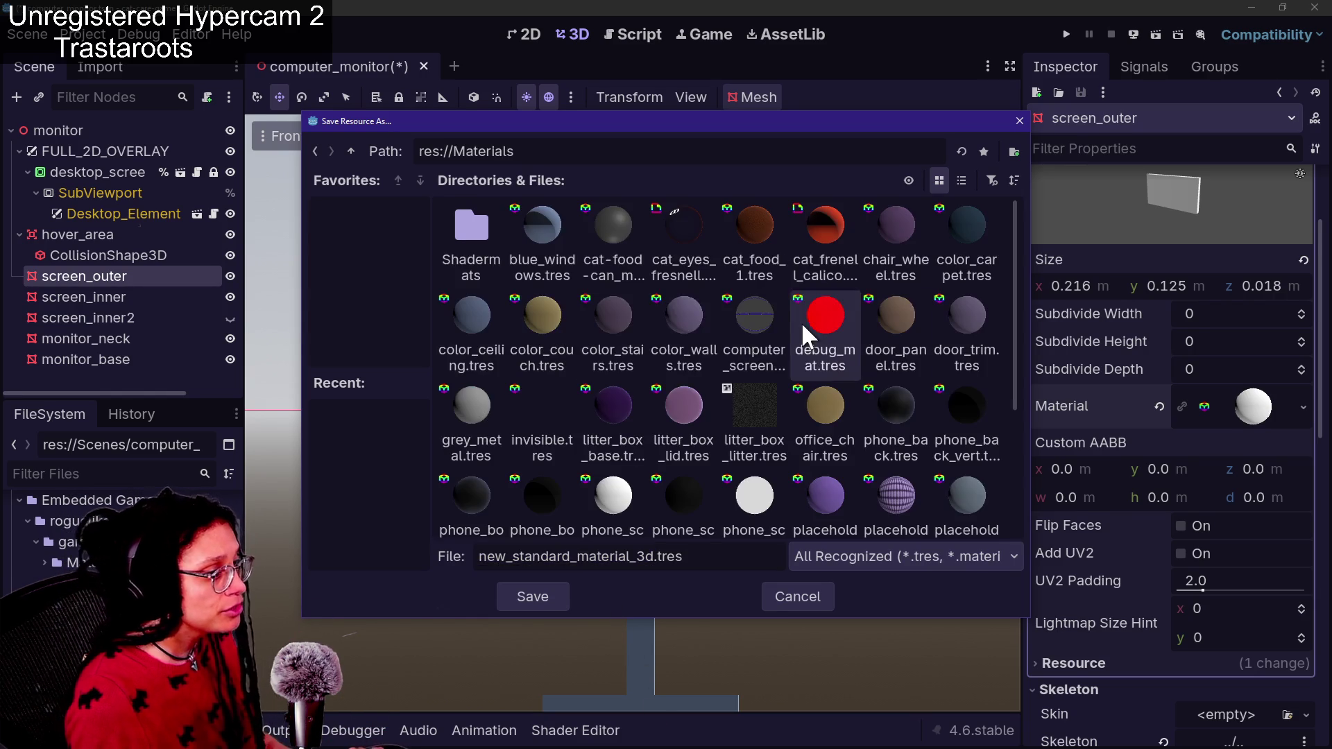
triple_click(573, 562)
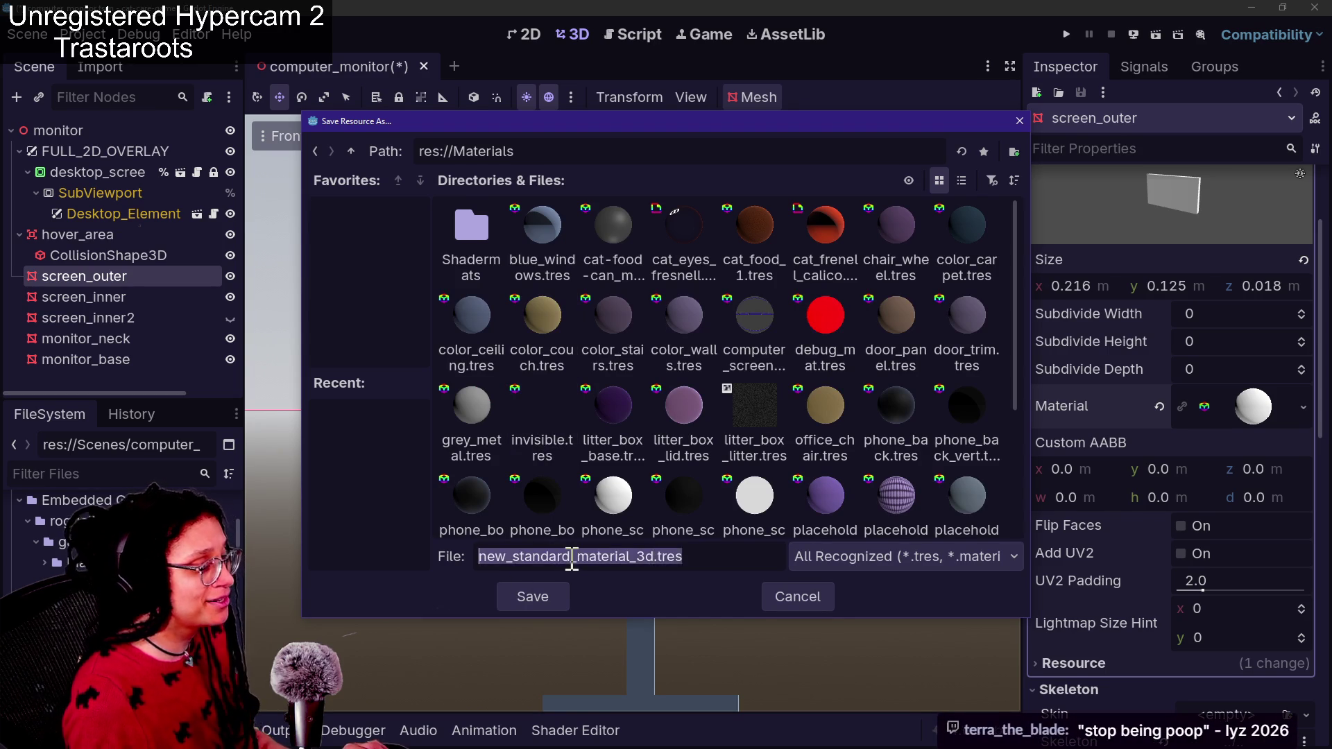
triple_click(571, 561)
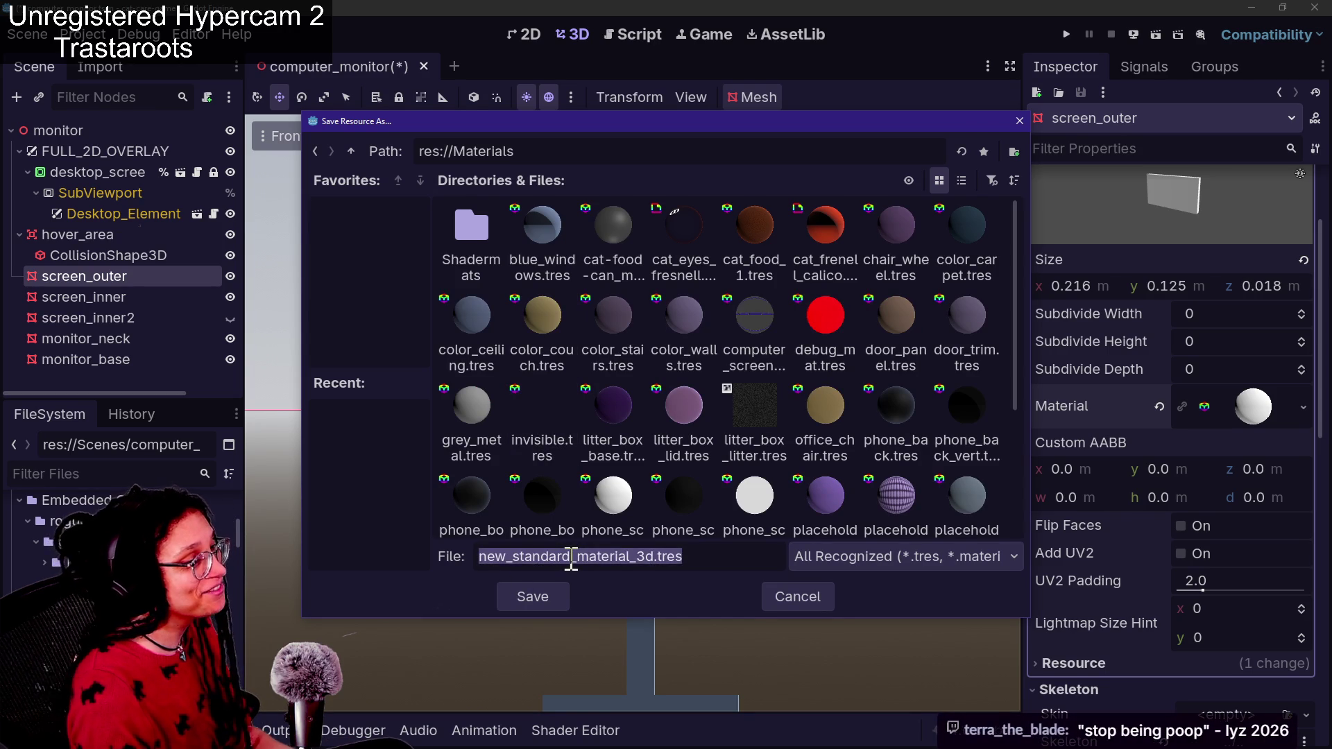
type("plac")
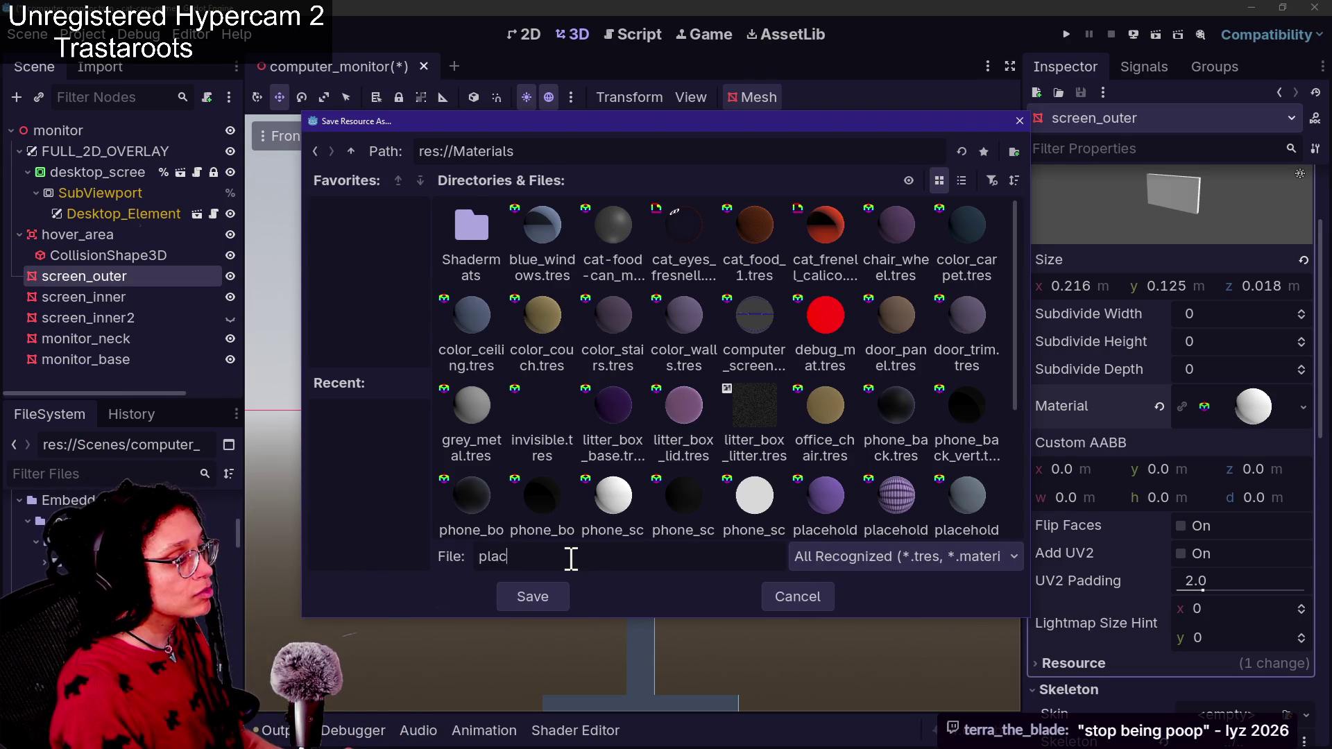
key("BackSpace")
key("BackSpace")
Save over placeholder_computer-monitor.tres from the list view, confirming the overwrite
scroll(818, 440, "down", 3)
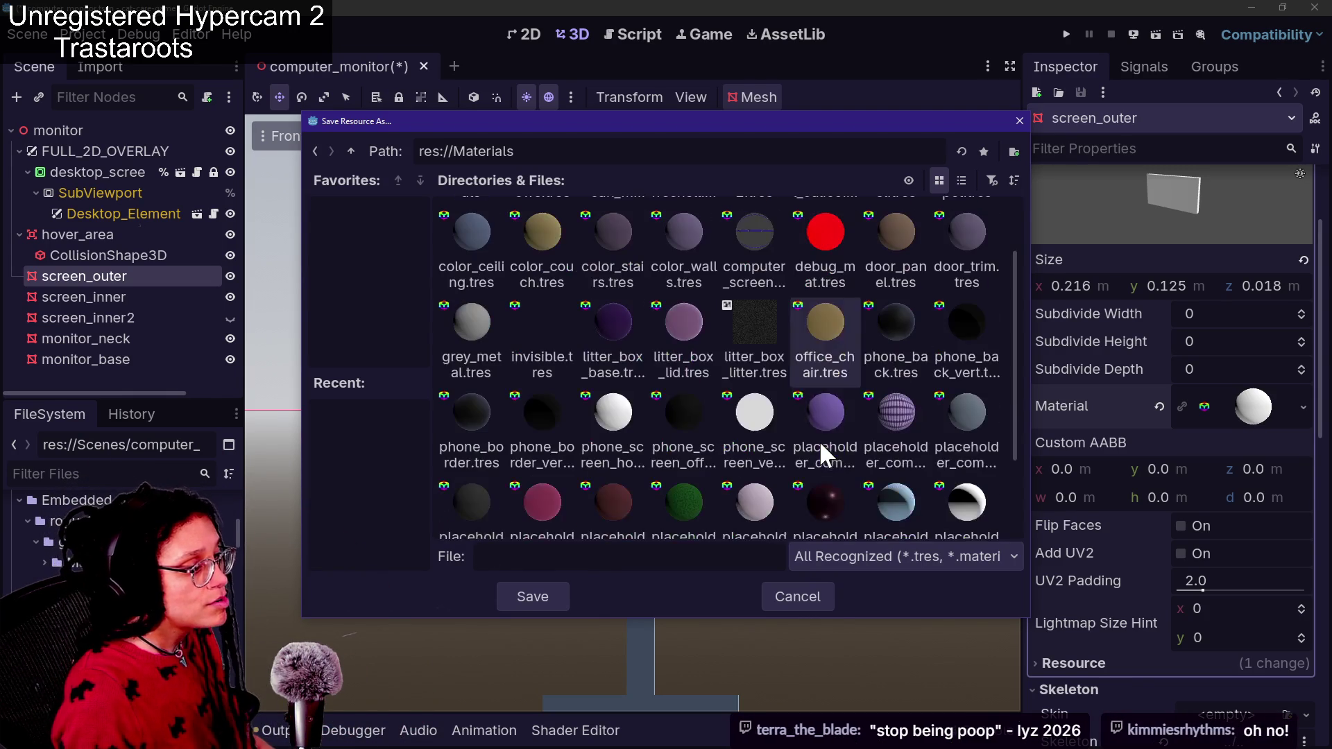
left_click(961, 181)
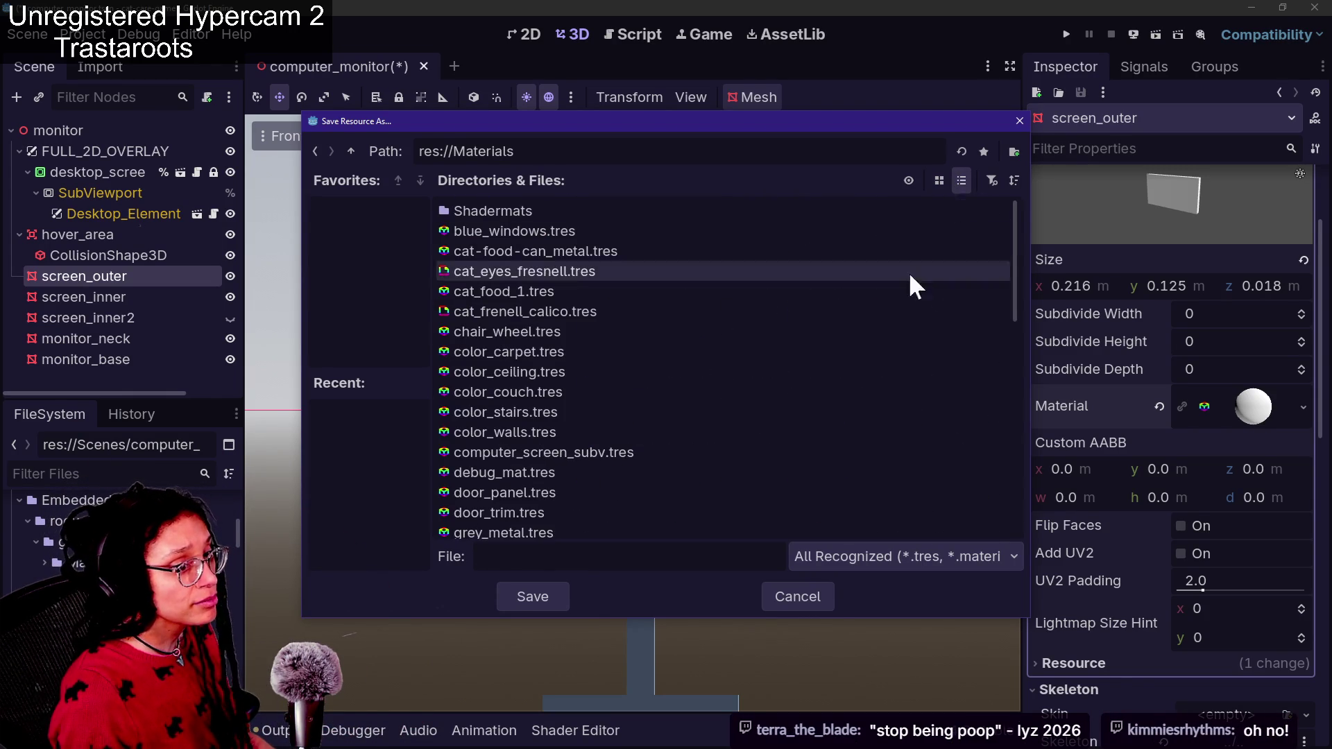
scroll(530, 409, "down", 10)
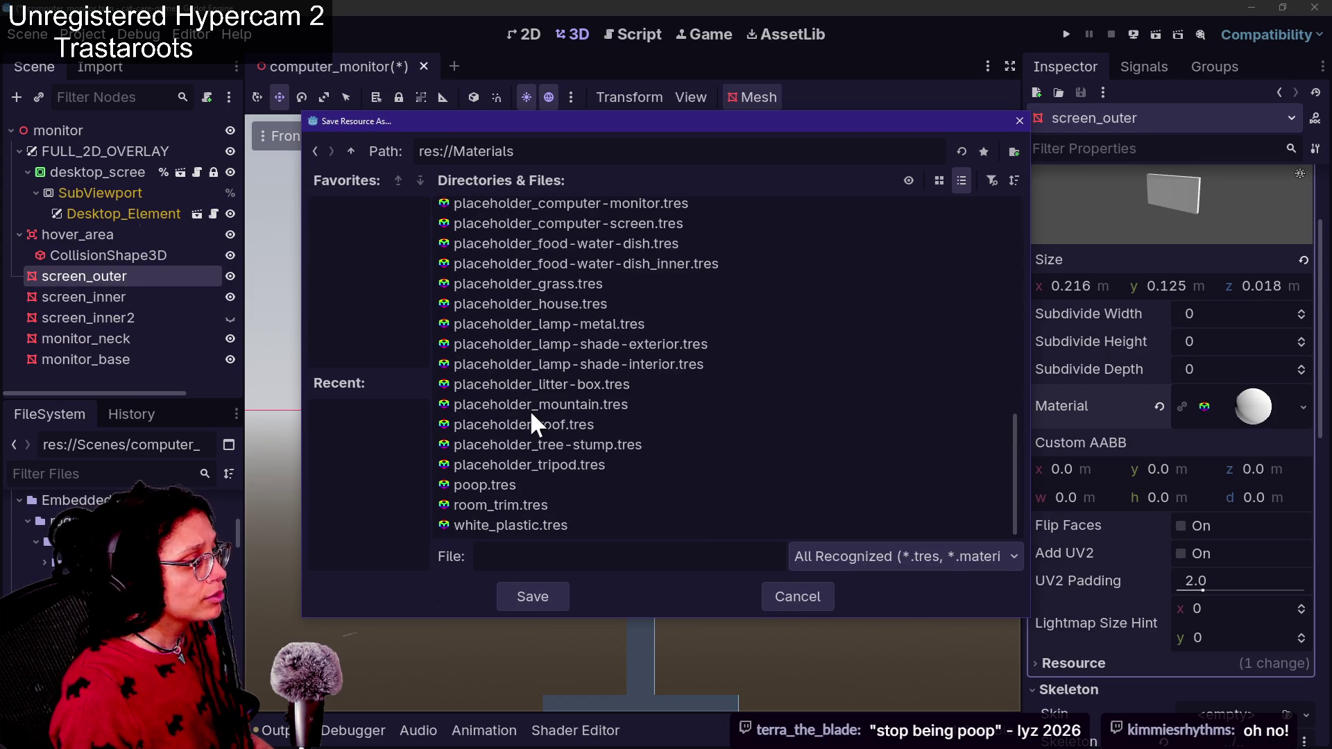
scroll(673, 417, "up", 1)
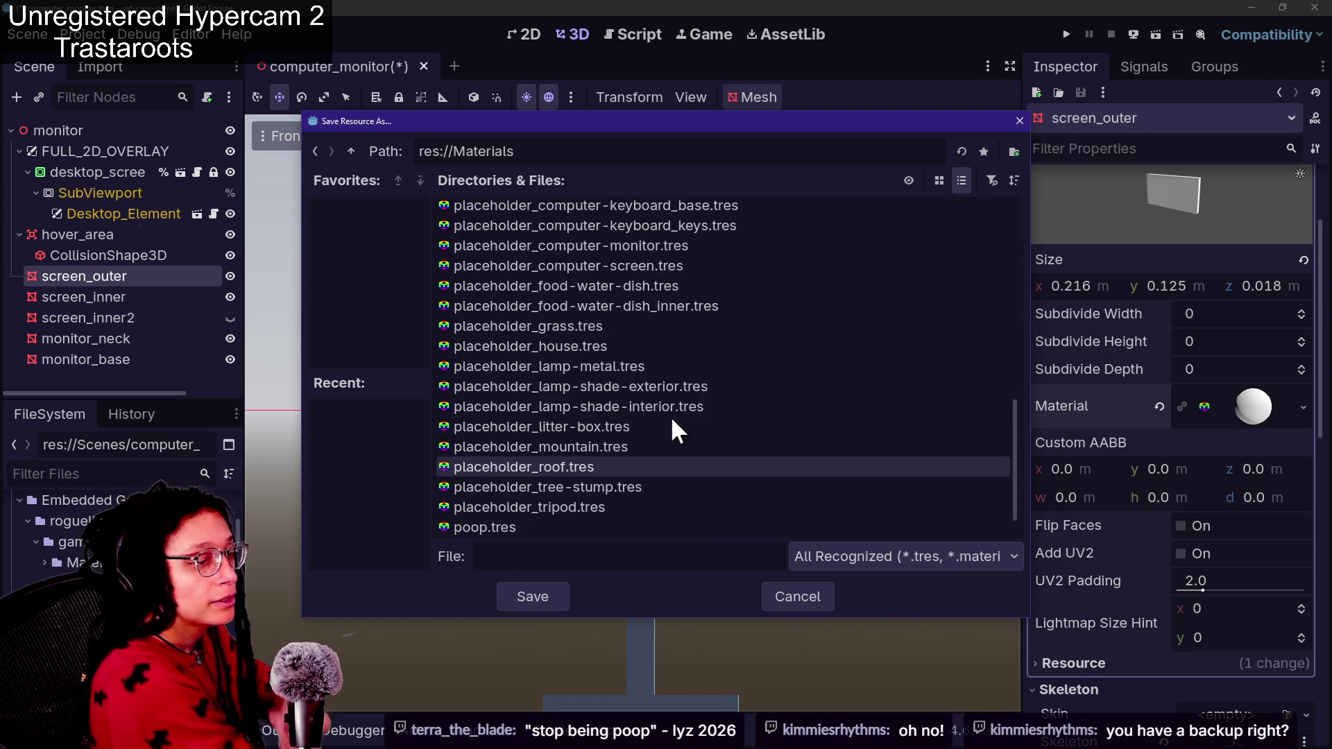
scroll(514, 333, "up", 1)
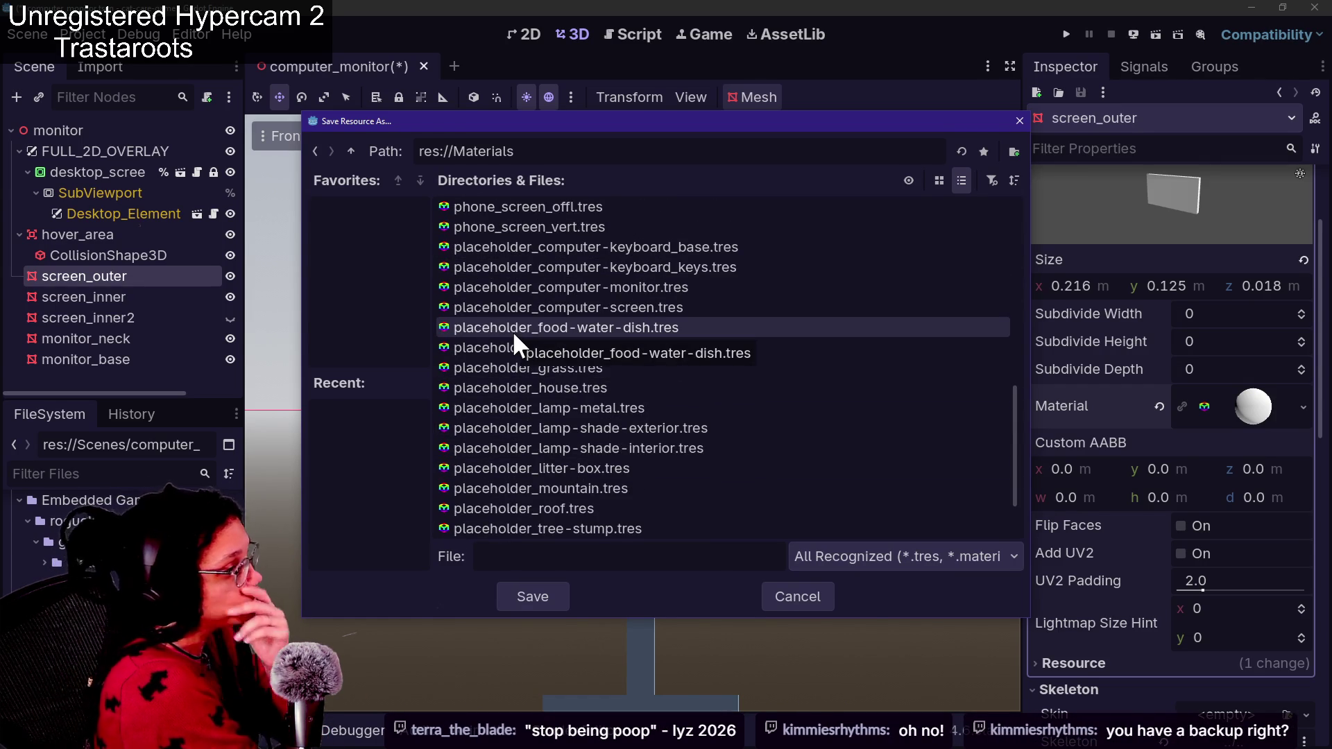
left_click(534, 270)
left_click(534, 286)
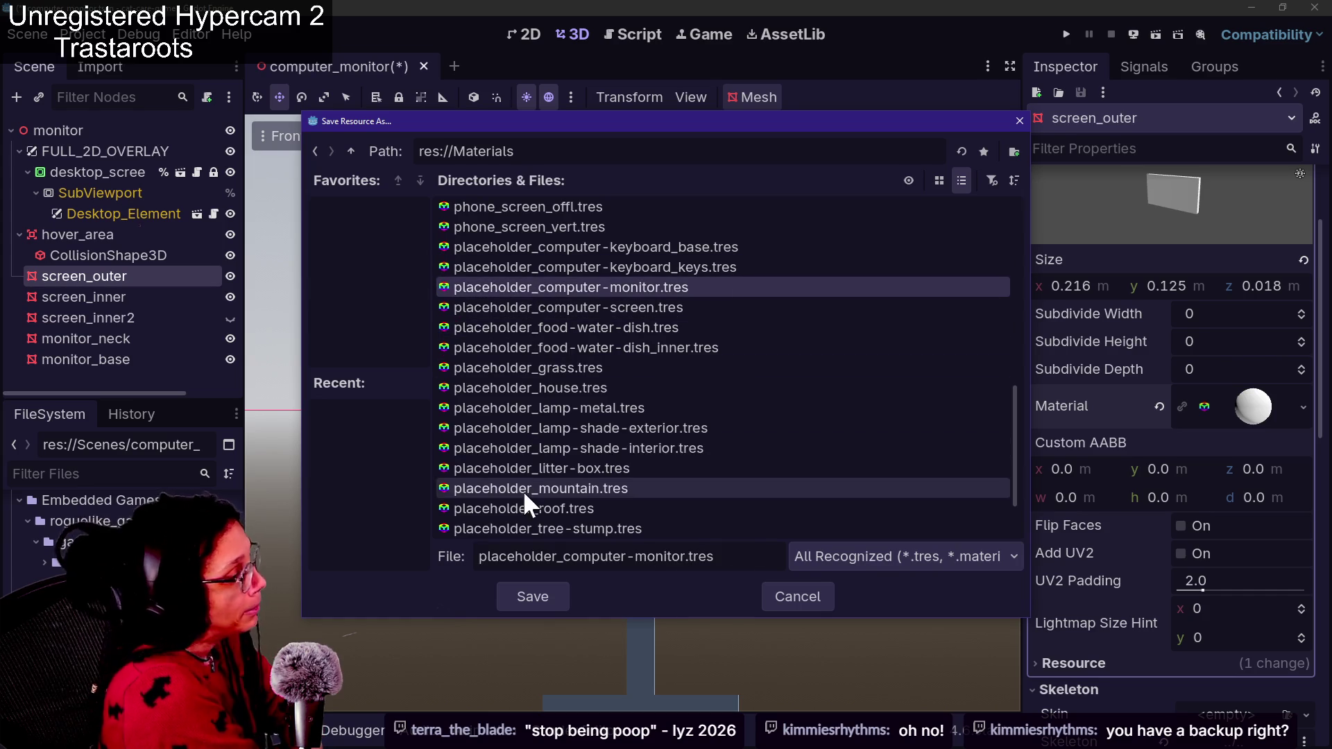
left_click(529, 597)
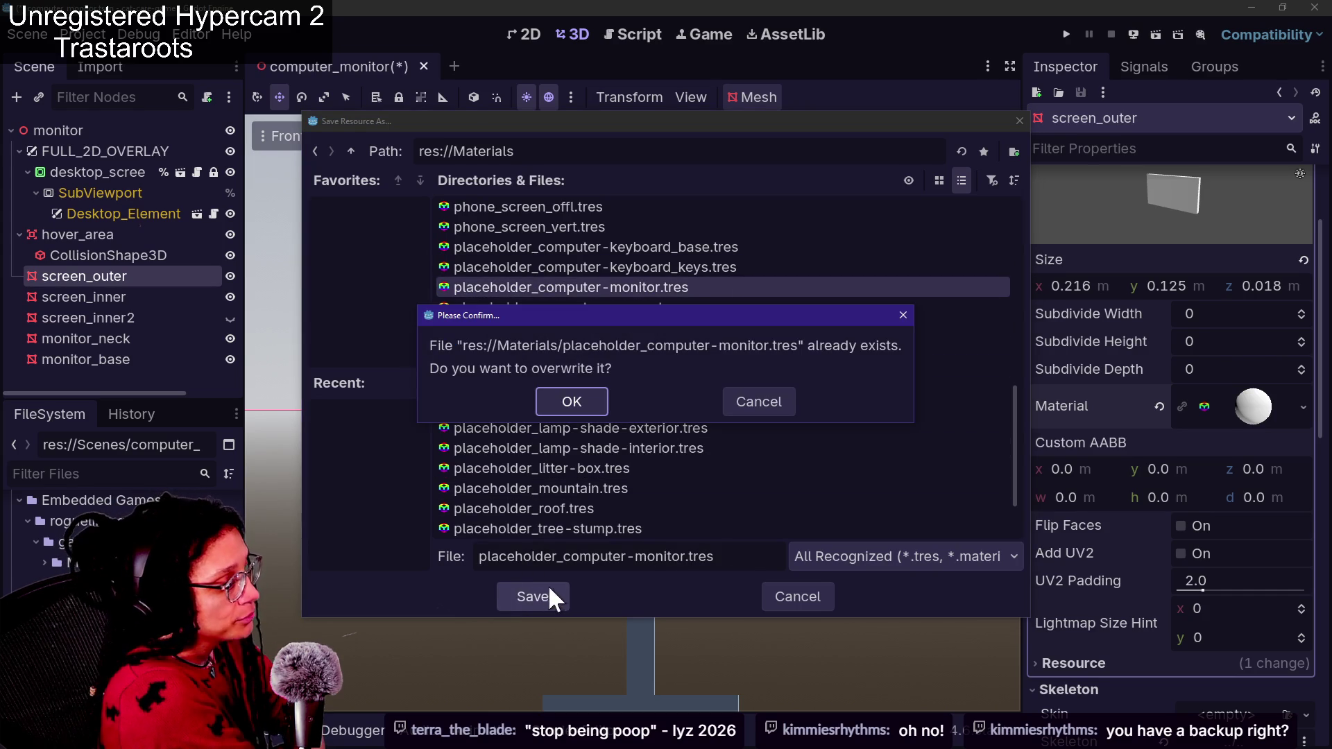
left_click(588, 404)
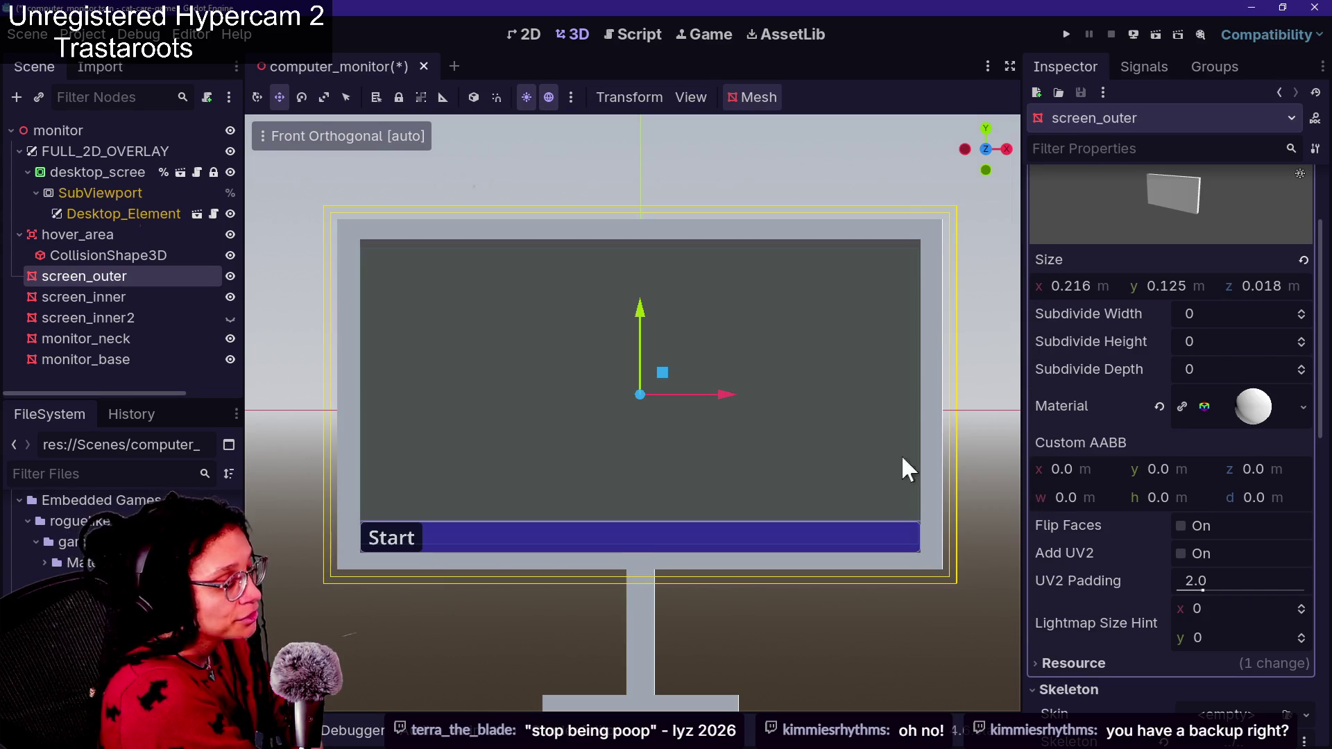
Save the computer_monitor scene, run the game and scoop the litter box
key("ctrl+s")
left_click(1068, 40)
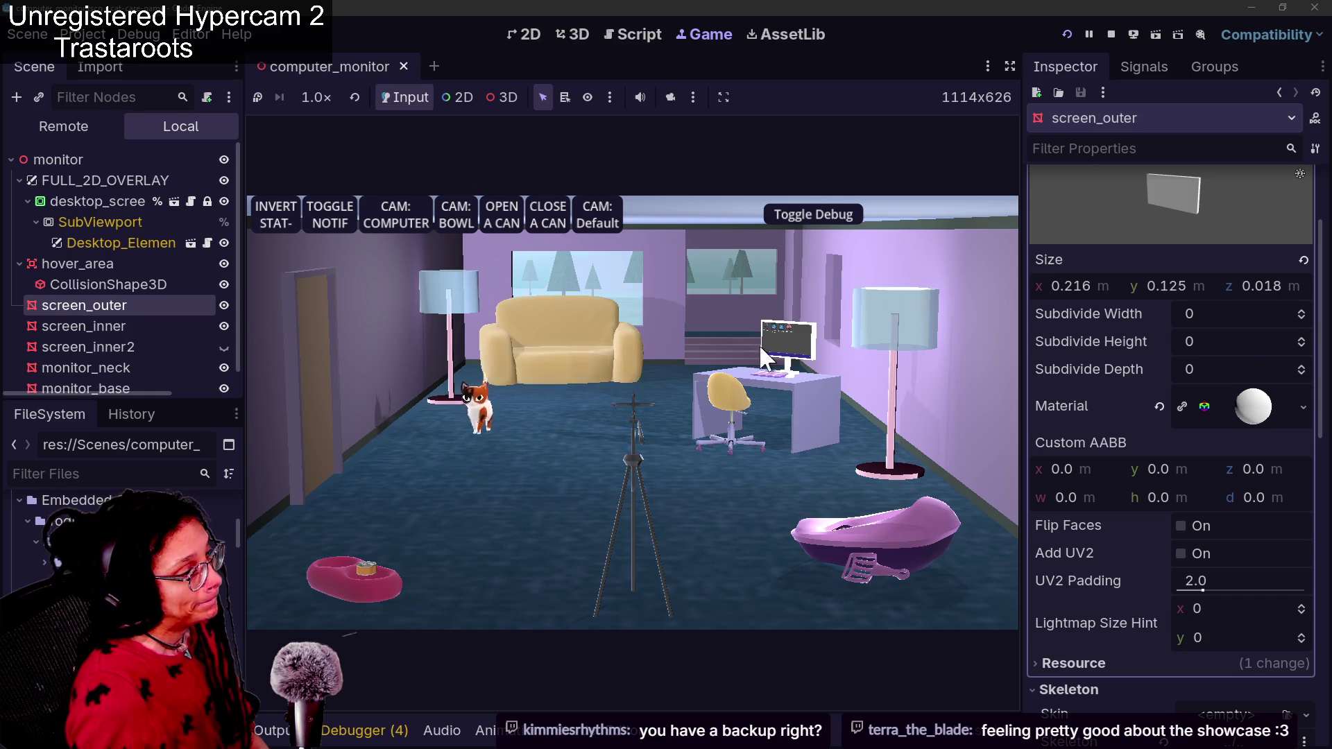
left_click(804, 526)
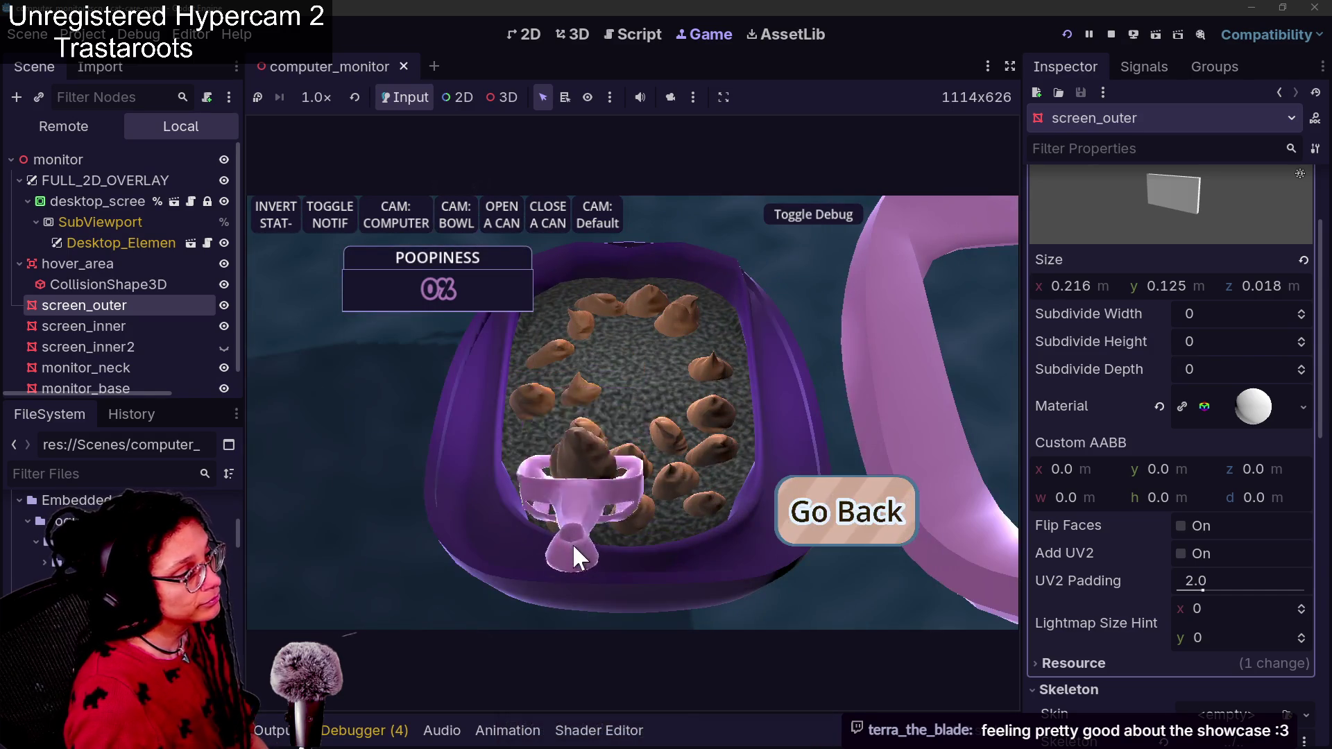
left_click(593, 502)
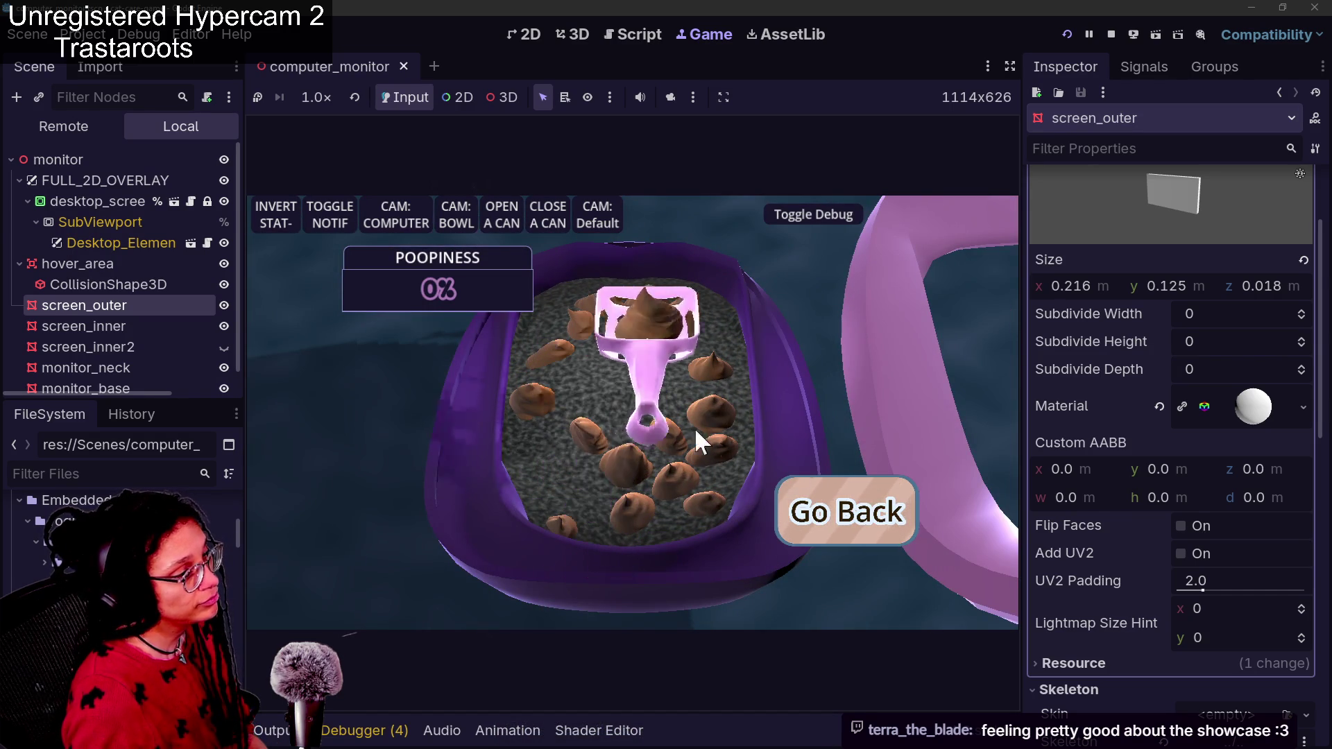
left_click(829, 537)
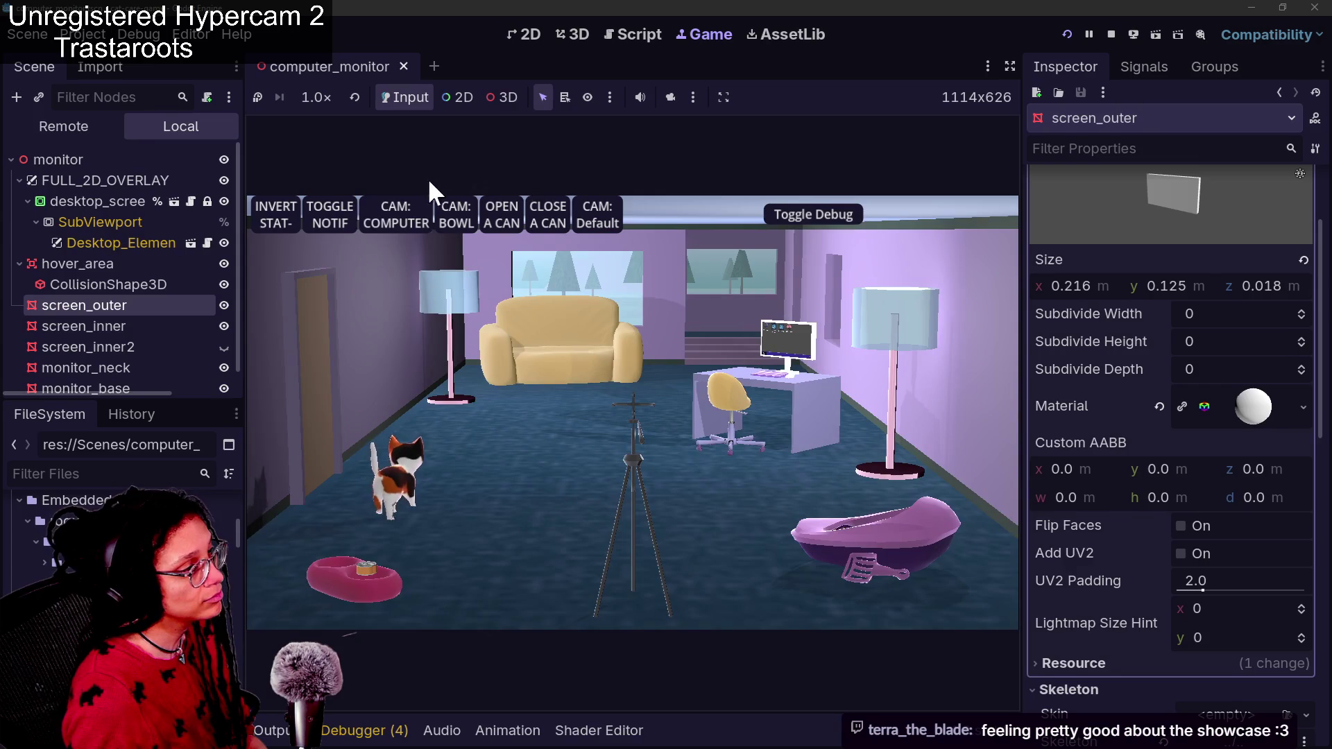
Frame the desk computer's screen in CAM: COMPUTER view and hide the debug stats
left_click(405, 208)
left_click(836, 221)
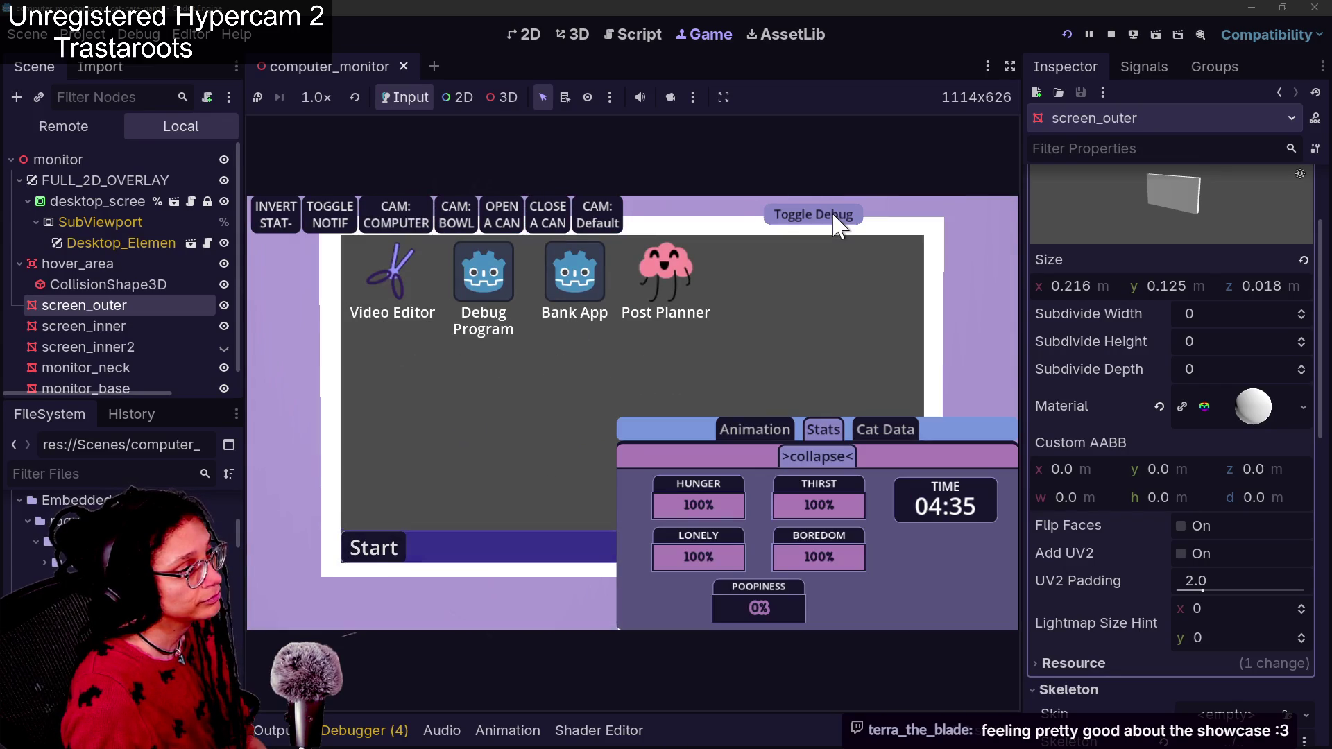
left_click(838, 220)
scroll(1251, 400, "down", 8)
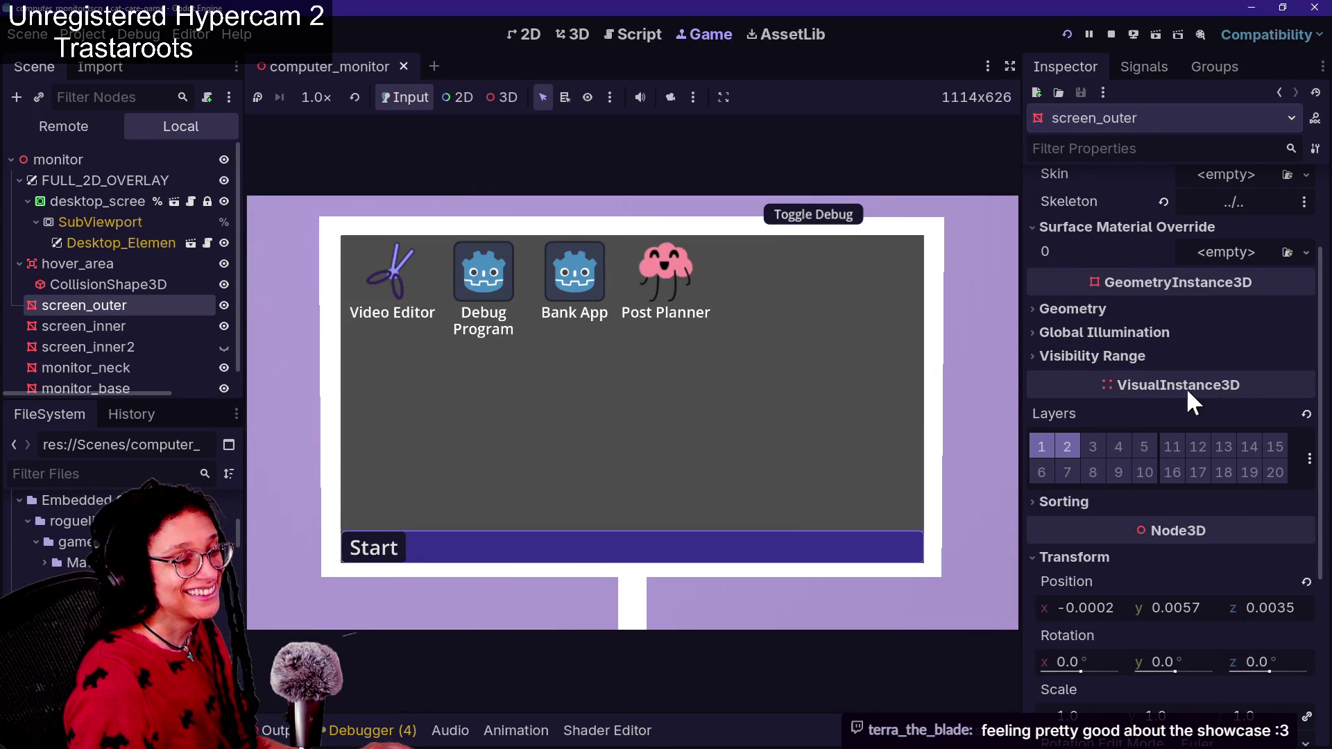
scroll(1185, 387, "up", 2)
scroll(1185, 387, "down", 3)
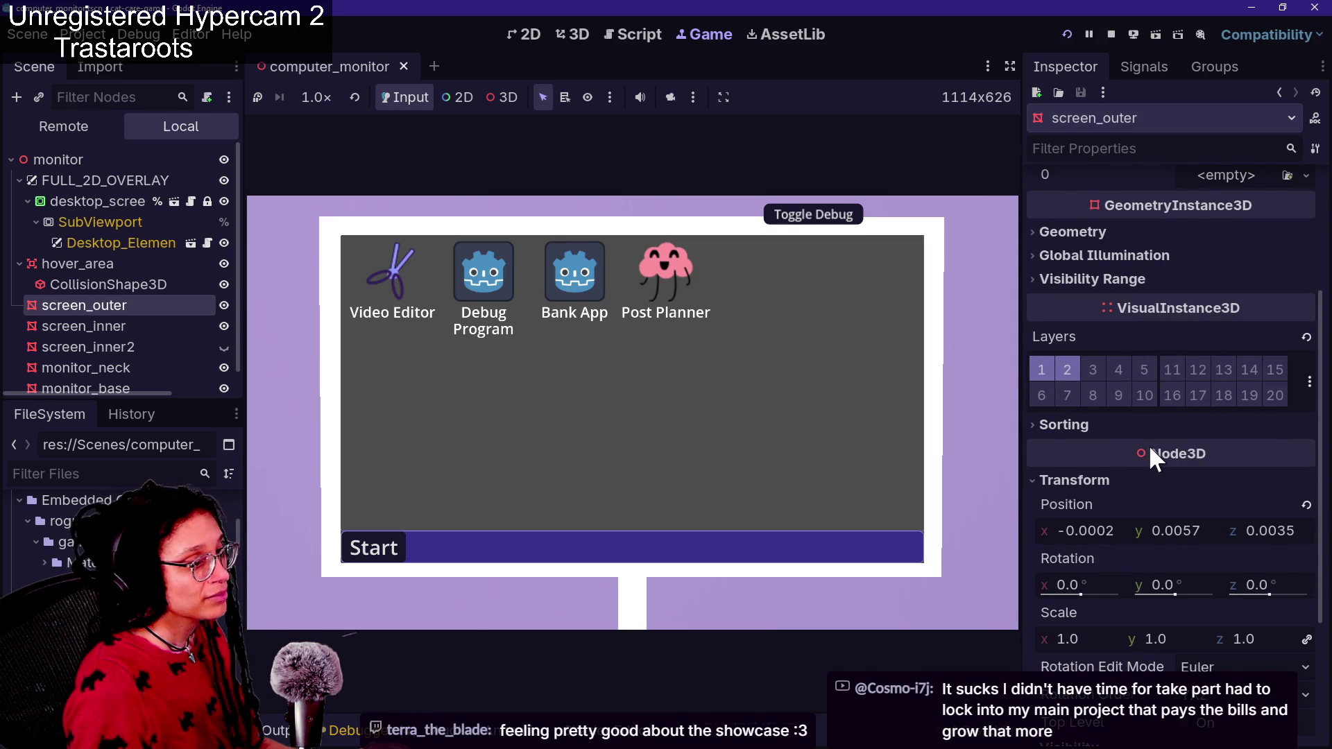
scroll(1148, 453, "up", 3)
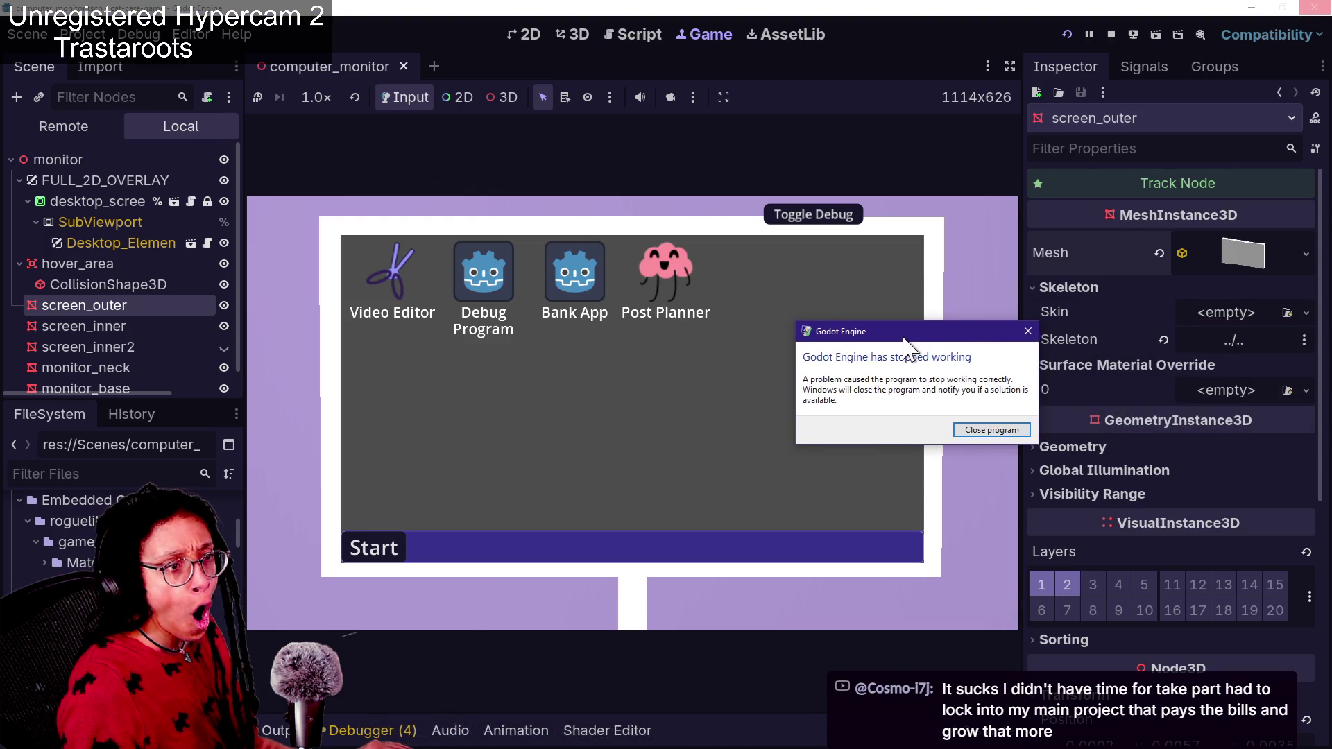
Move the 'Godot Engine has stopped working' dialog aside and close the crashed editor
left_click_drag(904, 343, 895, 402)
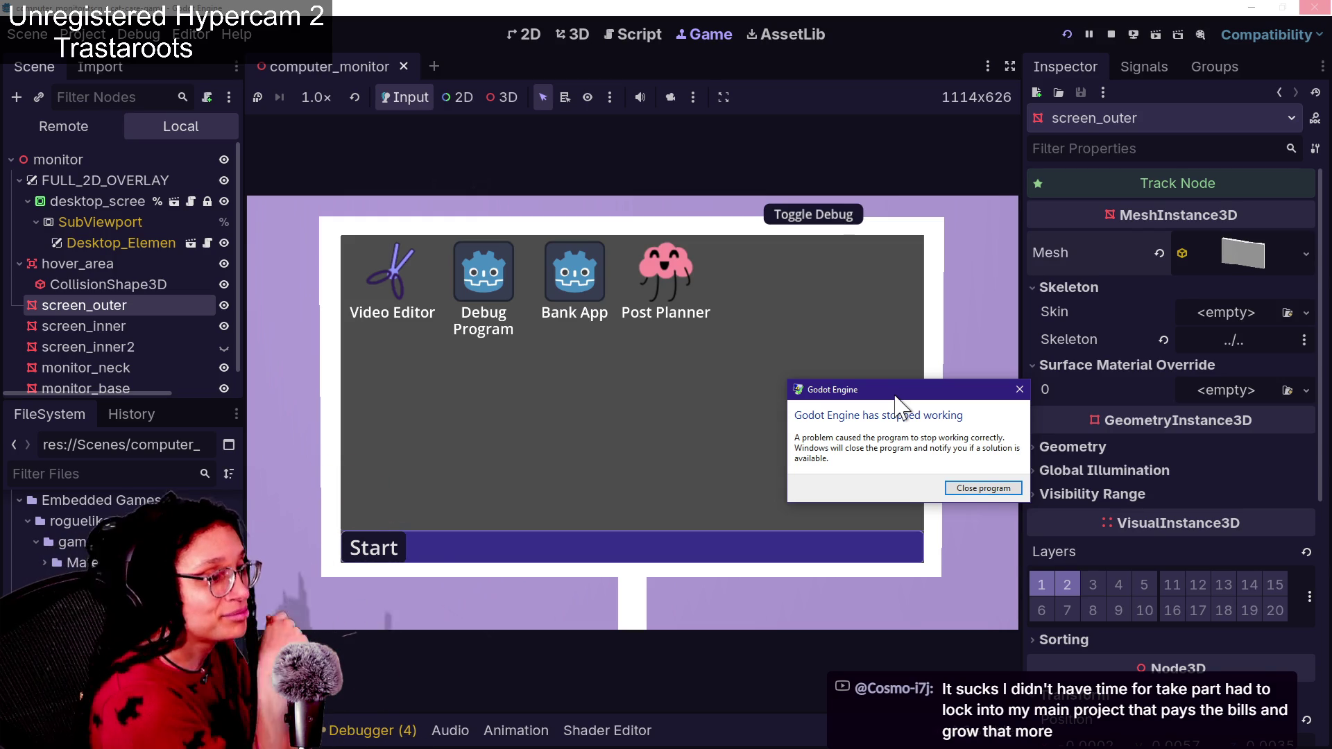
left_click(985, 489)
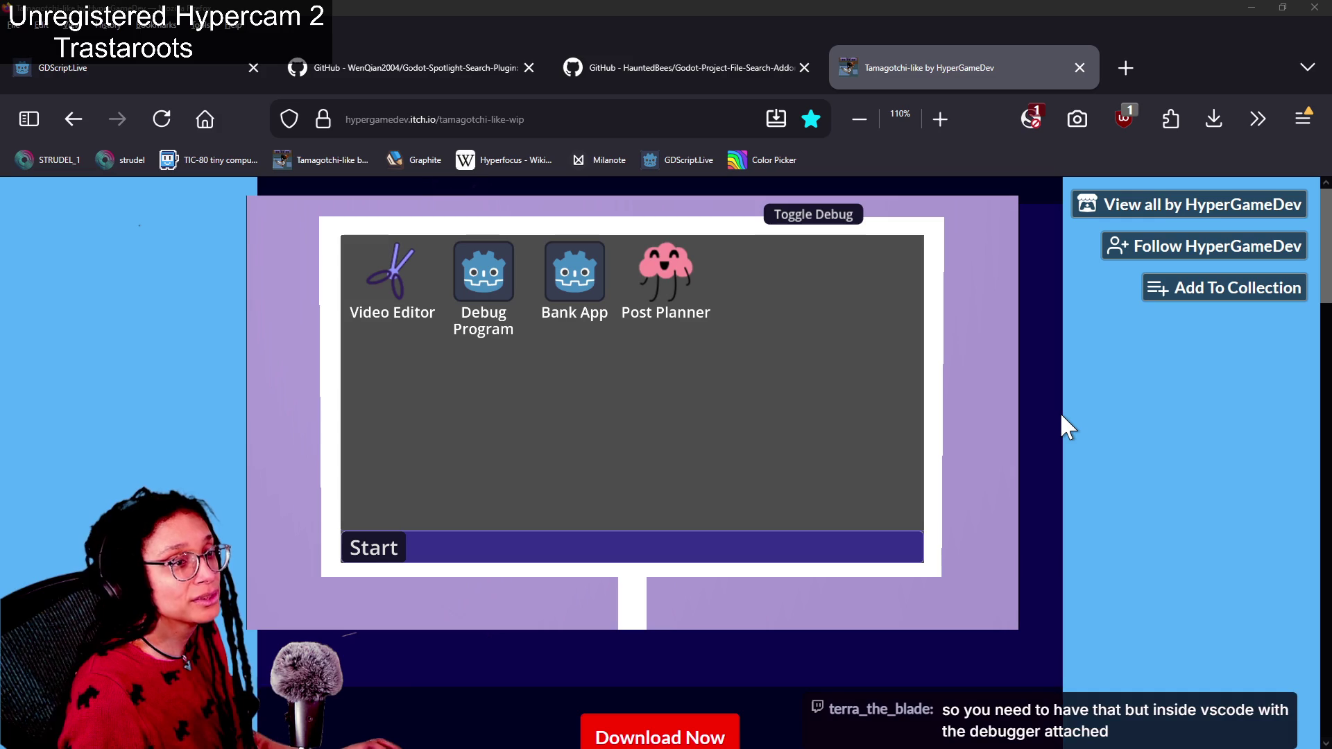
Dismiss the stray Windows Settings window and switch back to the Godot editor
key("alt+Tab")
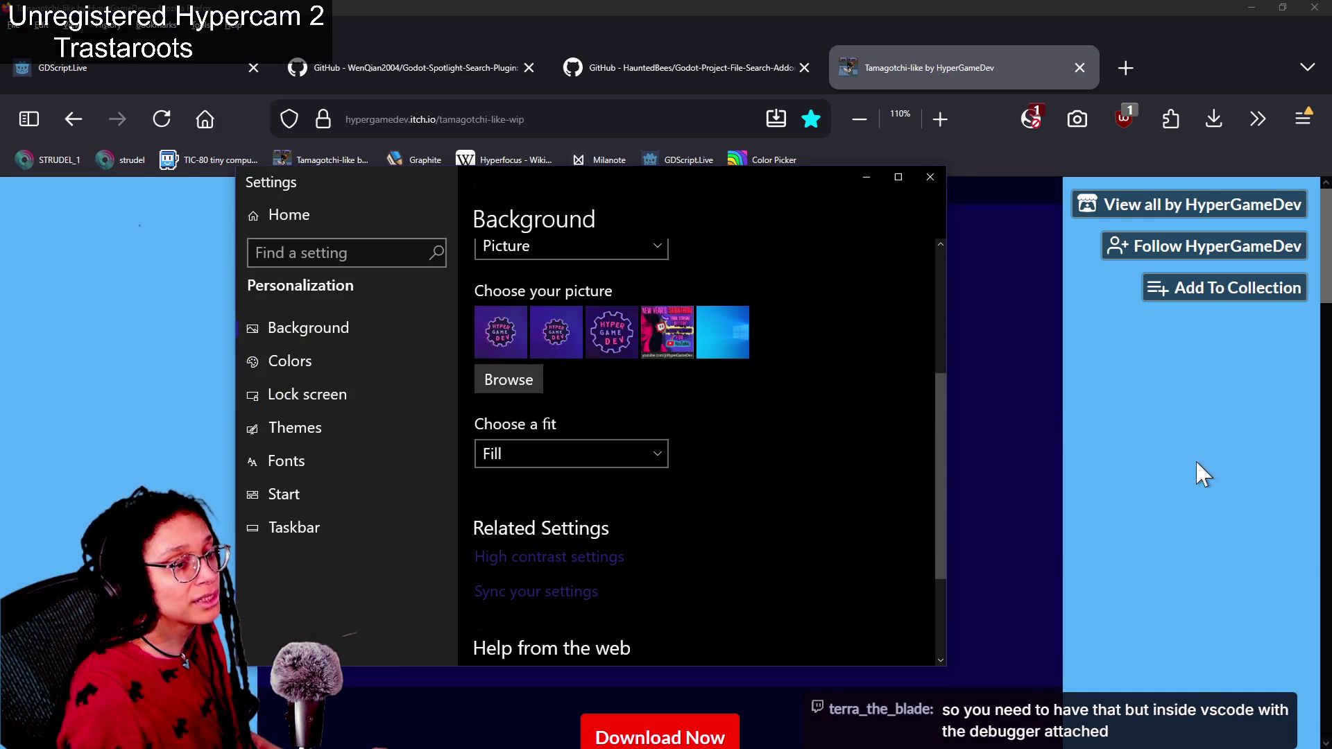
left_click(1203, 473)
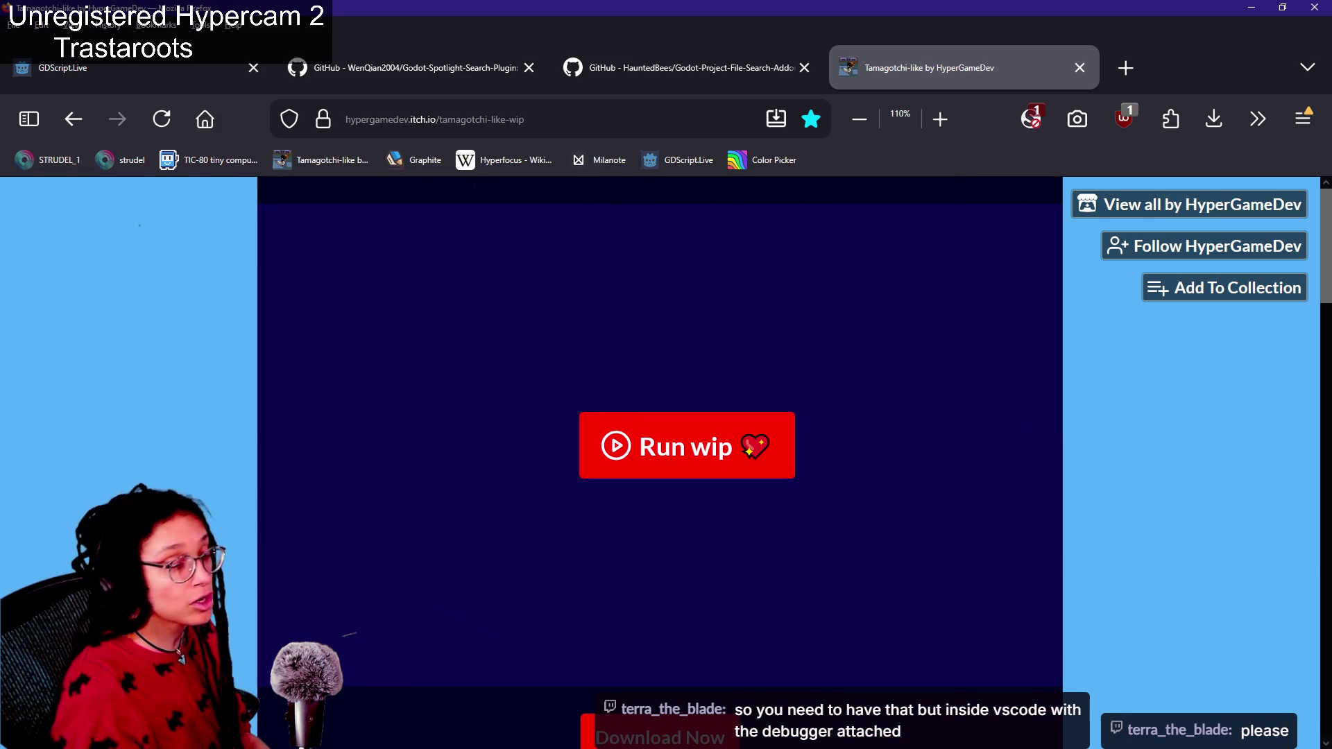
key("alt+Tab")
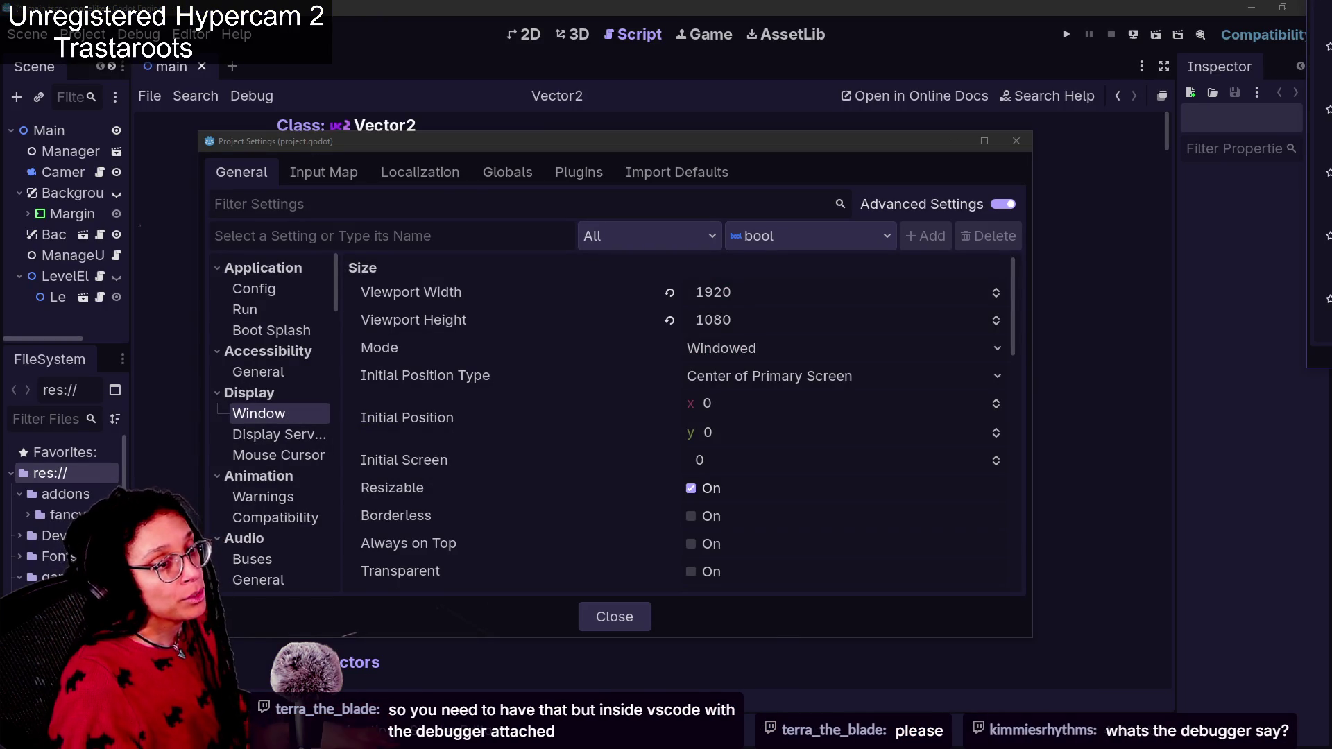
Close the Project Manager and bring forward File Explorer at C:\Godot
mouse_move(1331, 83)
left_mouse_down()
mouse_move(730, 58)
mouse_move(720, 97)
left_mouse_up()
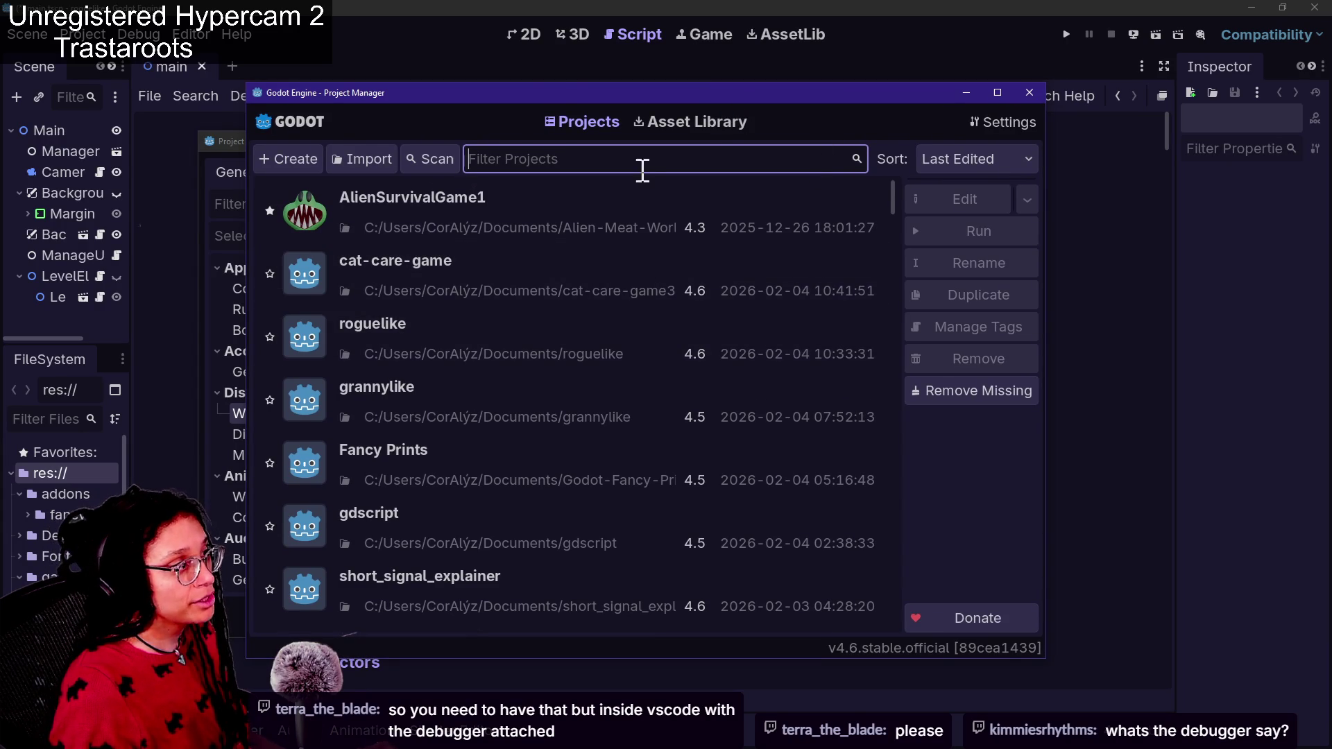
left_click(1027, 93)
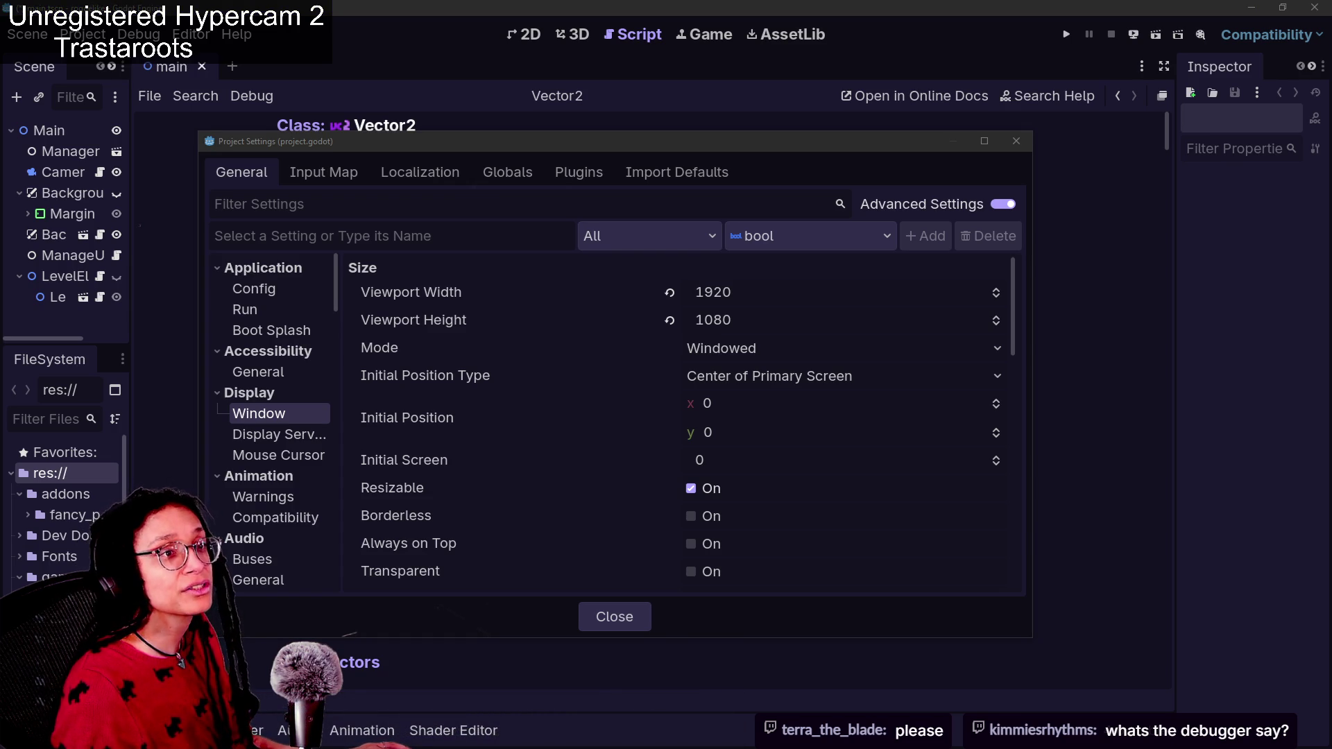
key("alt+Tab")
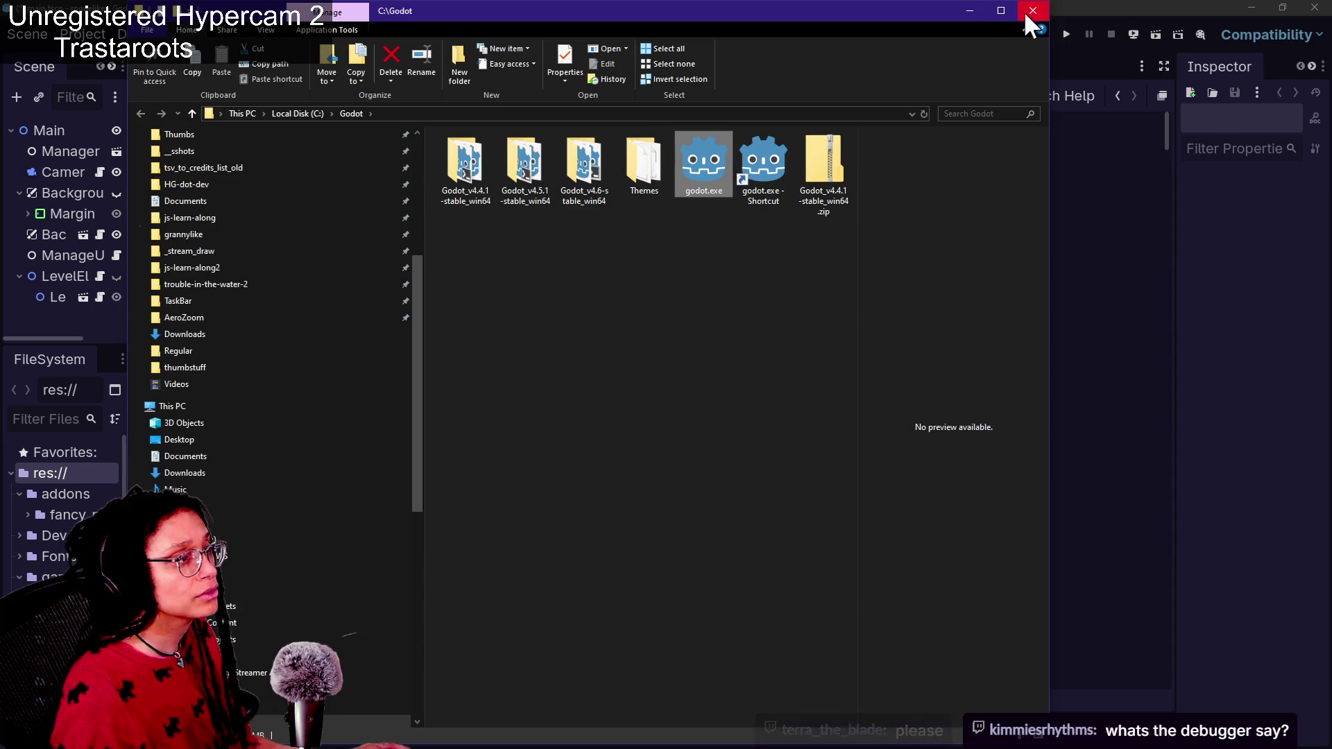
Browse from the 4.5.1 folder back to C:\Godot and open Godot_v4.6-stable_win64
left_click_drag(543, 17, 590, 110)
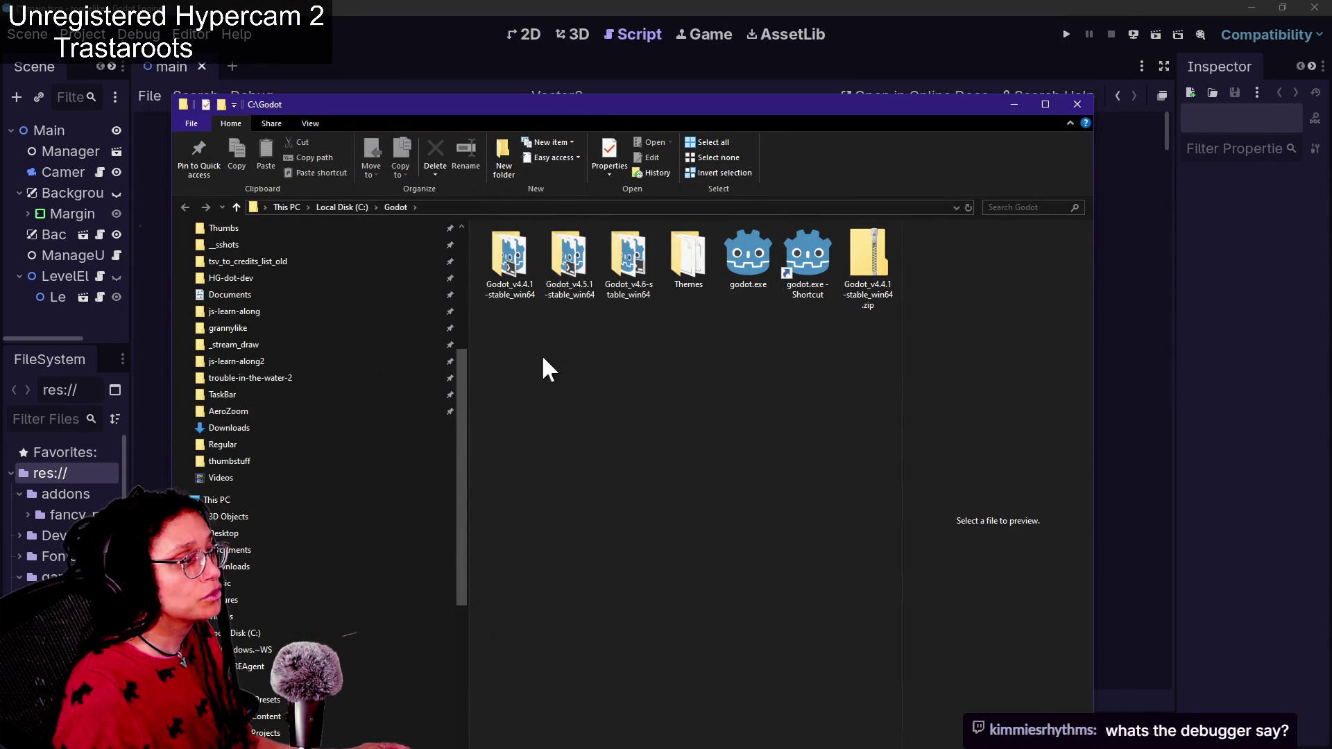
left_click(570, 298)
key("Return")
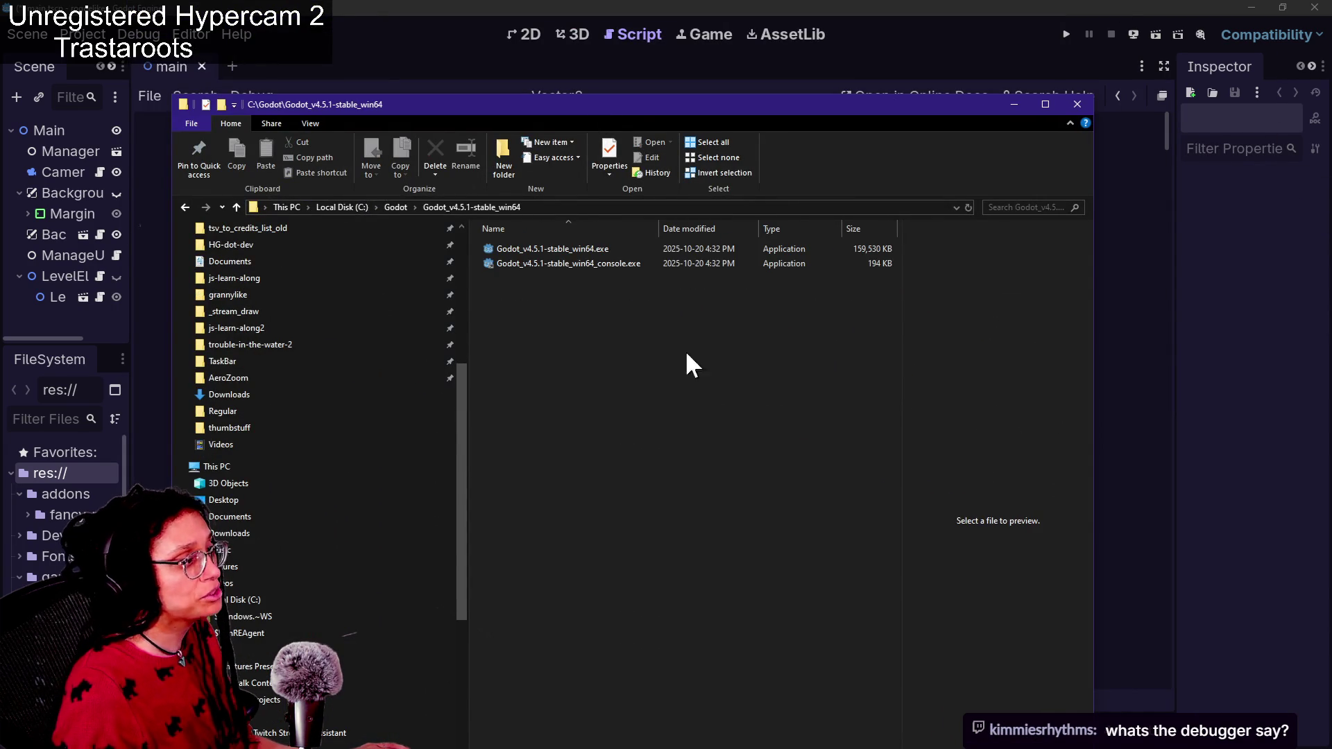
left_click(236, 208)
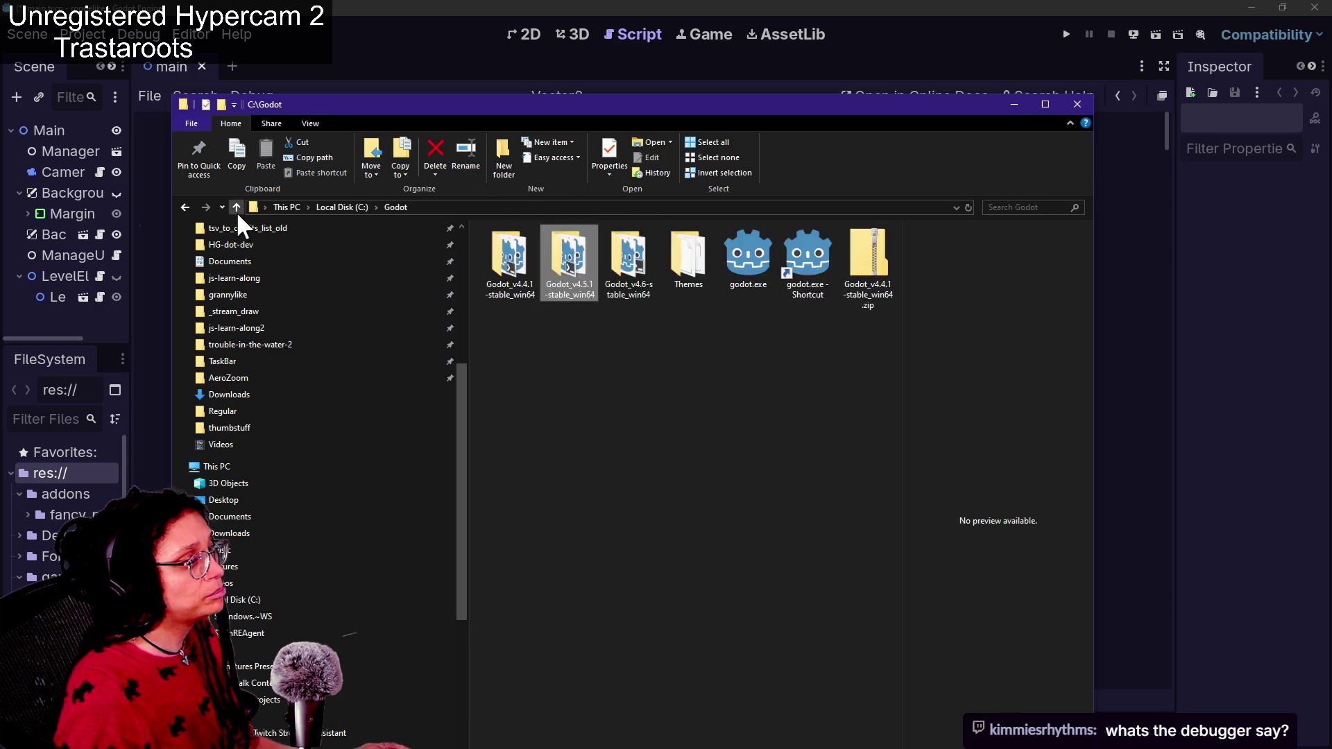
left_click(236, 208)
left_click(185, 206)
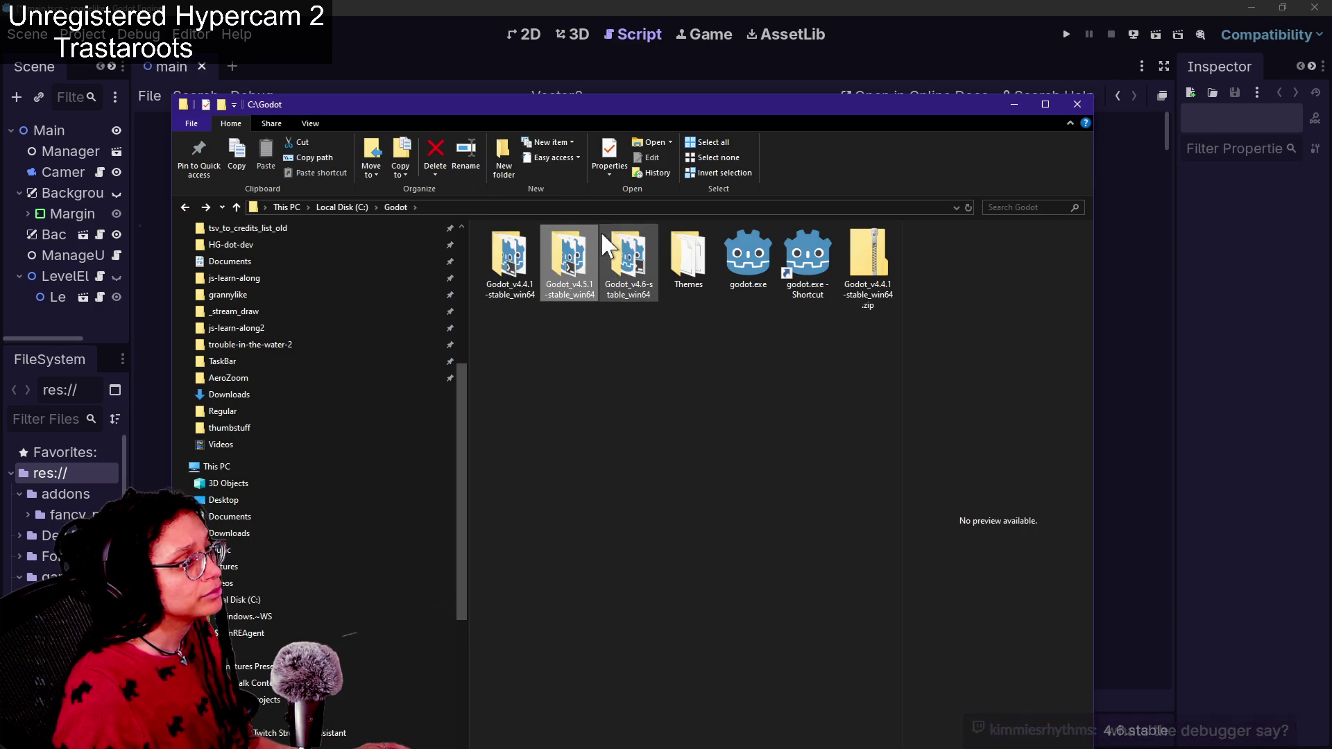
double_click(641, 256)
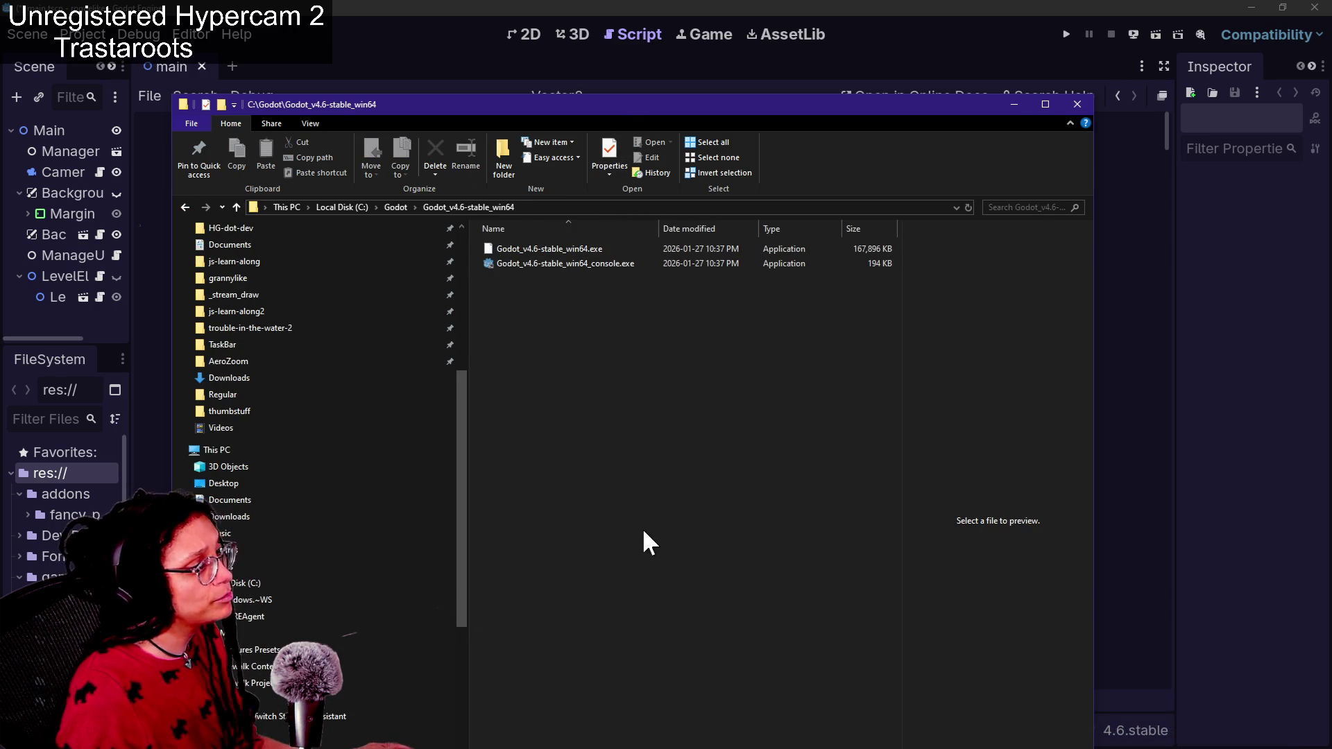
Launch Godot_v4.6-stable_win64_console.exe past SmartScreen via More info and Run anyway
mouse_move(582, 109)
left_mouse_down()
mouse_move(653, 517)
mouse_move(601, 180)
left_mouse_up()
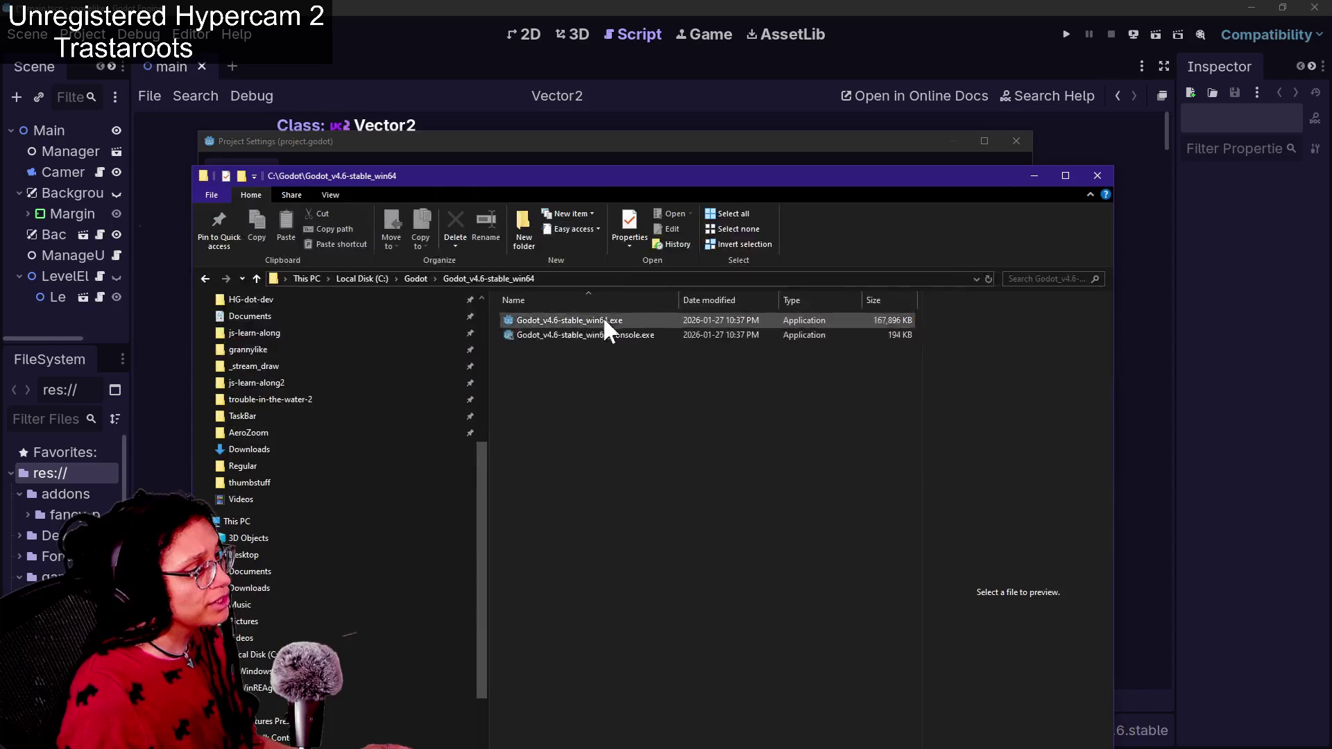
double_click(584, 336)
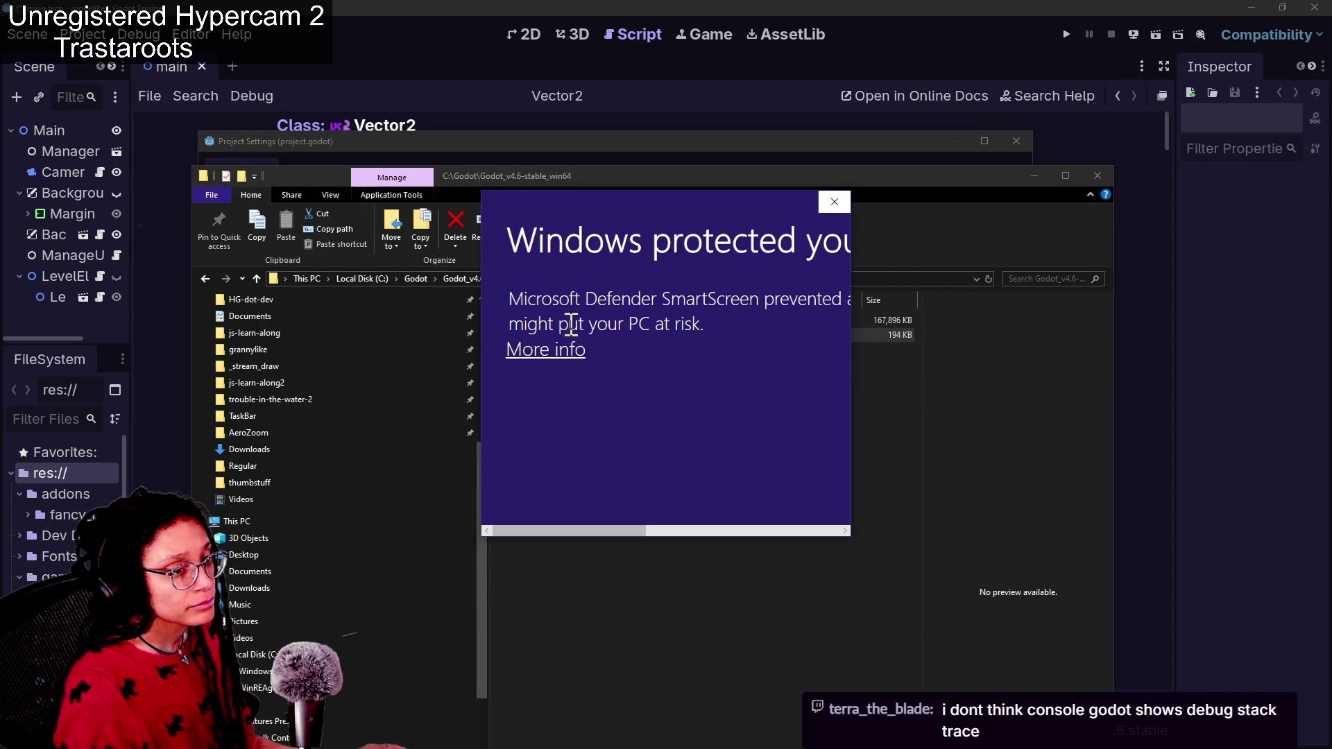
left_click(561, 349)
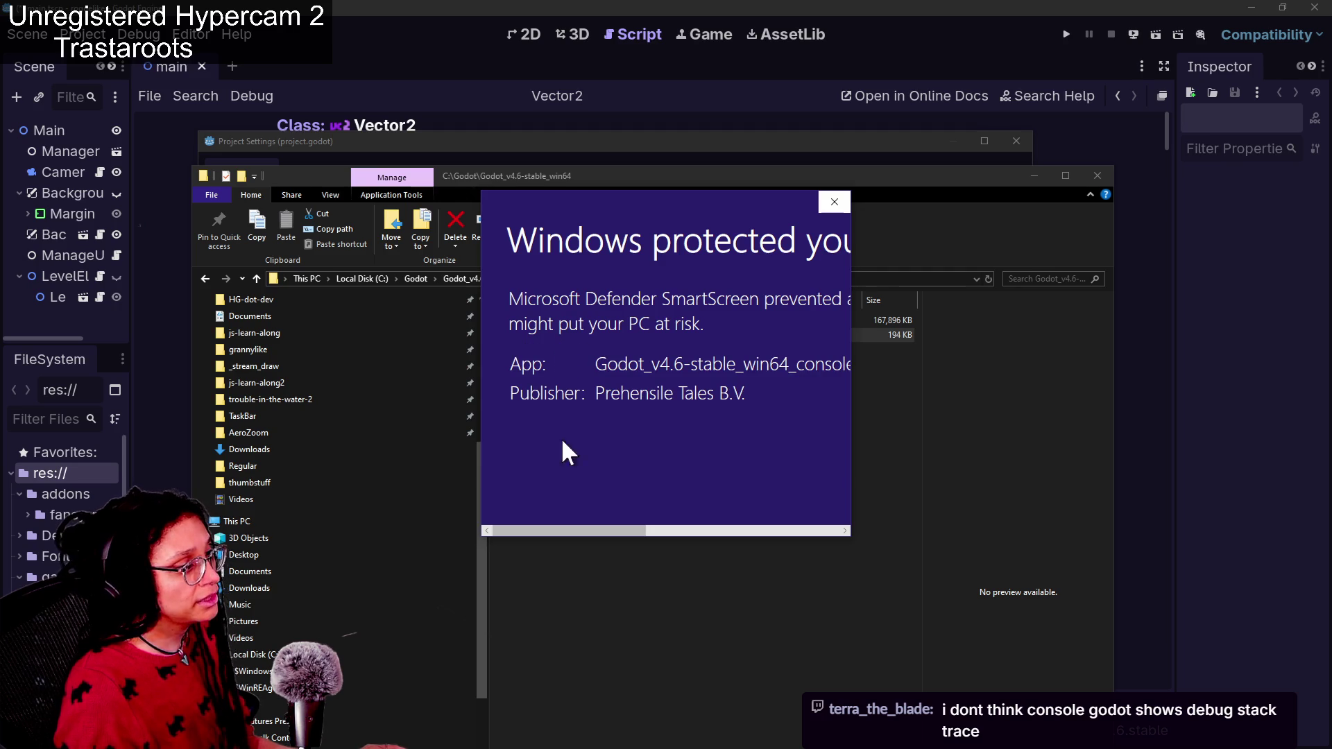
mouse_move(597, 530)
left_mouse_down()
mouse_move(750, 537)
mouse_move(765, 492)
left_mouse_up()
left_click(642, 462)
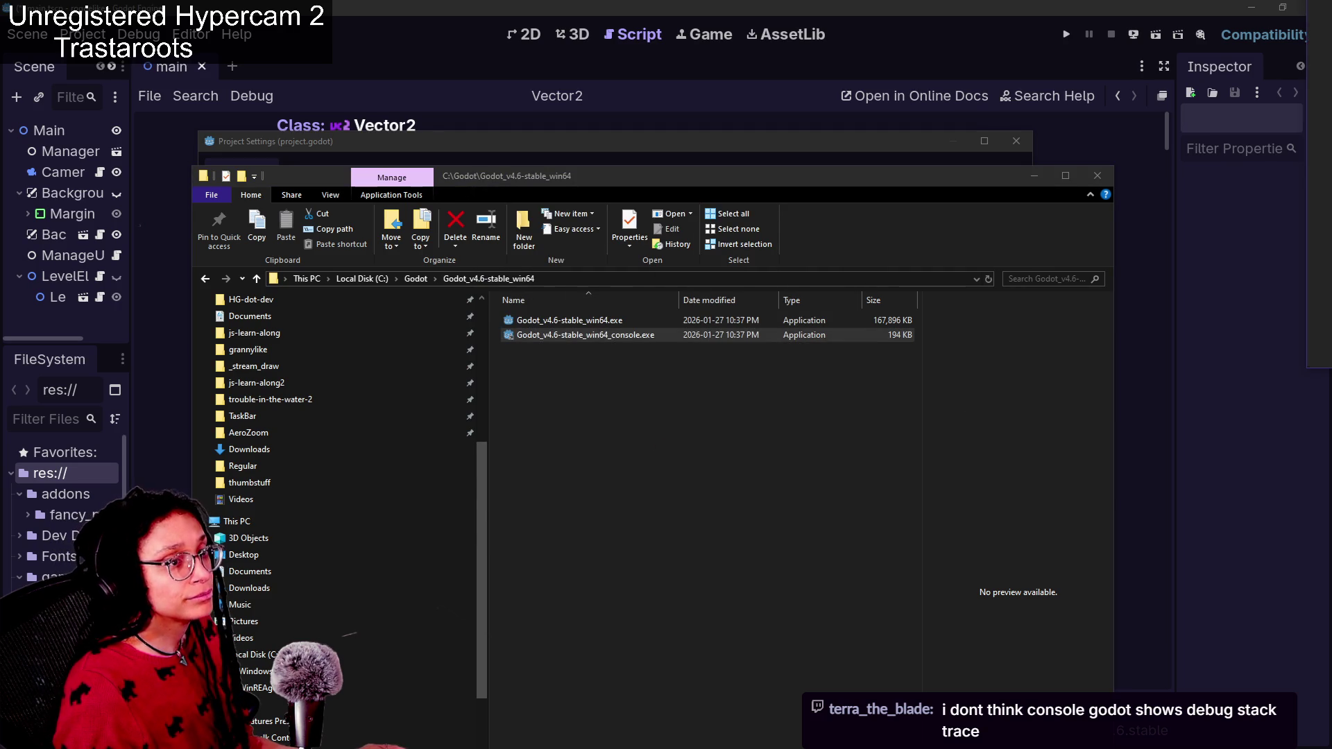
mouse_move(930, 197)
left_mouse_down()
mouse_move(516, 272)
mouse_move(625, 286)
mouse_move(490, 302)
mouse_move(507, 294)
left_mouse_up()
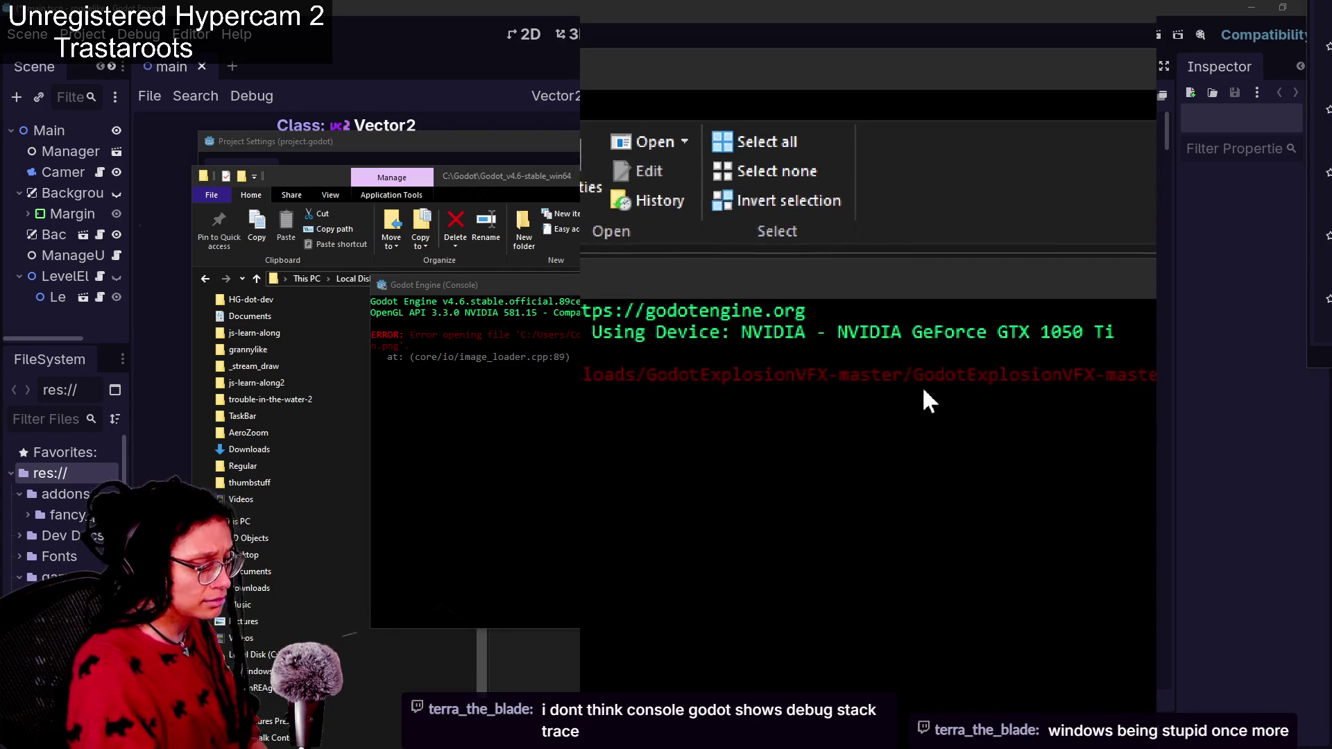
Open the cat-care-game project from the console-launched Project Manager
key("super+Escape")
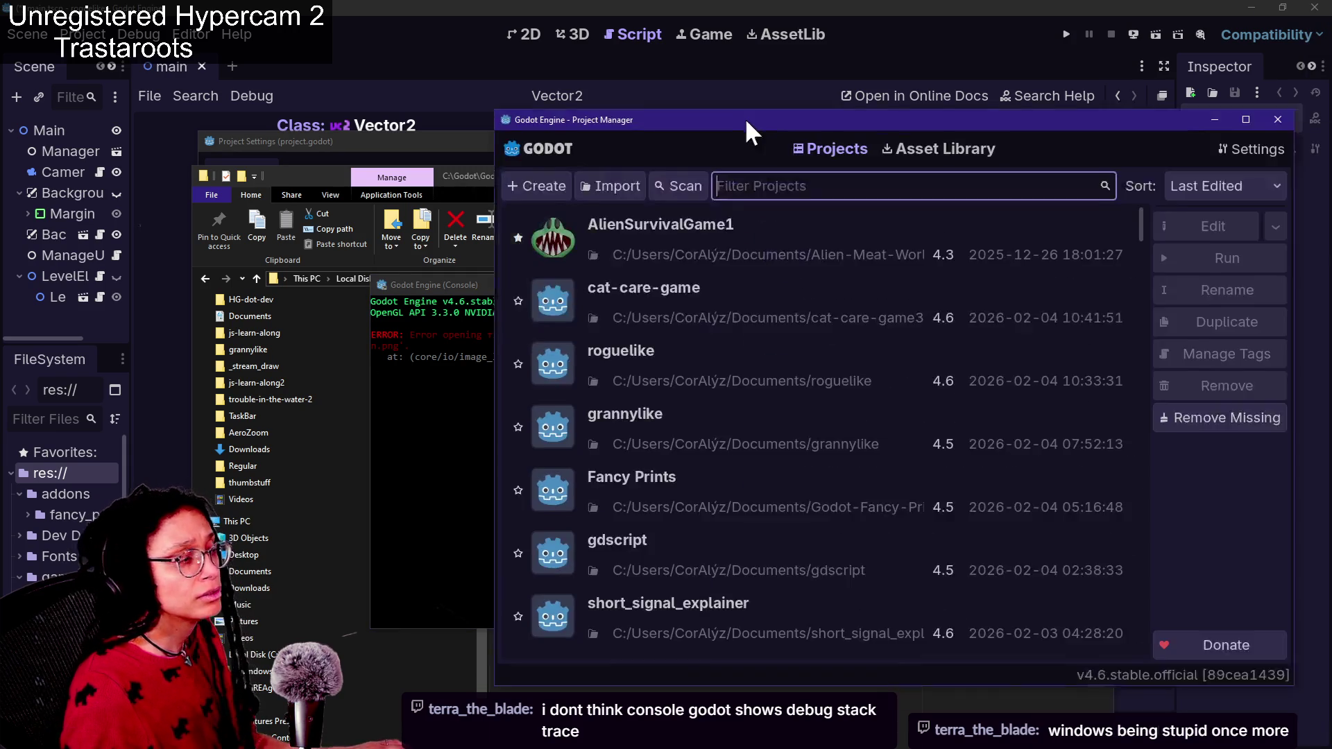
left_click_drag(745, 118, 809, 111)
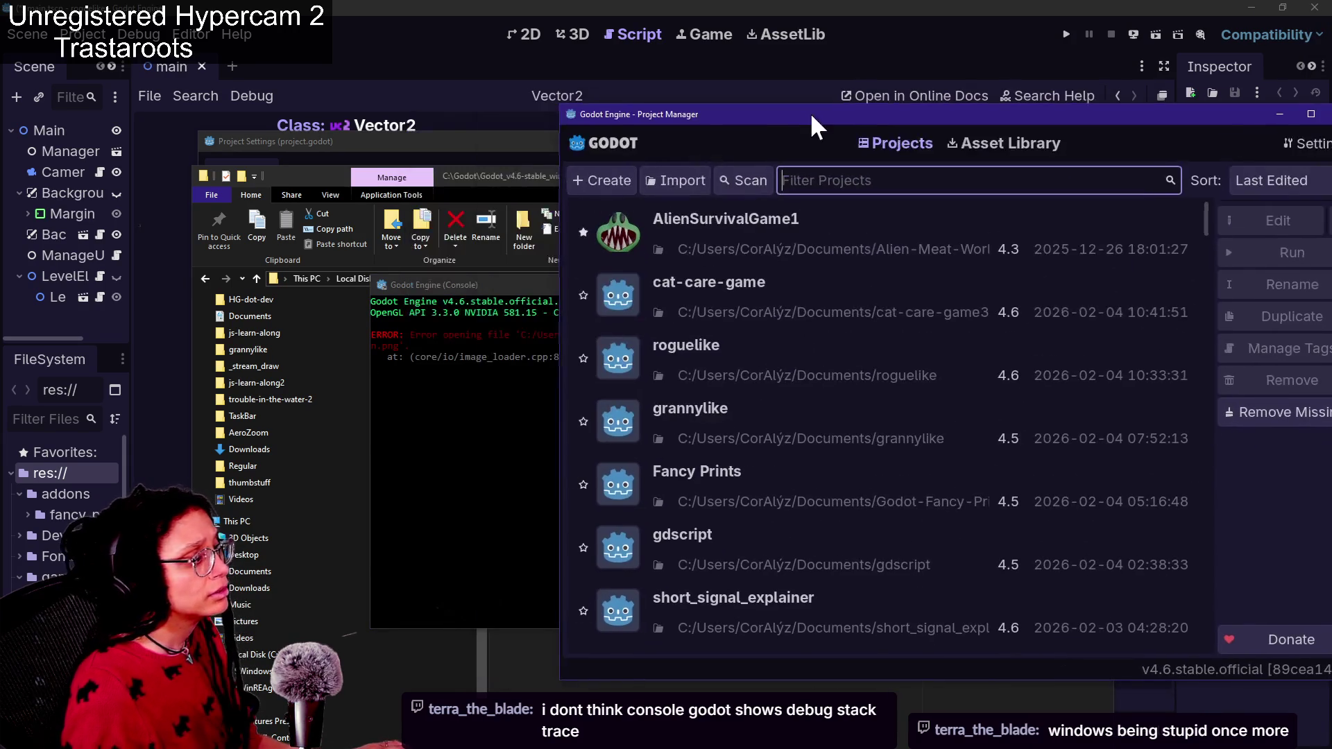
double_click(716, 321)
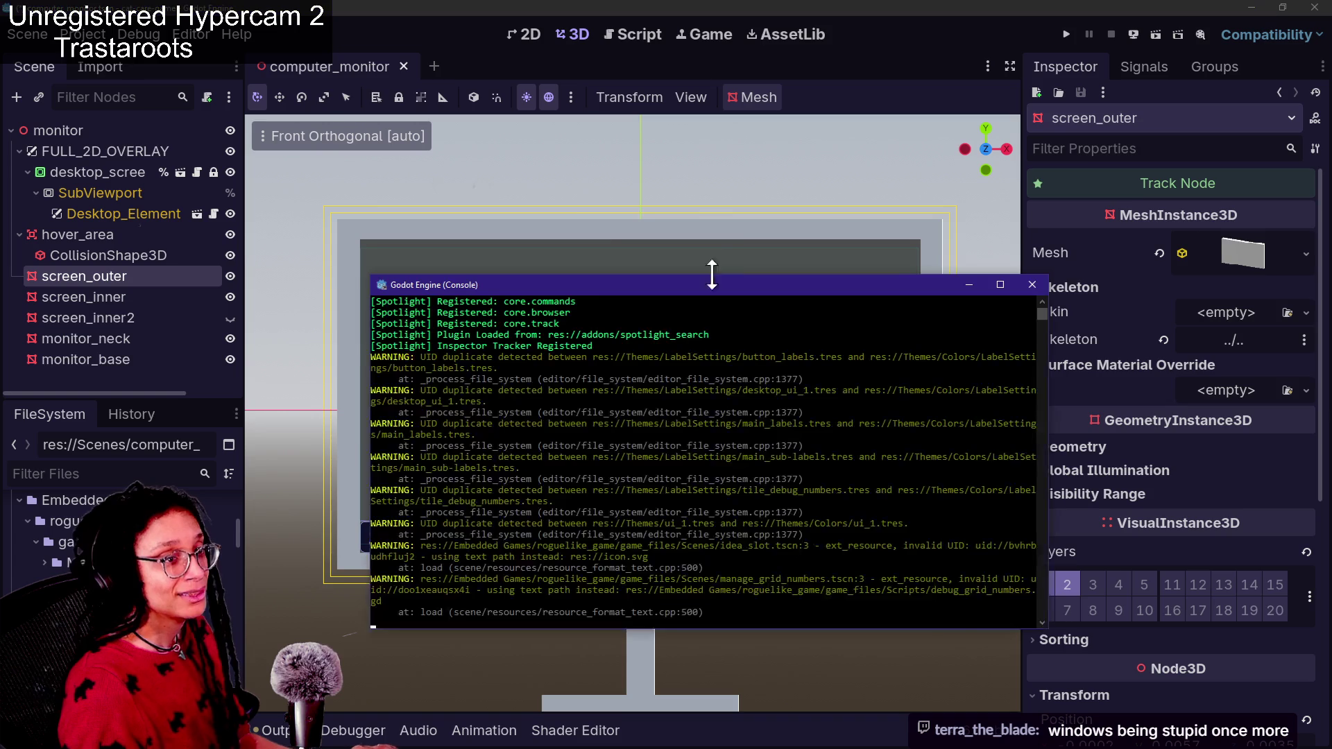
Move the console window out of the way after scanning its output
left_click_drag(596, 280, 742, 108)
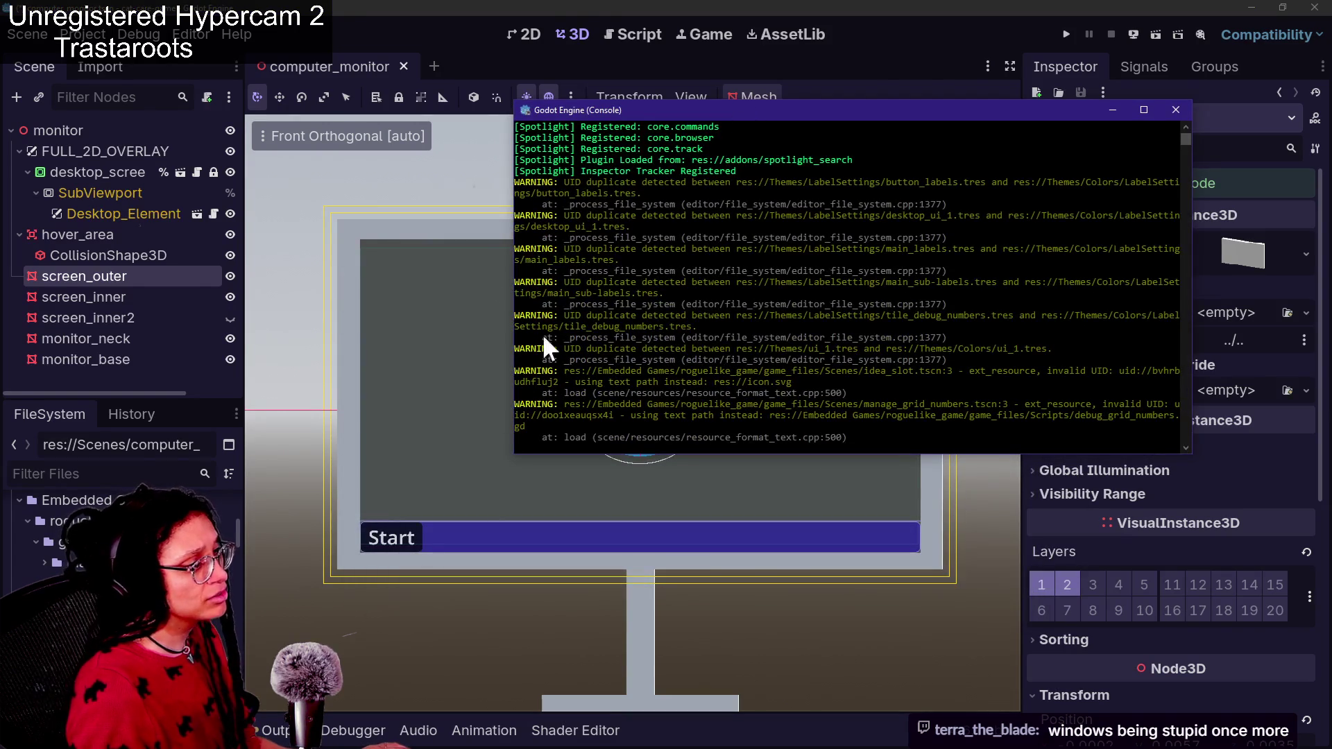
mouse_move(627, 138)
left_mouse_down()
mouse_move(643, 149)
mouse_move(738, 405)
left_mouse_up()
left_click(643, 161)
scroll(643, 161, "up", 4)
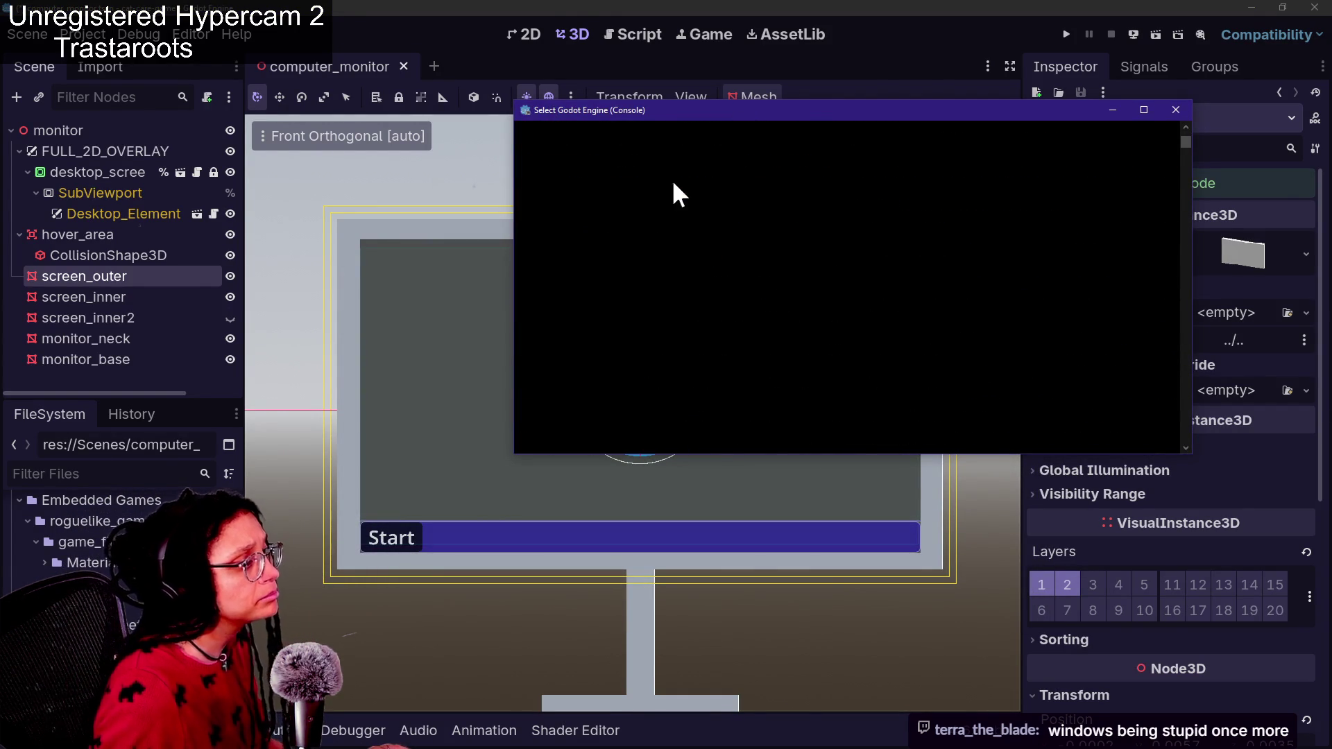
scroll(698, 364, "down", 1)
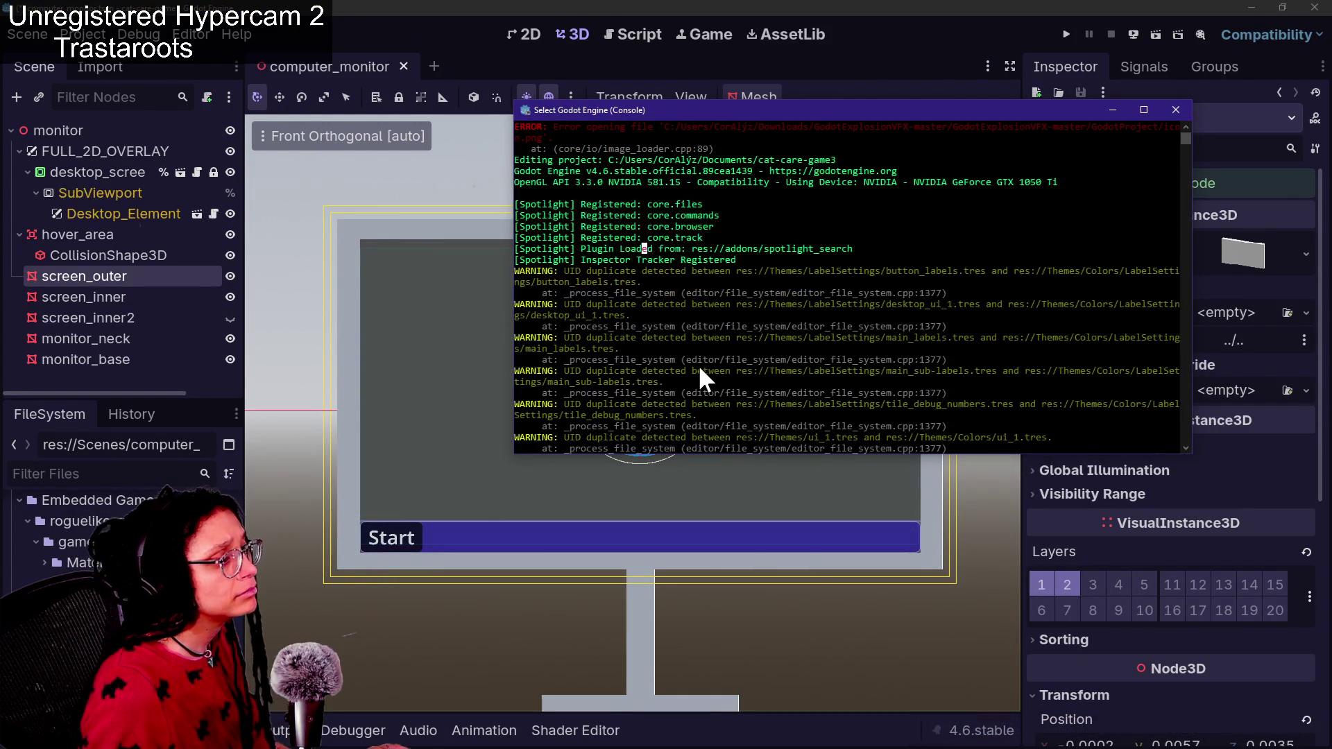
mouse_move(616, 103)
left_mouse_down()
mouse_move(1116, 137)
mouse_move(1172, 216)
mouse_move(986, 345)
left_mouse_up()
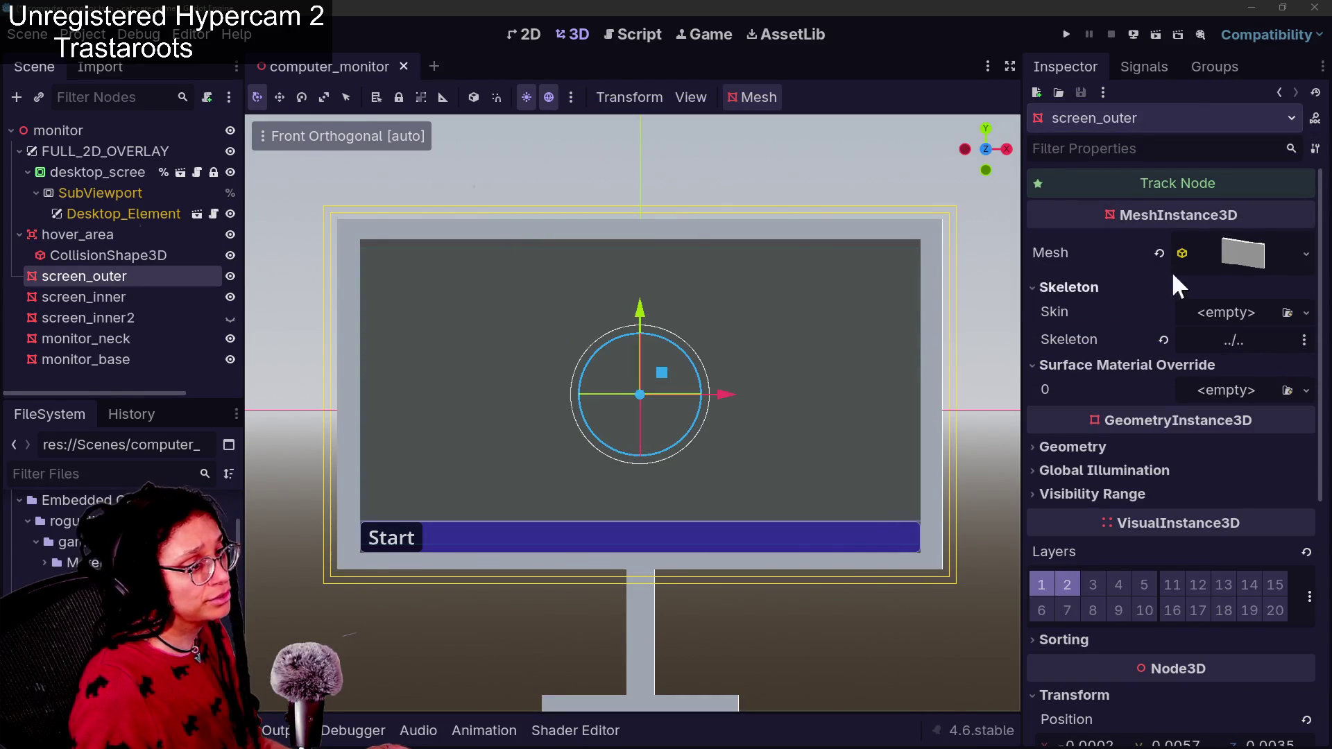
key("alt+Tab")
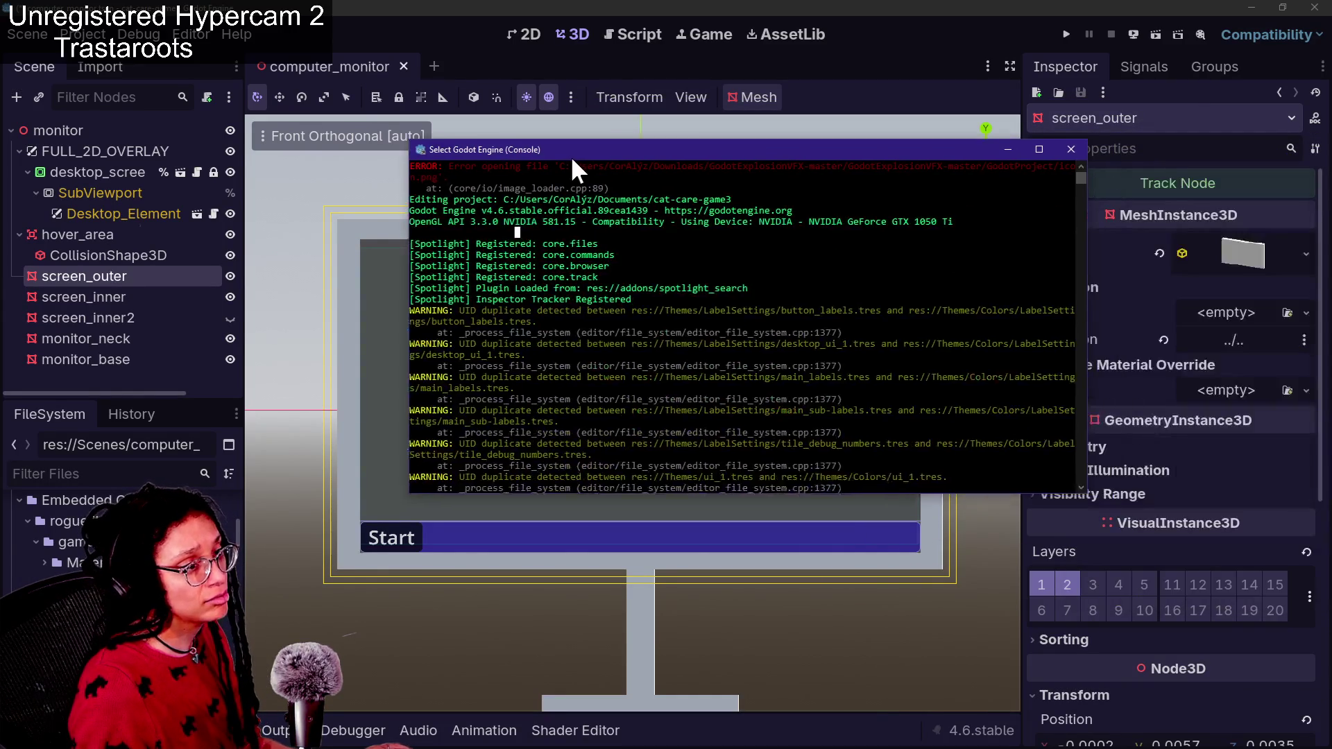
Expand screen_outer's Mesh in the Inspector to show its 0.216 × 0.125 × 0.018 m size
left_click(1247, 261)
left_click(1246, 261)
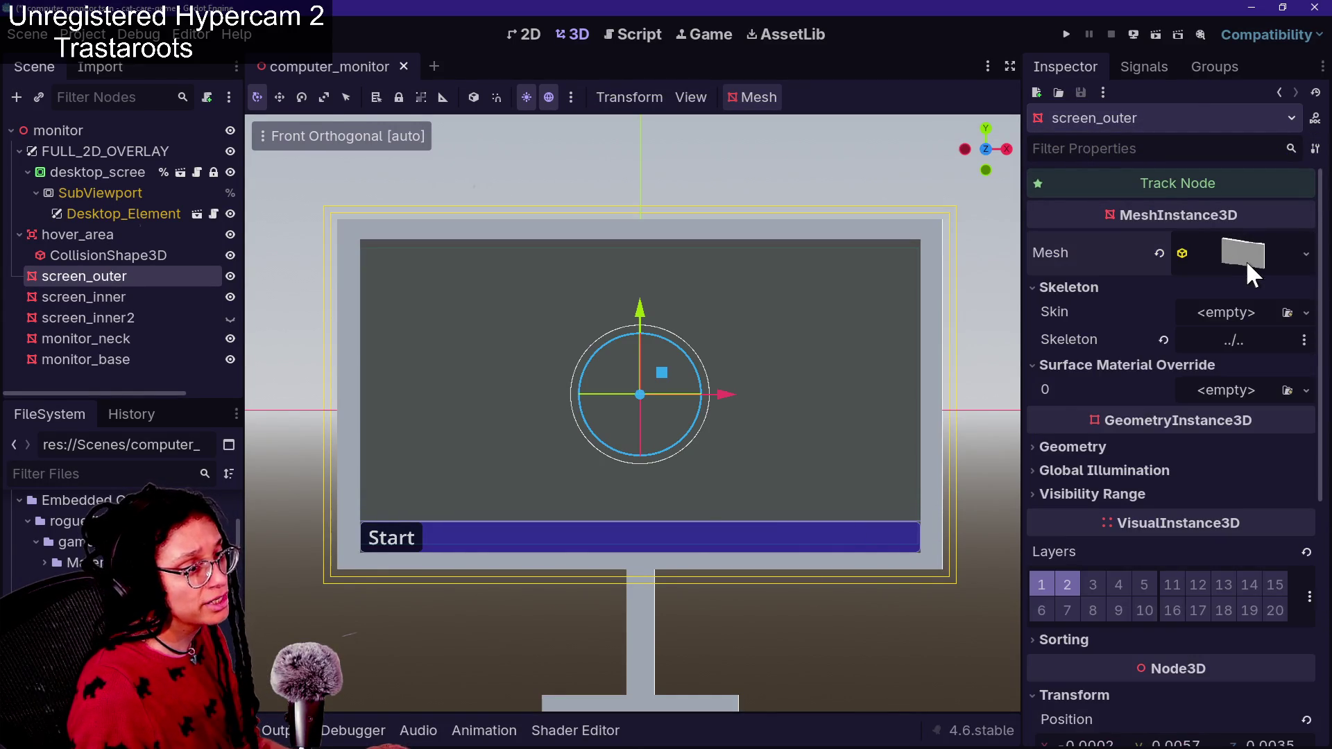
left_click(1241, 258)
left_click(1239, 258)
left_click(1238, 259)
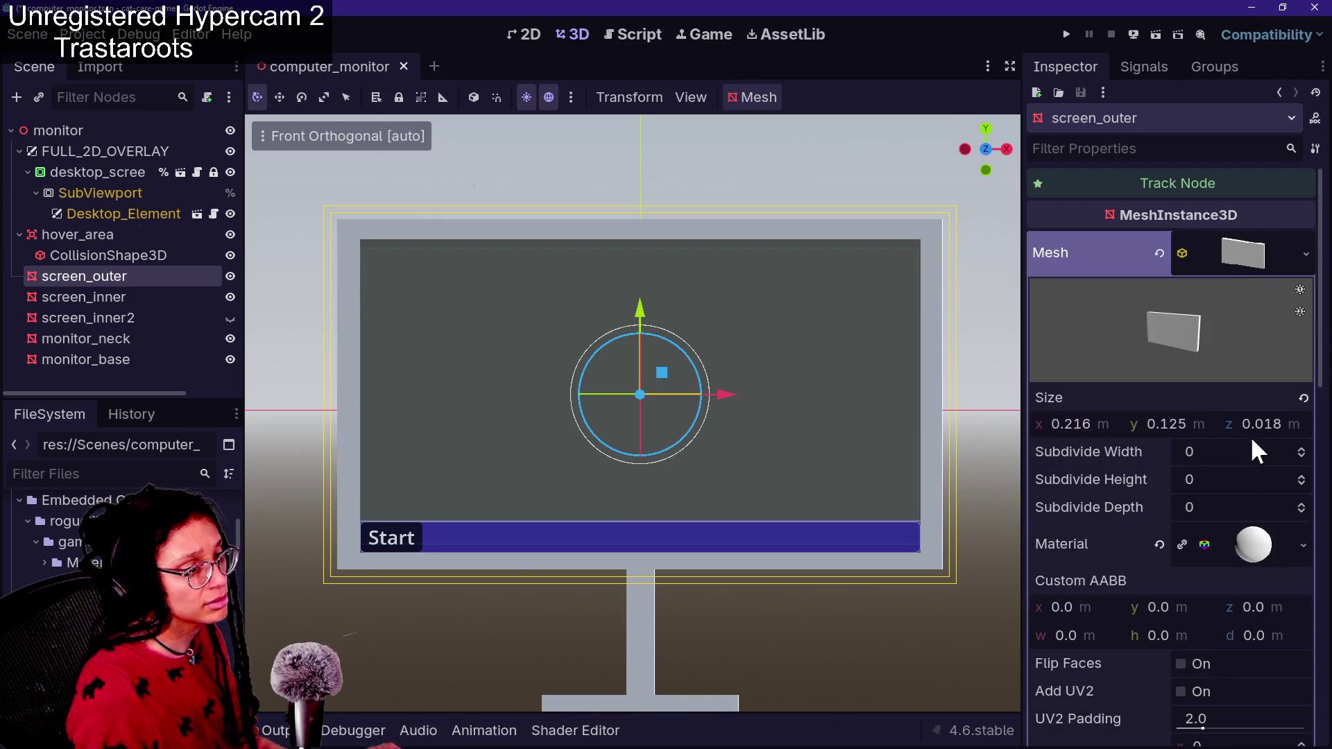
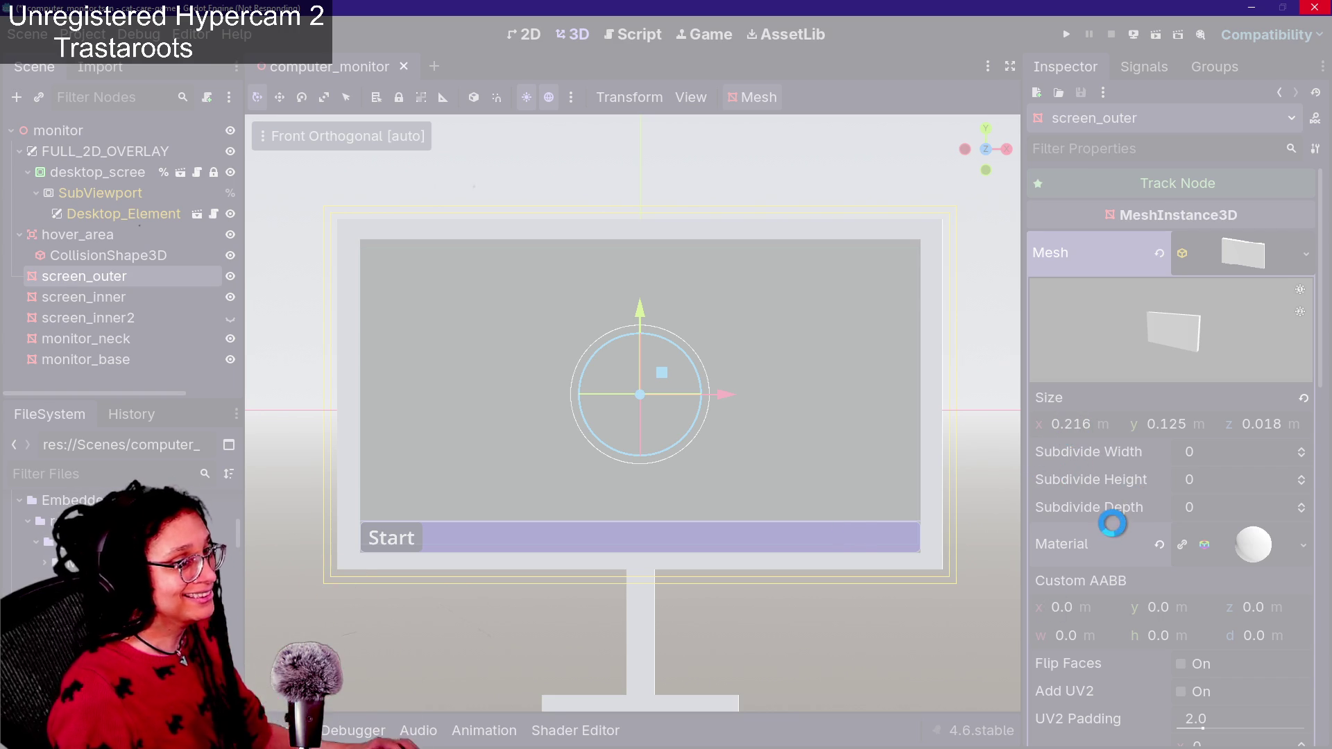
Glance at the console log, minimize the frozen computer_monitor editor, then try closing its window
key("alt+Tab")
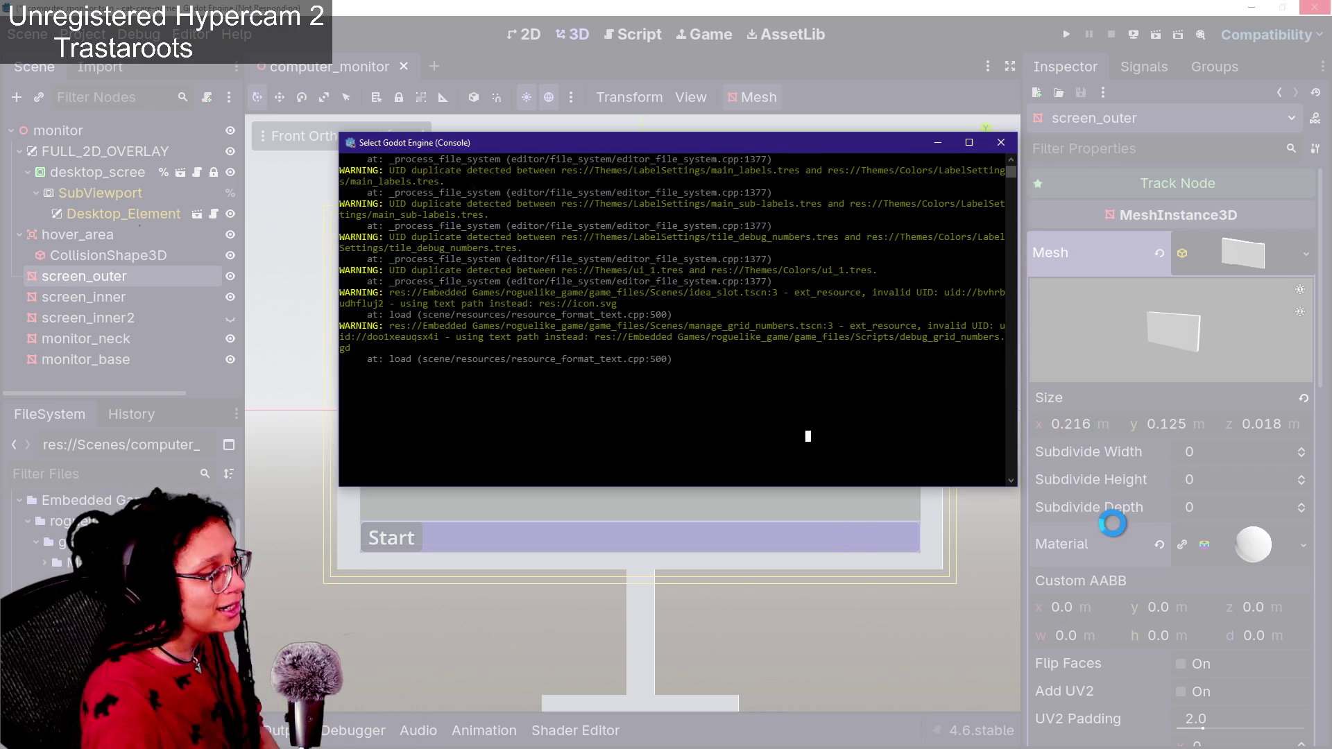
left_click(1113, 524)
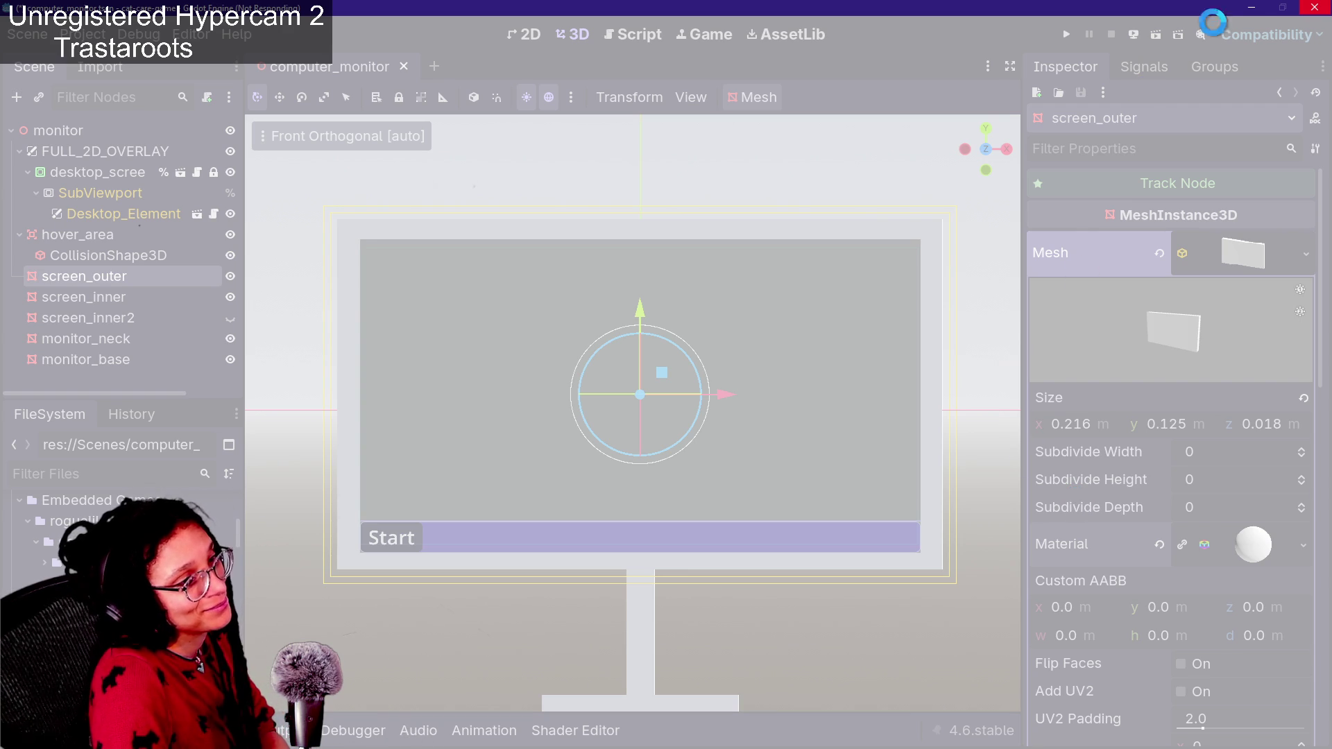
left_click(1250, 8)
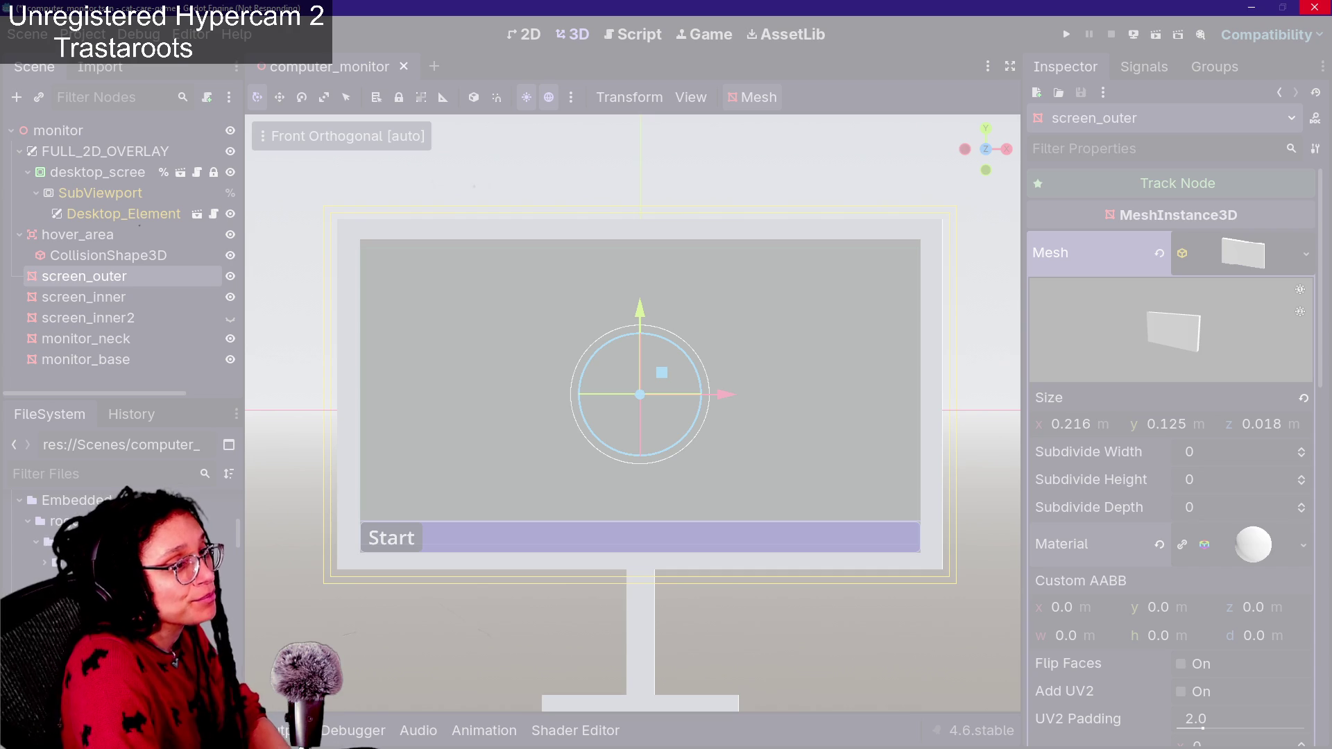
left_click(1318, 6)
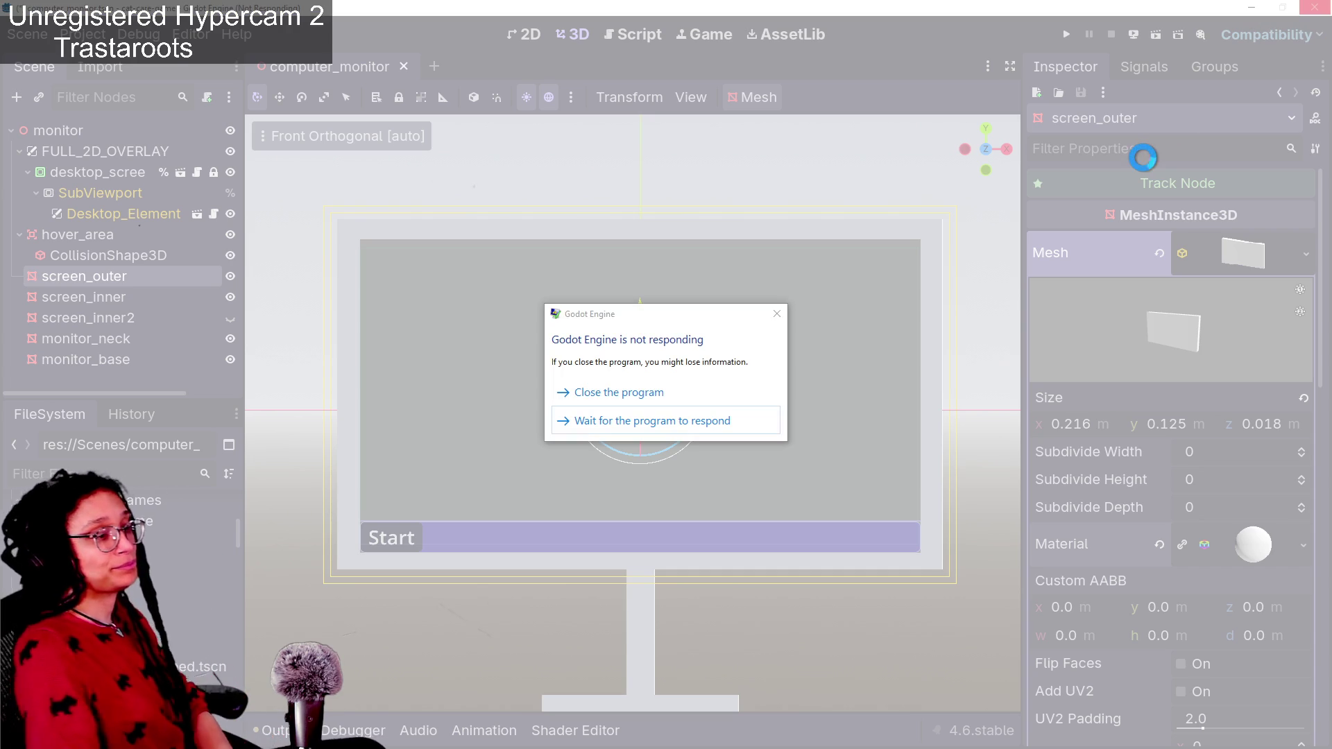
Force-close the frozen Godot, launch Godot_v4.6-stable_win64.exe, and open the cat-care-game project
left_click(711, 399)
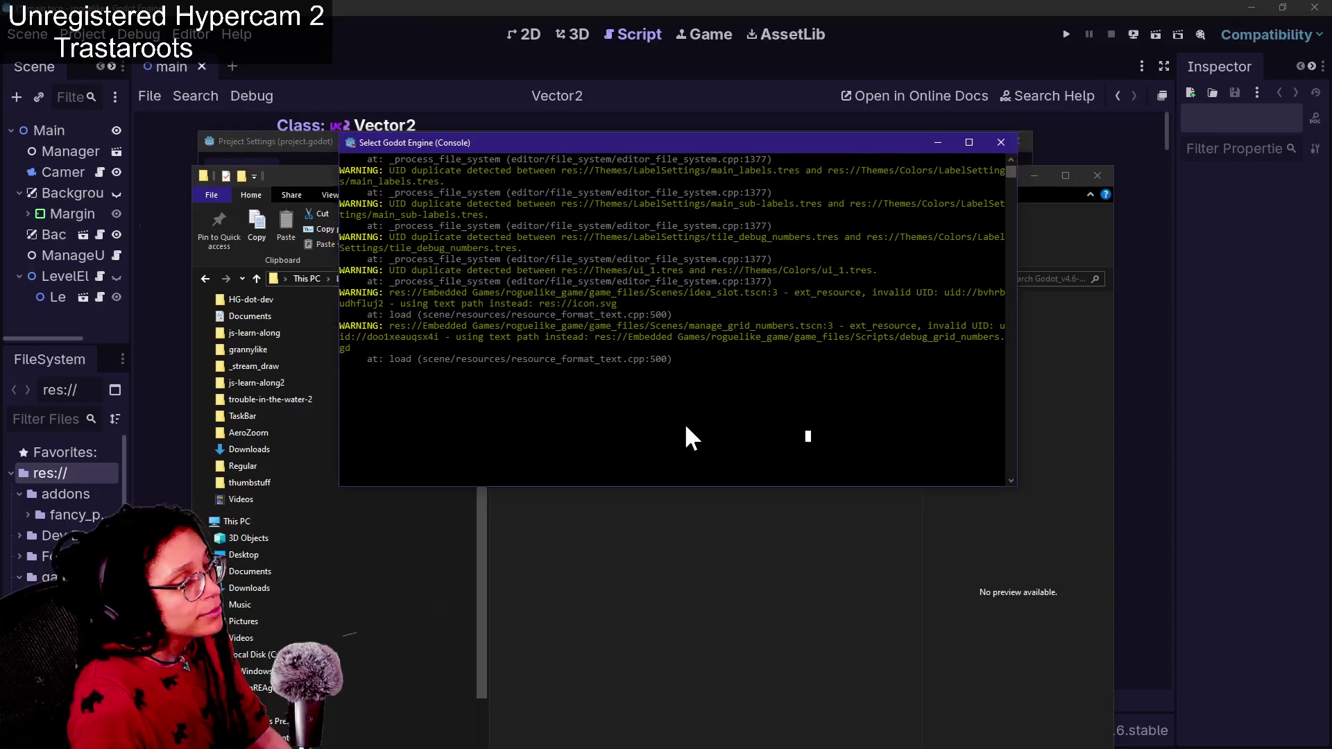
left_click(605, 322)
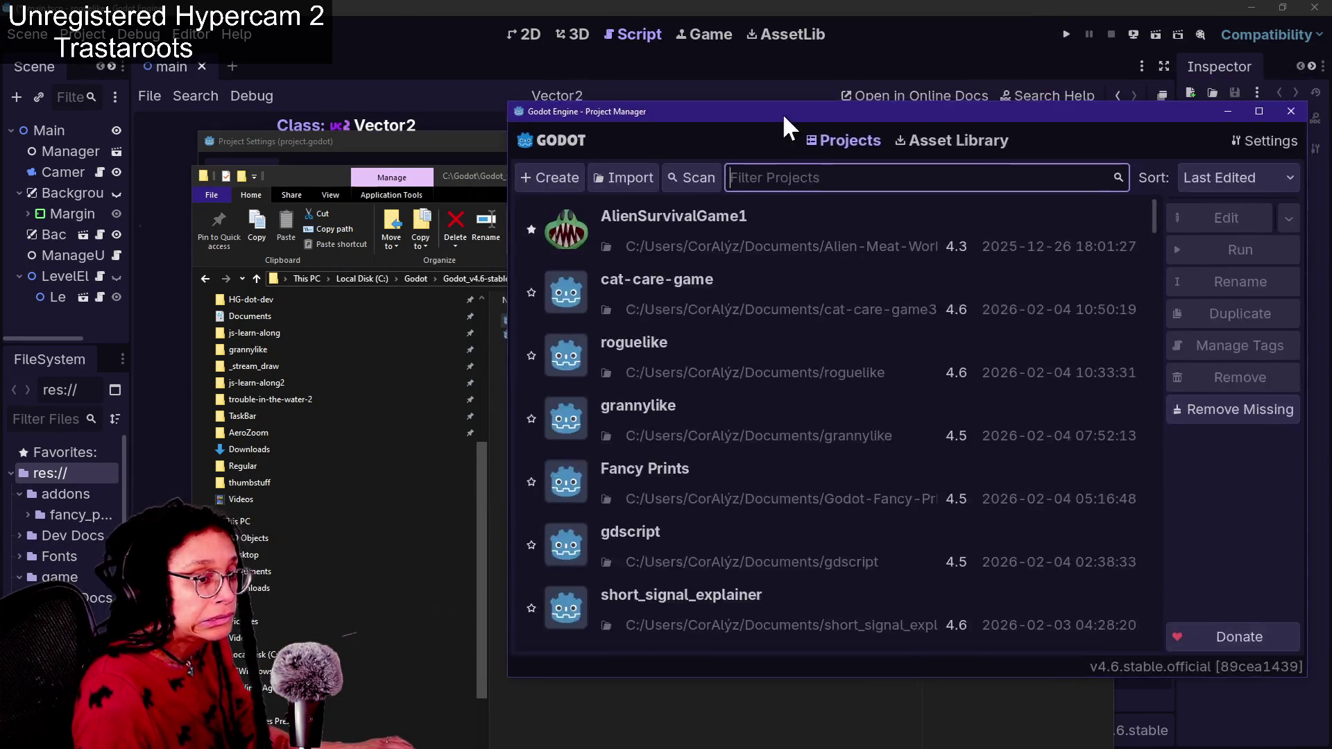
left_click_drag(781, 112, 497, 64)
double_click(466, 222)
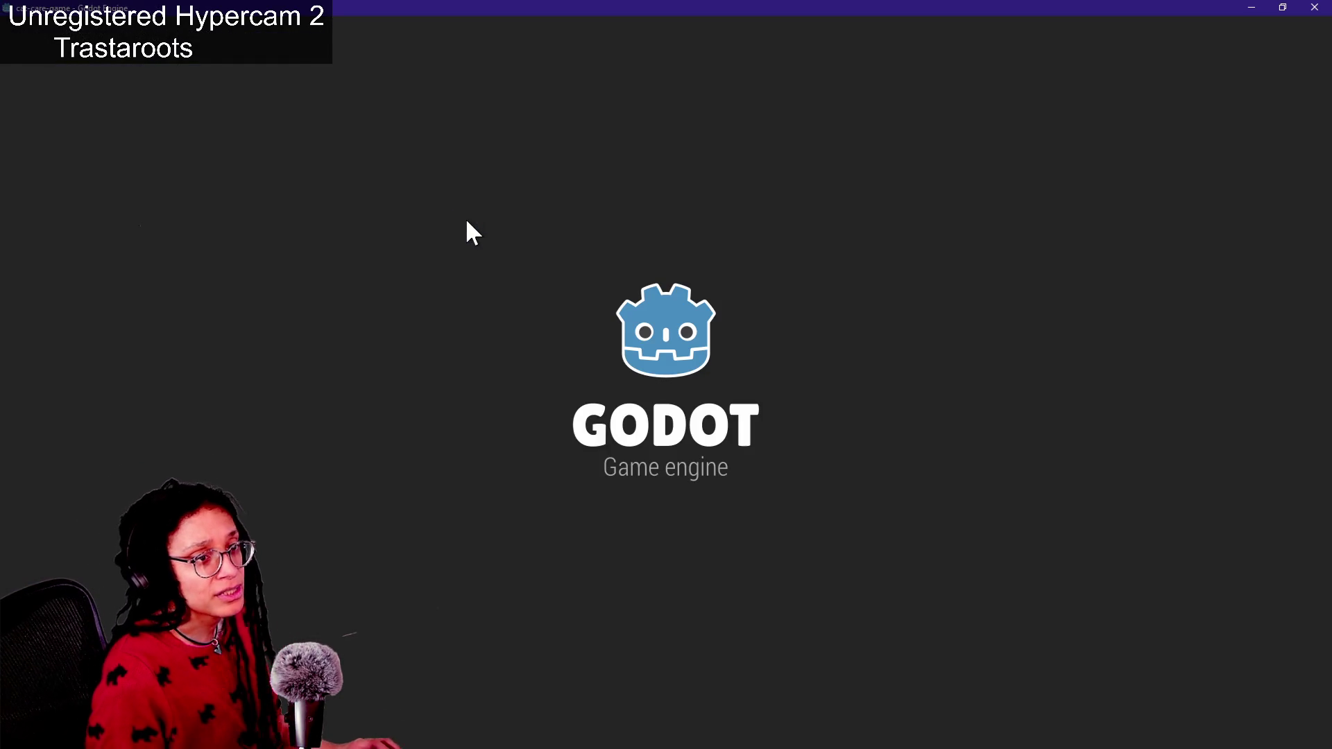
In GitHub Desktop, look through the branch list without switching from main
key("alt+Tab")
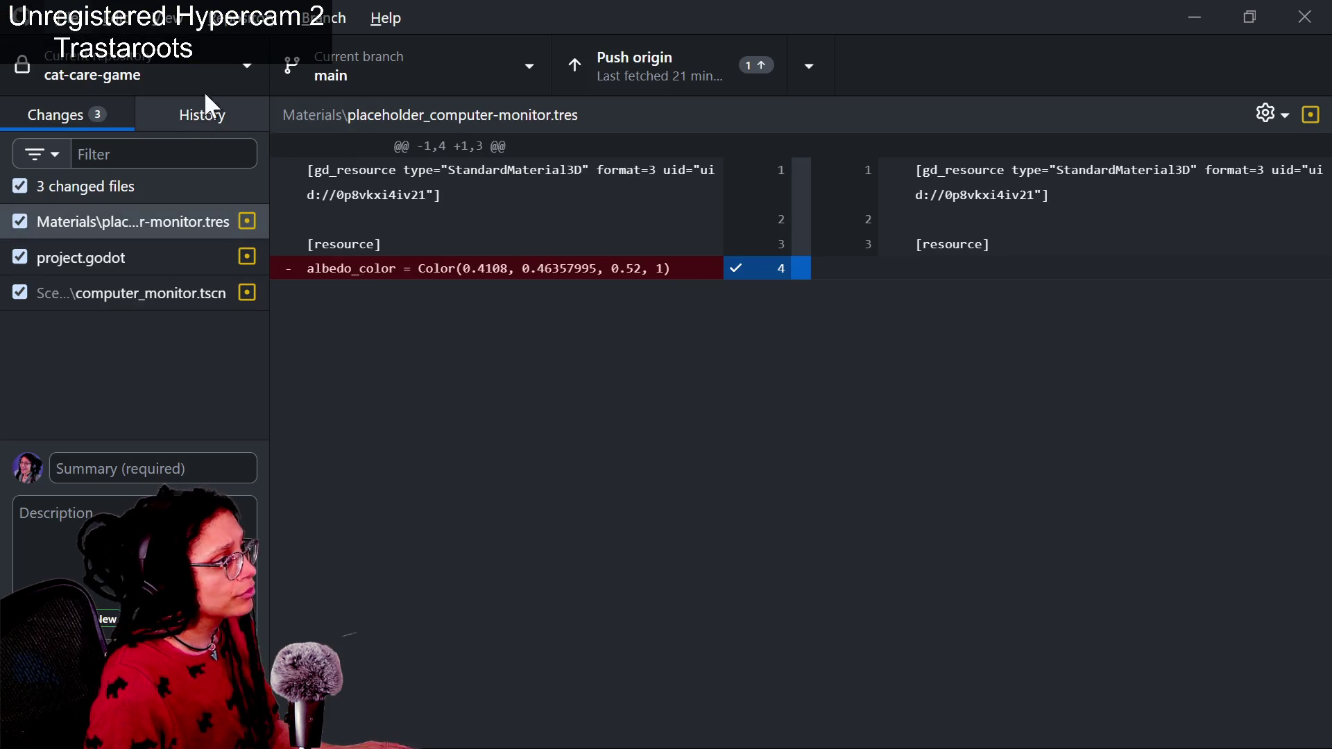
left_click(294, 66)
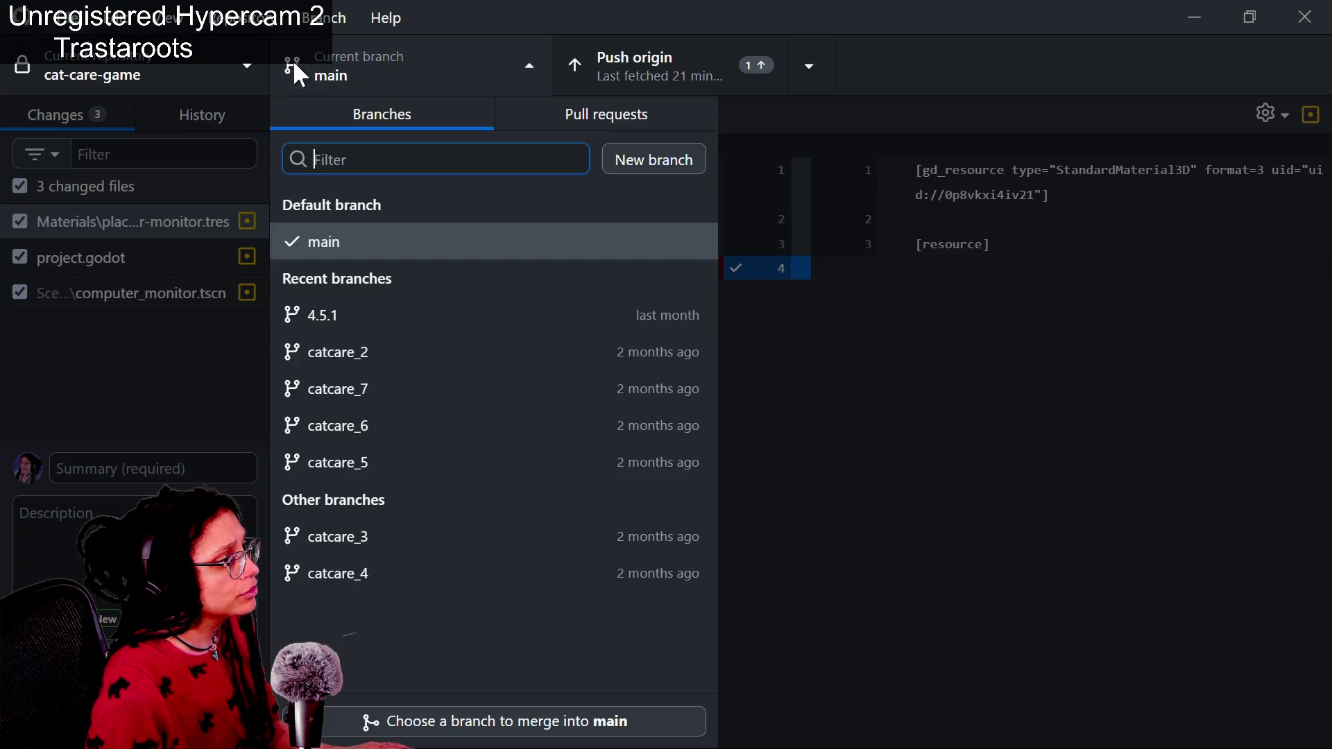
left_click(405, 312)
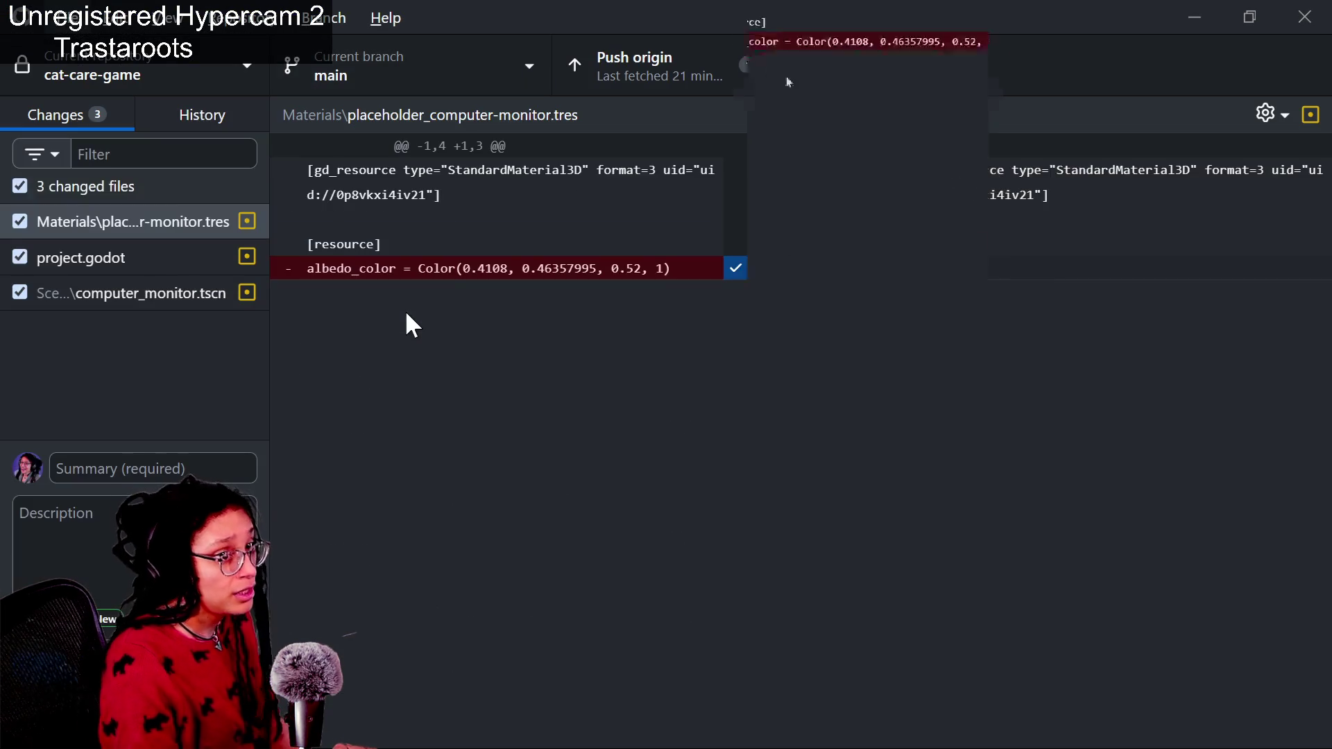
left_click(305, 69)
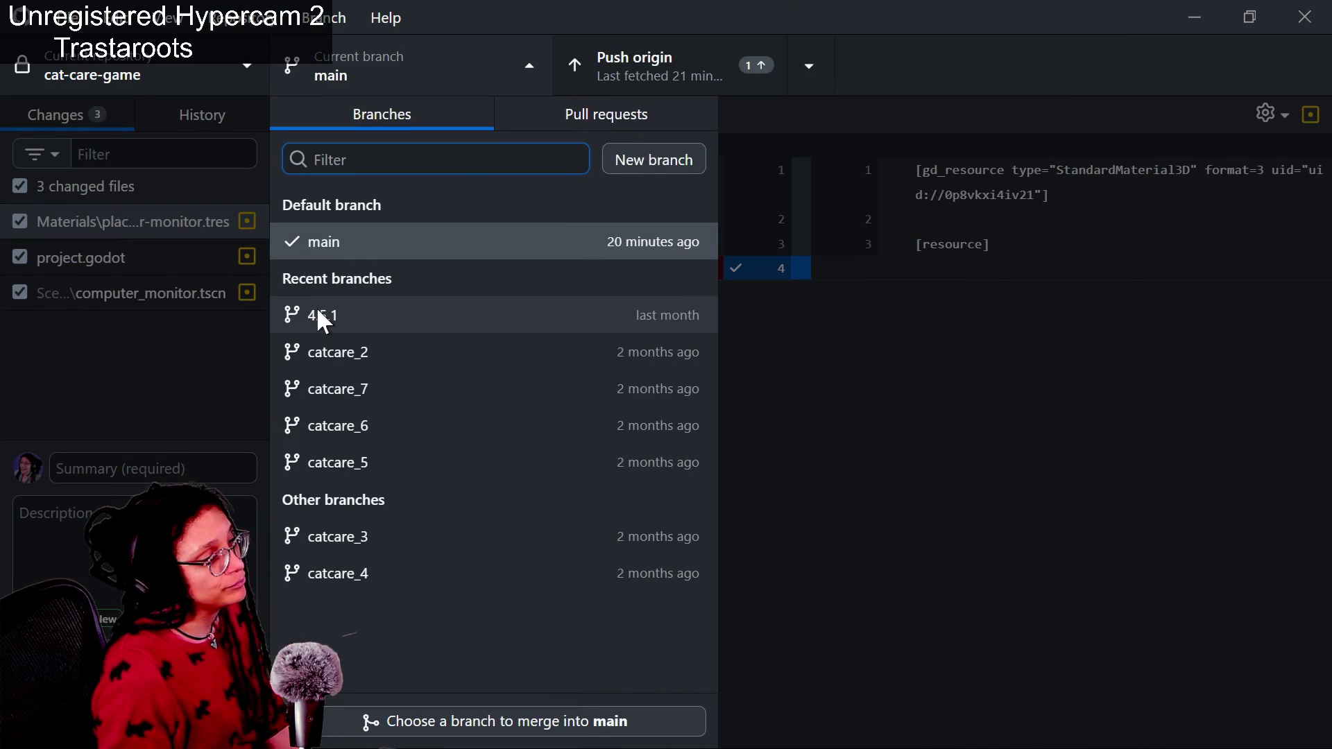
left_click(890, 414)
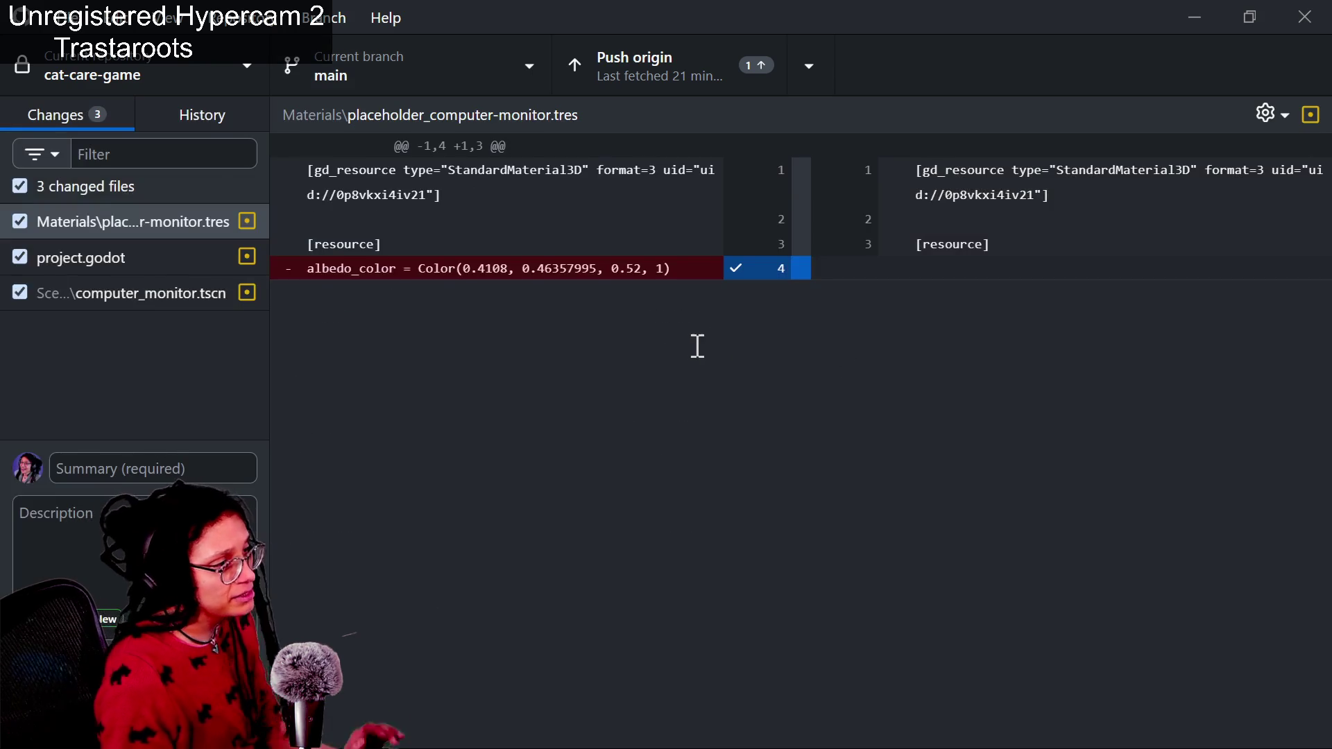
Quit the Godot editor, choosing Don't Save for the modified resources
key("alt+Tab")
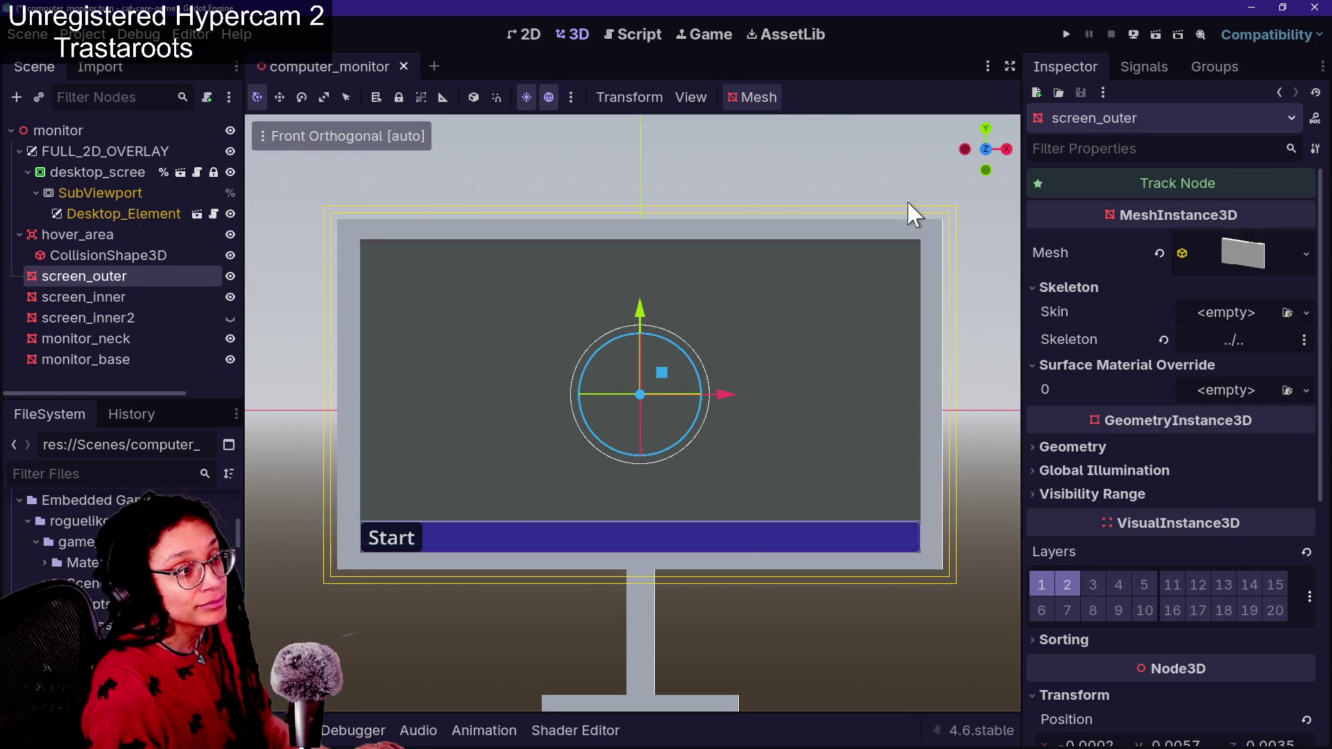
left_click(1315, 9)
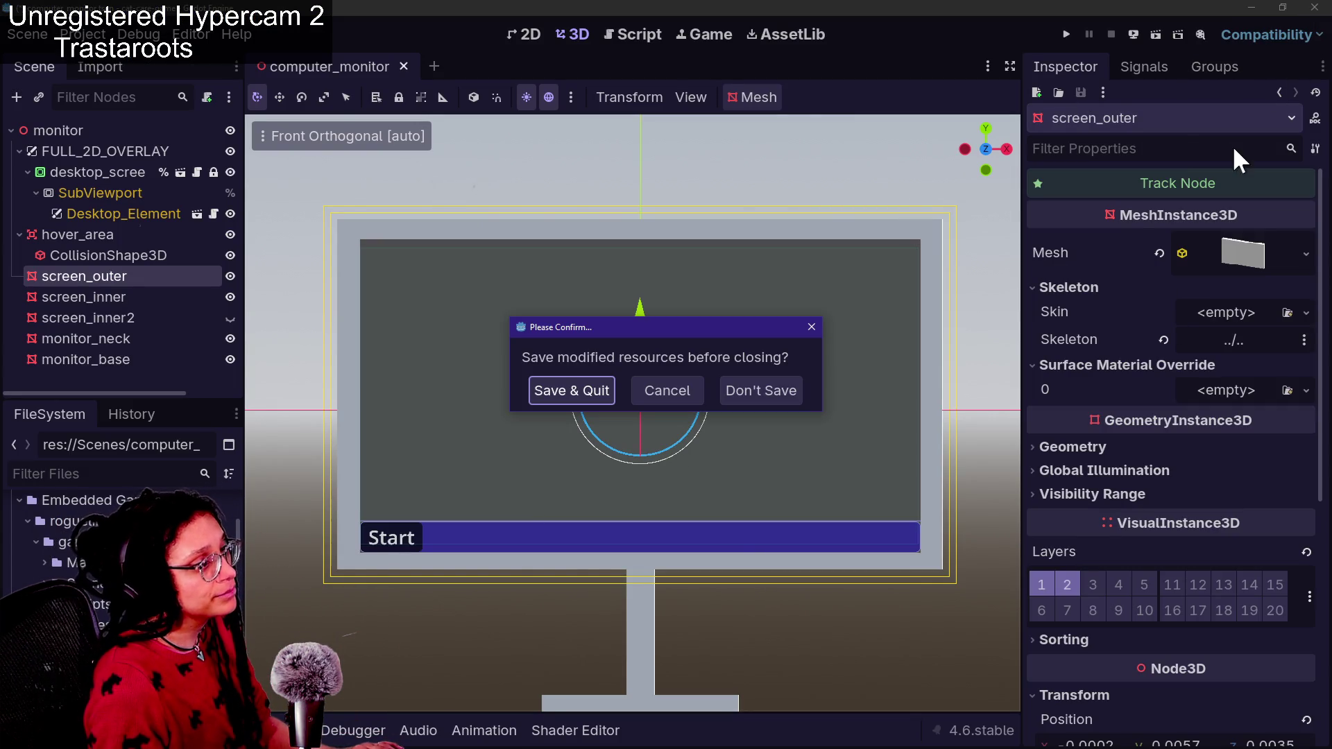
left_click(758, 392)
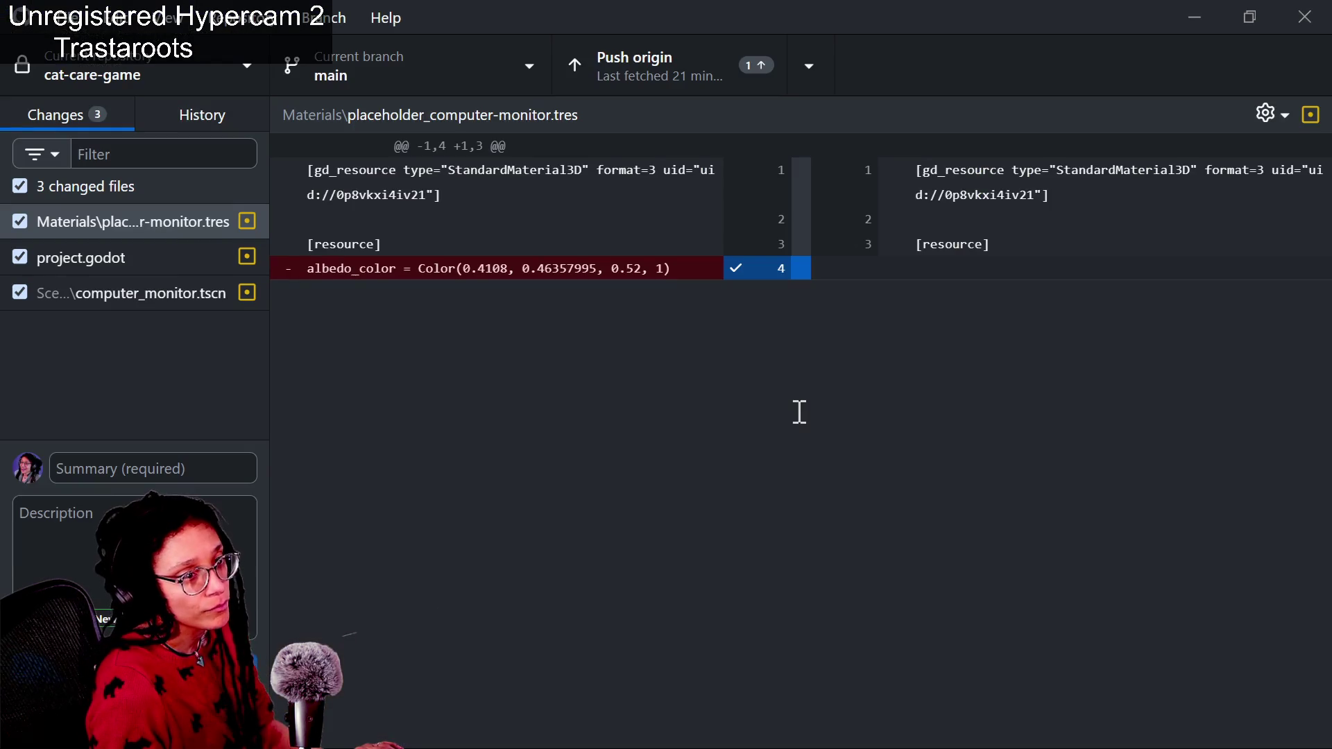
Commit the three changes on main as 'new monitor to fix a bug, din't' and push to origin
key("alt")
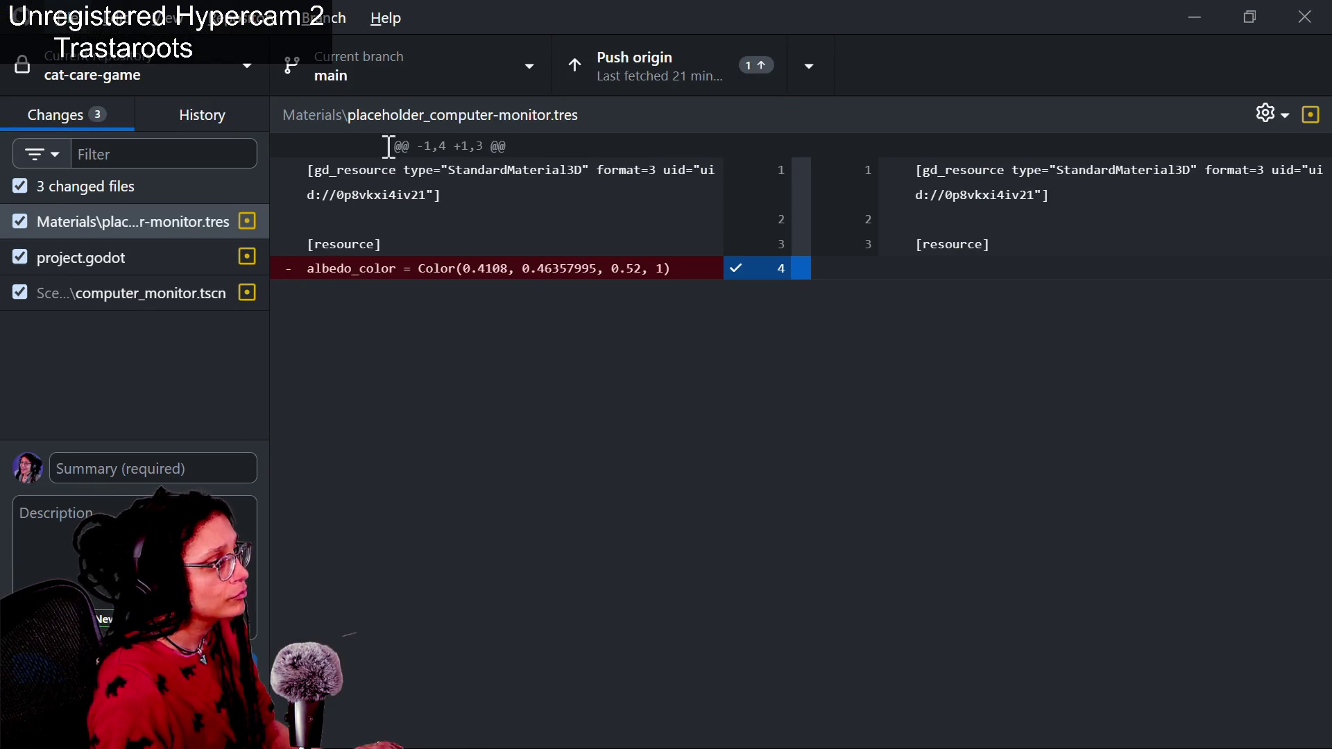
left_click(369, 78)
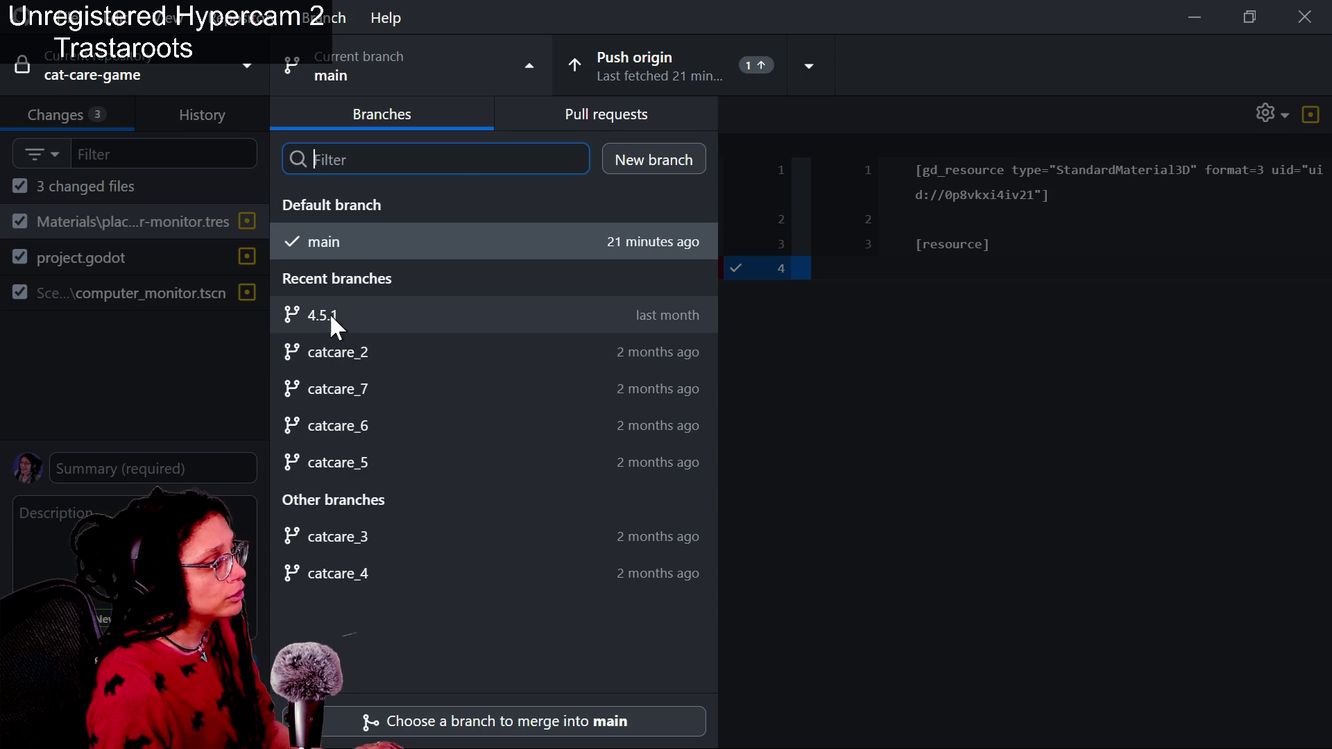
left_click(218, 421)
left_click(187, 466)
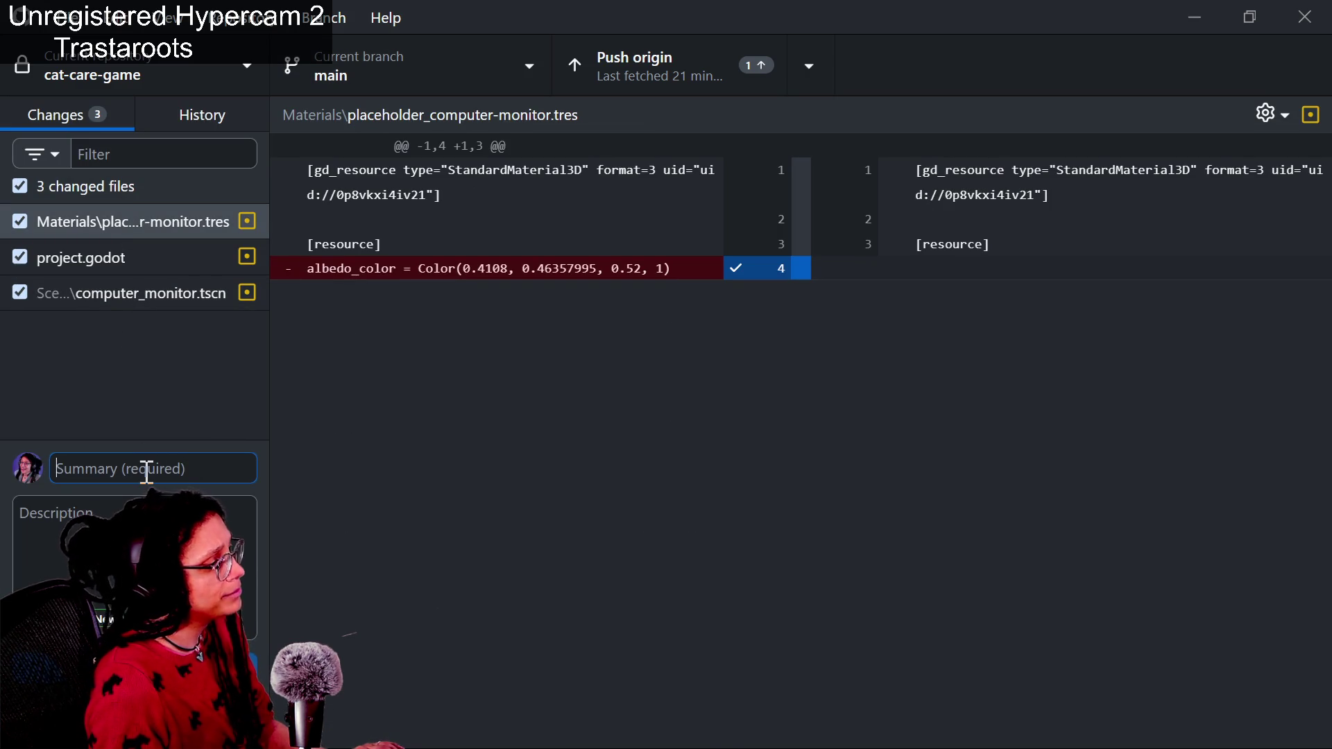
type("new monitor to f")
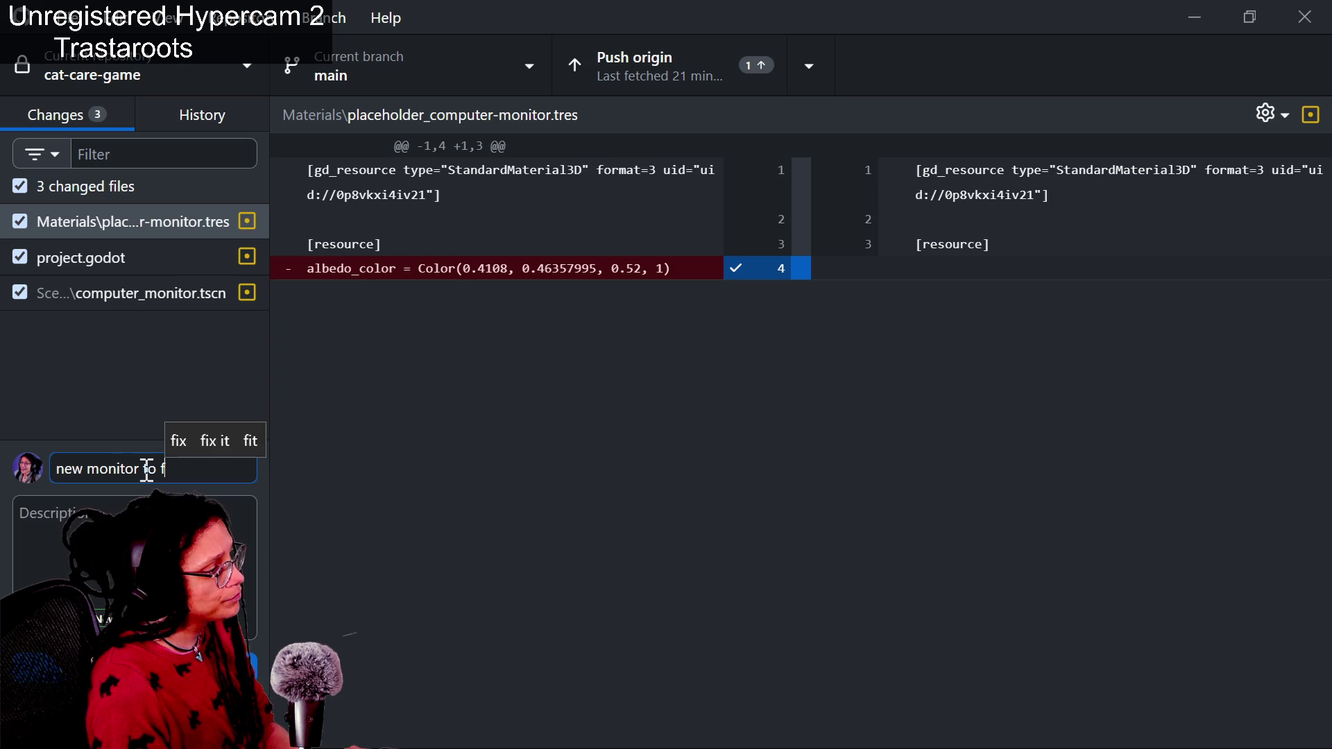
type("ix a bug, did")
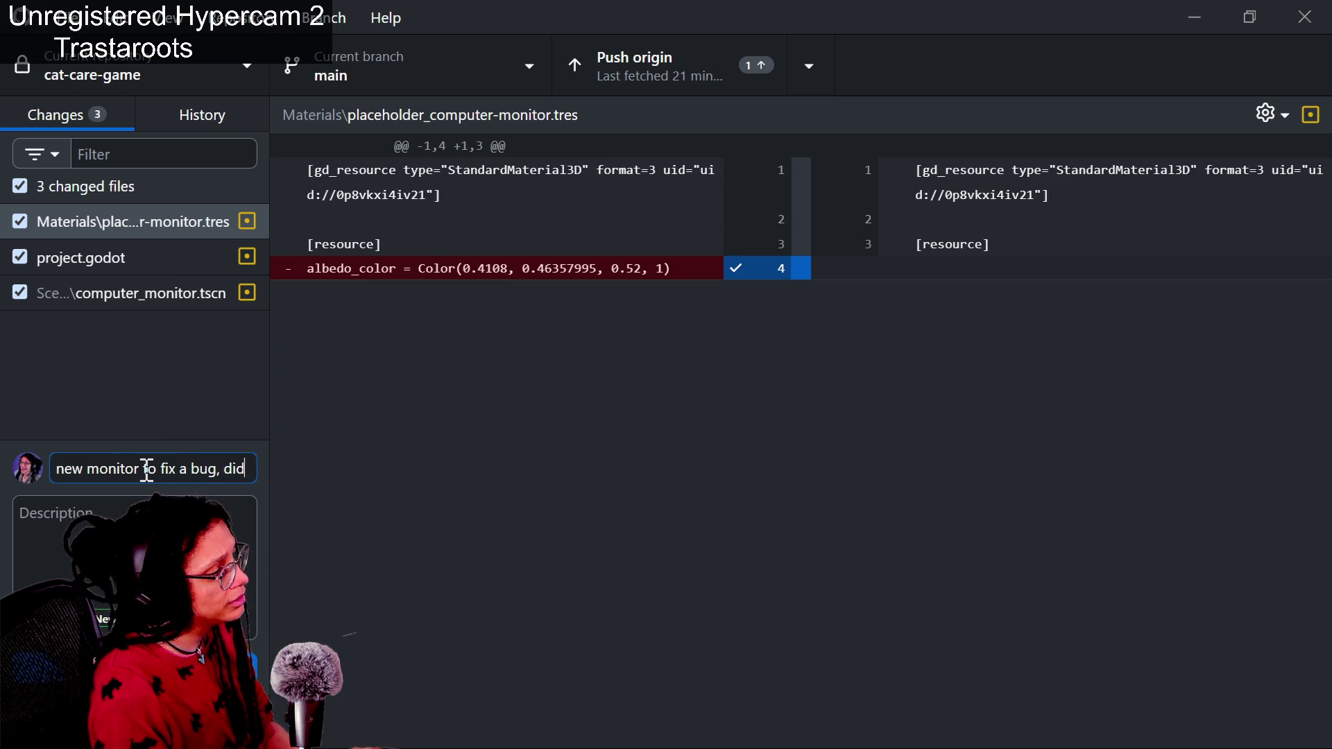
type("n't")
key("ctrl+Return")
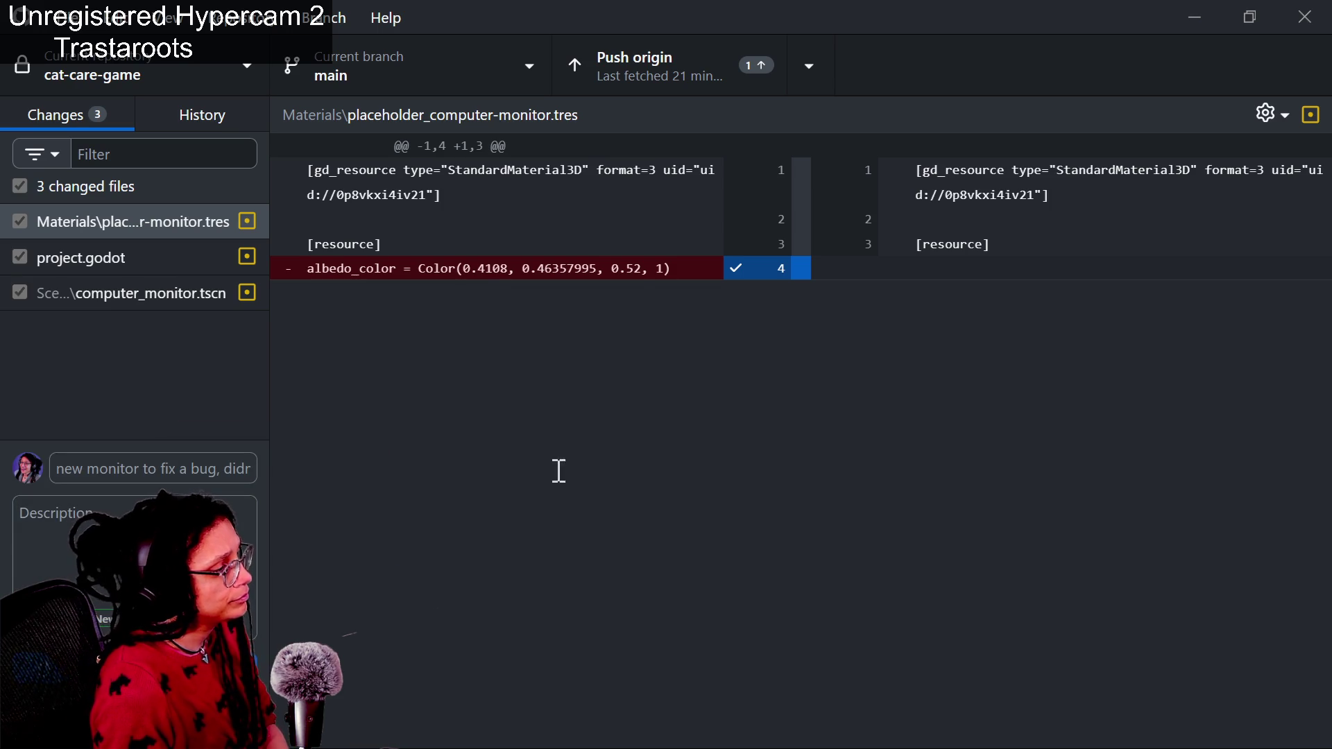
left_click(1133, 352)
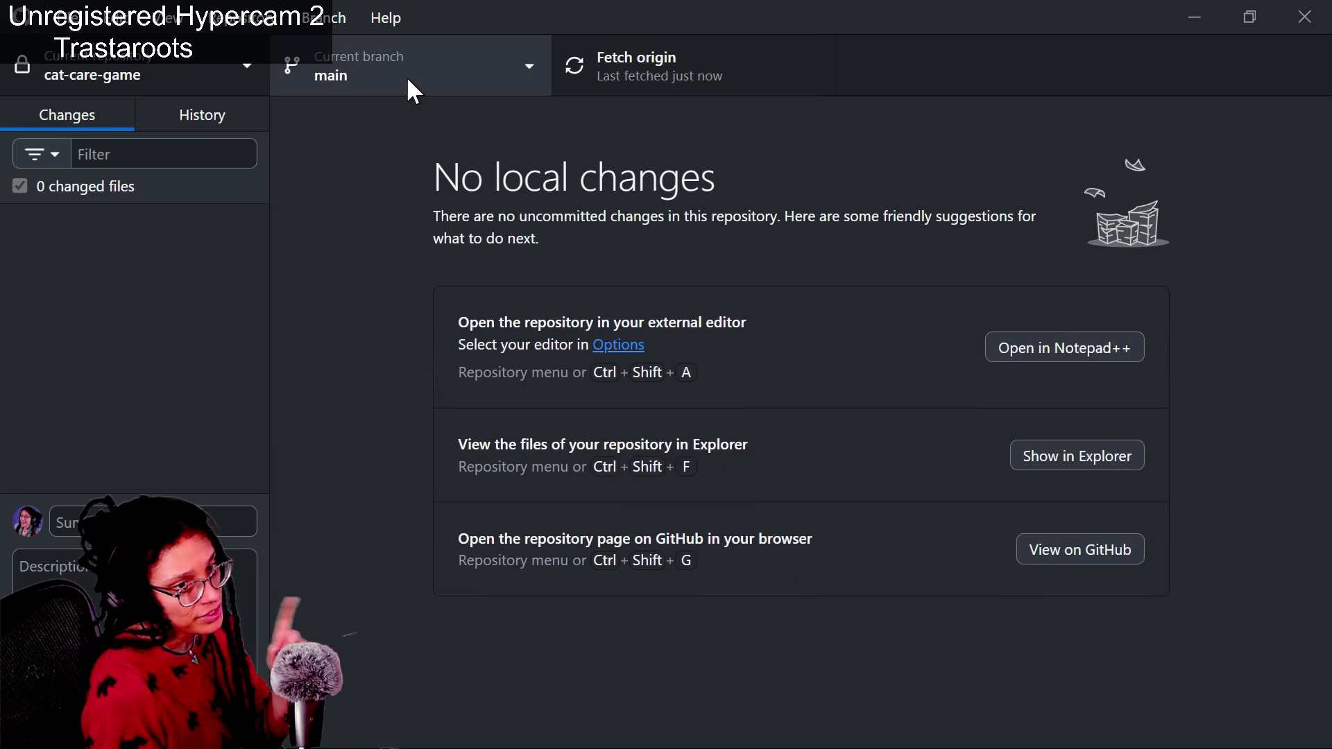
Check out the 4.5.1 branch, publish it, and return to Godot's Project Settings window
left_click(408, 81)
left_click(393, 309)
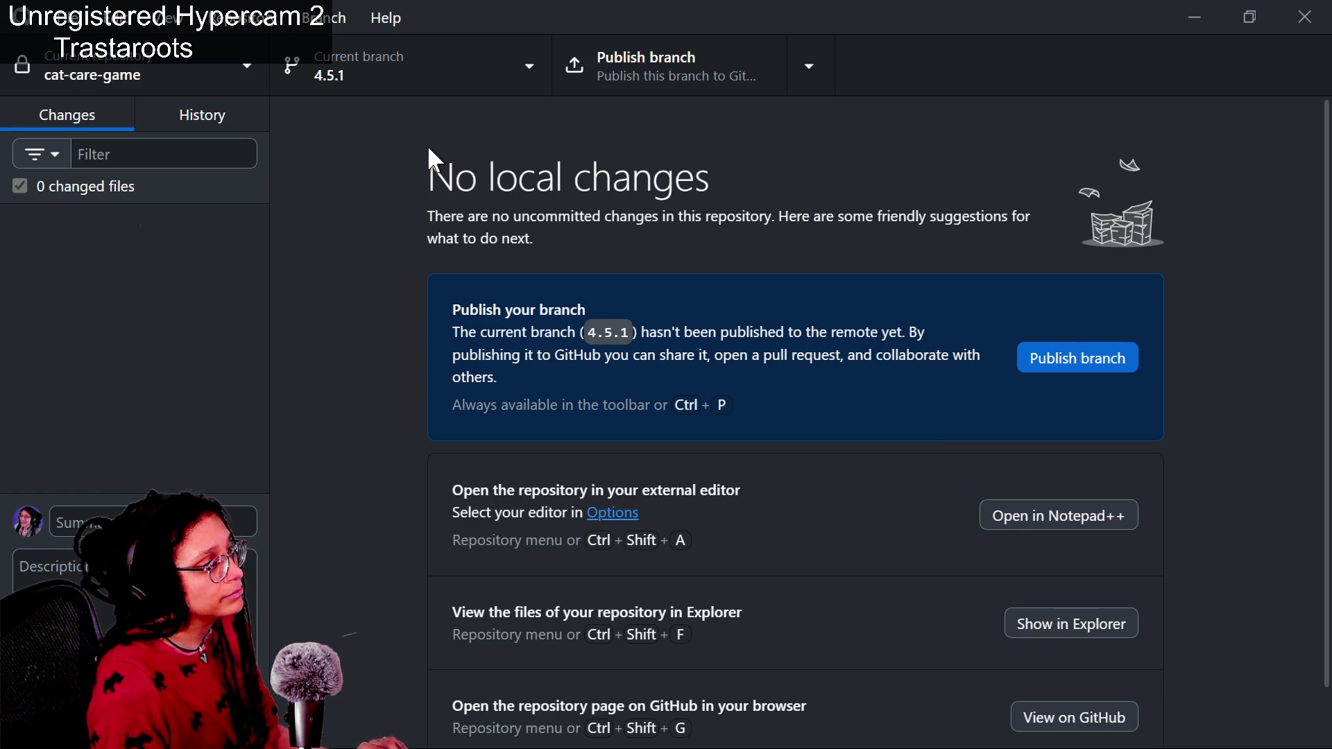
key("alt+Tab")
key("alt+Tab")
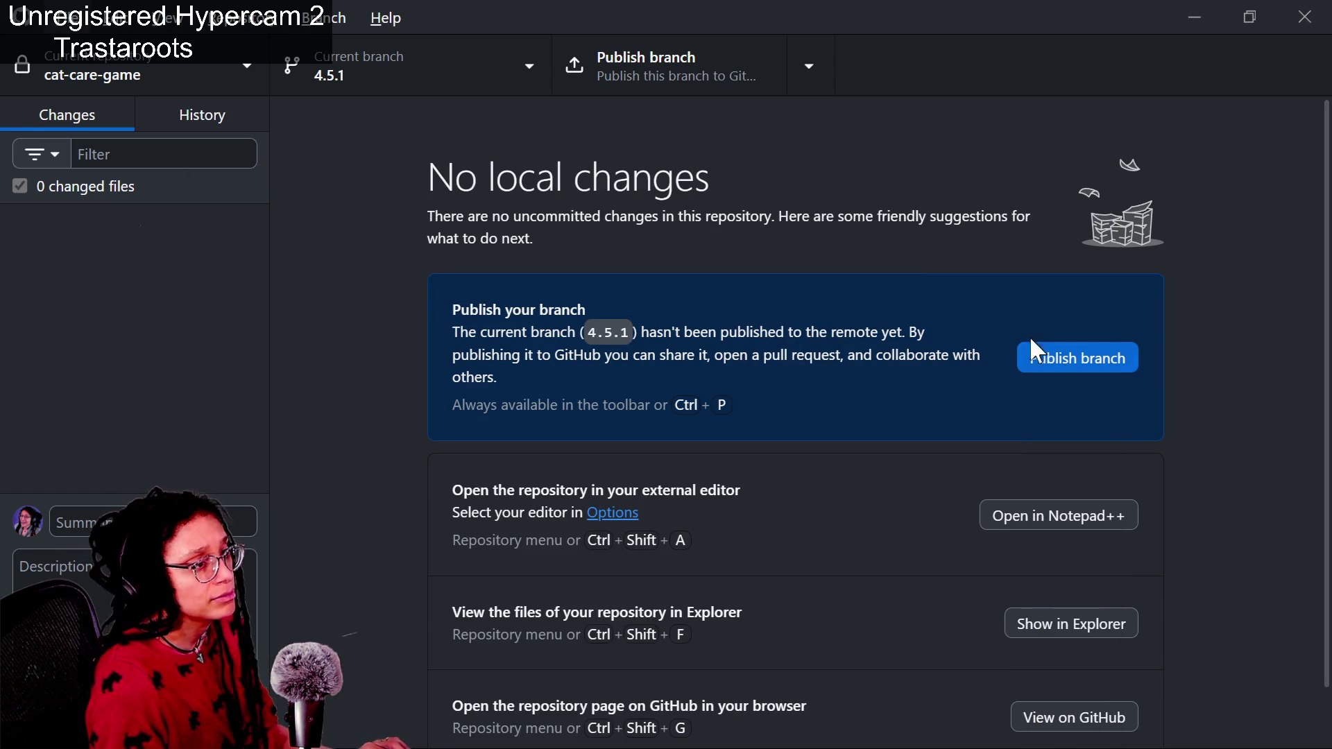
left_click(1048, 360)
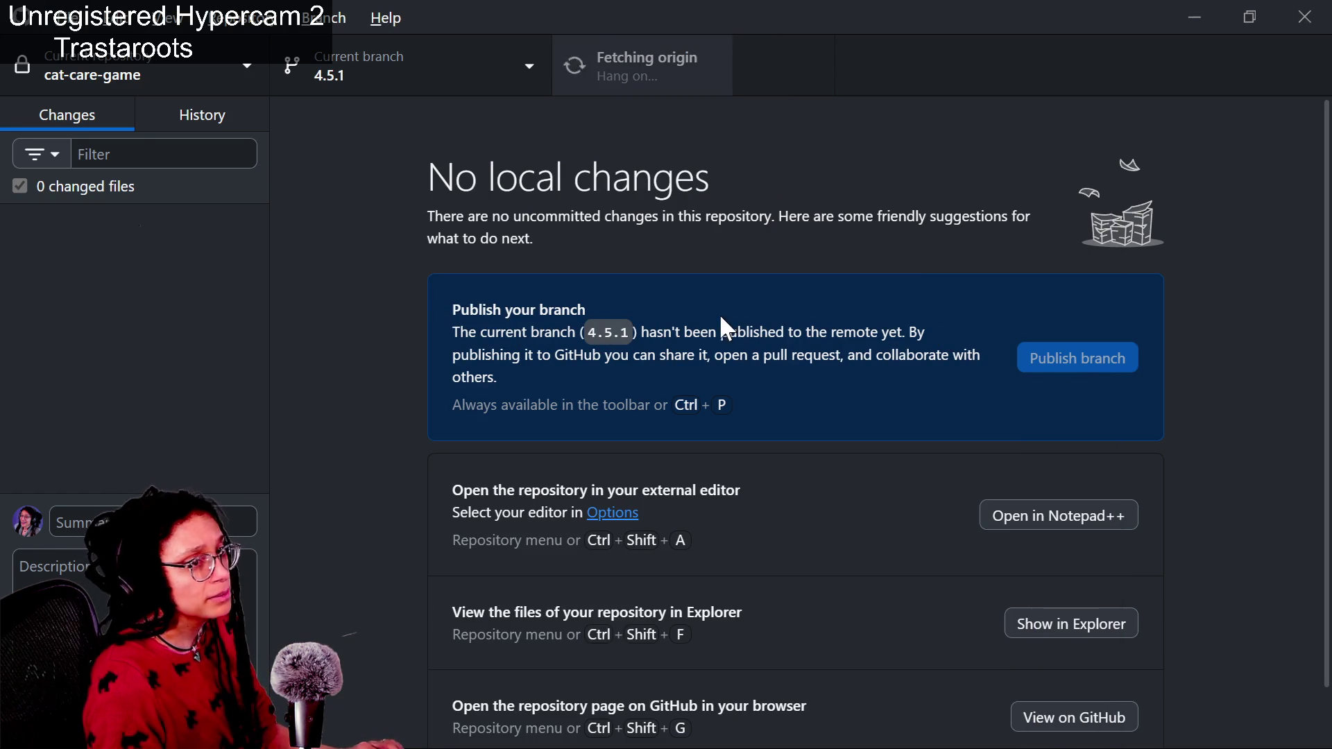
key("alt+Tab")
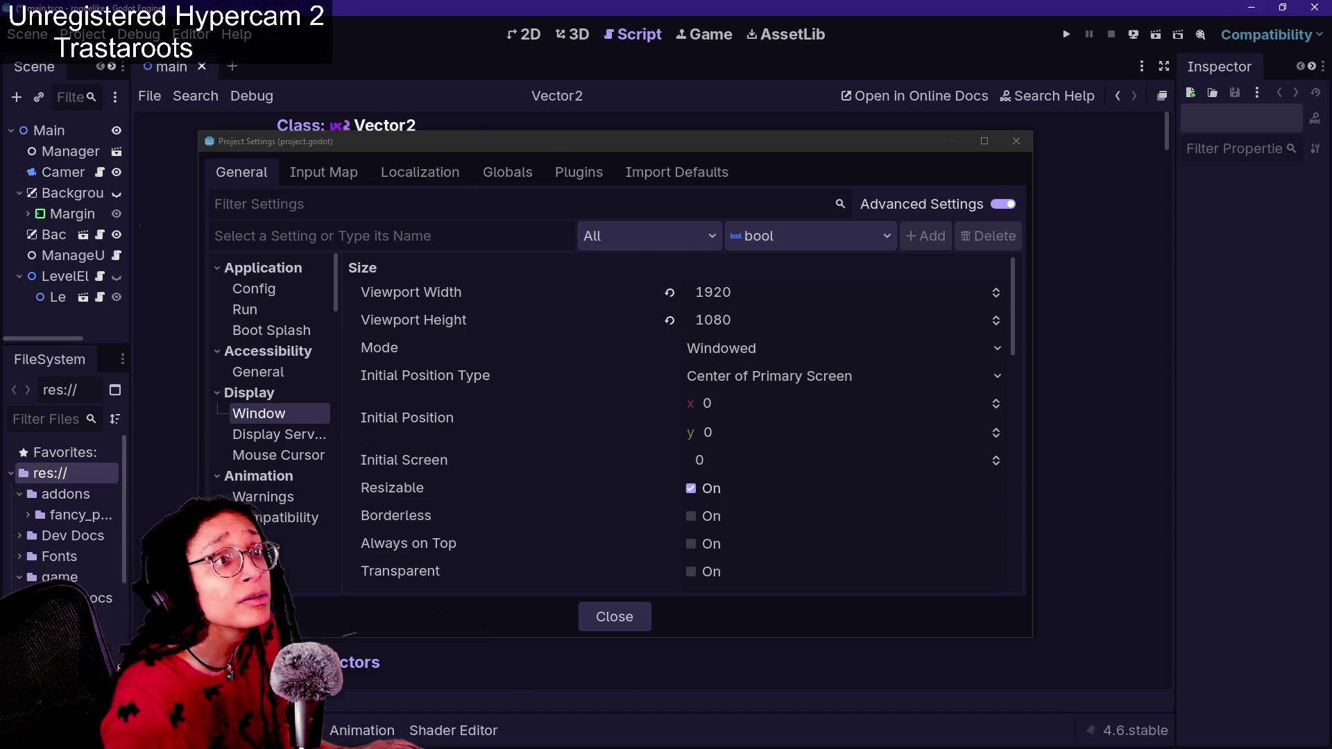
Launch the executable in C:\Godot\Godot_v4.5.1-stable_win64 and centre its Project Manager window
key("alt+Tab")
key("alt+Tab")
key("alt+Tab")
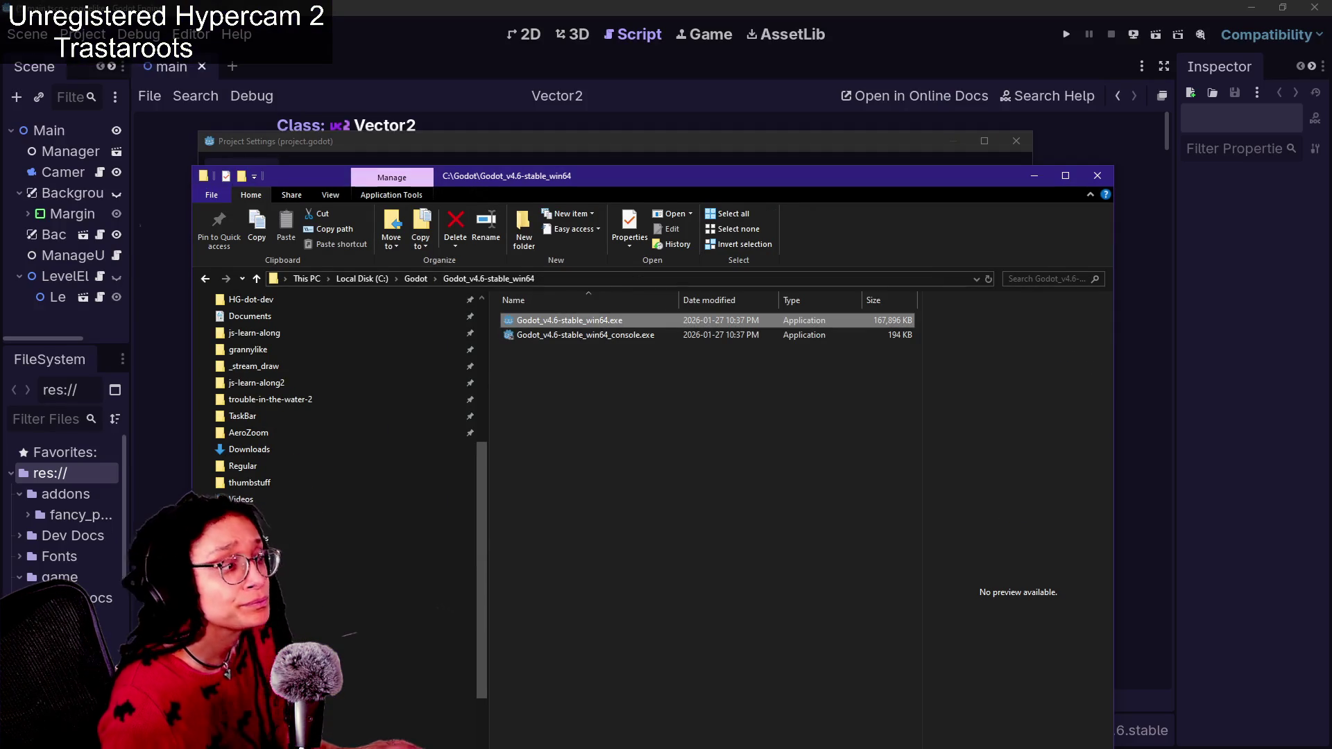
left_click(257, 278)
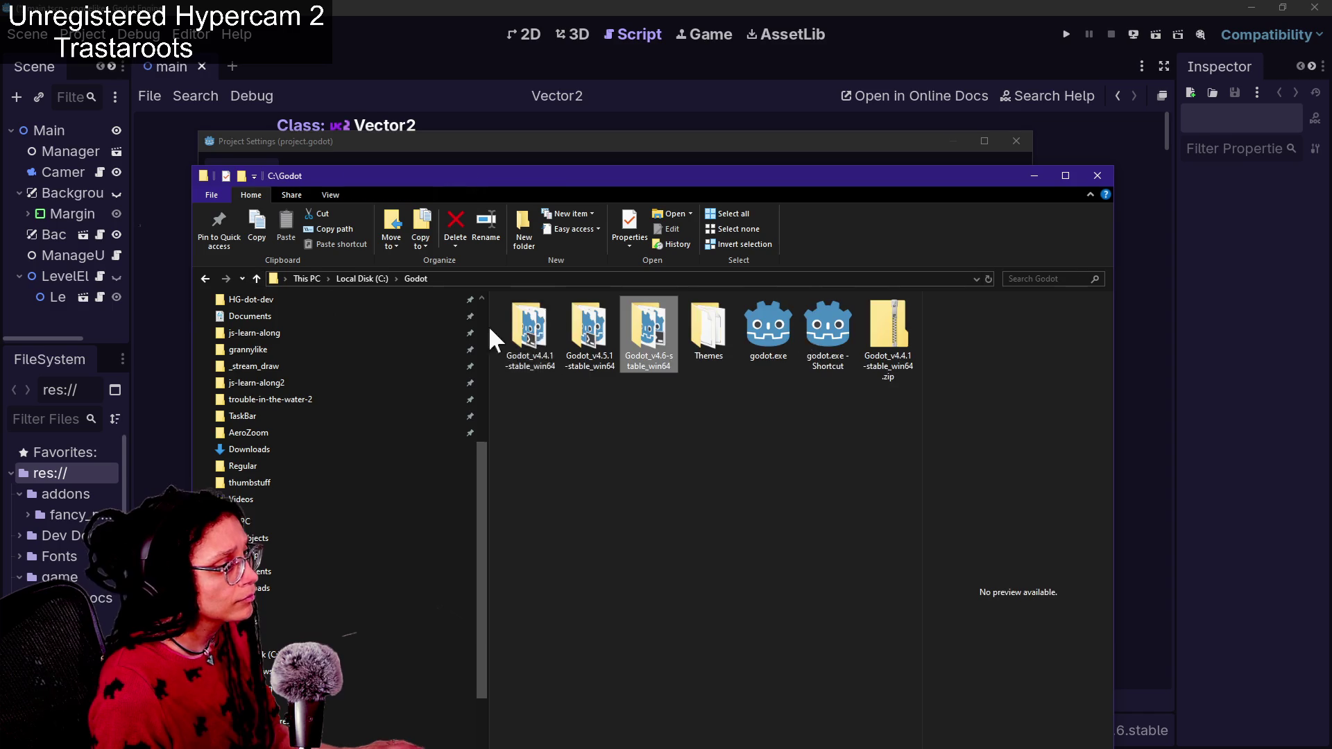
left_click(602, 349)
double_click(602, 350)
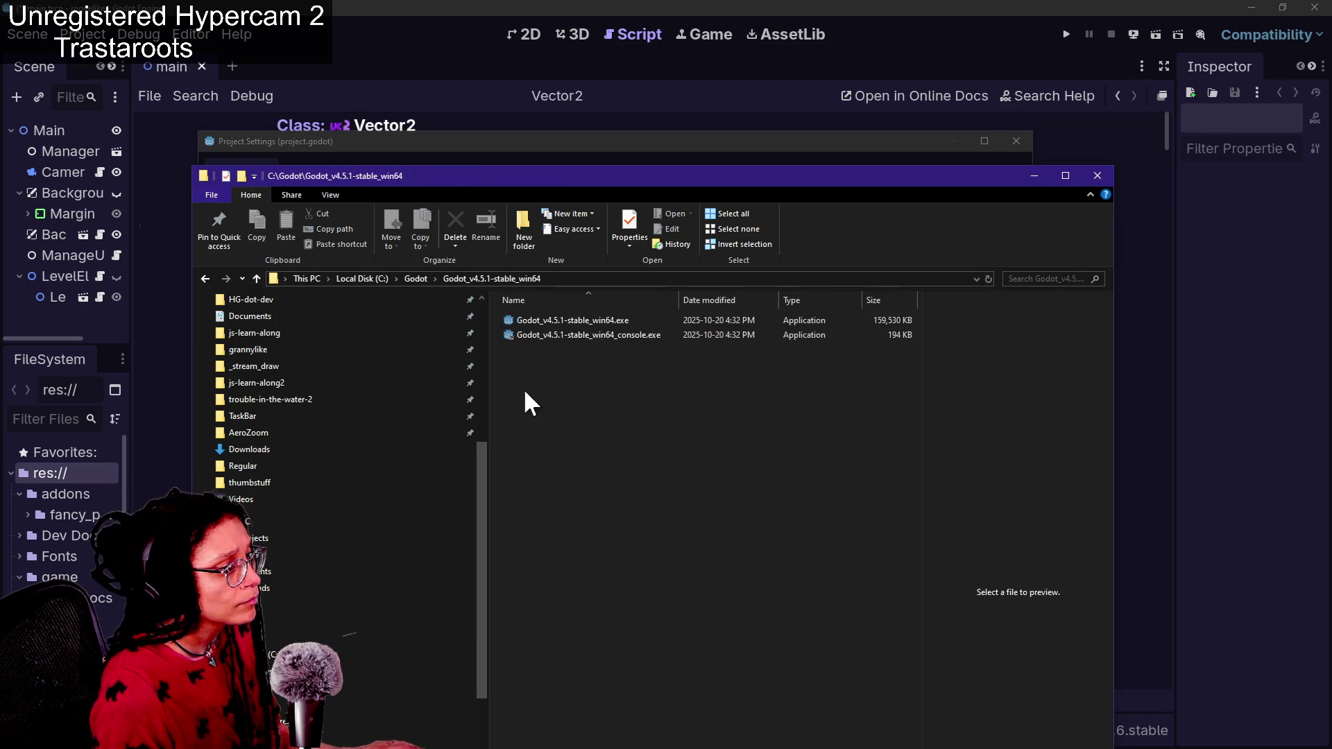
left_click(549, 320)
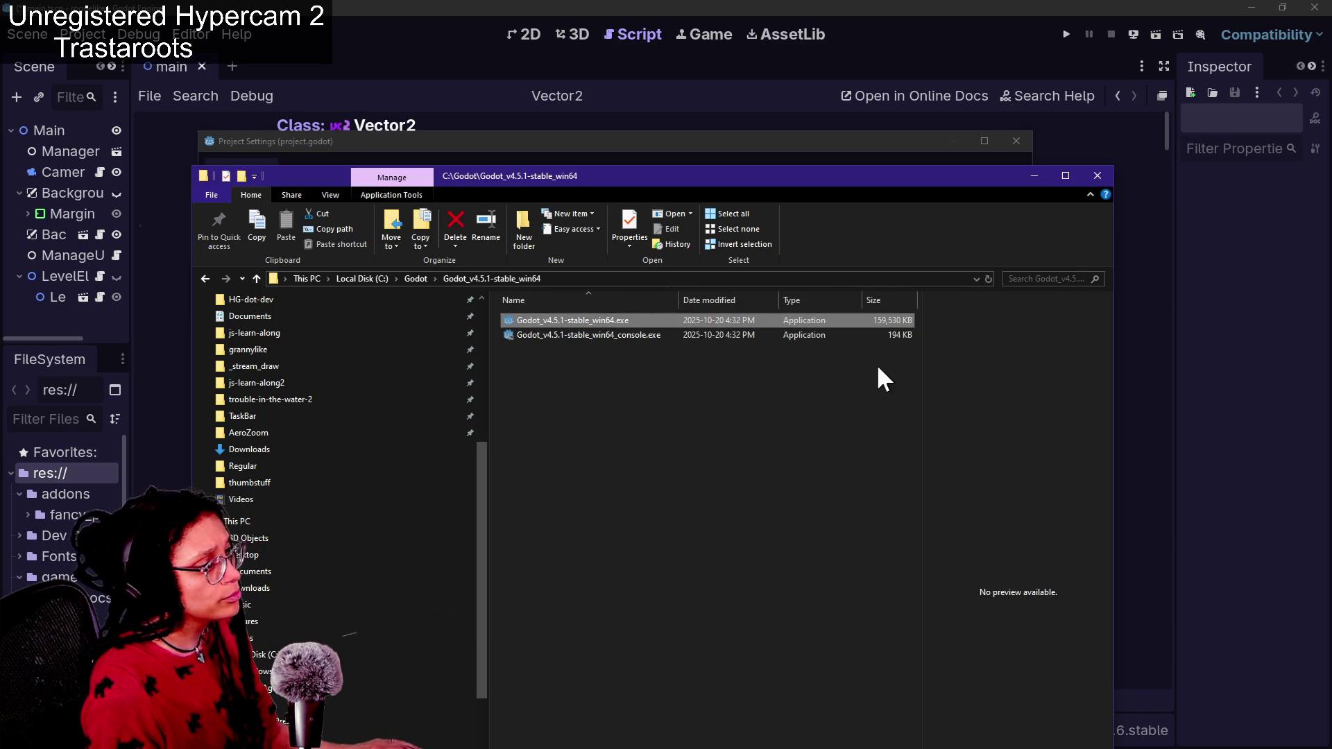
key("Return")
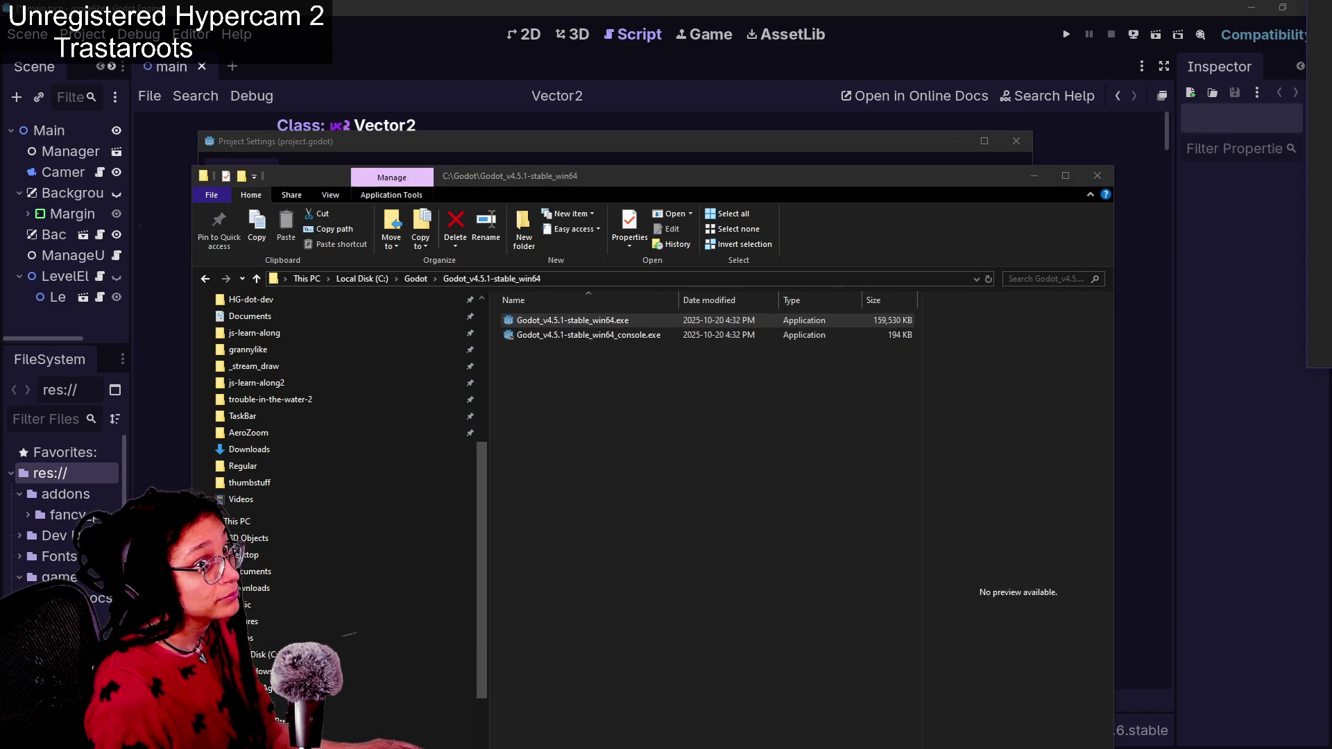
left_click_drag(1242, 222, 767, 93)
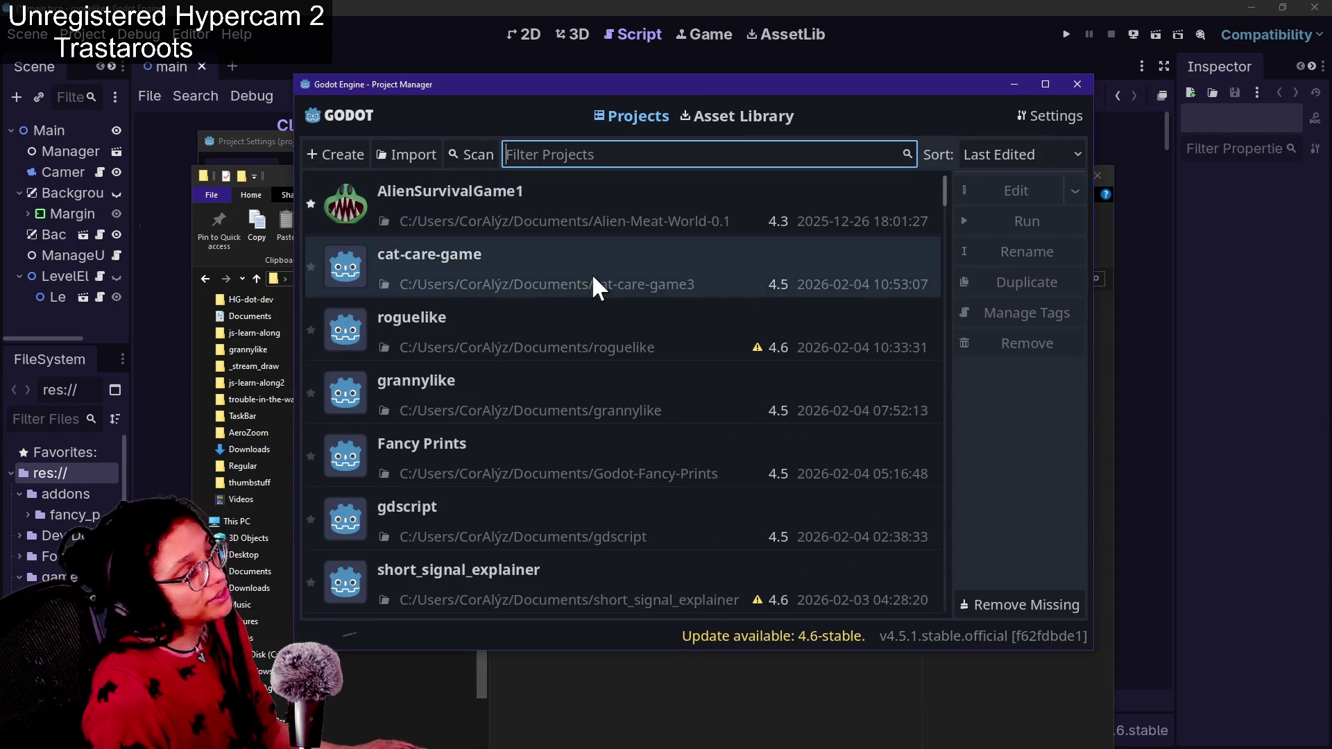
Open cat-care-game in Godot 4.5.1 and wait for the computer_monitor scene to load
double_click(530, 285)
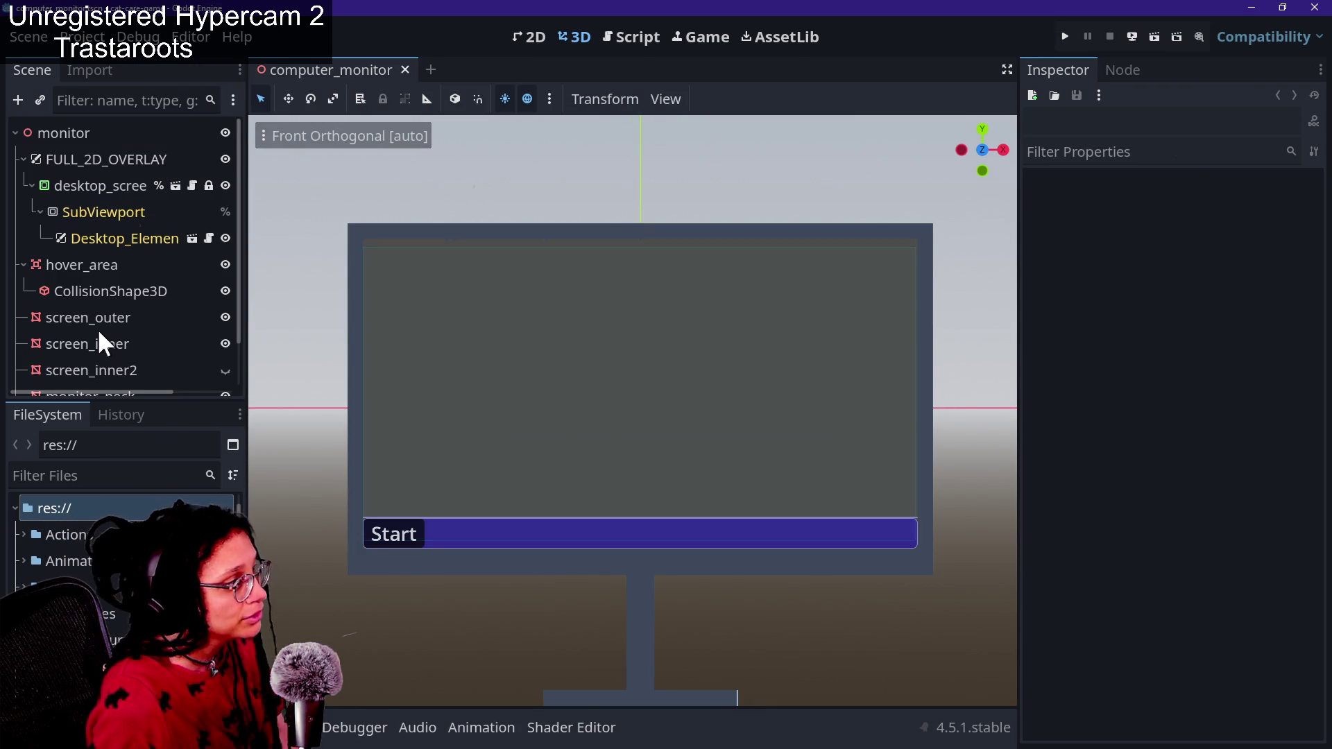
Select the screen_outer node in the Scene dock, briefly checking screen_inner too
left_click(63, 315)
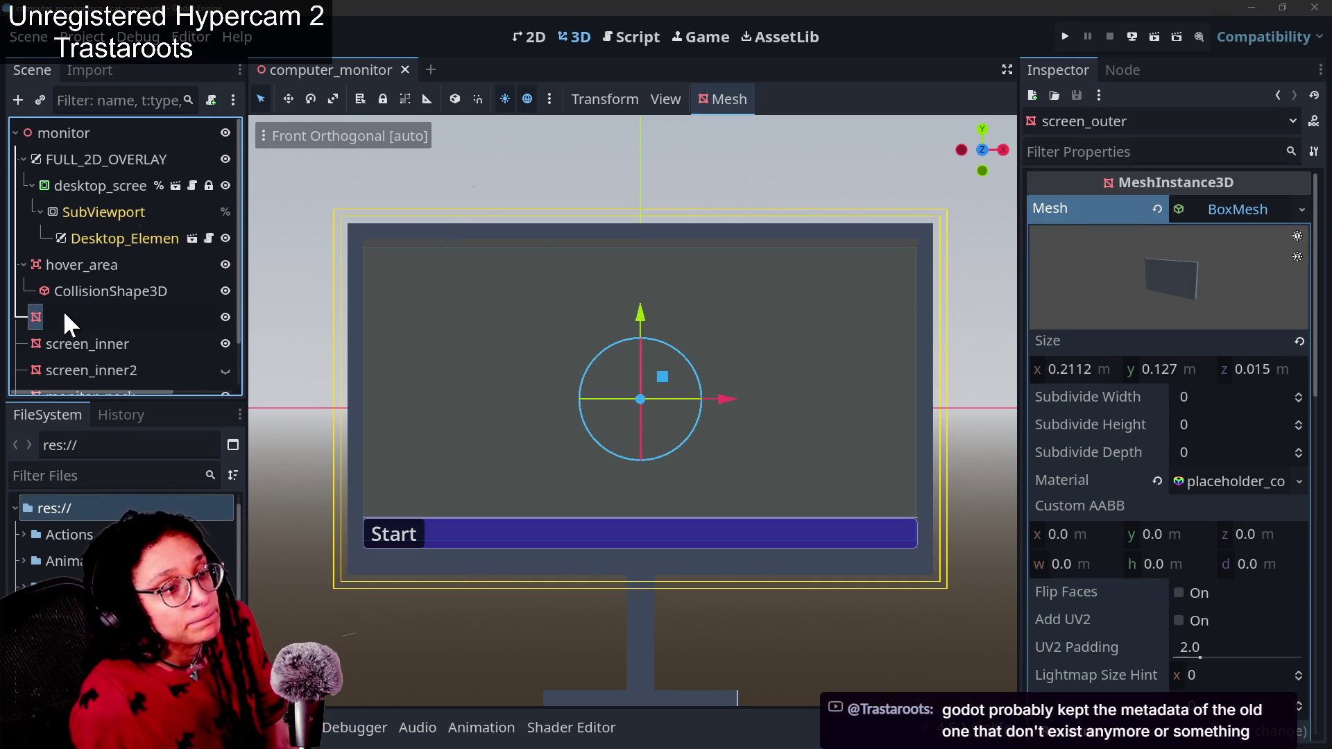
left_click(64, 316)
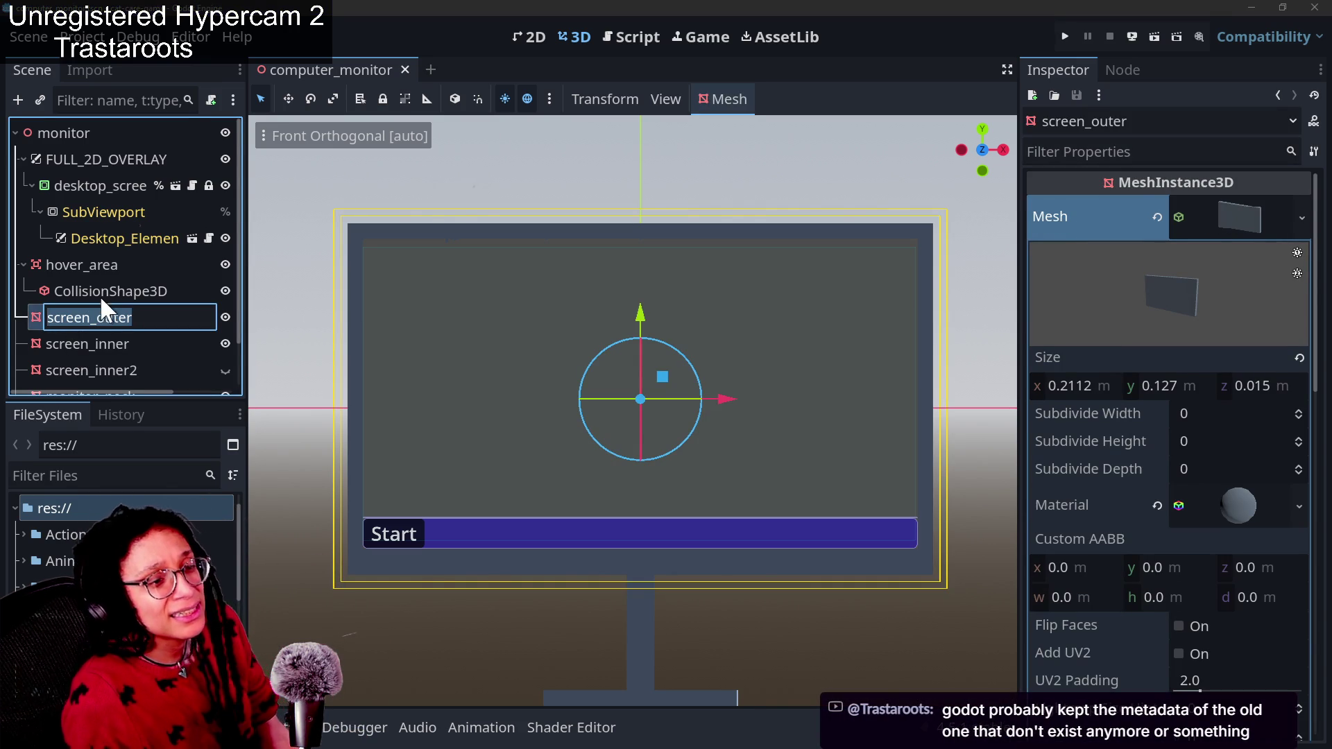
key("Escape")
left_click(89, 344)
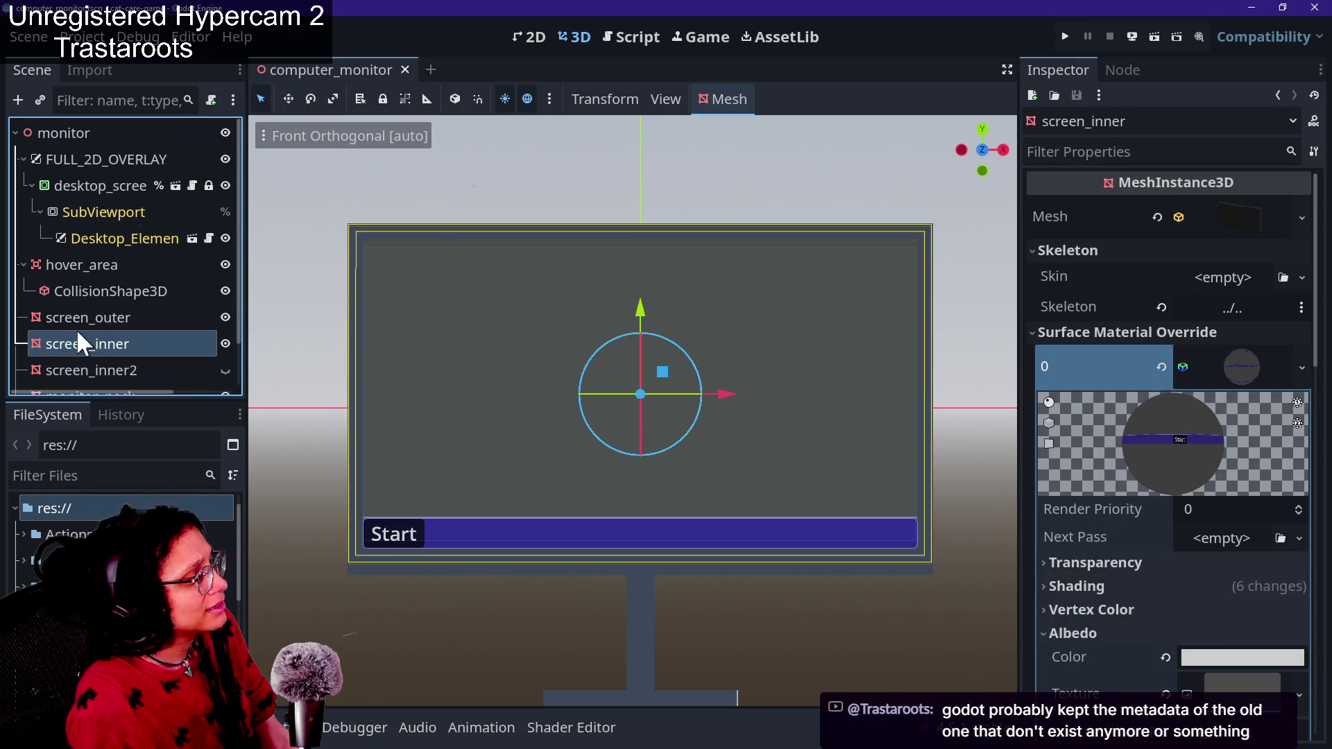
left_click(96, 316)
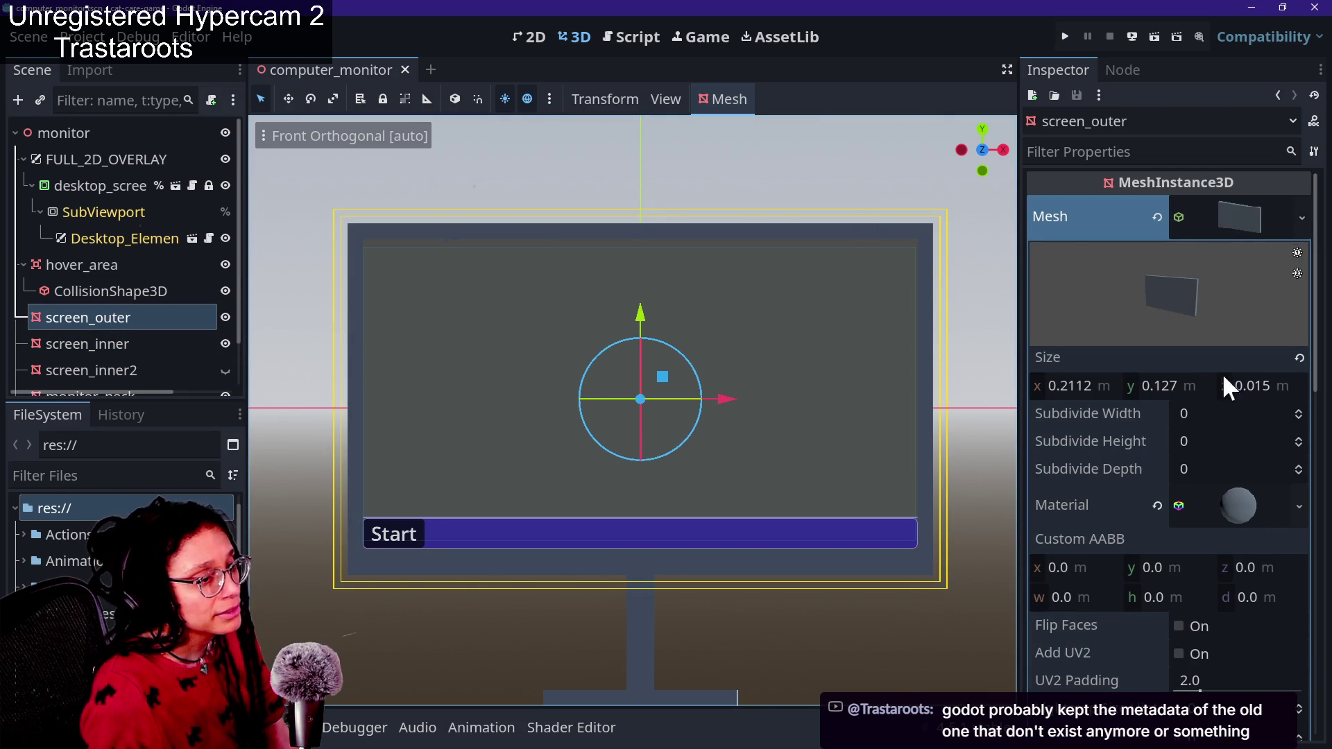
Expand and collapse the box mesh and material resources to review the box size
left_click(1225, 518)
left_click(1268, 520)
left_click(1280, 215)
left_click(1275, 218)
left_click(1212, 515)
scroll(1189, 608, "down", 3)
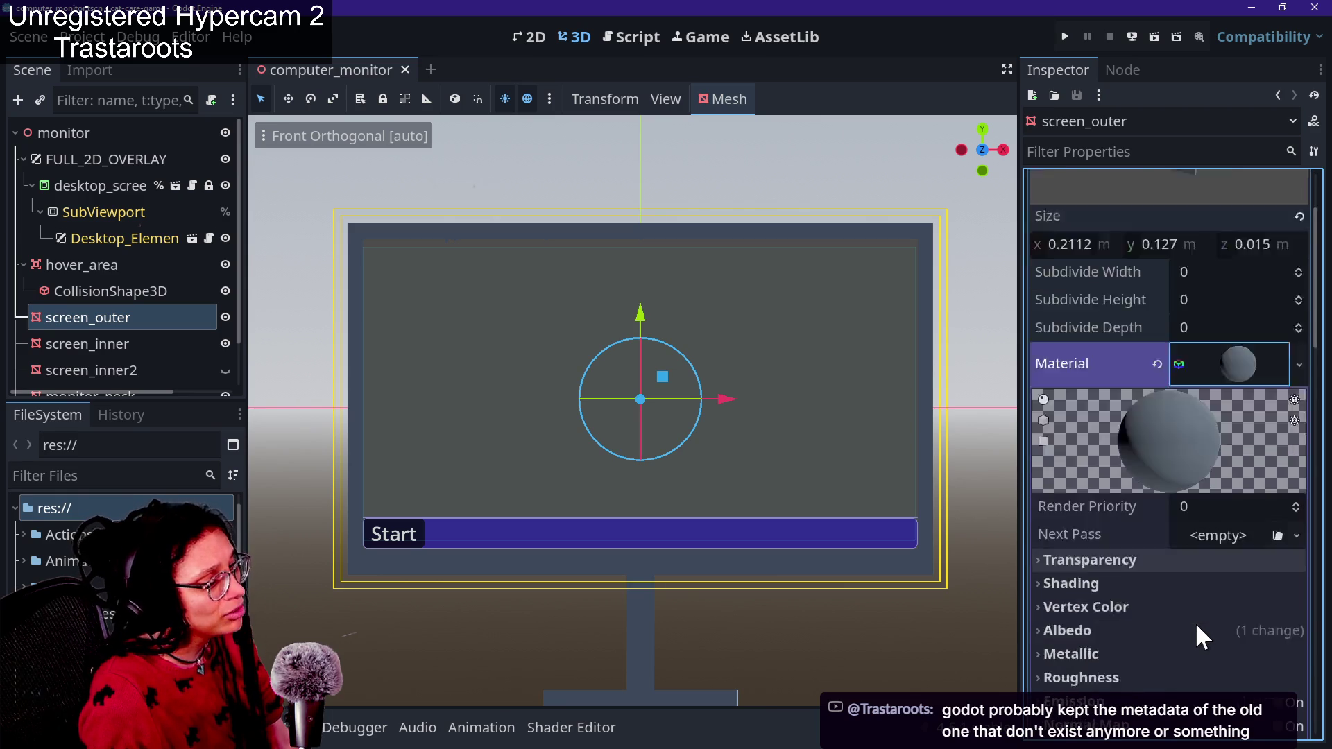
scroll(1194, 622, "up", 3)
left_click(1233, 494)
Reopen the placeholder_computer-monitor.tres material to show its sphere preview and settings
double_click(1233, 492)
left_click(1233, 492)
left_click(1210, 208)
left_click(1210, 211)
left_click(1240, 501)
double_click(1240, 501)
left_click(1239, 502)
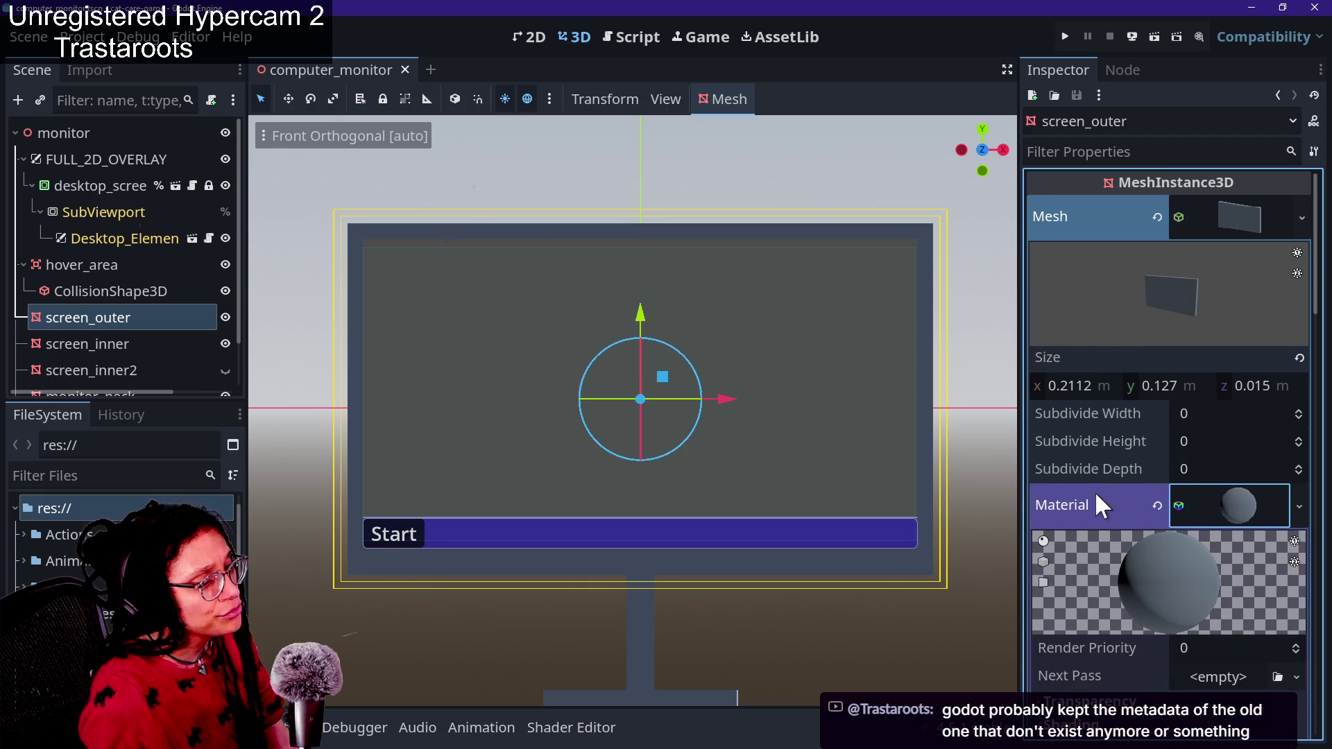
scroll(1203, 411, "down", 3)
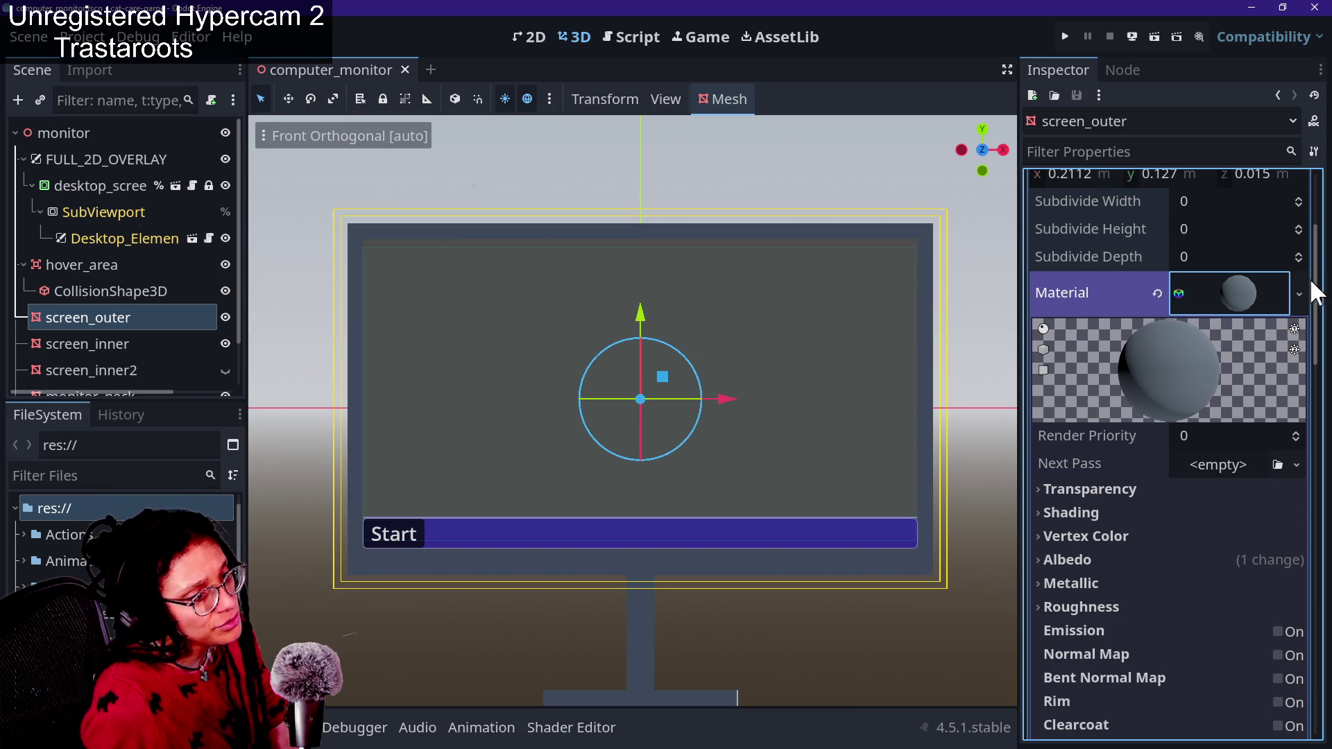
View the material resource's options without changing anything, then collapse the material
left_click(1298, 293)
left_click(1193, 290)
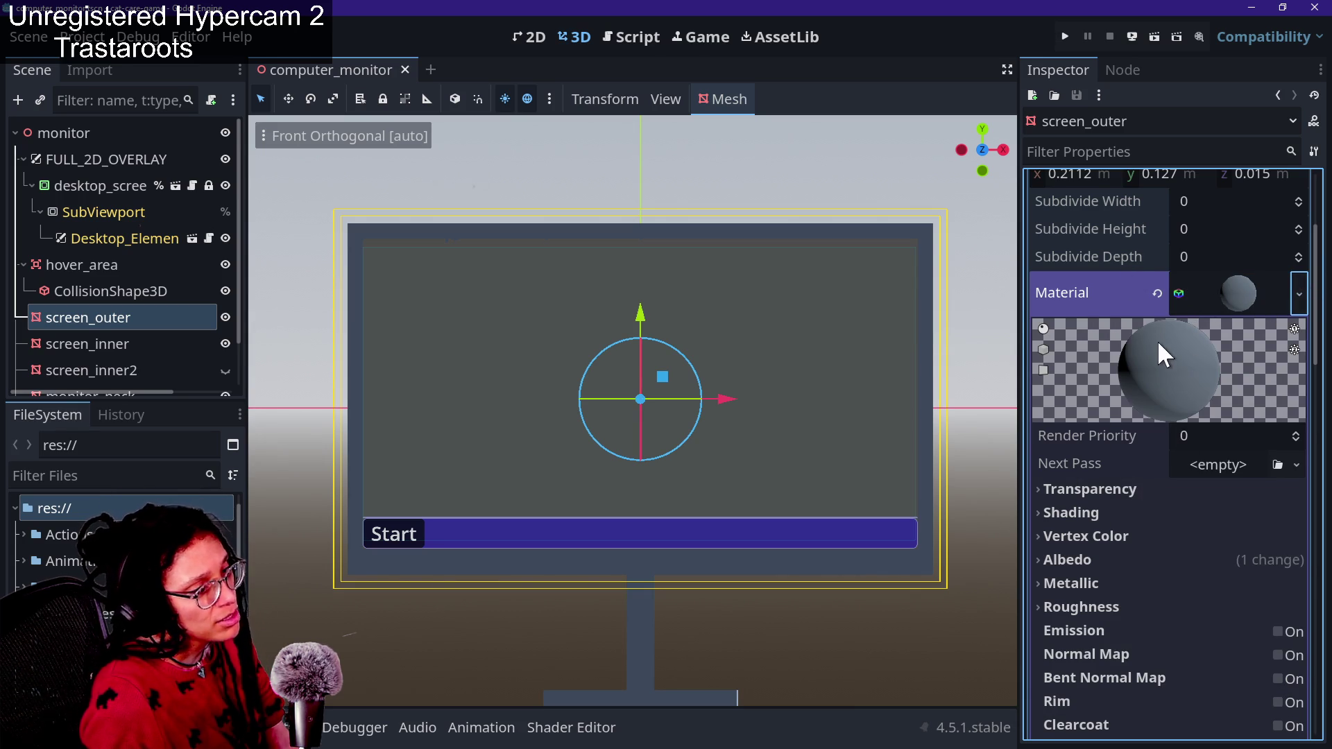
left_click(1200, 303)
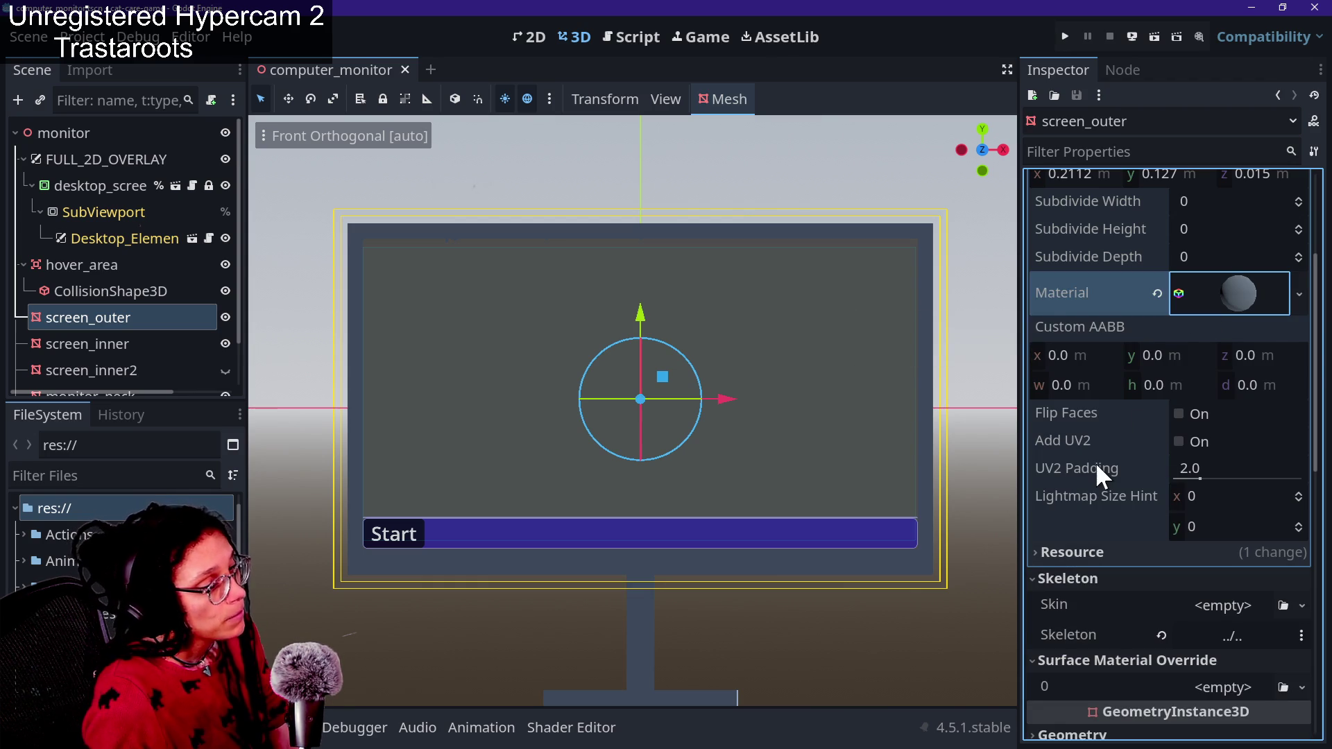
scroll(1096, 463, "down", 1)
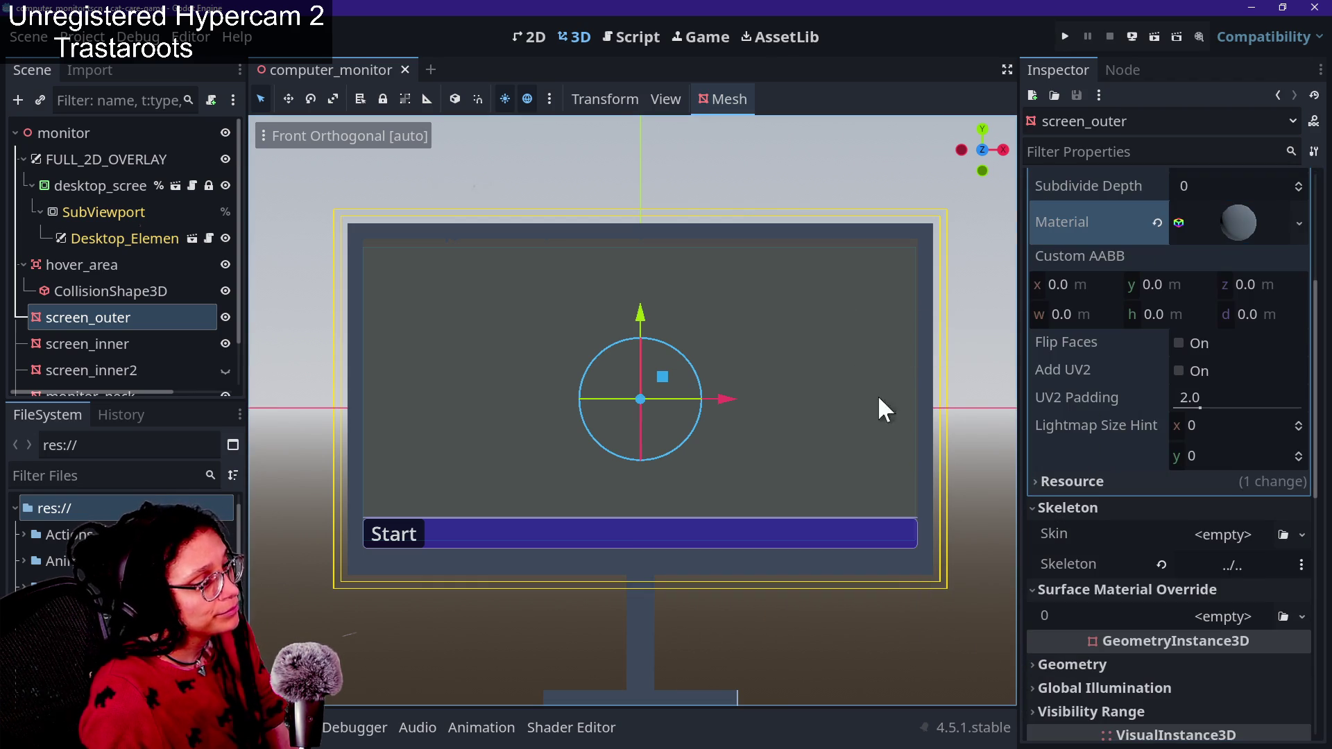
Switch the 3D view to perspective and fly the camera to face the monitor
left_click_drag(981, 148, 968, 147)
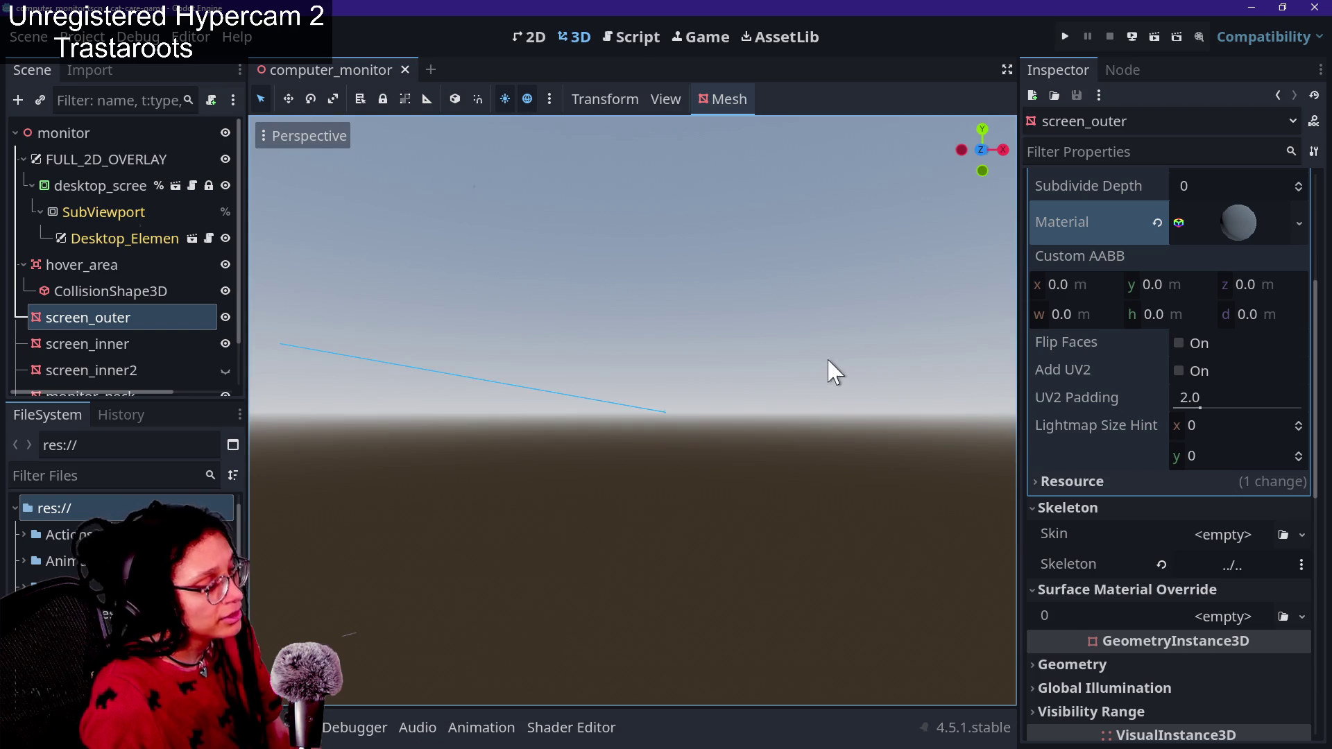
key("f")
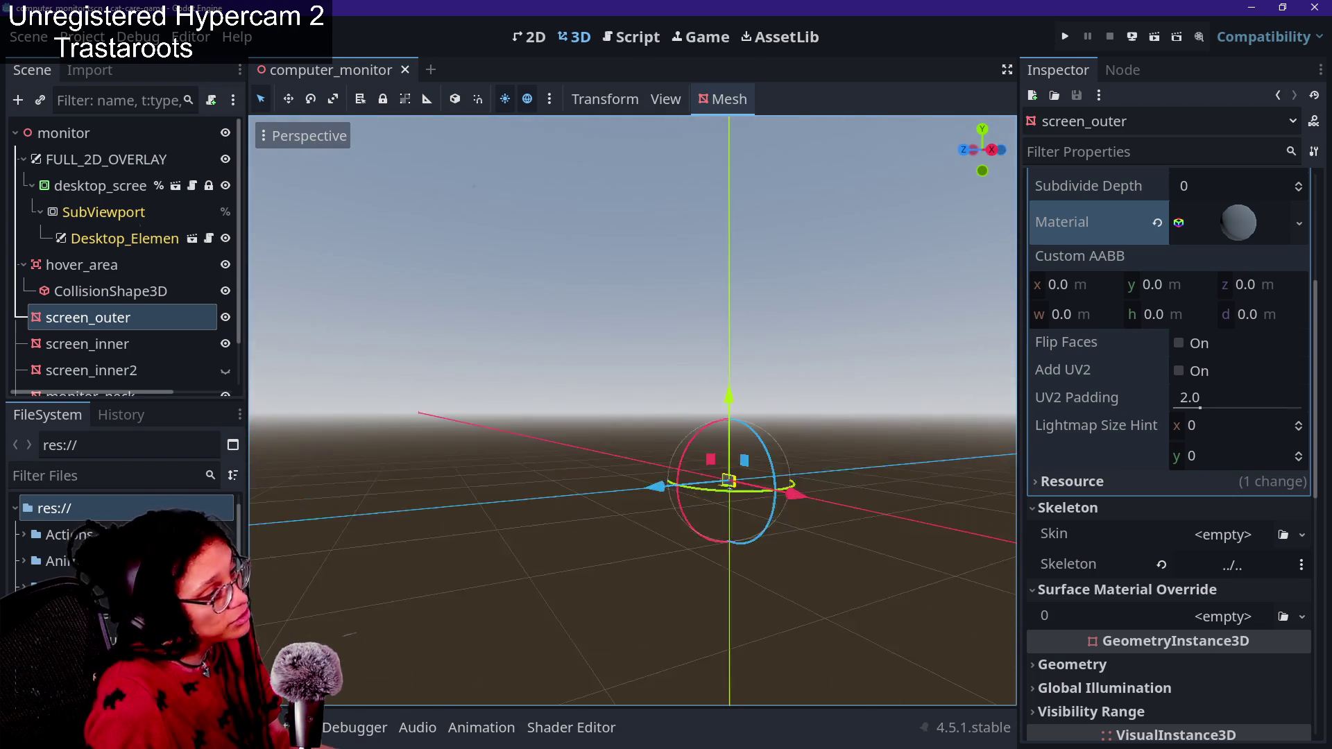
scroll(568, 372, "down", 3)
left_click(568, 372)
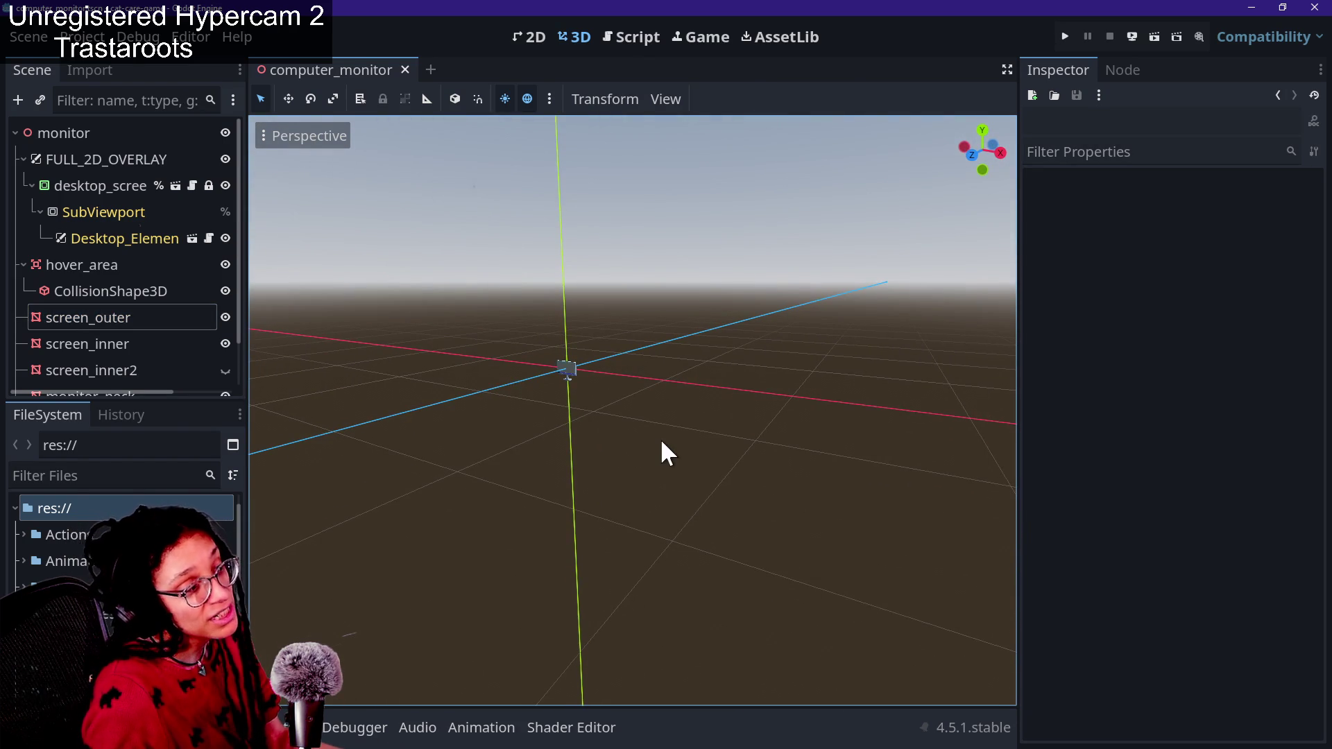
mouse_move(615, 416)
left_mouse_down()
mouse_move(555, 428)
mouse_move(623, 416)
left_mouse_up()
scroll(618, 428, "up", 5)
key("w")
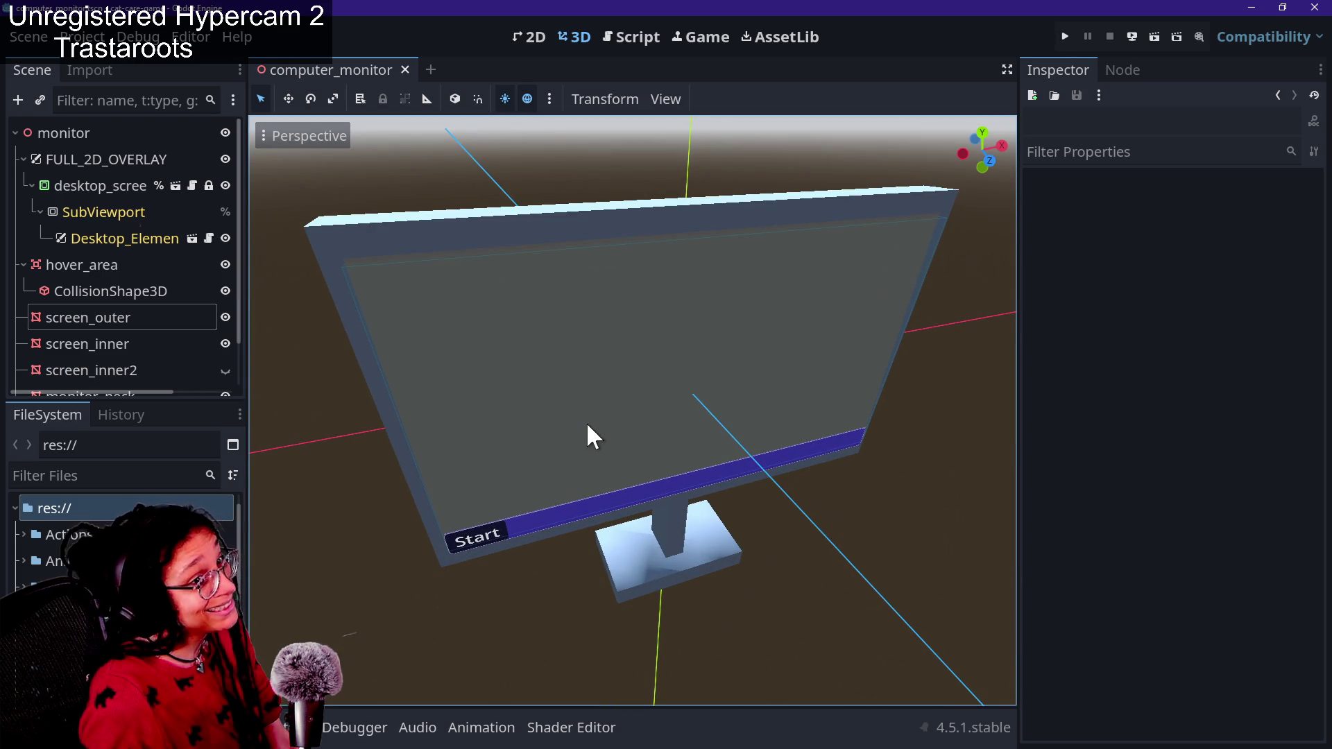
Select the screen_outer node in the Scene dock
double_click(143, 299)
left_click(127, 317)
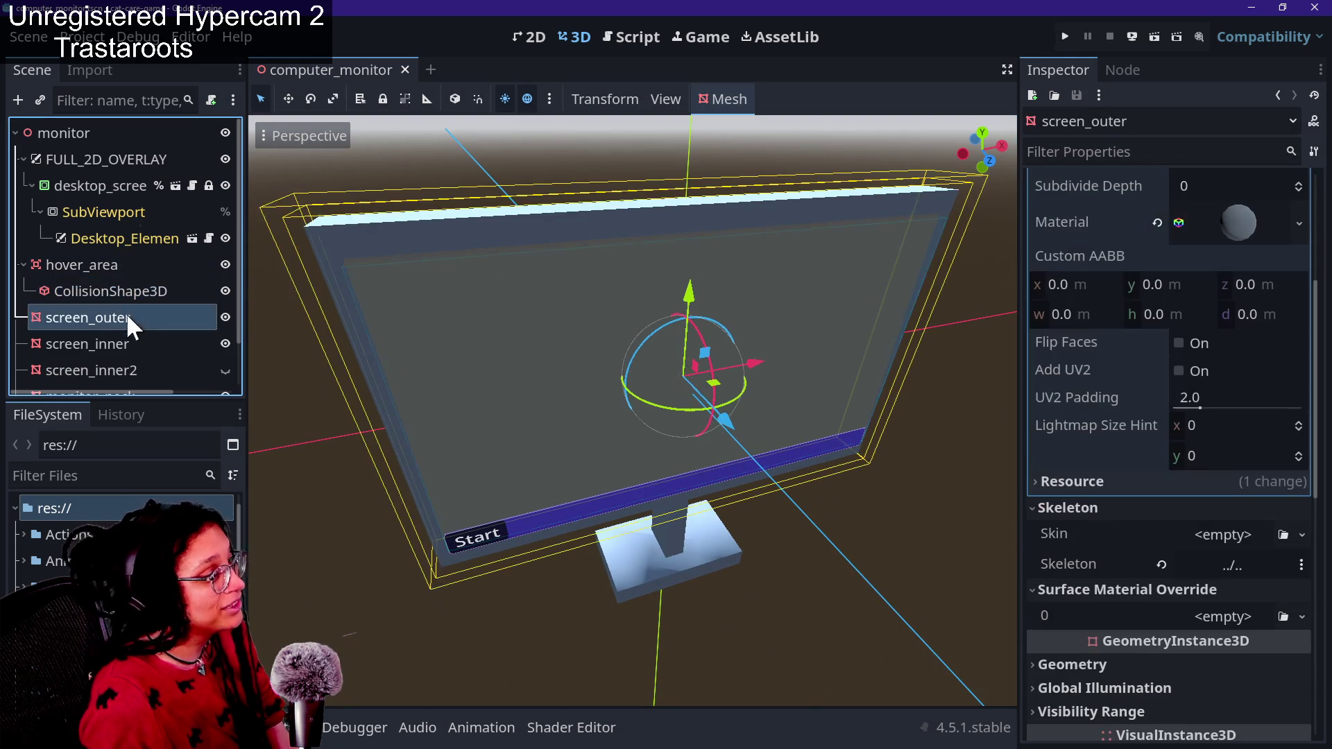
key("f")
left_click(133, 343)
left_click(126, 317)
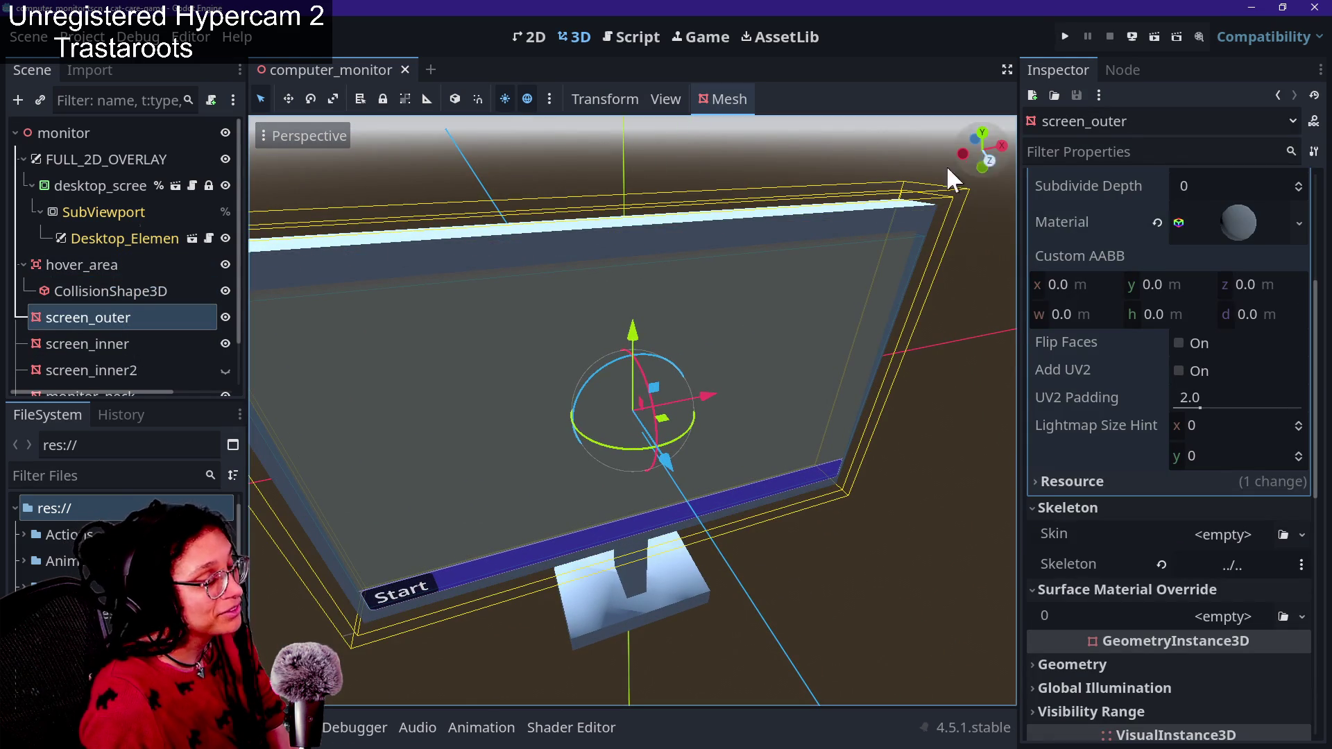
scroll(1150, 414, "up", 4)
Expand screen_outer's material and its Vertex Color and Albedo sections to see the grey albedo
left_click(1254, 496)
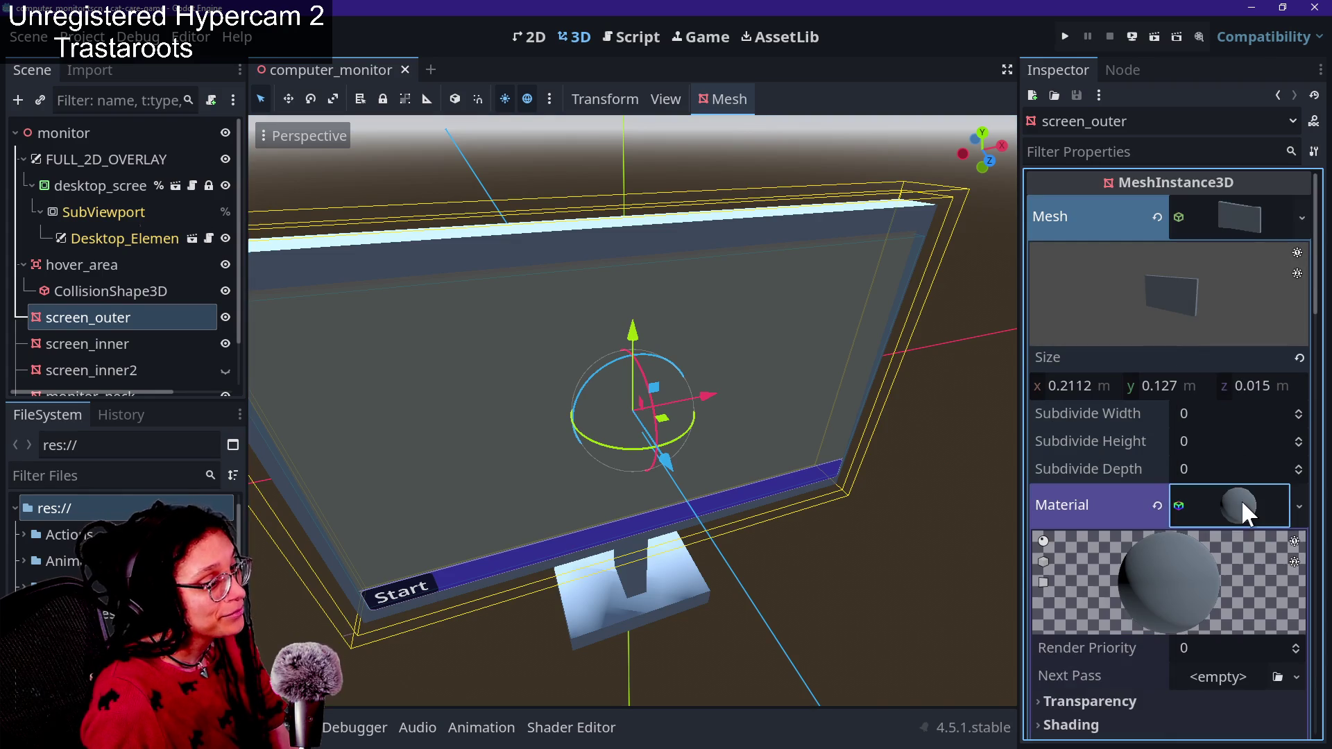
left_click(1229, 498)
left_click(1249, 512)
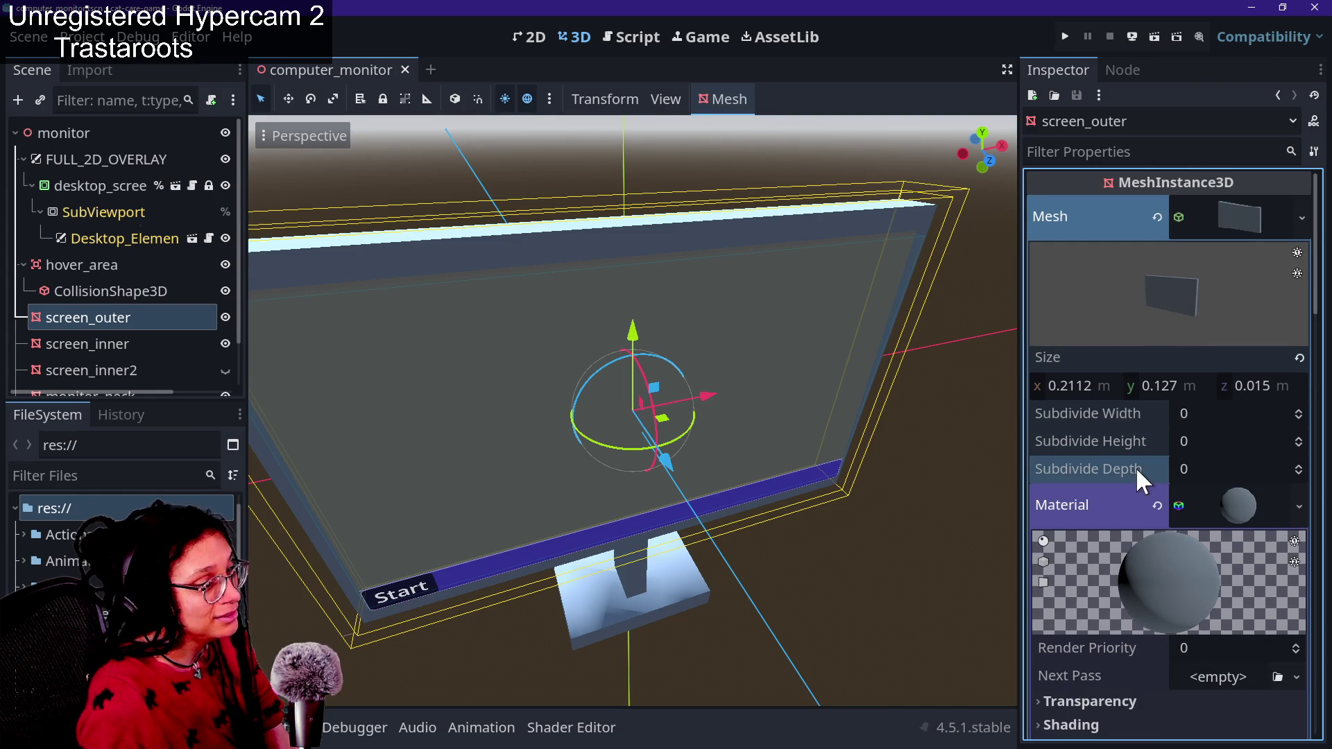
mouse_move(1214, 251)
left_mouse_down()
mouse_move(1183, 321)
mouse_move(1218, 253)
mouse_move(1195, 333)
mouse_move(1147, 297)
mouse_move(1212, 340)
left_mouse_up()
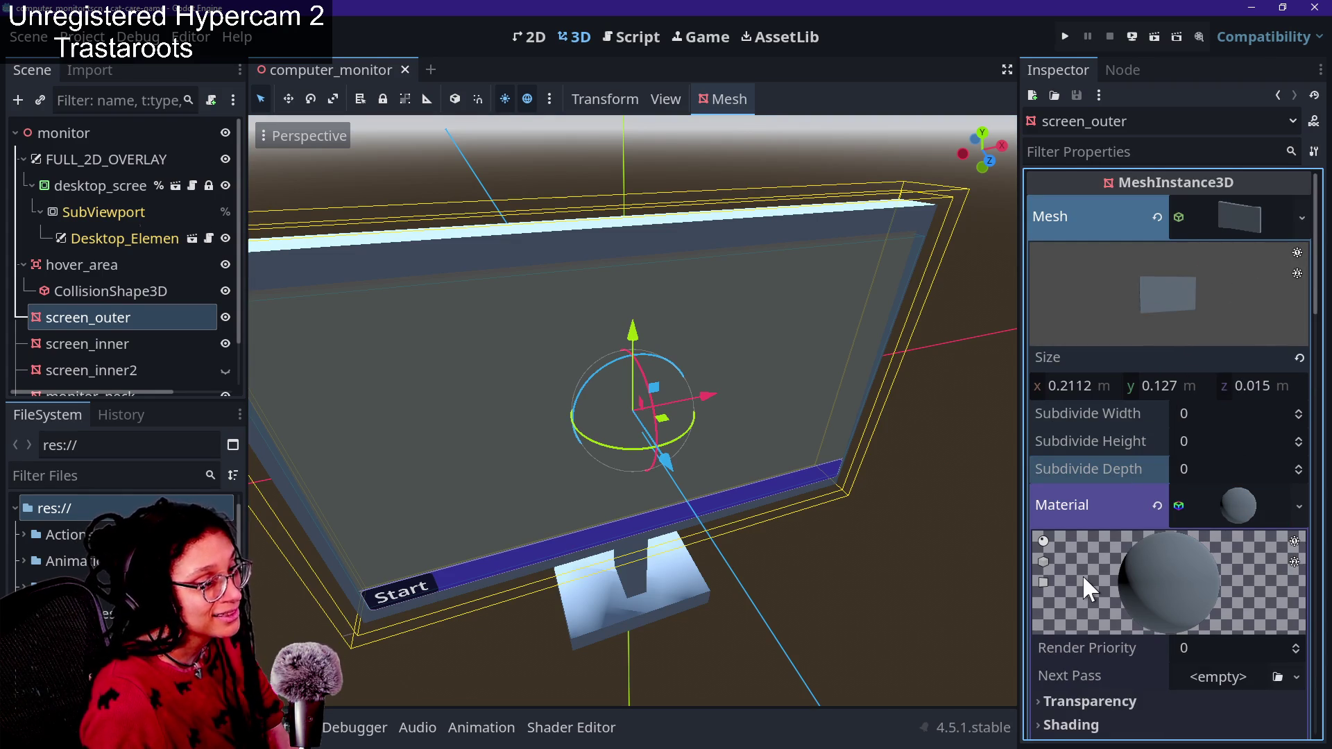
scroll(1082, 574, "down", 10)
scroll(1082, 575, "up", 7)
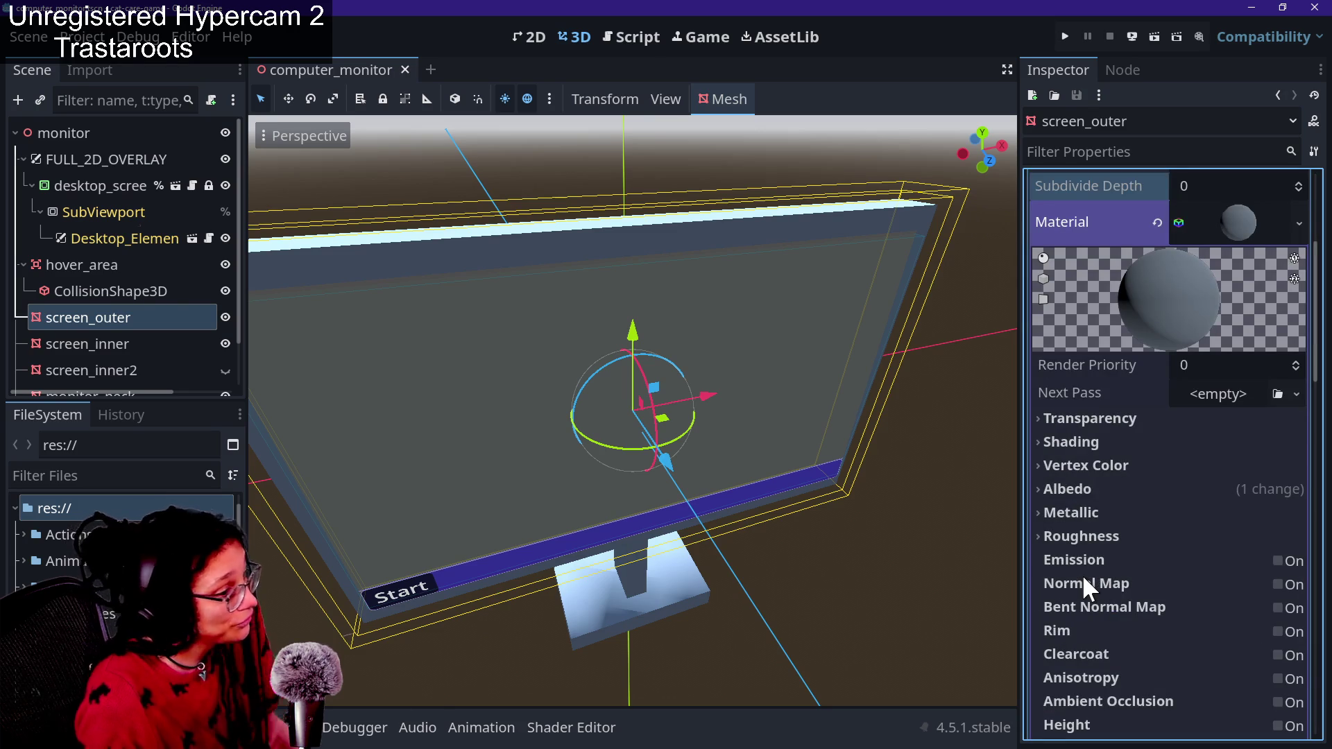
left_click(1117, 467)
left_click(1106, 548)
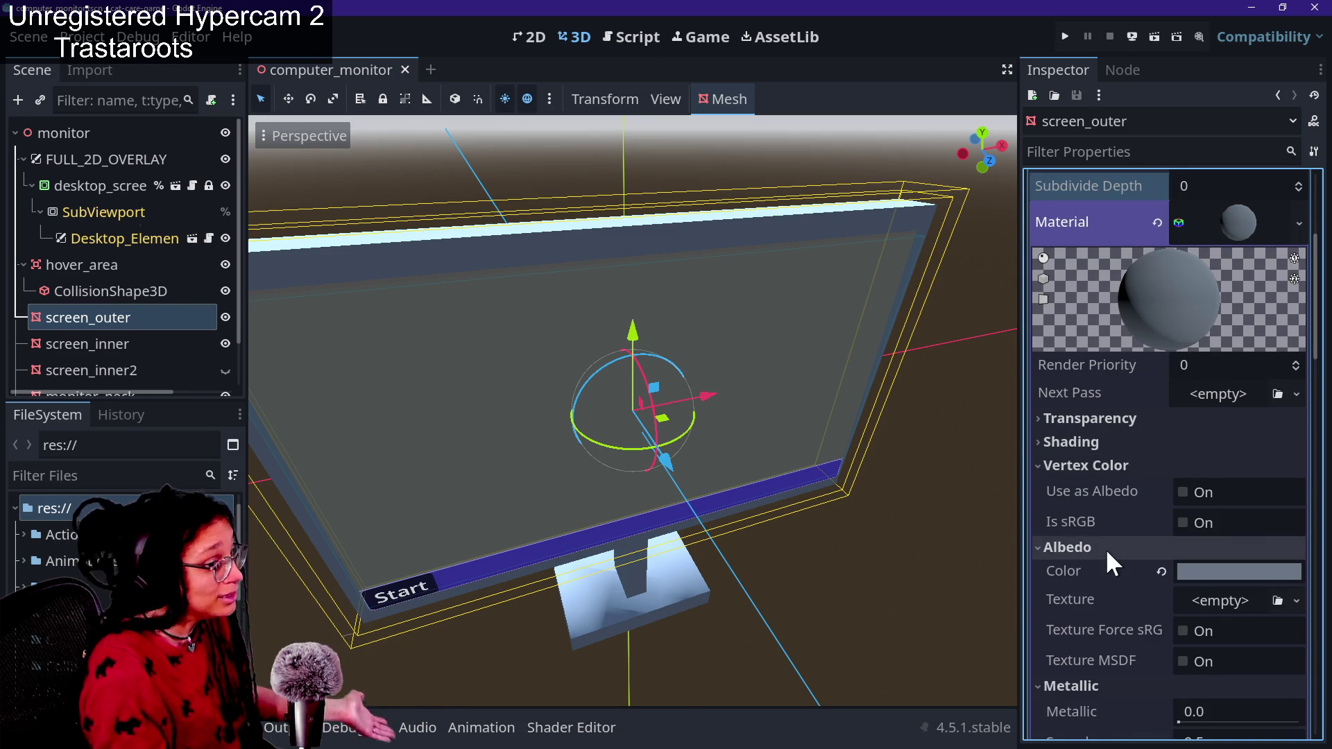